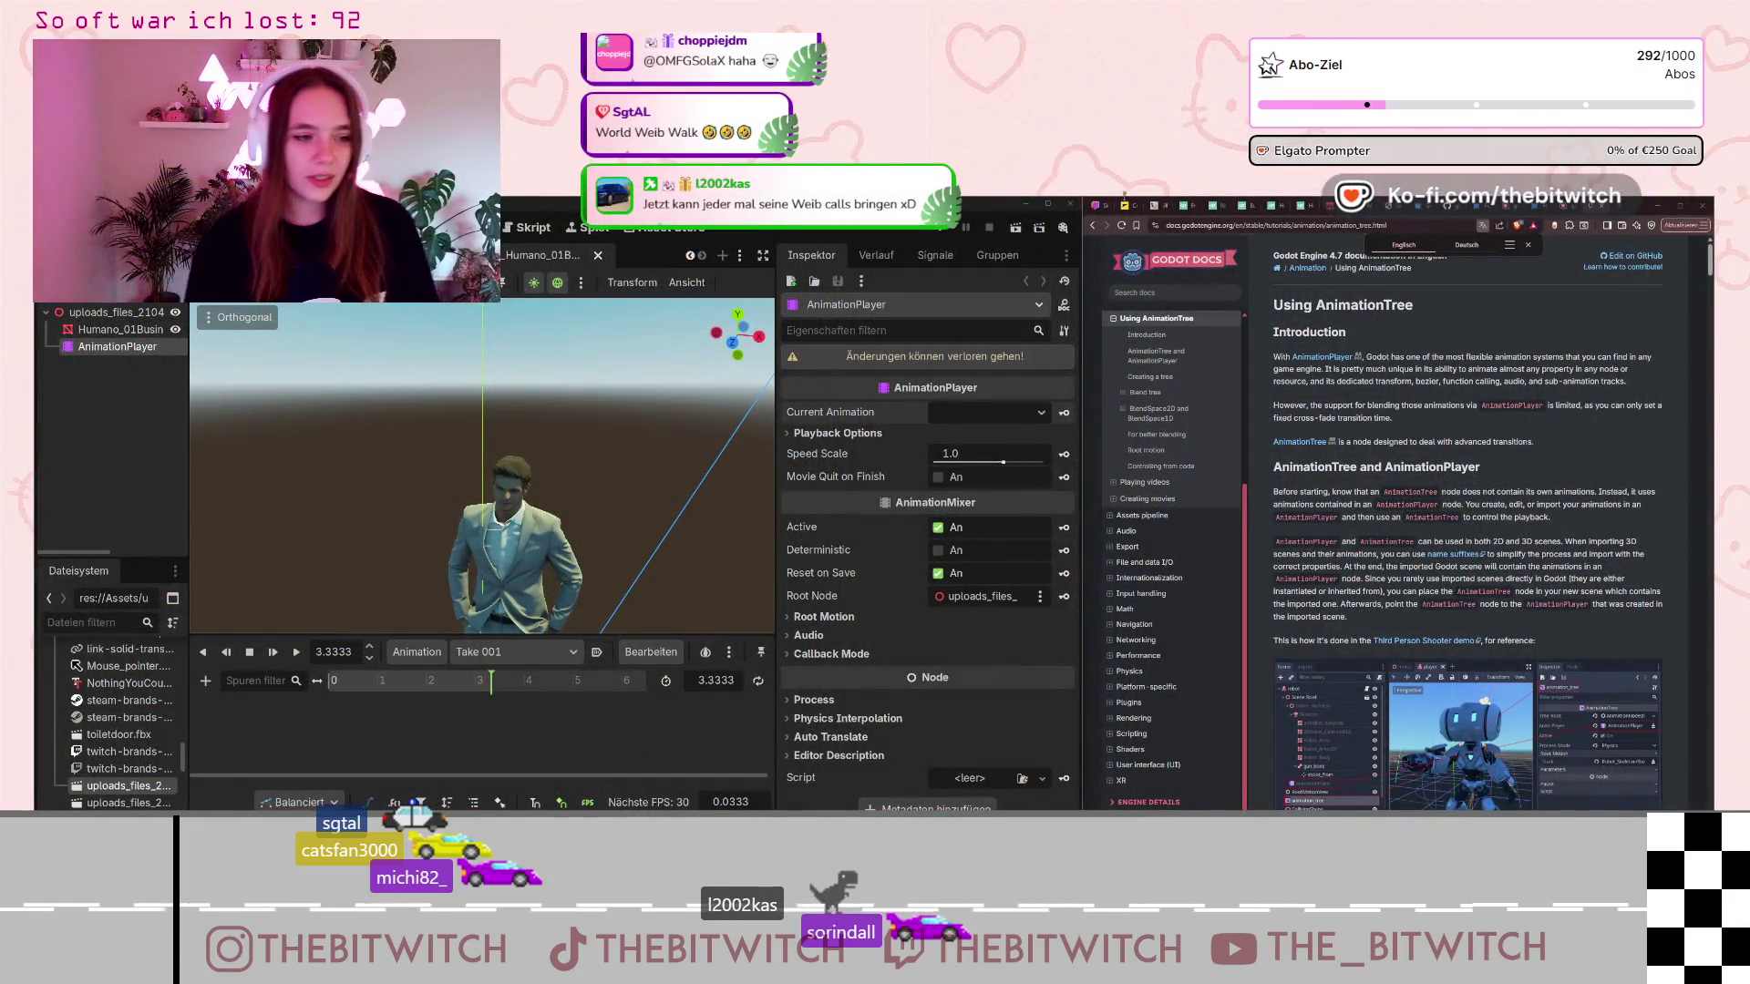
Look over the businessman model's animation actions and select its AnimationPlayer node.
{"action": "scroll", "coordinate": [579, 553], "scroll_direction": "up", "scroll_amount": 6}
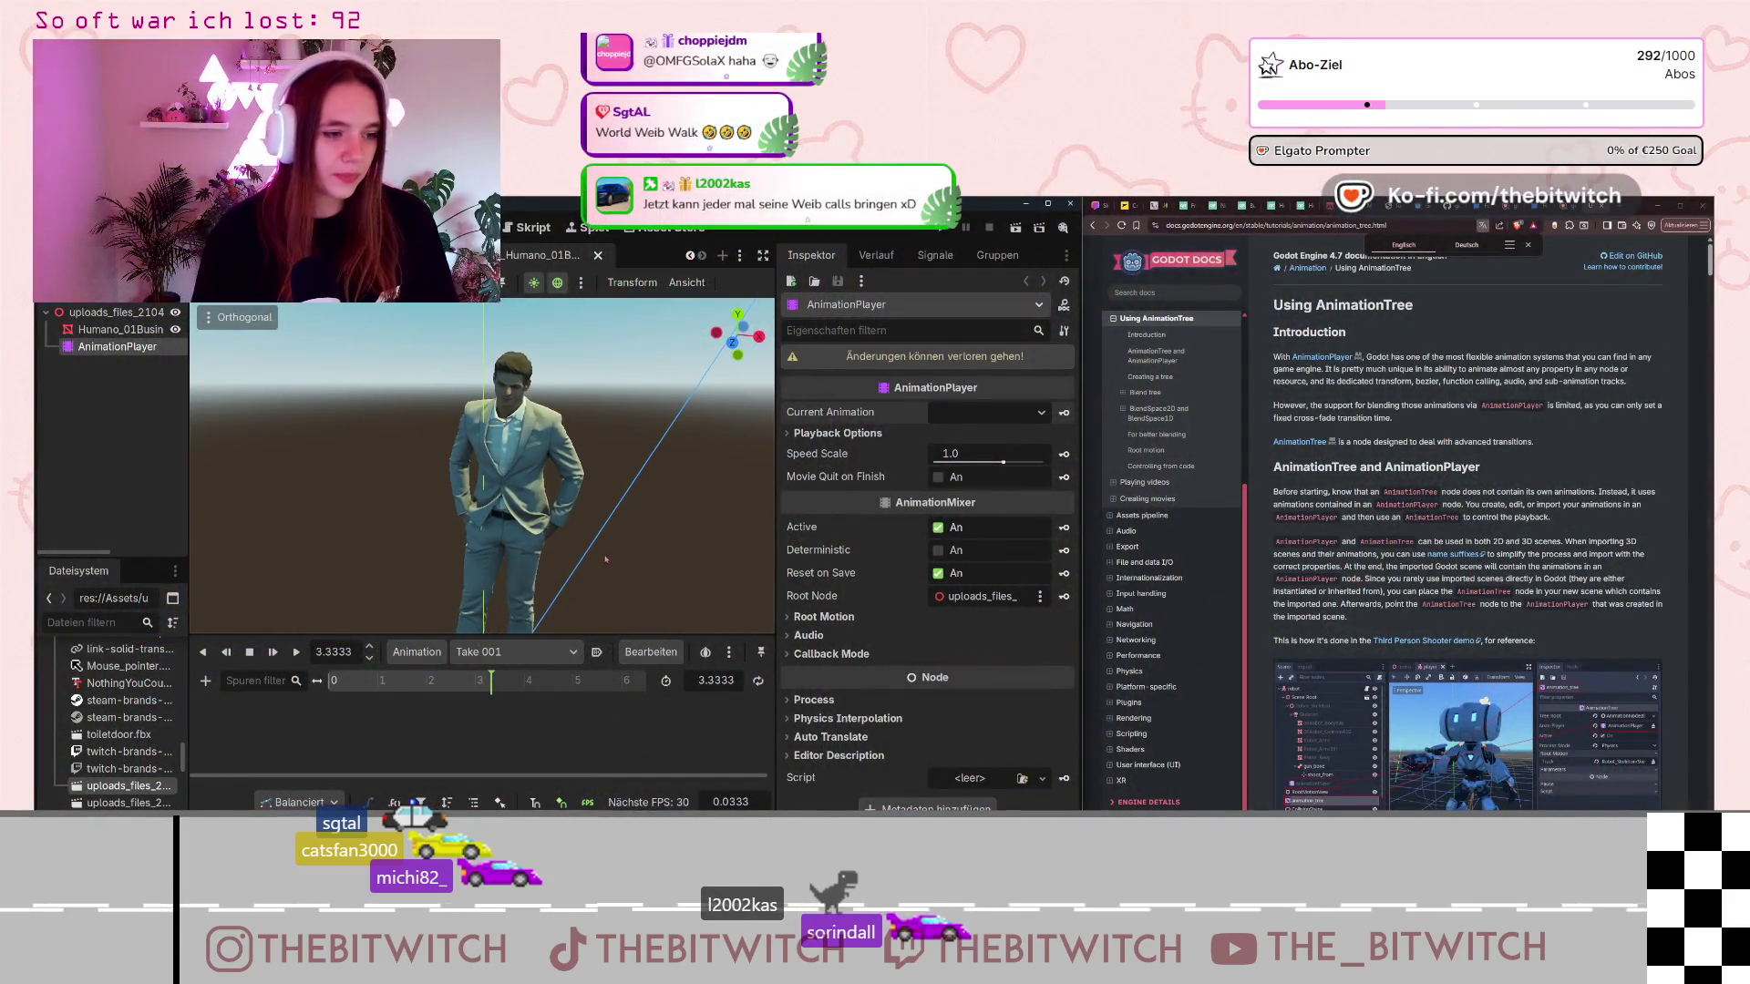
{"action": "middle_click_drag", "start_coordinate": [616, 429], "coordinate": [605, 499], "text": "shift"}
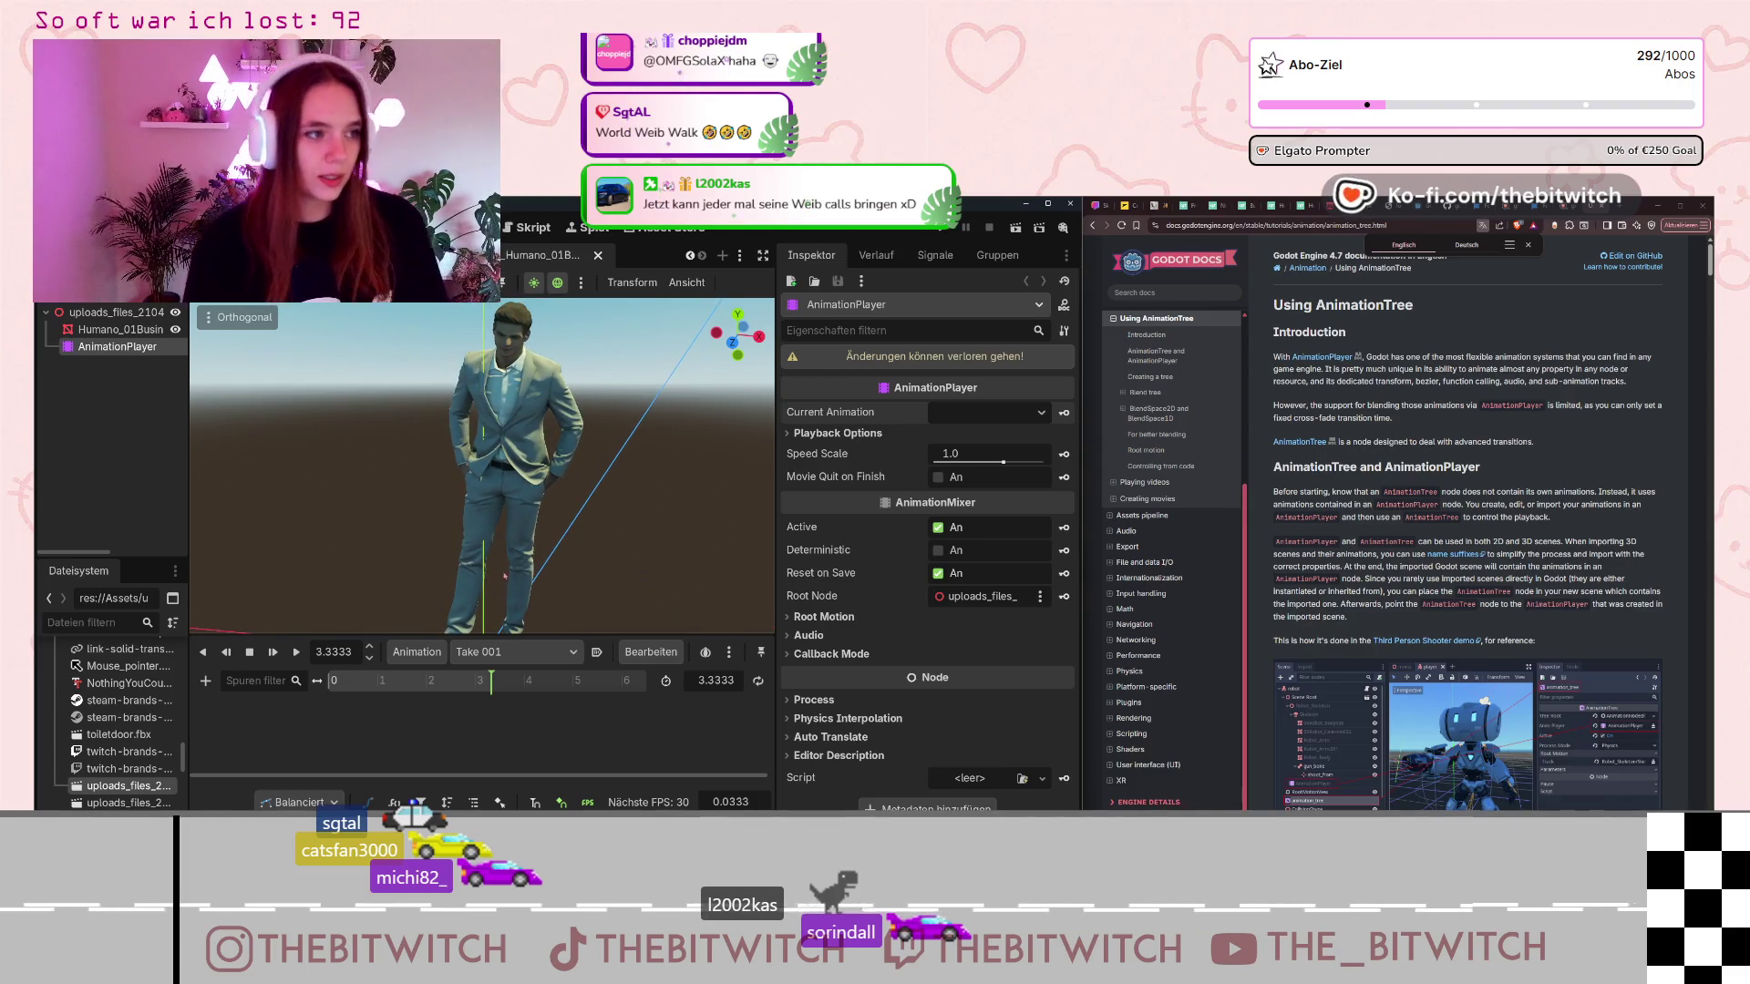
{"action": "left_click", "coordinate": [437, 654]}
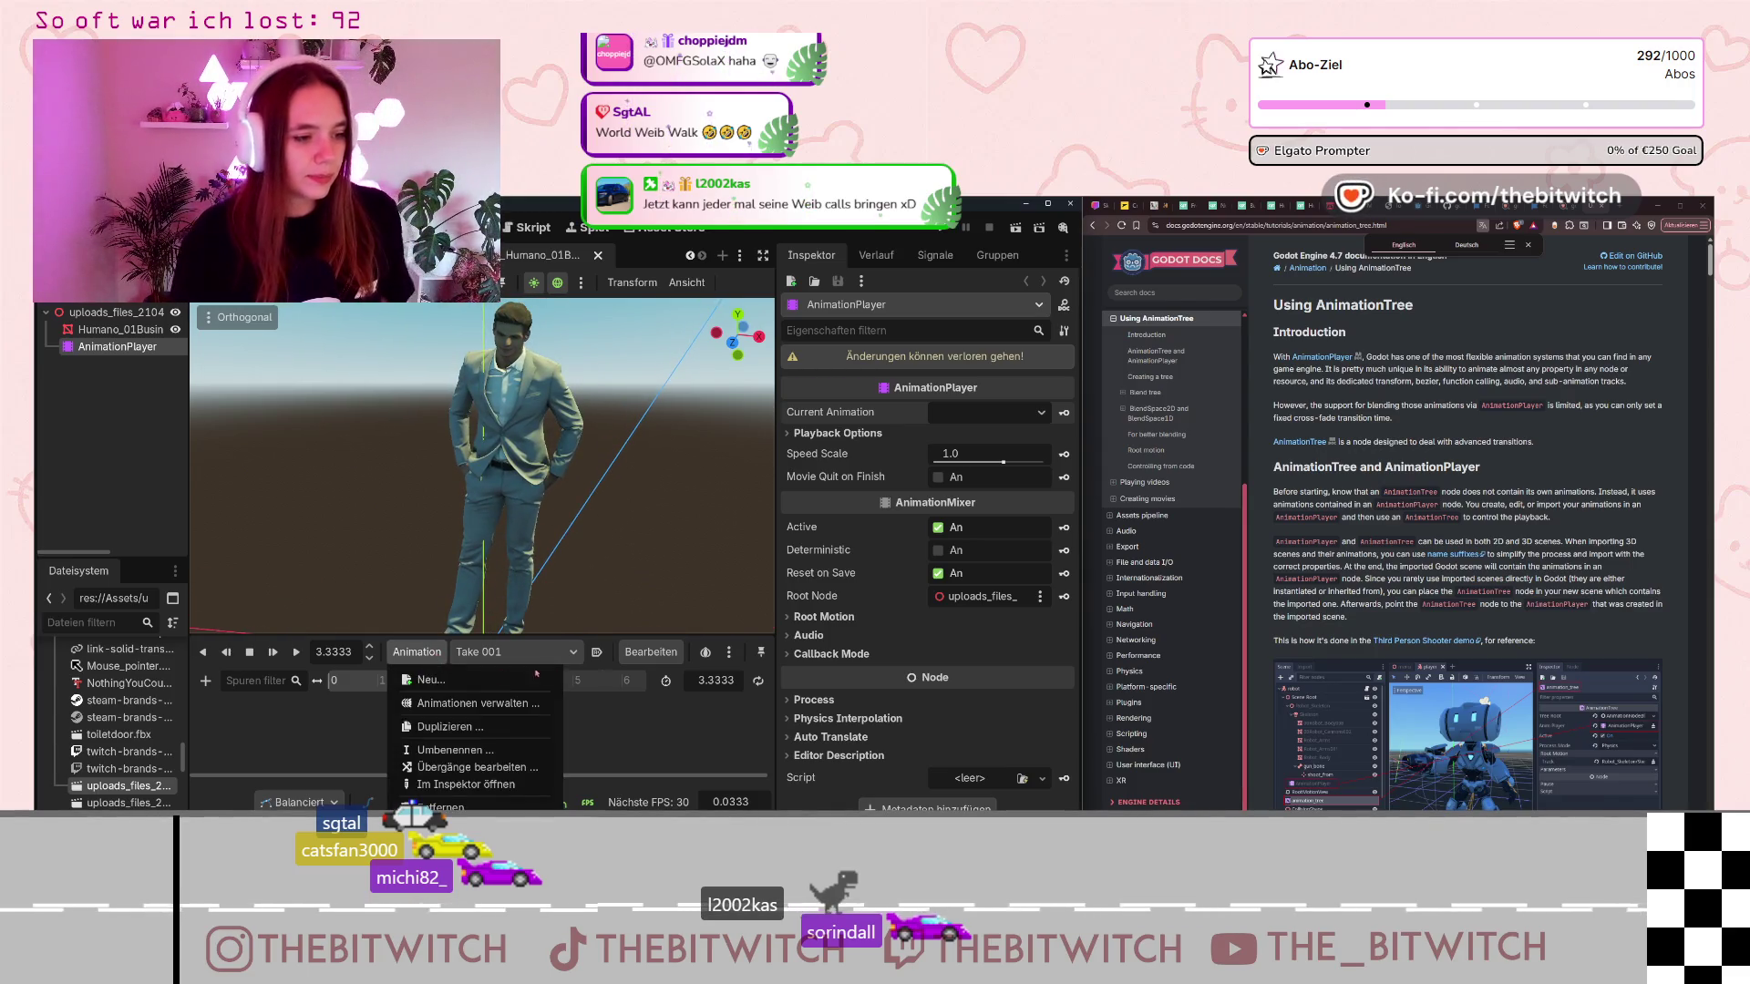
{"action": "left_click", "coordinate": [650, 756]}
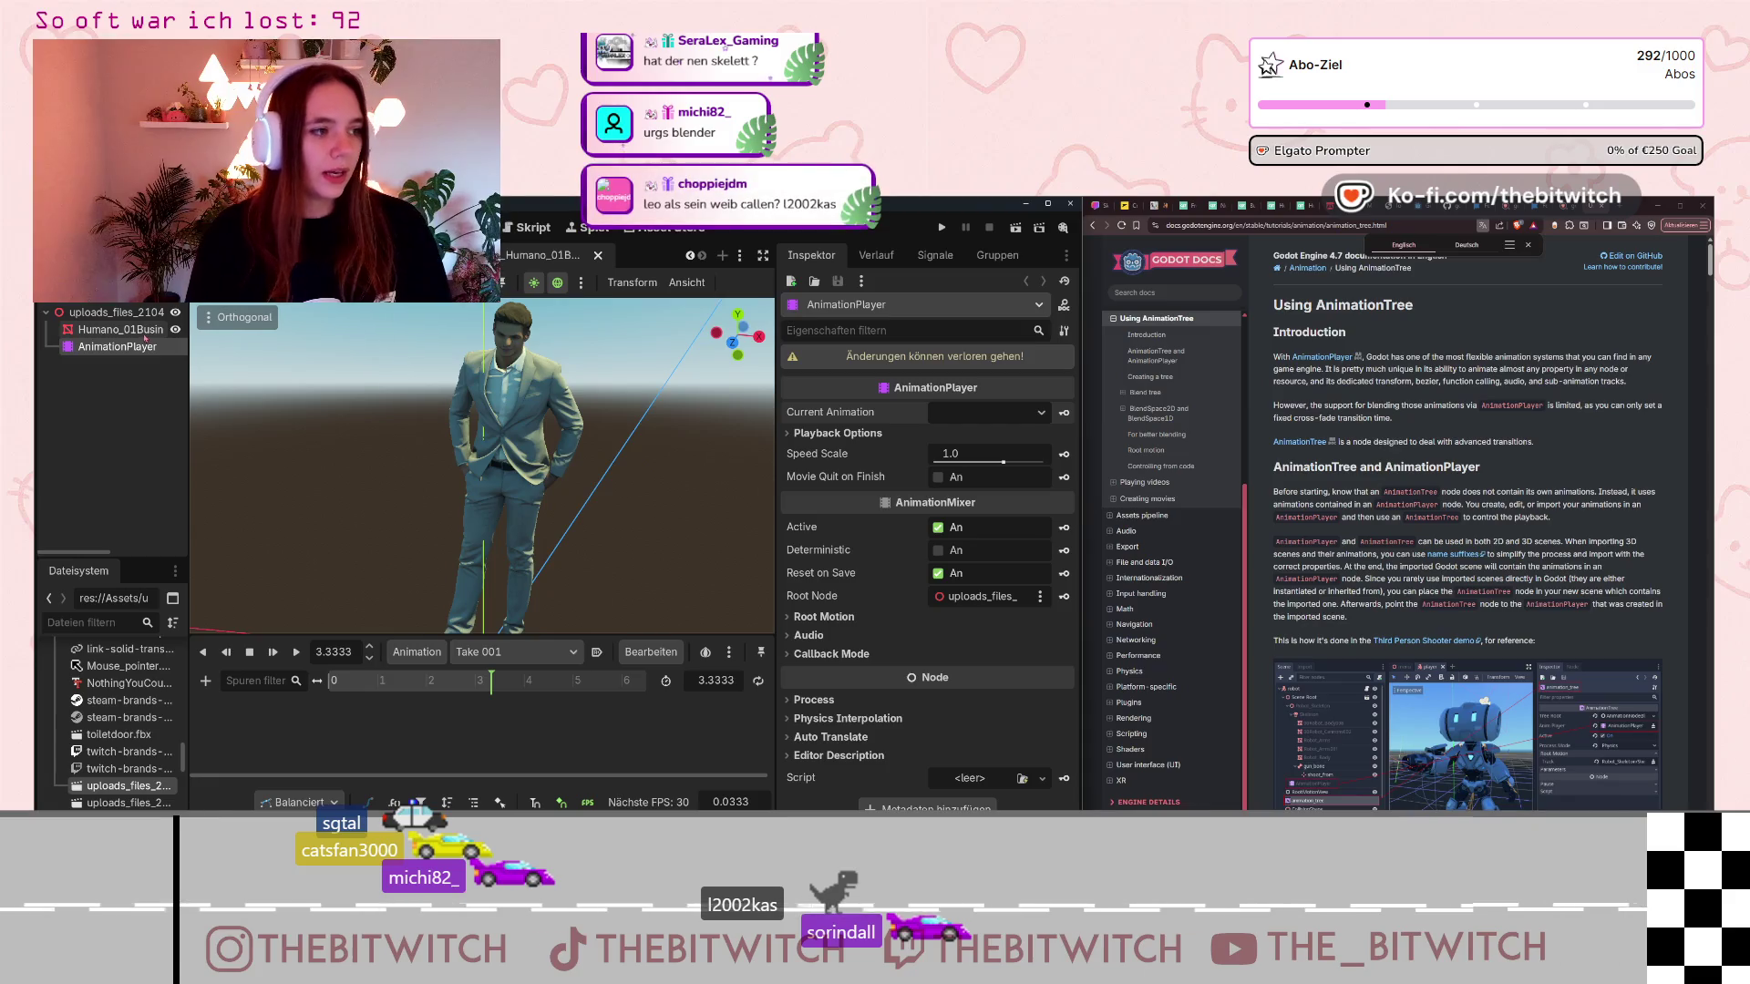
{"action": "left_click", "coordinate": [118, 329]}
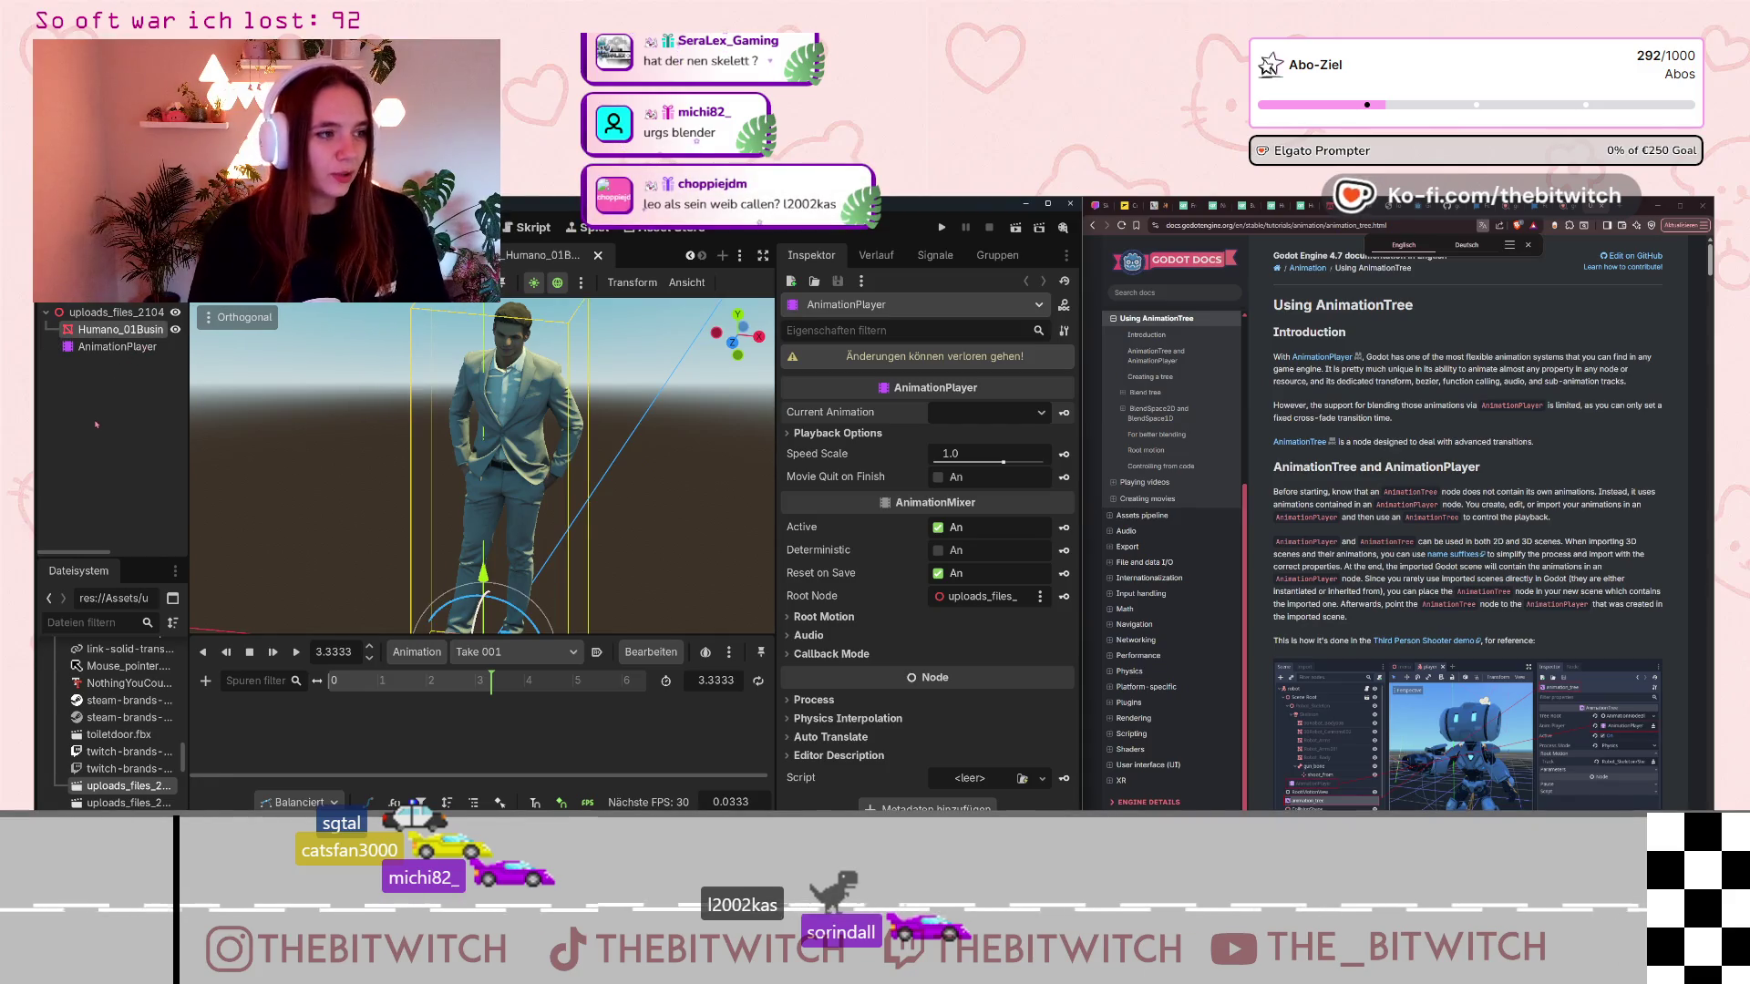
{"action": "left_click", "coordinate": [116, 346]}
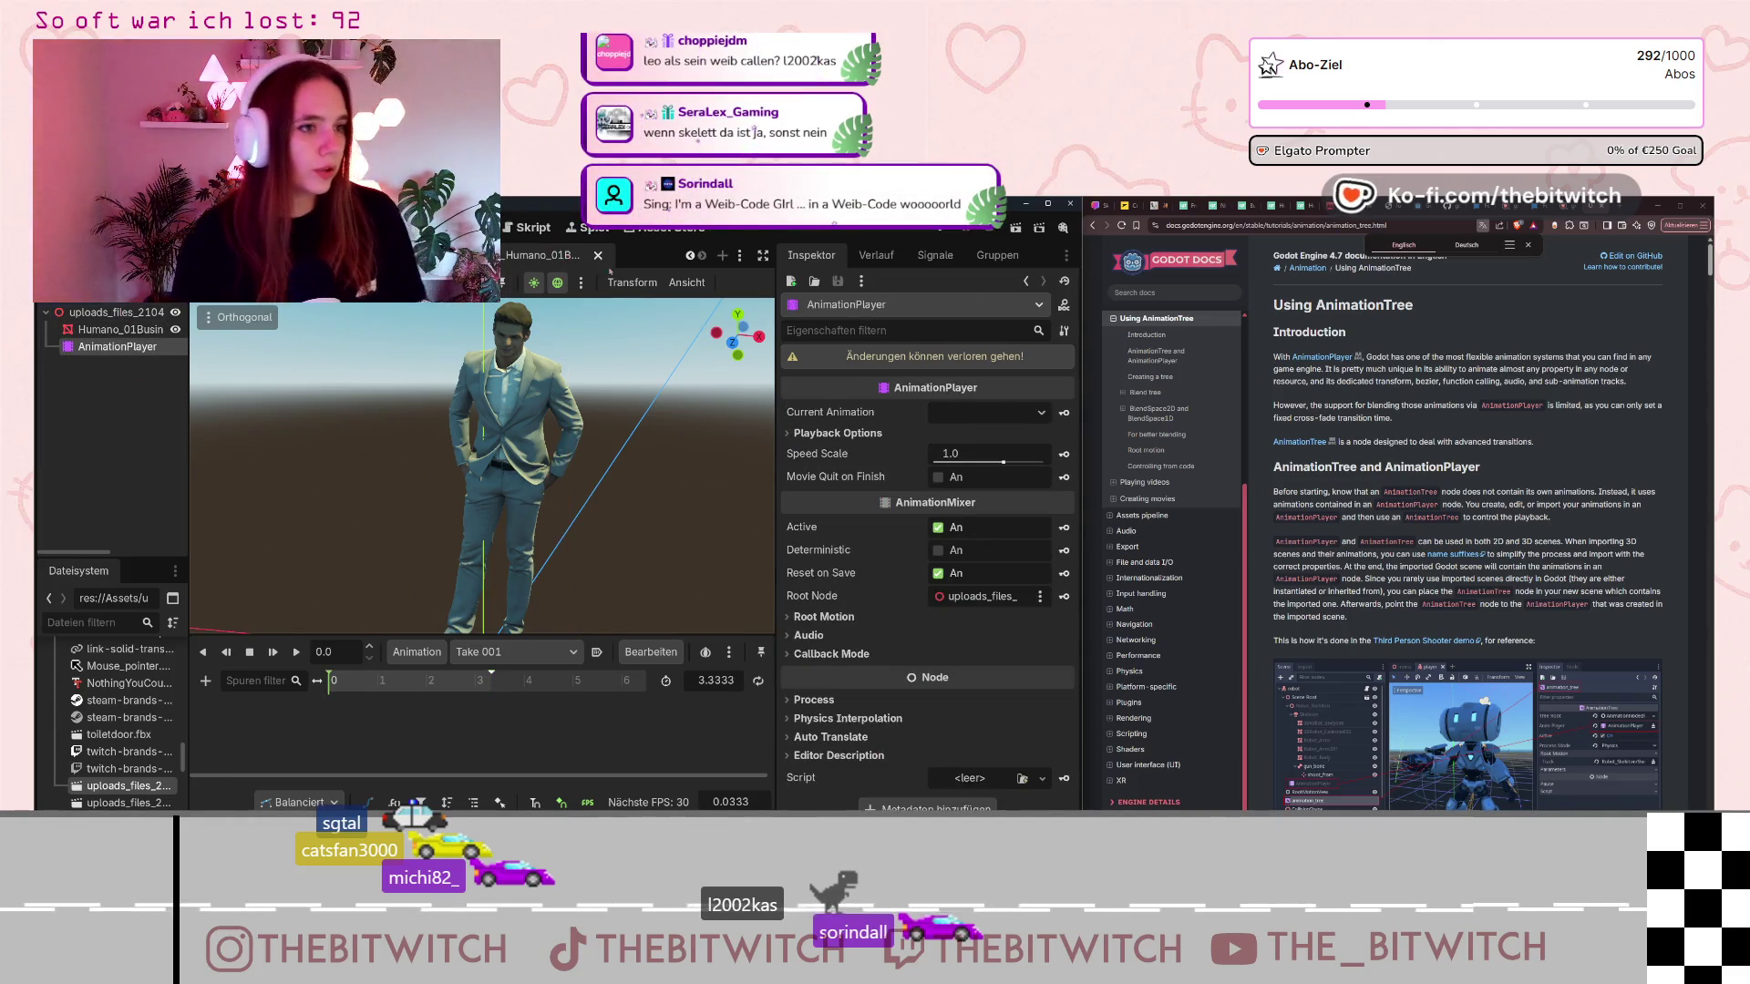
Close the imported businessman scene after the save prompt and switch to the 3D office scene tab.
{"action": "key", "text": "ctrl+shift+w"}
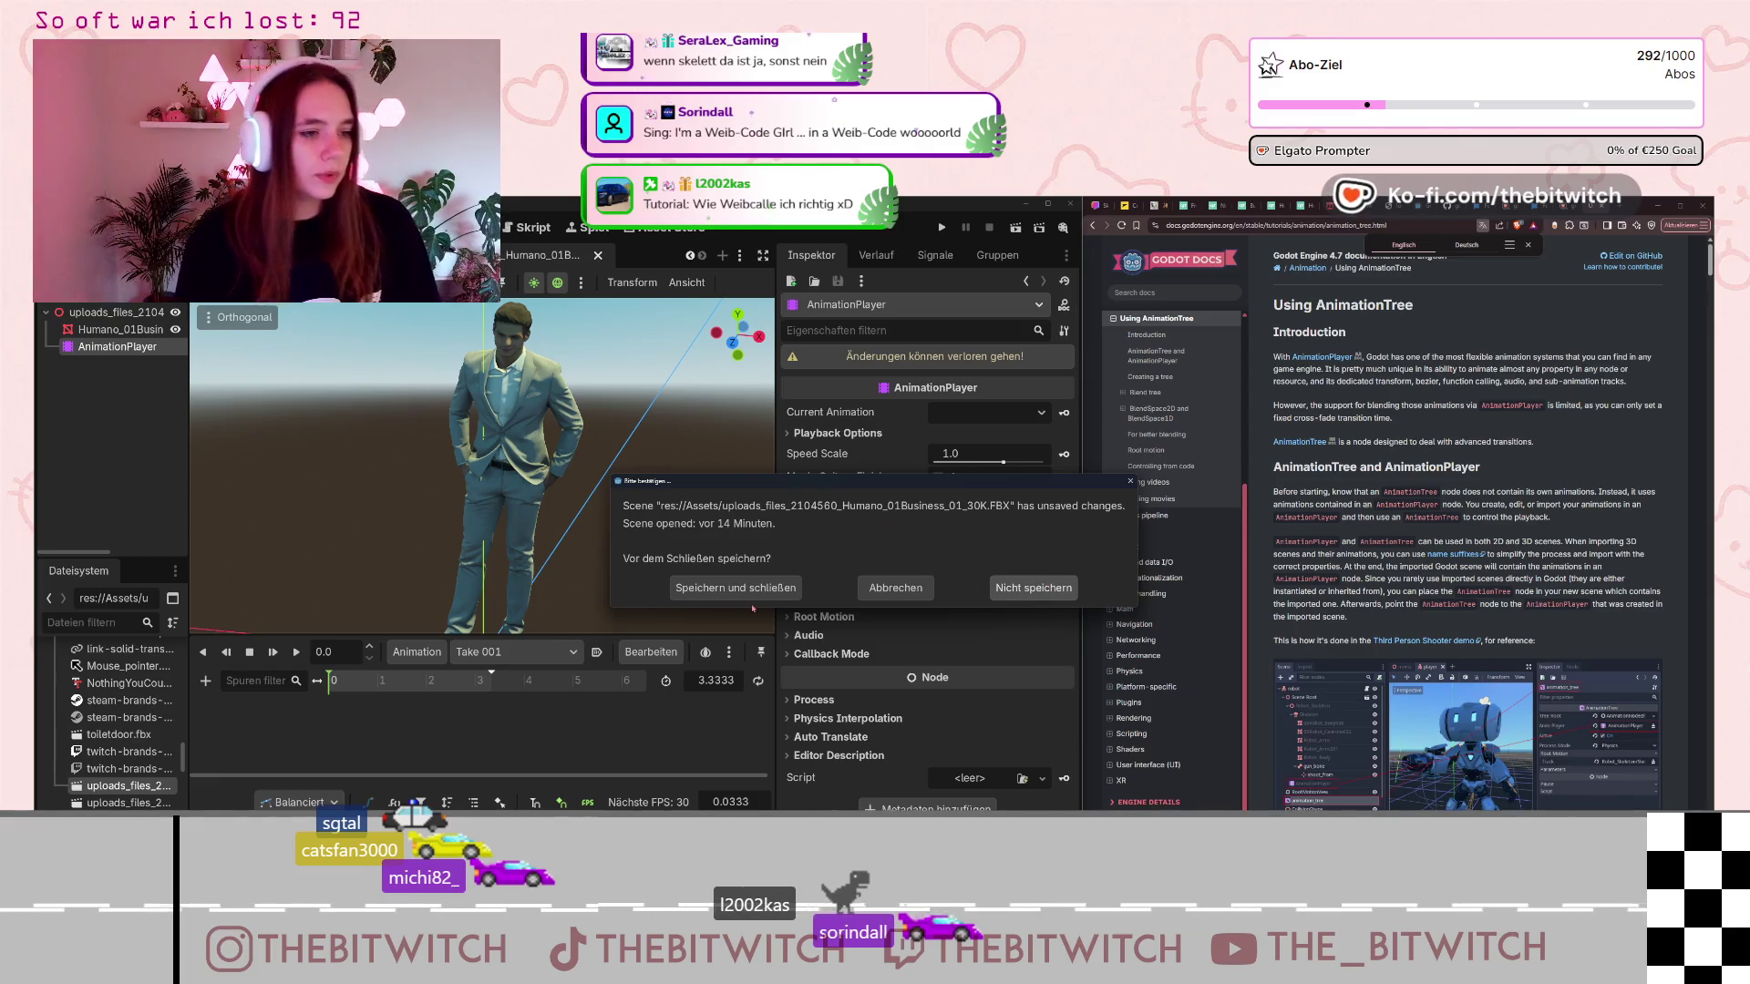
{"action": "left_click", "coordinate": [1042, 594]}
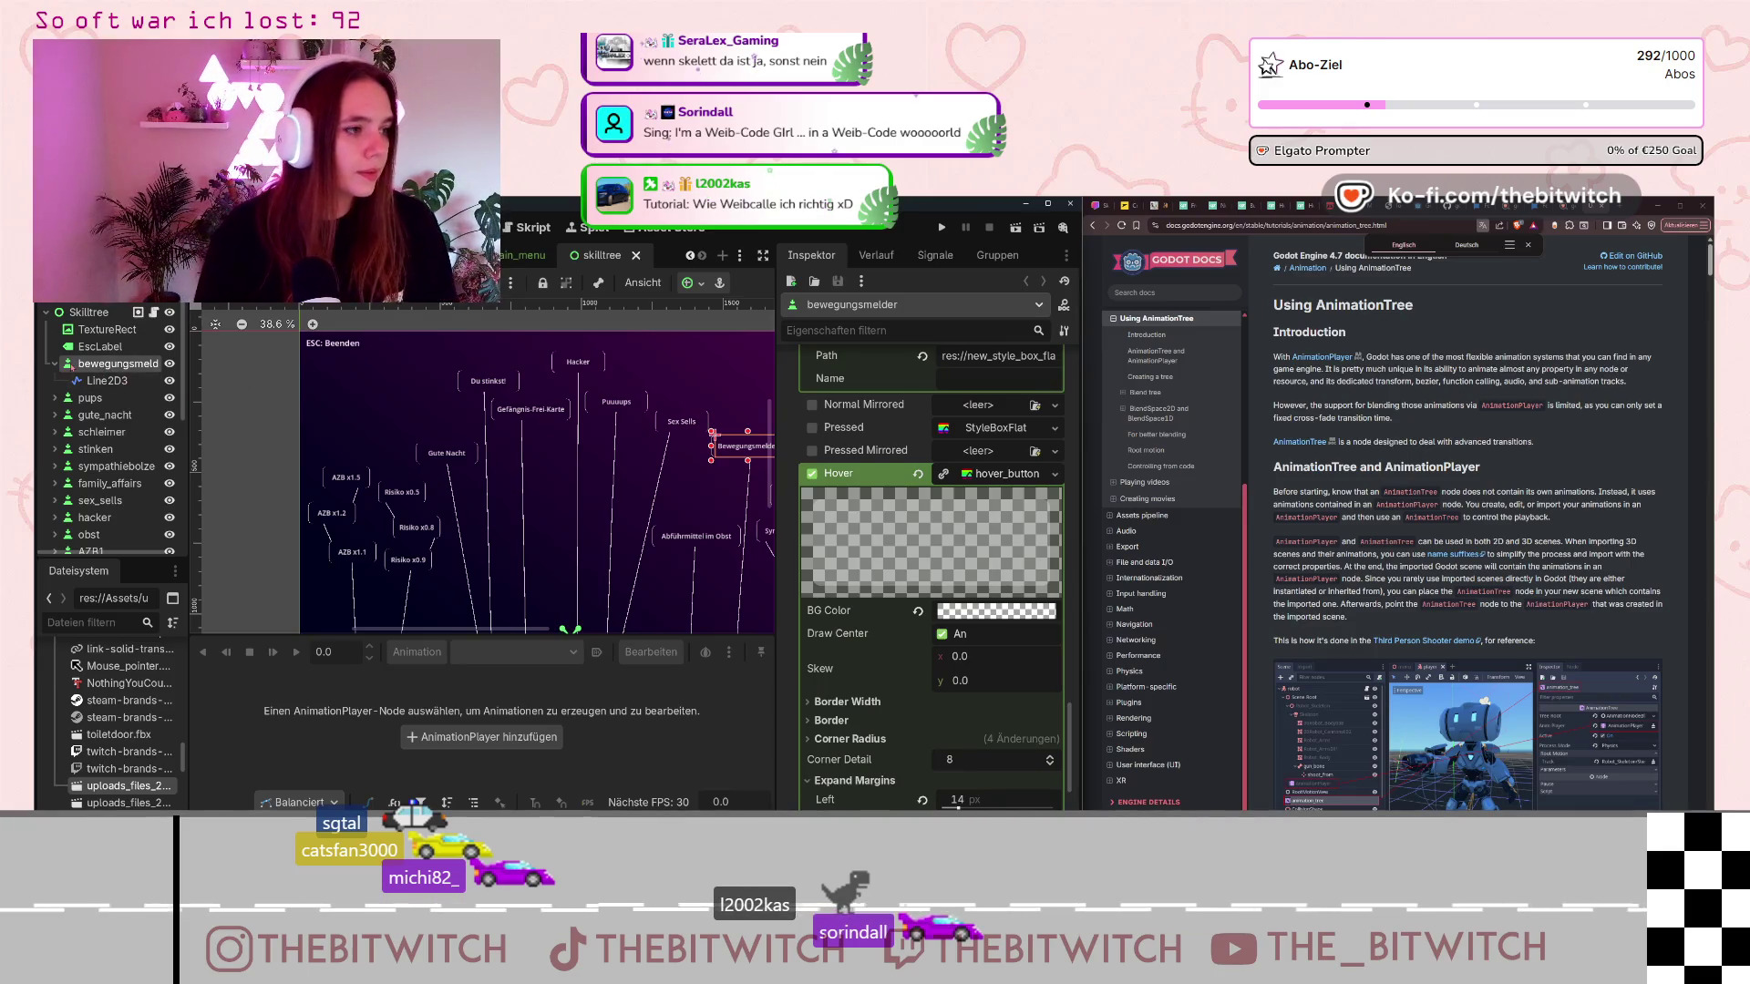
{"action": "left_click", "coordinate": [55, 364]}
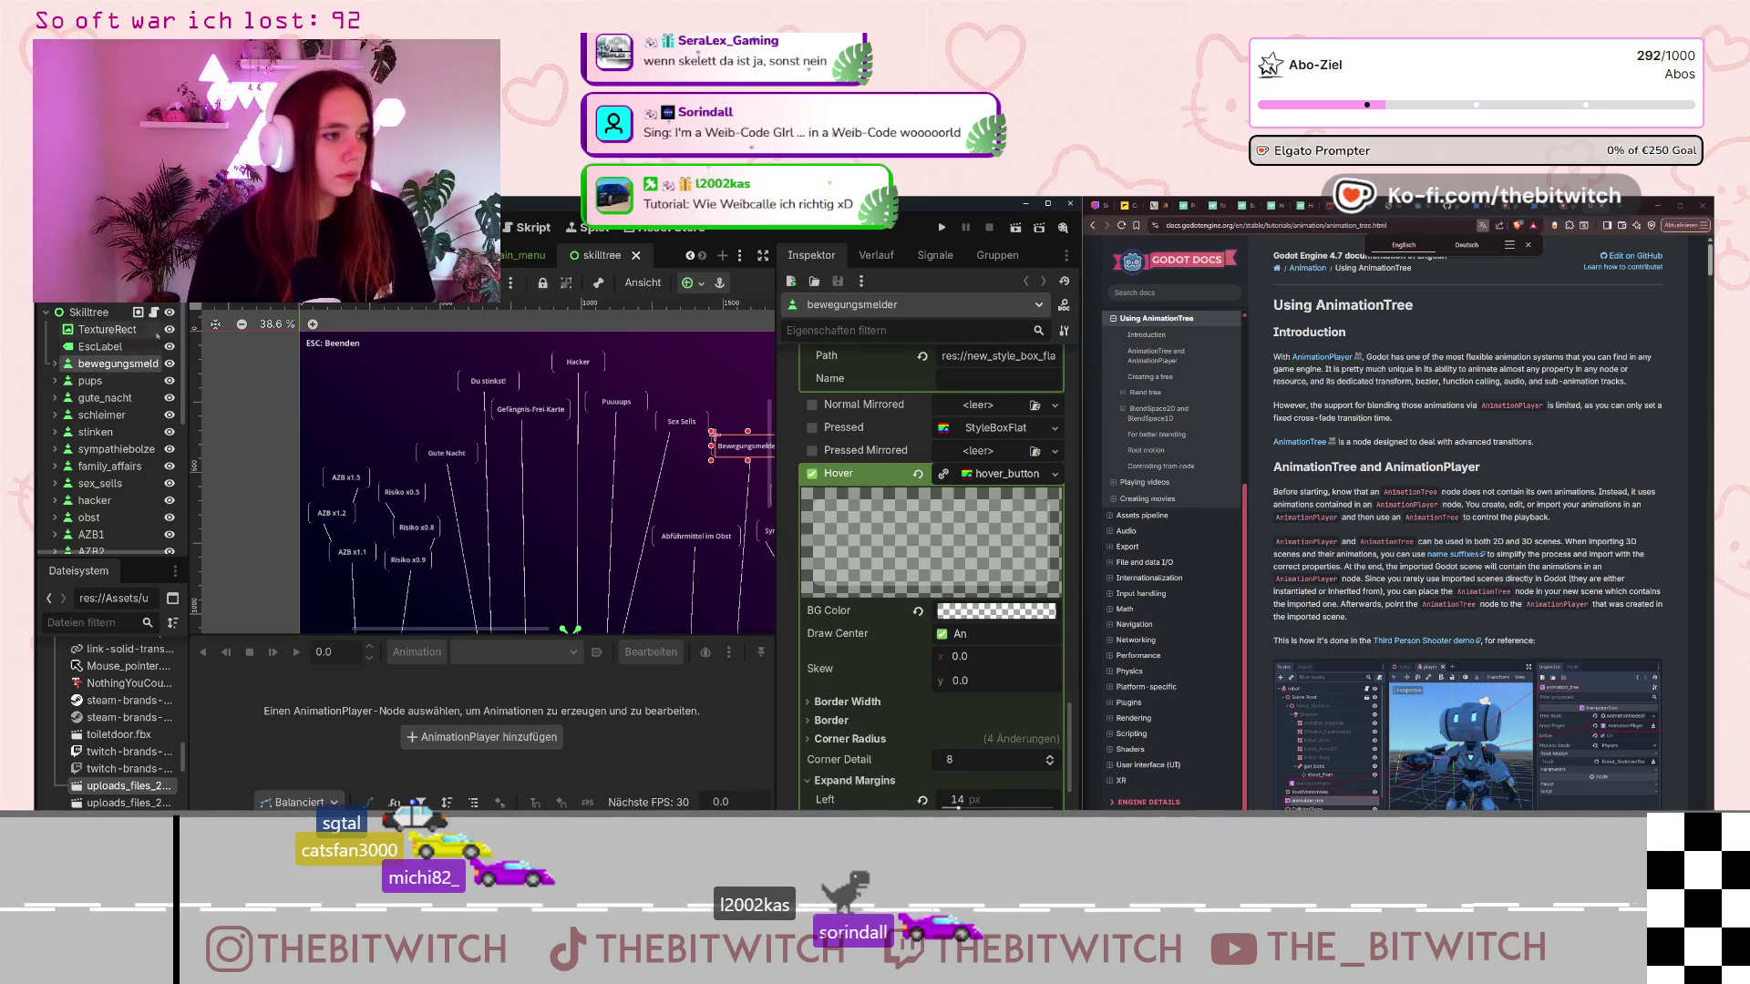
{"action": "left_click", "coordinate": [692, 263]}
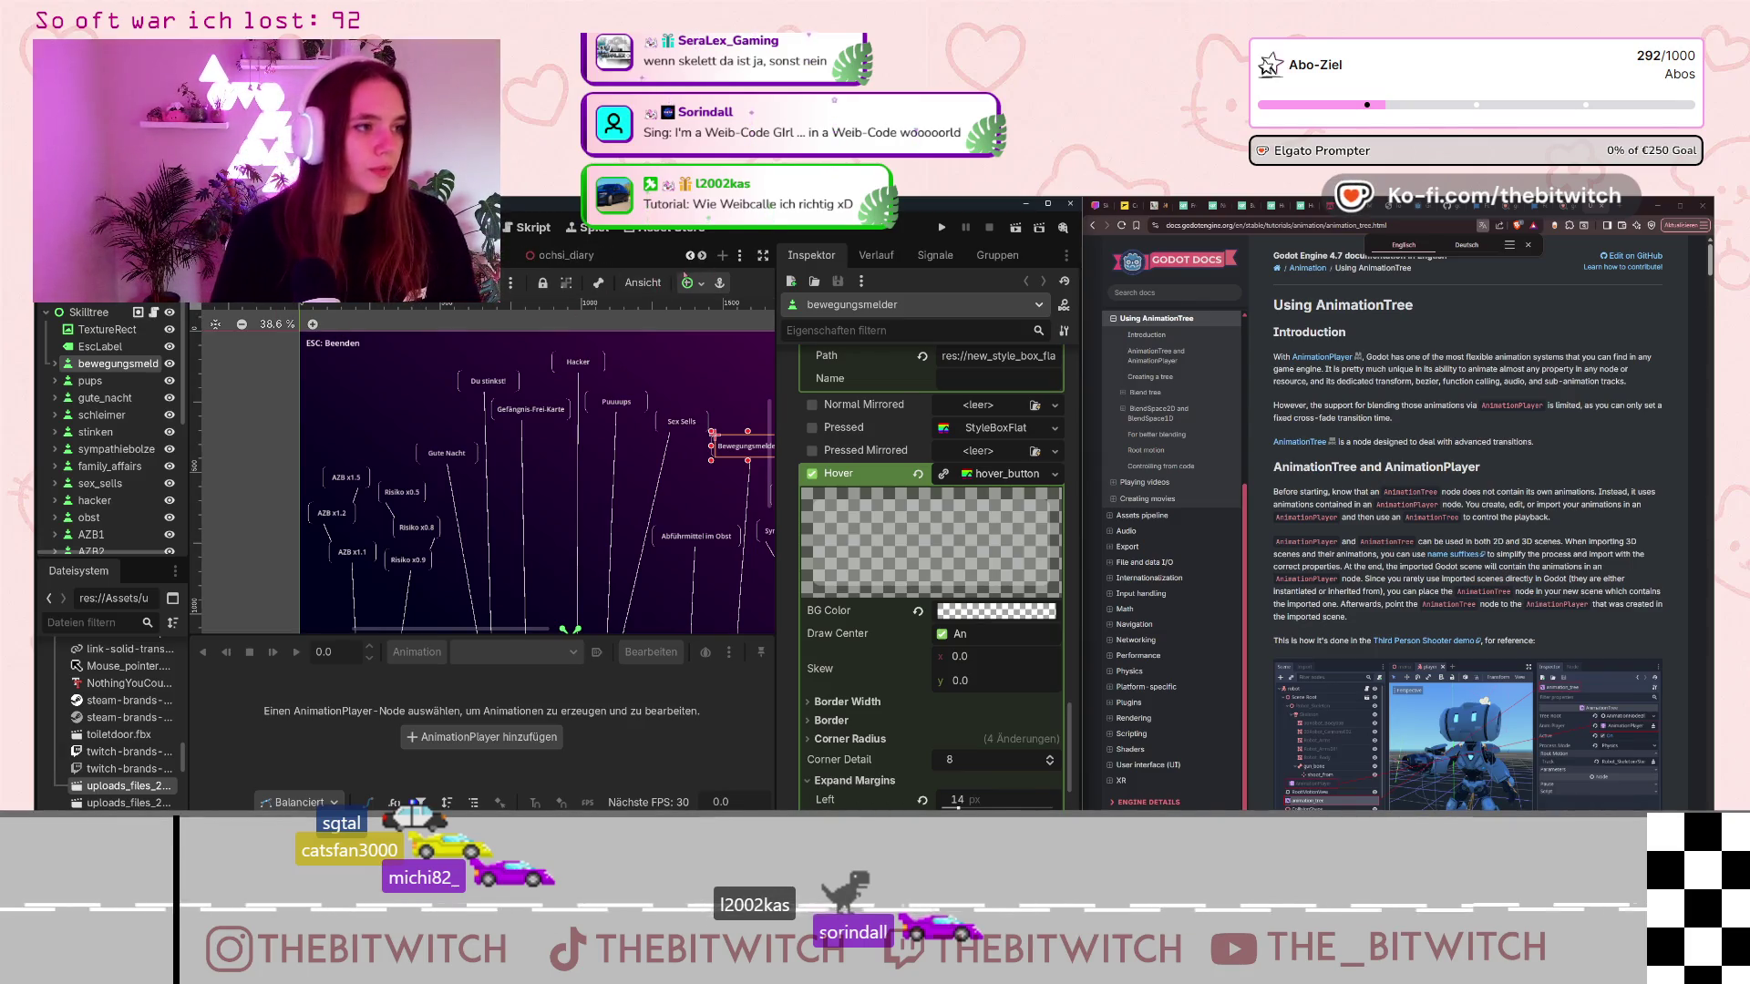
{"action": "left_click", "coordinate": [690, 257]}
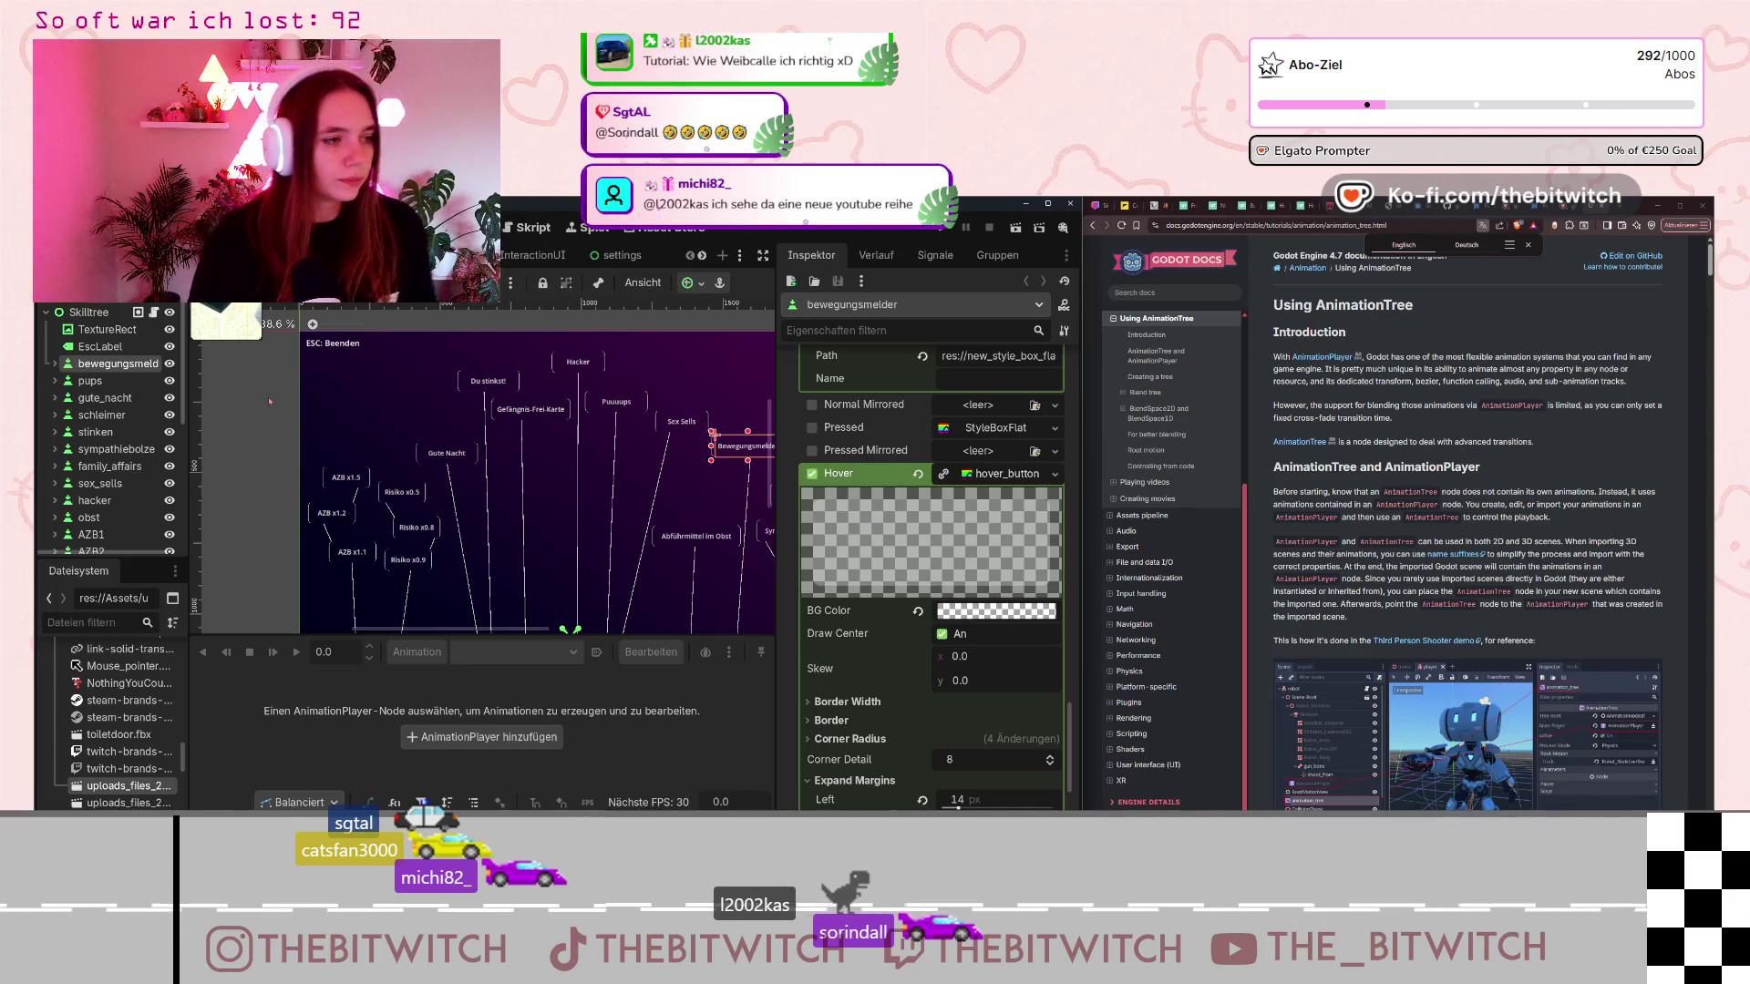
{"action": "left_click", "coordinate": [183, 420]}
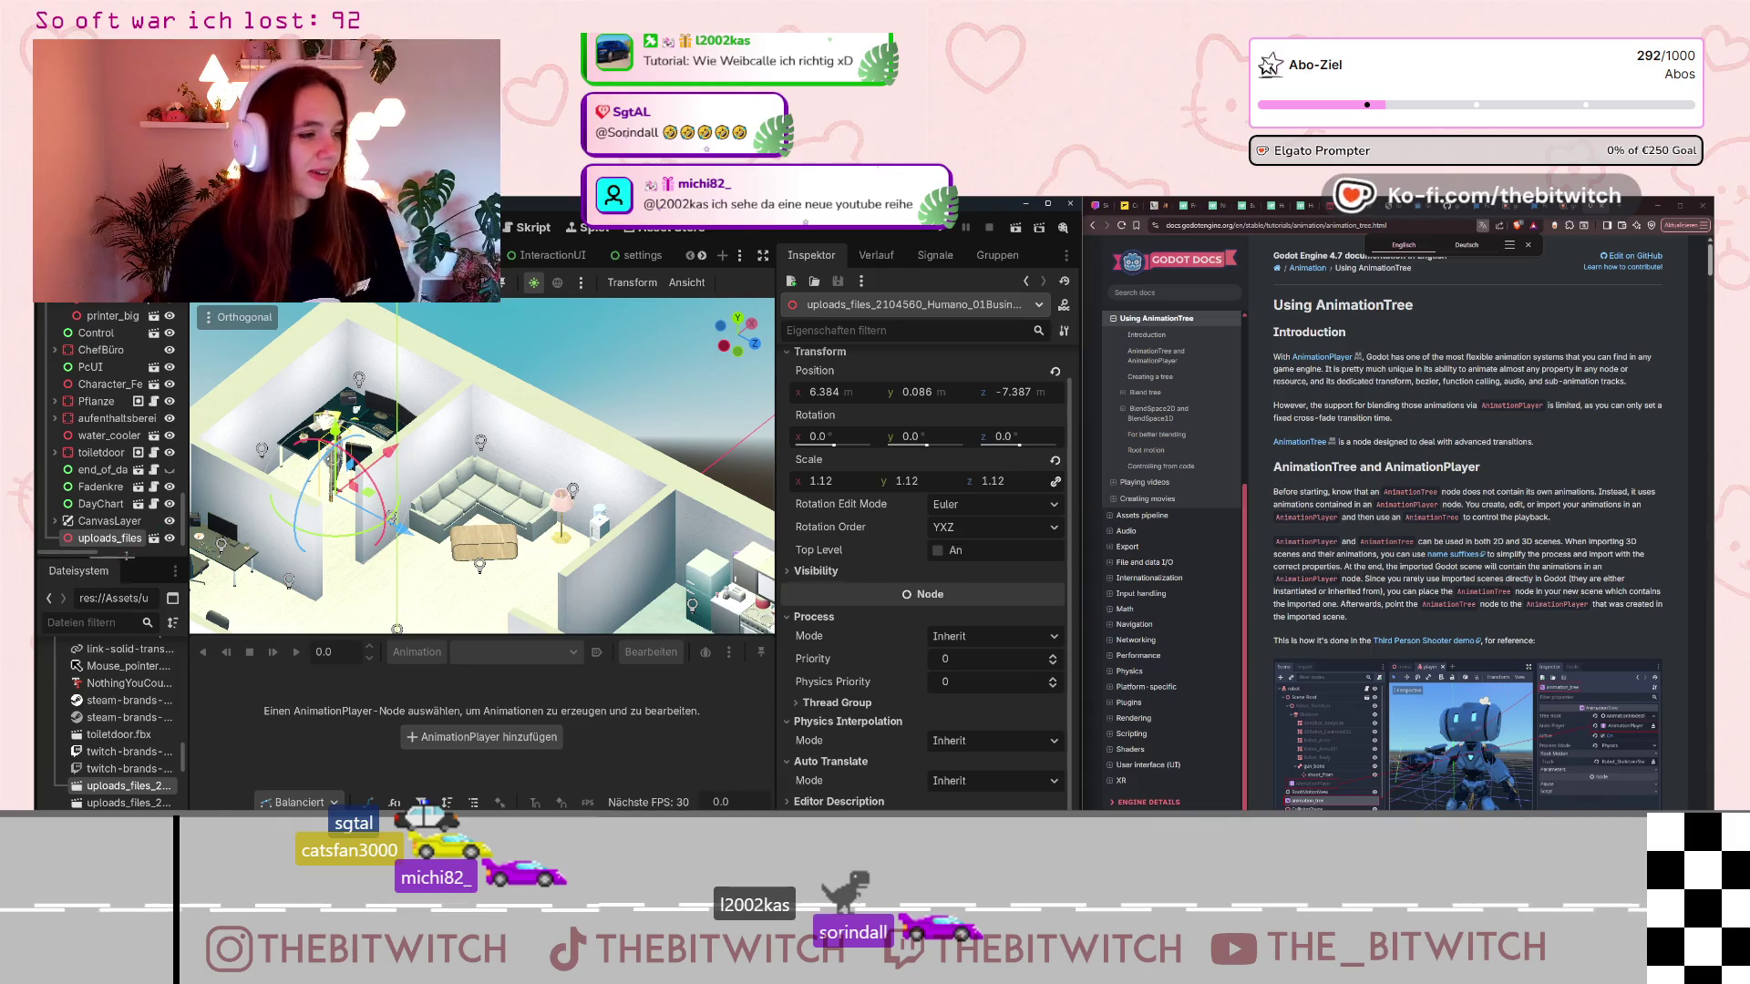
Open the businessman FBX as a 'Neu Geerbte' inherited scene, then web-search 'godot 3d character rigging'.
{"action": "key", "text": "ctrl+Tab"}
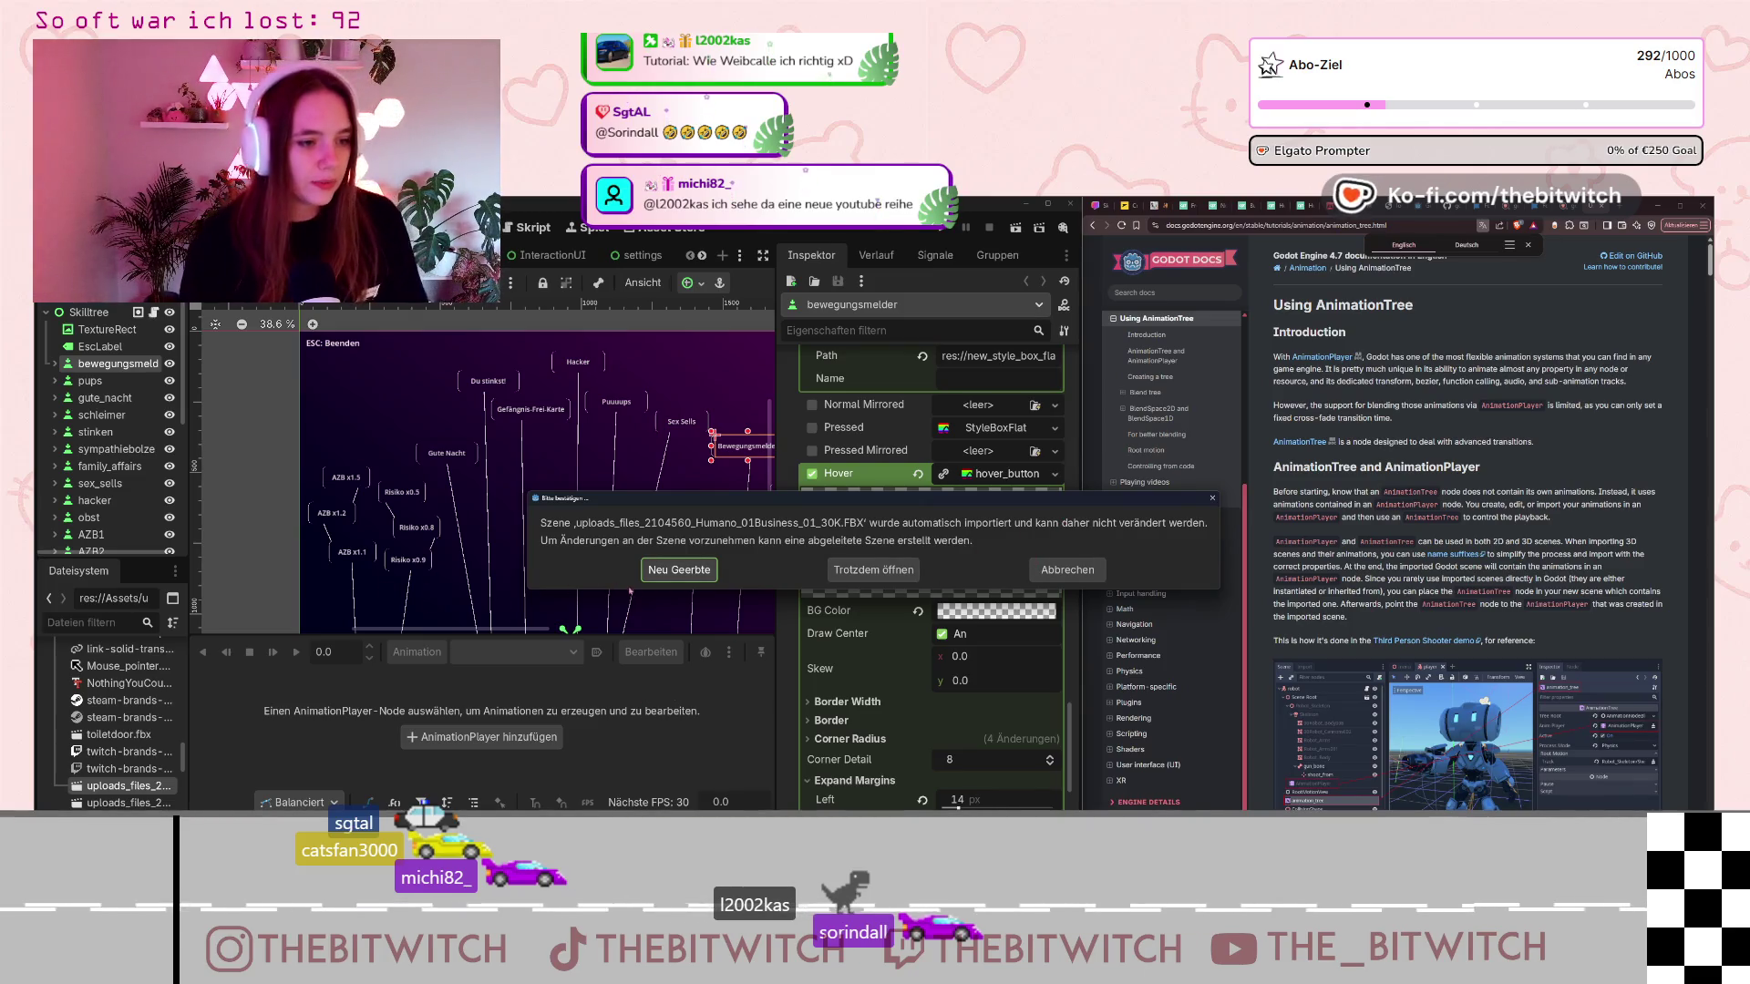
{"action": "left_click", "coordinate": [678, 570]}
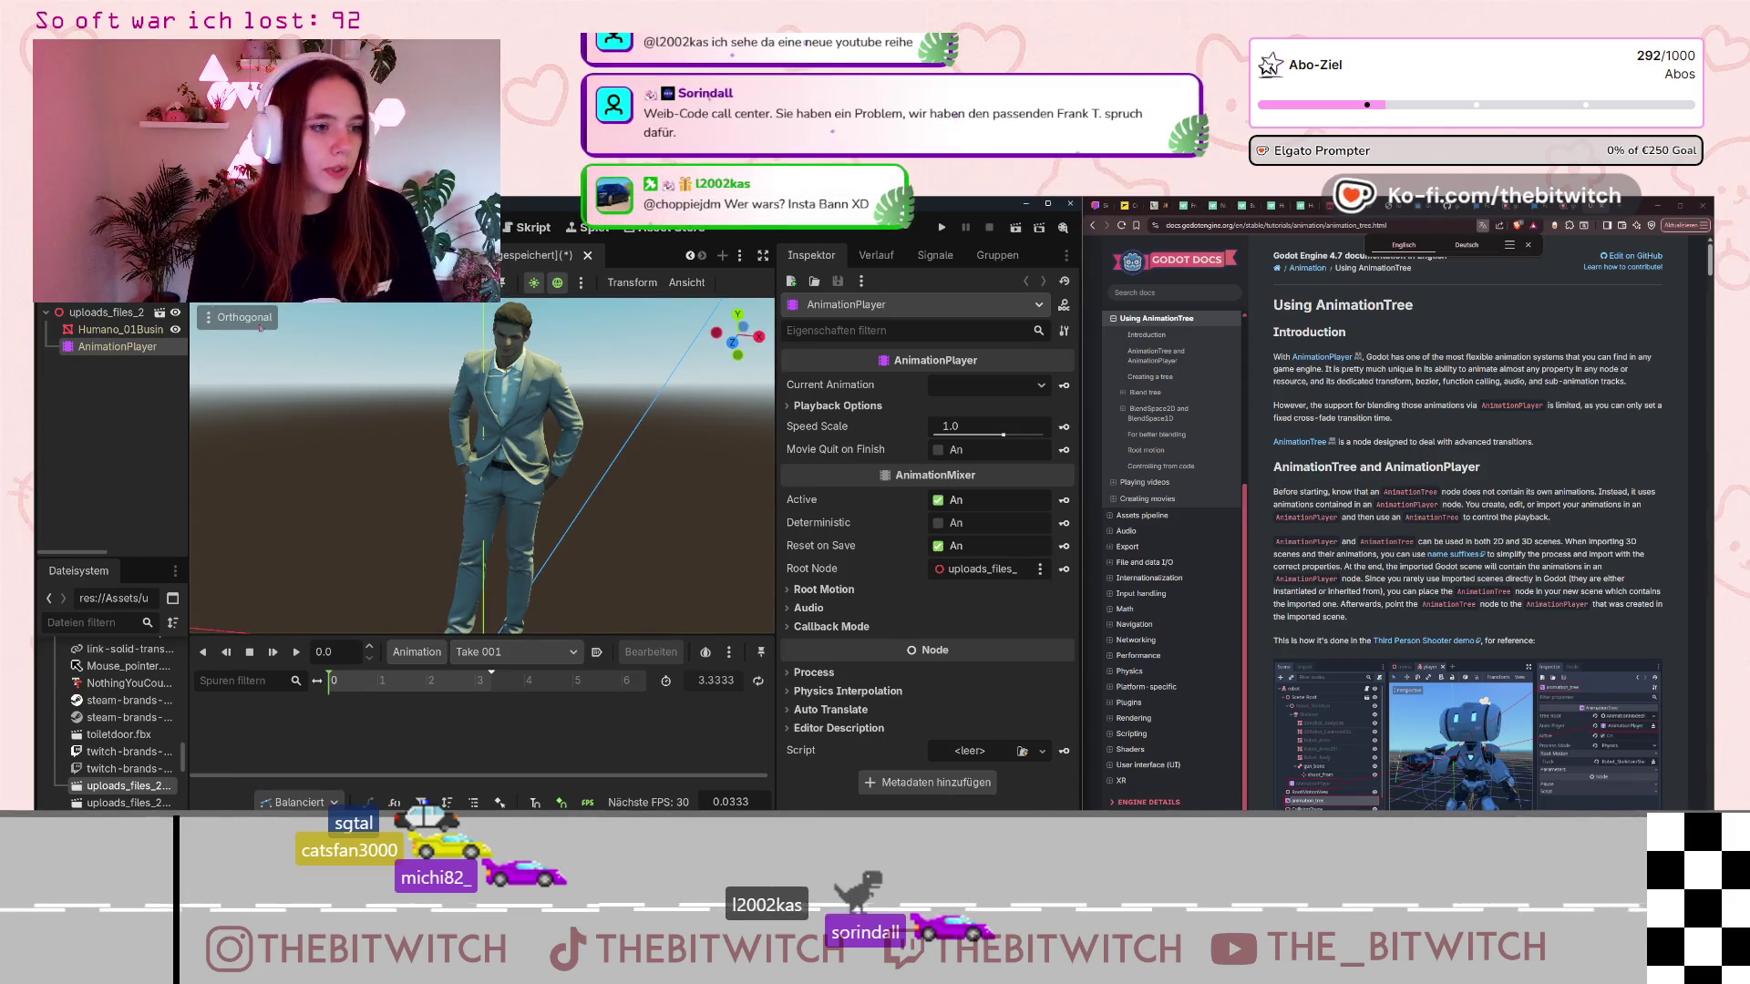
{"action": "left_click", "coordinate": [102, 316]}
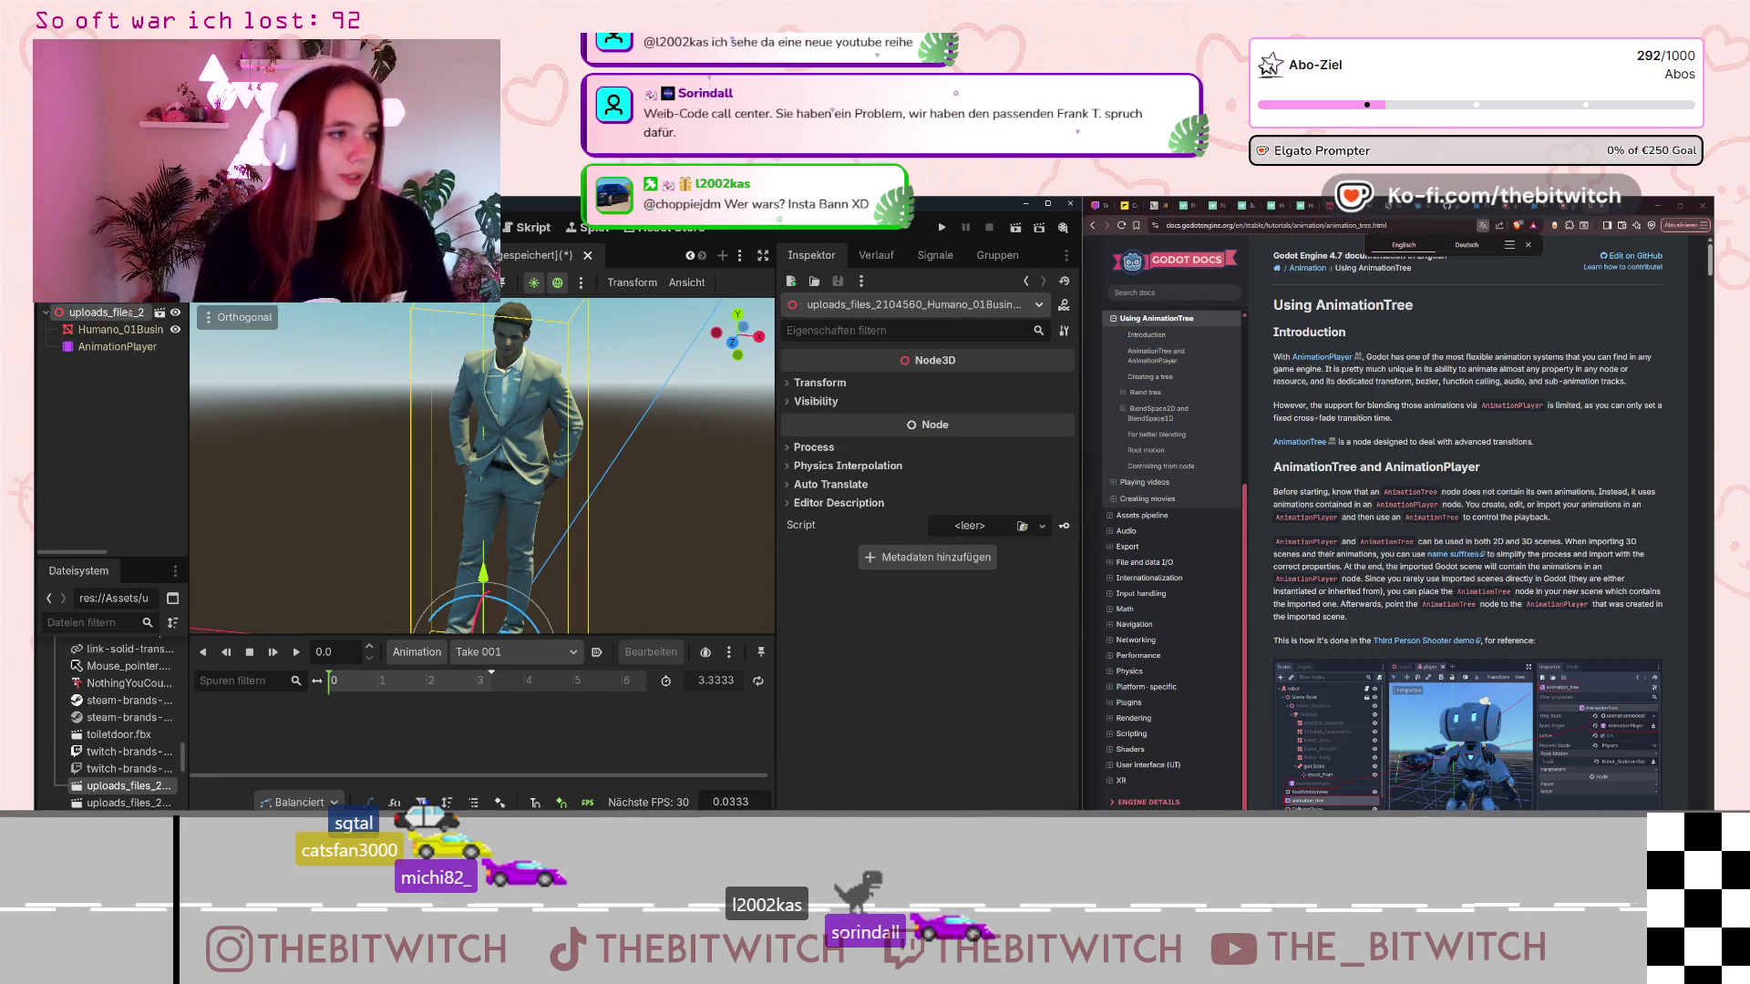
{"action": "right_click", "coordinate": [129, 313]}
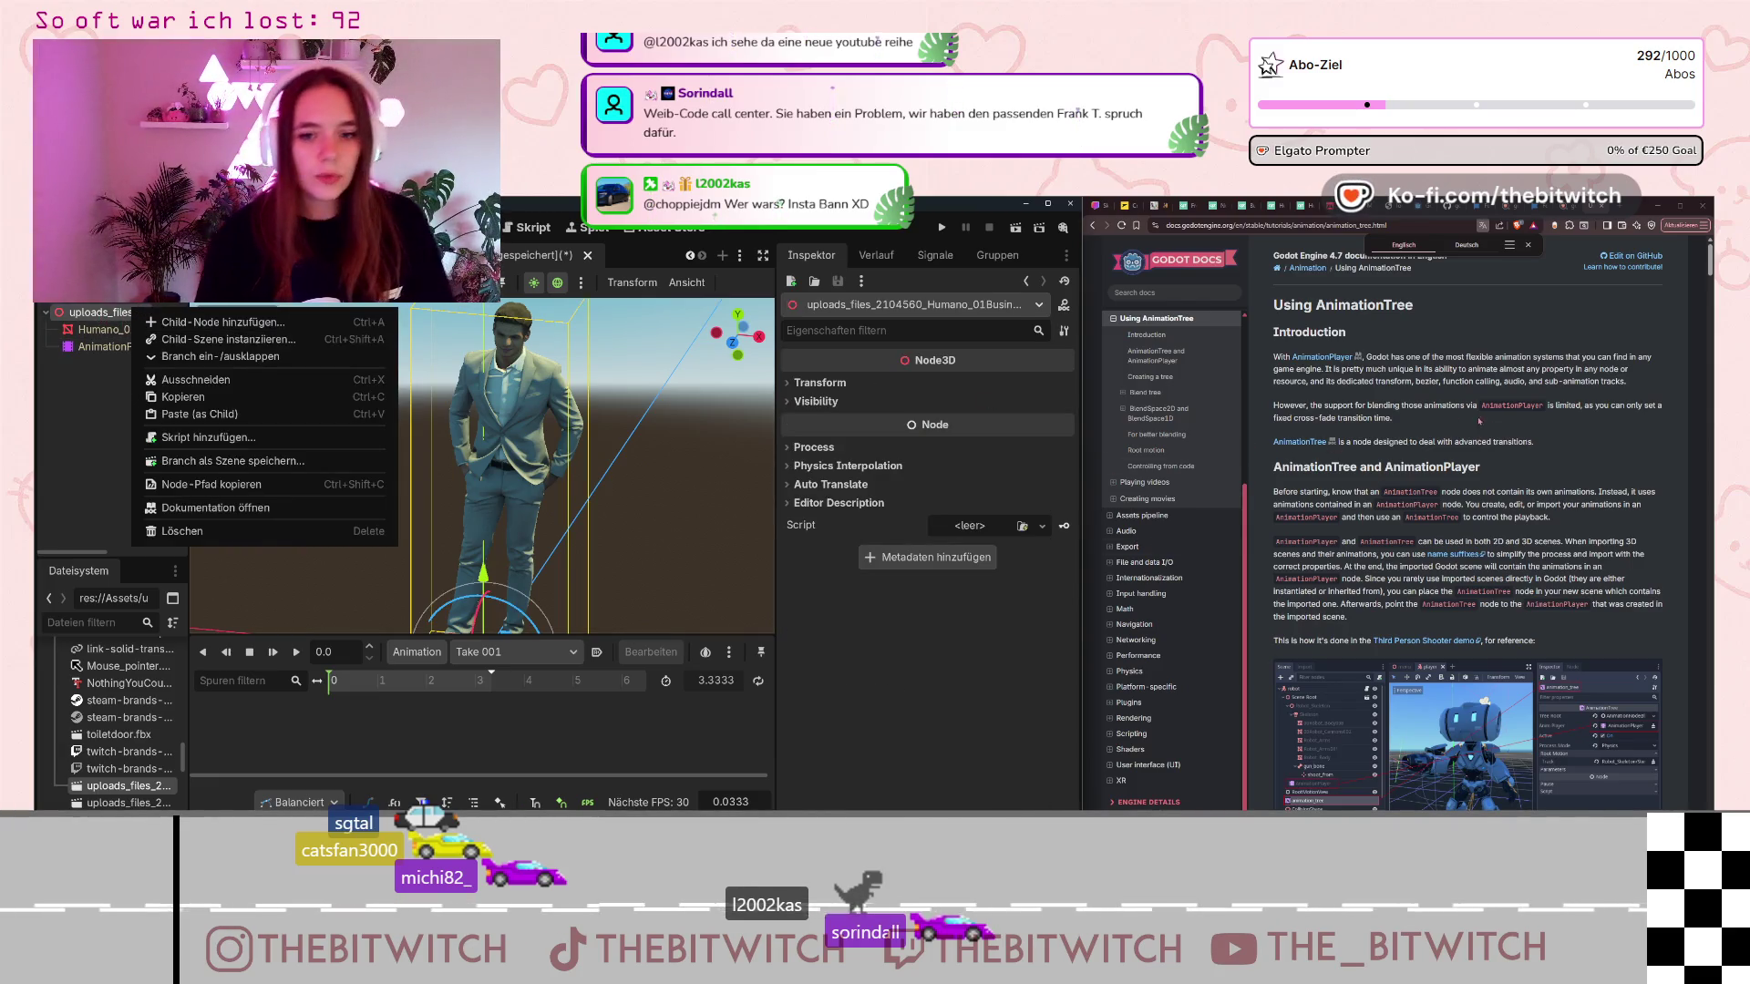
{"action": "left_click", "coordinate": [1433, 477]}
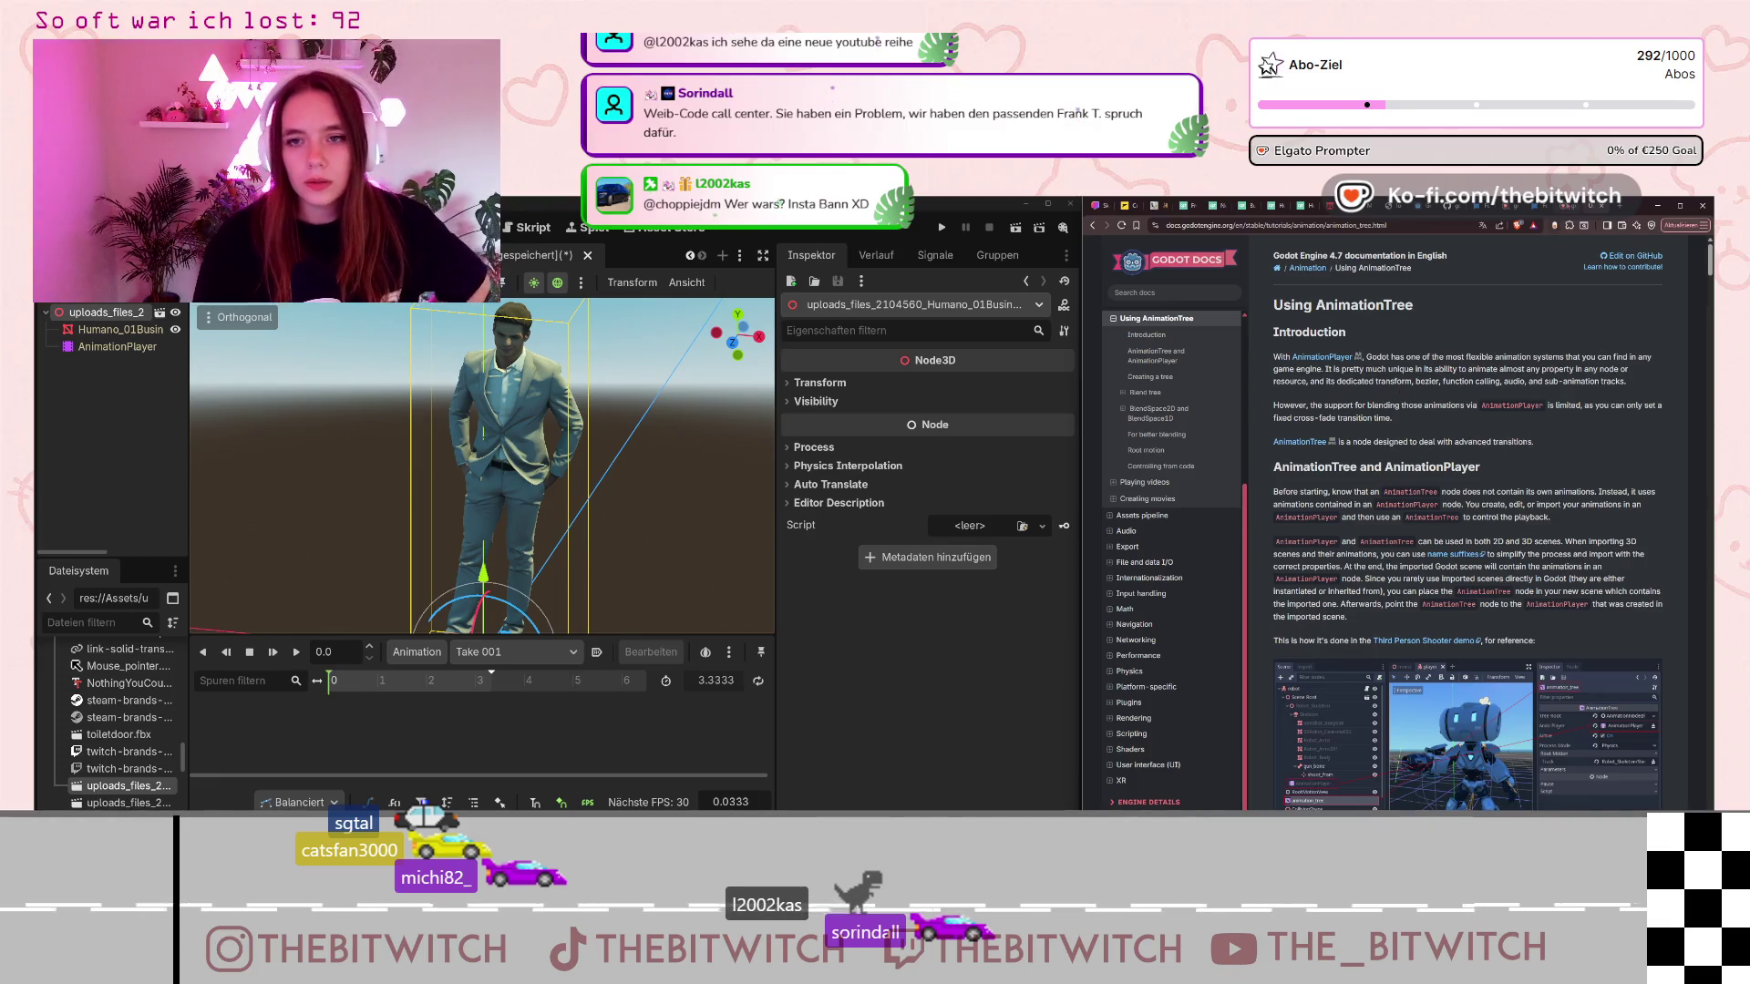
{"action": "key", "text": "alt+Left"}
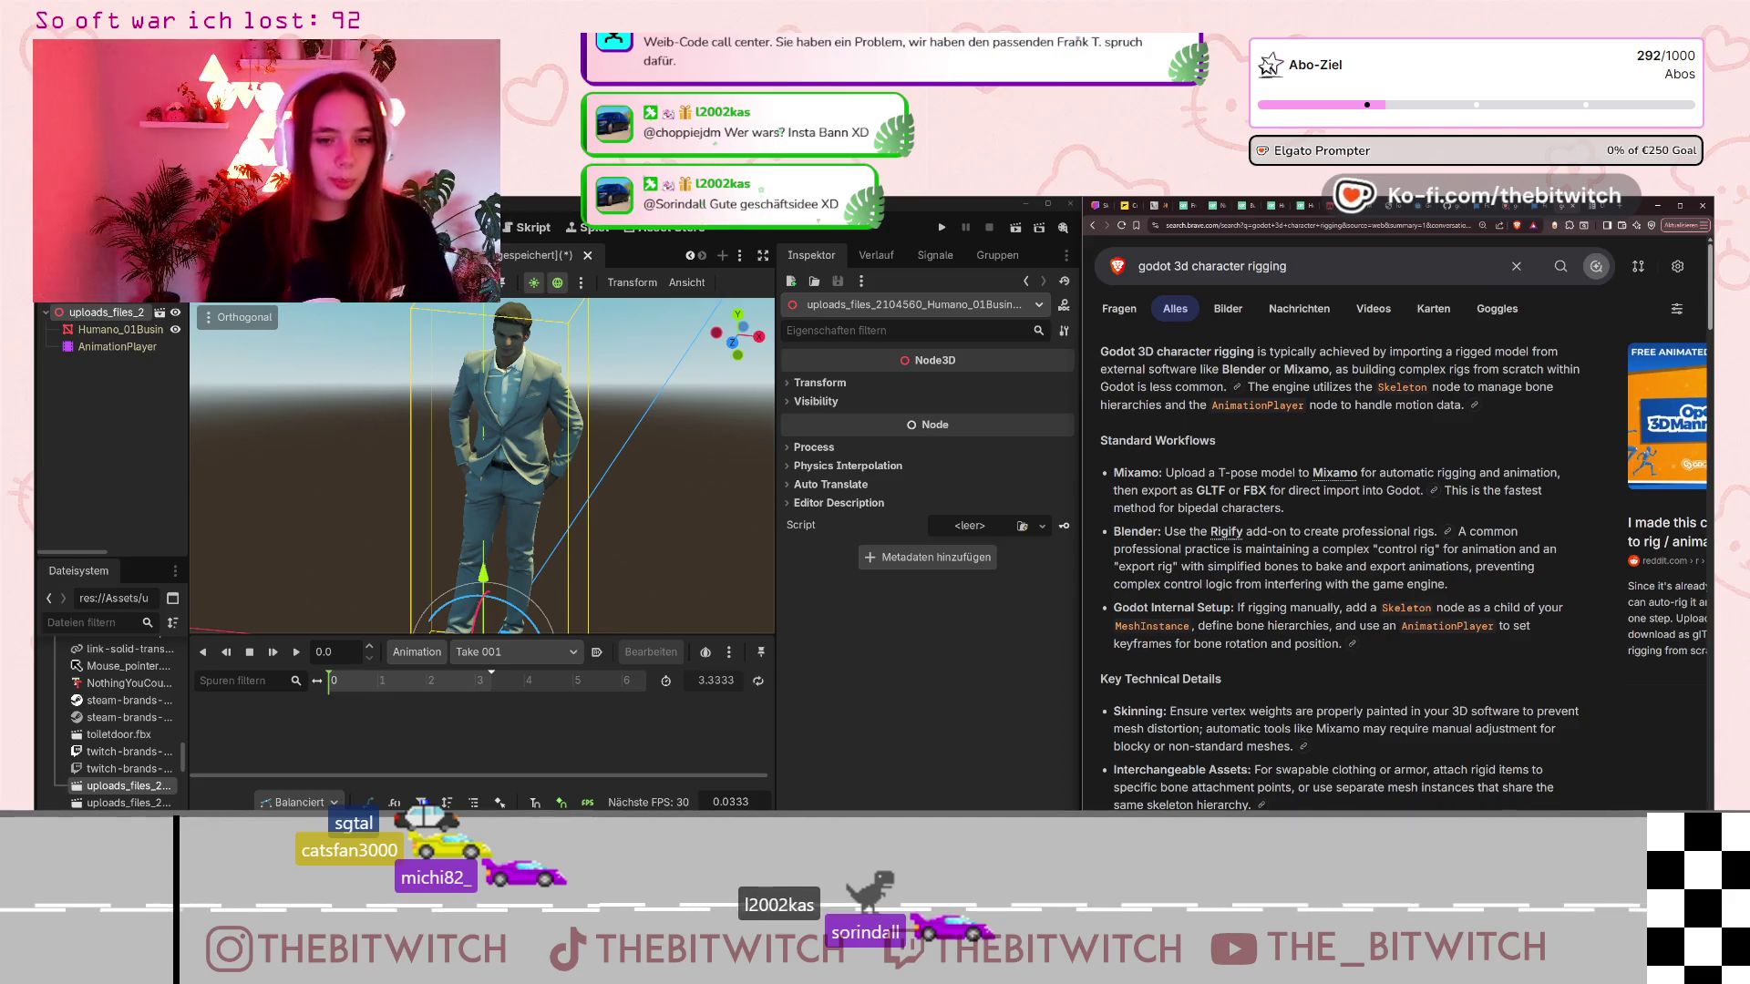
Add a Skeleton3D child under the businessman mesh by searching 'skel' in Node erstellen.
{"action": "right_click", "coordinate": [124, 333]}
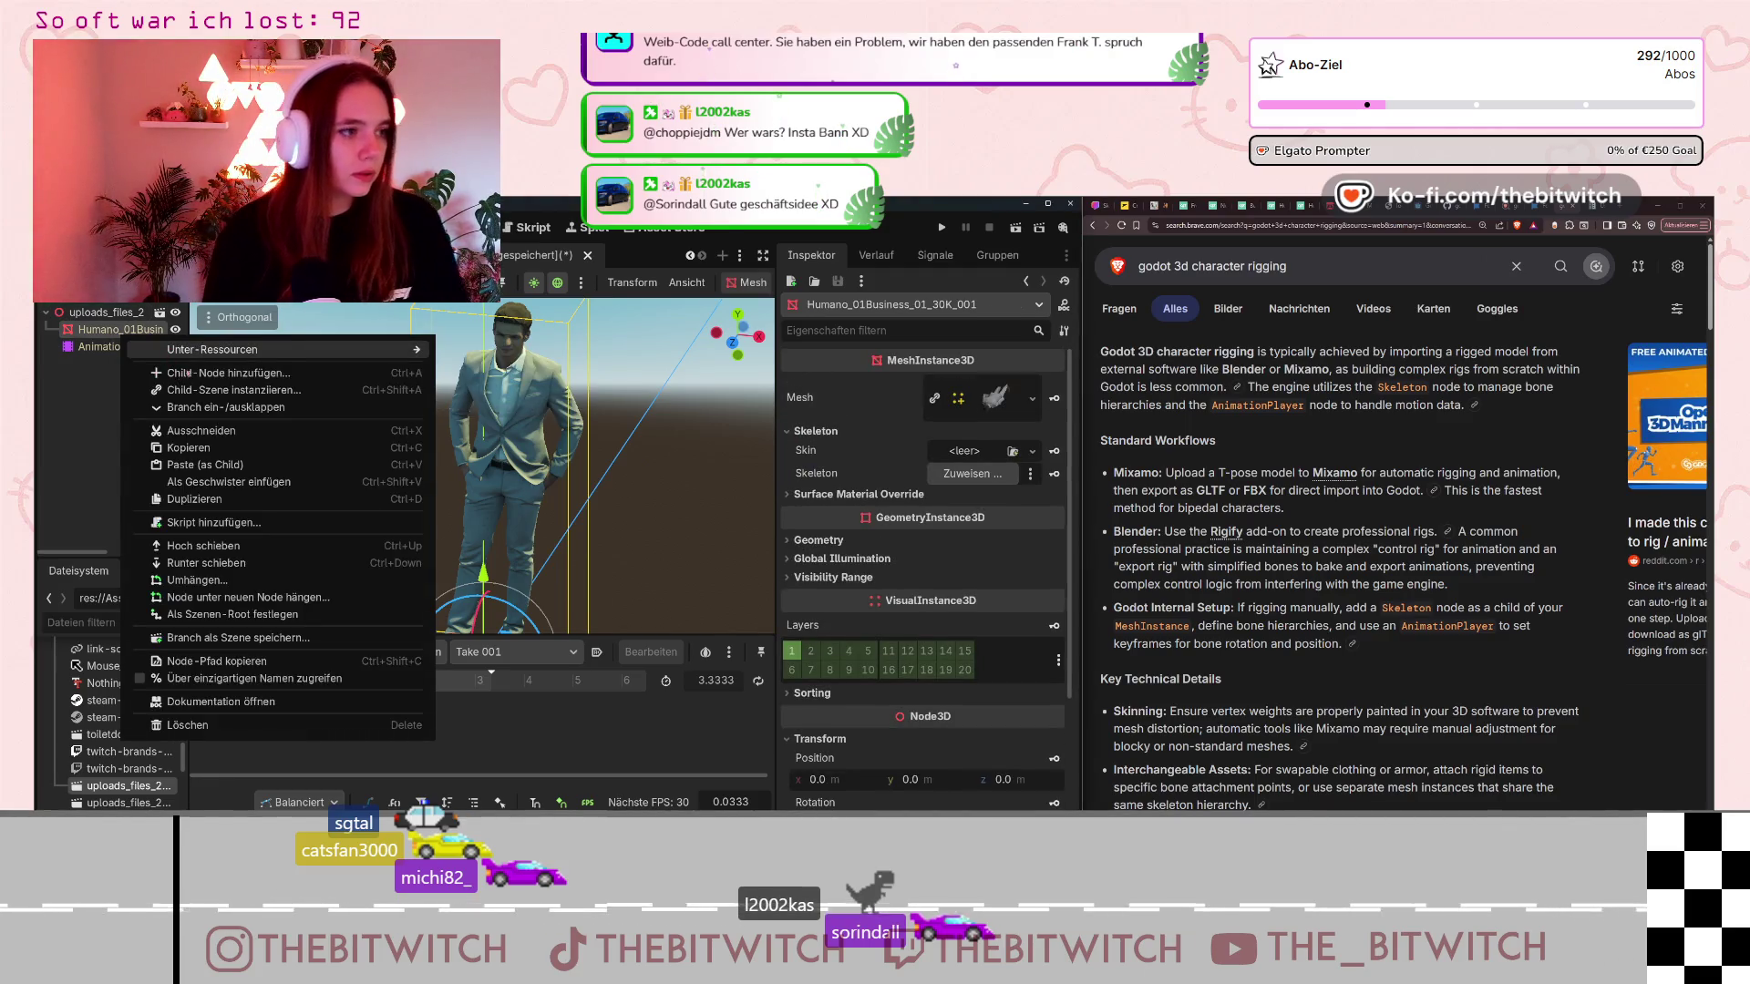
{"action": "key", "text": "Escape"}
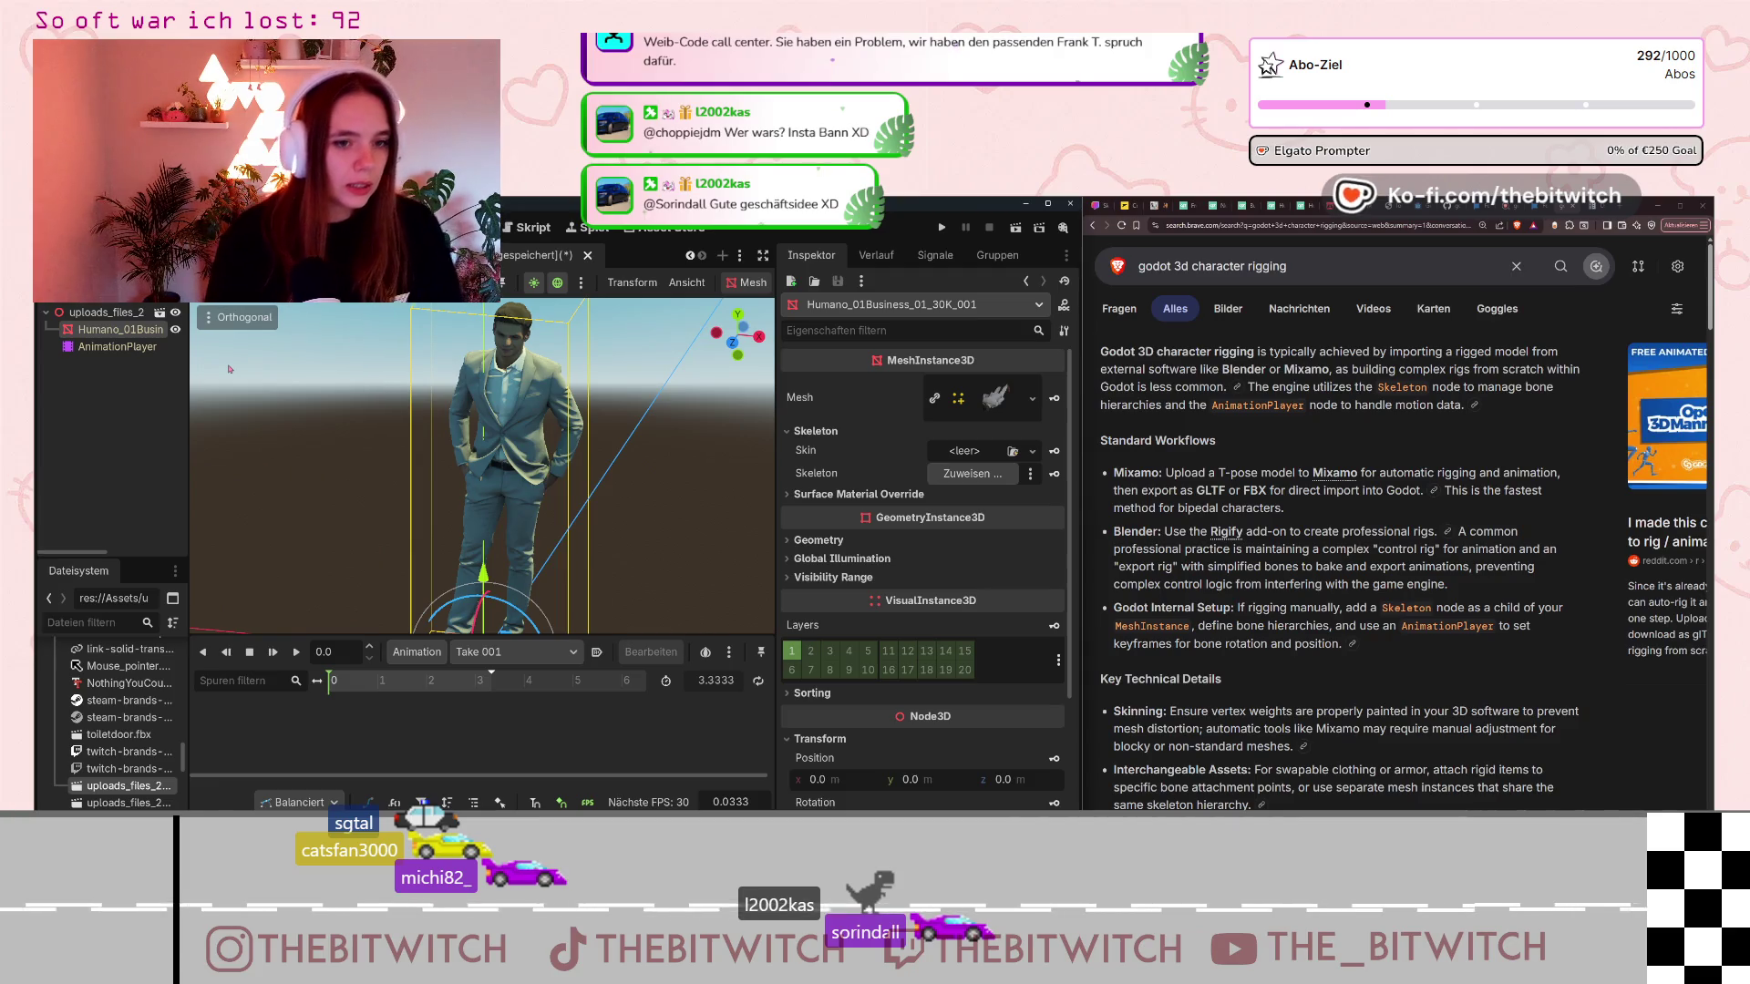
{"action": "key", "text": "ctrl+a"}
{"action": "type", "text": "la"}
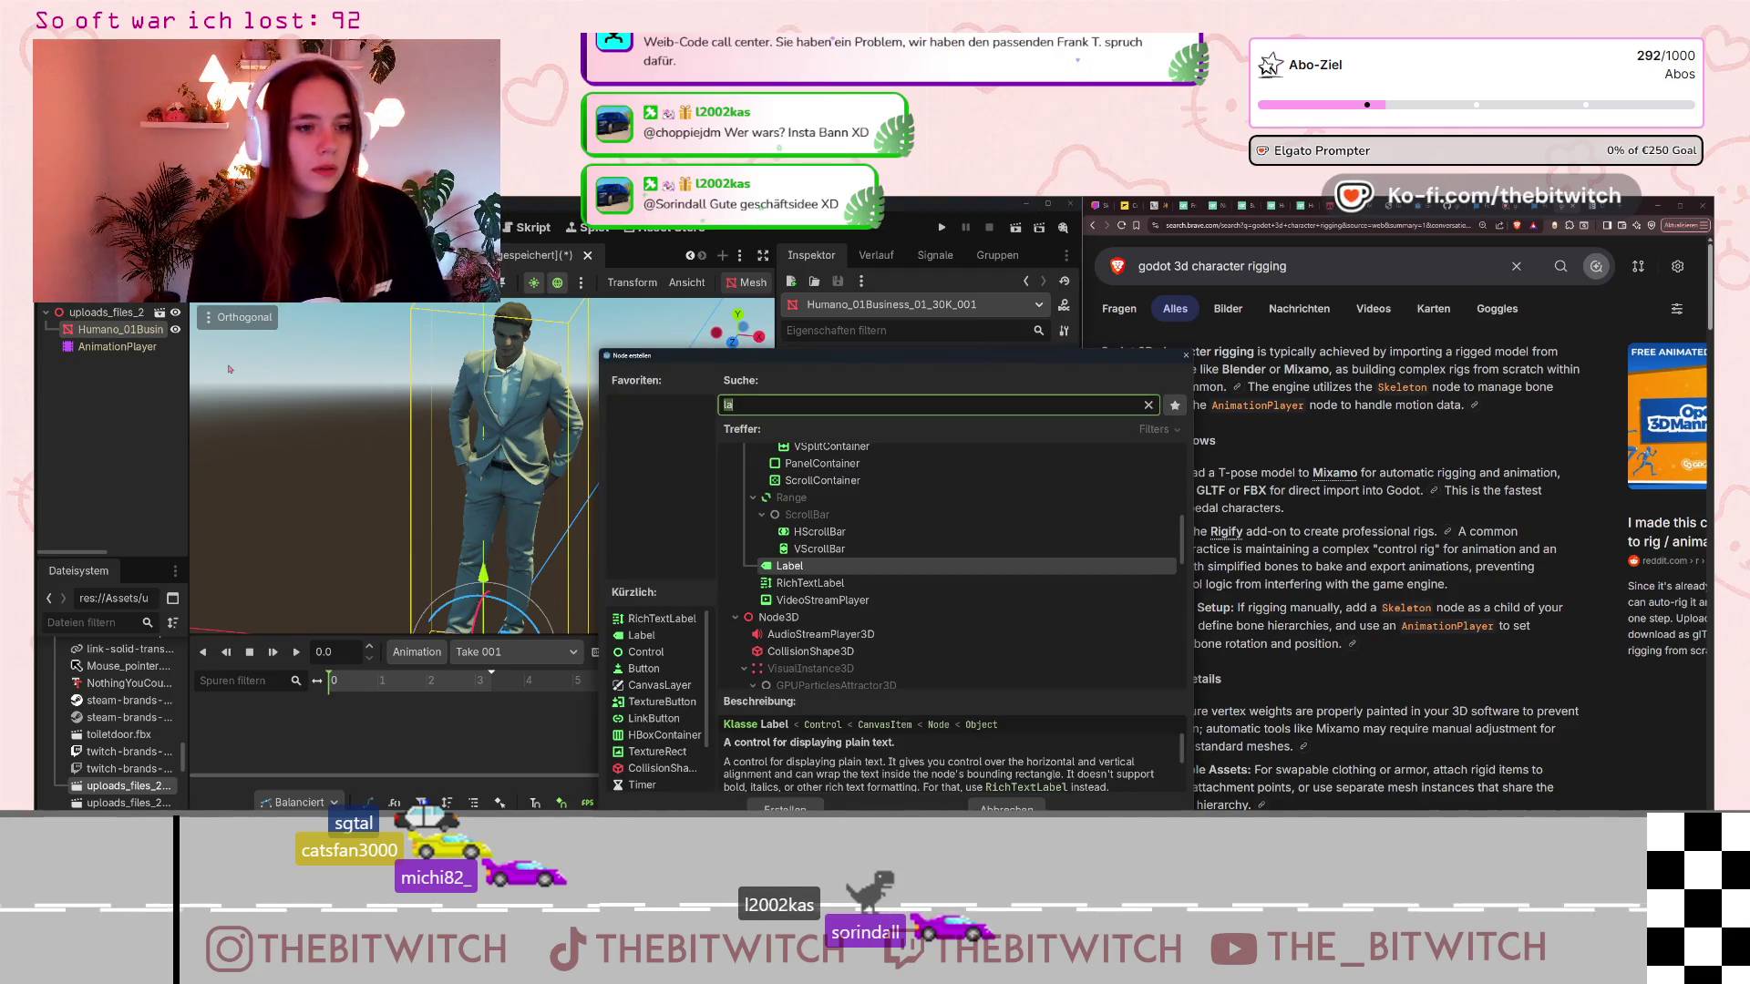
{"action": "type", "text": "skel"}
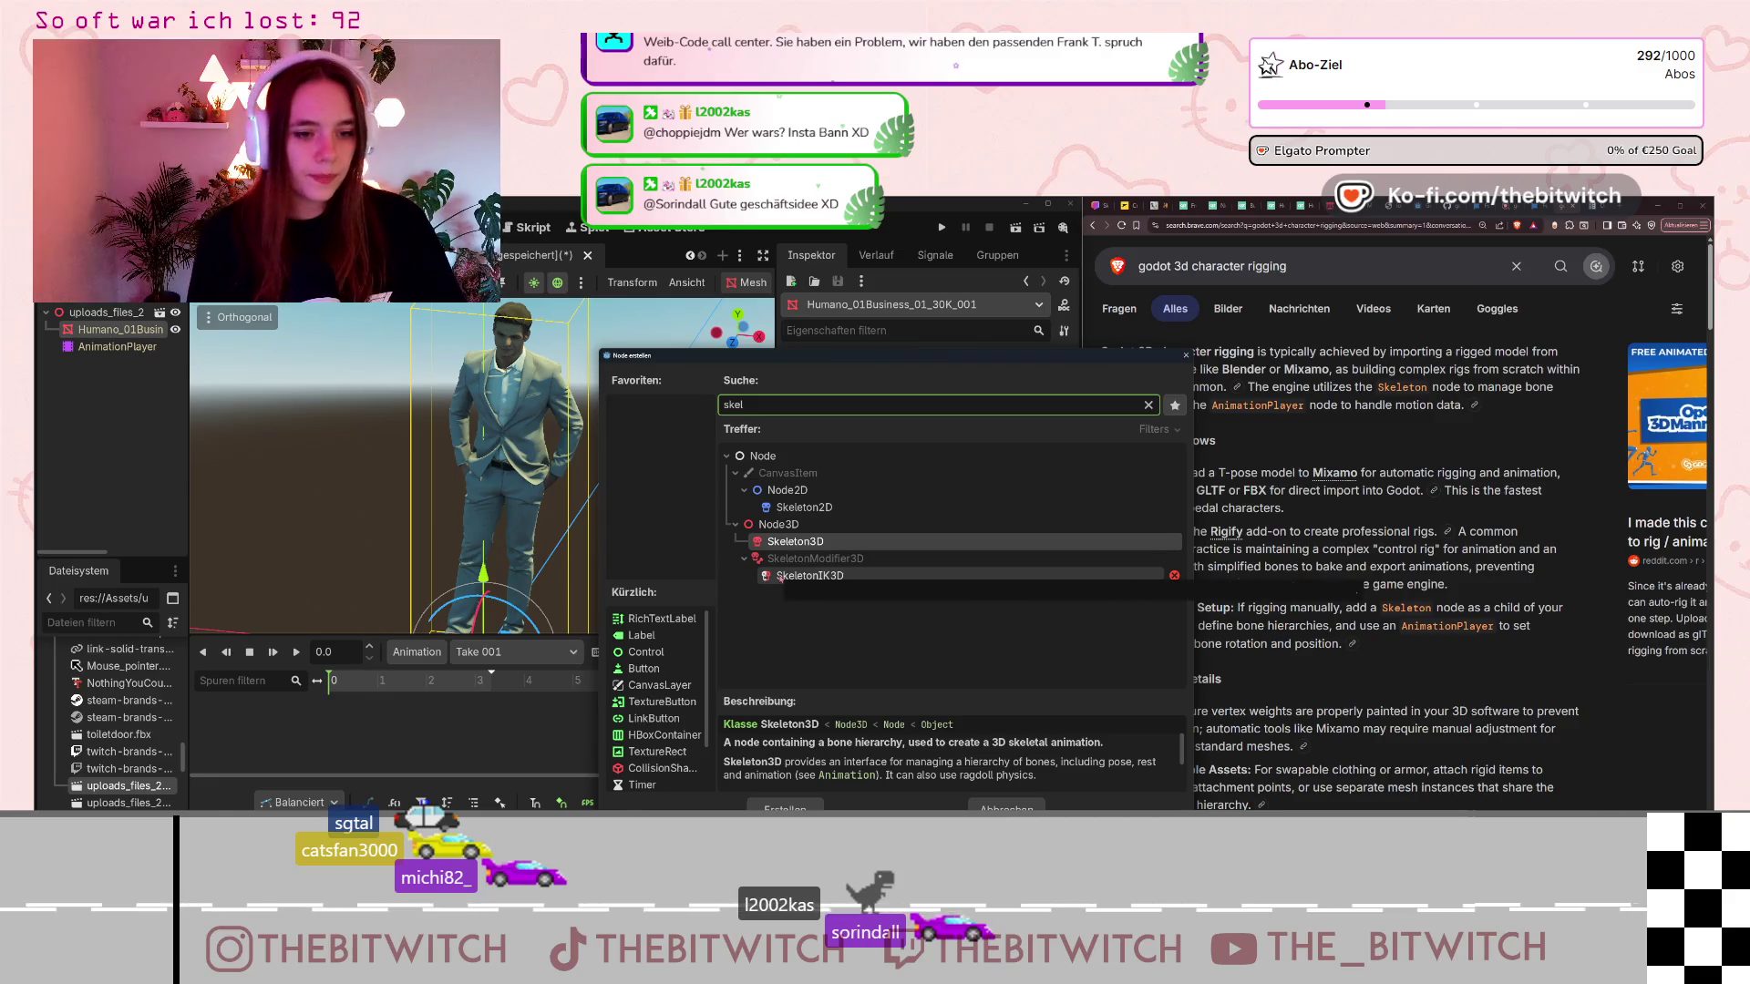
{"action": "key", "text": "Escape"}
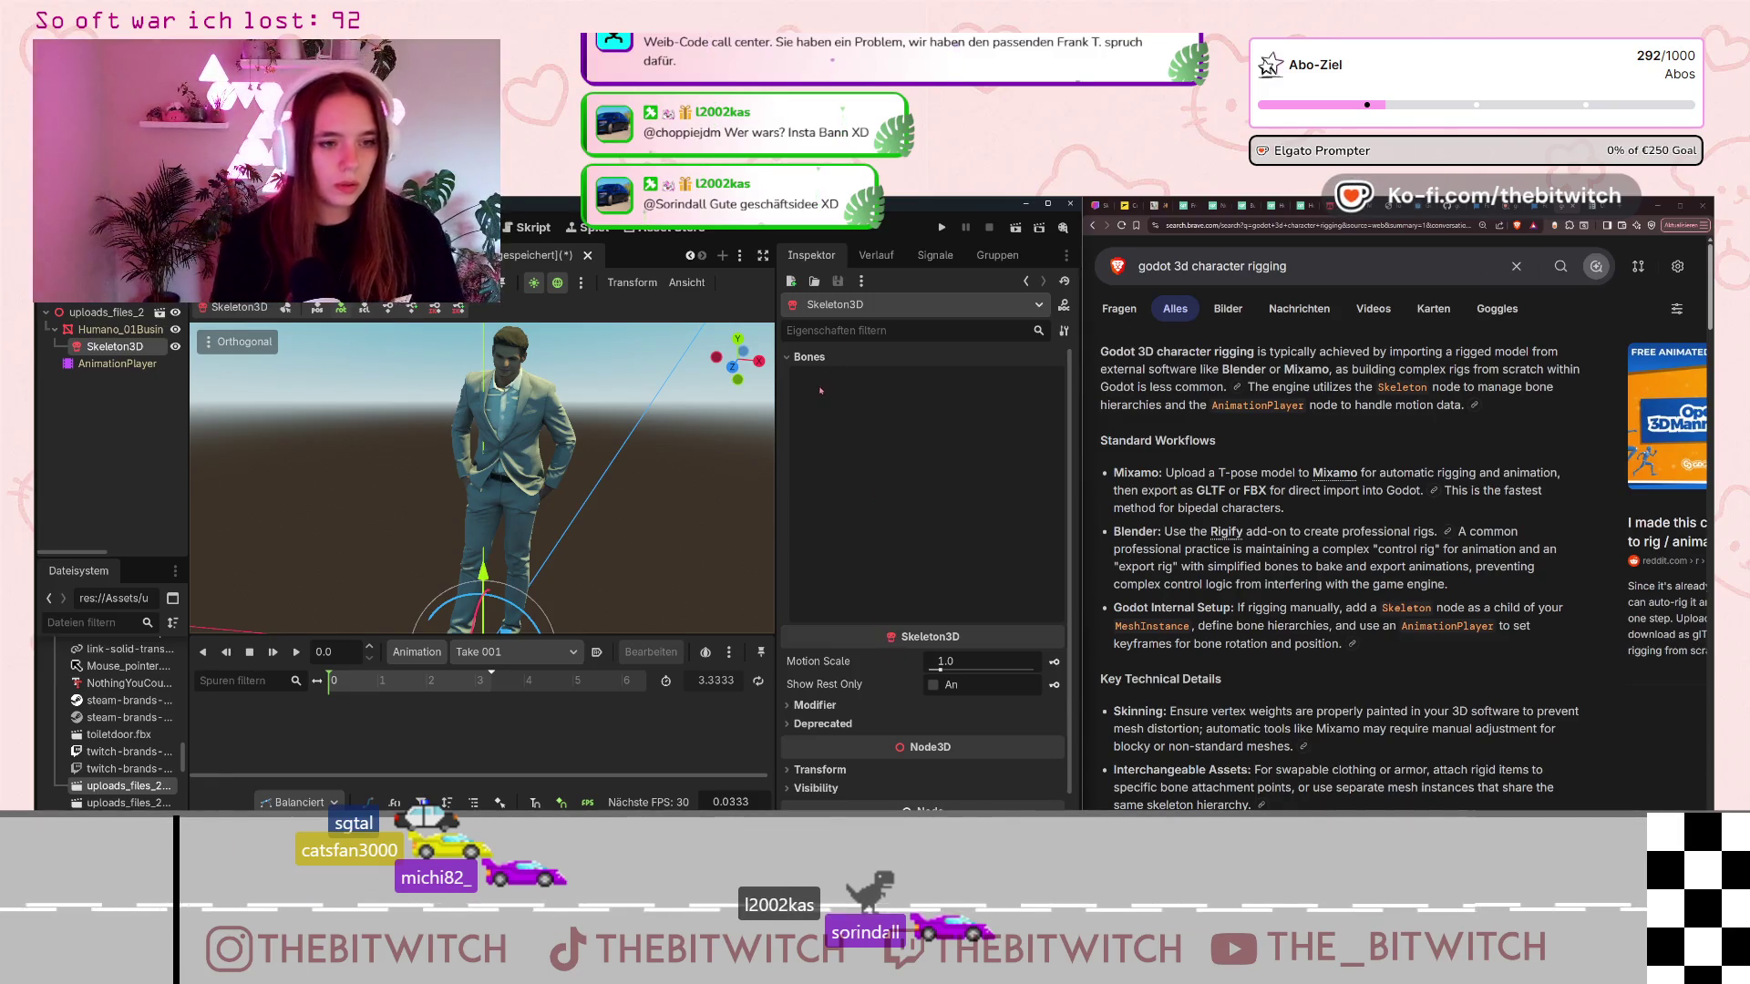
{"action": "scroll", "coordinate": [808, 448], "scroll_direction": "down", "scroll_amount": 2}
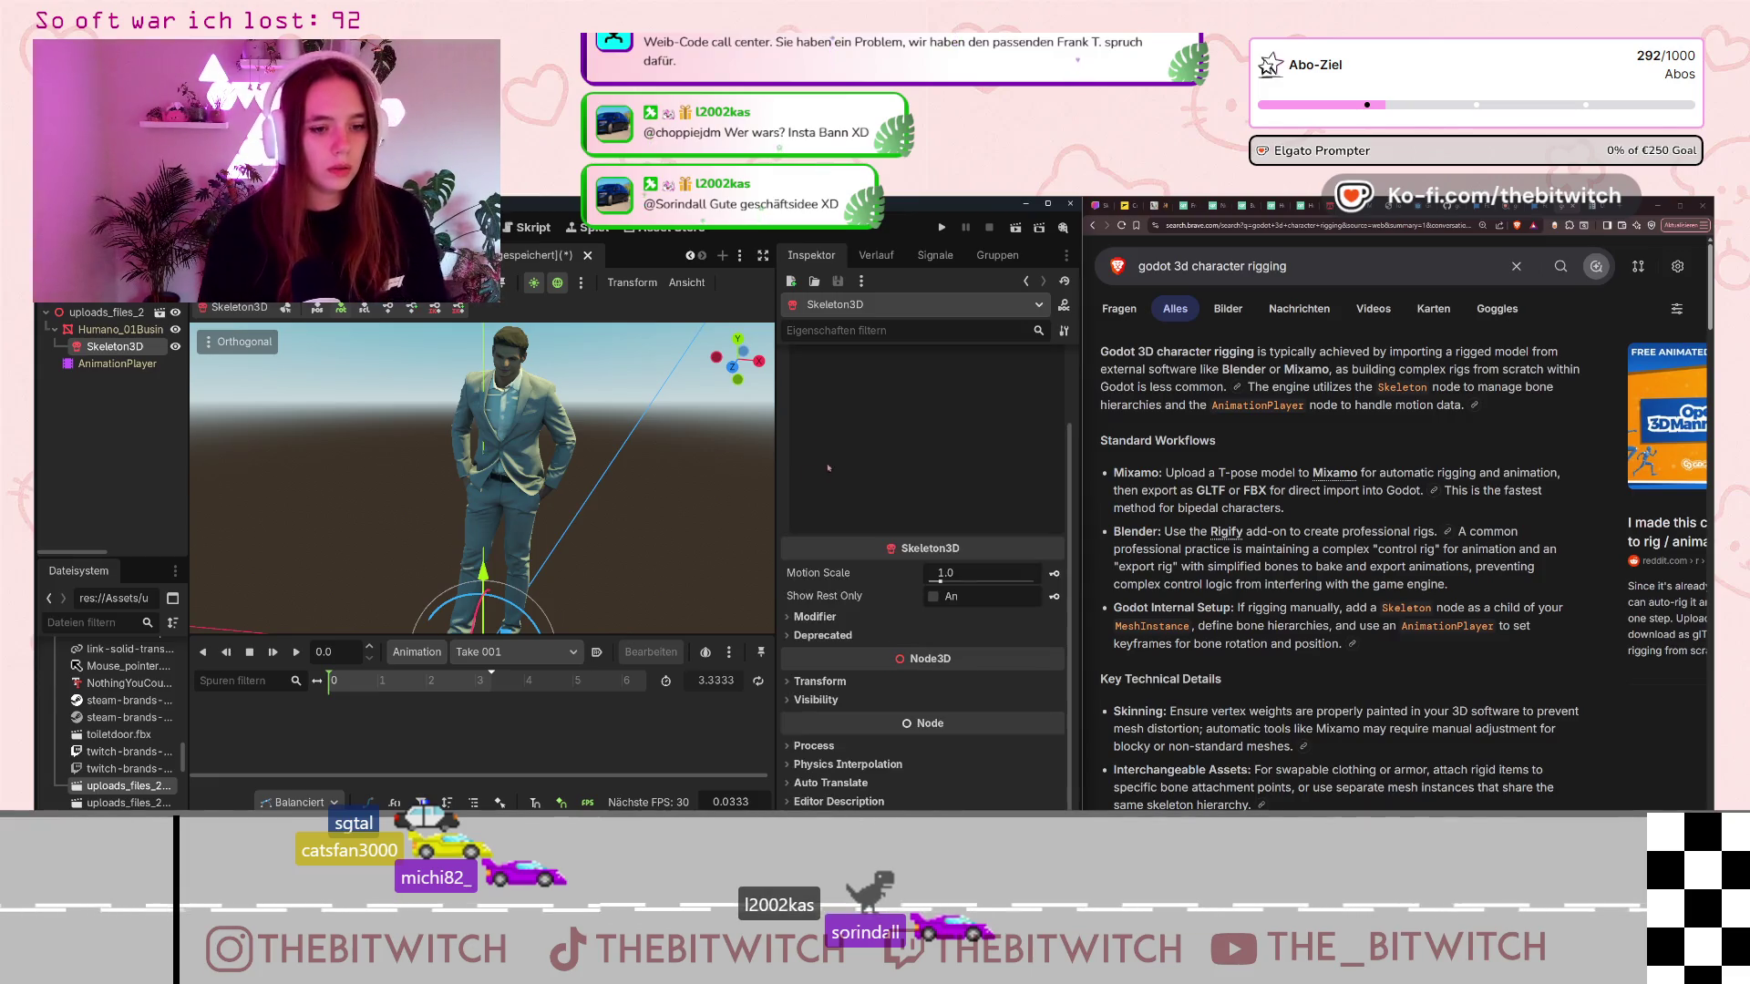
{"action": "scroll", "coordinate": [857, 451], "scroll_direction": "up", "scroll_amount": 2}
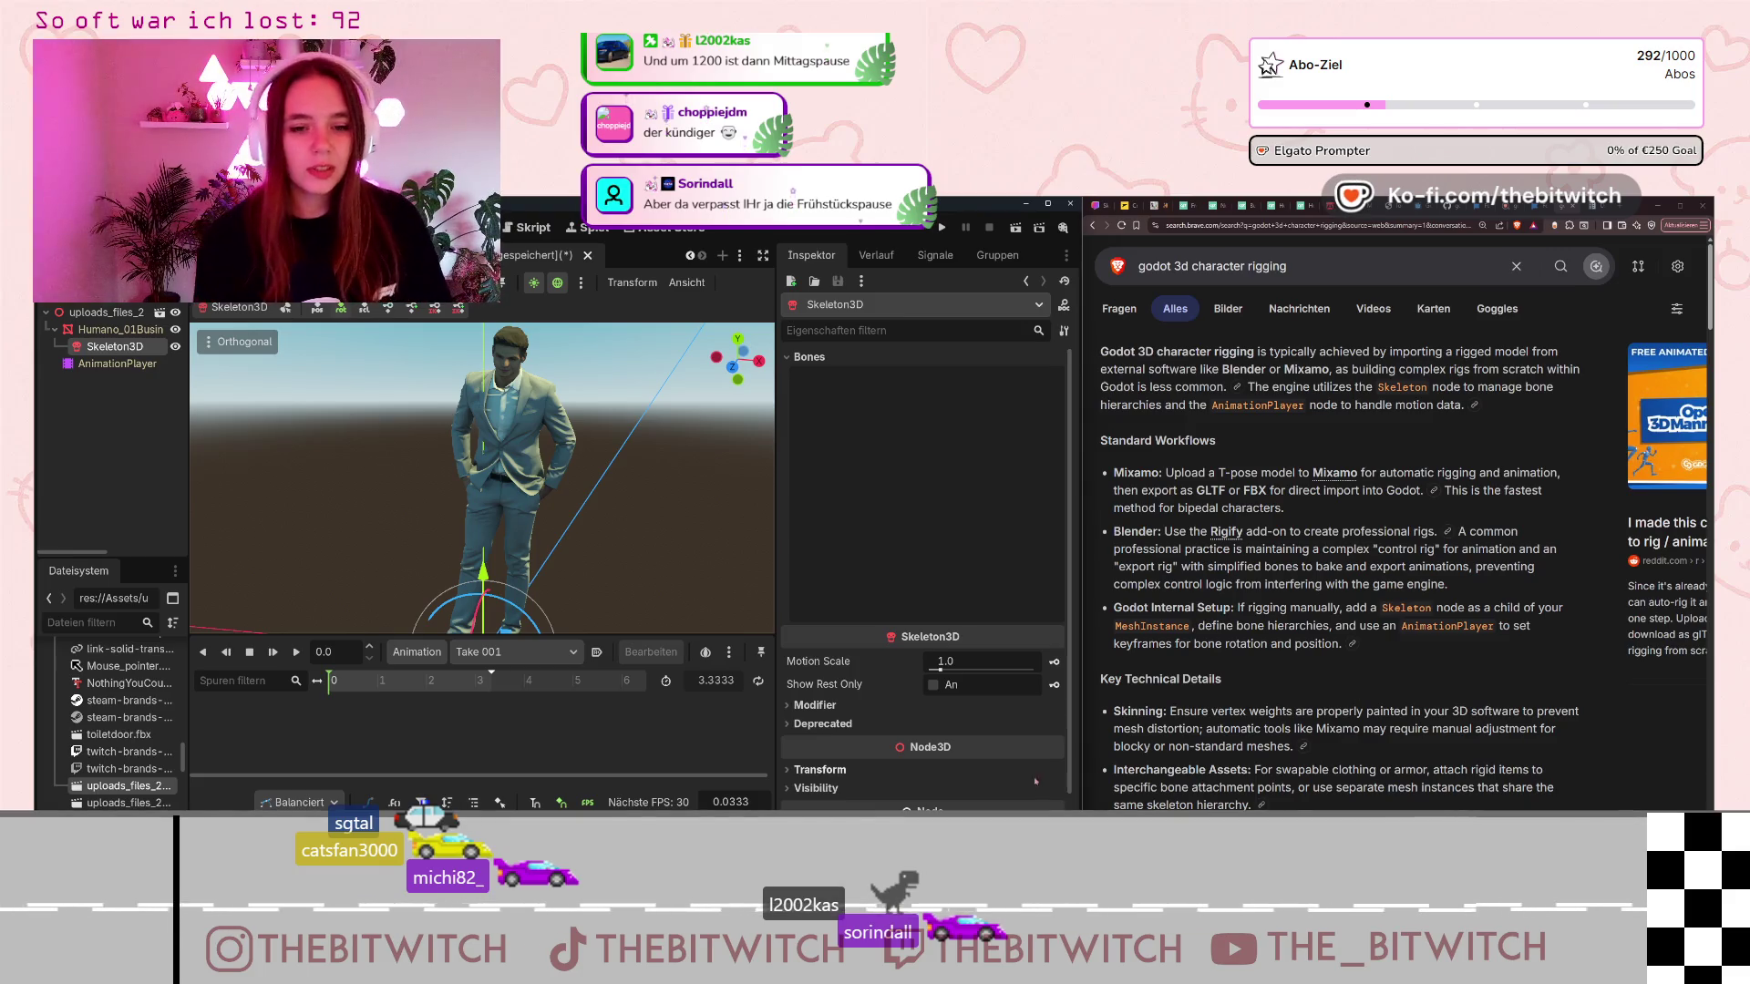
{"action": "scroll", "coordinate": [837, 690], "scroll_direction": "down", "scroll_amount": 2}
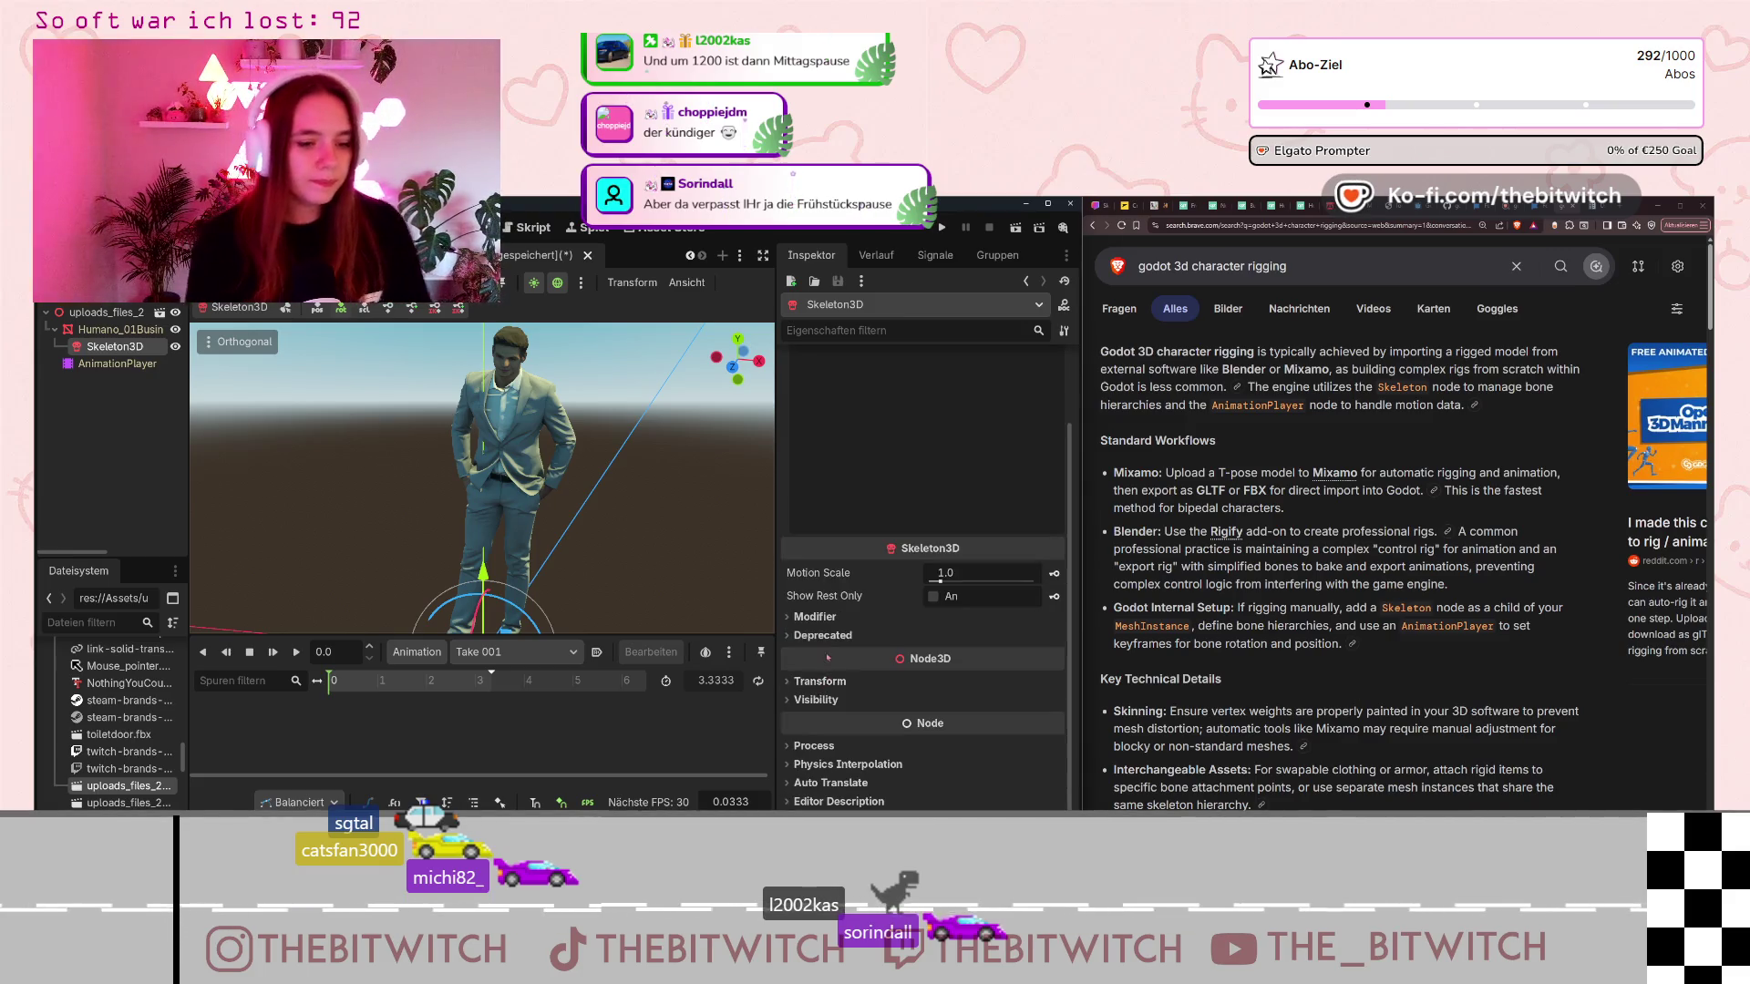
{"action": "left_click", "coordinate": [820, 681]}
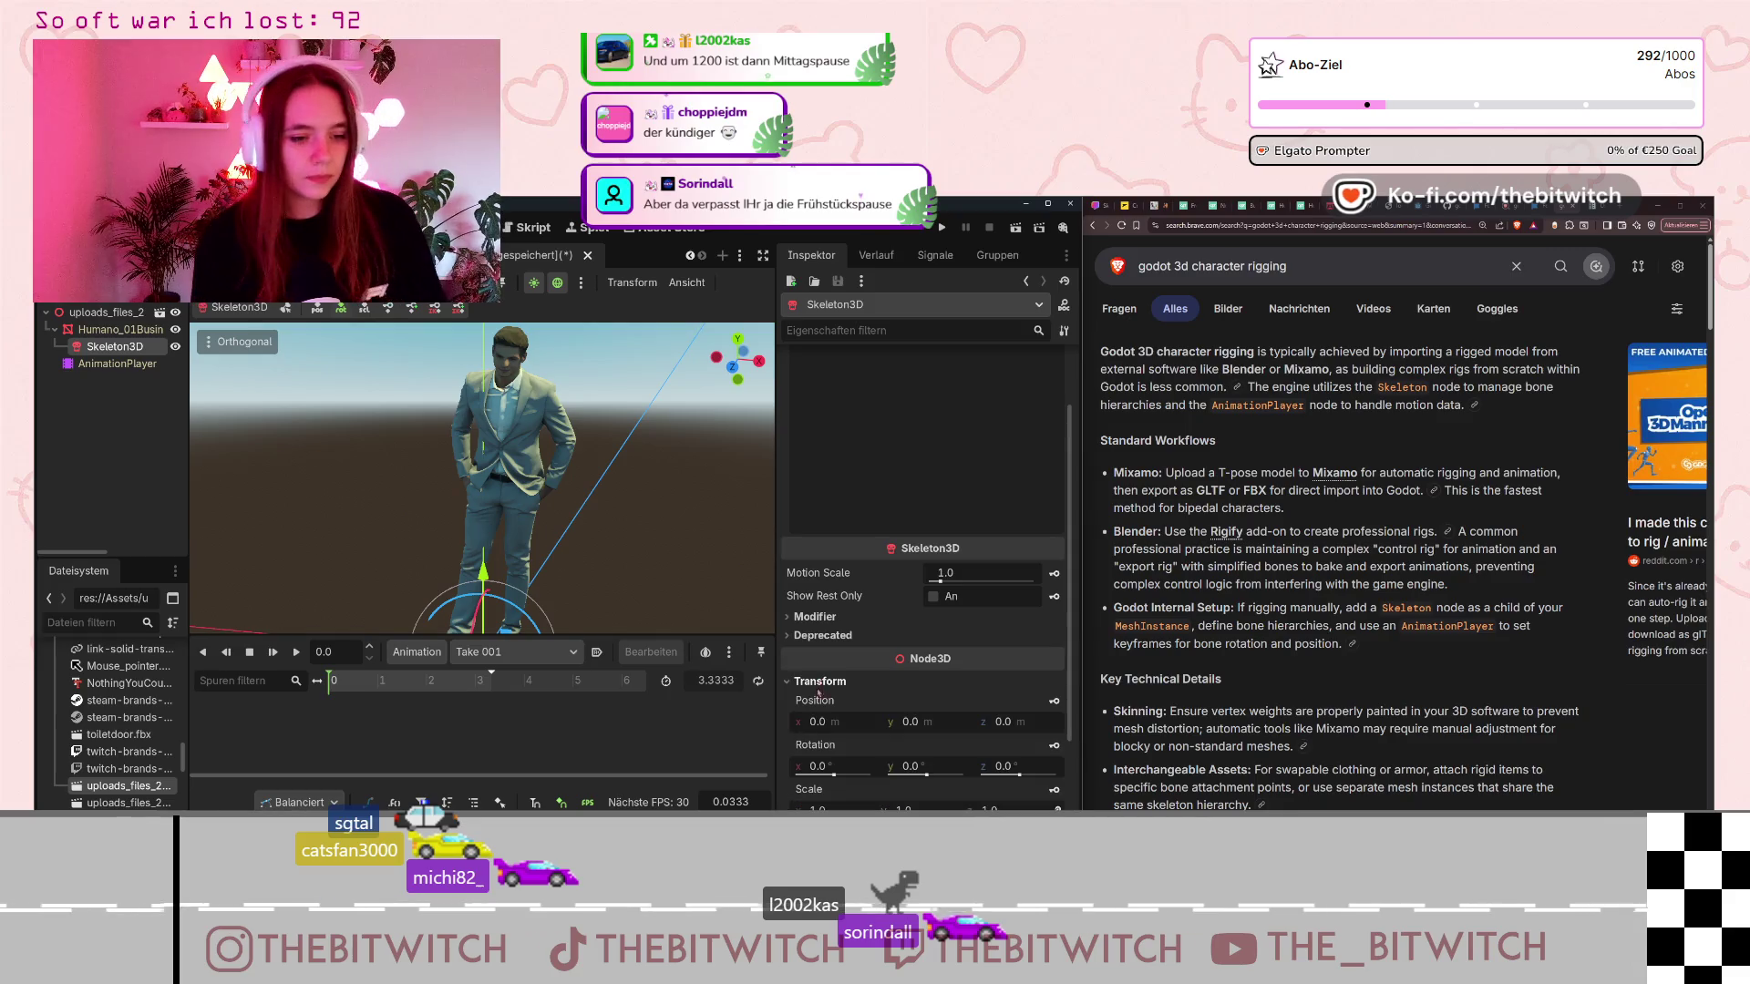
{"action": "left_click", "coordinate": [837, 618]}
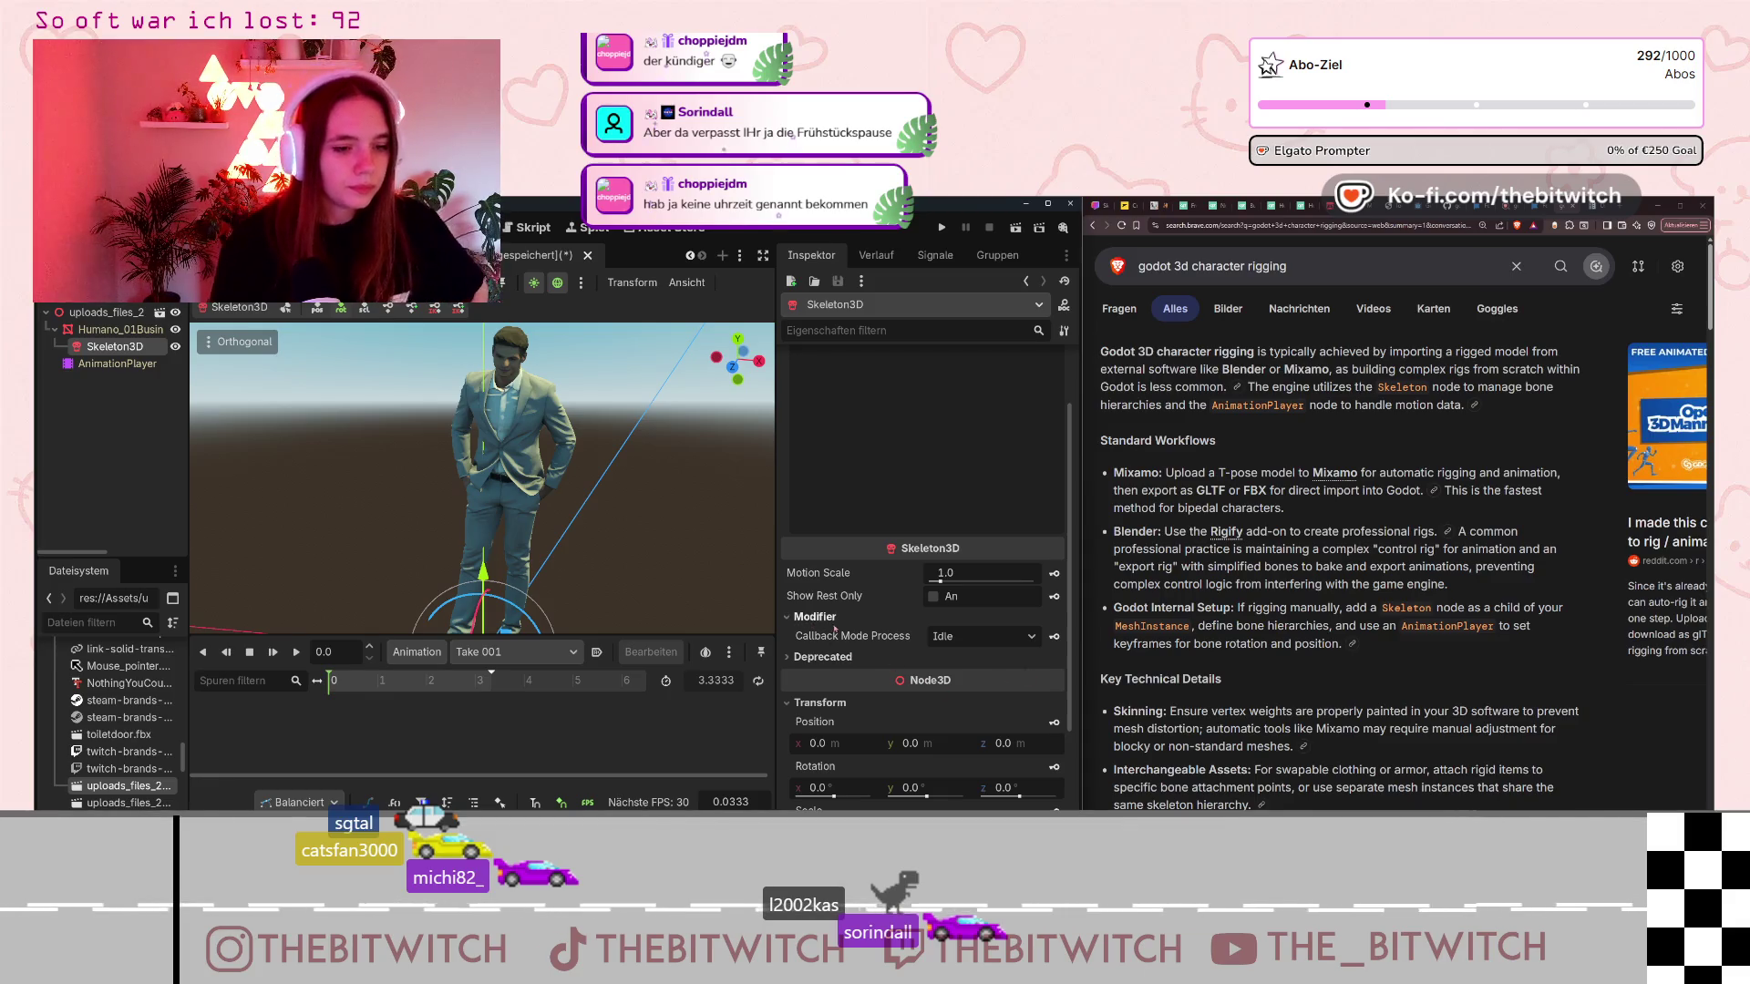
{"action": "scroll", "coordinate": [875, 647], "scroll_direction": "down", "scroll_amount": 5}
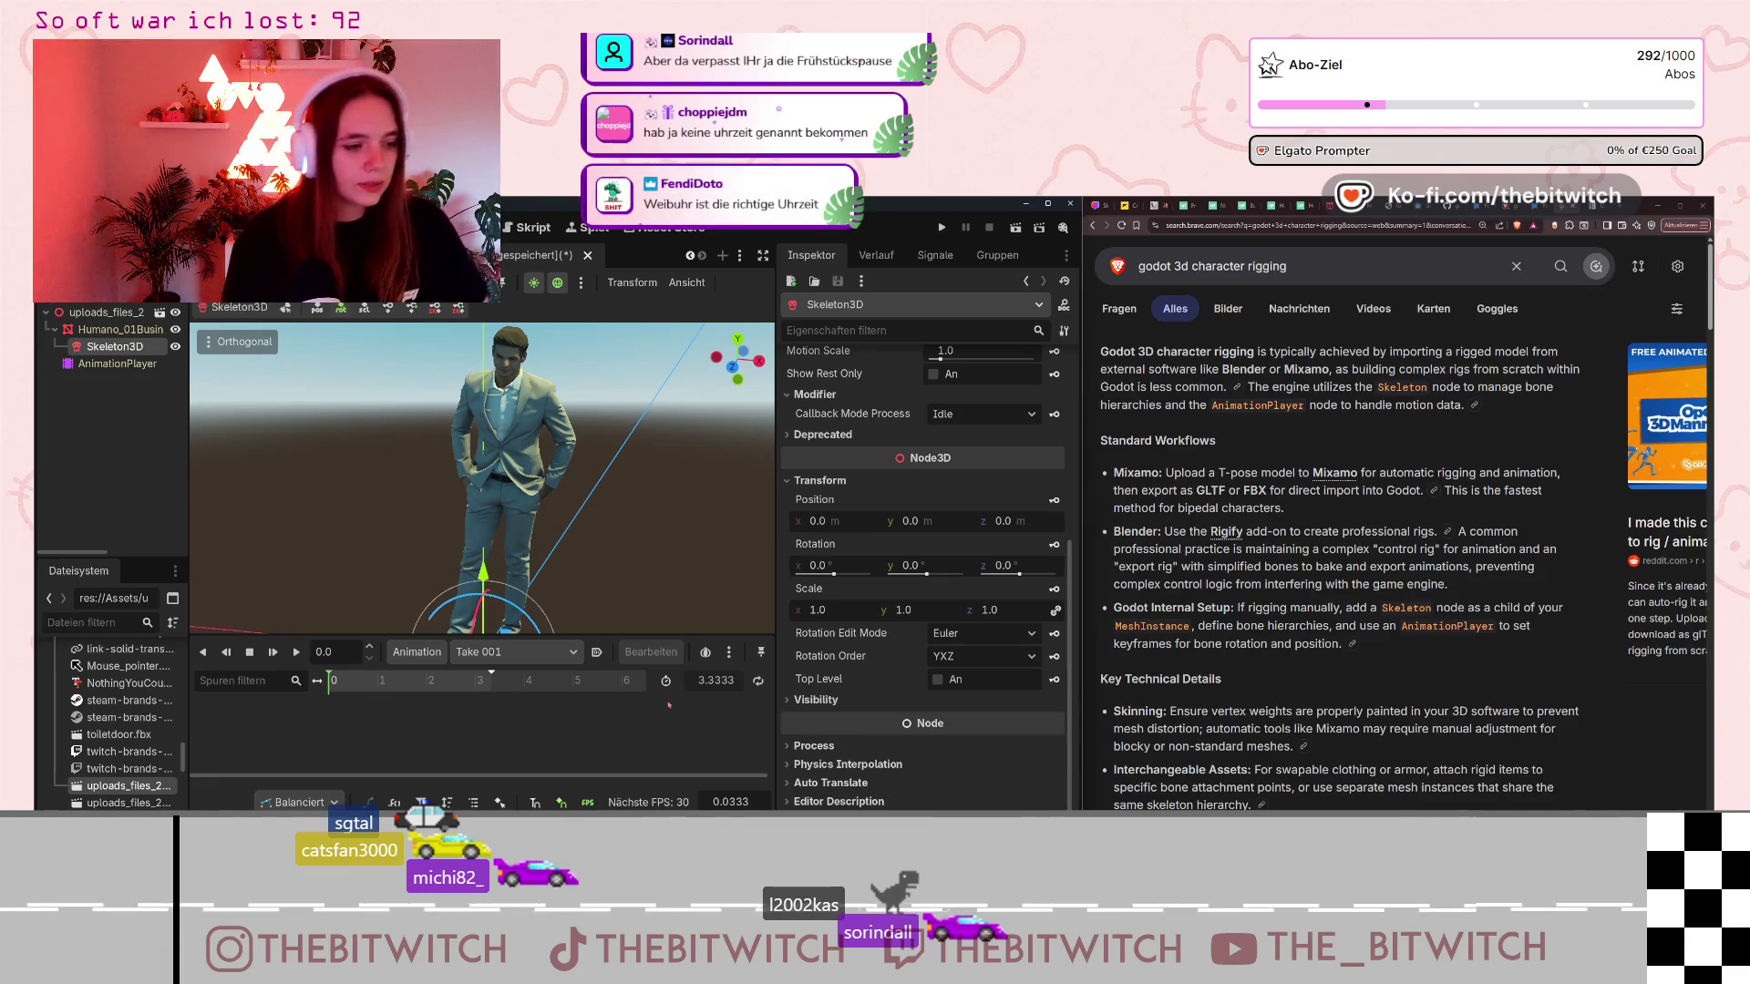
{"action": "scroll", "coordinate": [952, 418], "scroll_direction": "up", "scroll_amount": 7}
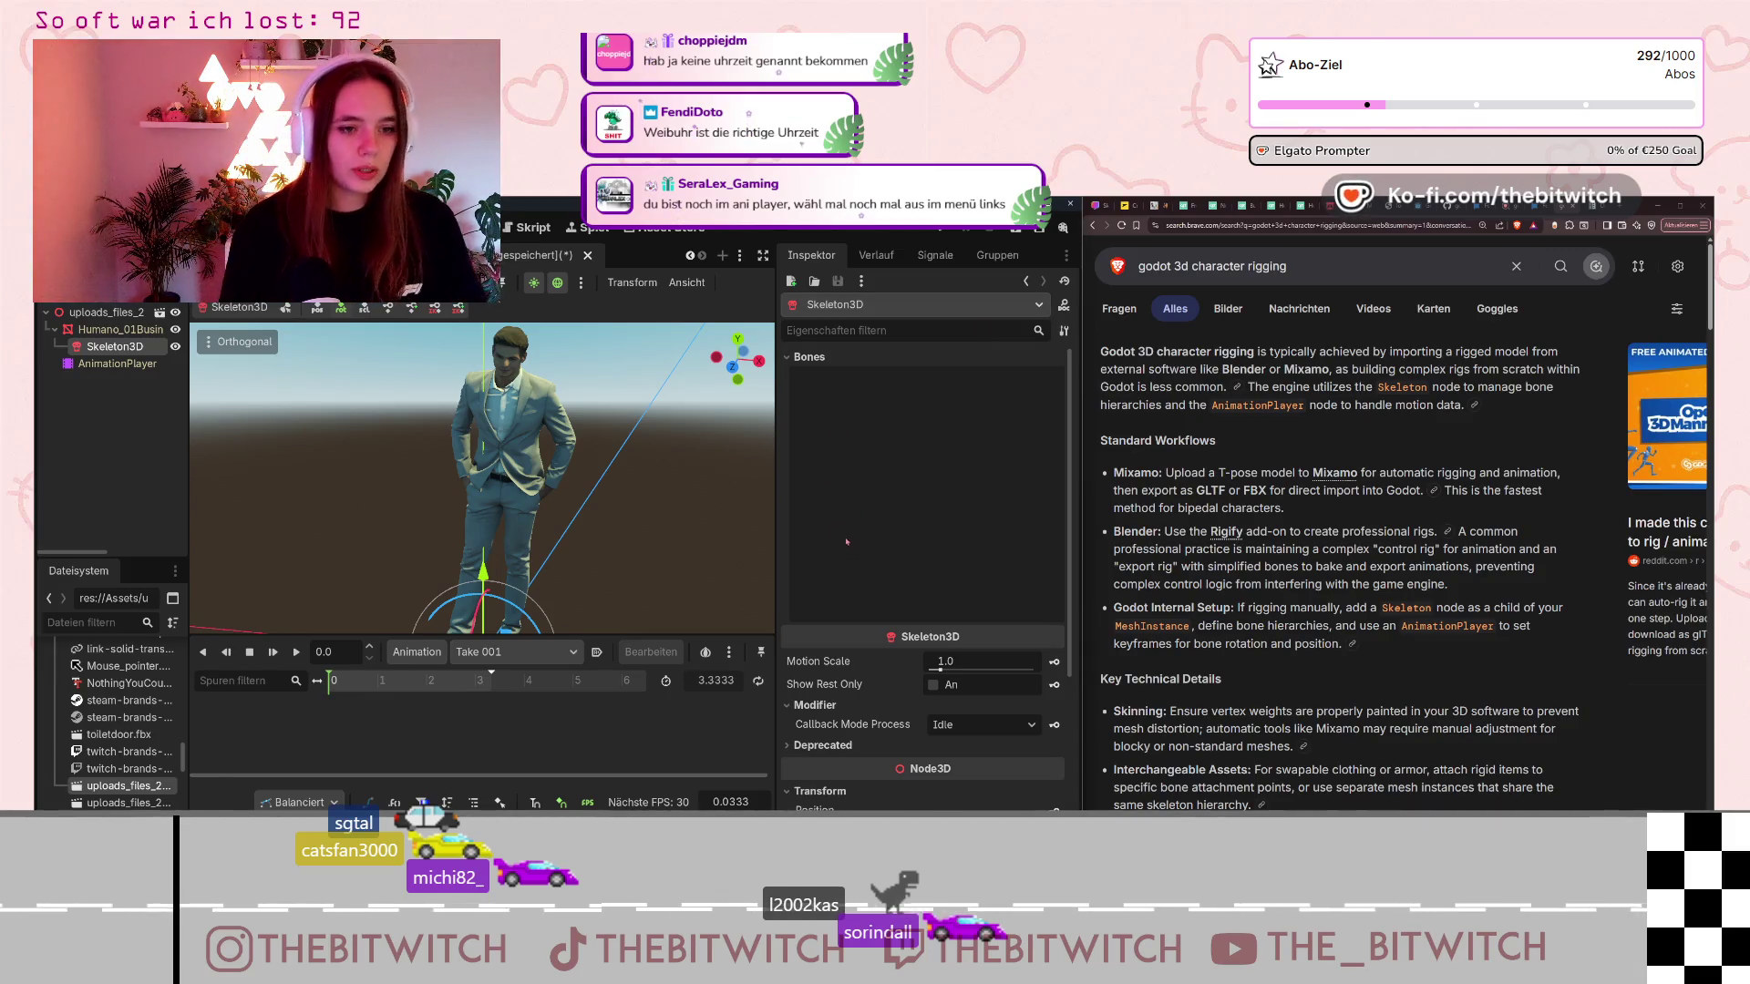
{"action": "scroll", "coordinate": [846, 541], "scroll_direction": "down", "scroll_amount": 3}
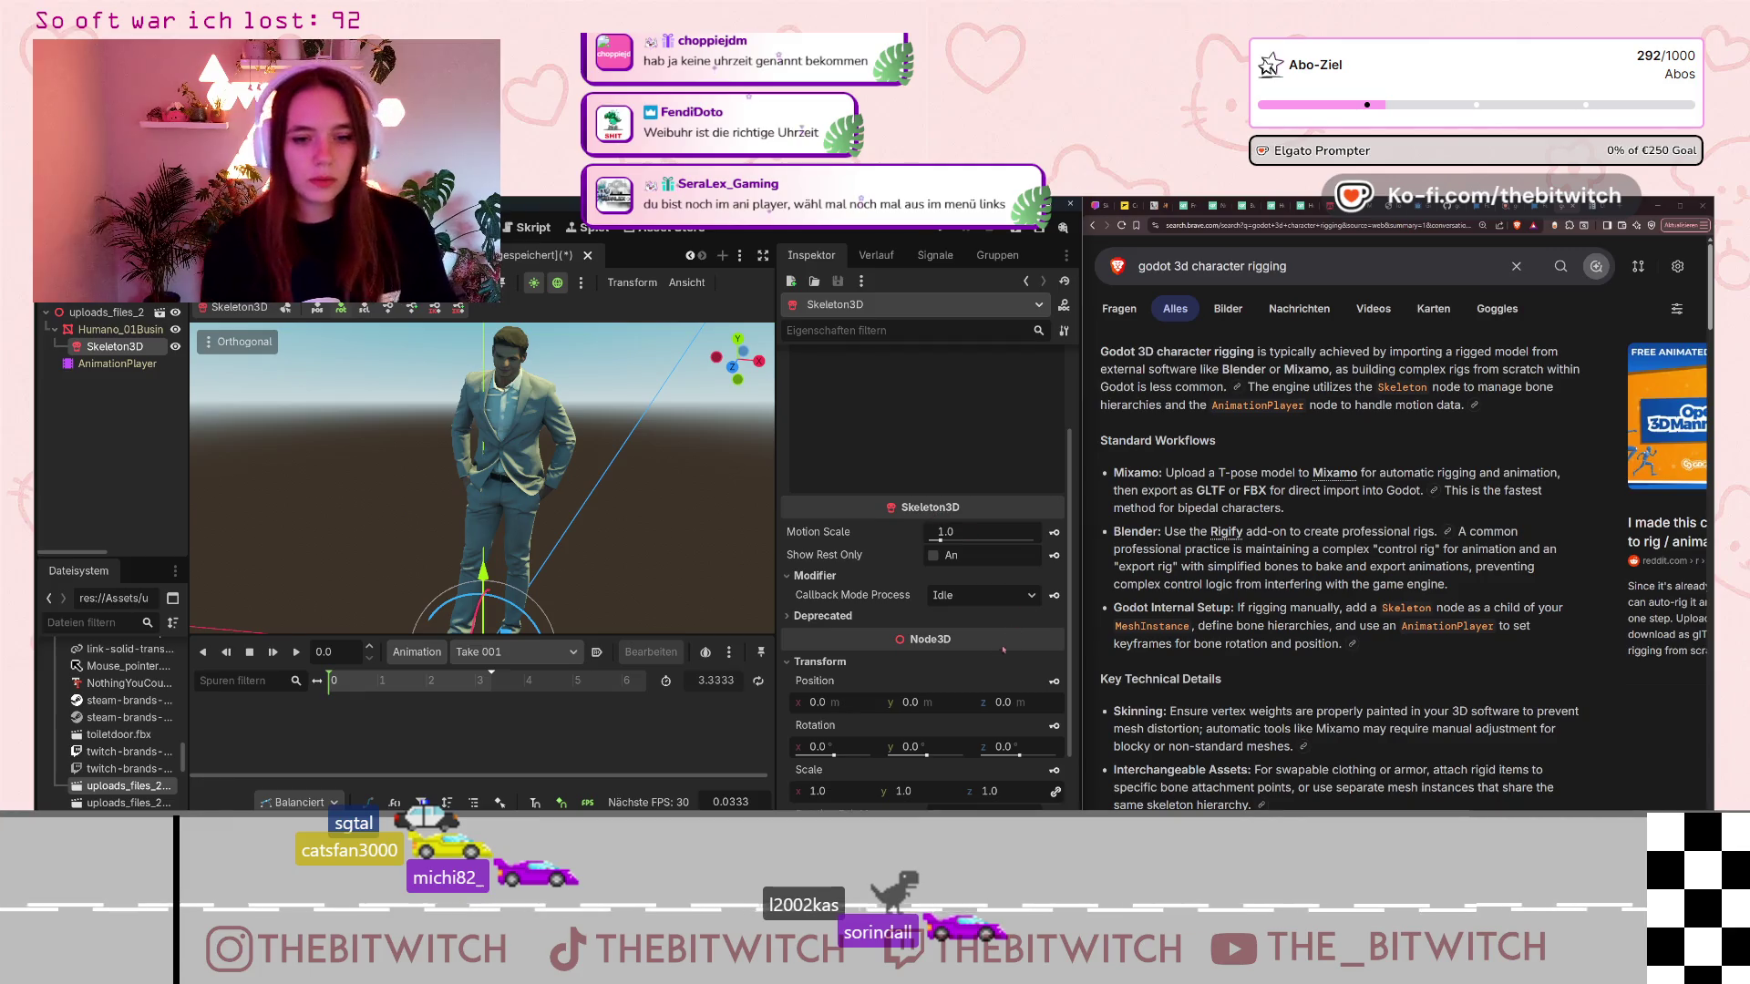
{"action": "scroll", "coordinate": [1355, 679], "scroll_direction": "down", "scroll_amount": 2}
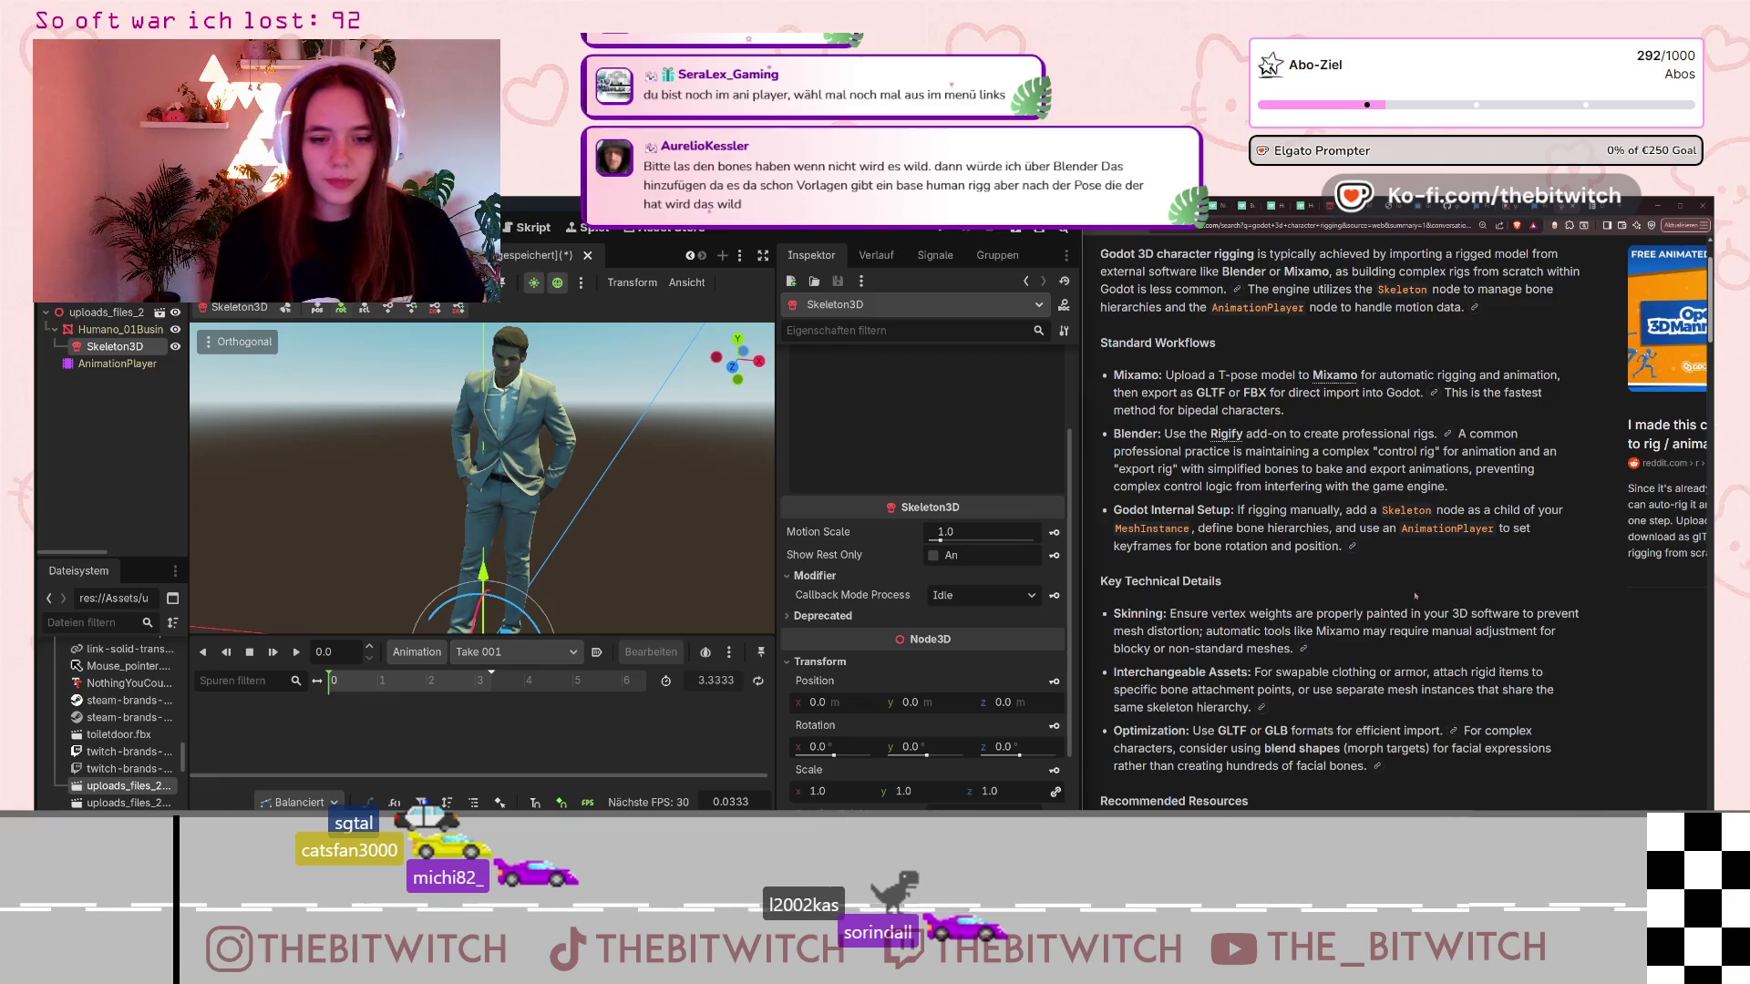
{"action": "scroll", "coordinate": [1414, 596], "scroll_direction": "down", "scroll_amount": 1}
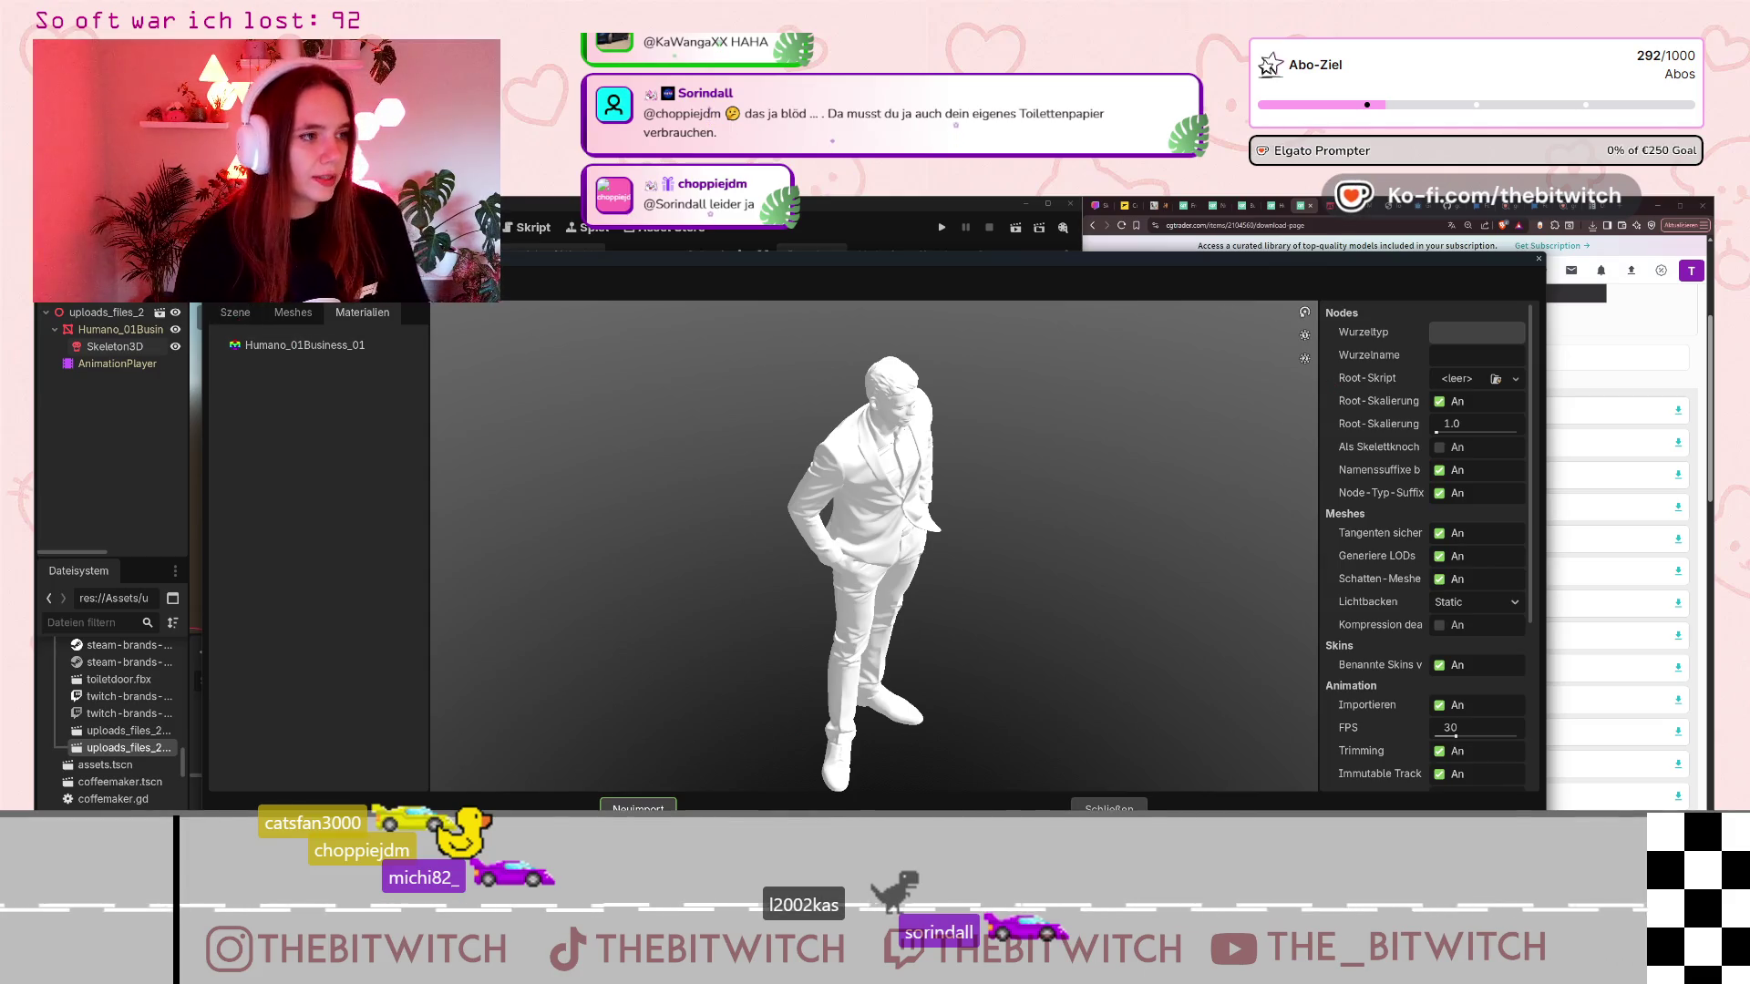
Choose Materialien extrahieren (Extract Materials) from the model's material Actions menu.
{"action": "left_click", "coordinate": [238, 289]}
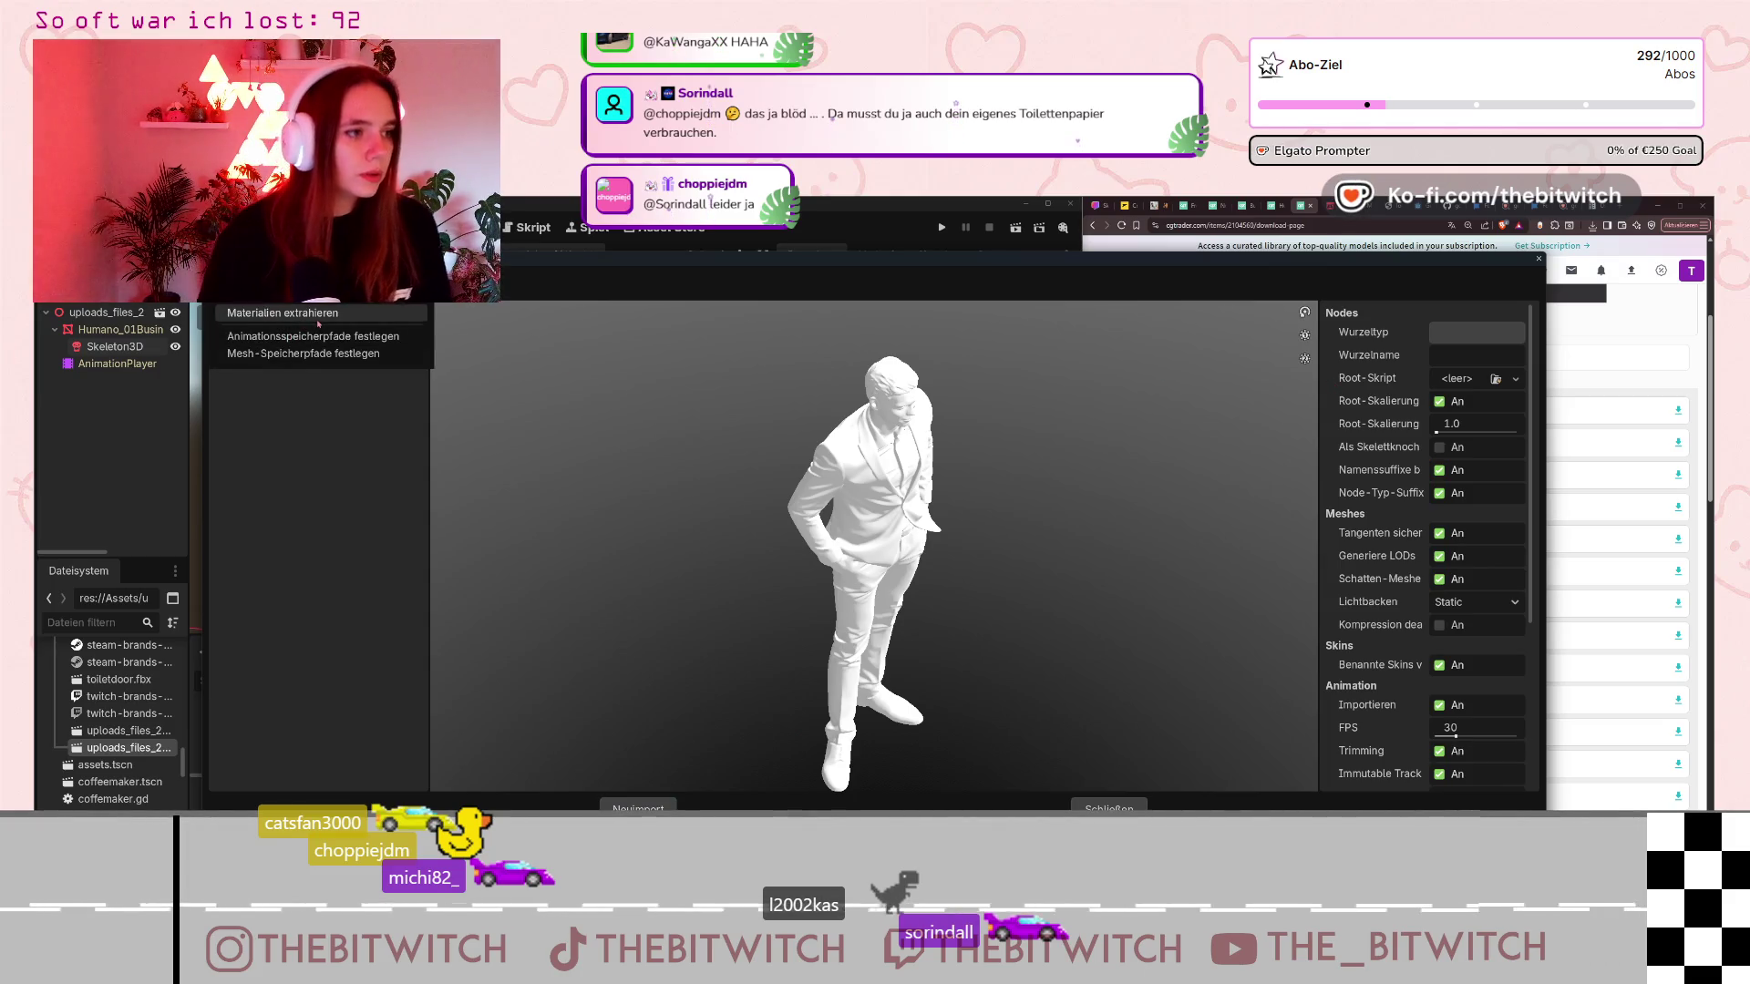
{"action": "left_click", "coordinate": [318, 315]}
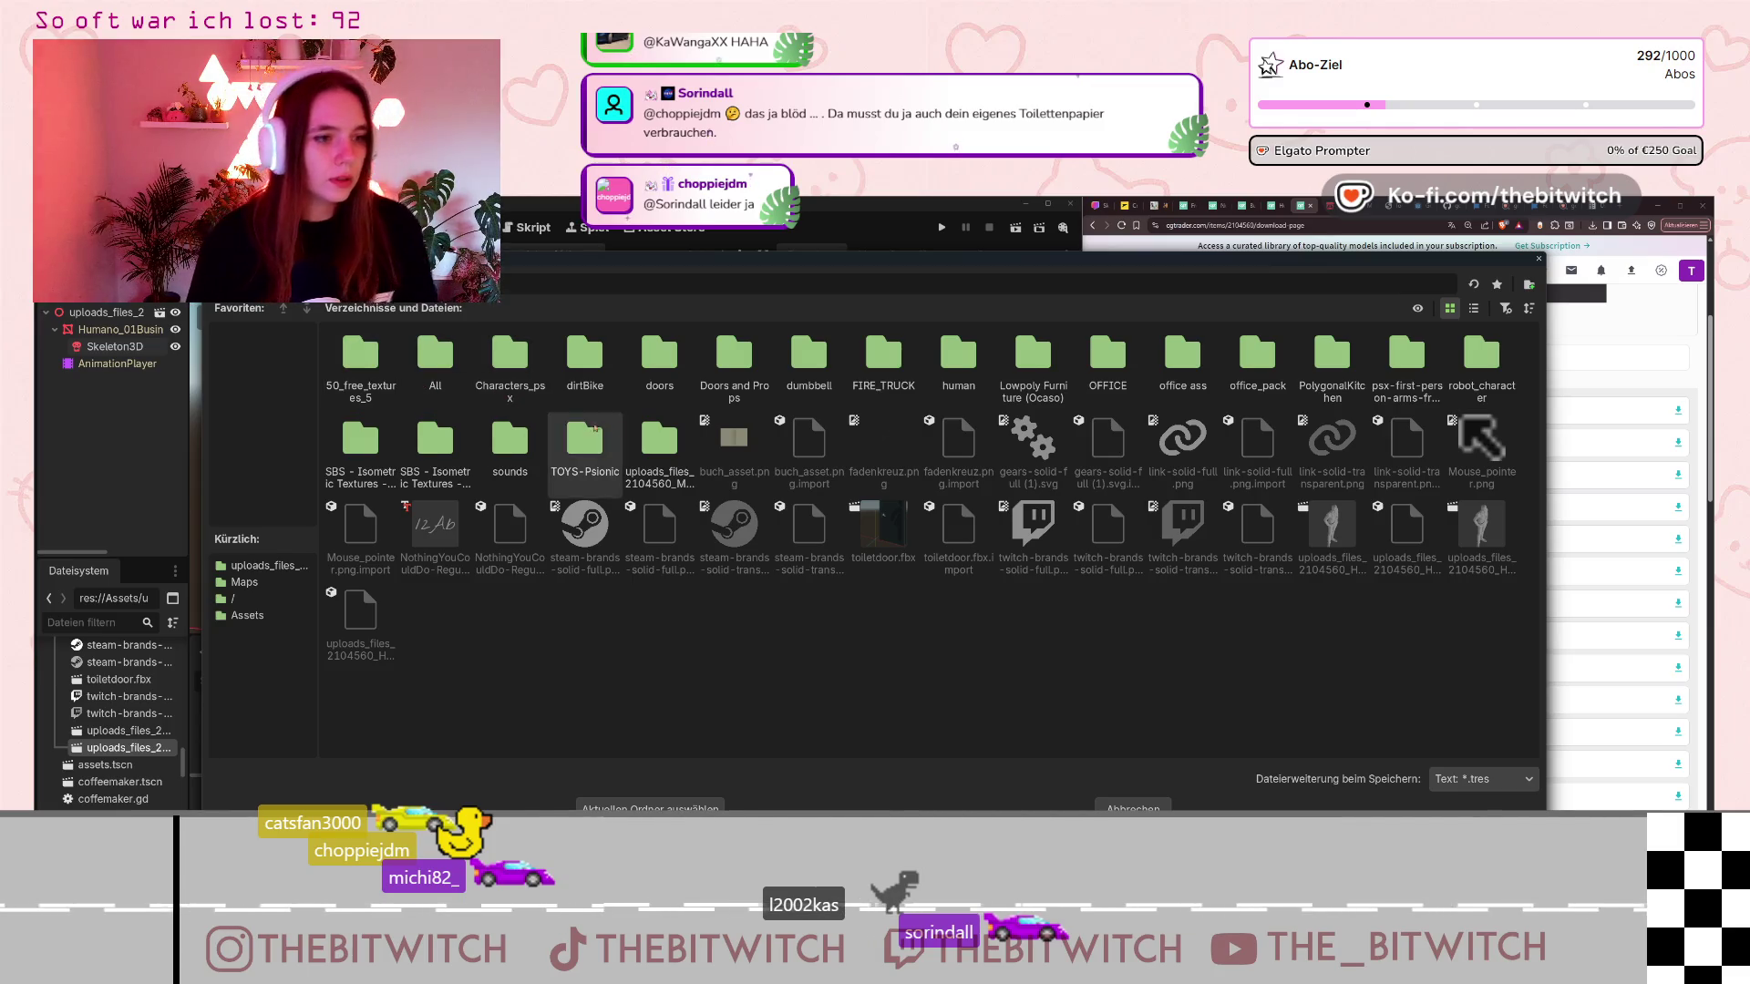
Set the uploads Maps folder as the extraction destination for Humano_01Business_01.tres.
{"action": "double_click", "coordinate": [639, 433]}
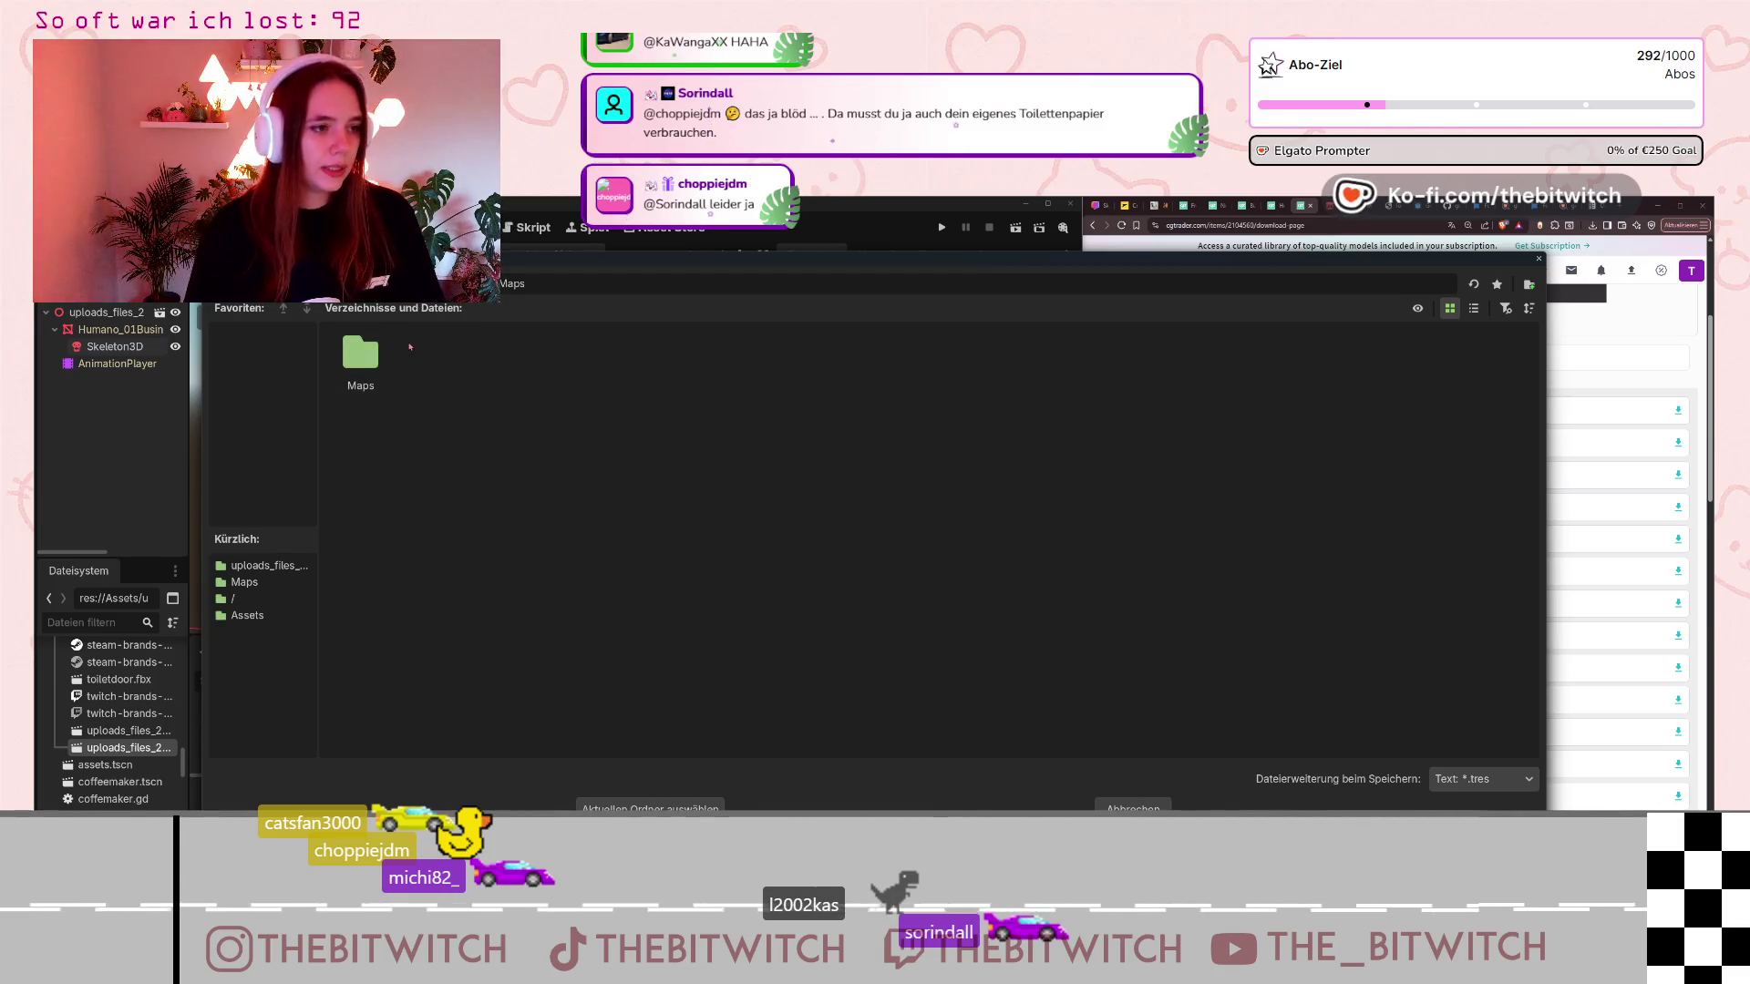
{"action": "left_click", "coordinate": [384, 367]}
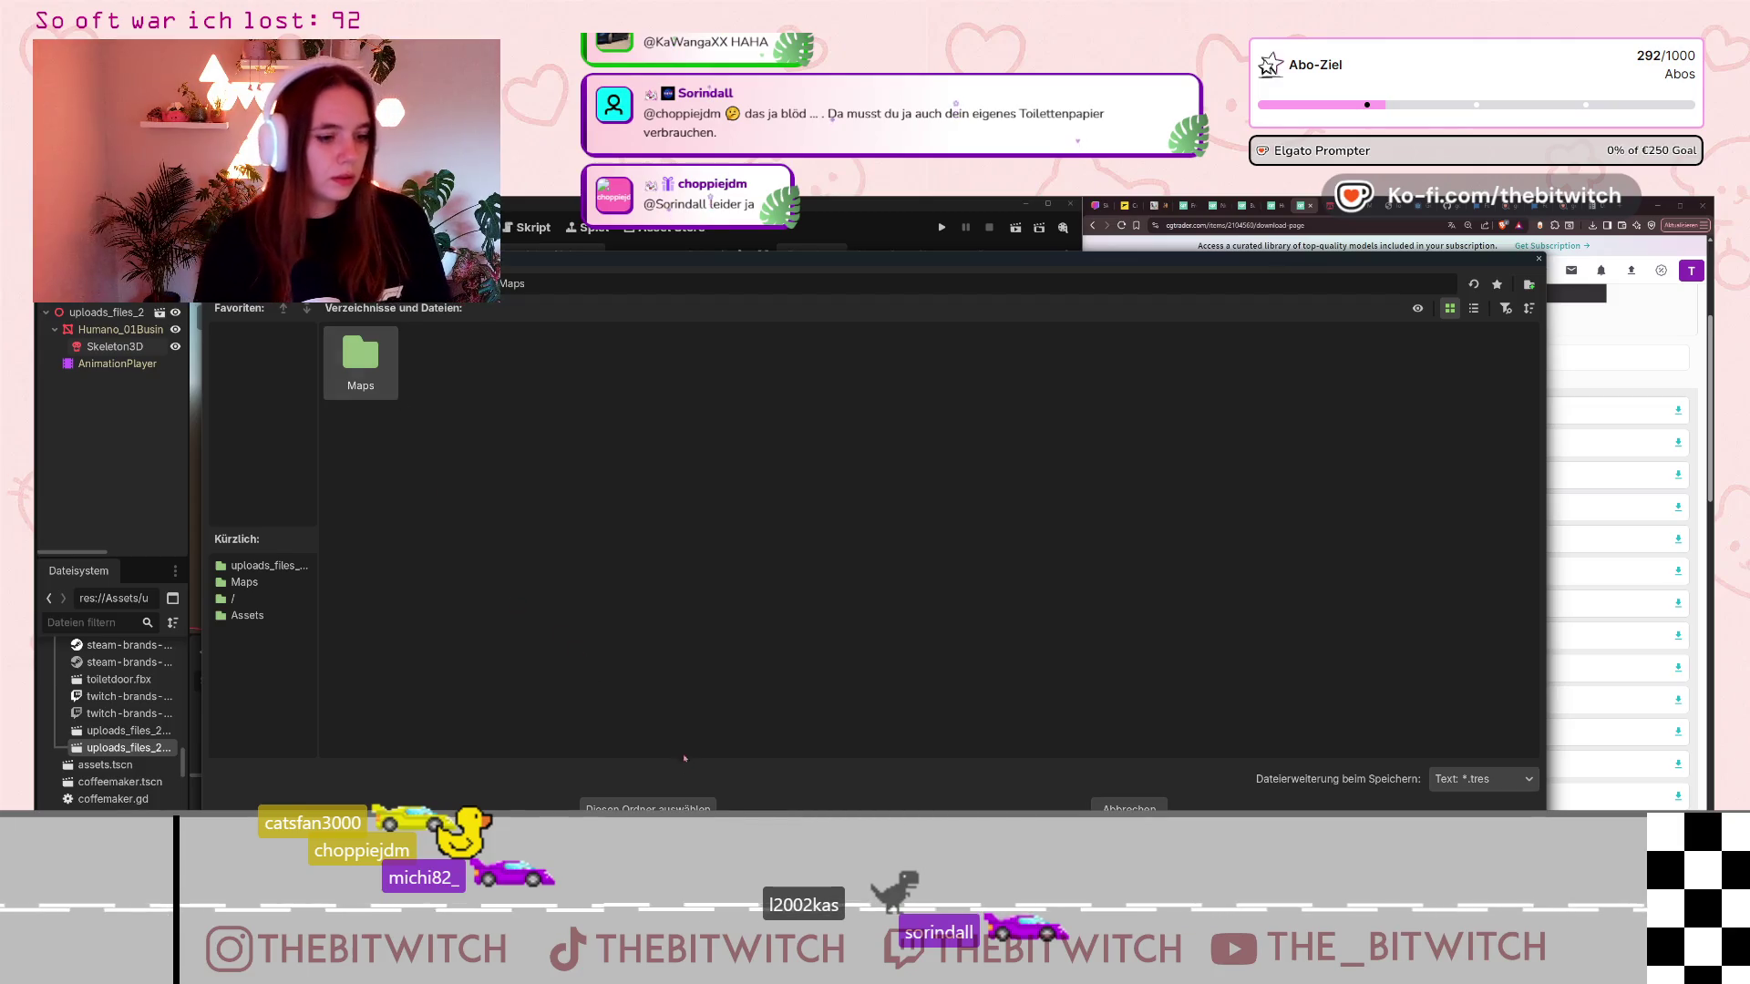
{"action": "left_click", "coordinate": [648, 807]}
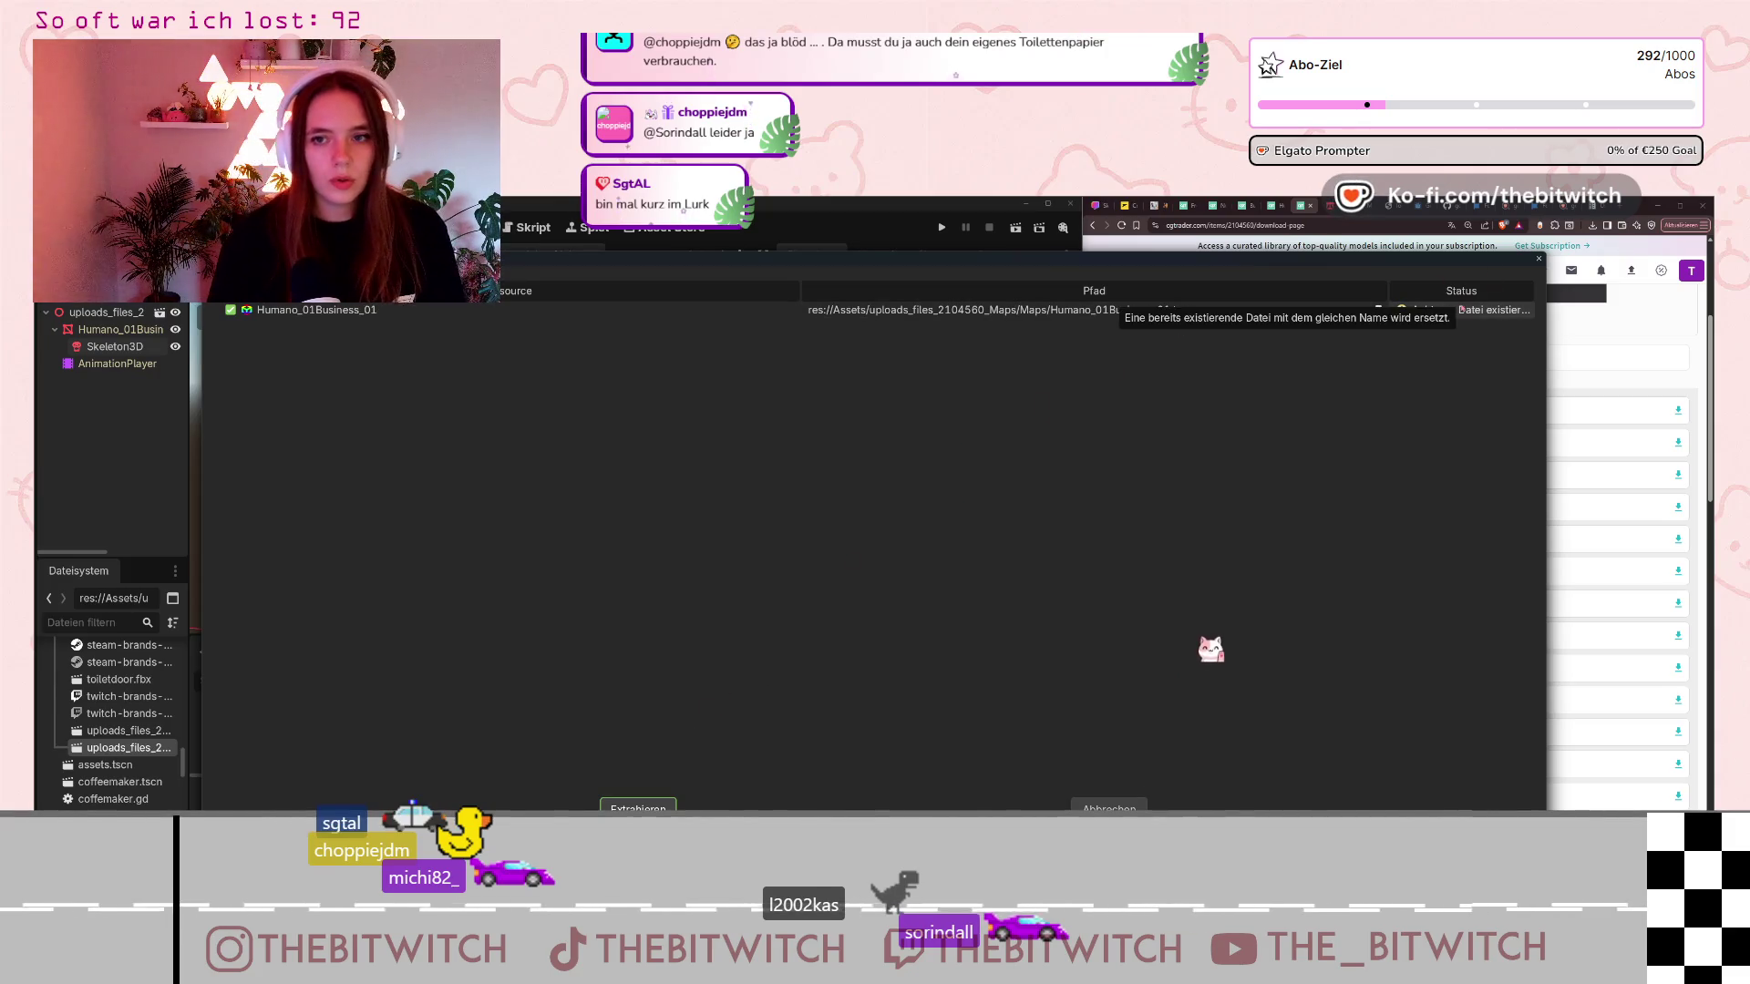
Extract the Humano_01Business_01 material into Maps, then reimport the businessman model.
{"action": "key", "text": "Return"}
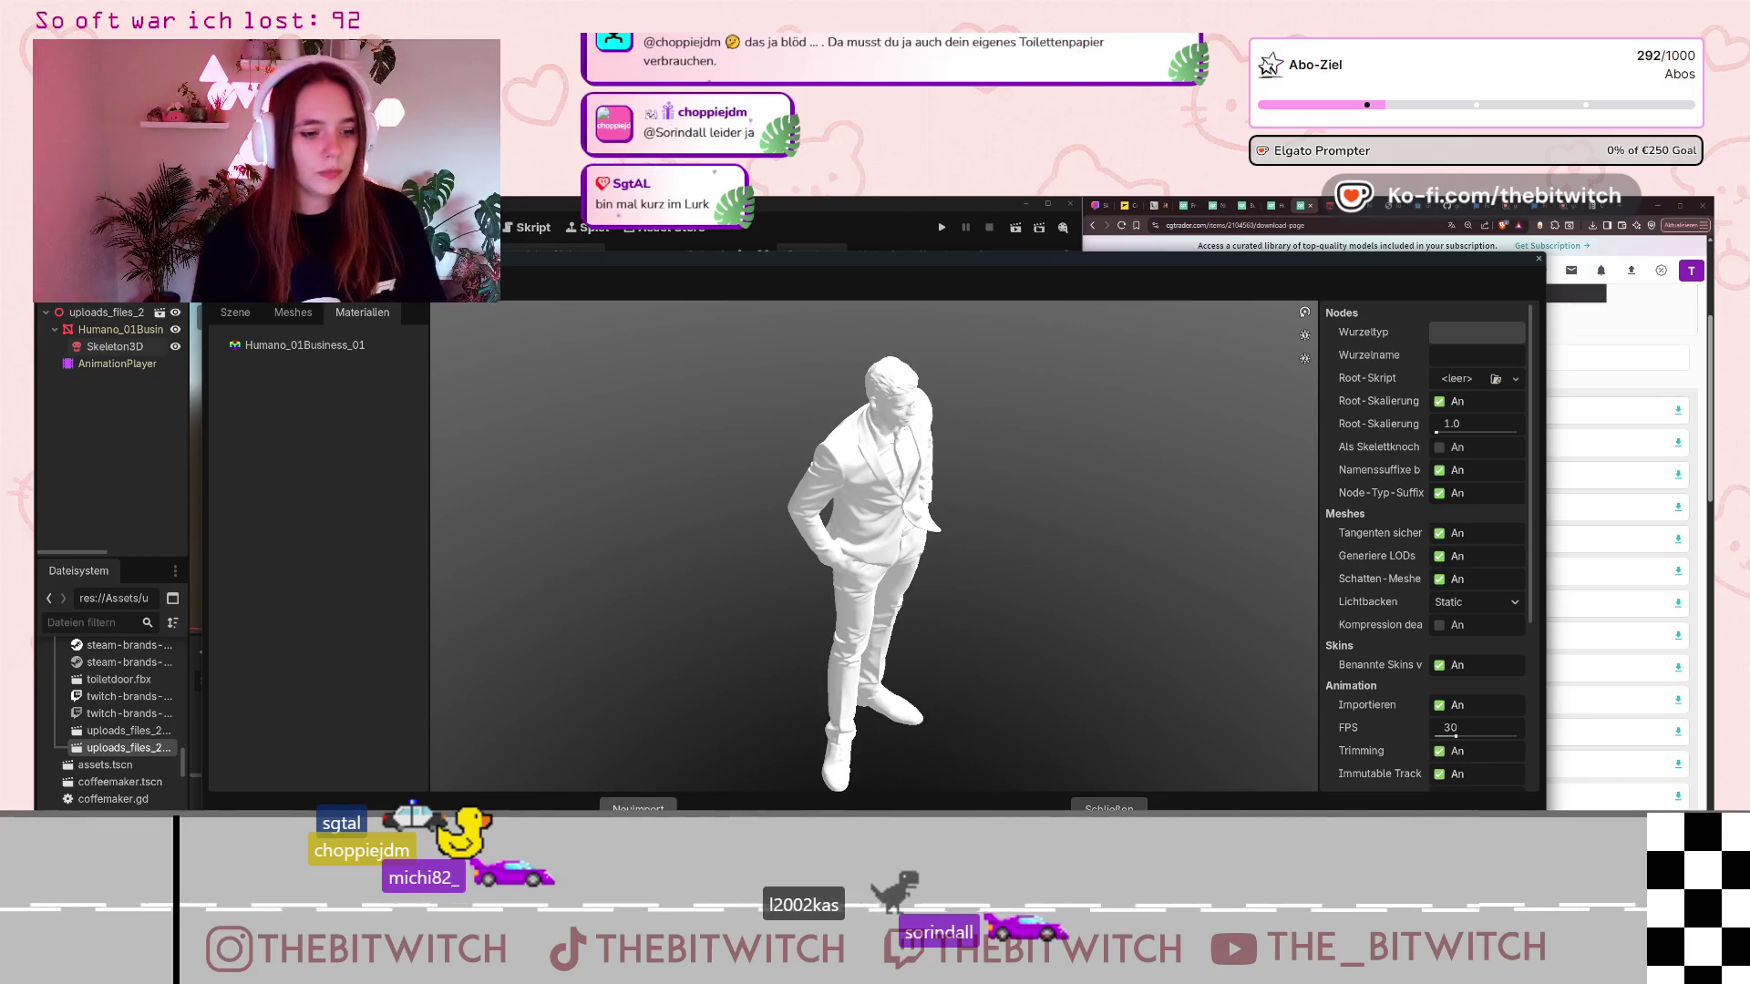
{"action": "left_click", "coordinate": [638, 807]}
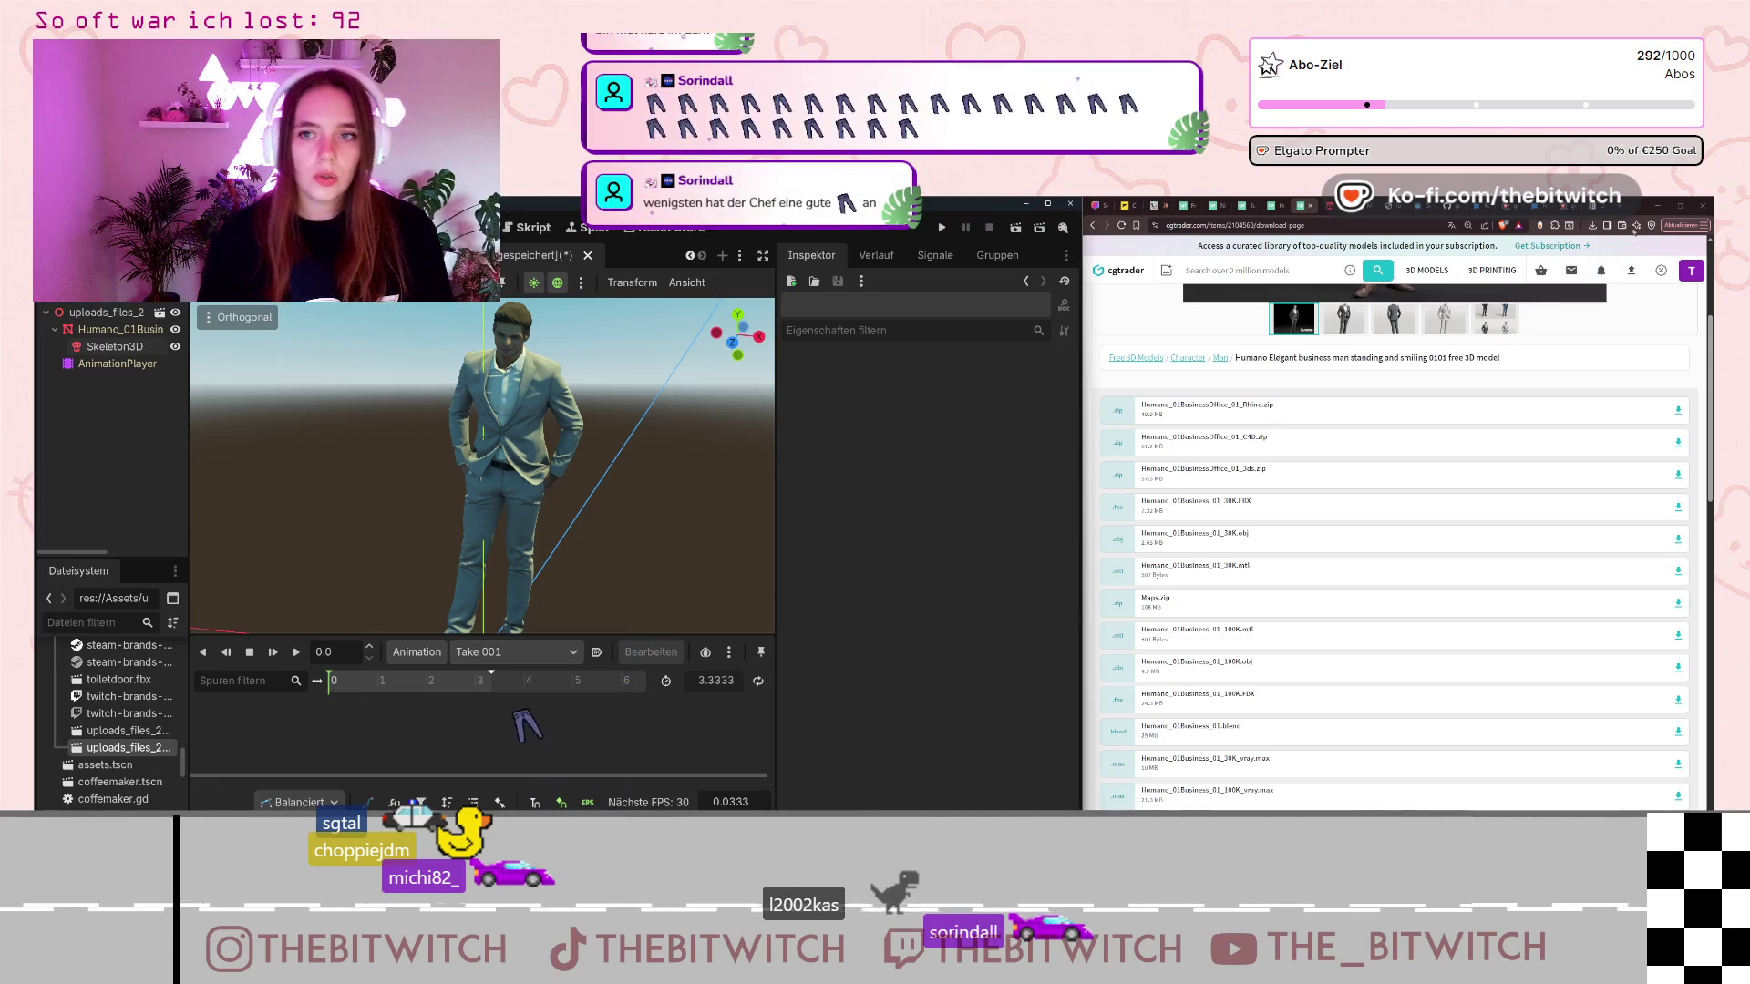
Return to the Godot editor and switch to the office scene with the businessman scaled 1.12.
{"action": "left_click", "coordinate": [307, 703]}
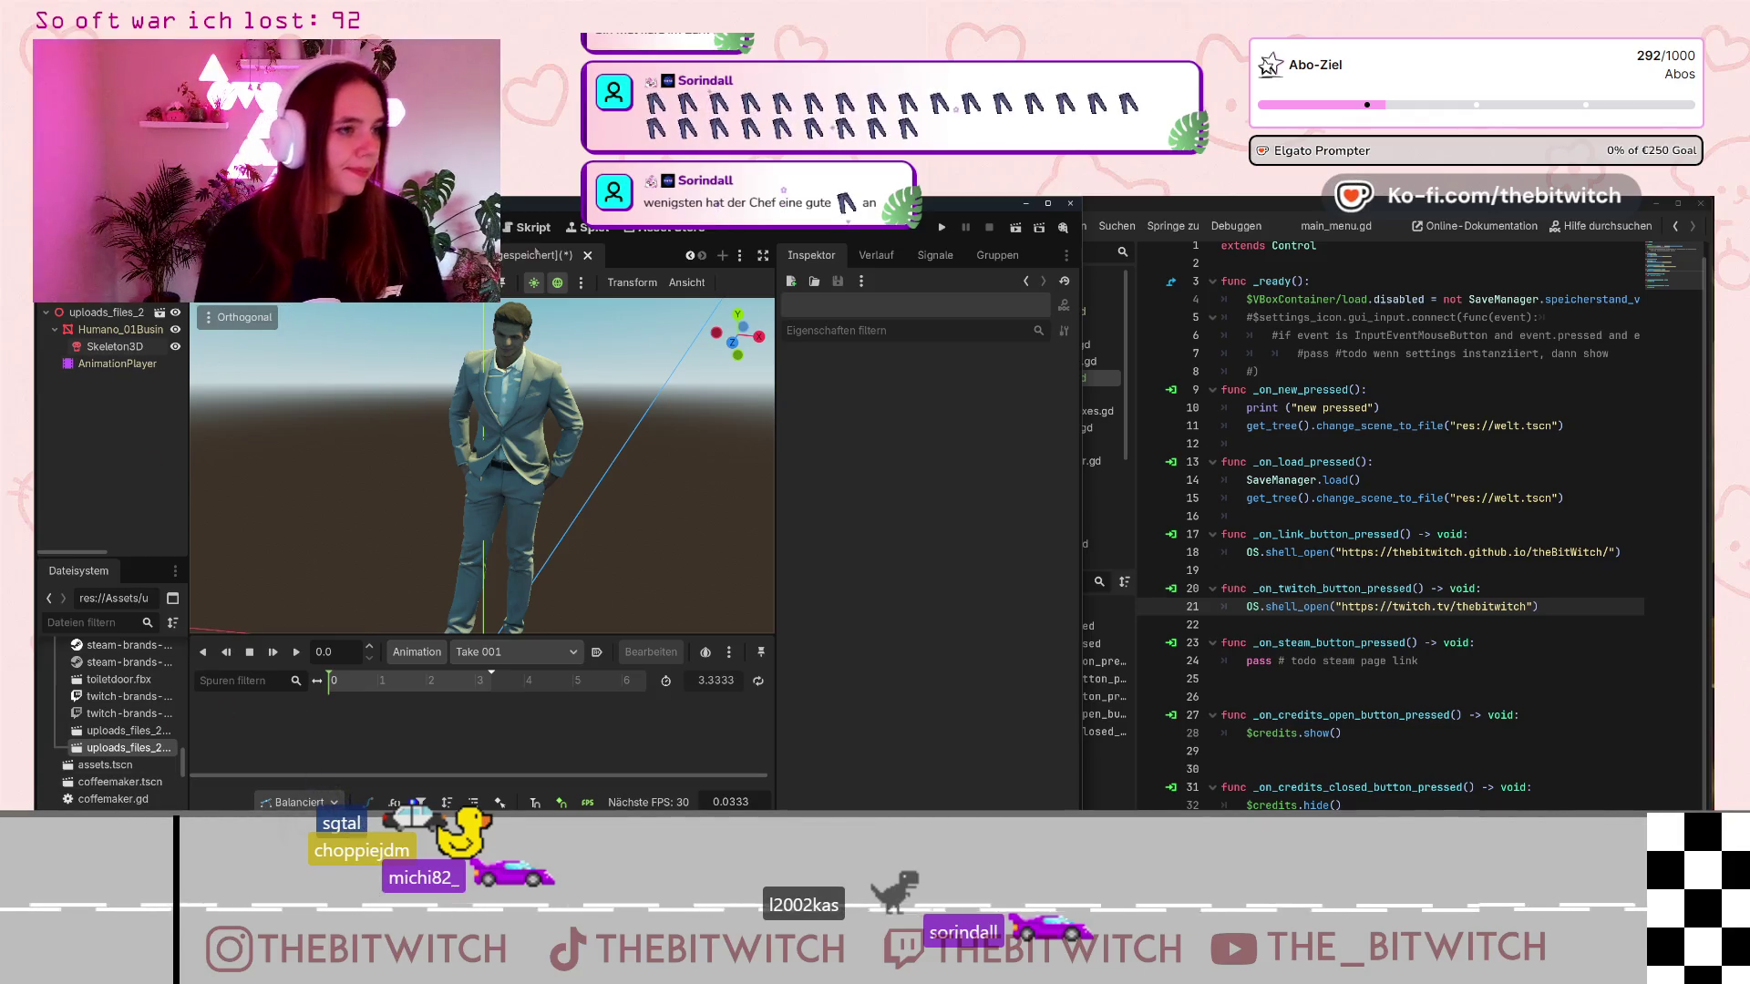
{"action": "scroll", "coordinate": [547, 255], "scroll_direction": "up", "scroll_amount": 2}
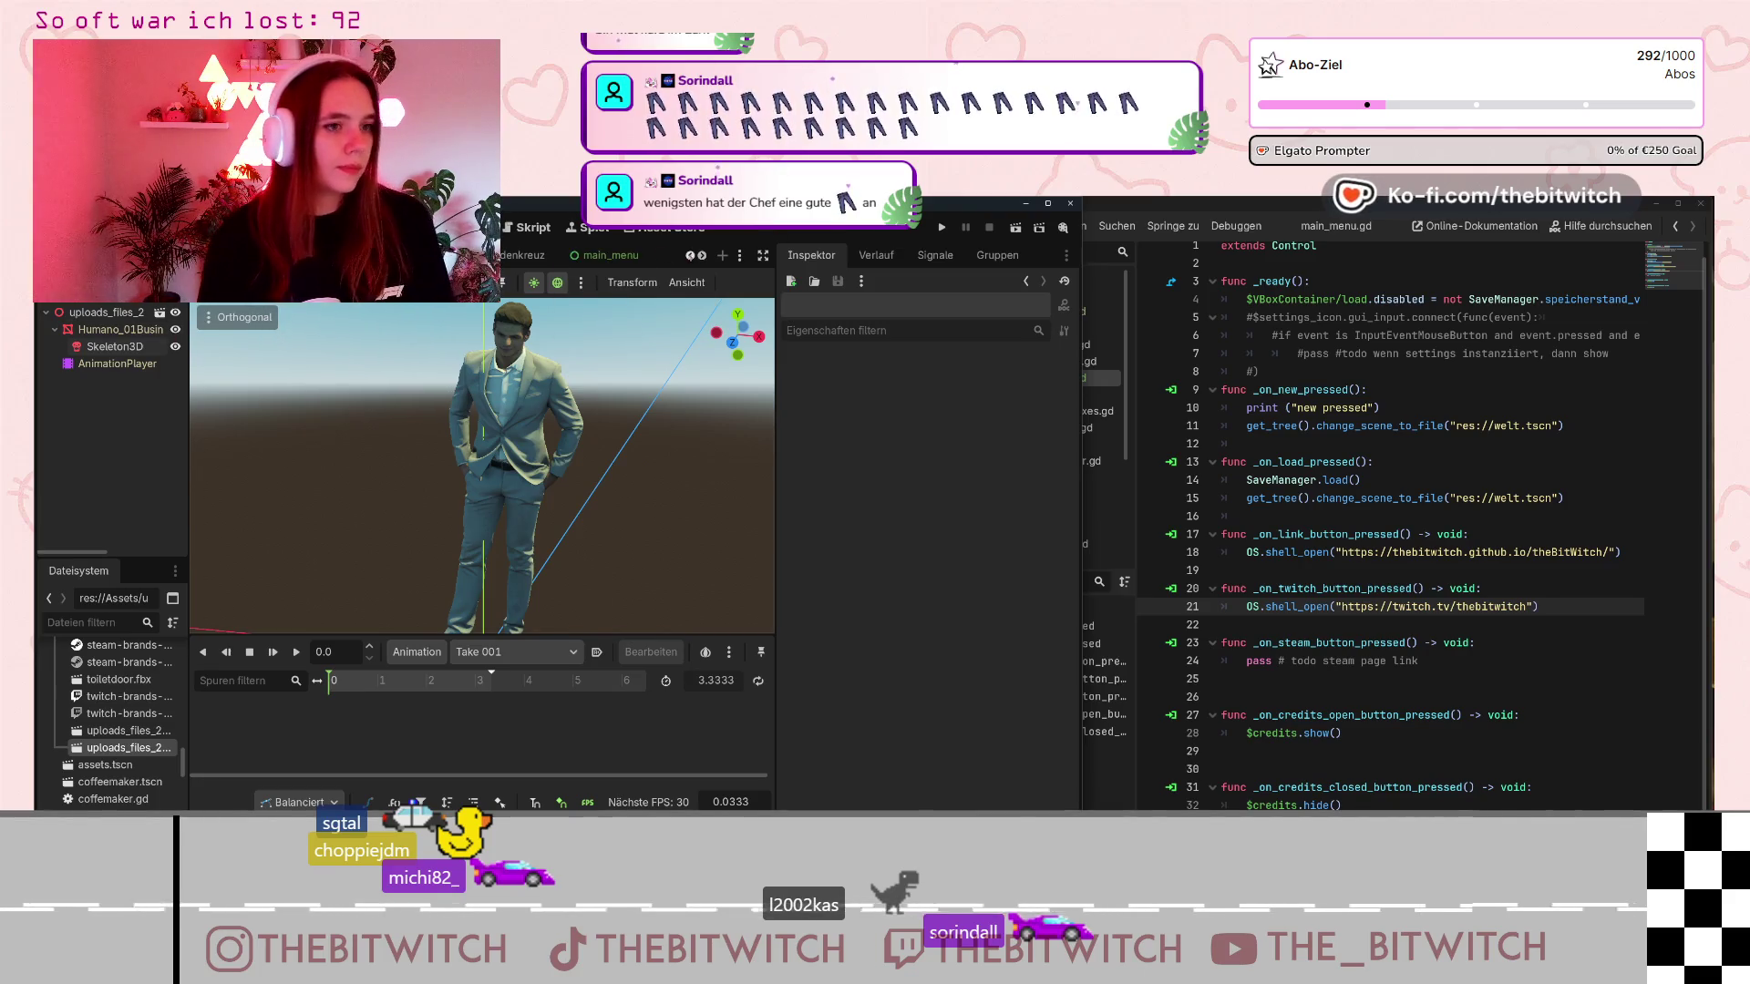
{"action": "scroll", "coordinate": [692, 258], "scroll_direction": "up", "scroll_amount": 3}
{"action": "left_click", "coordinate": [690, 256]}
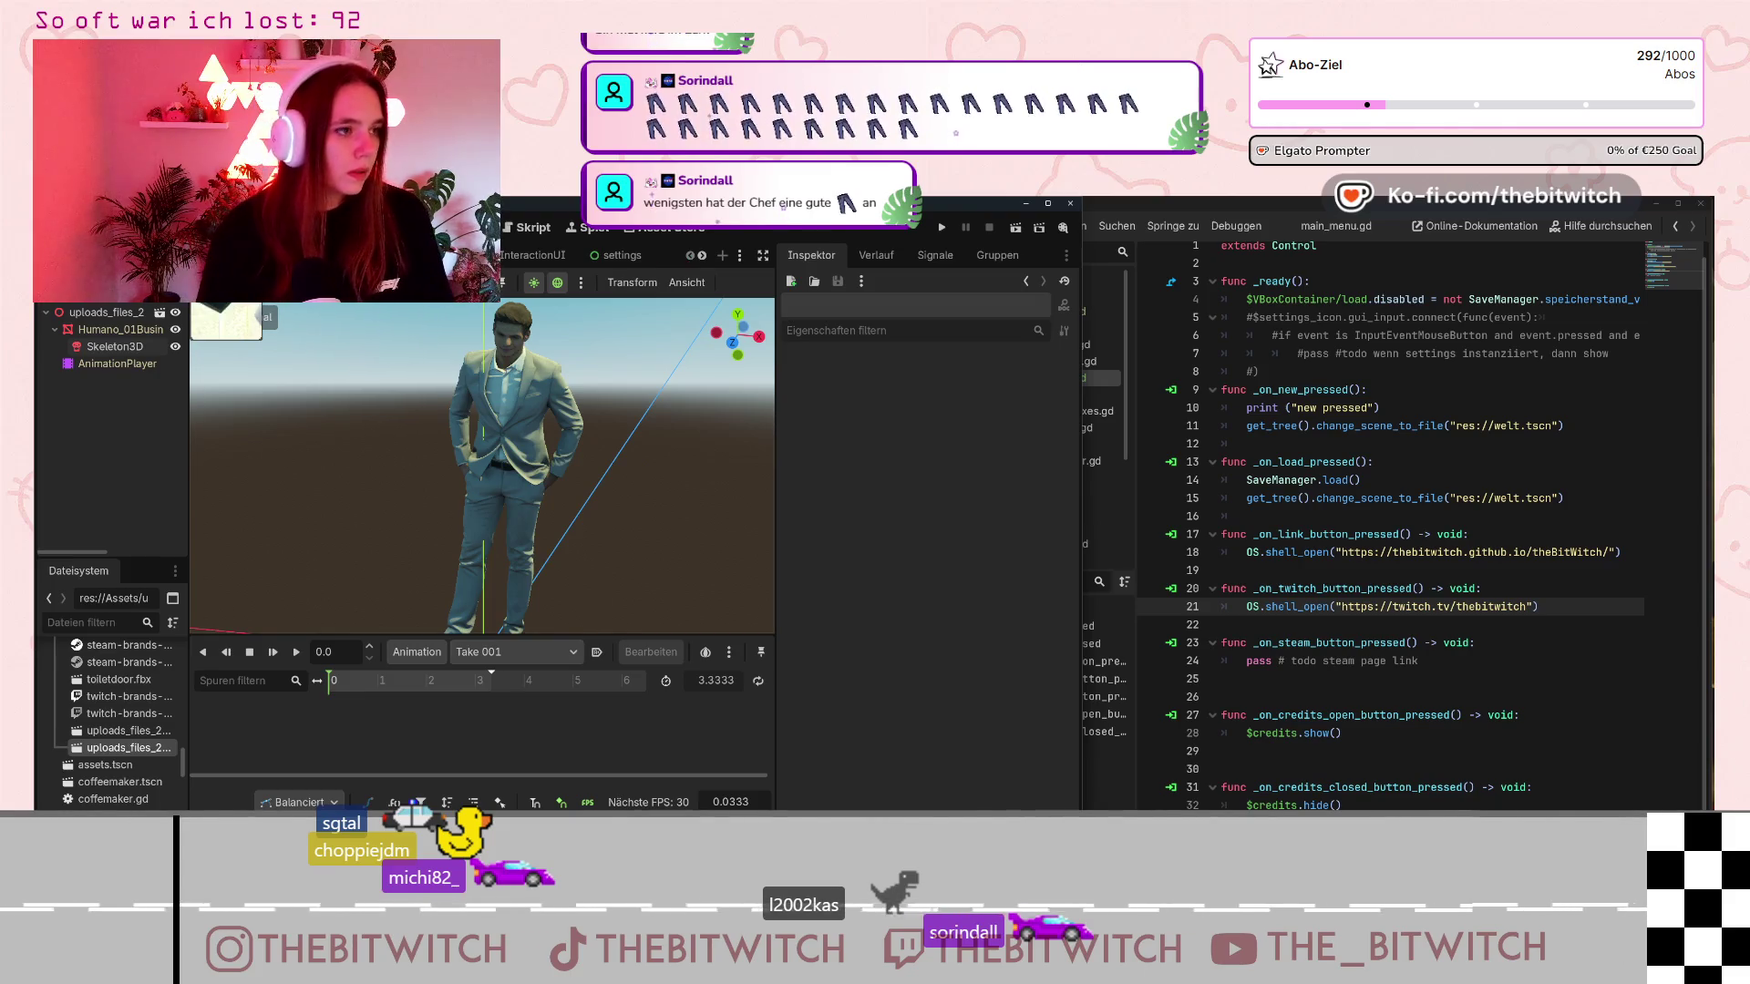
{"action": "key", "text": "ctrl+shift+Tab"}
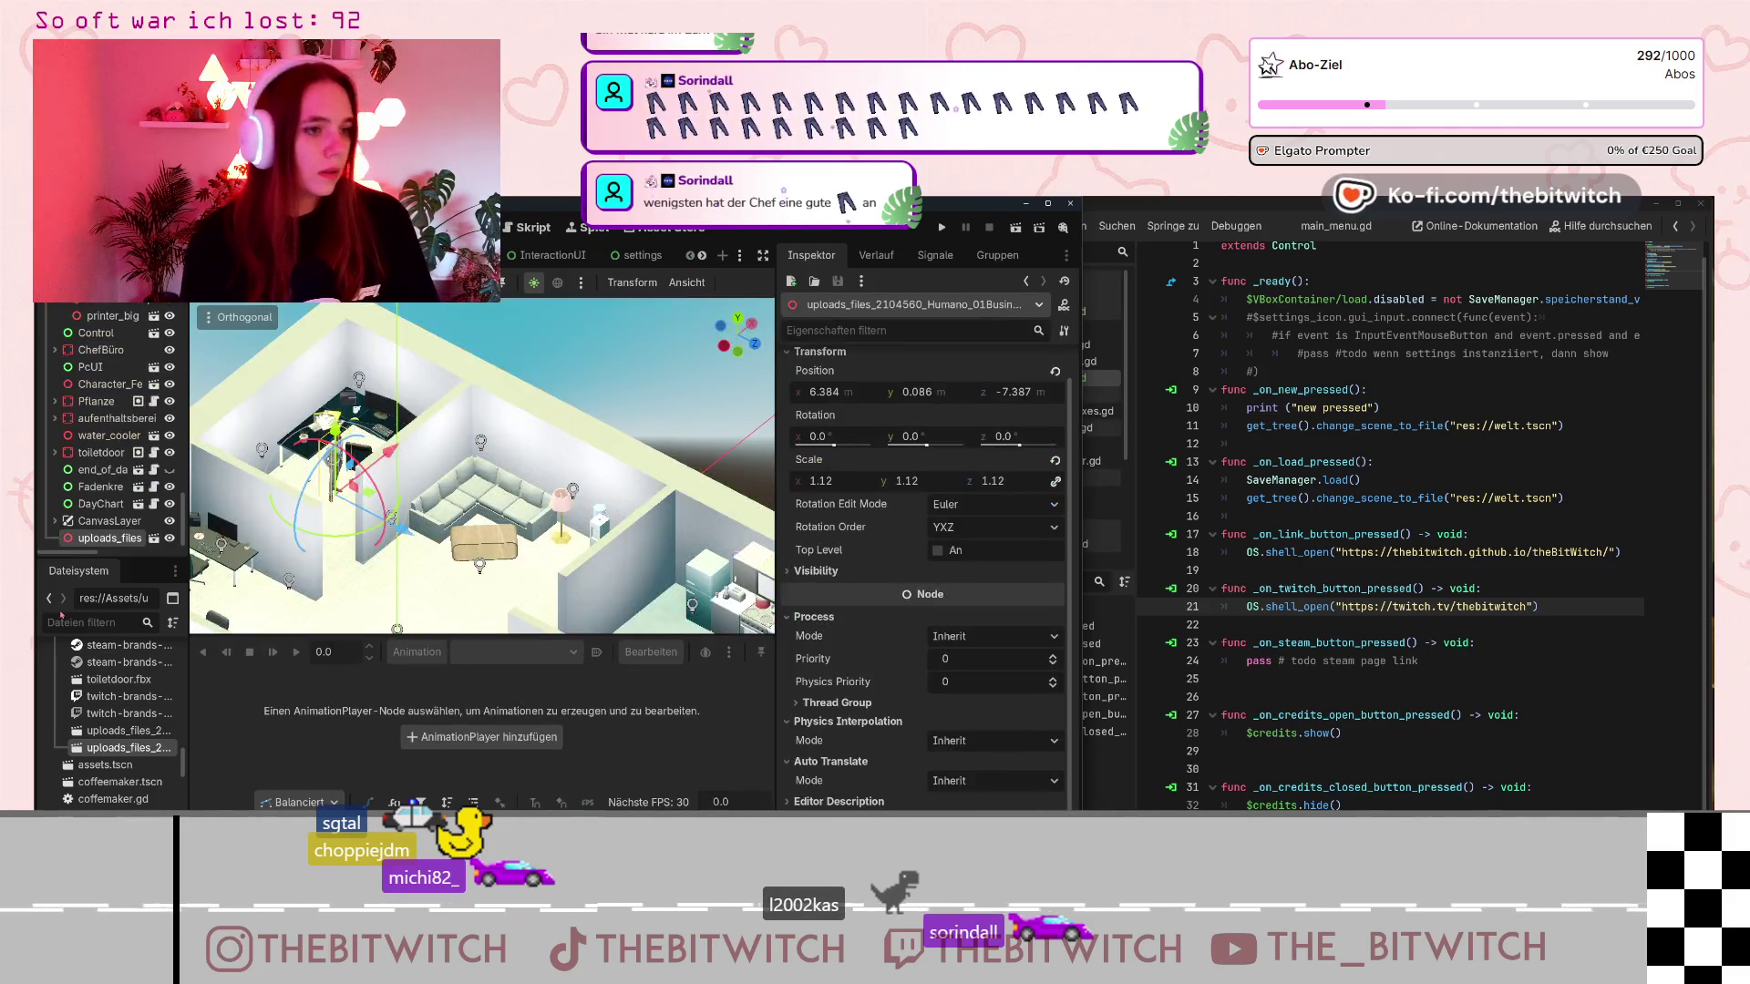
{"action": "scroll", "coordinate": [109, 702], "scroll_direction": "up", "scroll_amount": 1}
{"action": "scroll", "coordinate": [100, 755], "scroll_direction": "down", "scroll_amount": 10}
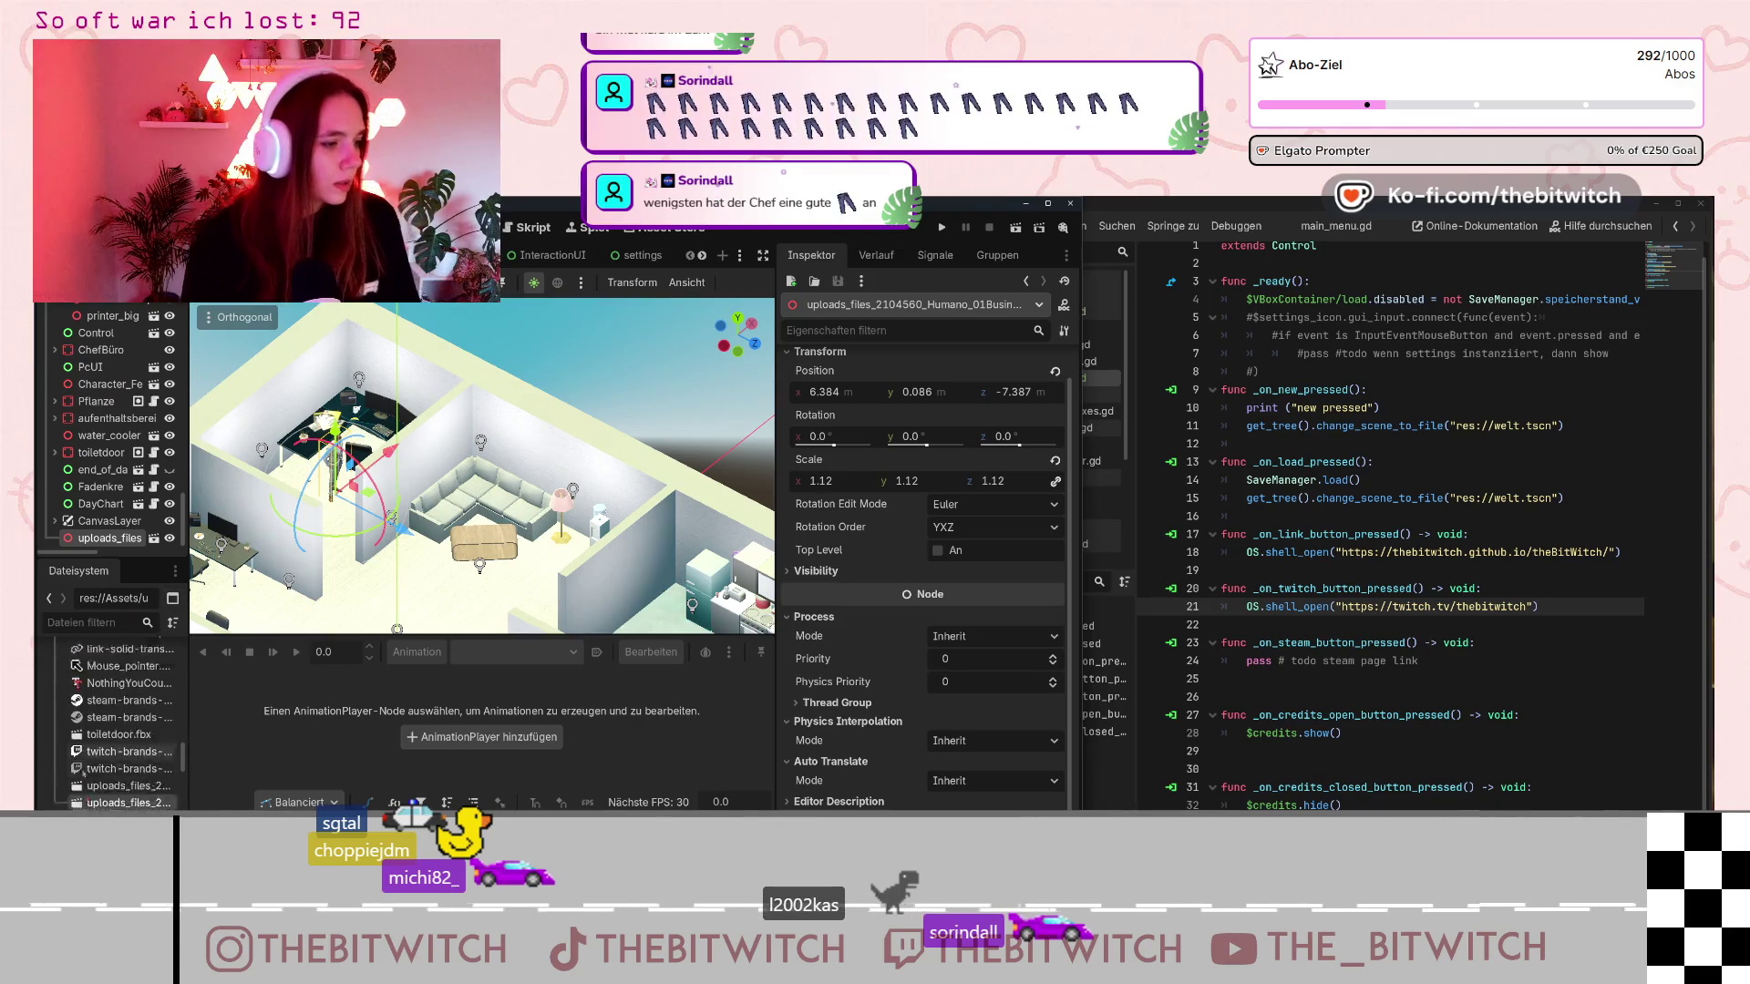
{"action": "scroll", "coordinate": [101, 756], "scroll_direction": "down", "scroll_amount": 10}
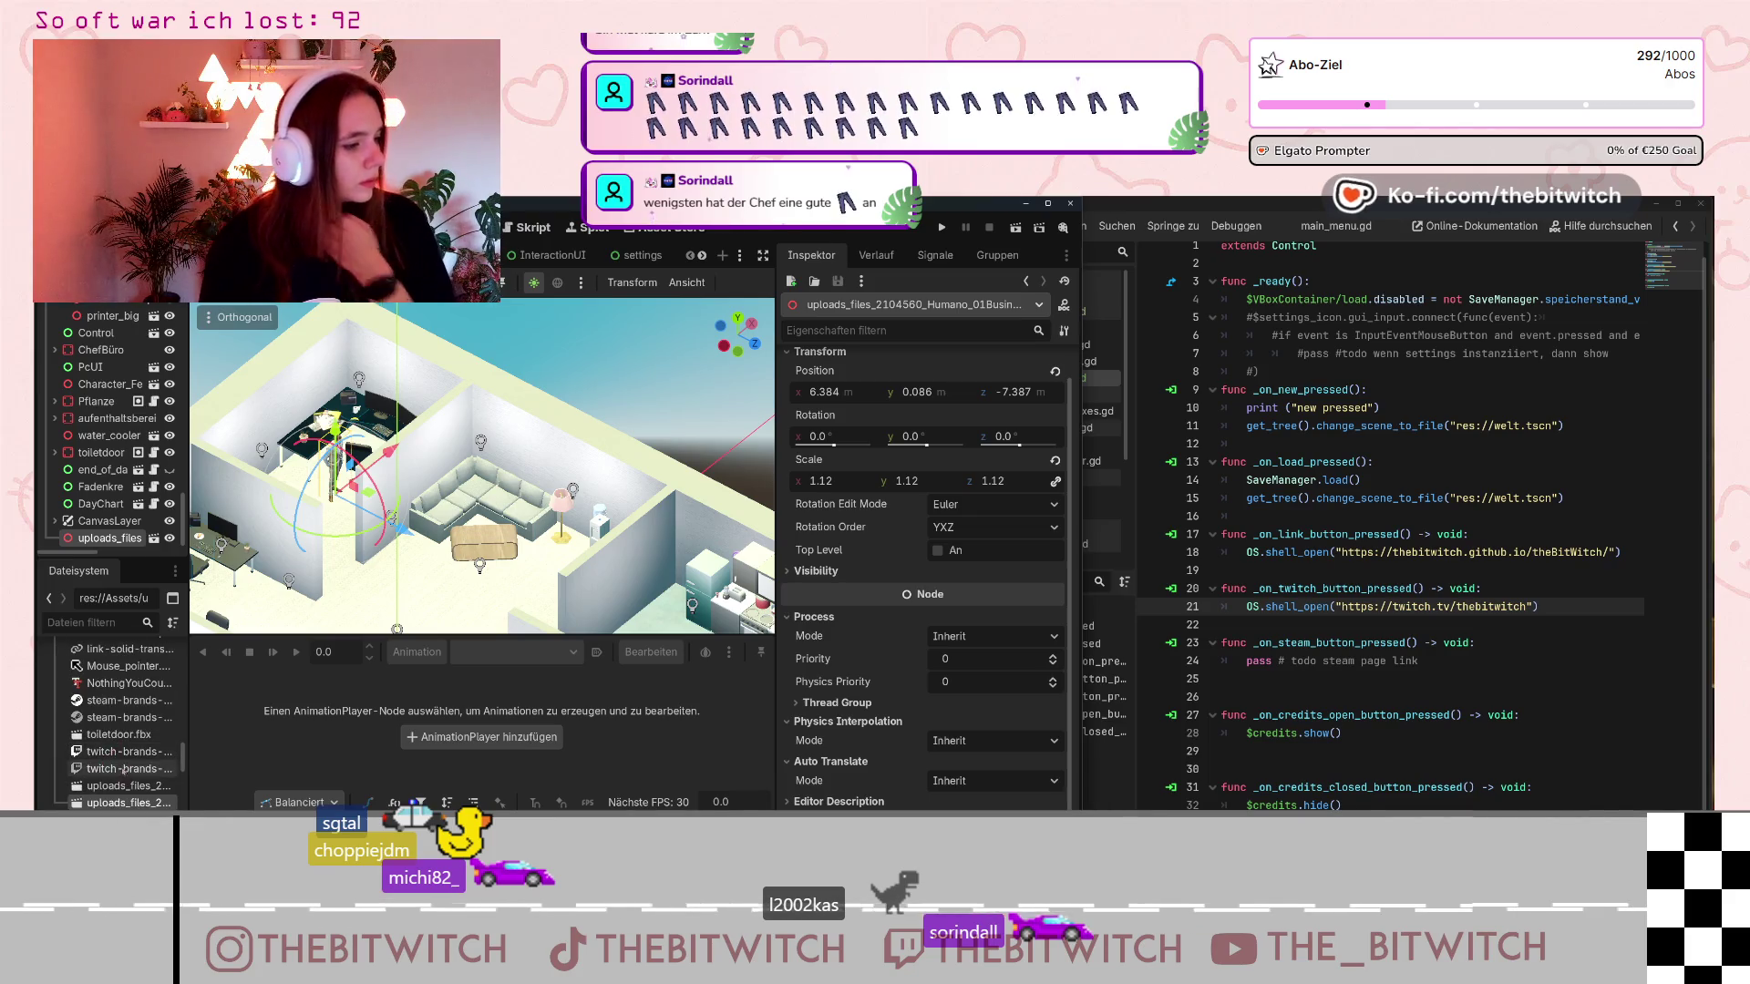
{"action": "scroll", "coordinate": [119, 745], "scroll_direction": "up", "scroll_amount": 5}
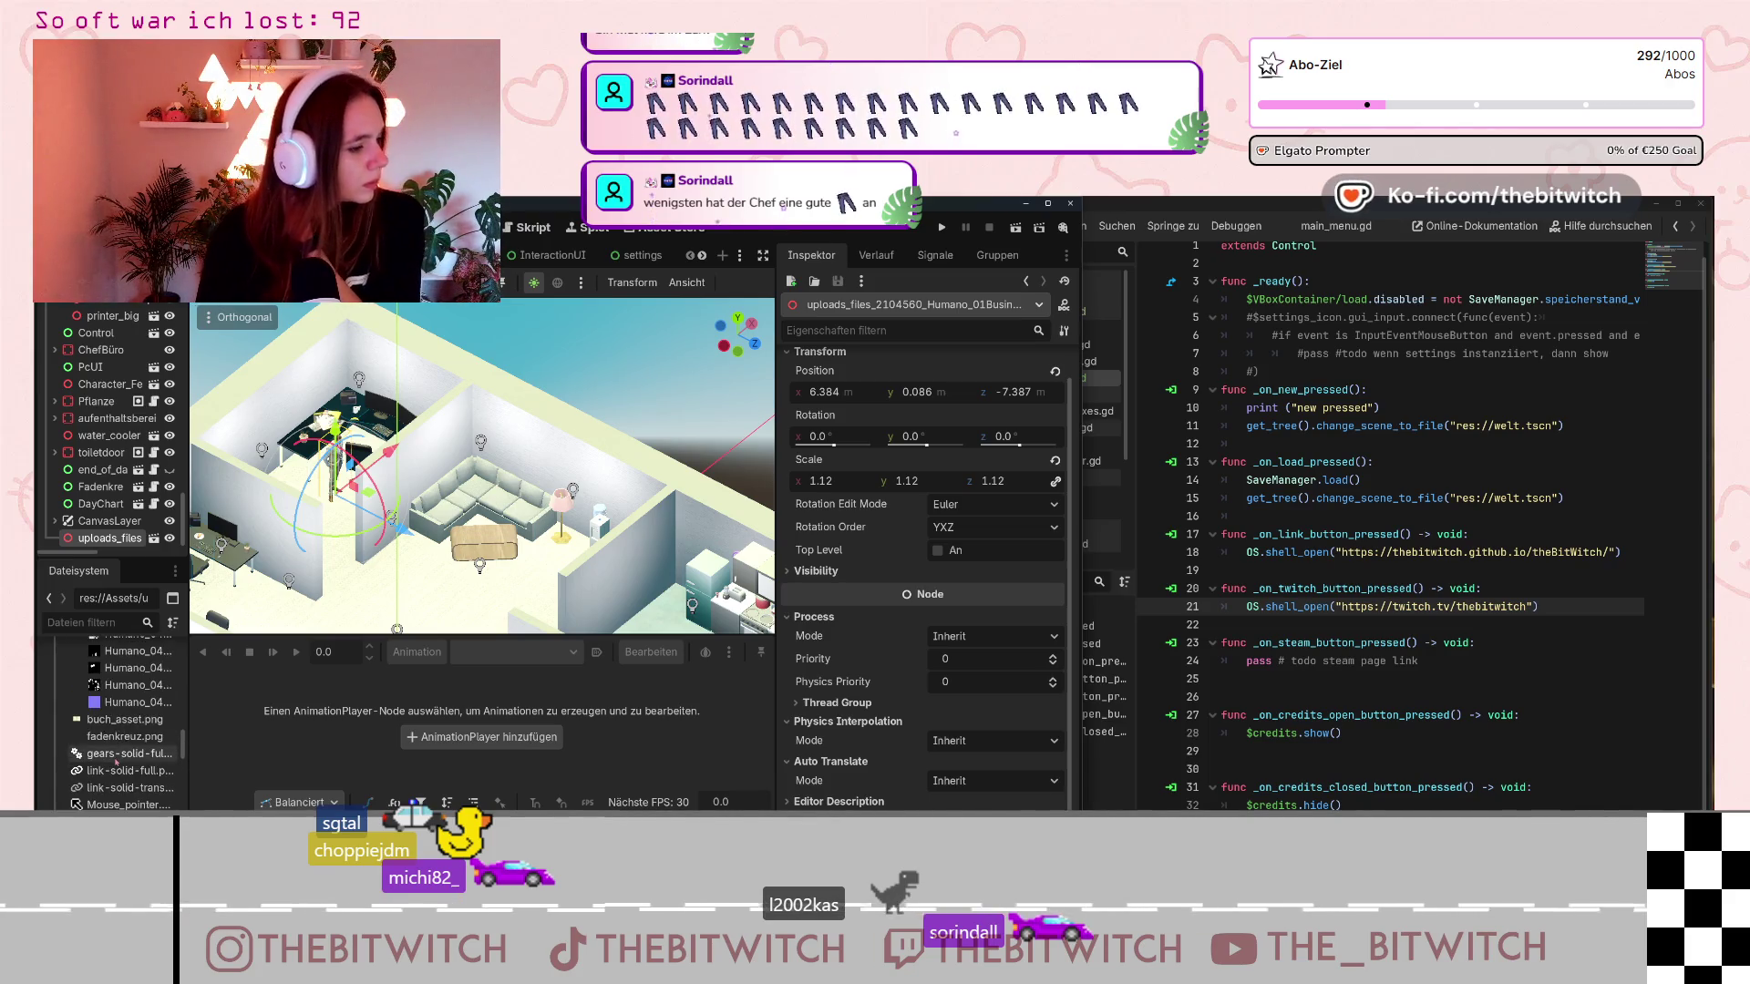
{"action": "scroll", "coordinate": [118, 729], "scroll_direction": "up", "scroll_amount": 5}
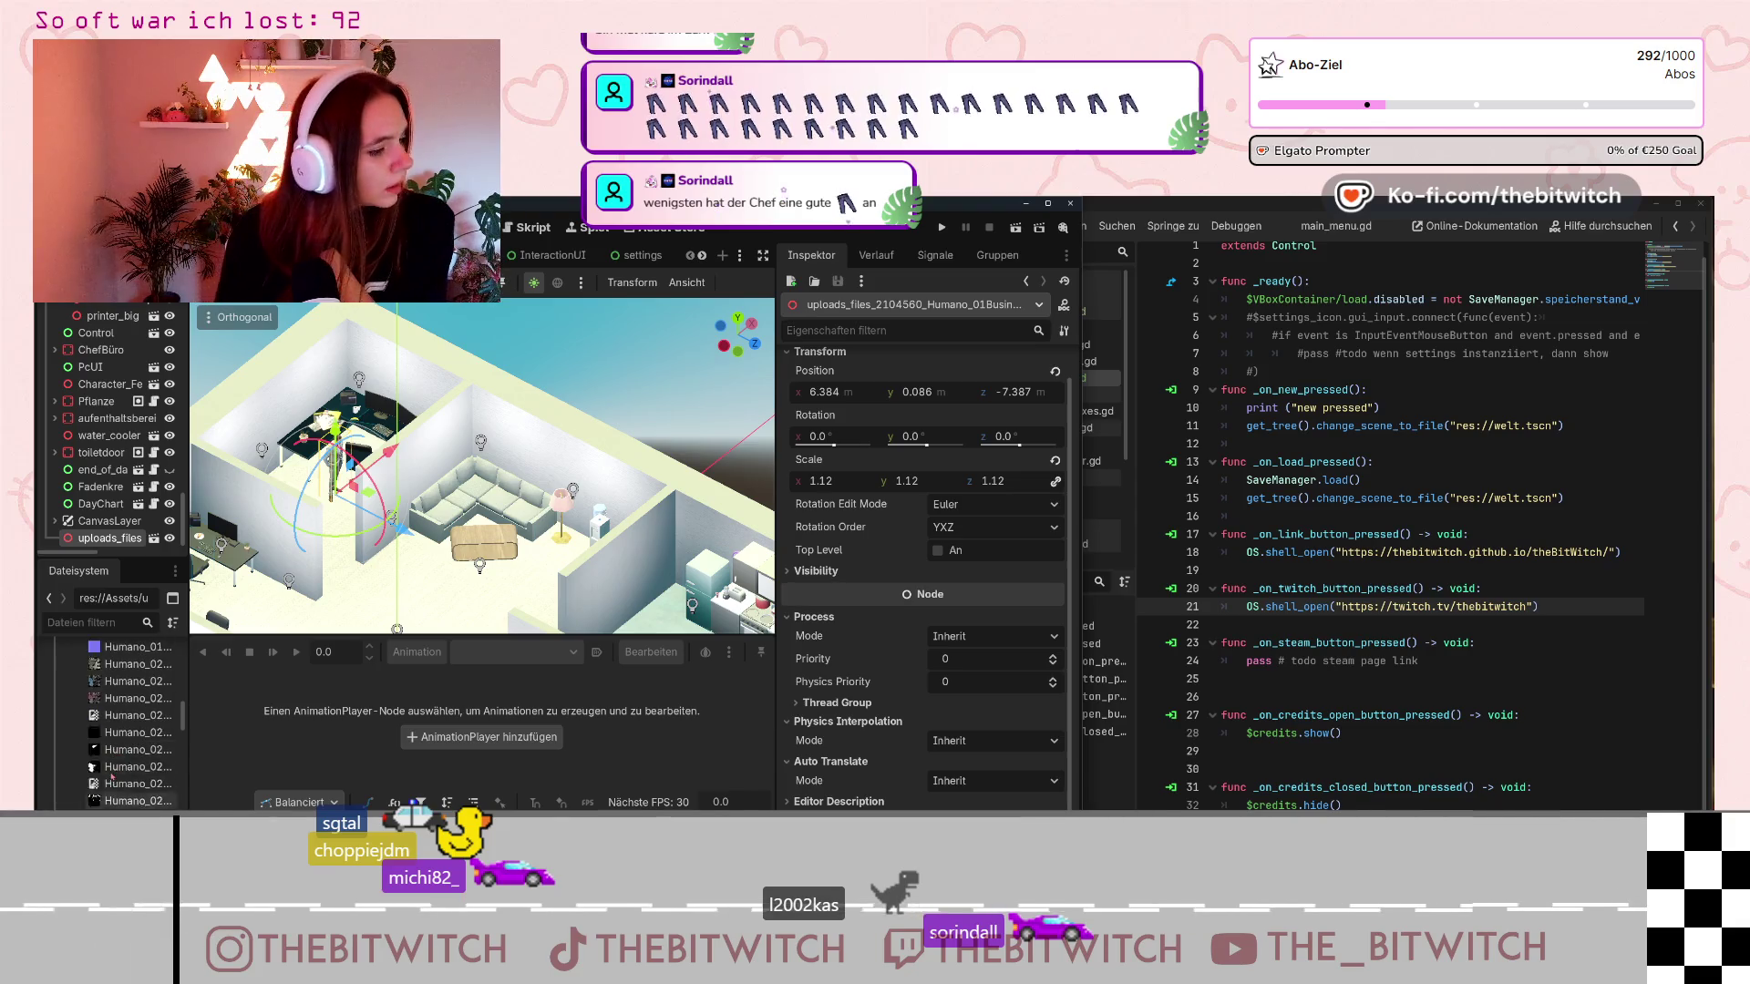
{"action": "scroll", "coordinate": [114, 768], "scroll_direction": "down", "scroll_amount": 5}
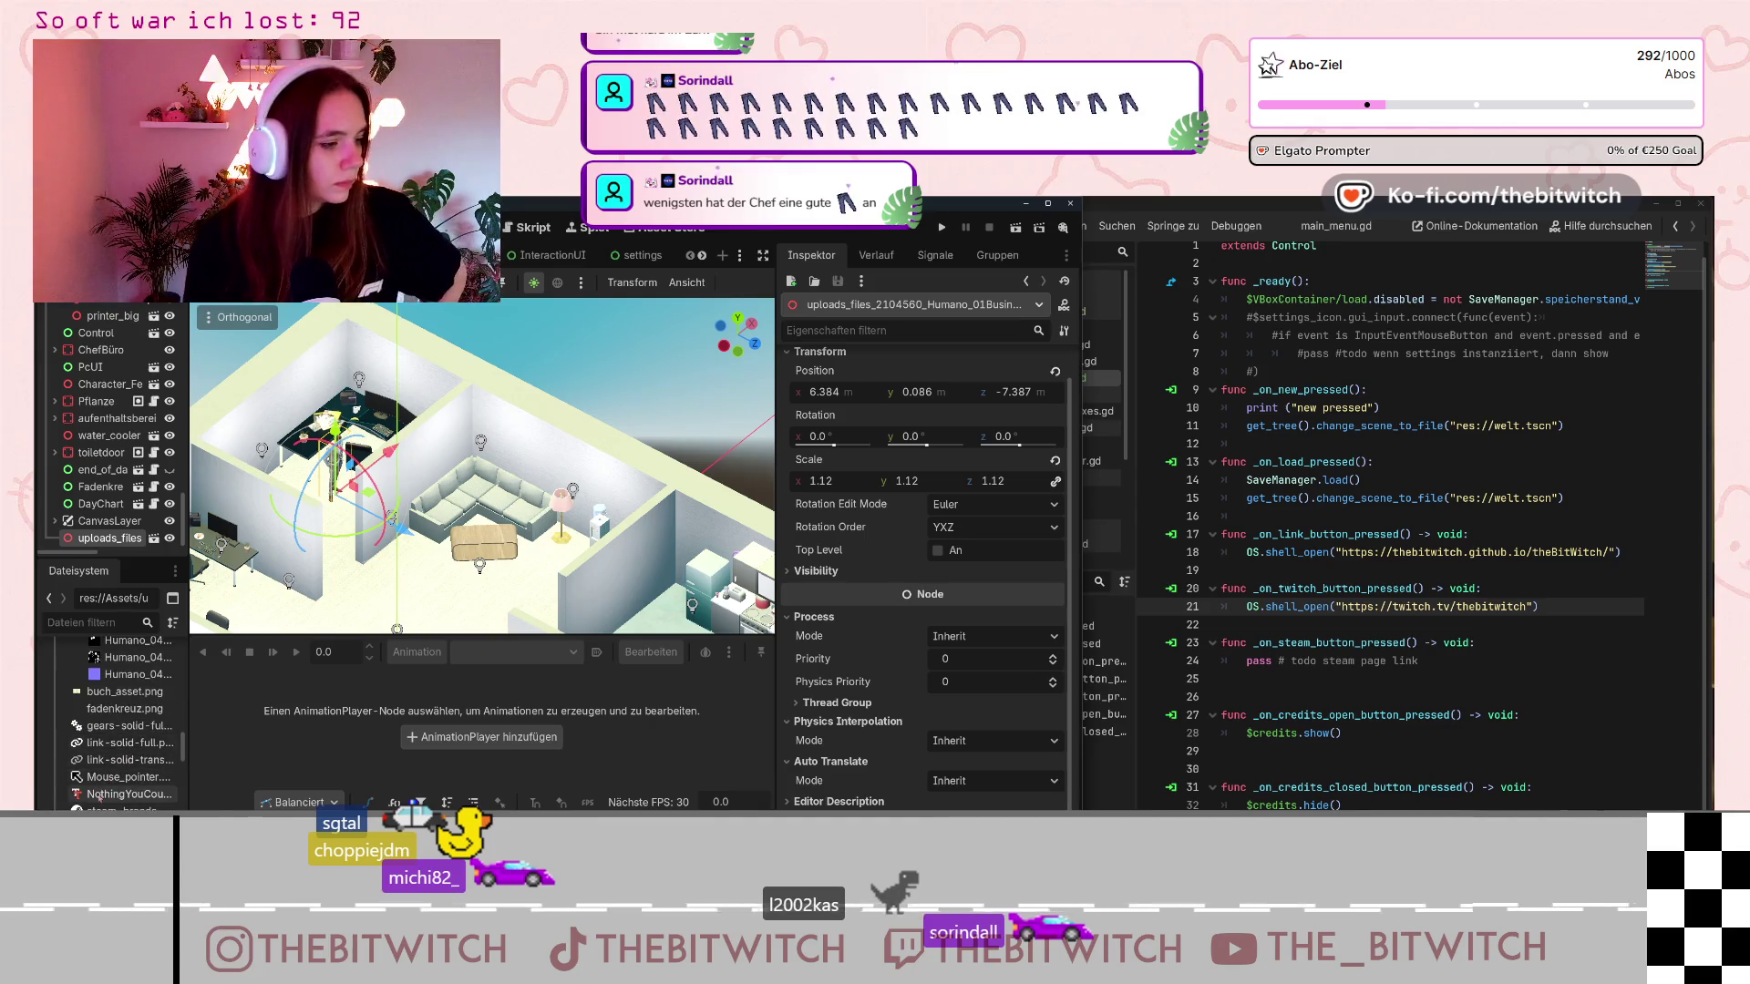
{"action": "scroll", "coordinate": [99, 796], "scroll_direction": "down", "scroll_amount": 2}
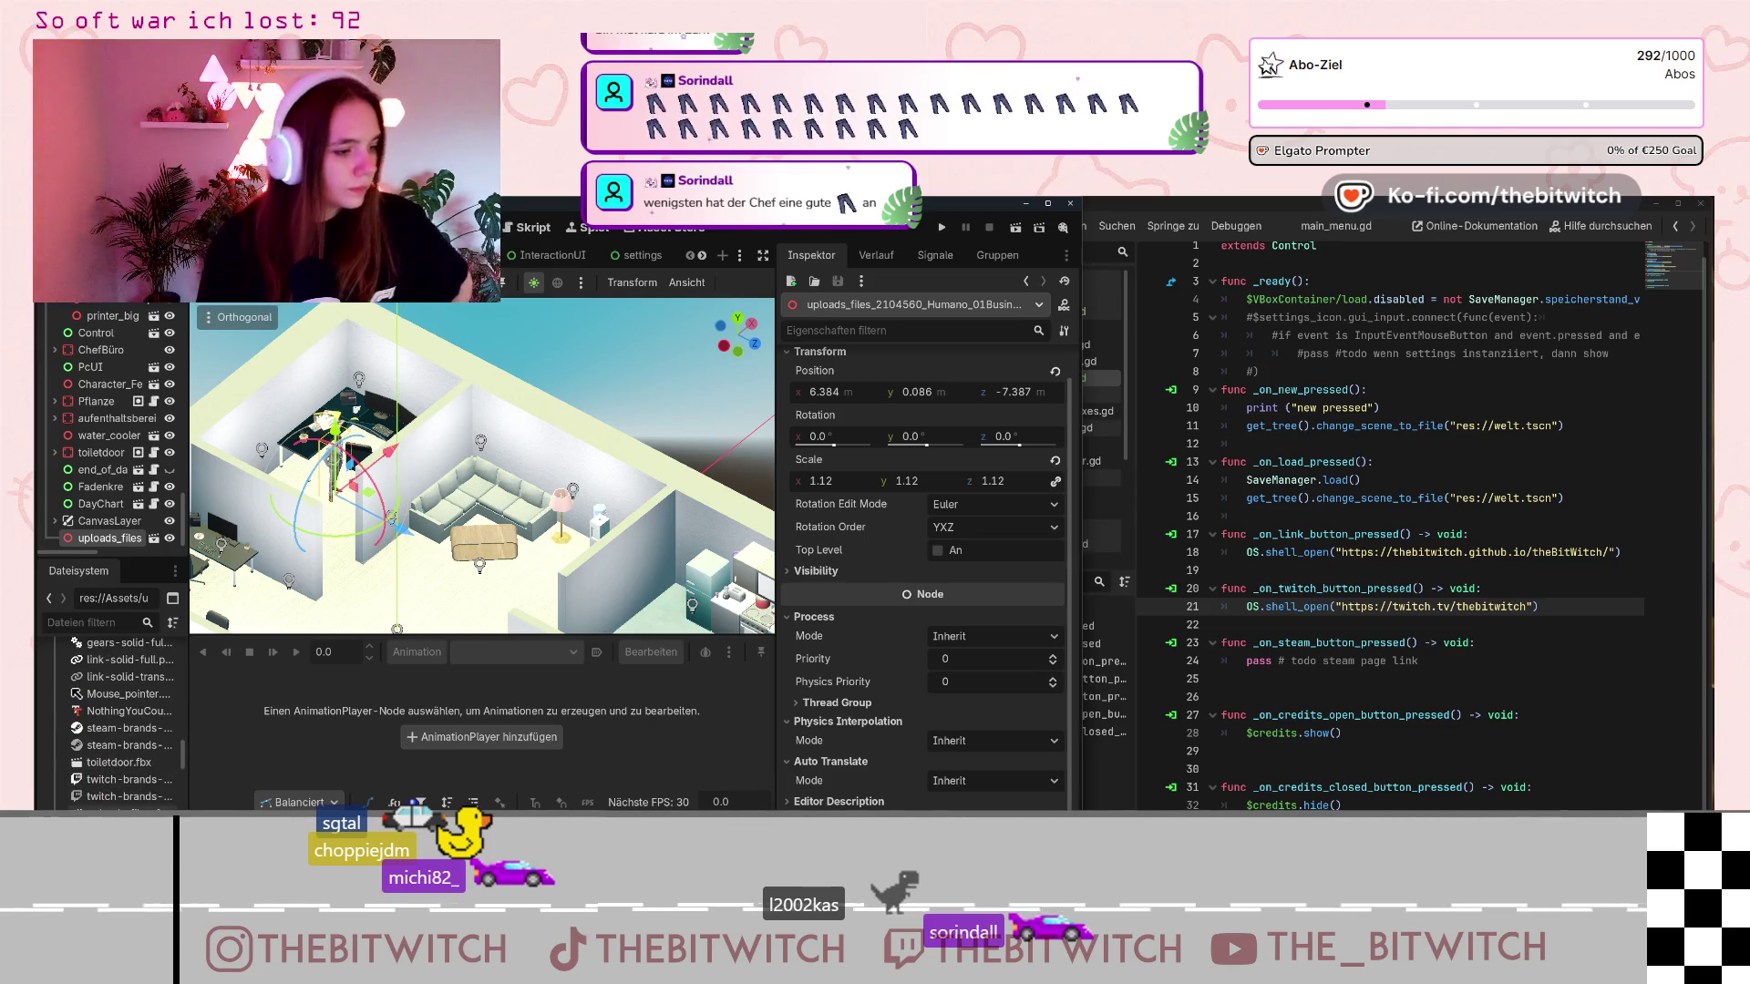
{"action": "scroll", "coordinate": [101, 775], "scroll_direction": "down", "scroll_amount": 3}
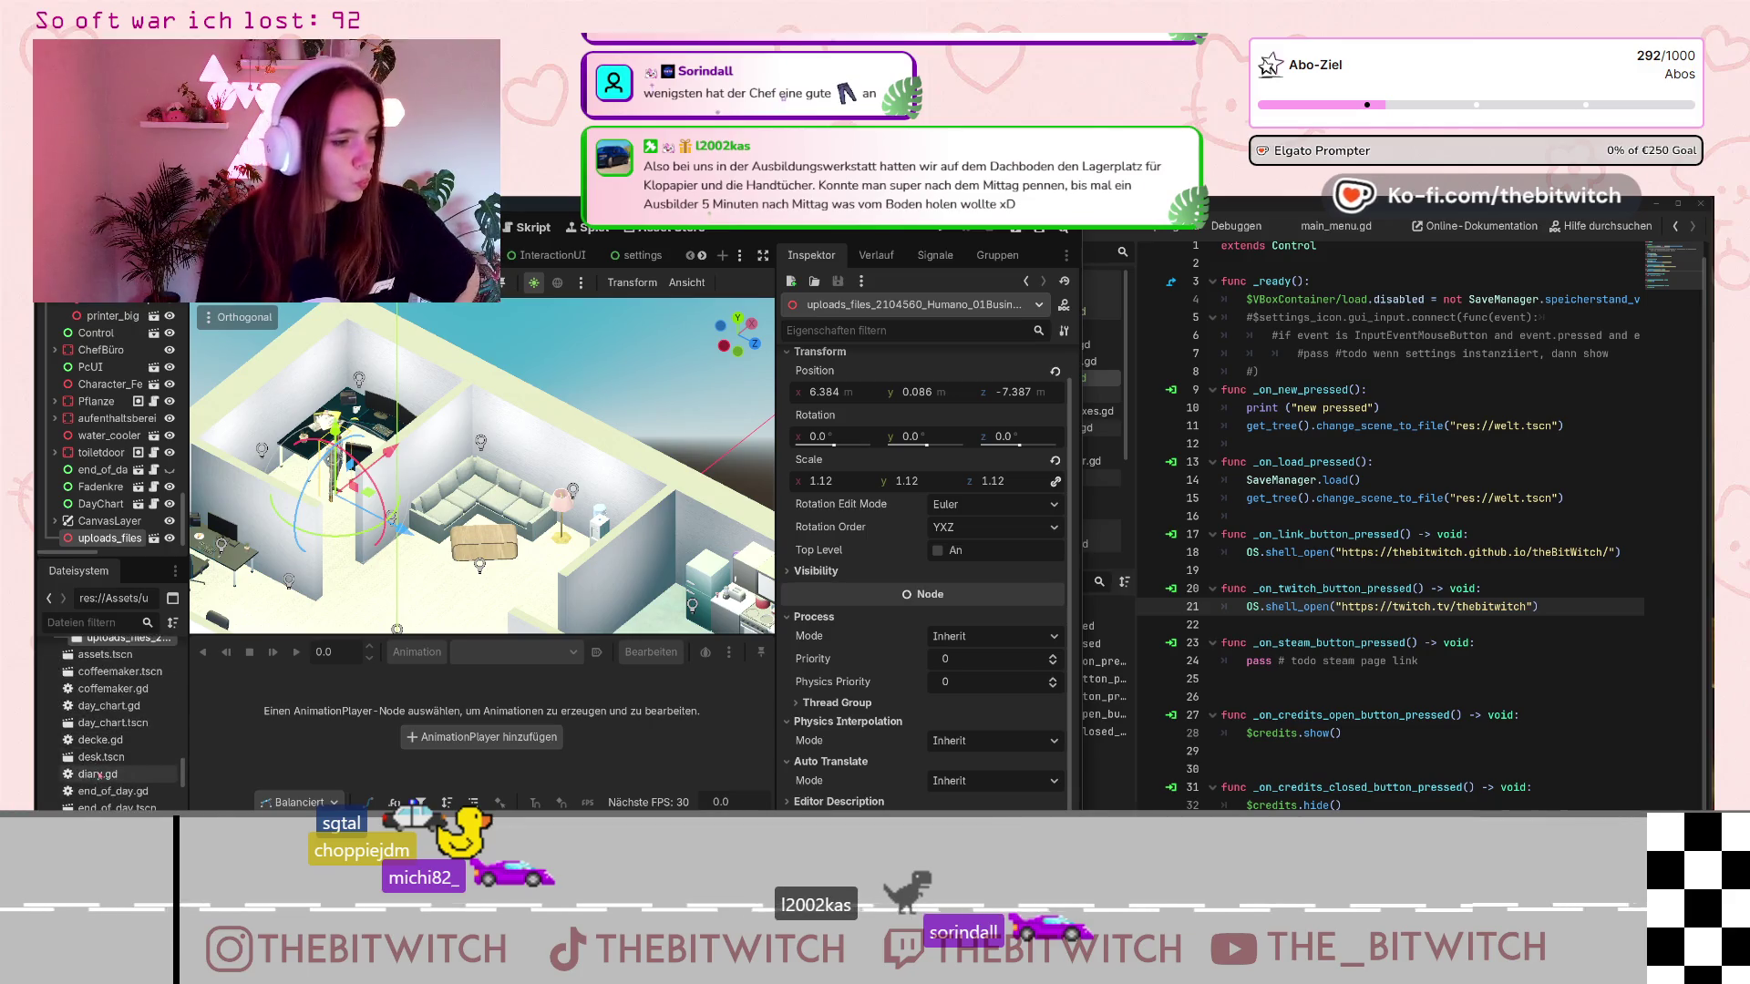
{"action": "scroll", "coordinate": [98, 776], "scroll_direction": "down", "scroll_amount": 5}
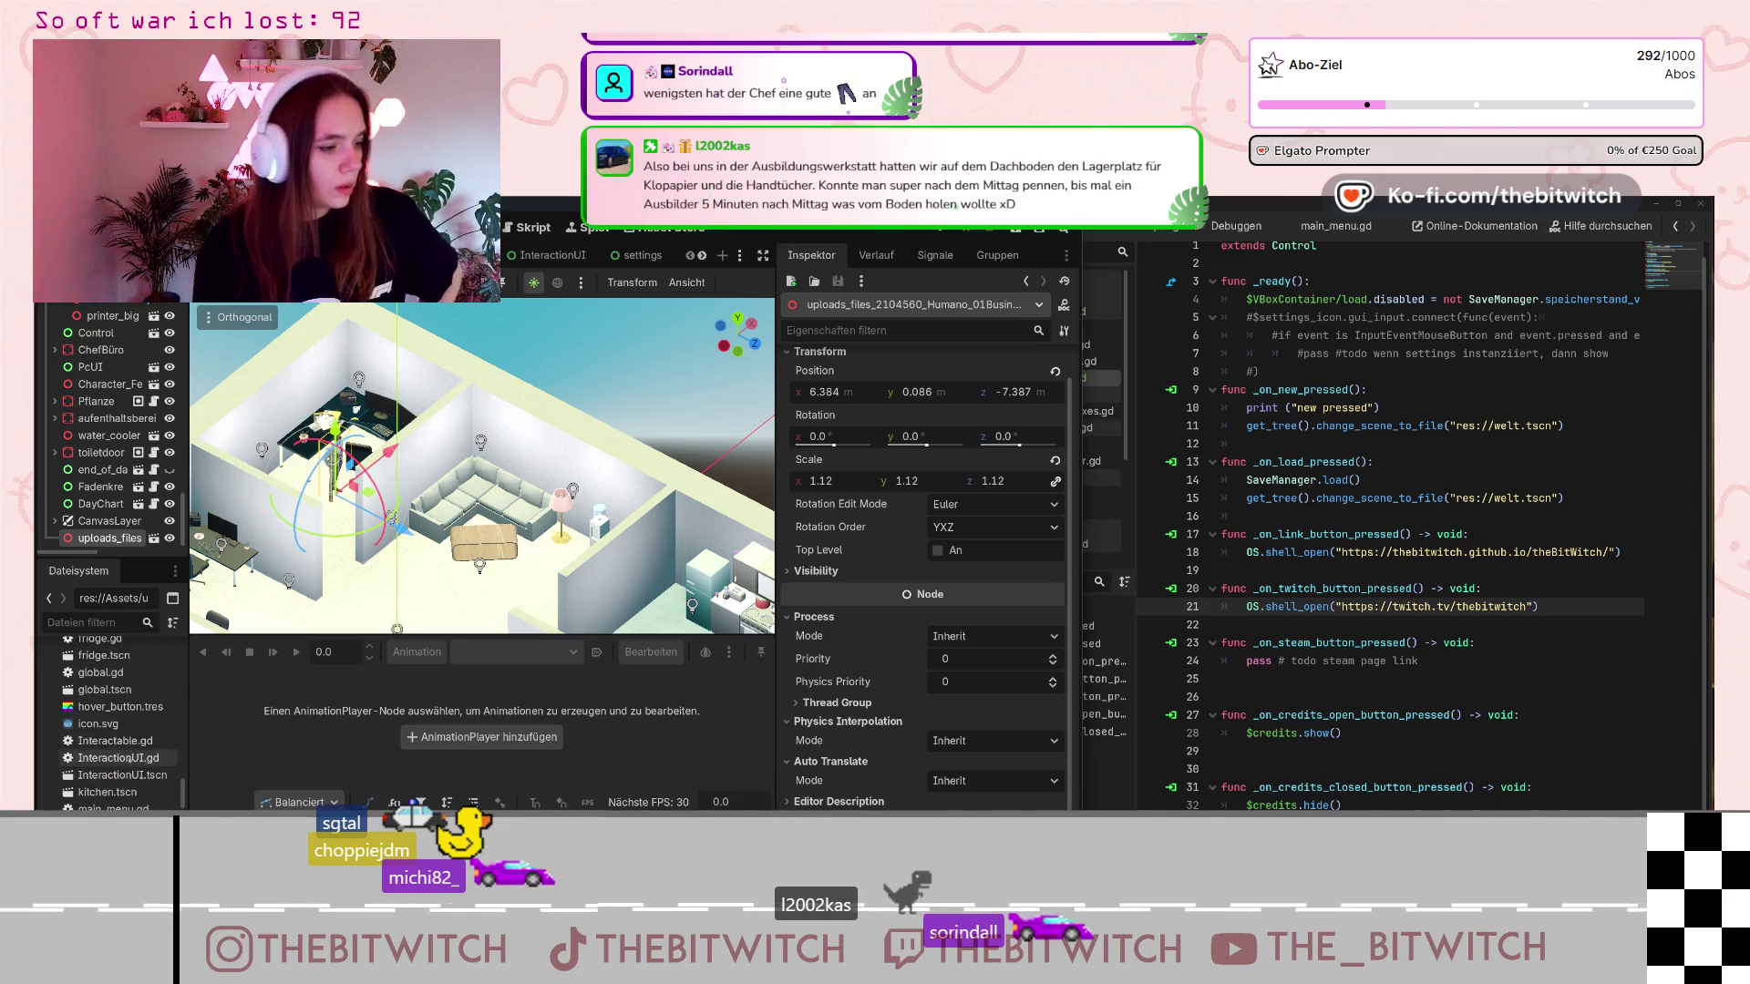
{"action": "scroll", "coordinate": [130, 757], "scroll_direction": "down", "scroll_amount": 6}
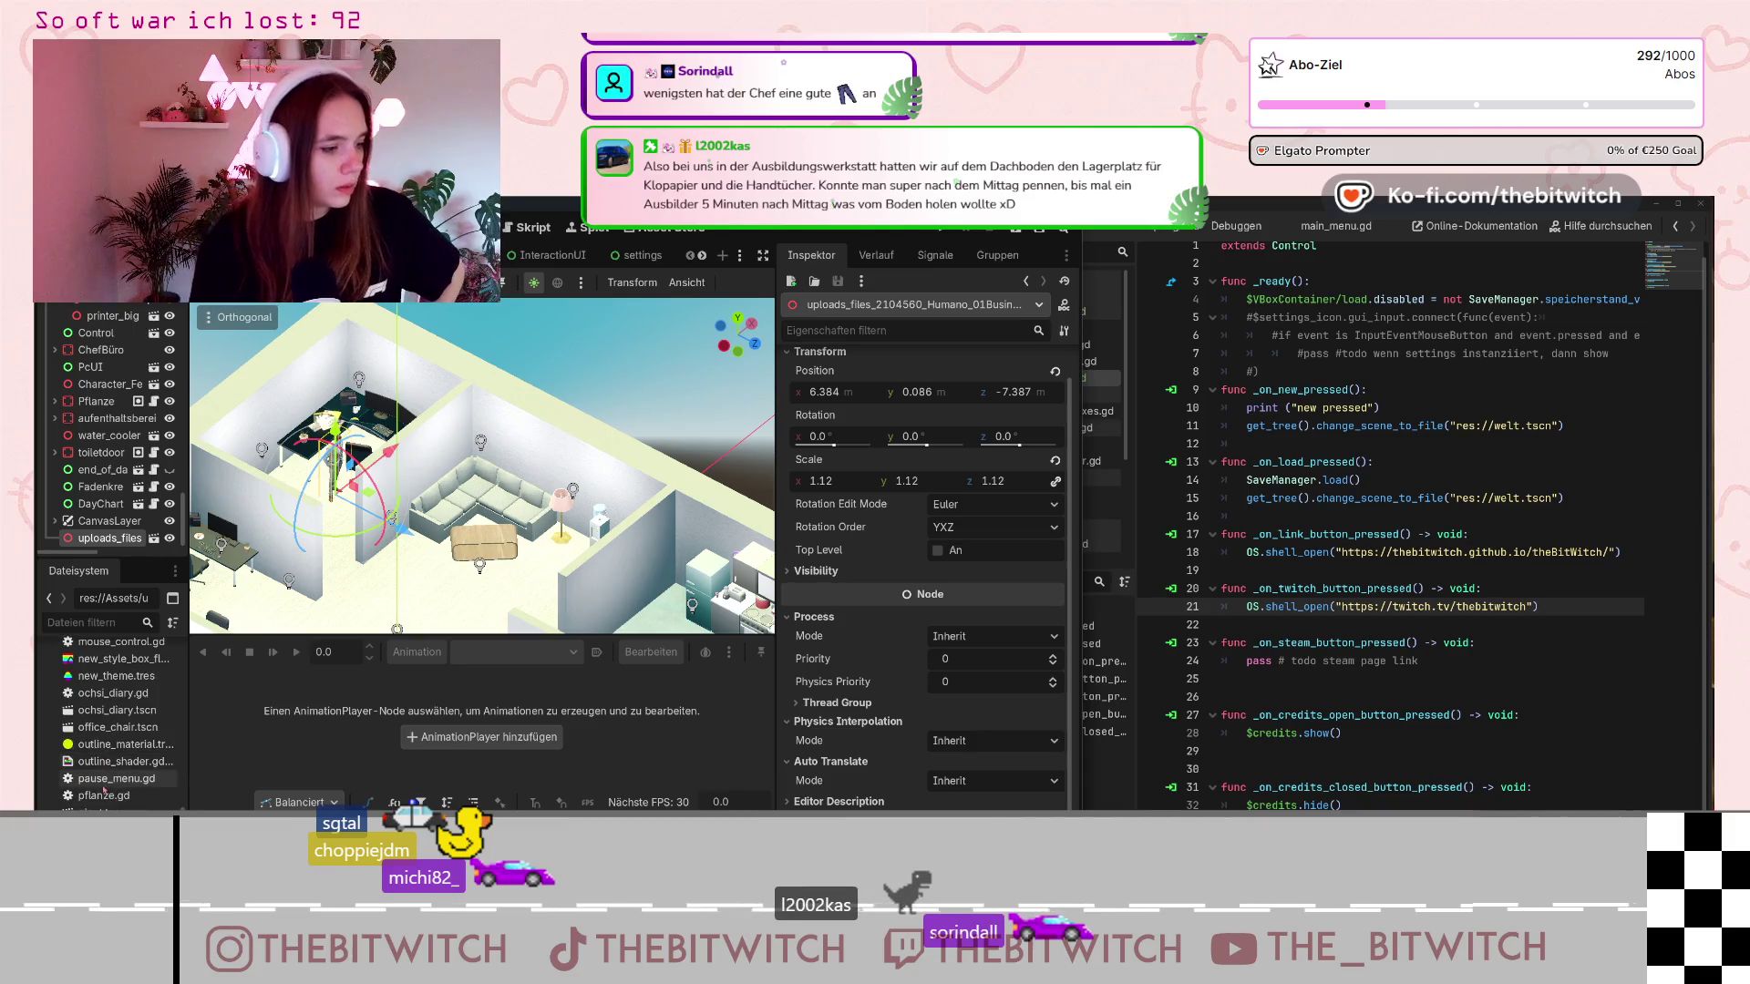
{"action": "scroll", "coordinate": [103, 790], "scroll_direction": "down", "scroll_amount": 8}
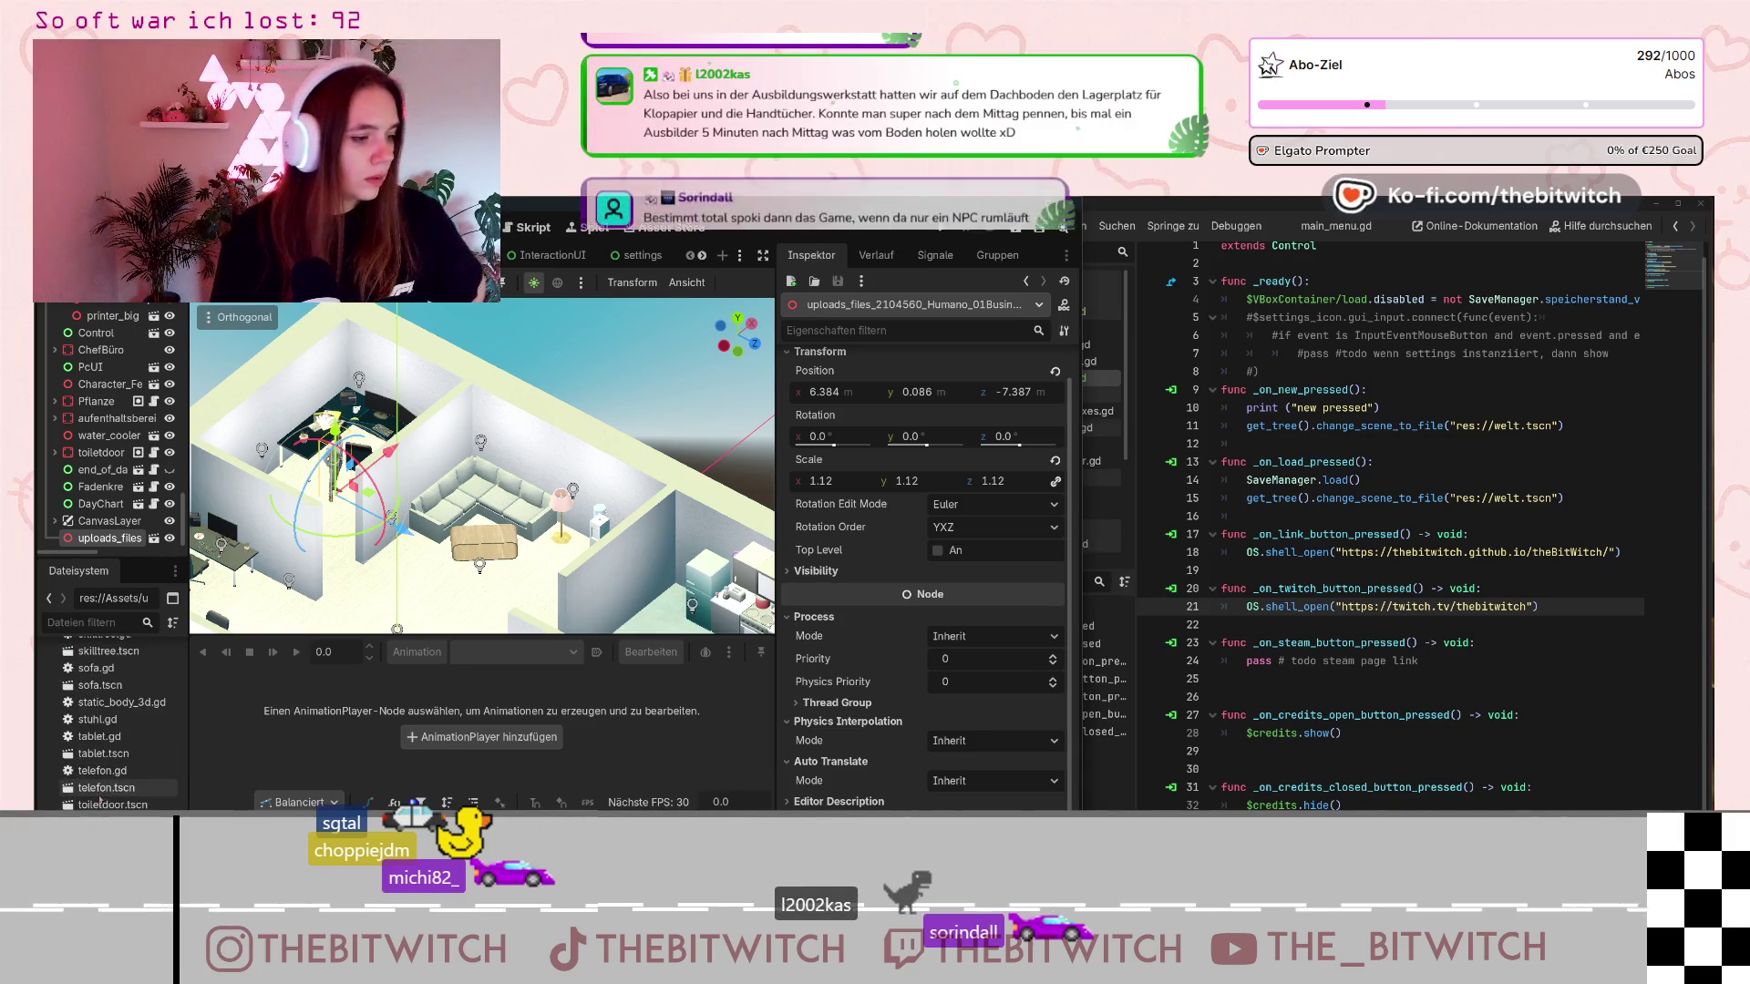
{"action": "scroll", "coordinate": [100, 799], "scroll_direction": "down", "scroll_amount": 10}
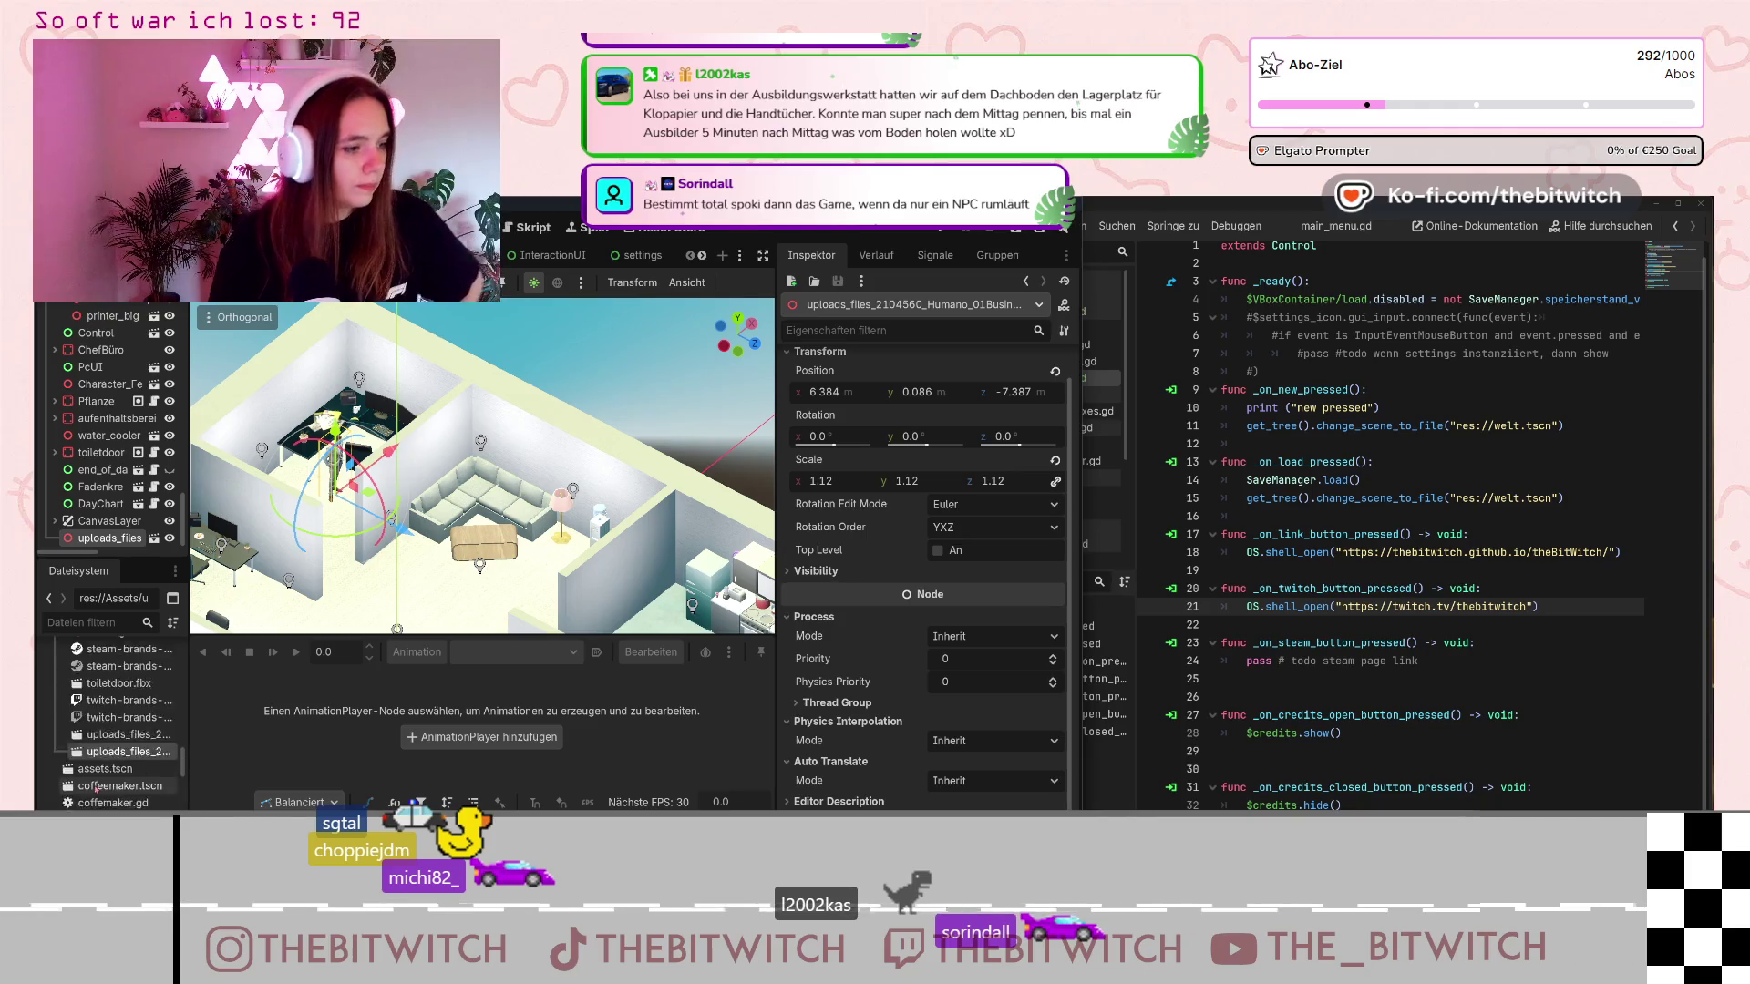
{"action": "scroll", "coordinate": [96, 790], "scroll_direction": "up", "scroll_amount": 3}
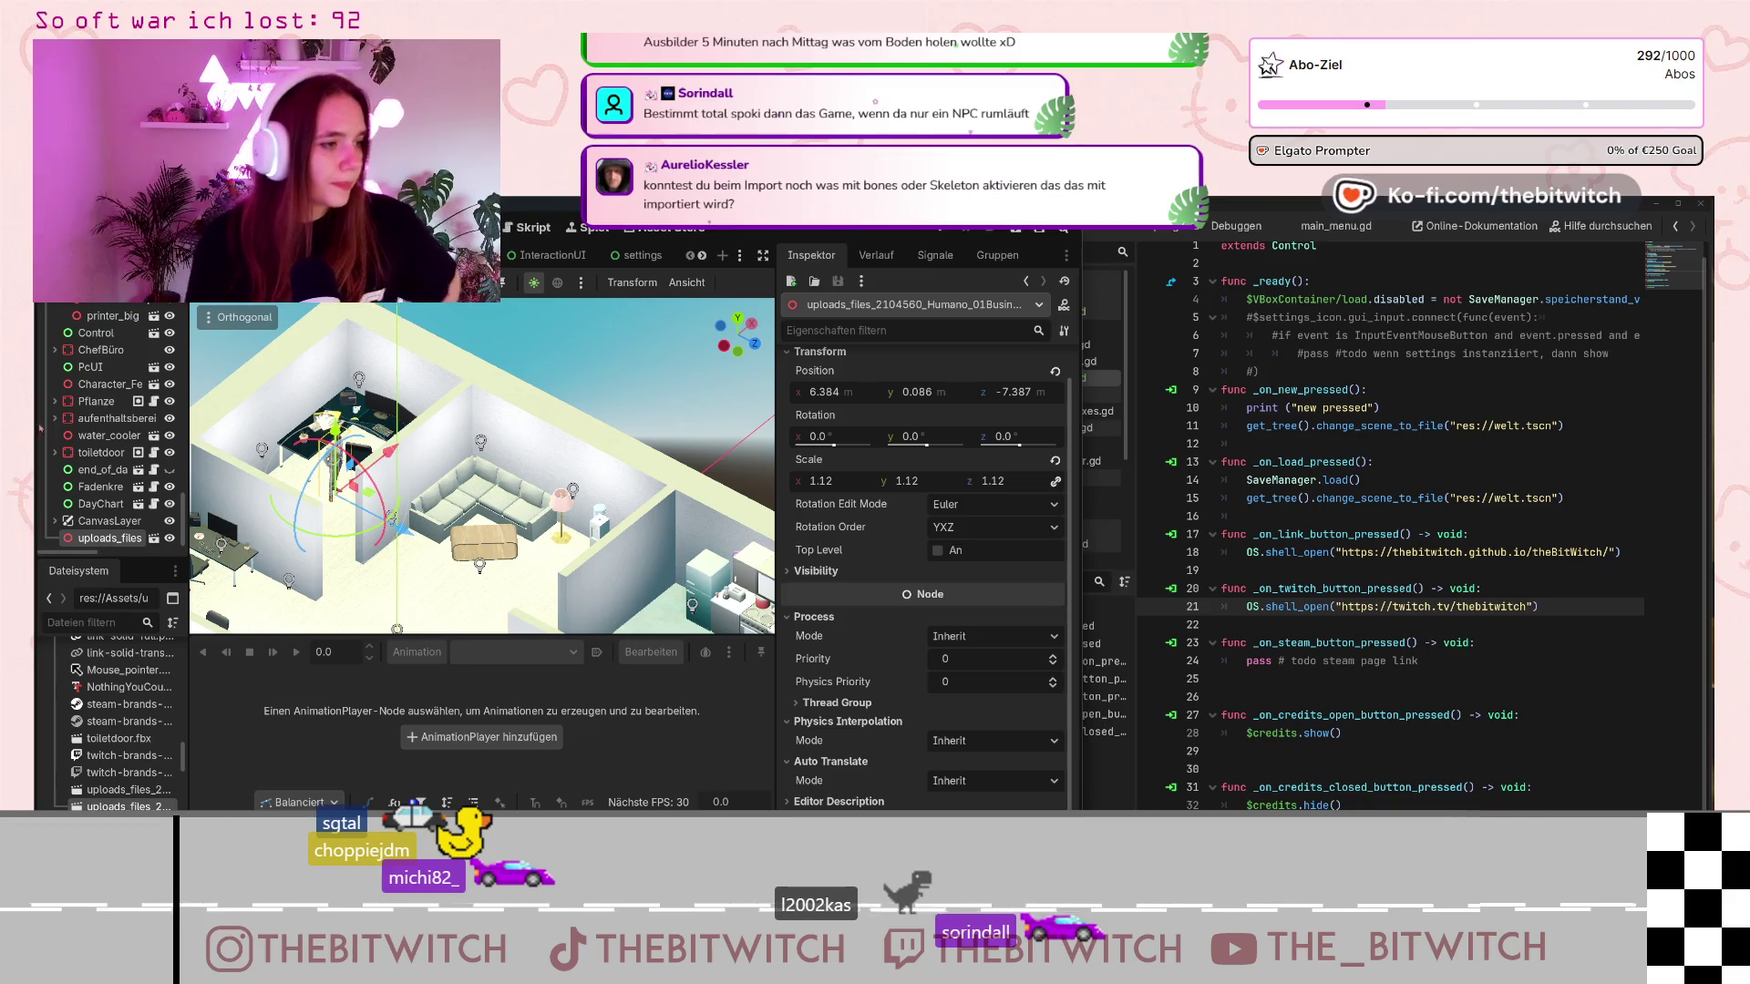
Move uploads_files under CanvasLayer, frame the businessman with F, and open his imported scene.
{"action": "left_click_drag", "start_coordinate": [110, 537], "coordinate": [107, 520]}
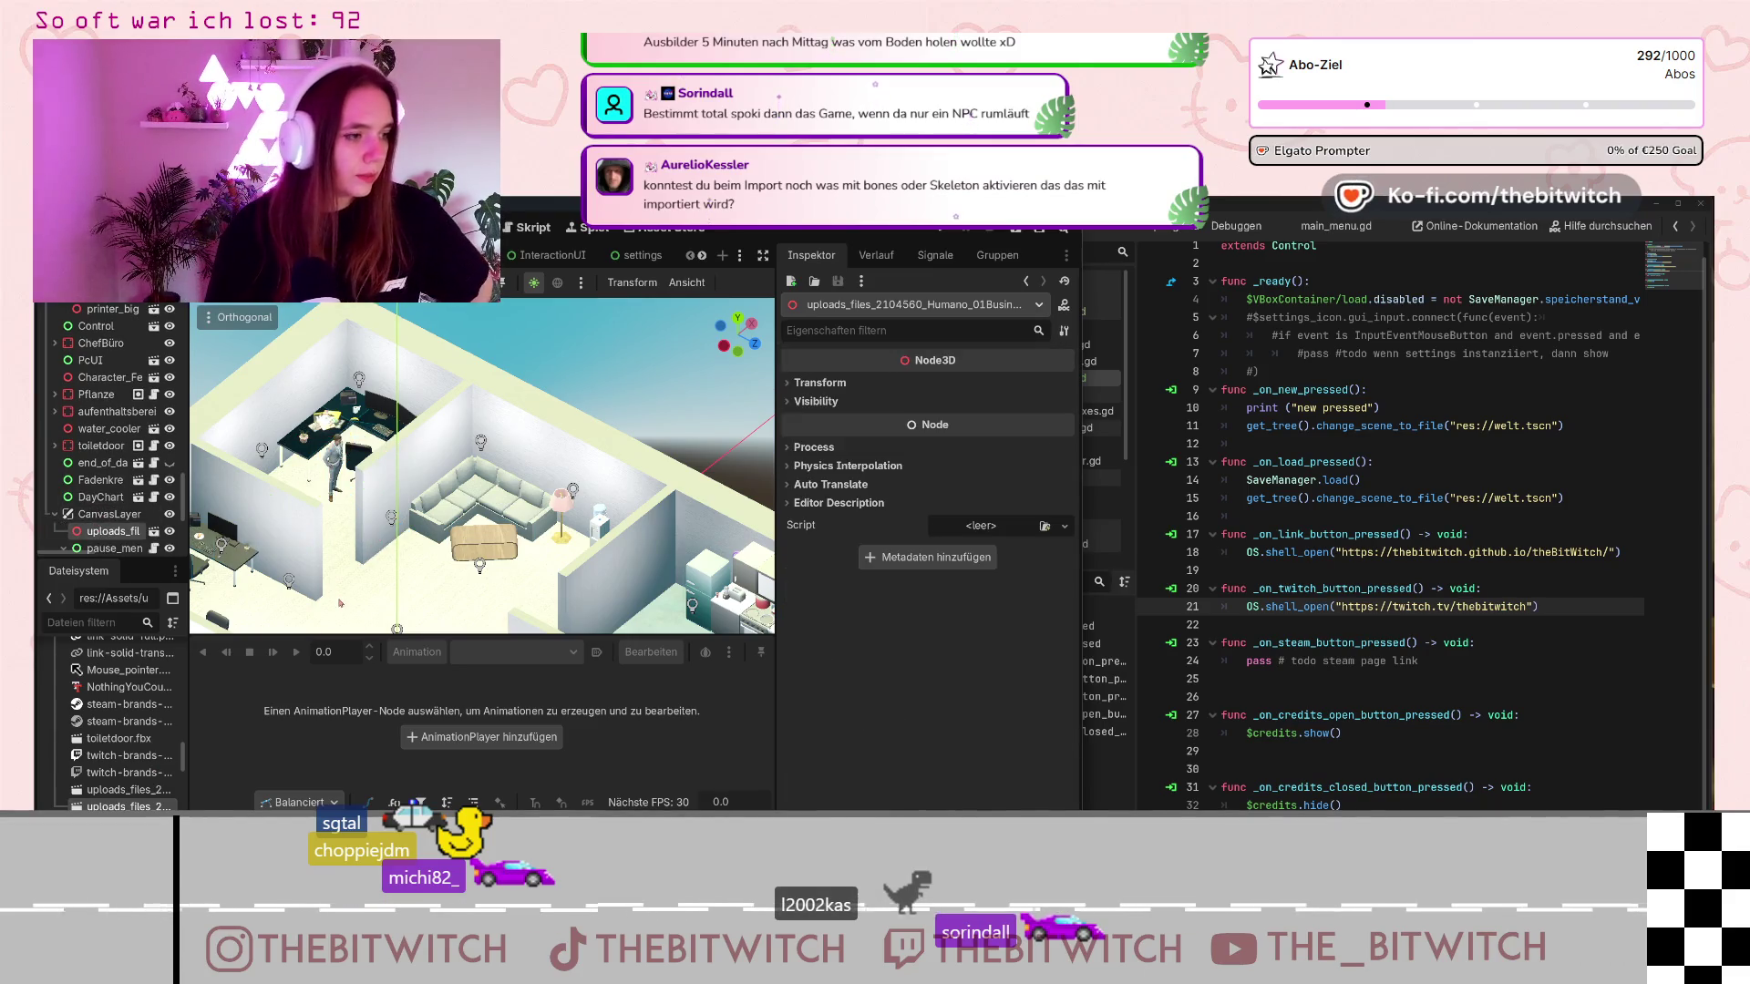
{"action": "scroll", "coordinate": [339, 602], "scroll_direction": "up", "scroll_amount": 6}
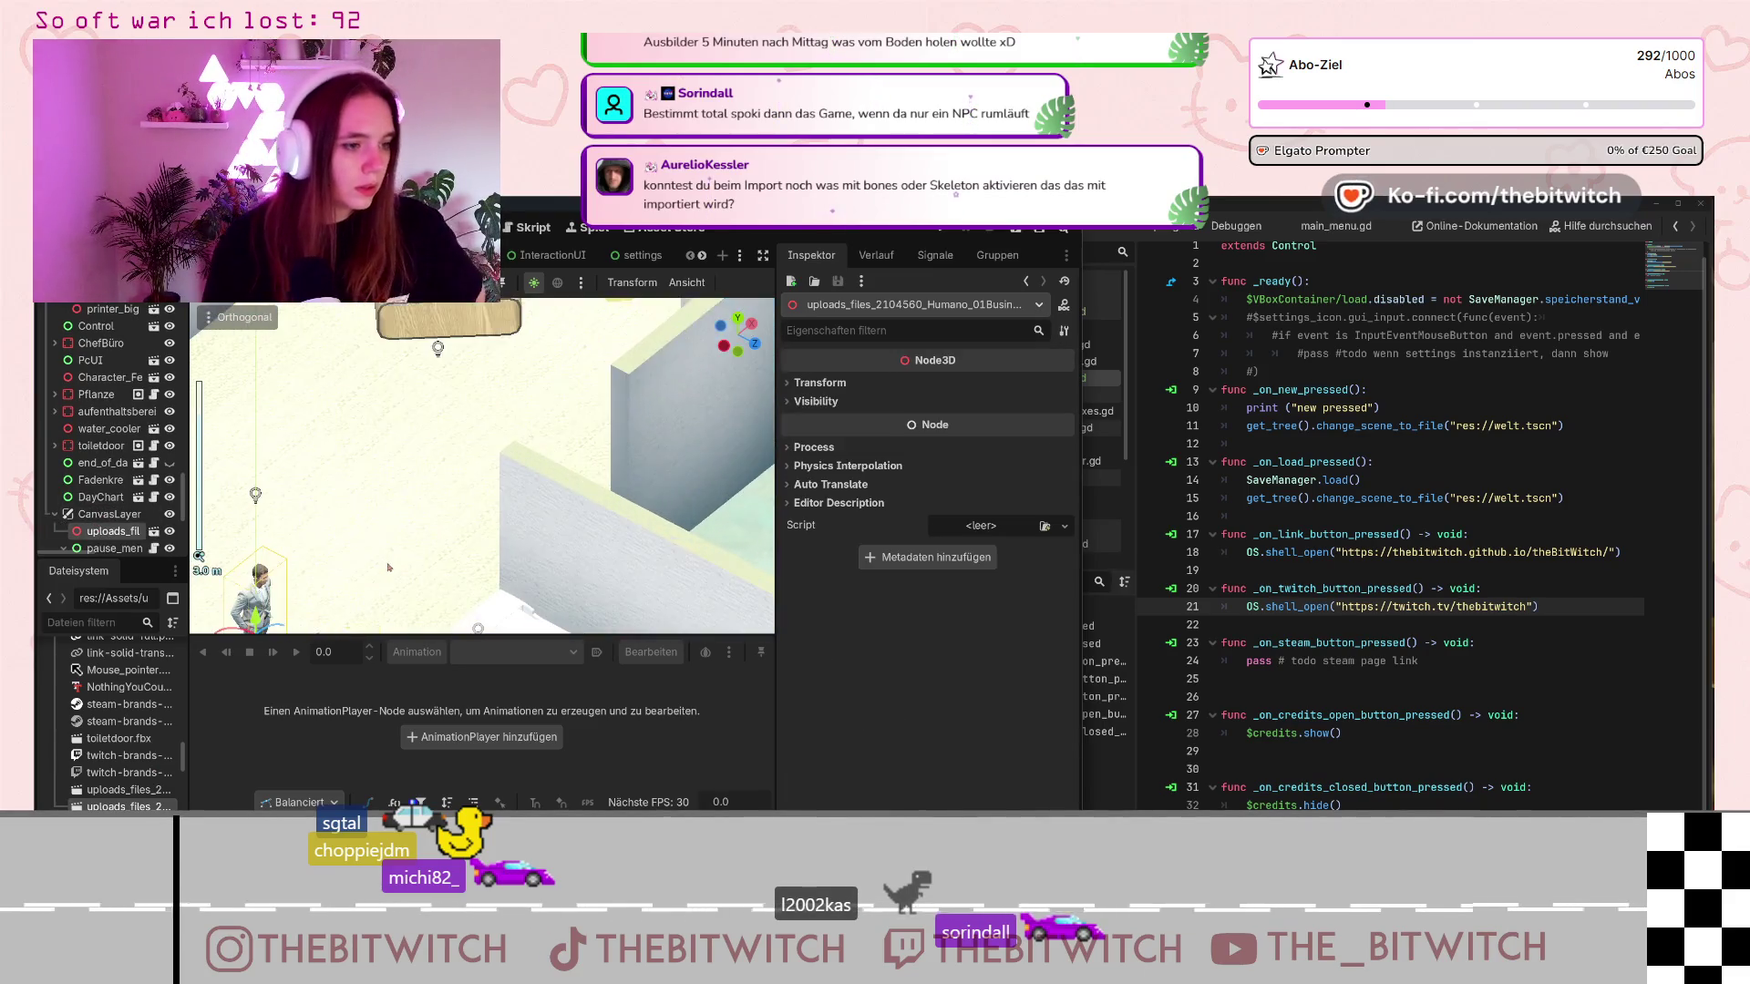
{"action": "key", "text": "f"}
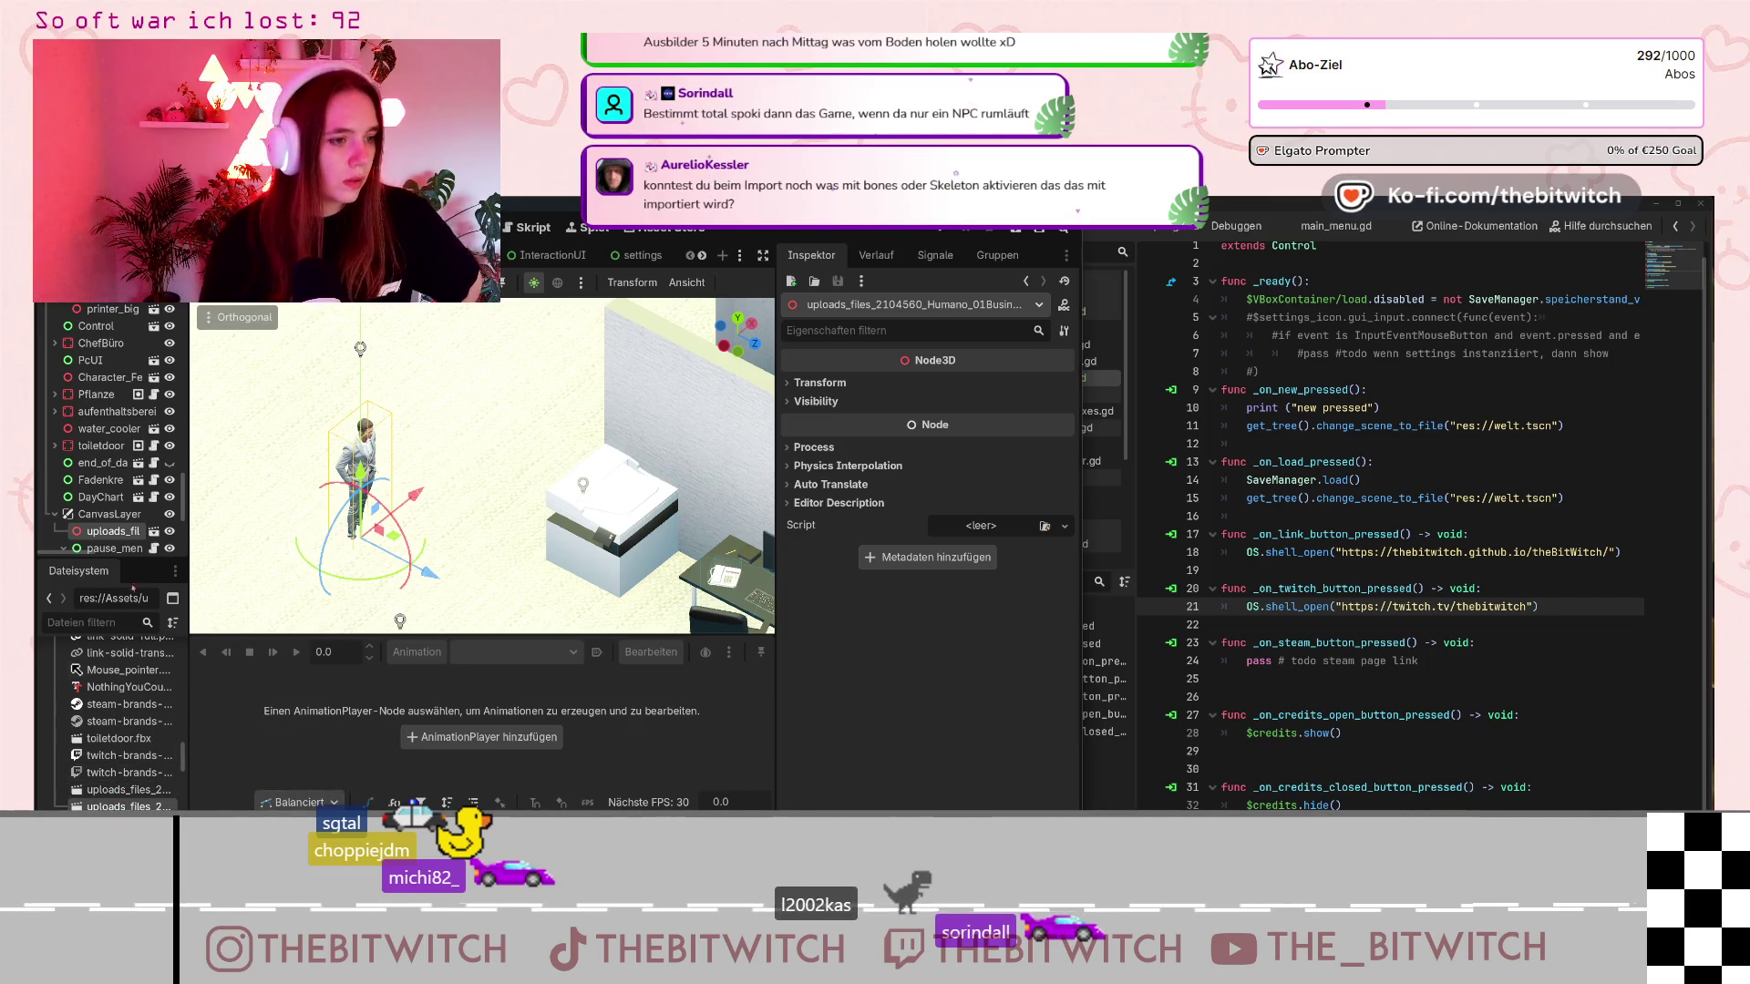
{"action": "left_click", "coordinate": [153, 531]}
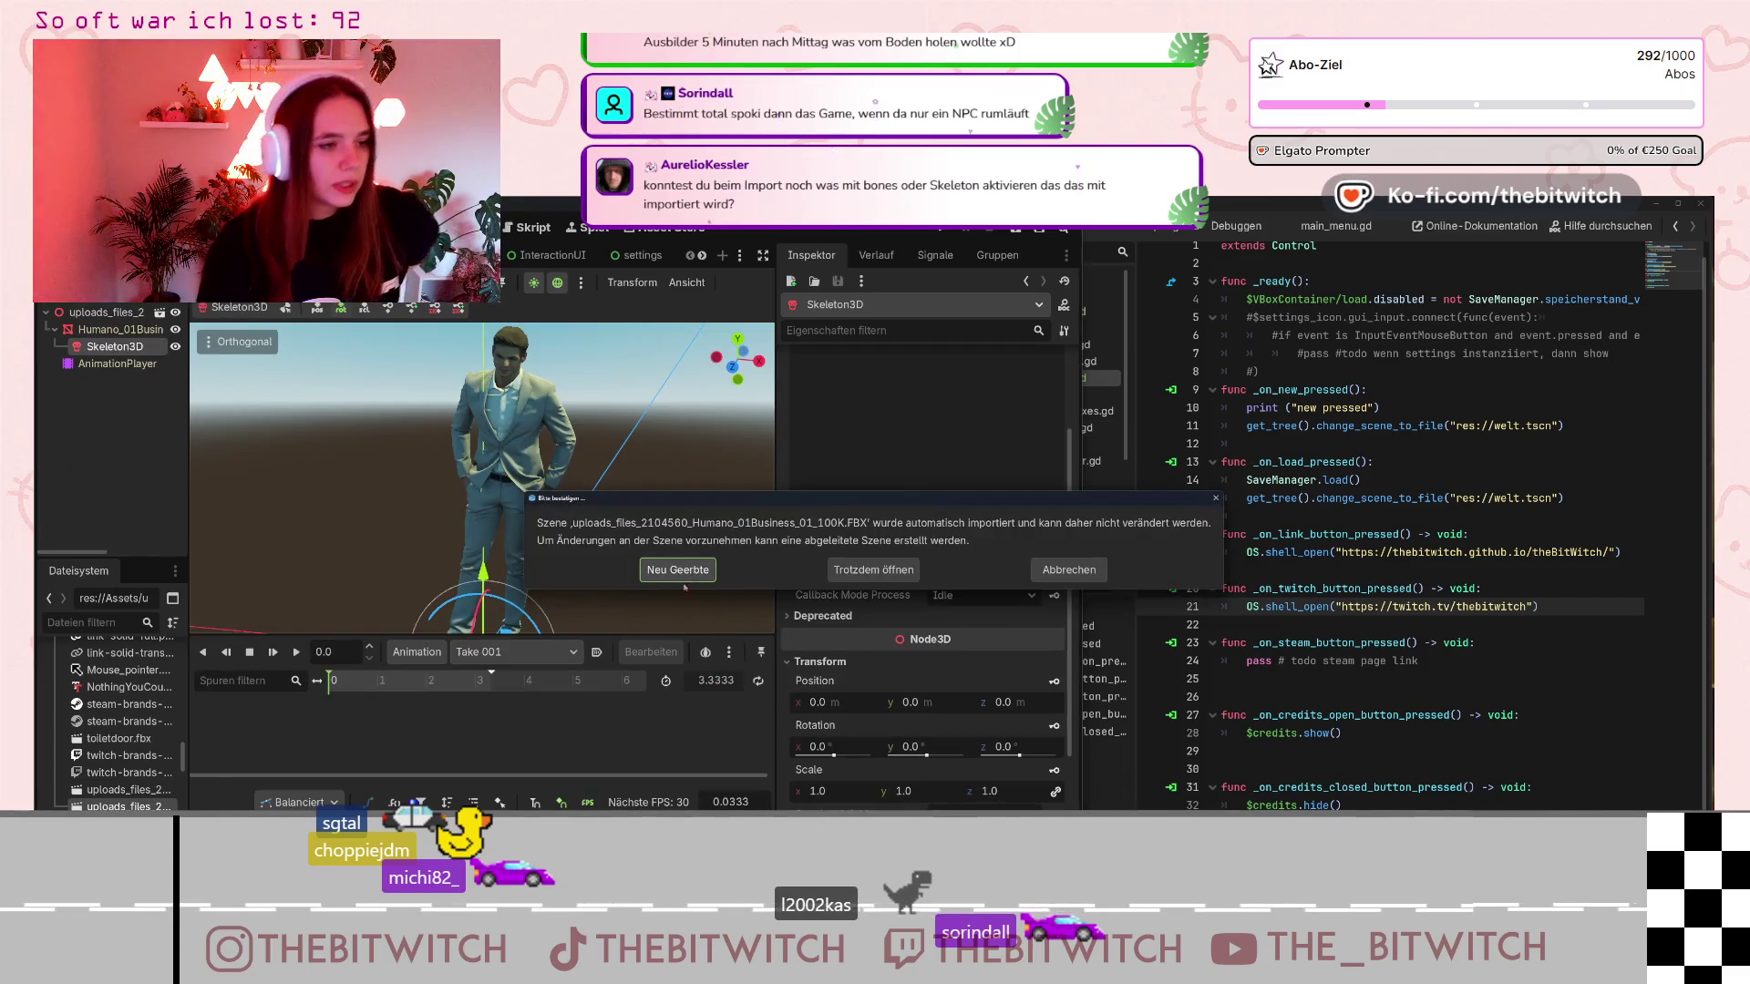
Create a new inherited scene from the businessman model and pan to show his torso and legs.
{"action": "left_click", "coordinate": [678, 571]}
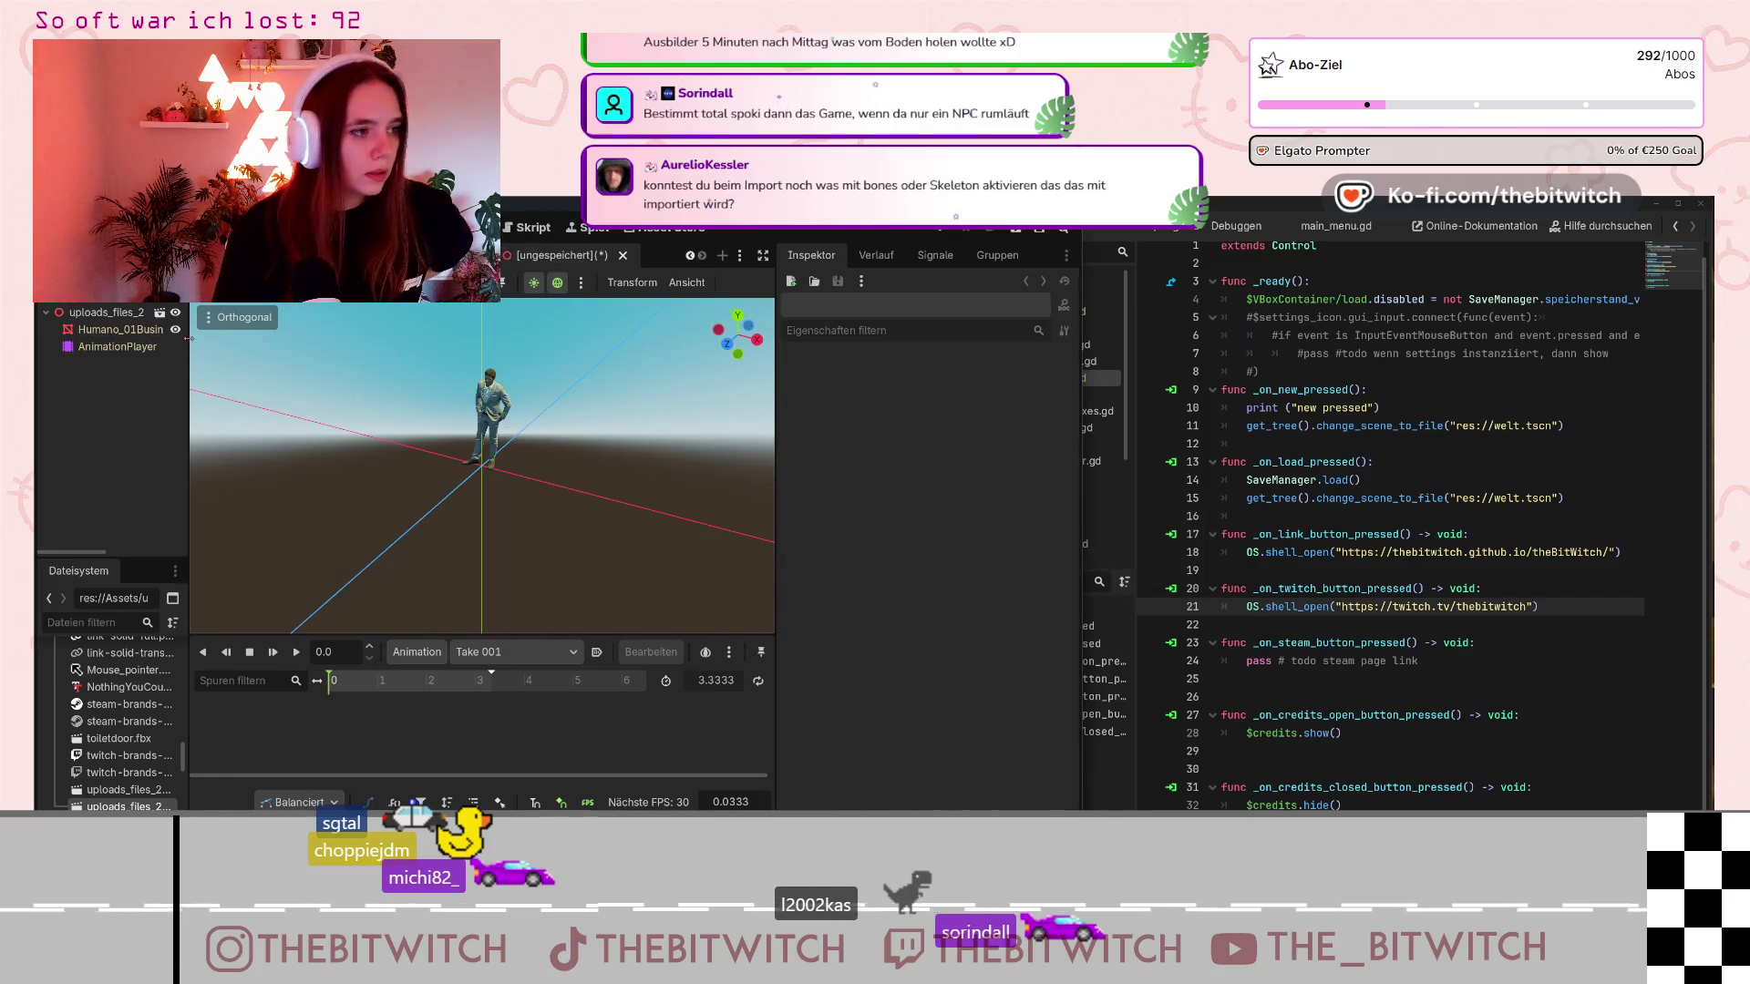
{"action": "scroll", "coordinate": [449, 438], "scroll_direction": "up", "scroll_amount": 8}
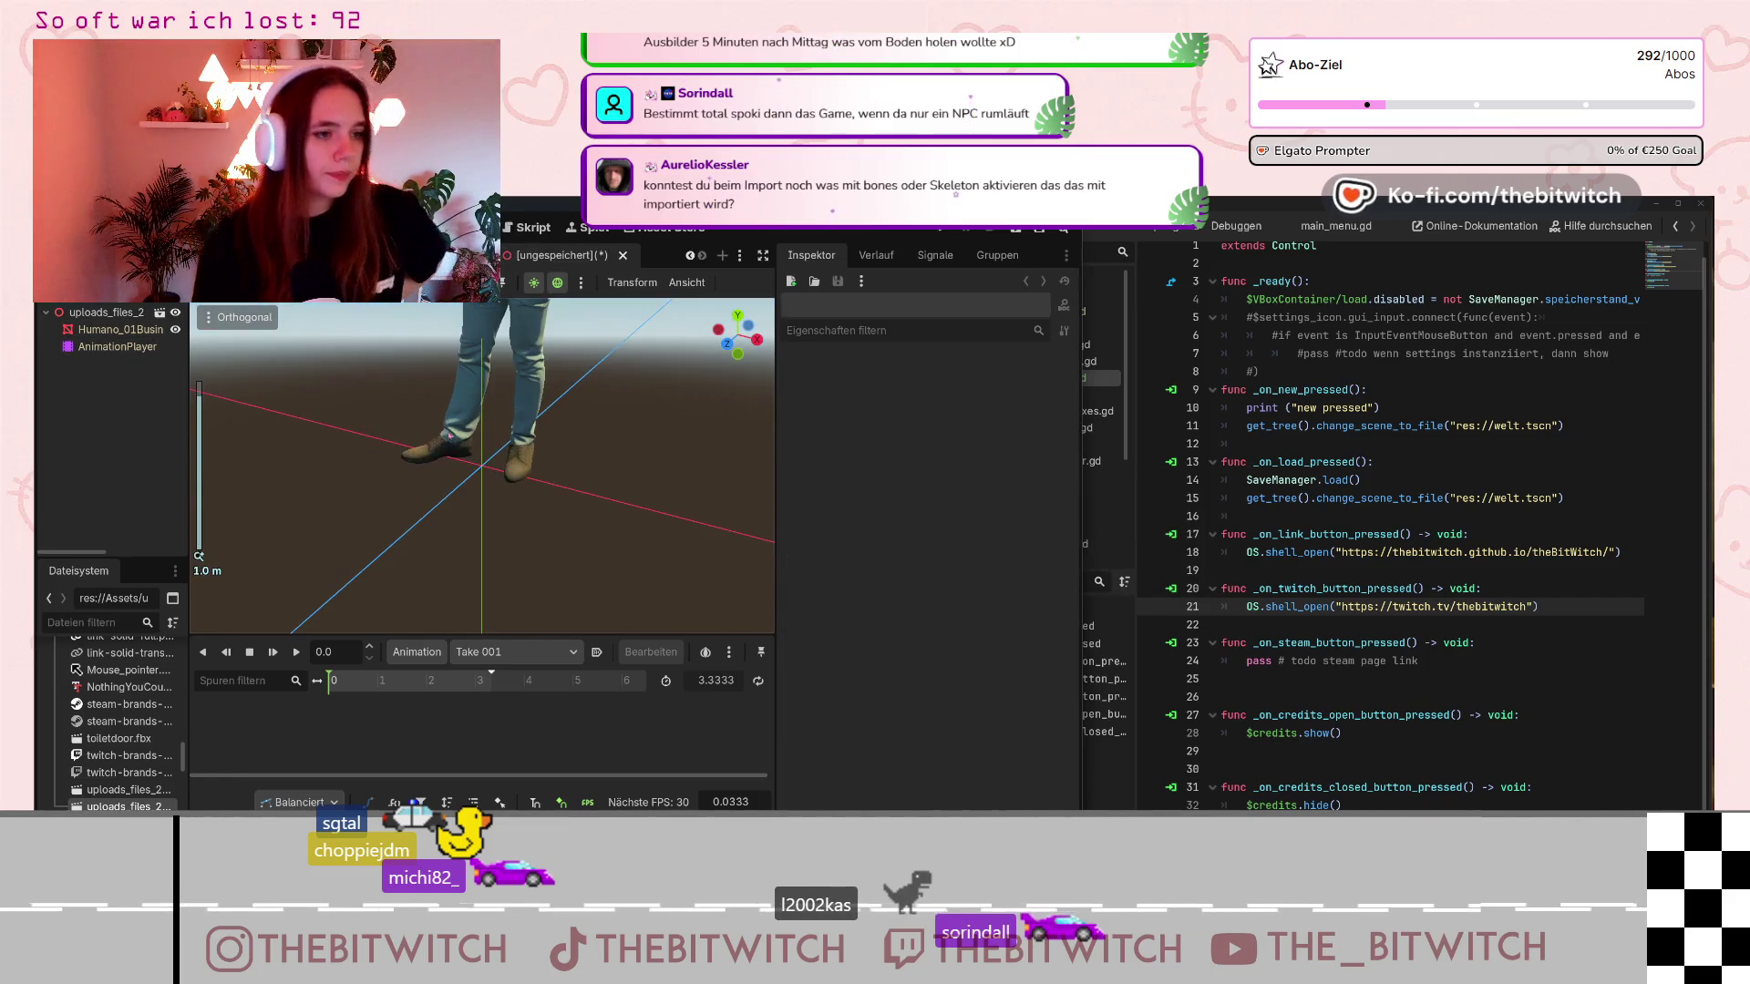
{"action": "middle_click_drag", "start_coordinate": [449, 437], "coordinate": [543, 583], "text": "shift"}
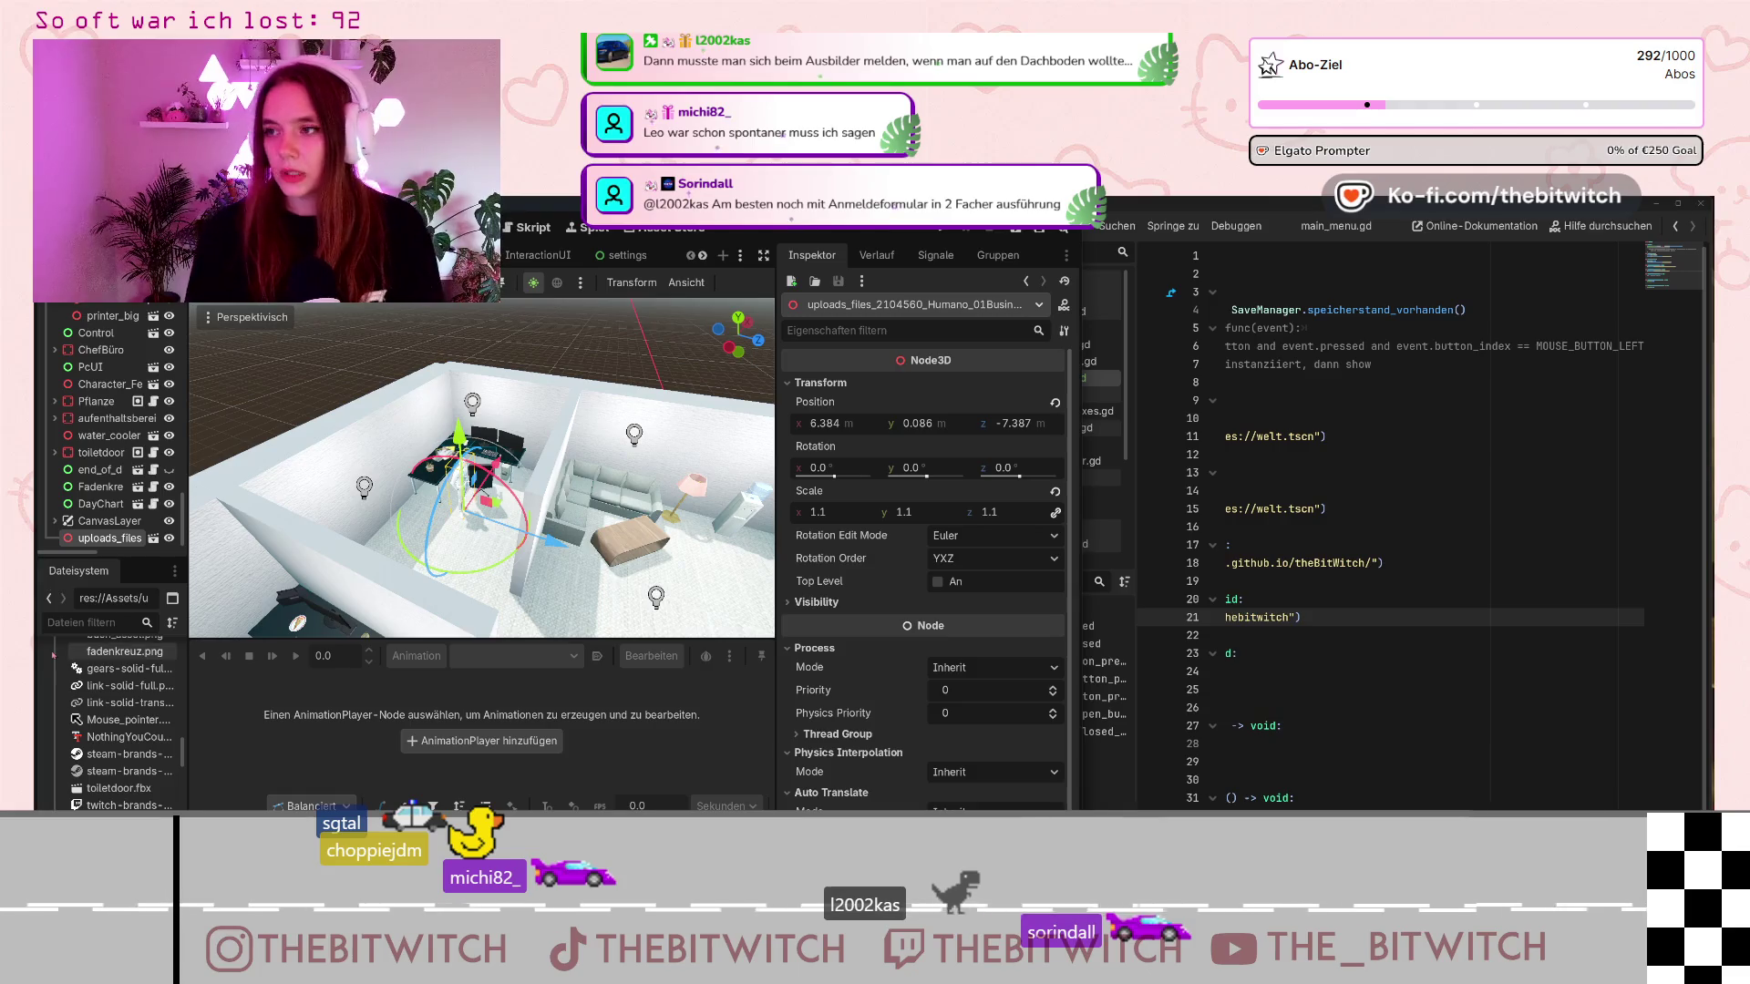
Open the businessman's source scene from the uploads_files node, keeping the node's name unchanged.
{"action": "scroll", "coordinate": [483, 469], "scroll_direction": "up", "scroll_amount": 5}
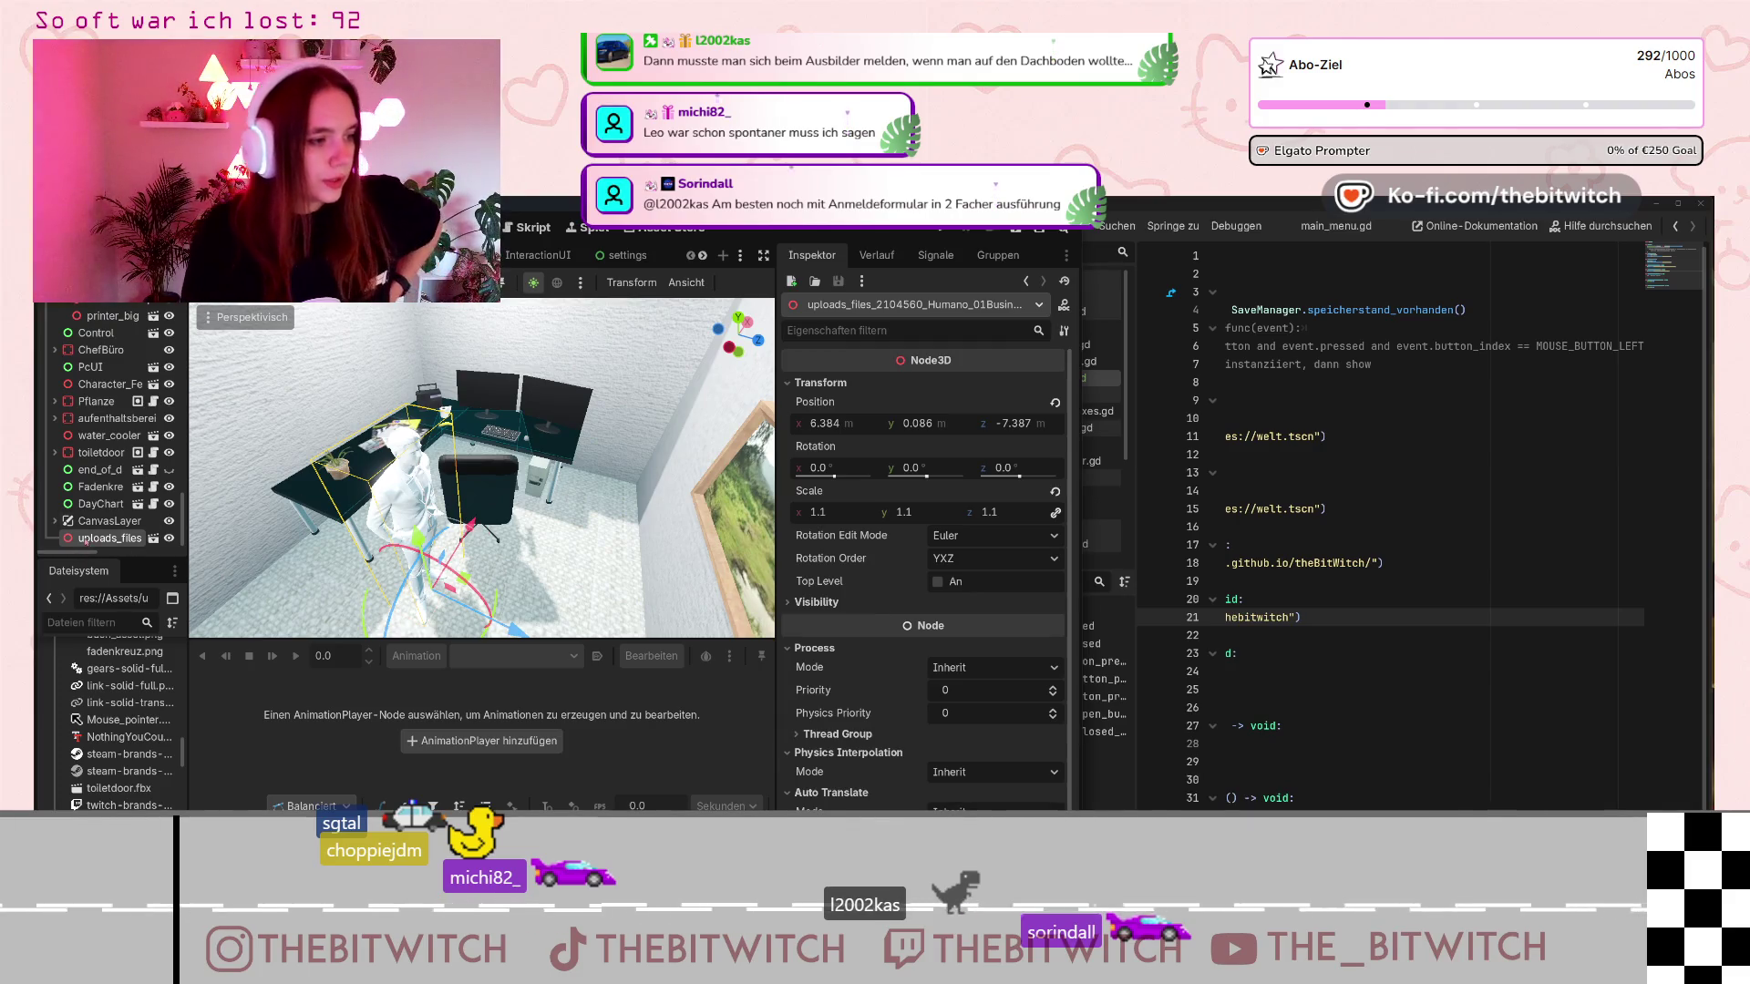
{"action": "key", "text": "F2"}
{"action": "key", "text": "Escape"}
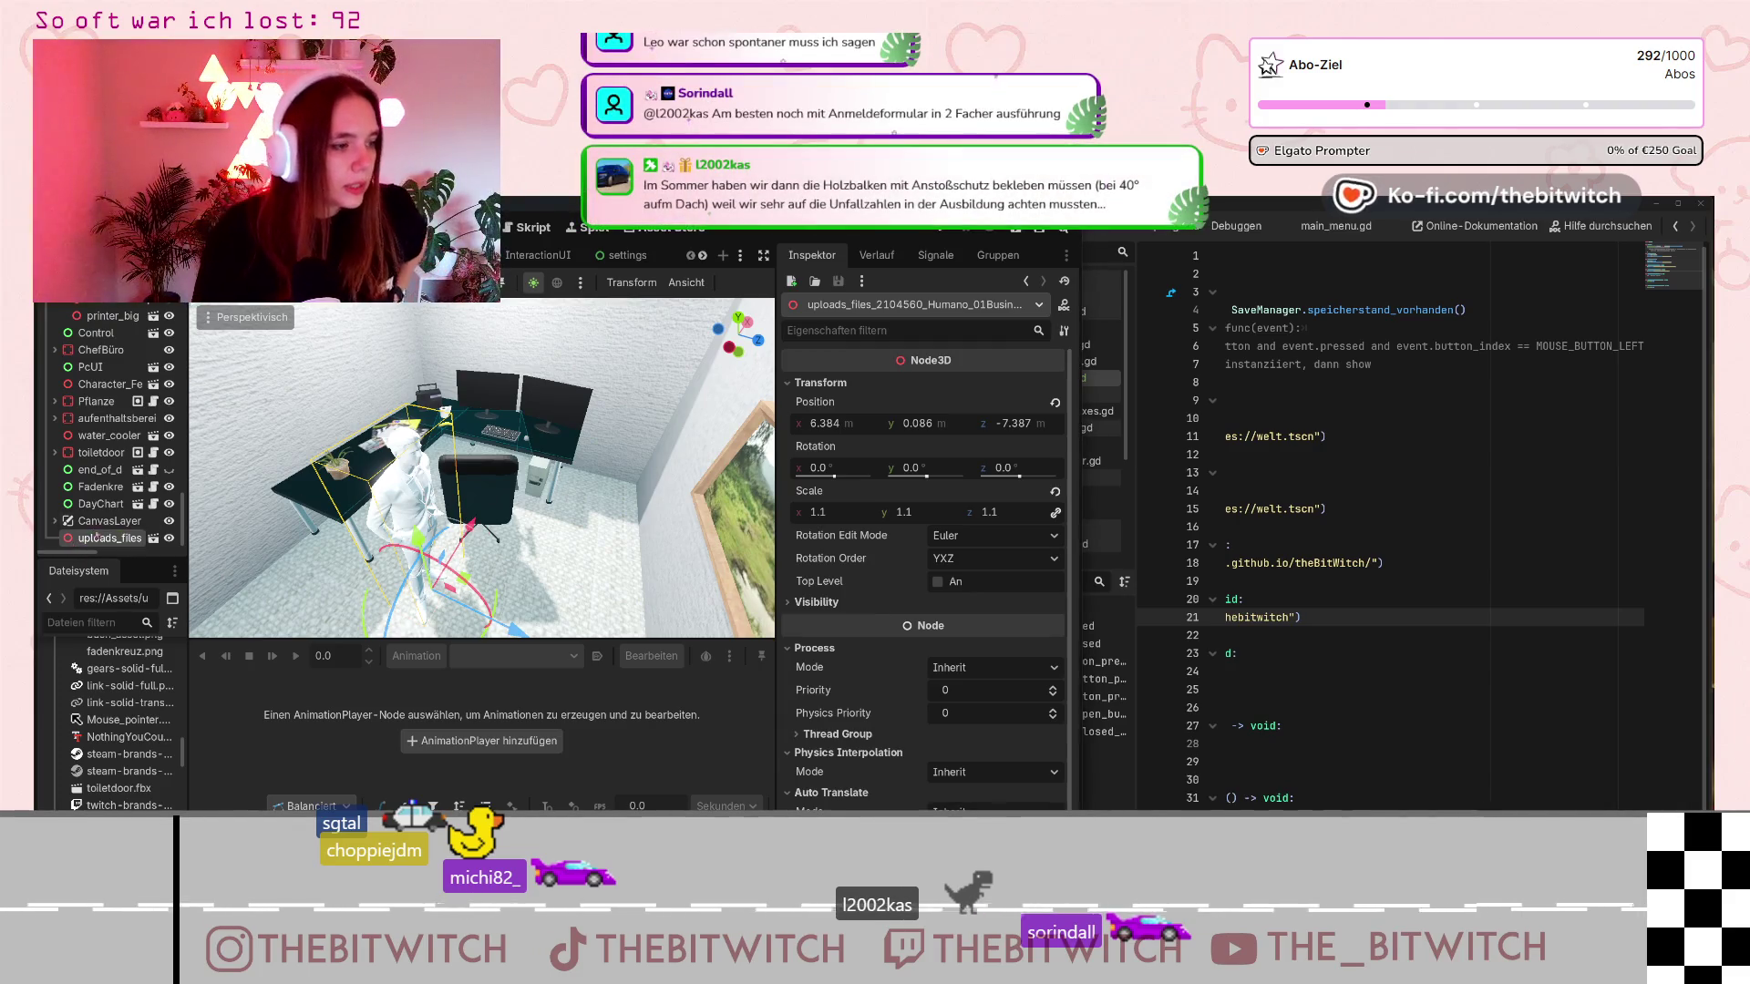
{"action": "left_click", "coordinate": [152, 539]}
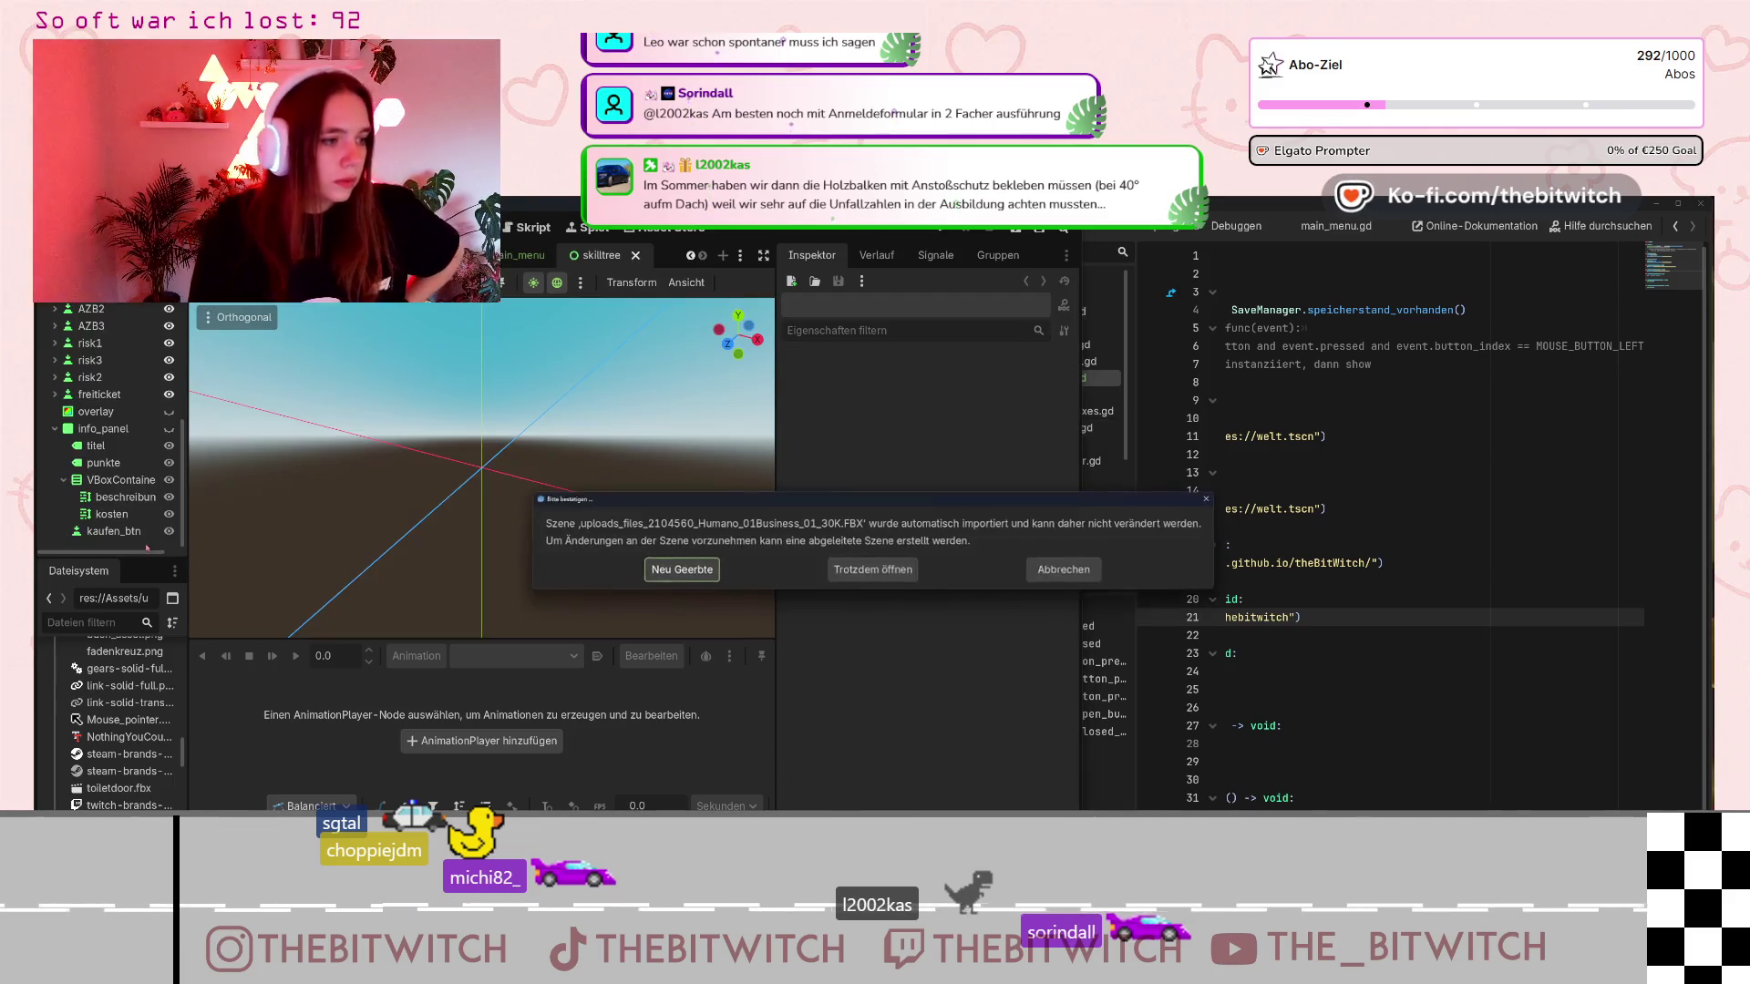
Create a new inherited businessman scene, select its Humano_01Business mesh node and check the mesh resource options.
{"action": "left_click", "coordinate": [701, 571]}
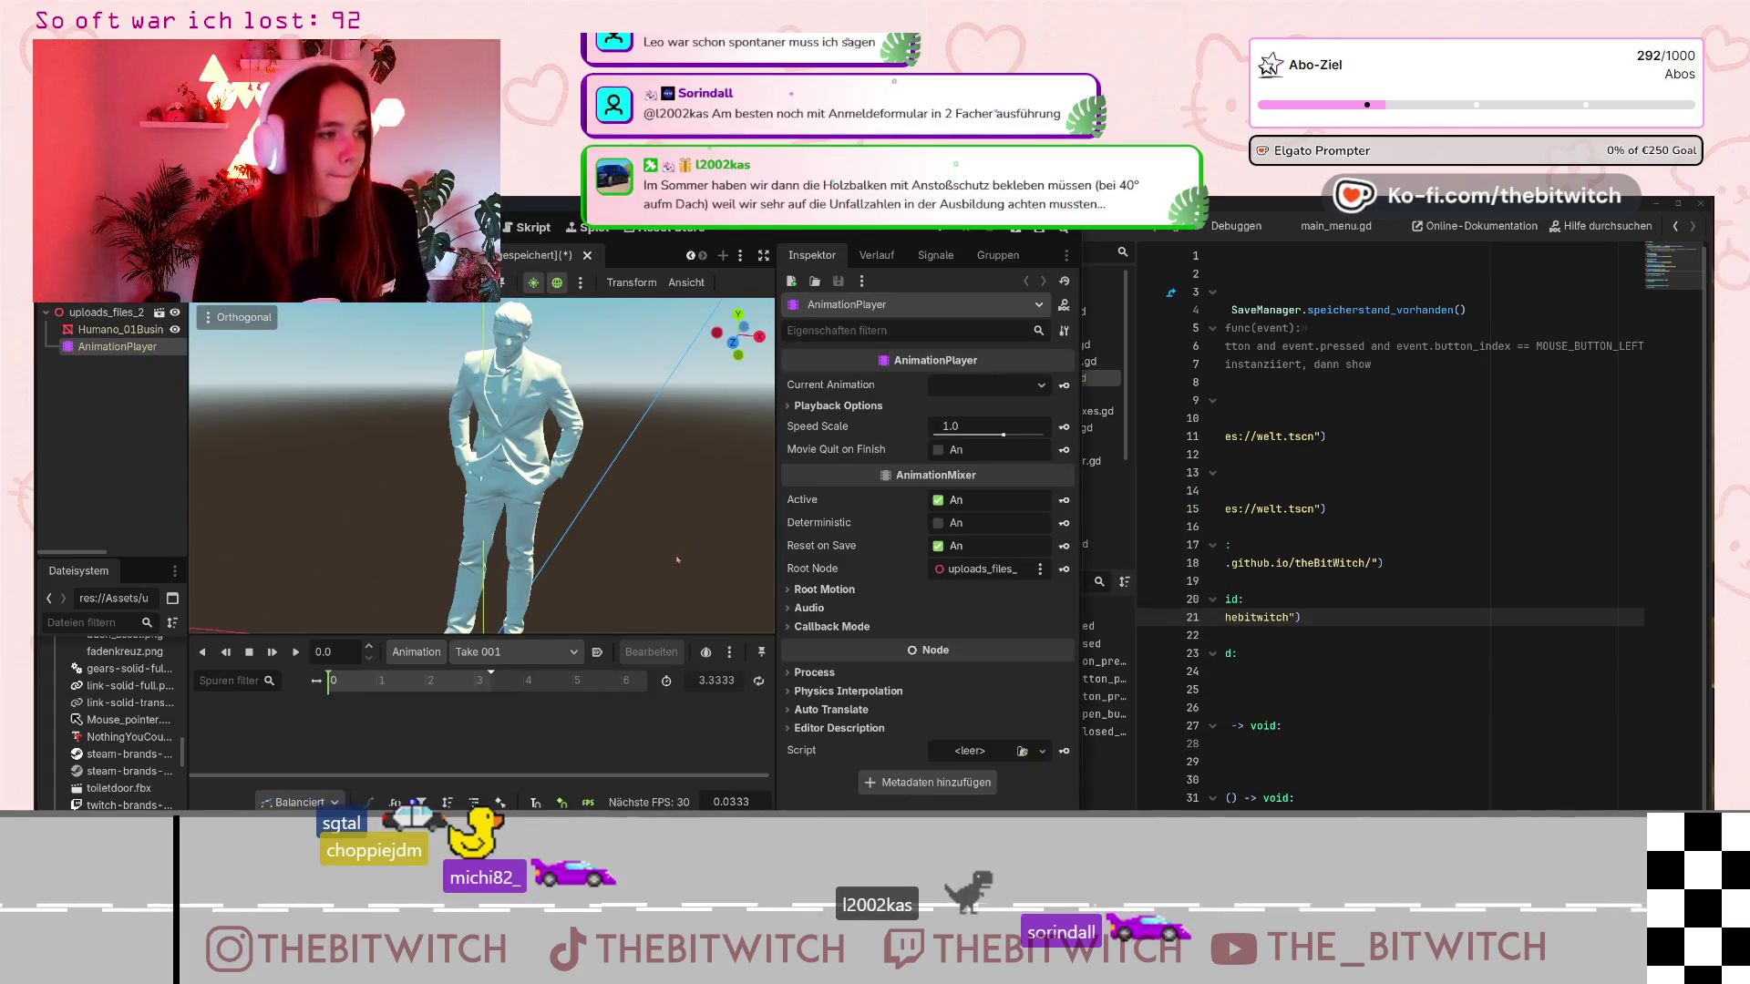
{"action": "left_click", "coordinate": [118, 329]}
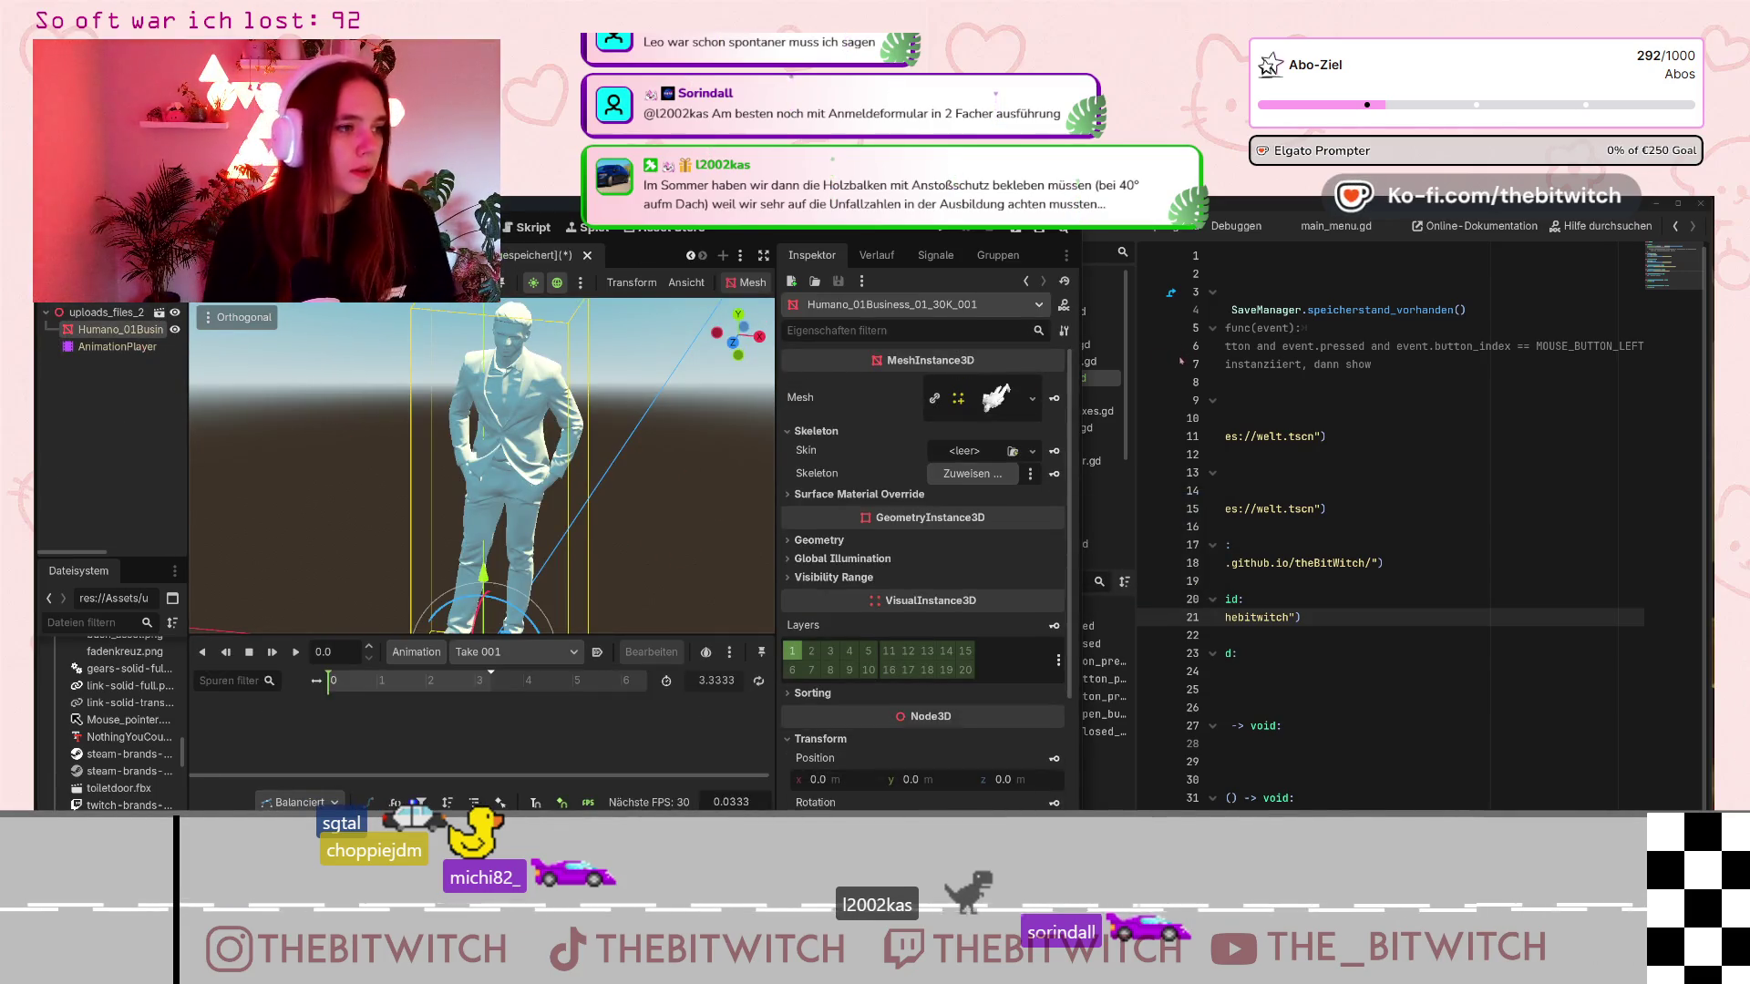
{"action": "left_click", "coordinate": [1032, 399]}
{"action": "left_click", "coordinate": [1033, 396]}
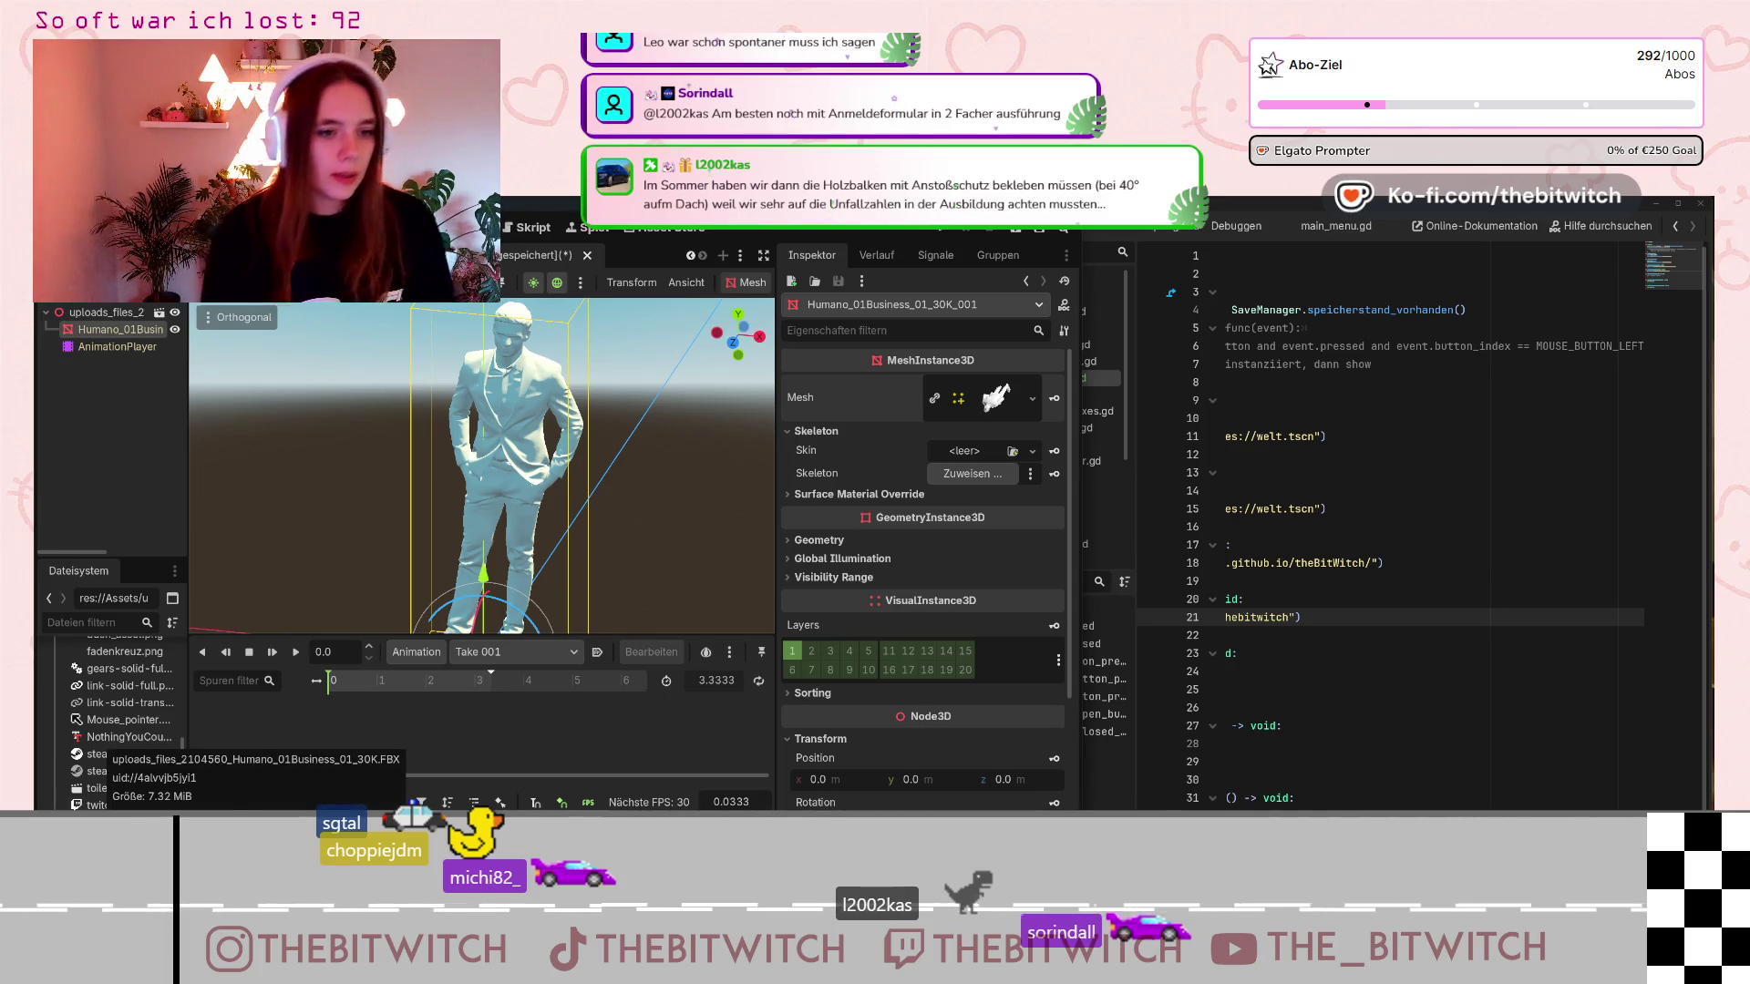
Leave the mesh without a skeleton and expand its empty Surface Material Override.
{"action": "left_click", "coordinate": [952, 476]}
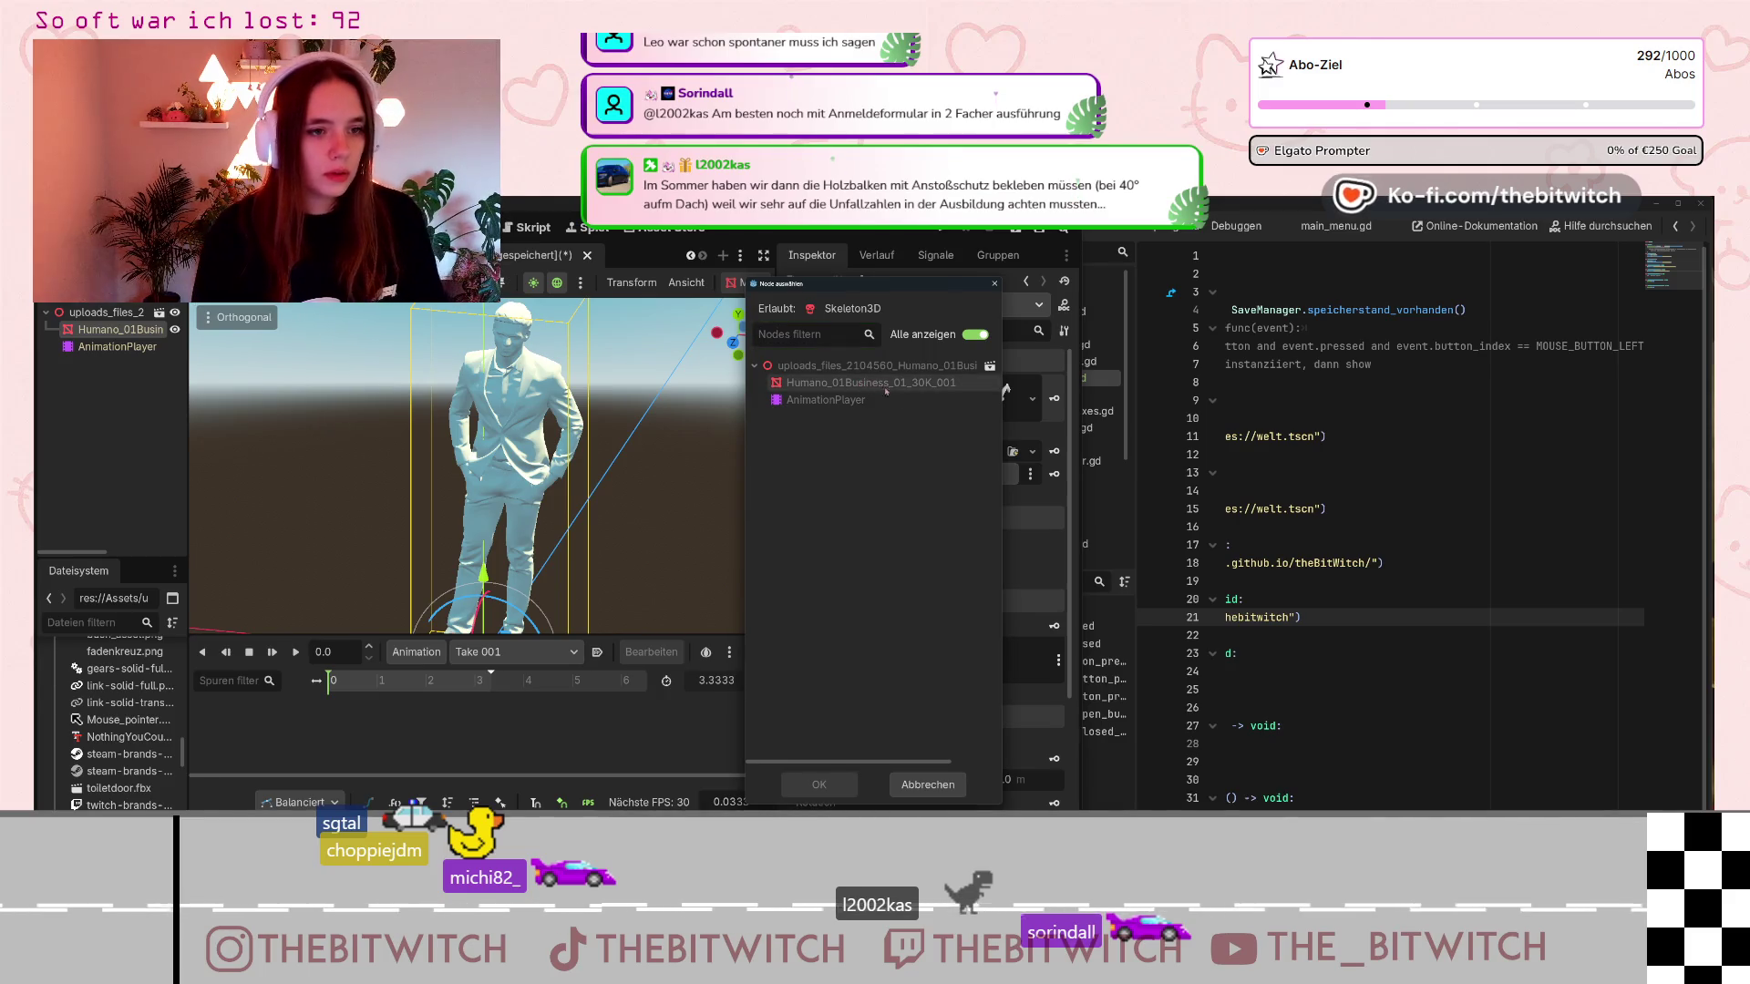
{"action": "left_click", "coordinate": [921, 783]}
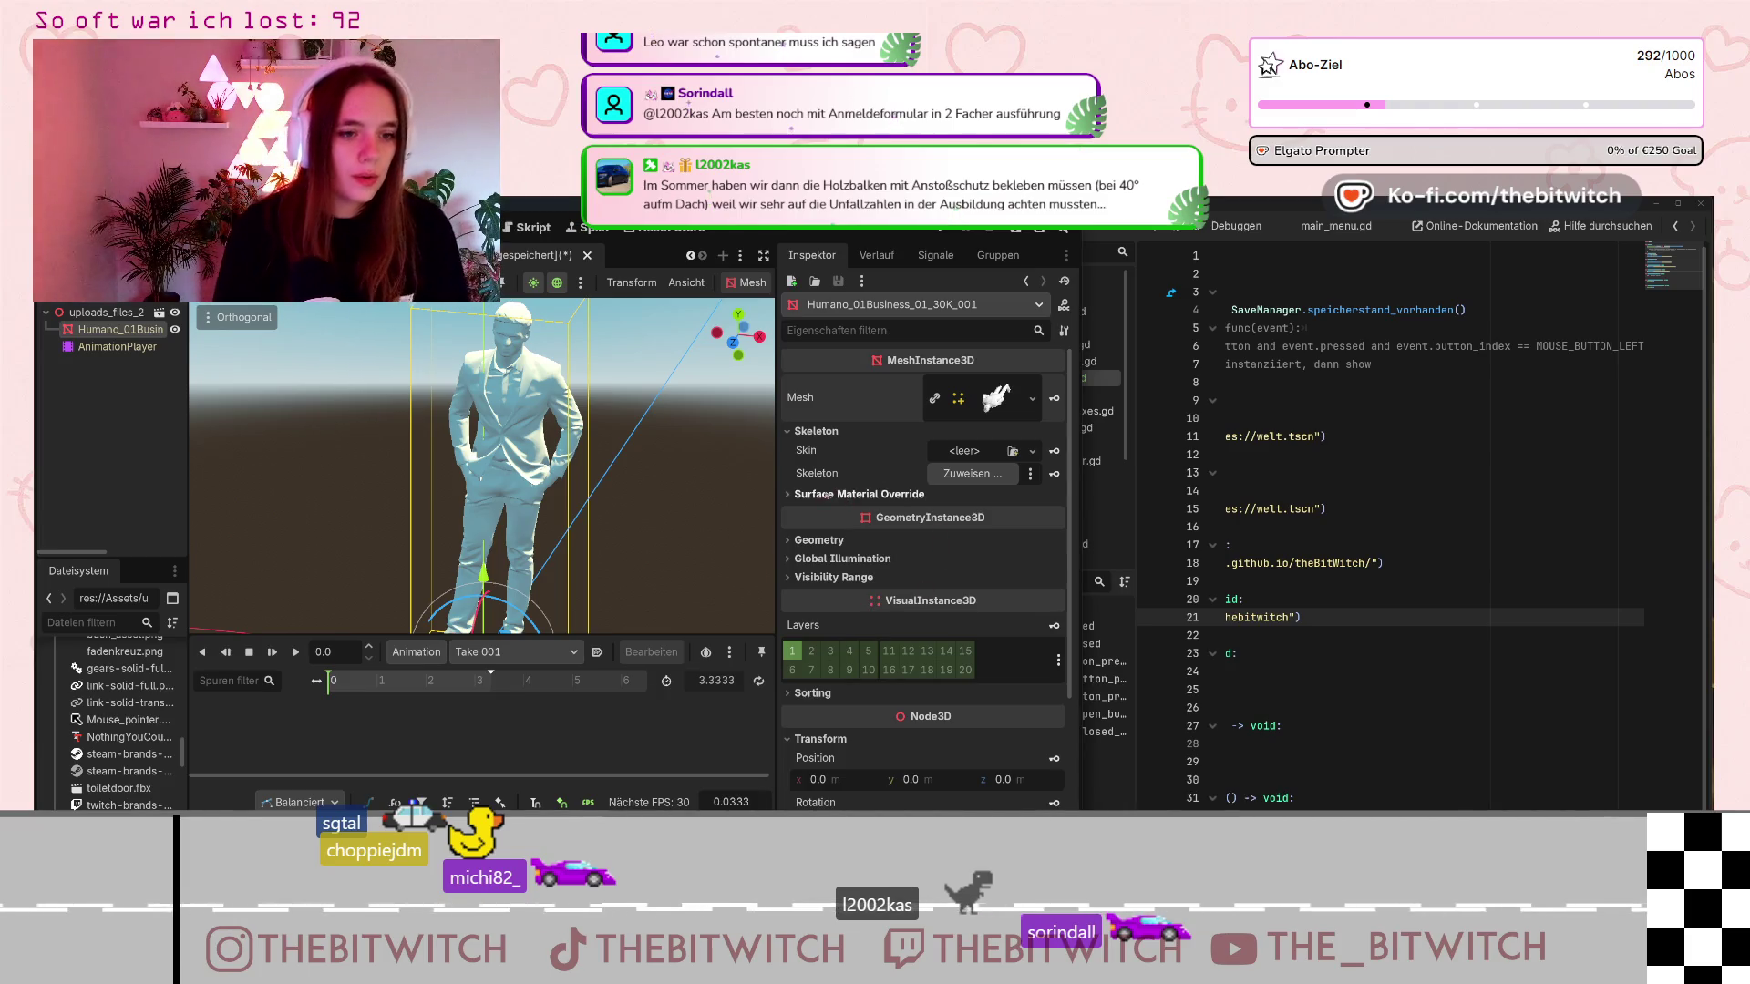
{"action": "left_click", "coordinate": [921, 496]}
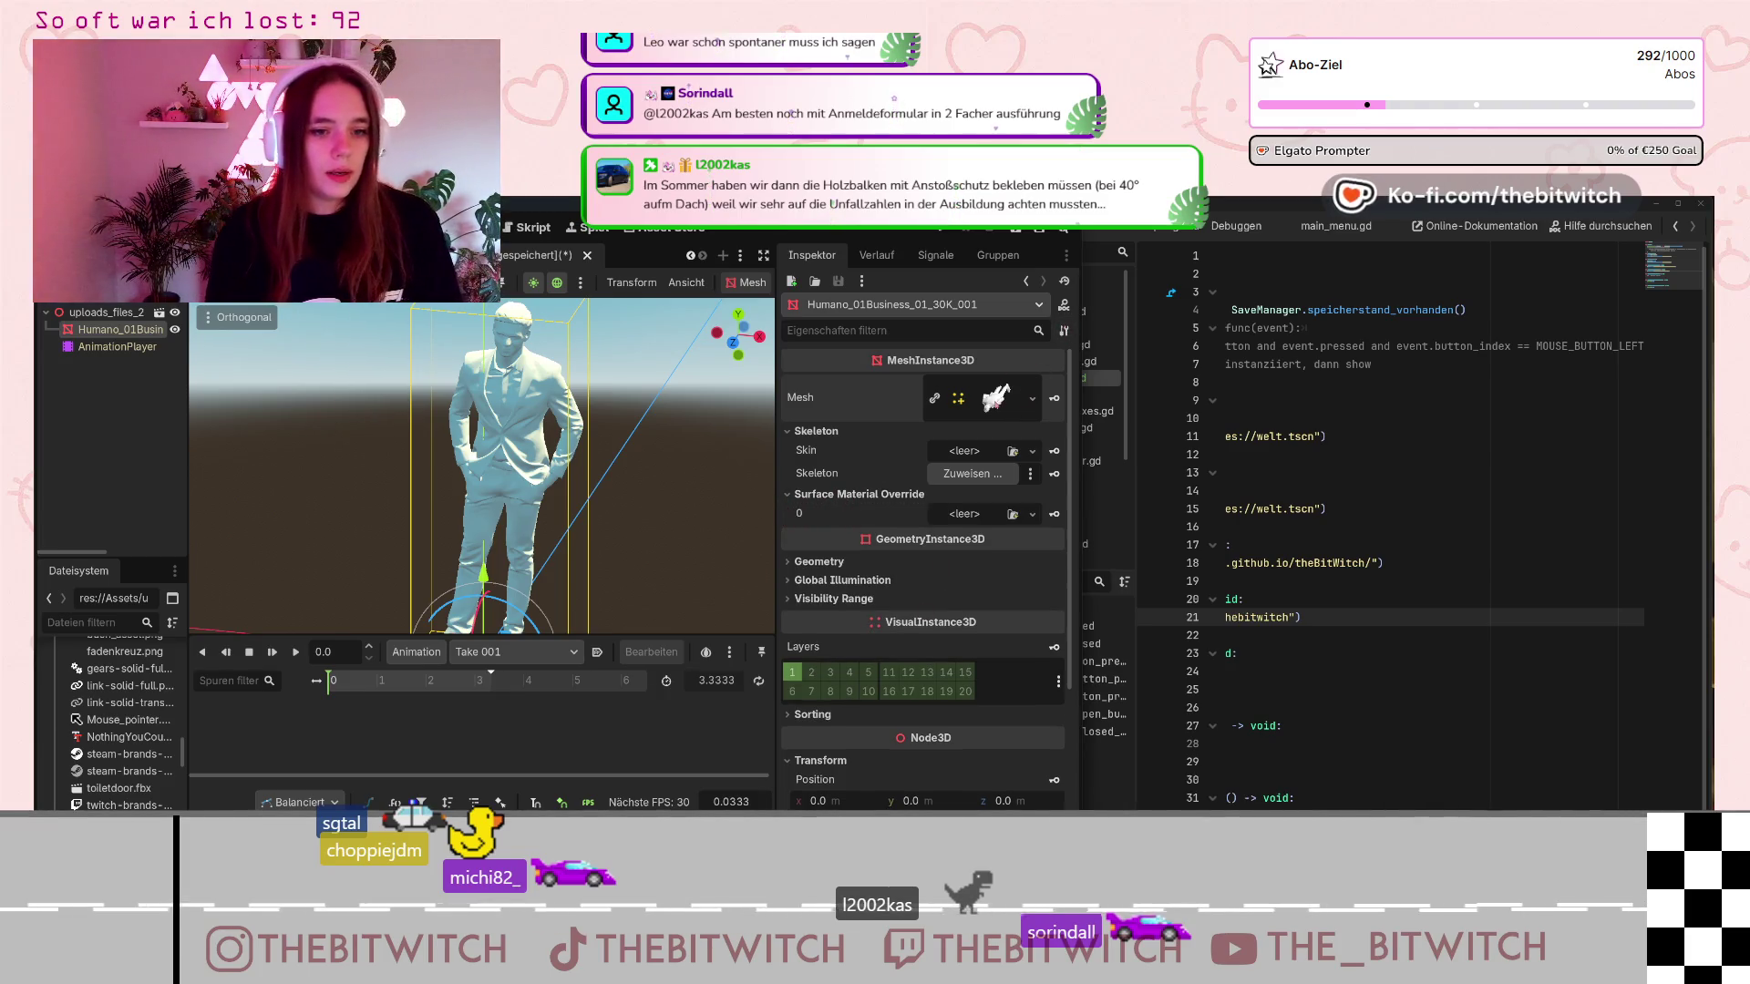
Expand the mesh resource's properties and browse through them.
{"action": "left_click", "coordinate": [992, 401]}
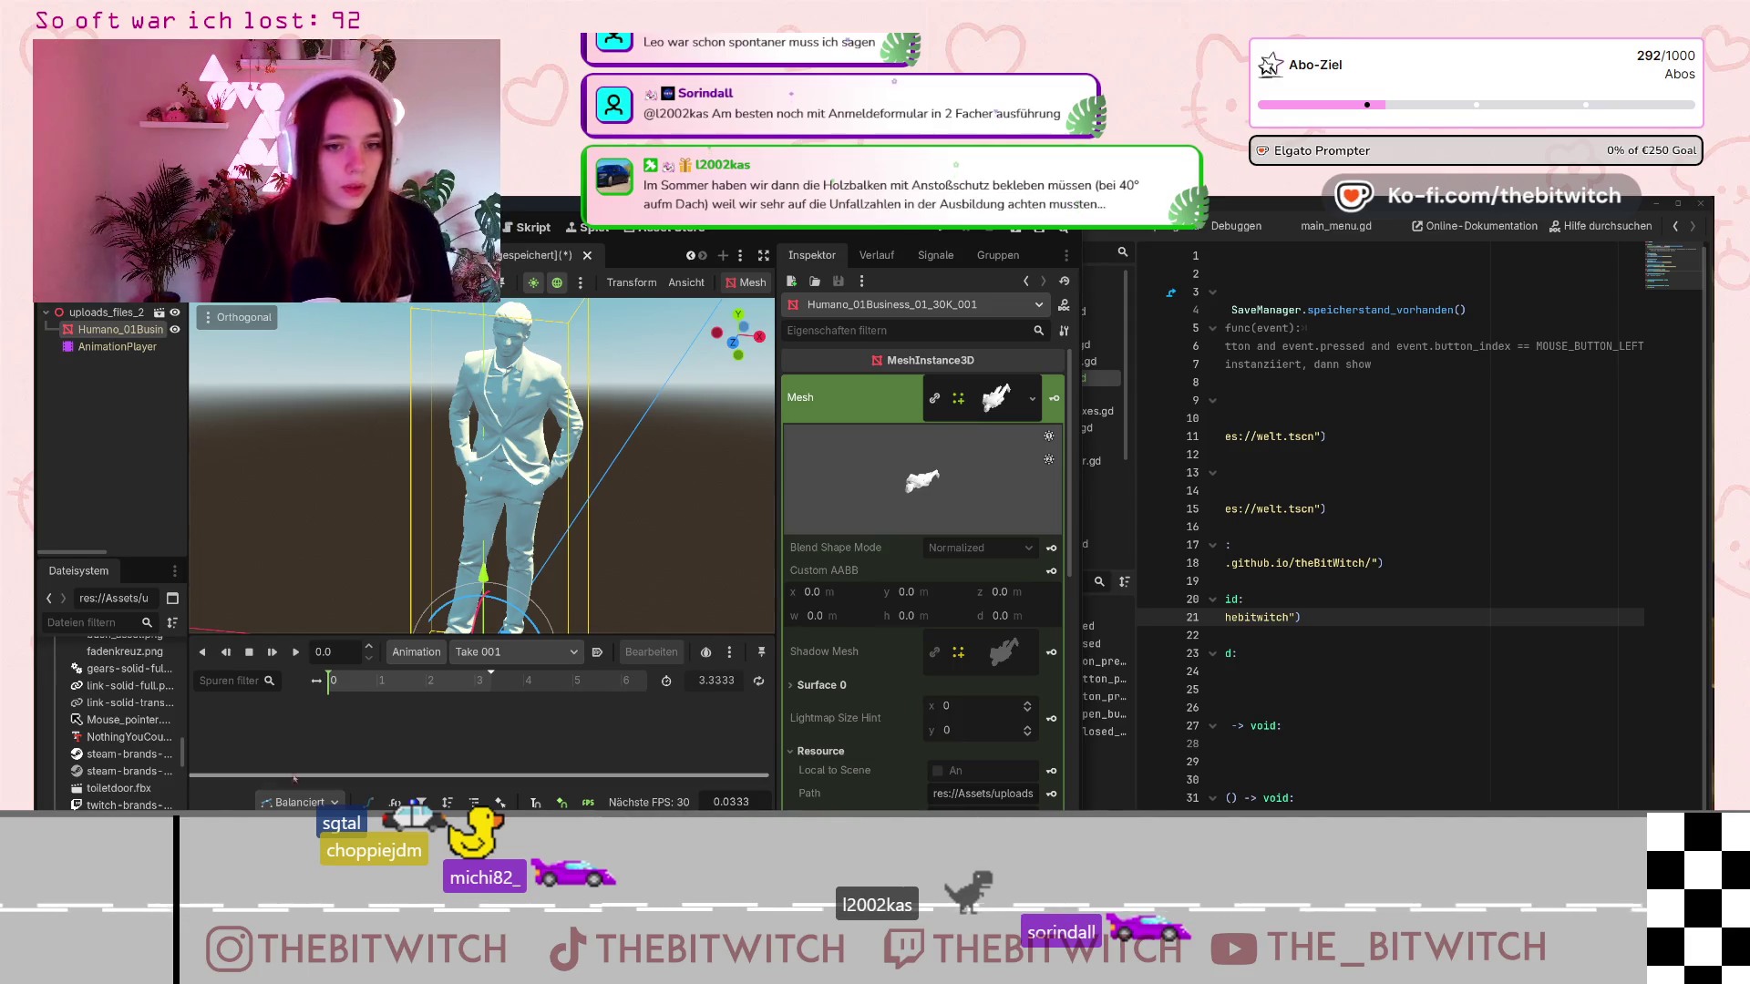
{"action": "scroll", "coordinate": [128, 783], "scroll_direction": "down", "scroll_amount": 1}
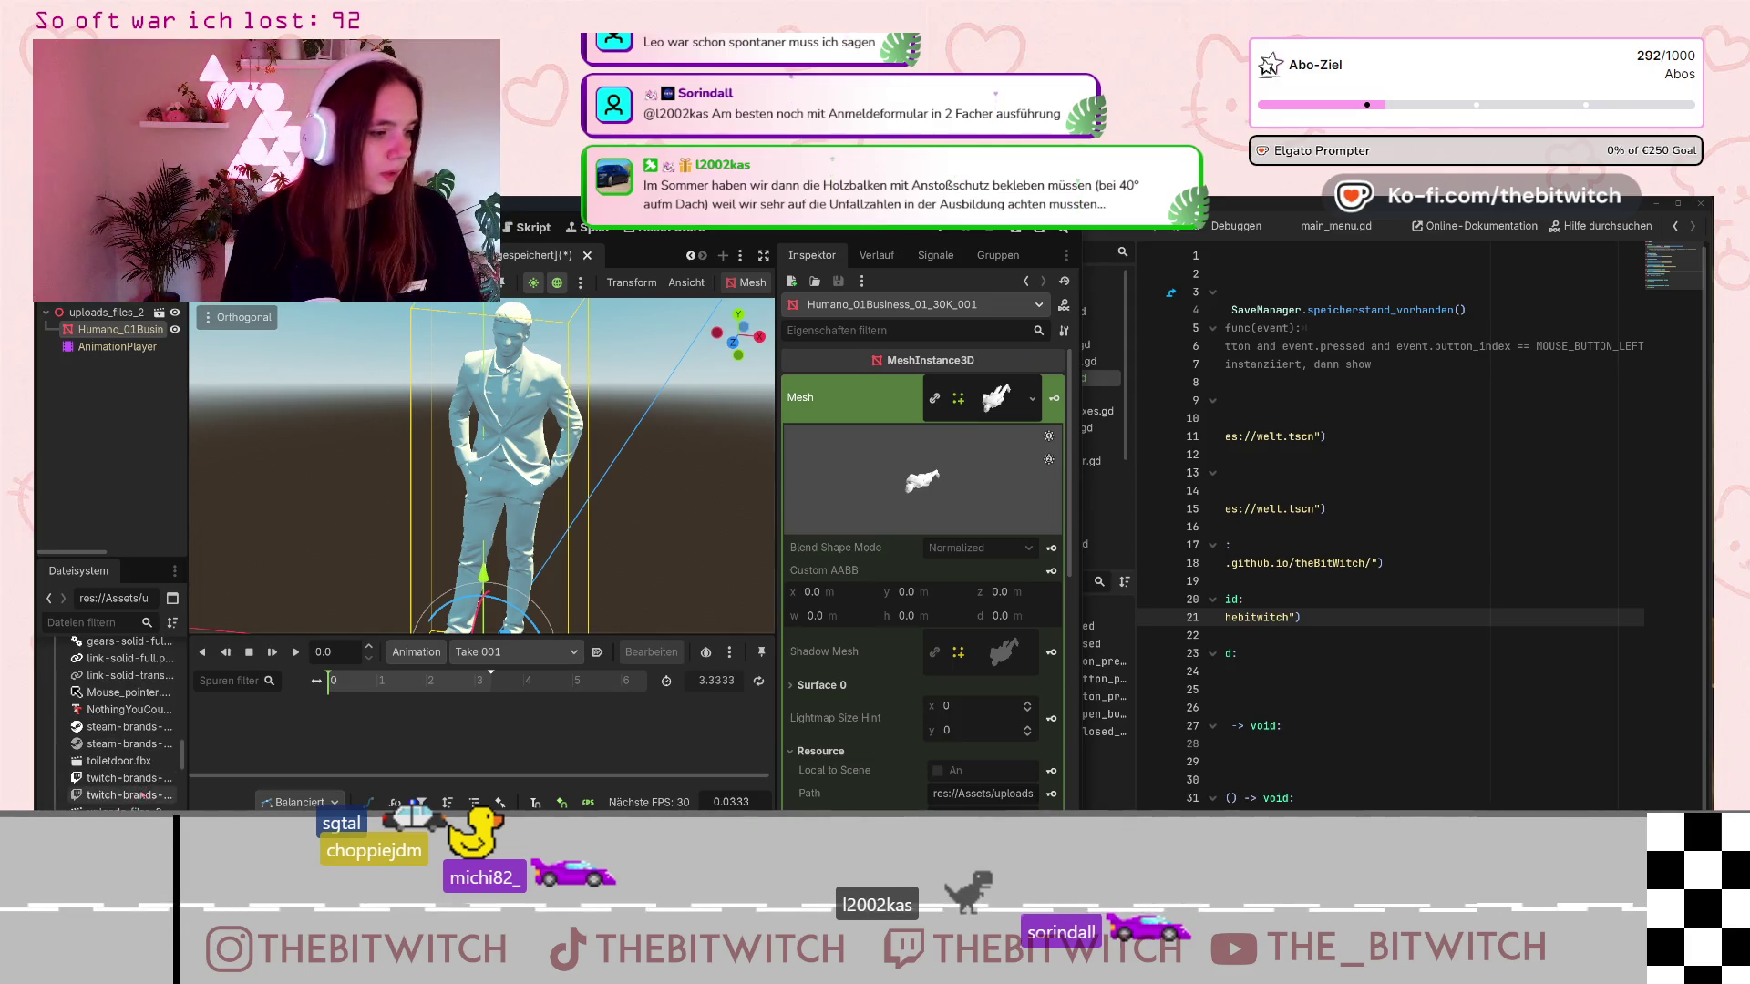
{"action": "scroll", "coordinate": [133, 790], "scroll_direction": "up", "scroll_amount": 1}
{"action": "scroll", "coordinate": [136, 789], "scroll_direction": "down", "scroll_amount": 5}
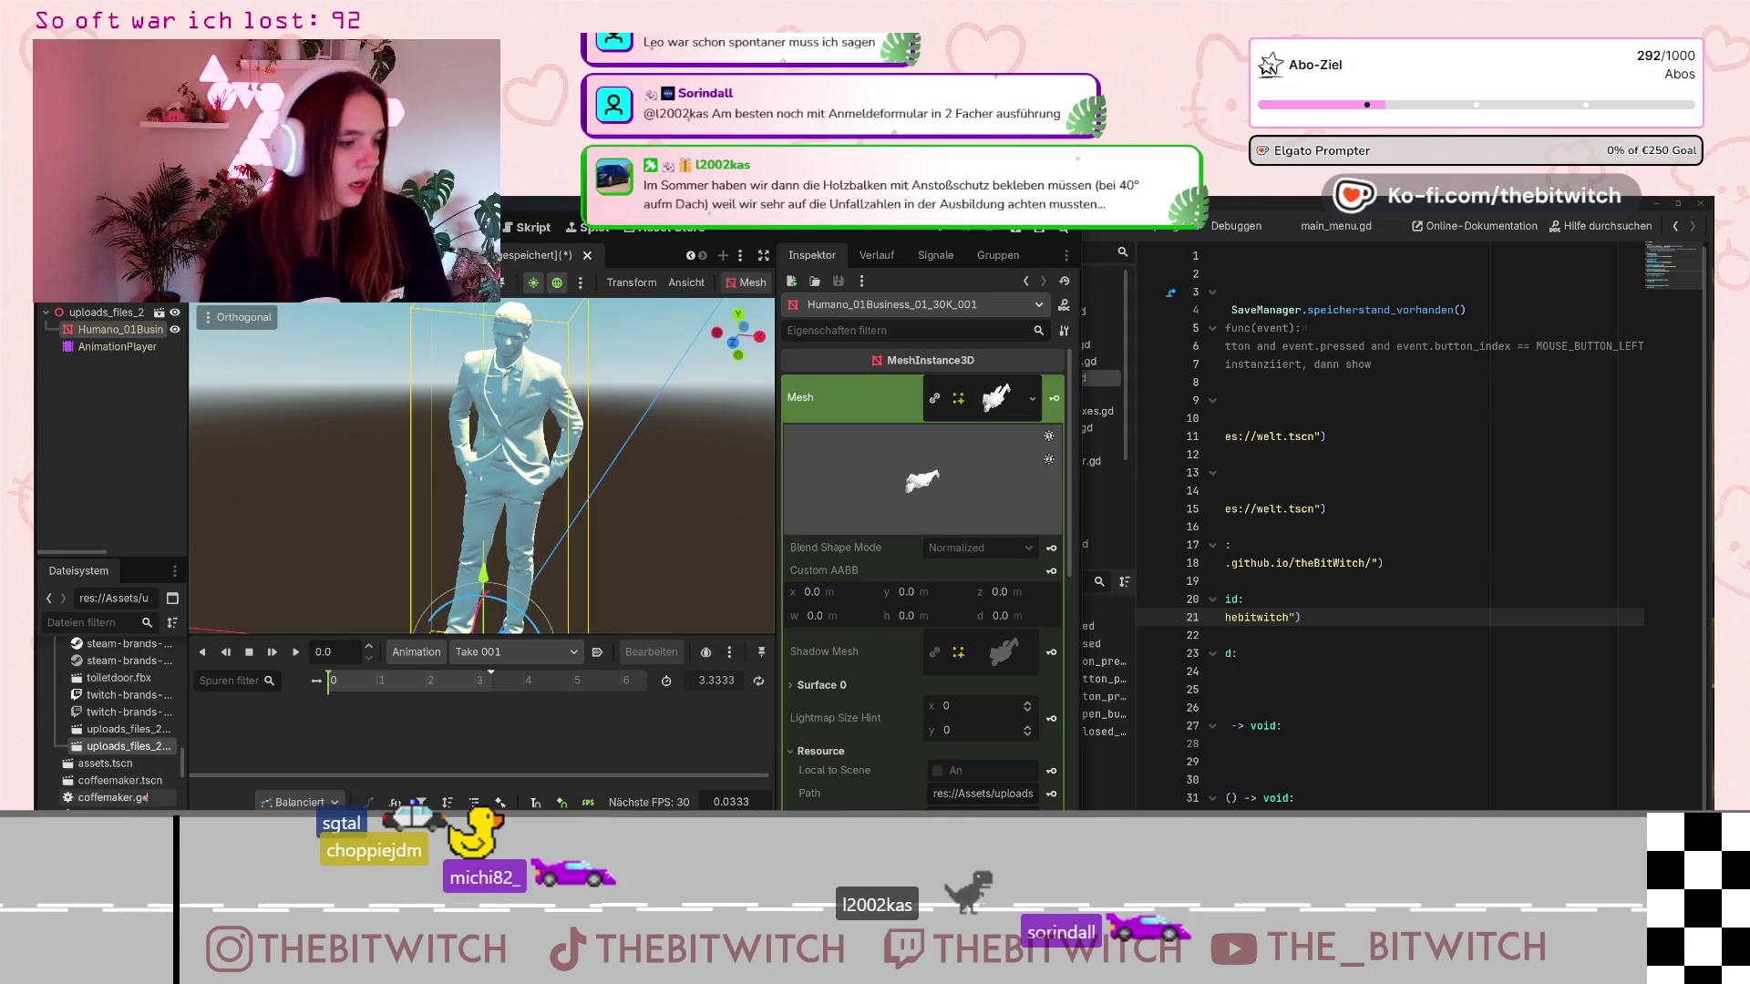
{"action": "scroll", "coordinate": [136, 799], "scroll_direction": "down", "scroll_amount": 8}
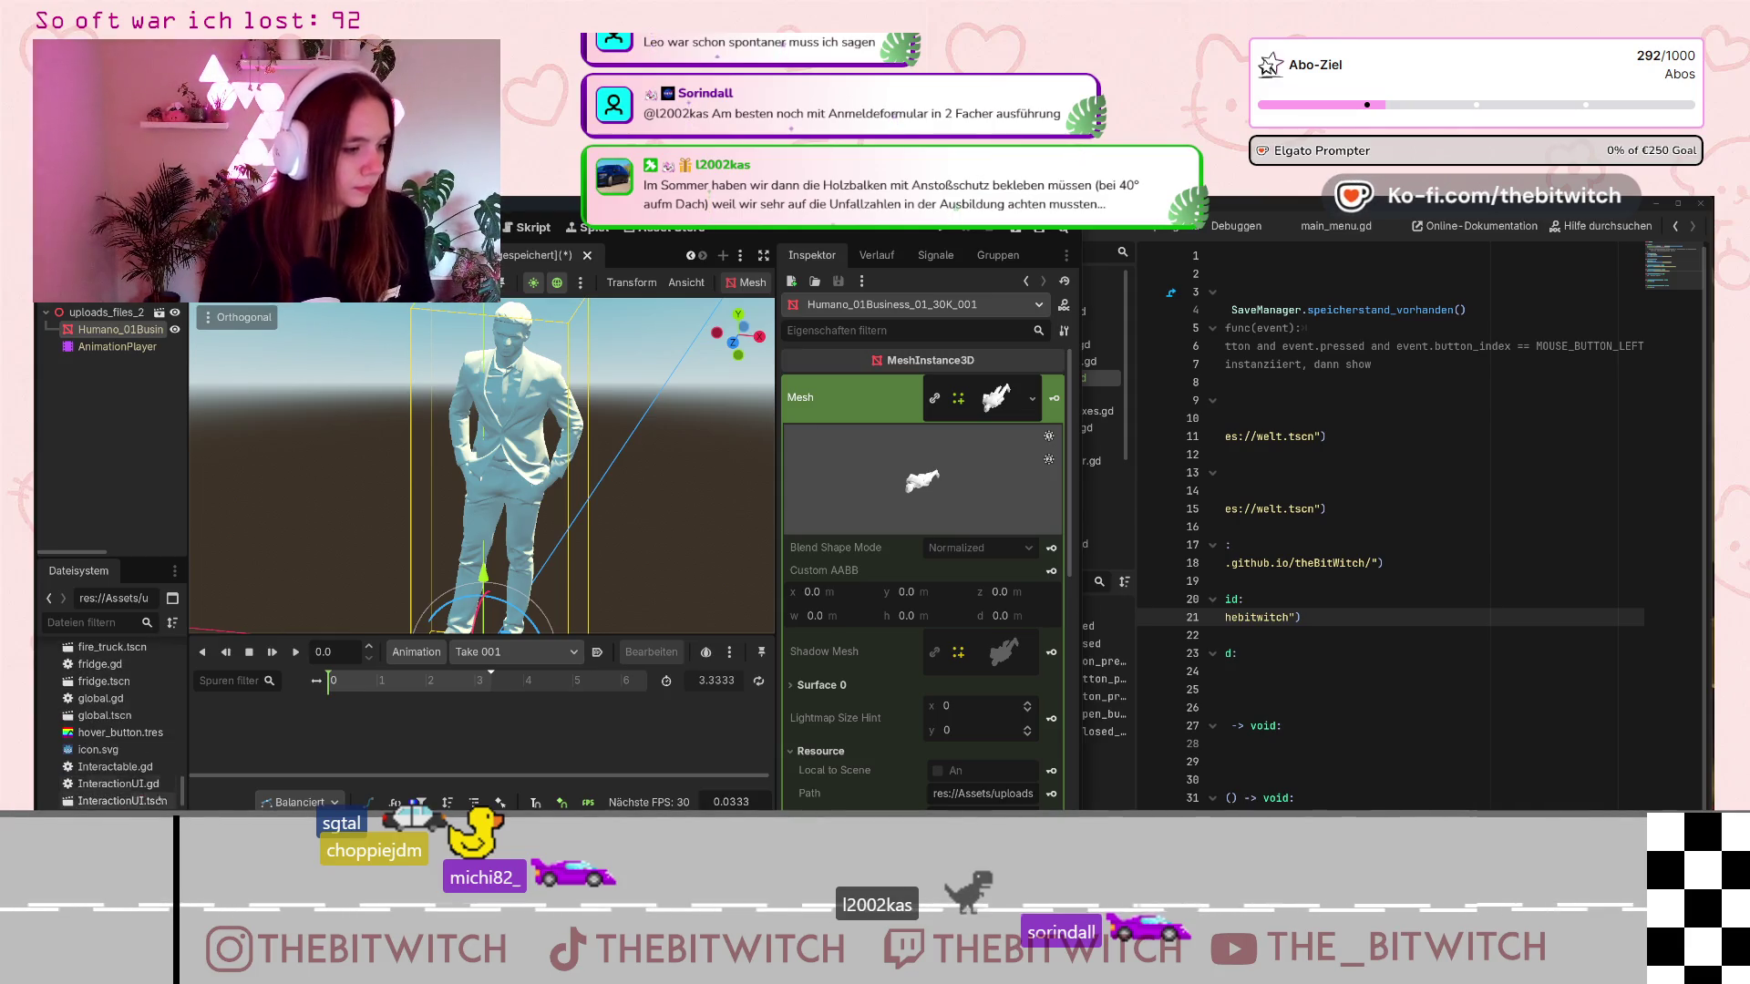
{"action": "scroll", "coordinate": [145, 802], "scroll_direction": "down", "scroll_amount": 5}
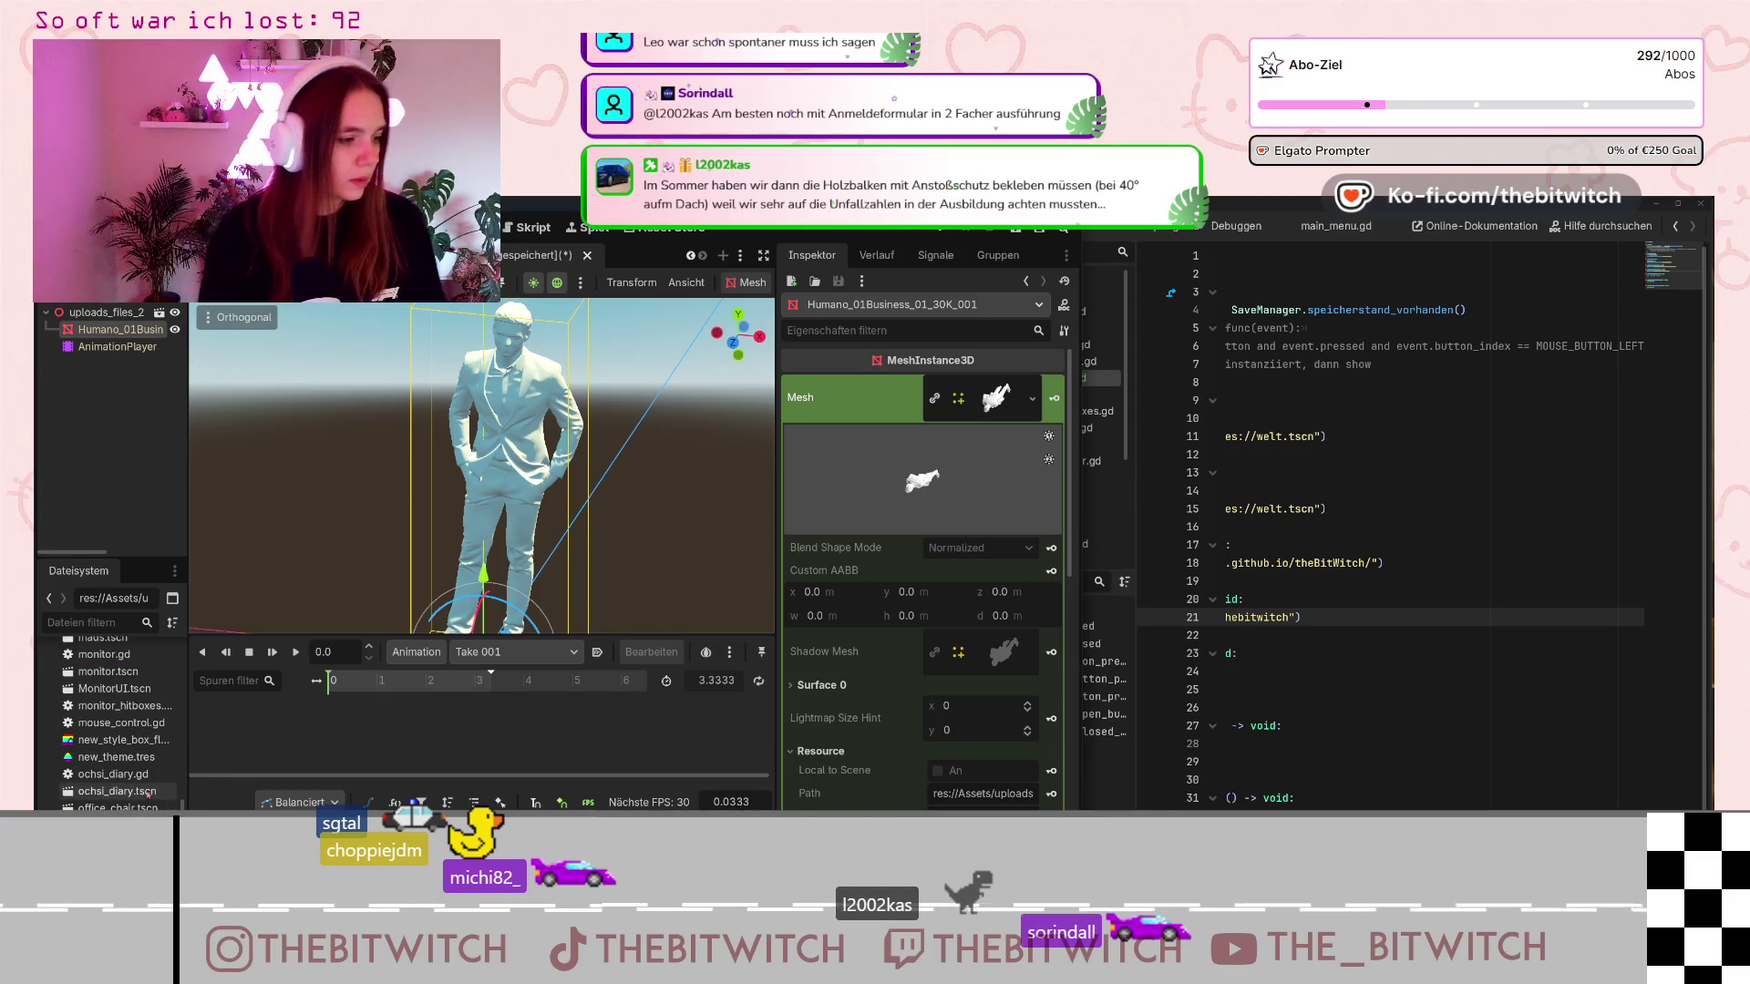
{"action": "scroll", "coordinate": [133, 795], "scroll_direction": "down", "scroll_amount": 2}
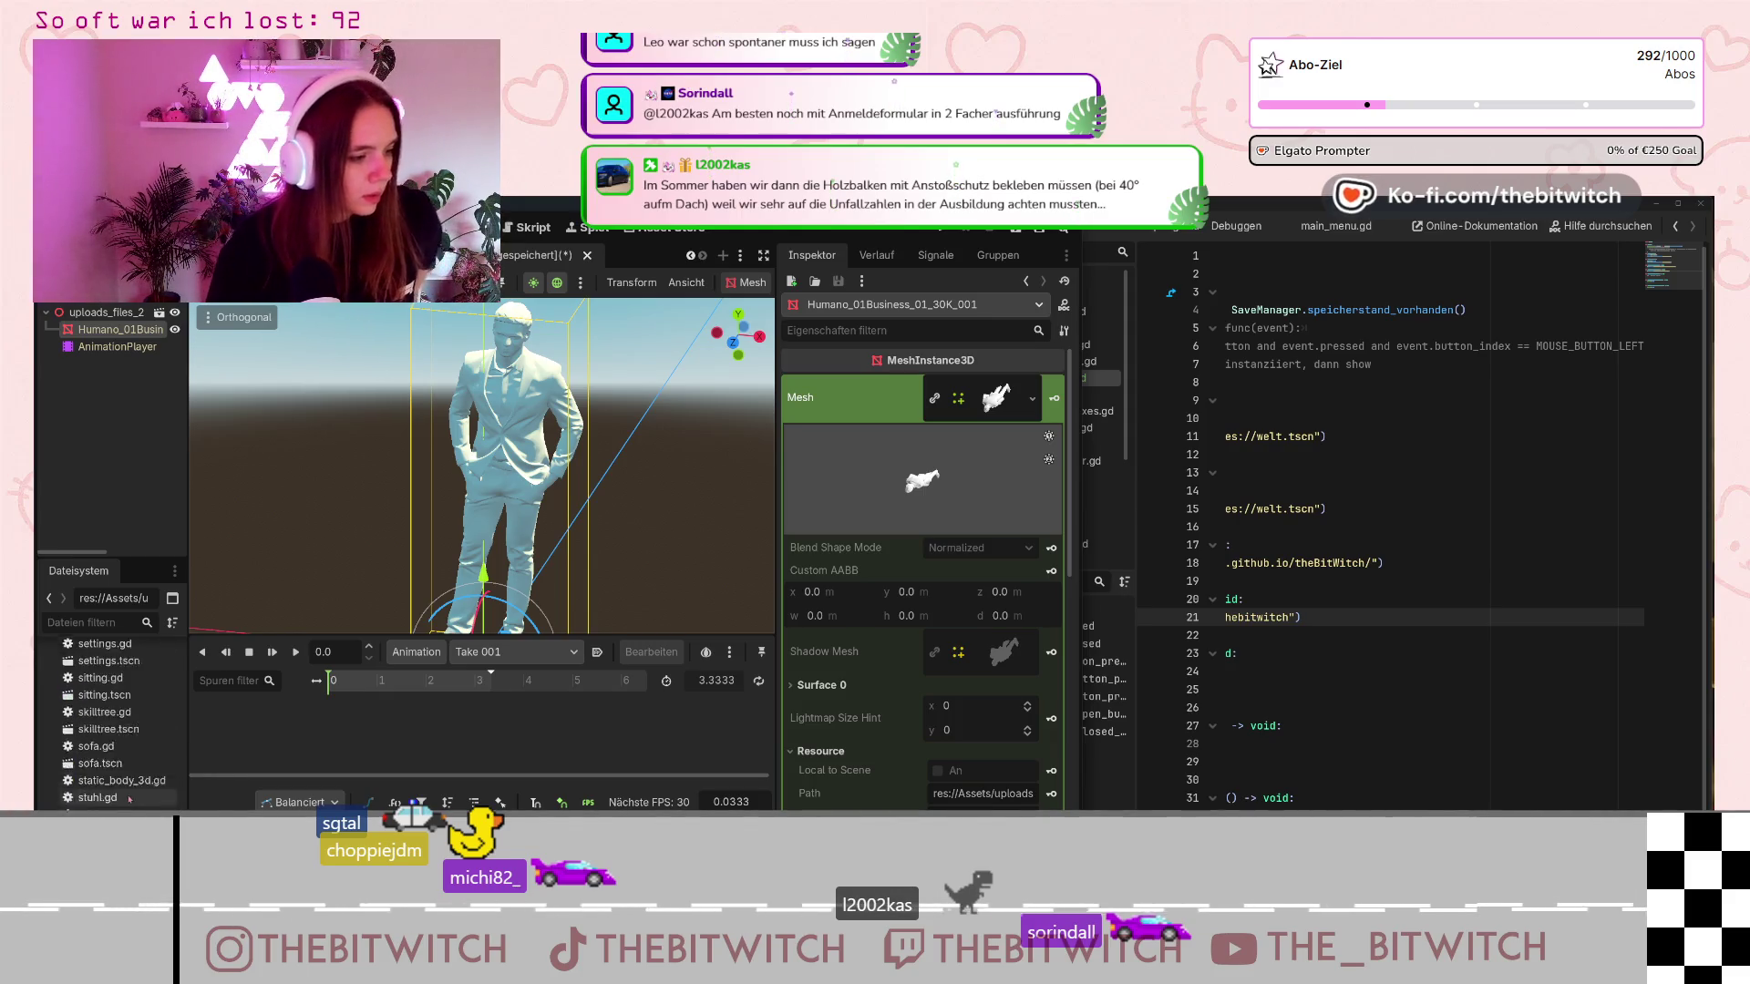
{"action": "scroll", "coordinate": [137, 791], "scroll_direction": "up", "scroll_amount": 5}
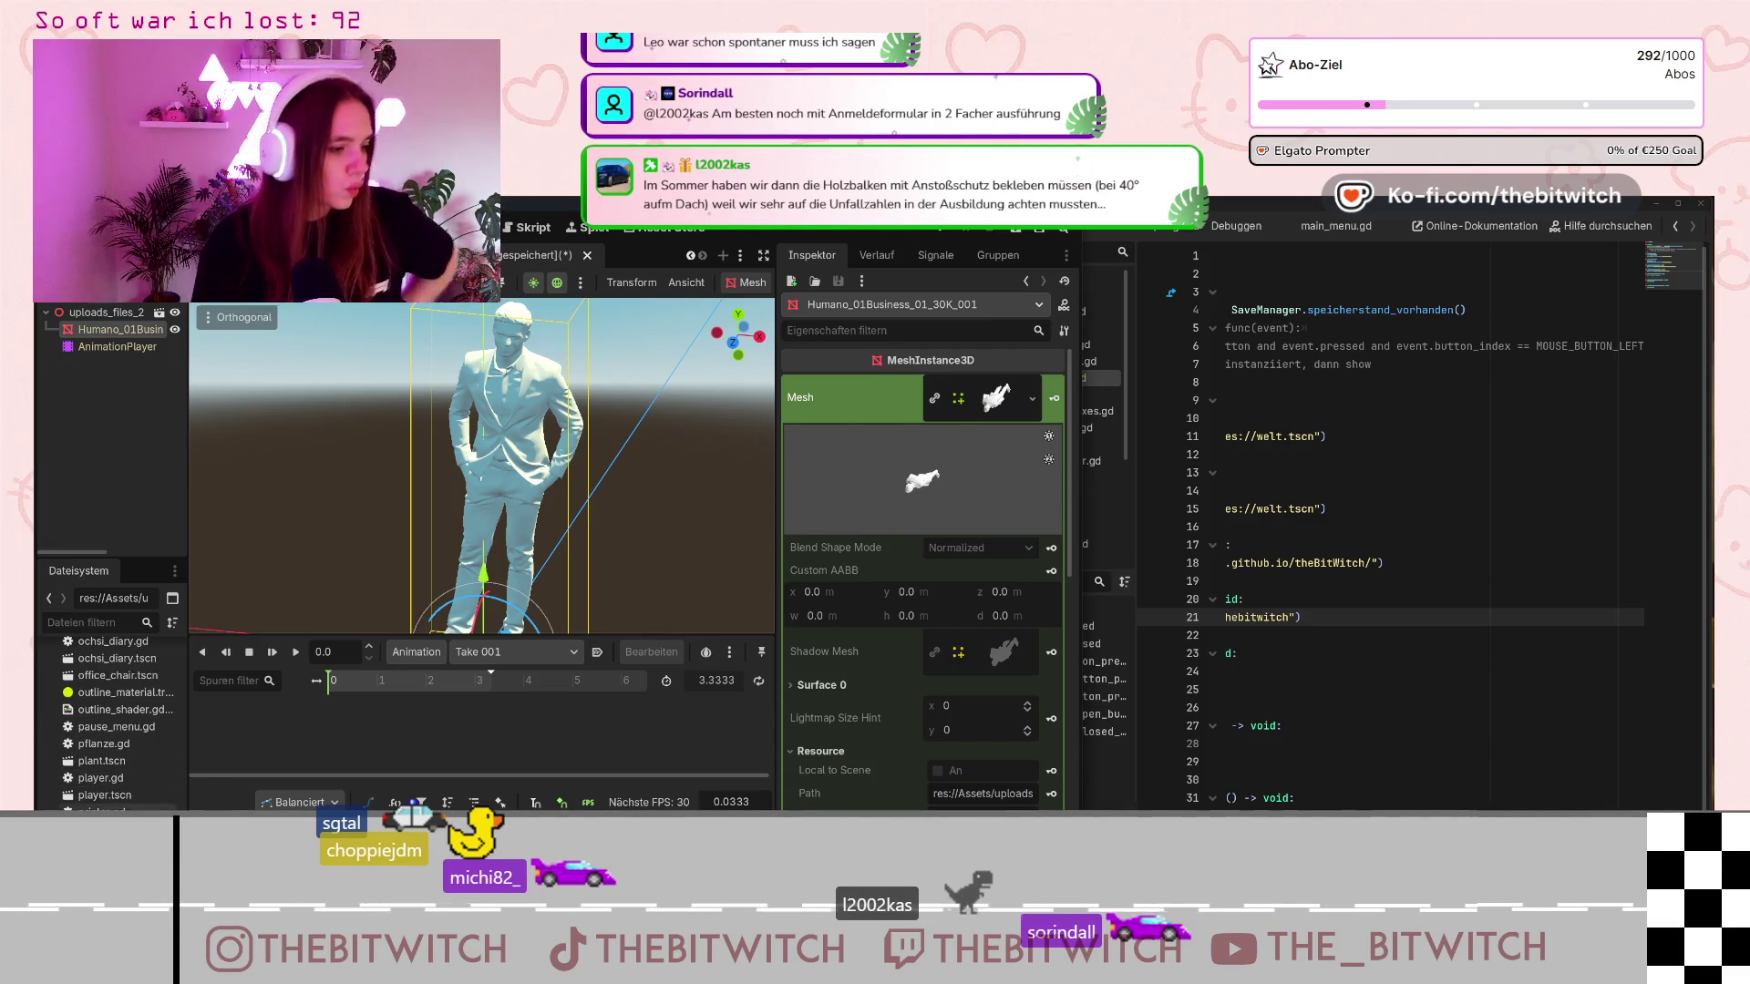
{"action": "scroll", "coordinate": [116, 773], "scroll_direction": "up", "scroll_amount": 5}
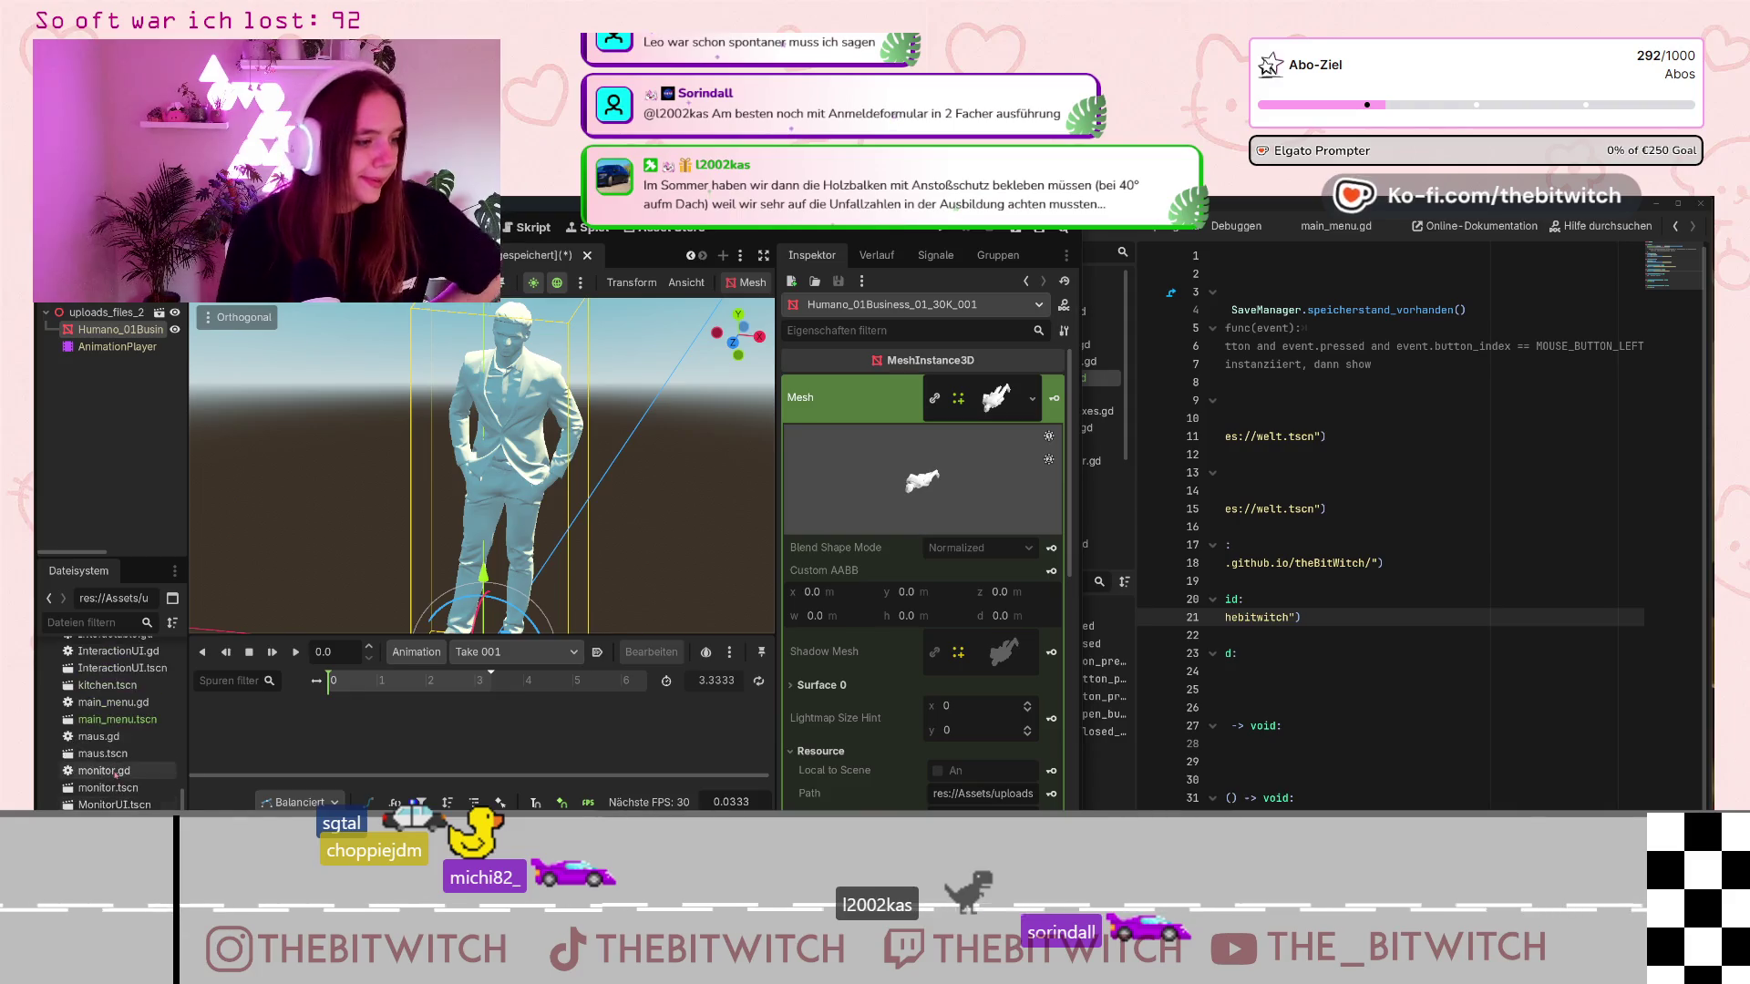
{"action": "scroll", "coordinate": [116, 773], "scroll_direction": "up", "scroll_amount": 5}
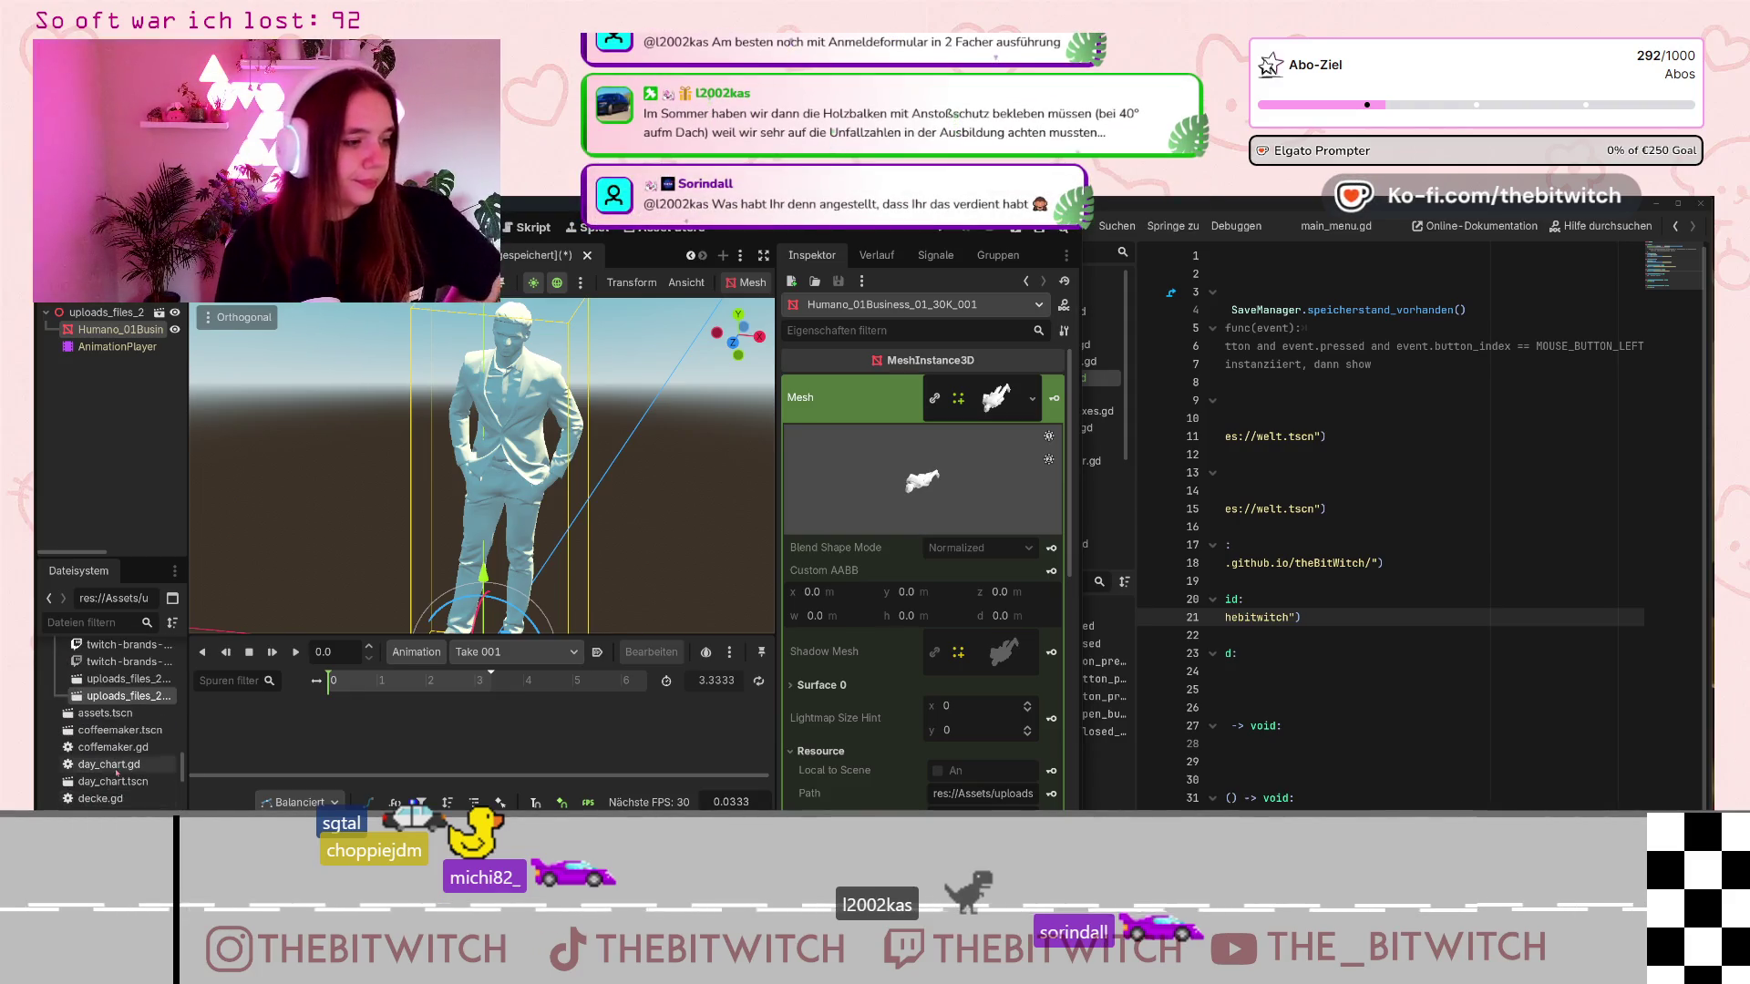
{"action": "scroll", "coordinate": [121, 781], "scroll_direction": "up", "scroll_amount": 4}
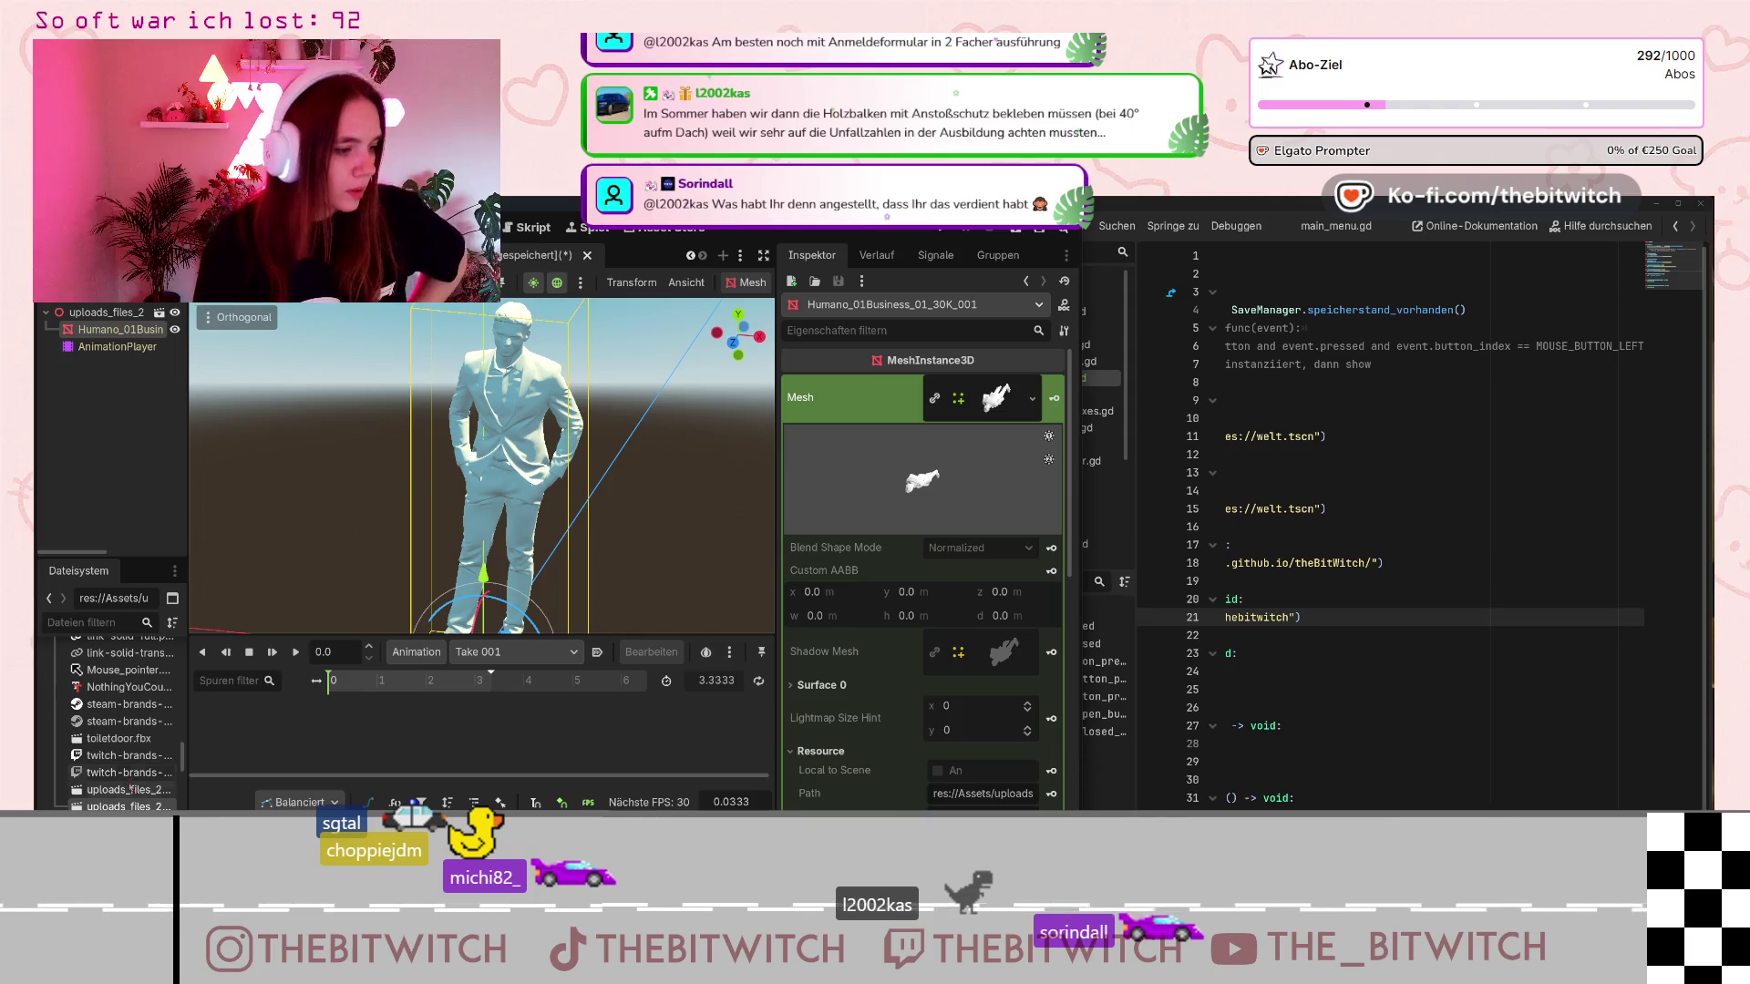
{"action": "scroll", "coordinate": [134, 756], "scroll_direction": "up", "scroll_amount": 3}
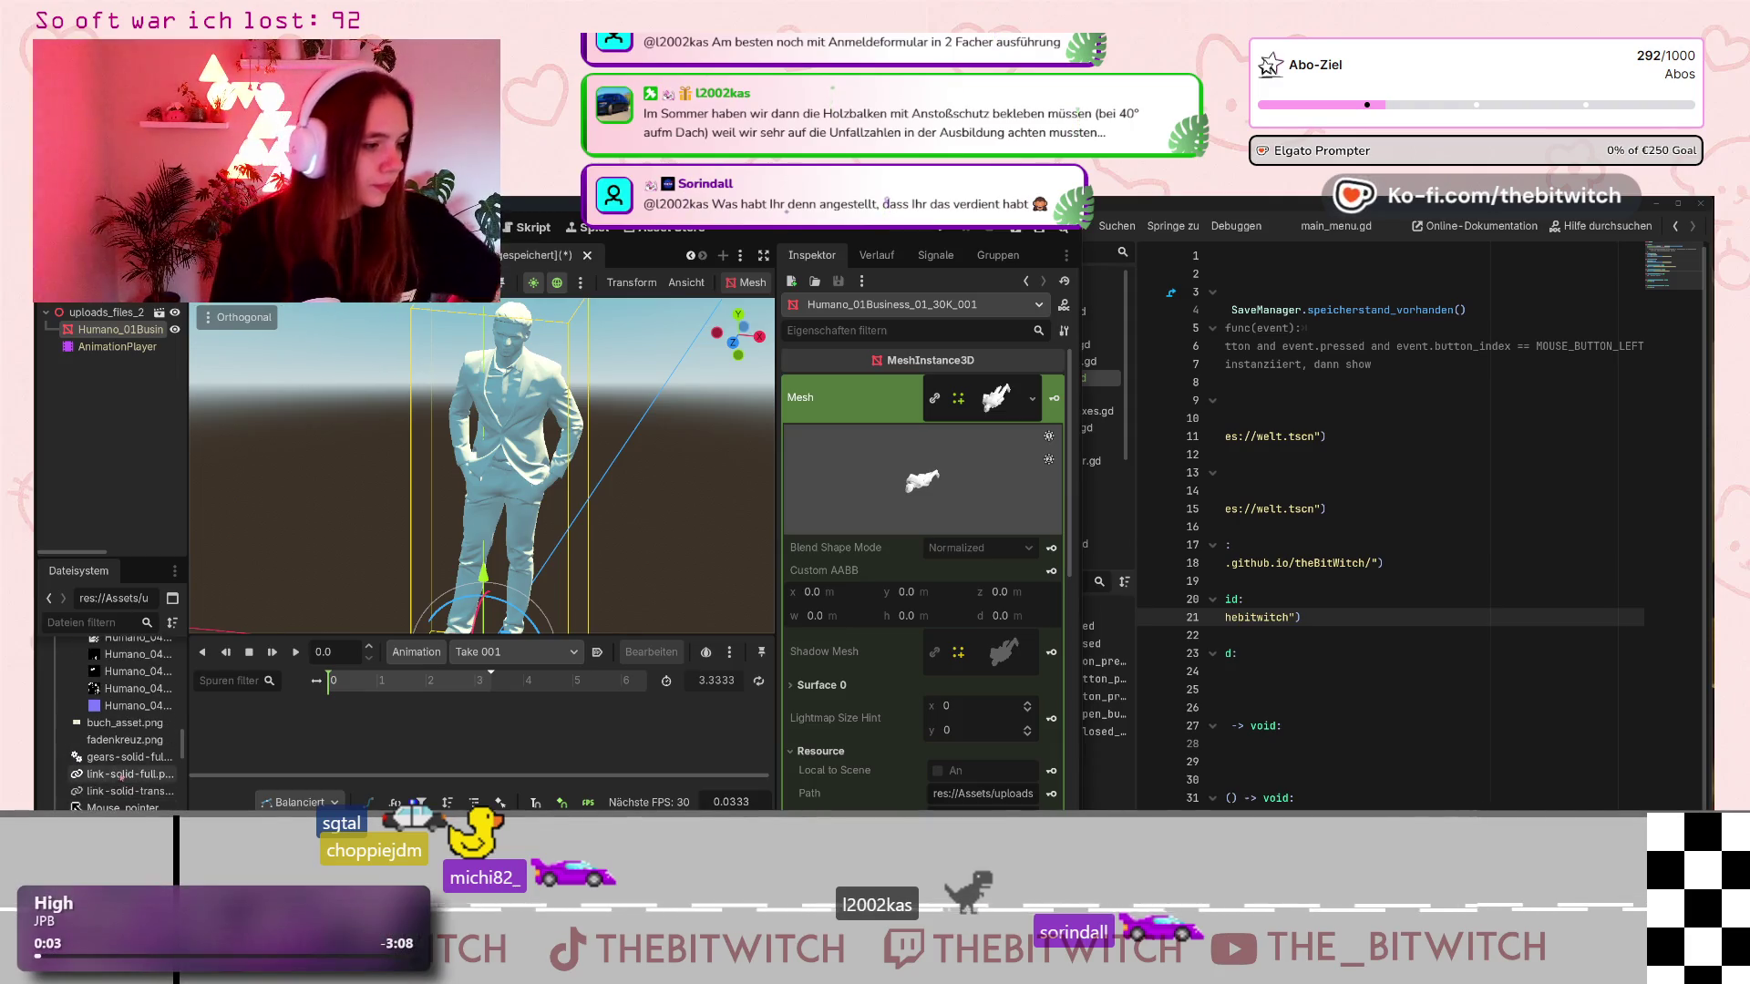
{"action": "scroll", "coordinate": [124, 735], "scroll_direction": "up", "scroll_amount": 4}
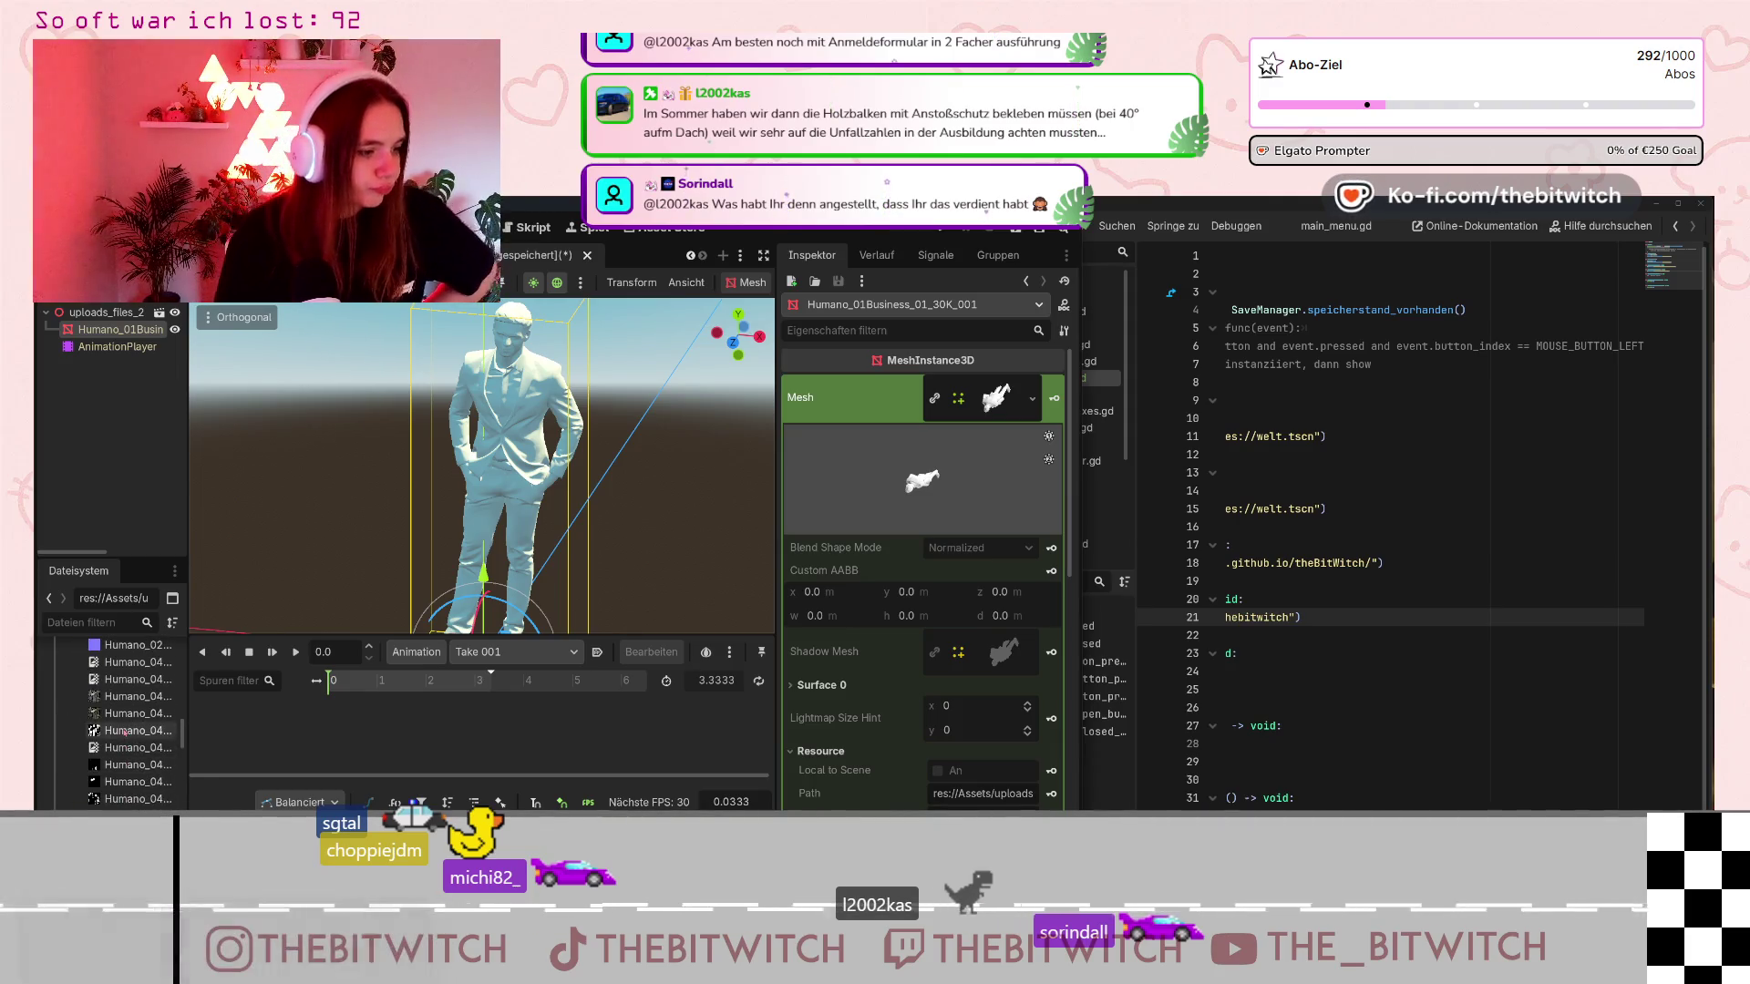
{"action": "scroll", "coordinate": [146, 740], "scroll_direction": "up", "scroll_amount": 5}
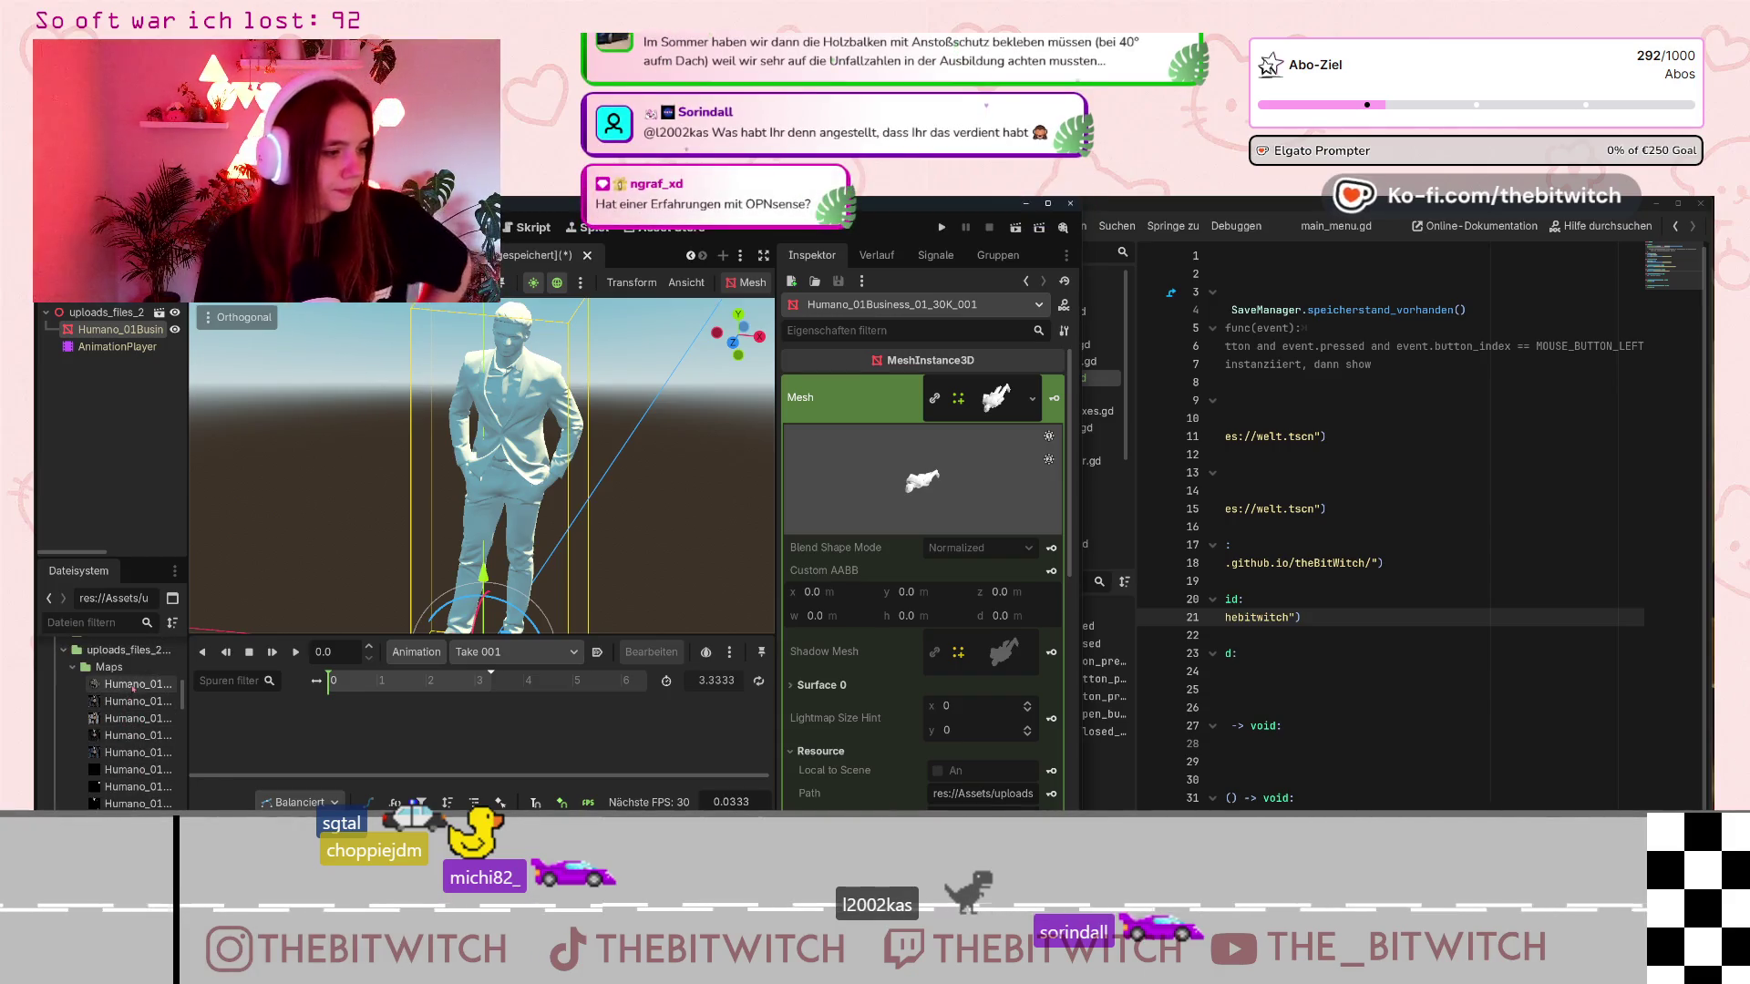
Drag the first Humano_01 file onto the mesh and reselect the mesh node.
{"action": "mouse_move", "coordinate": [127, 684]}
{"action": "left_mouse_down"}
{"action": "mouse_move", "coordinate": [455, 565]}
{"action": "mouse_move", "coordinate": [881, 489]}
{"action": "mouse_move", "coordinate": [1003, 390]}
{"action": "left_mouse_up"}
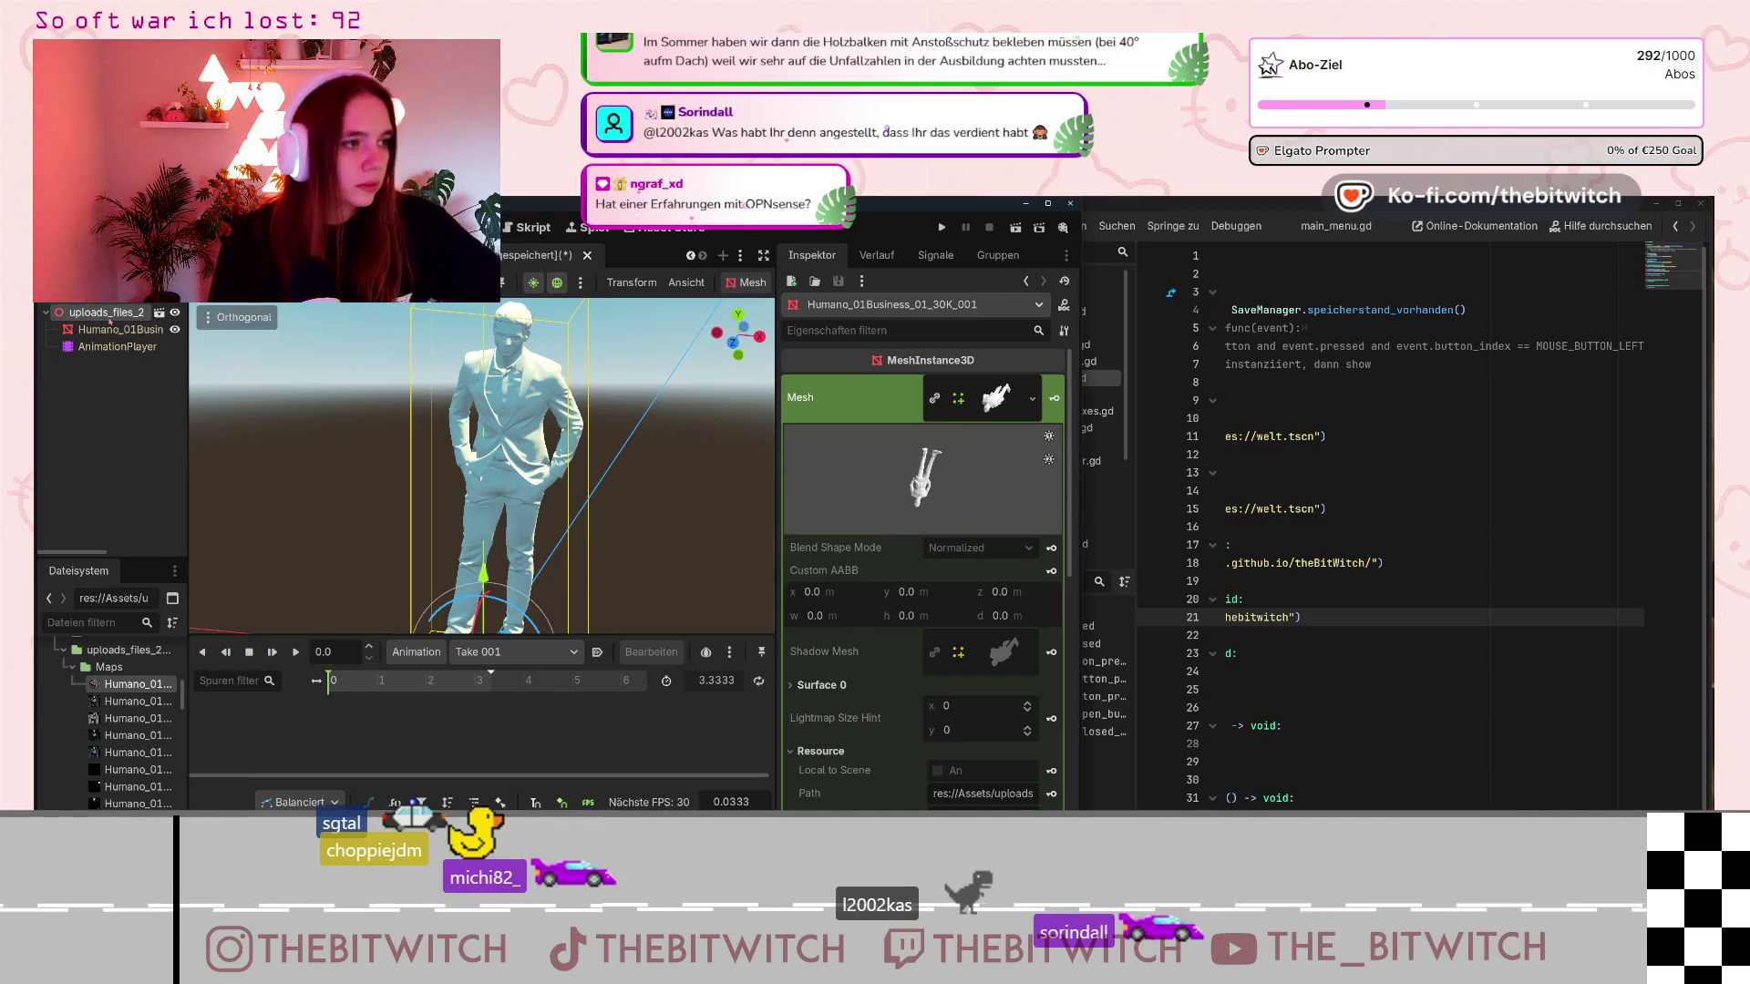
{"action": "left_click", "coordinate": [117, 346]}
{"action": "left_click", "coordinate": [119, 329]}
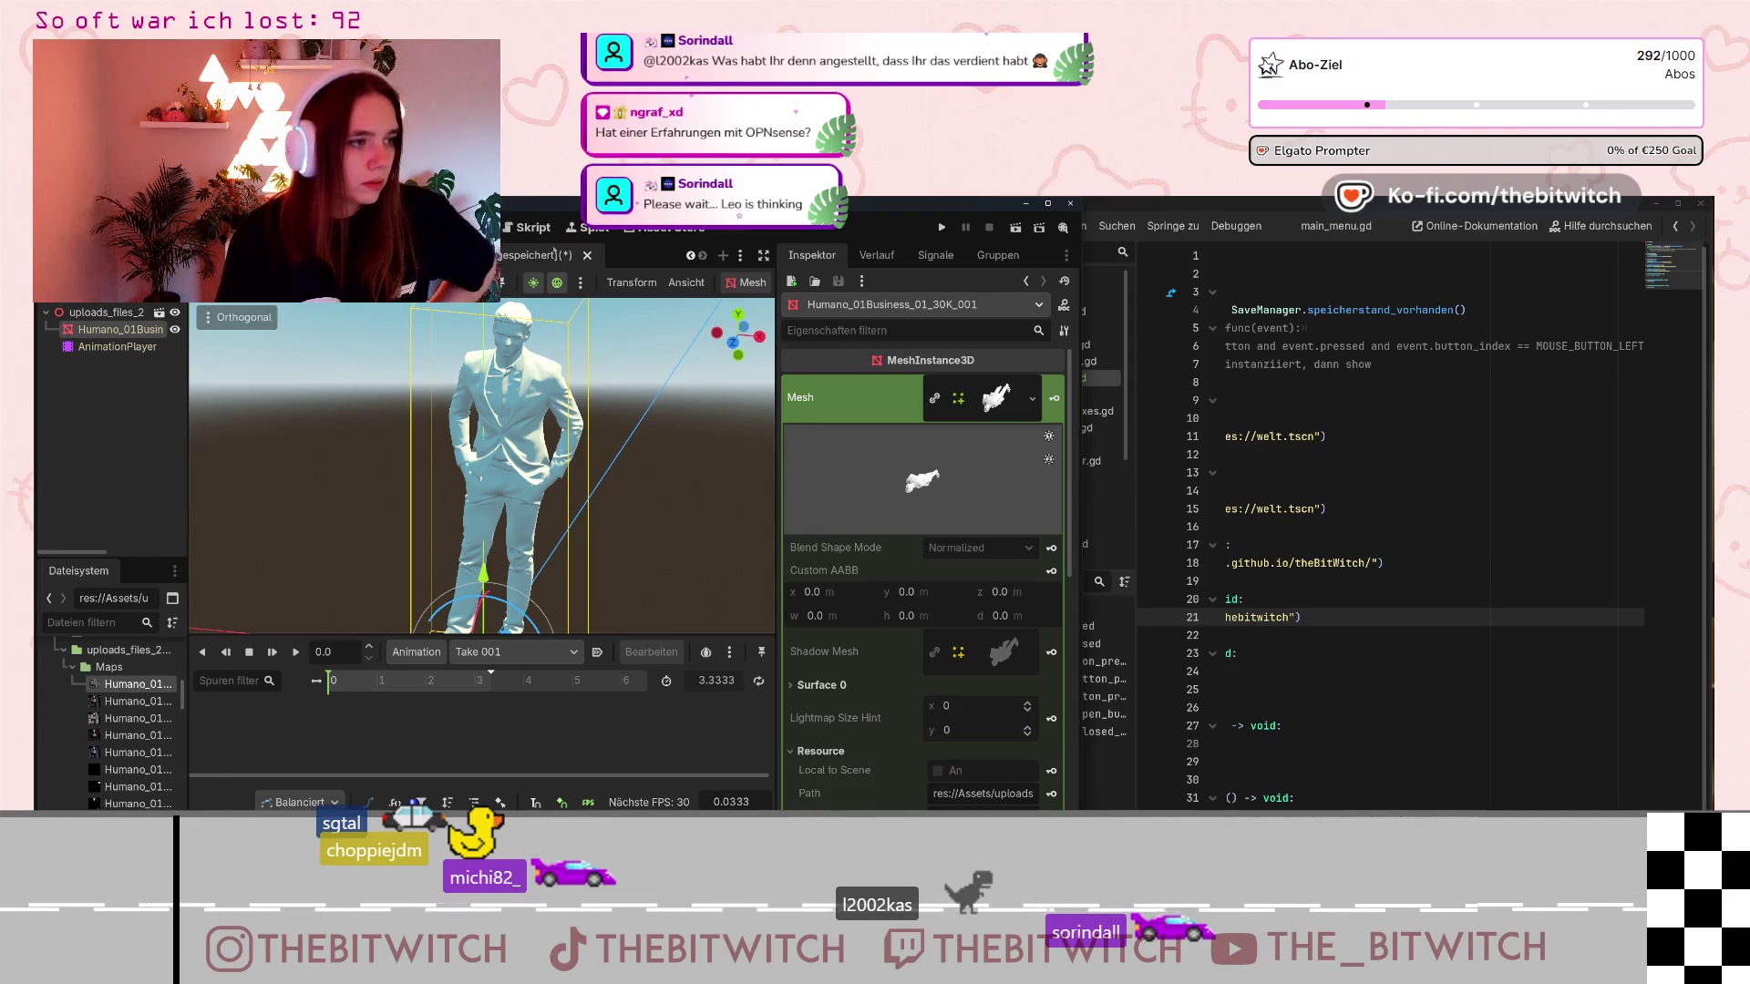
Return to the office scene tab and double-click the uploads_files node.
{"action": "left_click", "coordinate": [690, 256]}
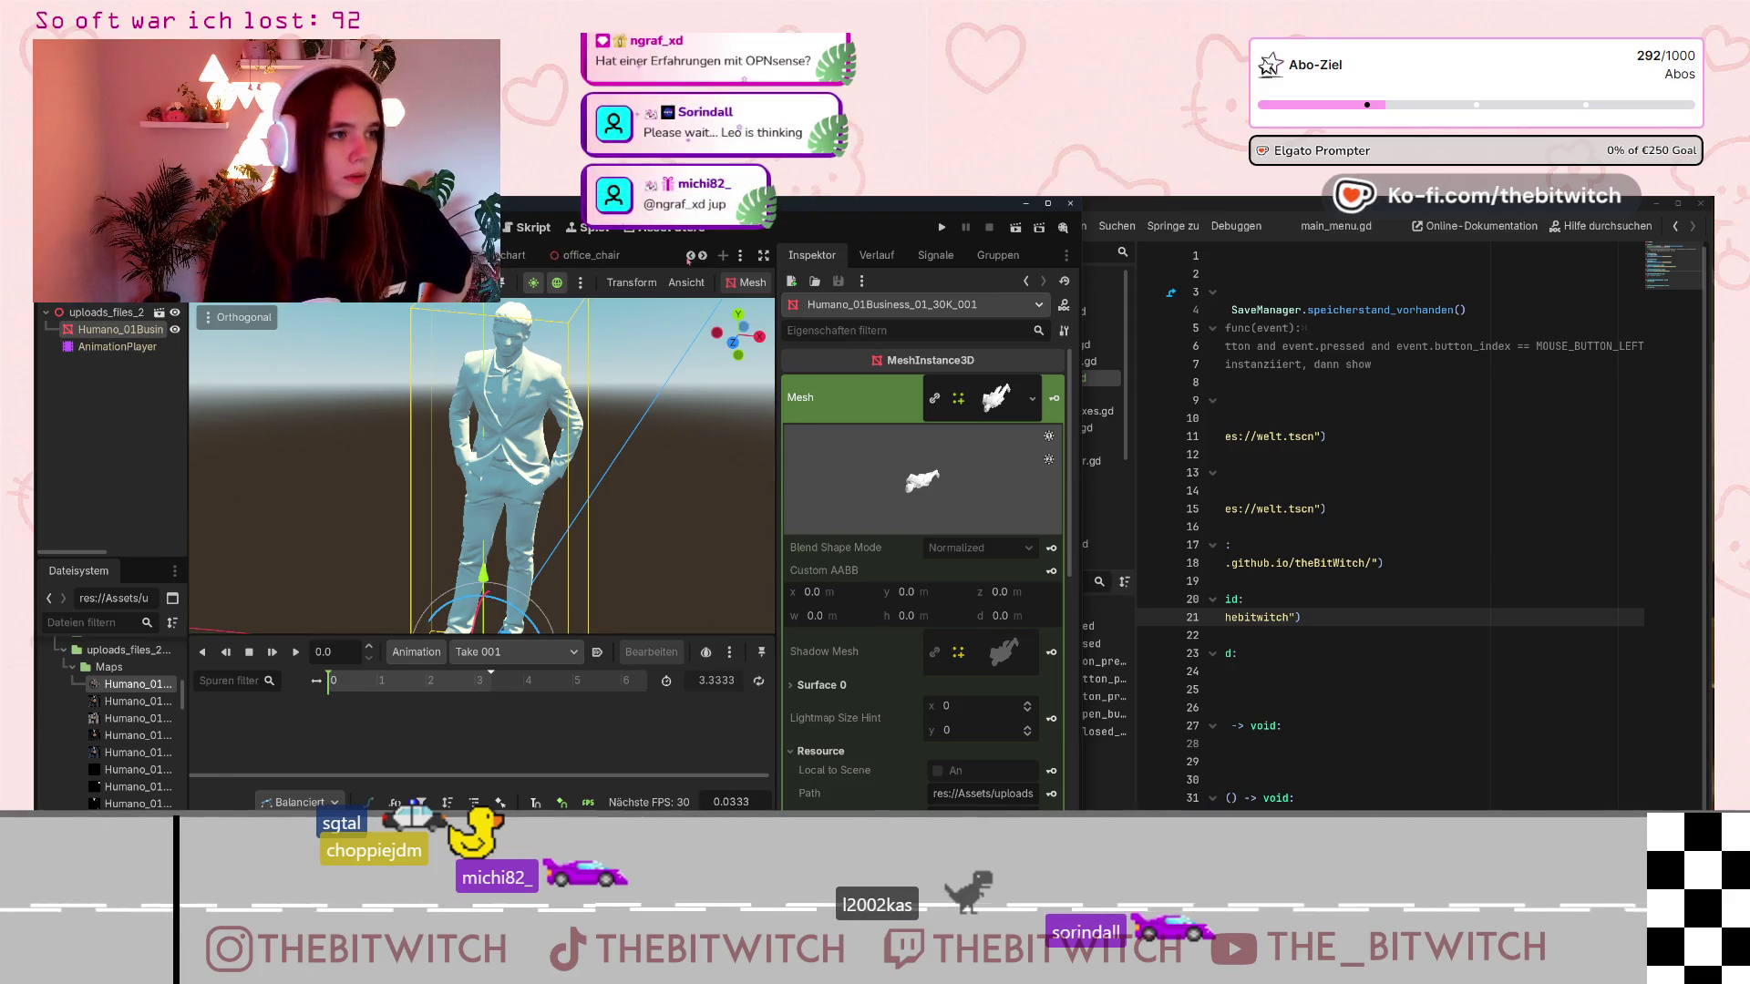
{"action": "left_click", "coordinate": [690, 256]}
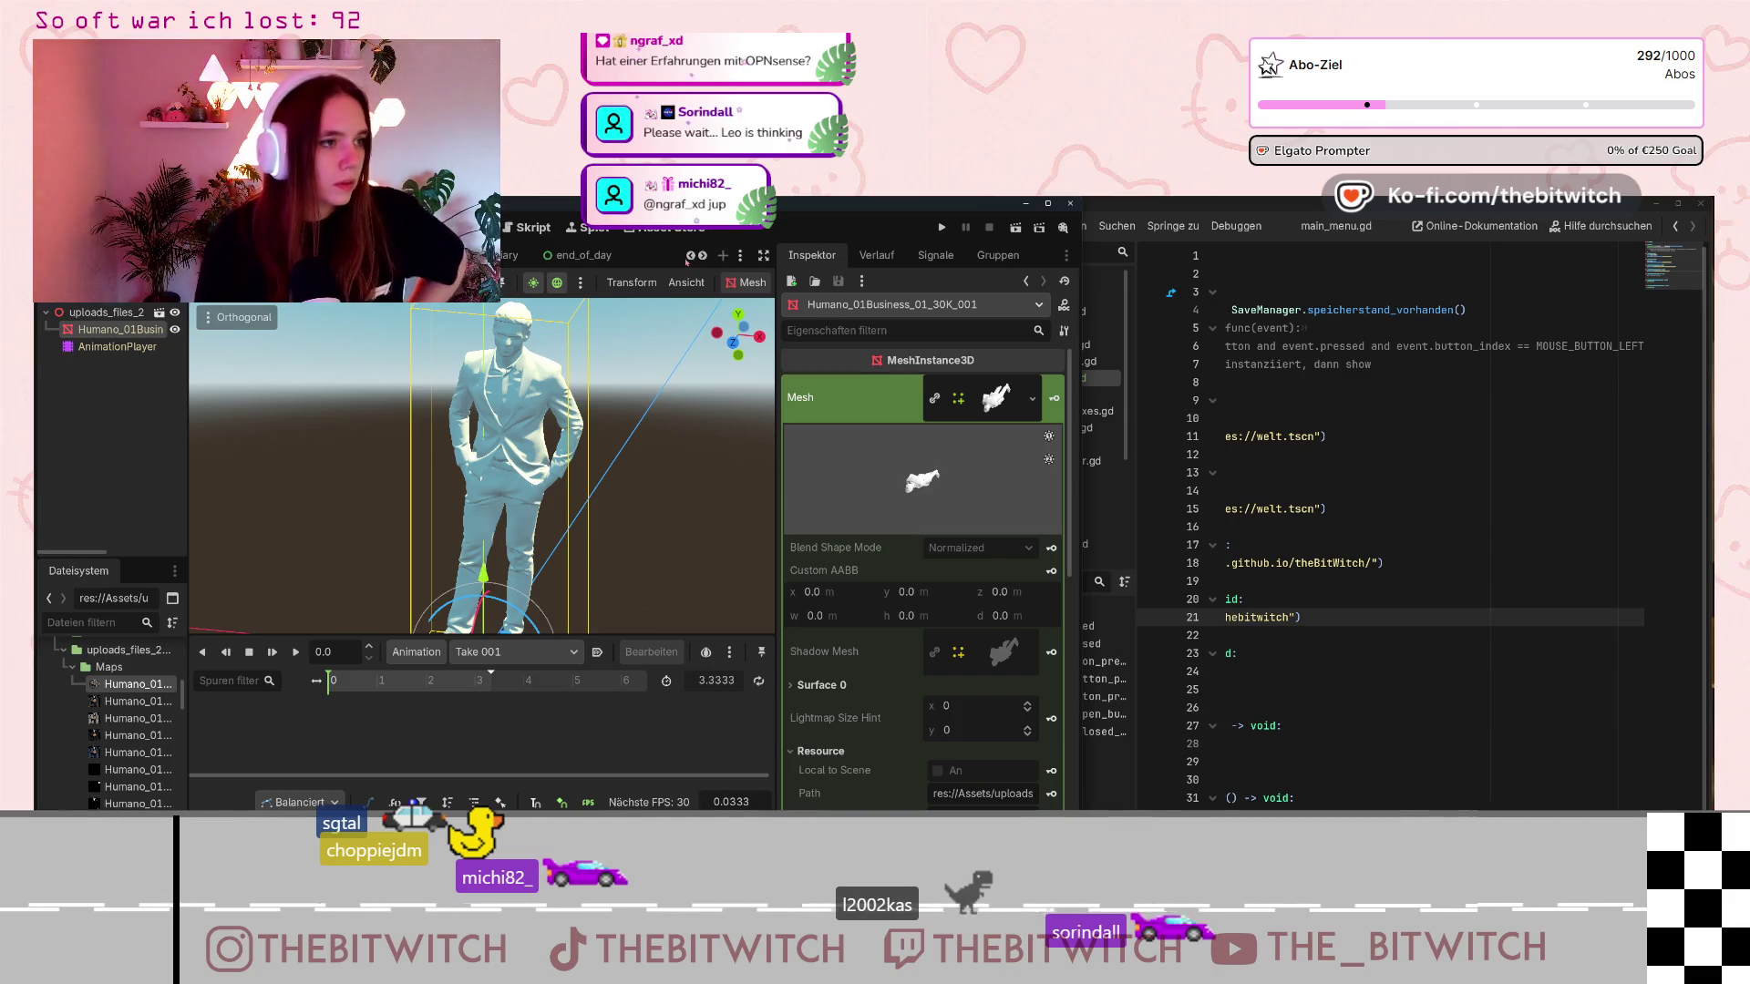
{"action": "left_click", "coordinate": [689, 256]}
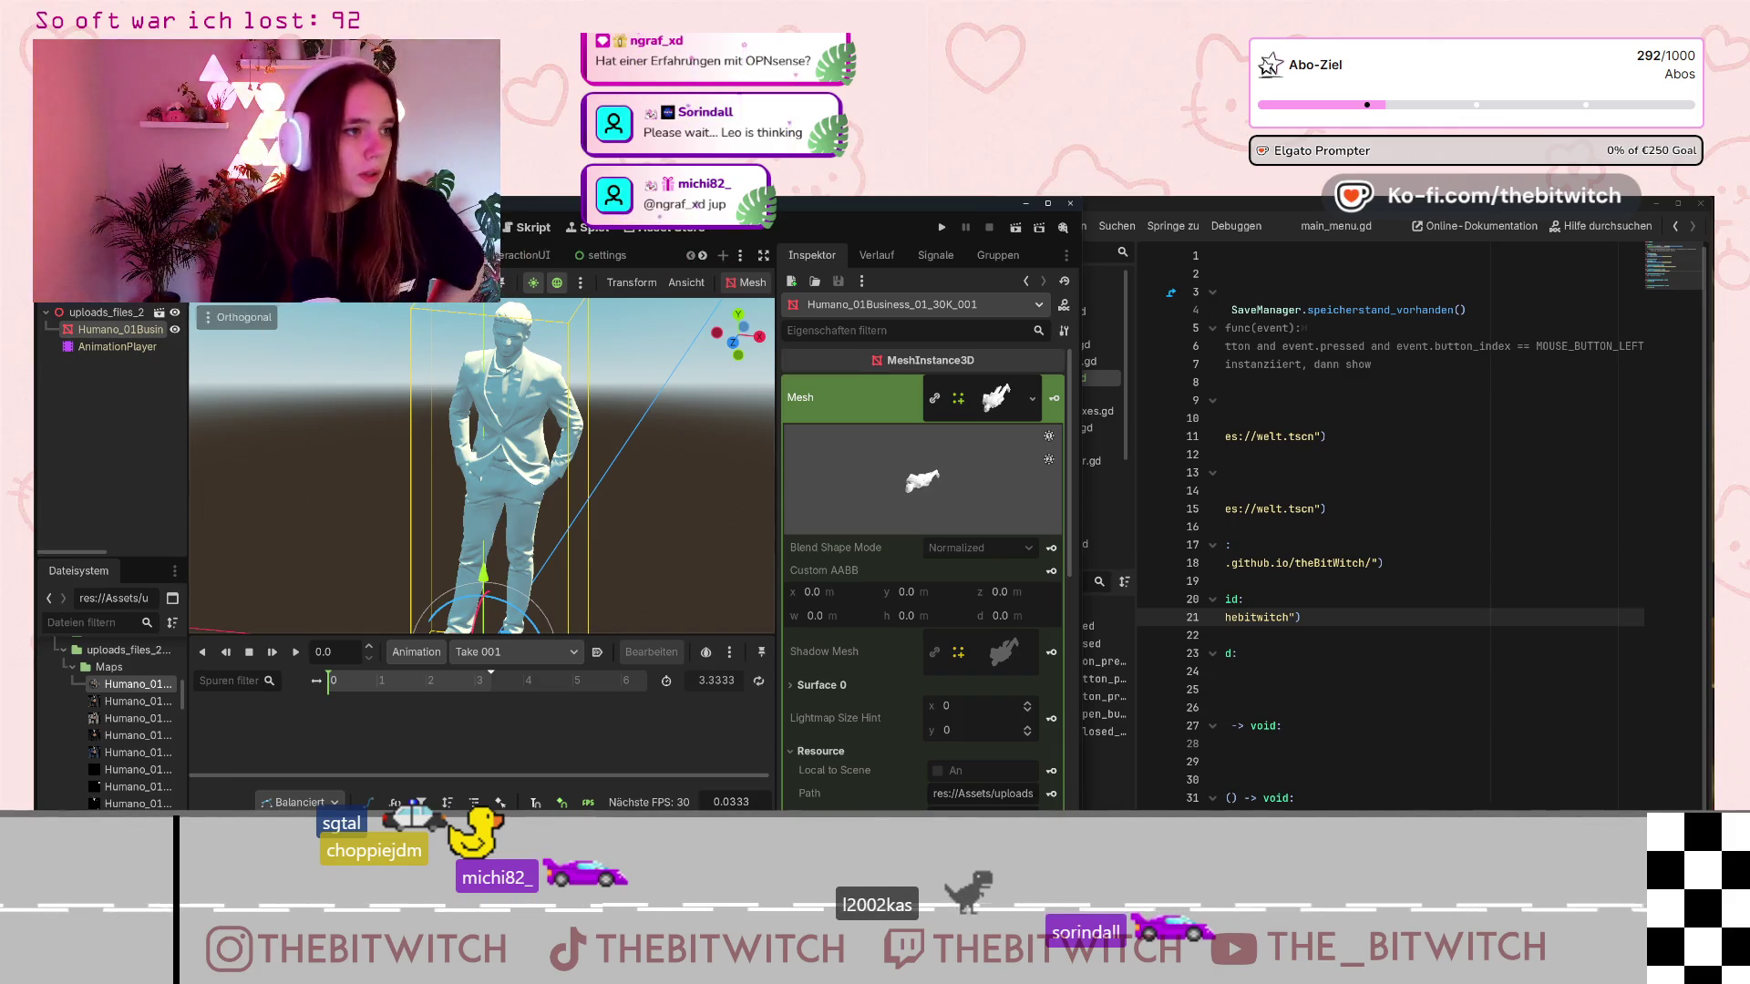
{"action": "left_click", "coordinate": [537, 256]}
{"action": "double_click", "coordinate": [68, 540]}
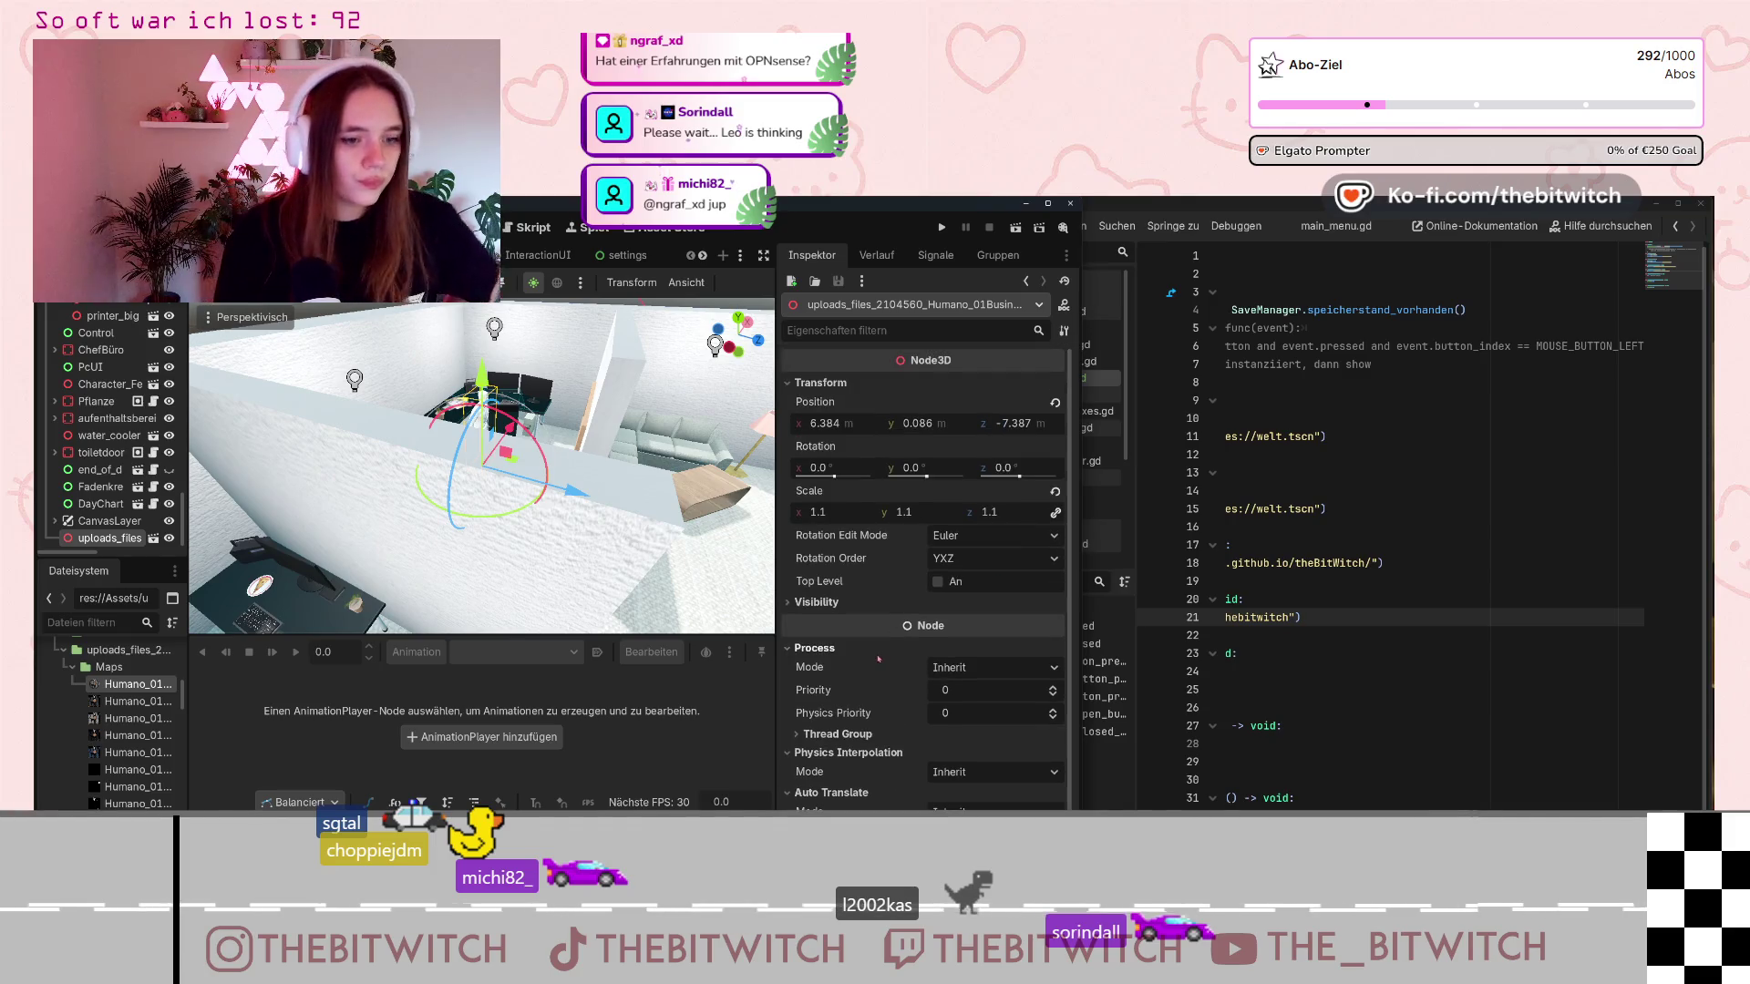
Open the uploads_files node with Im Editor öffnen and dismiss the imported-scene warning.
{"action": "right_click", "coordinate": [102, 547]}
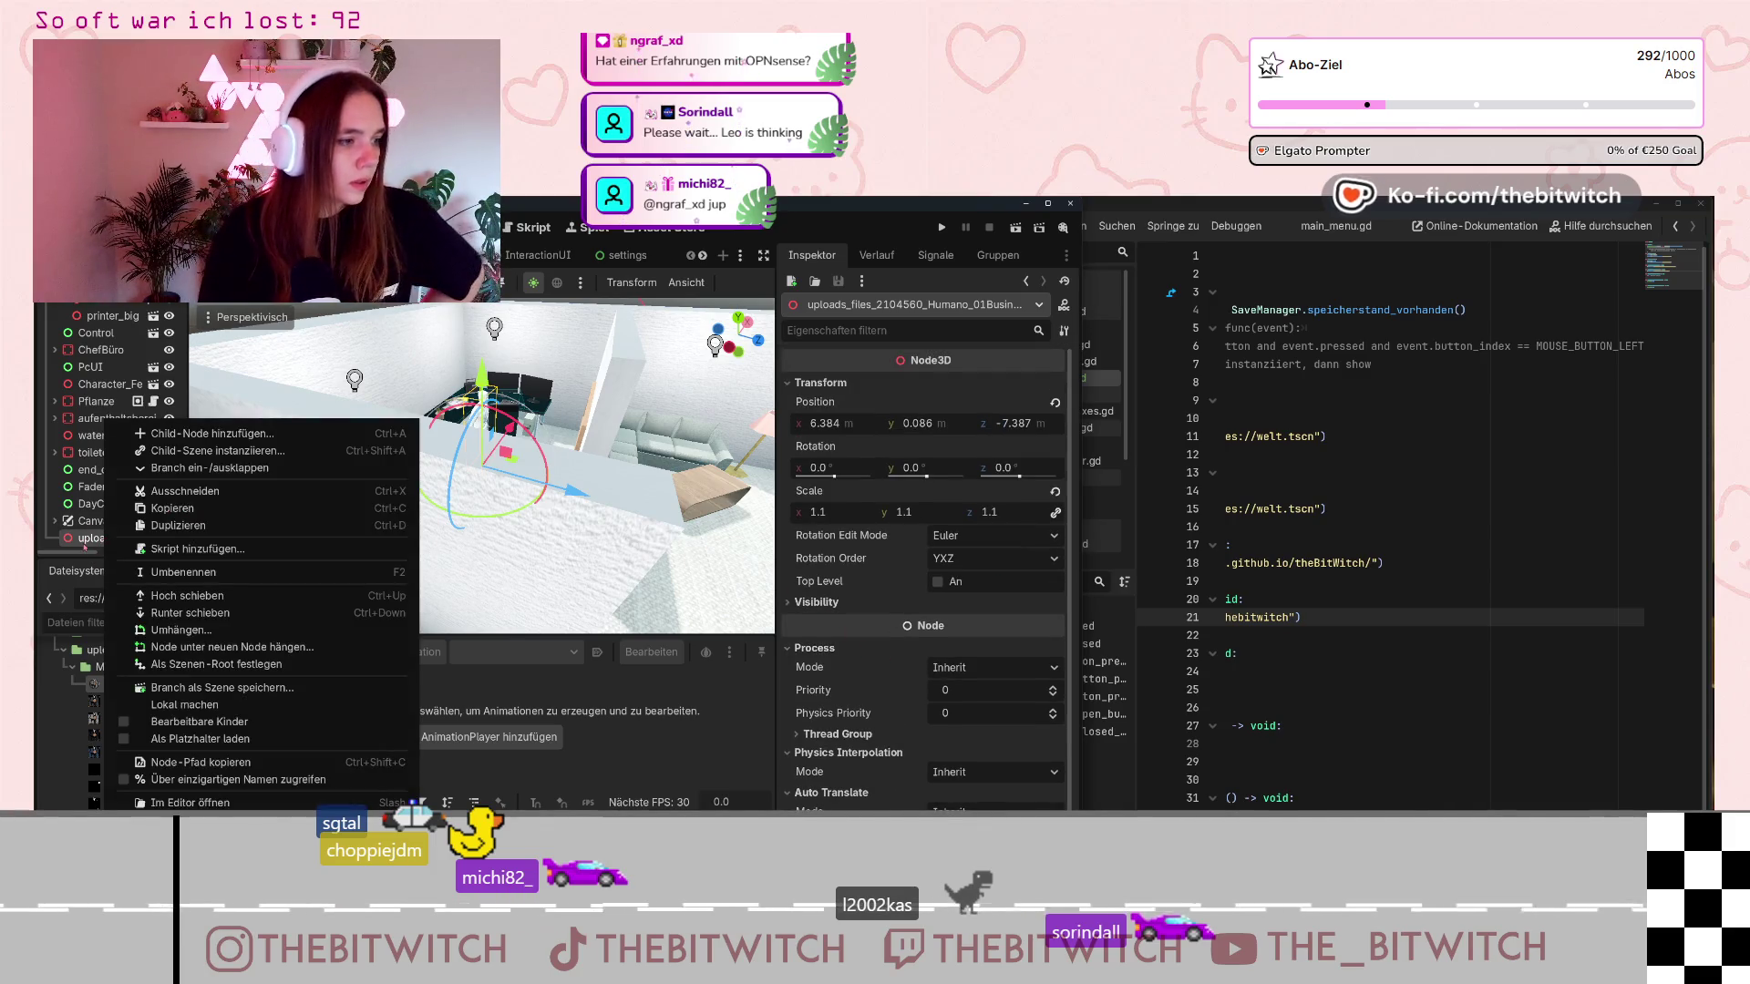
{"action": "left_click", "coordinate": [143, 536]}
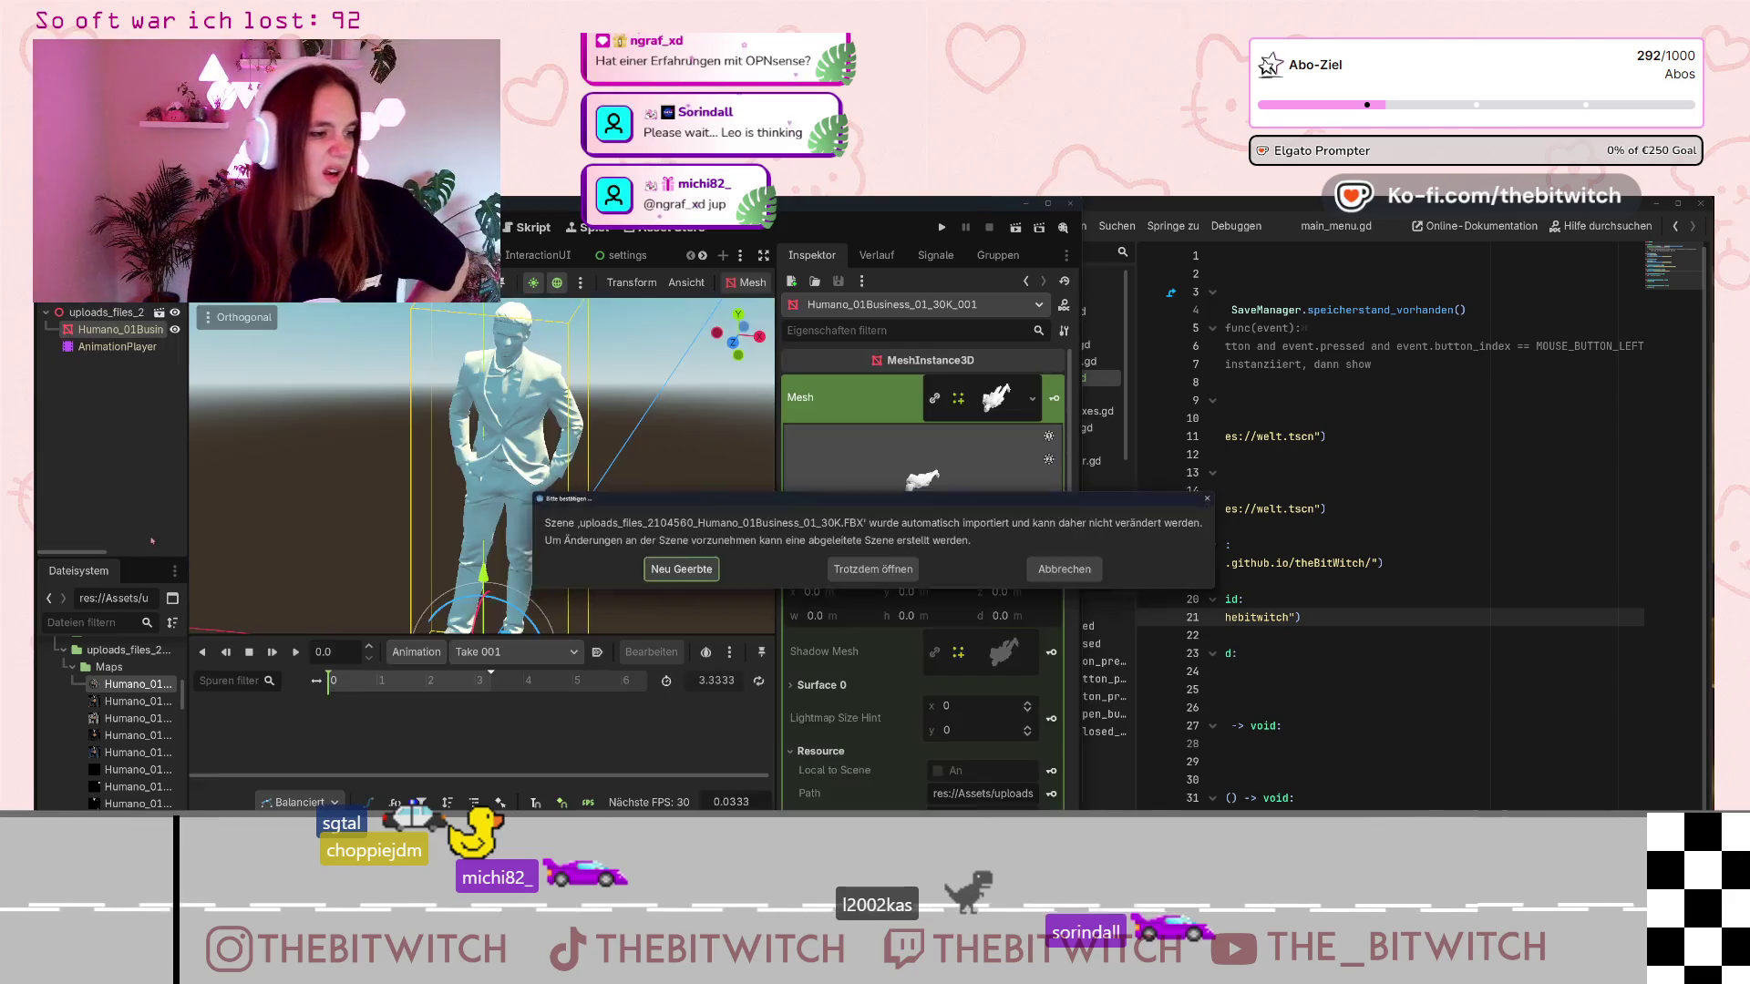
{"action": "left_click", "coordinate": [1067, 572]}
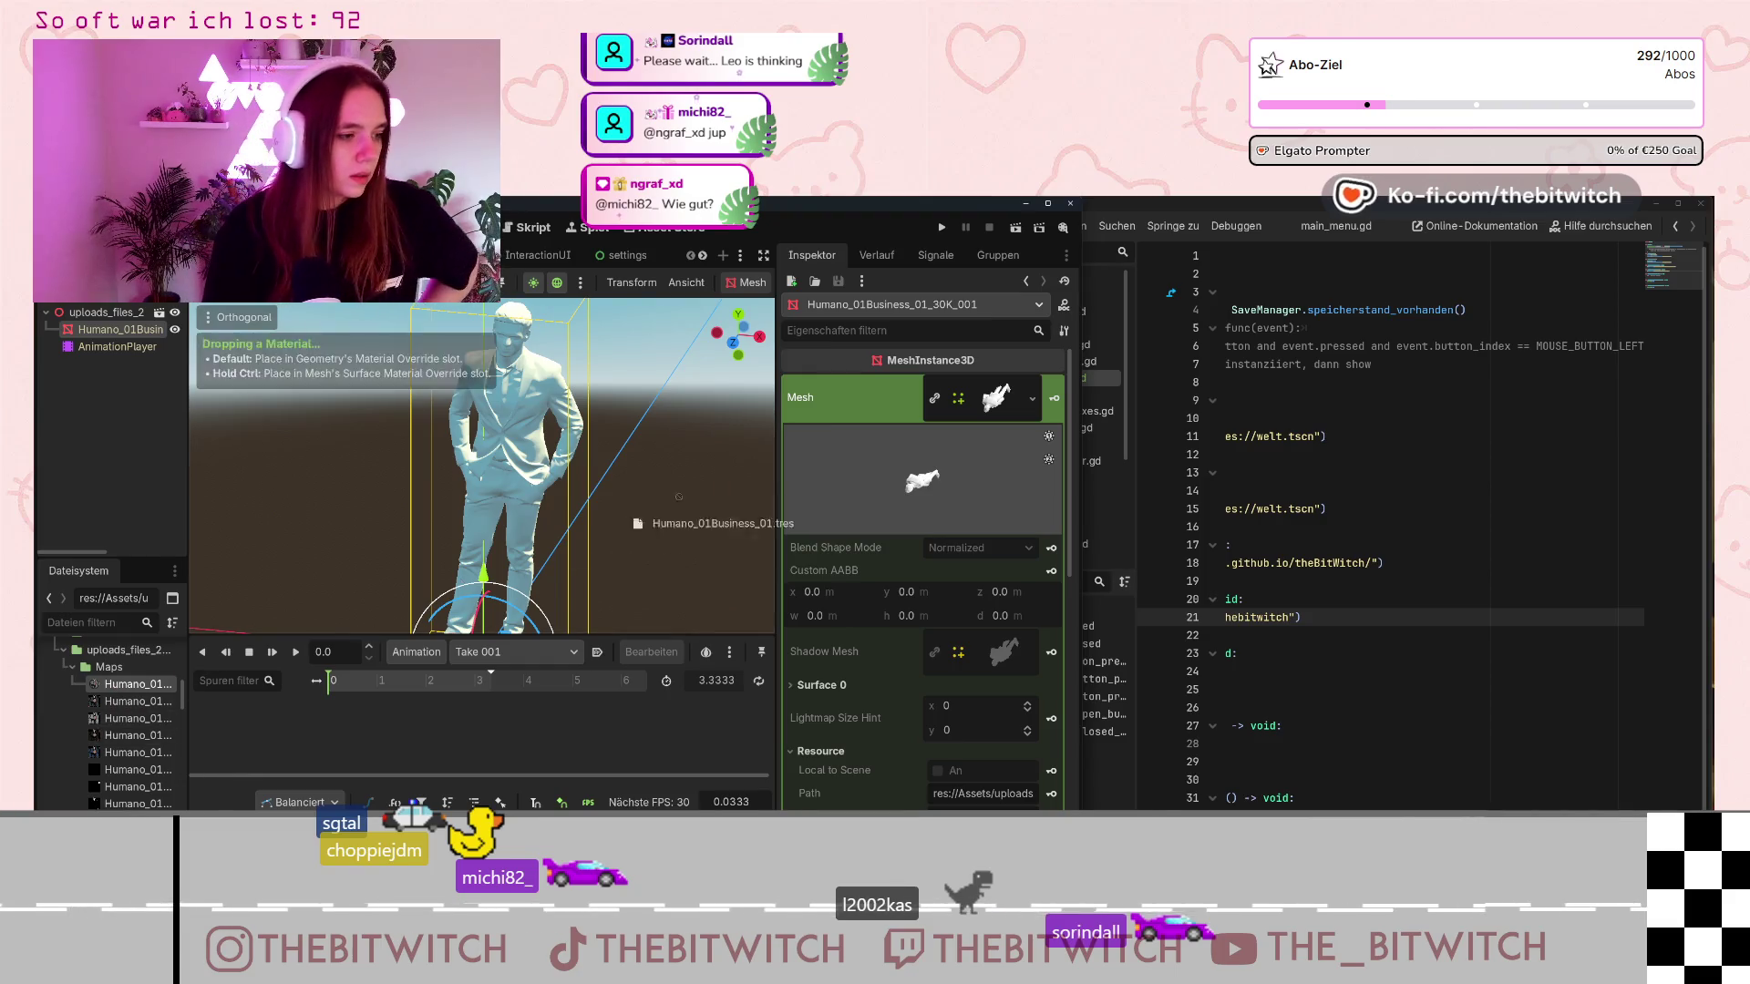
Inspect the mesh resource options, then select the Humano_01Business mesh node.
{"action": "left_click_drag", "start_coordinate": [920, 480], "coordinate": [921, 468]}
{"action": "left_click", "coordinate": [996, 397]}
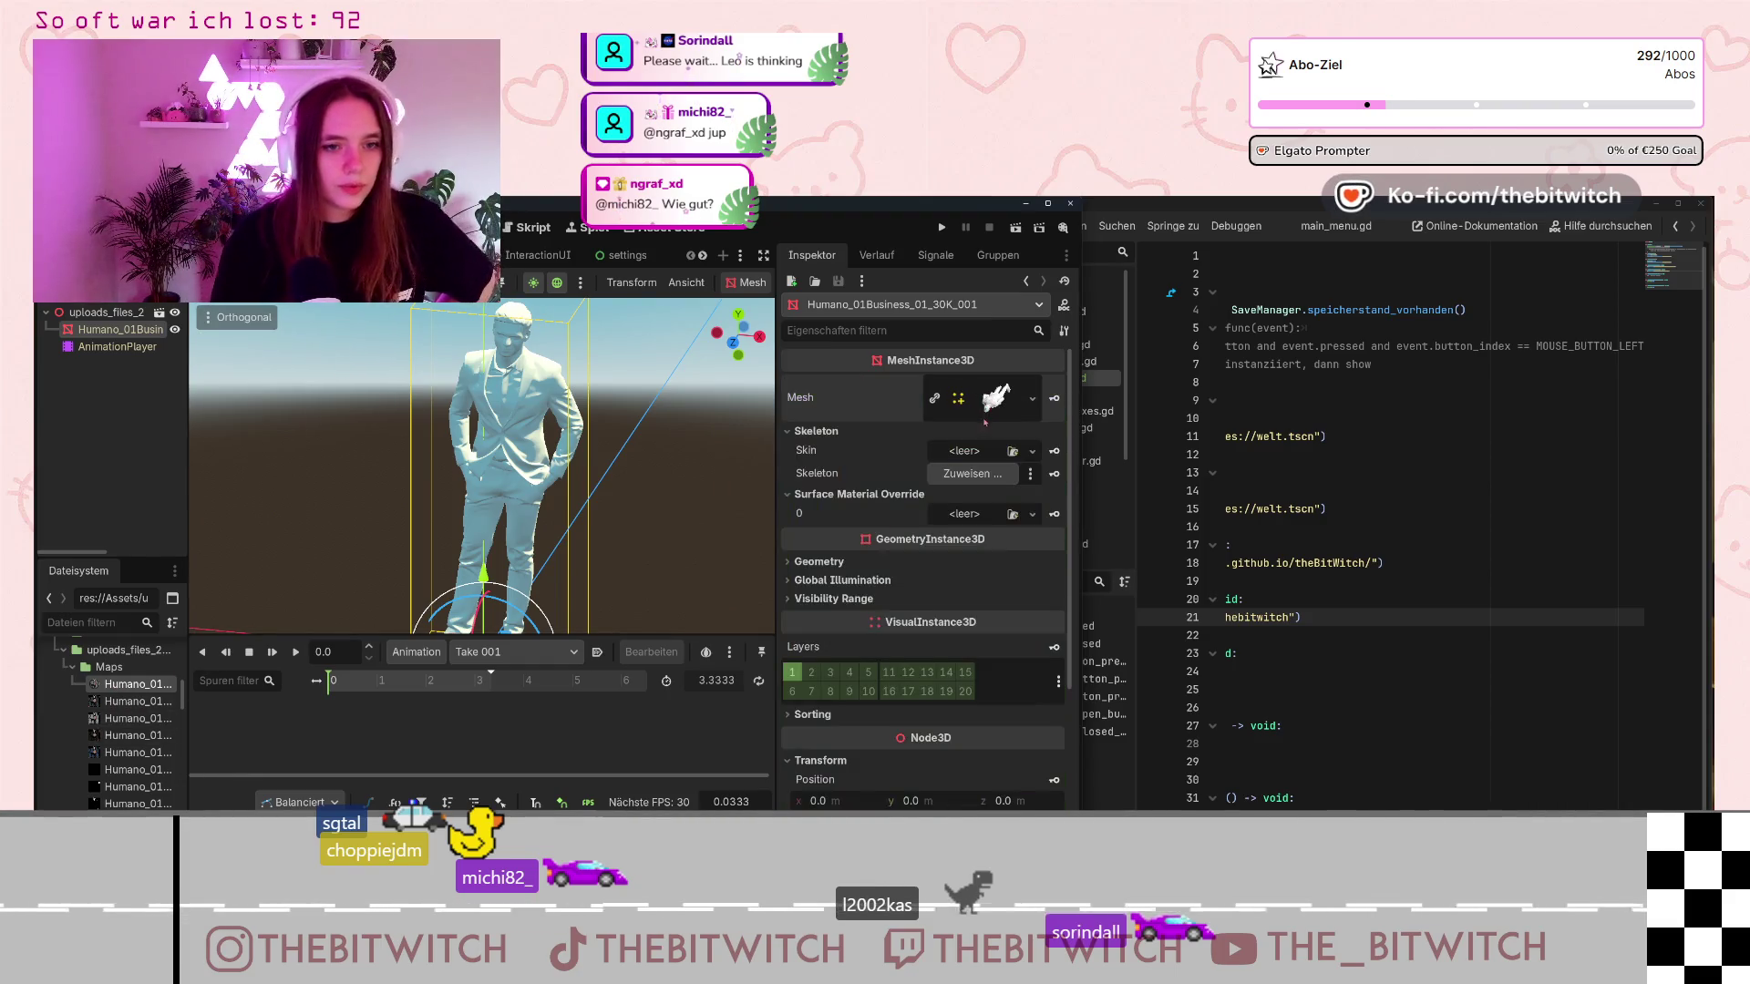
{"action": "left_click", "coordinate": [1033, 399]}
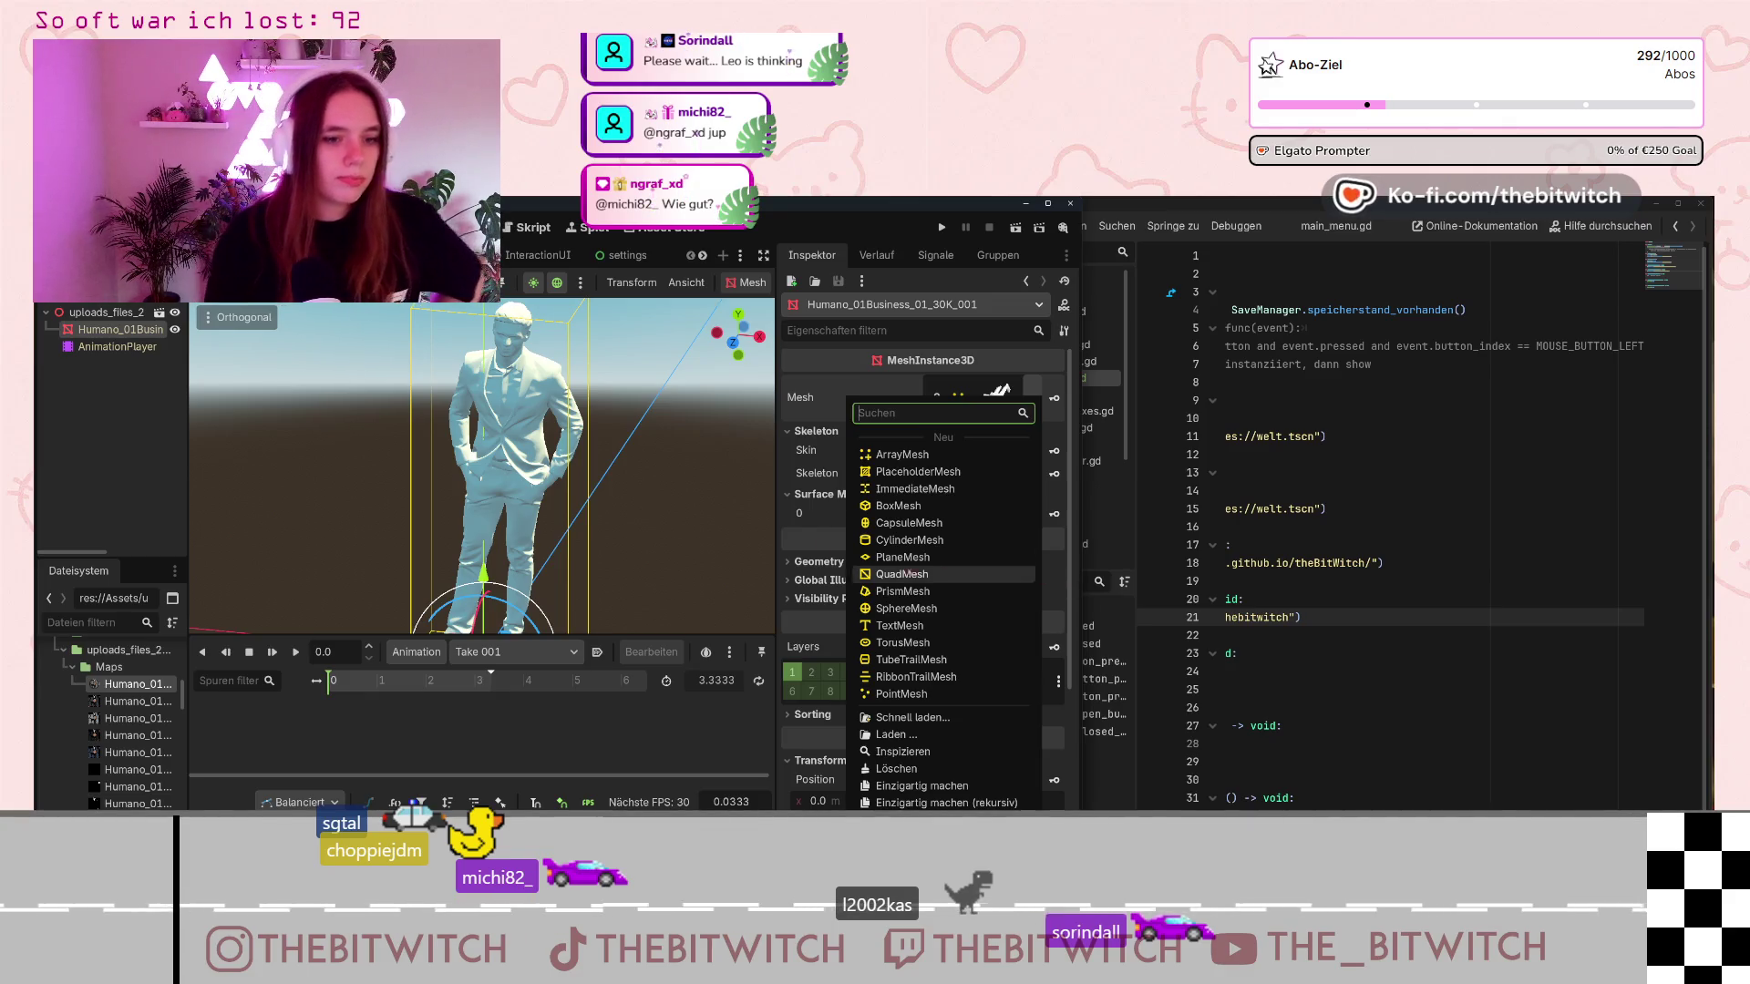
{"action": "left_click", "coordinate": [98, 311]}
{"action": "left_click", "coordinate": [99, 312]}
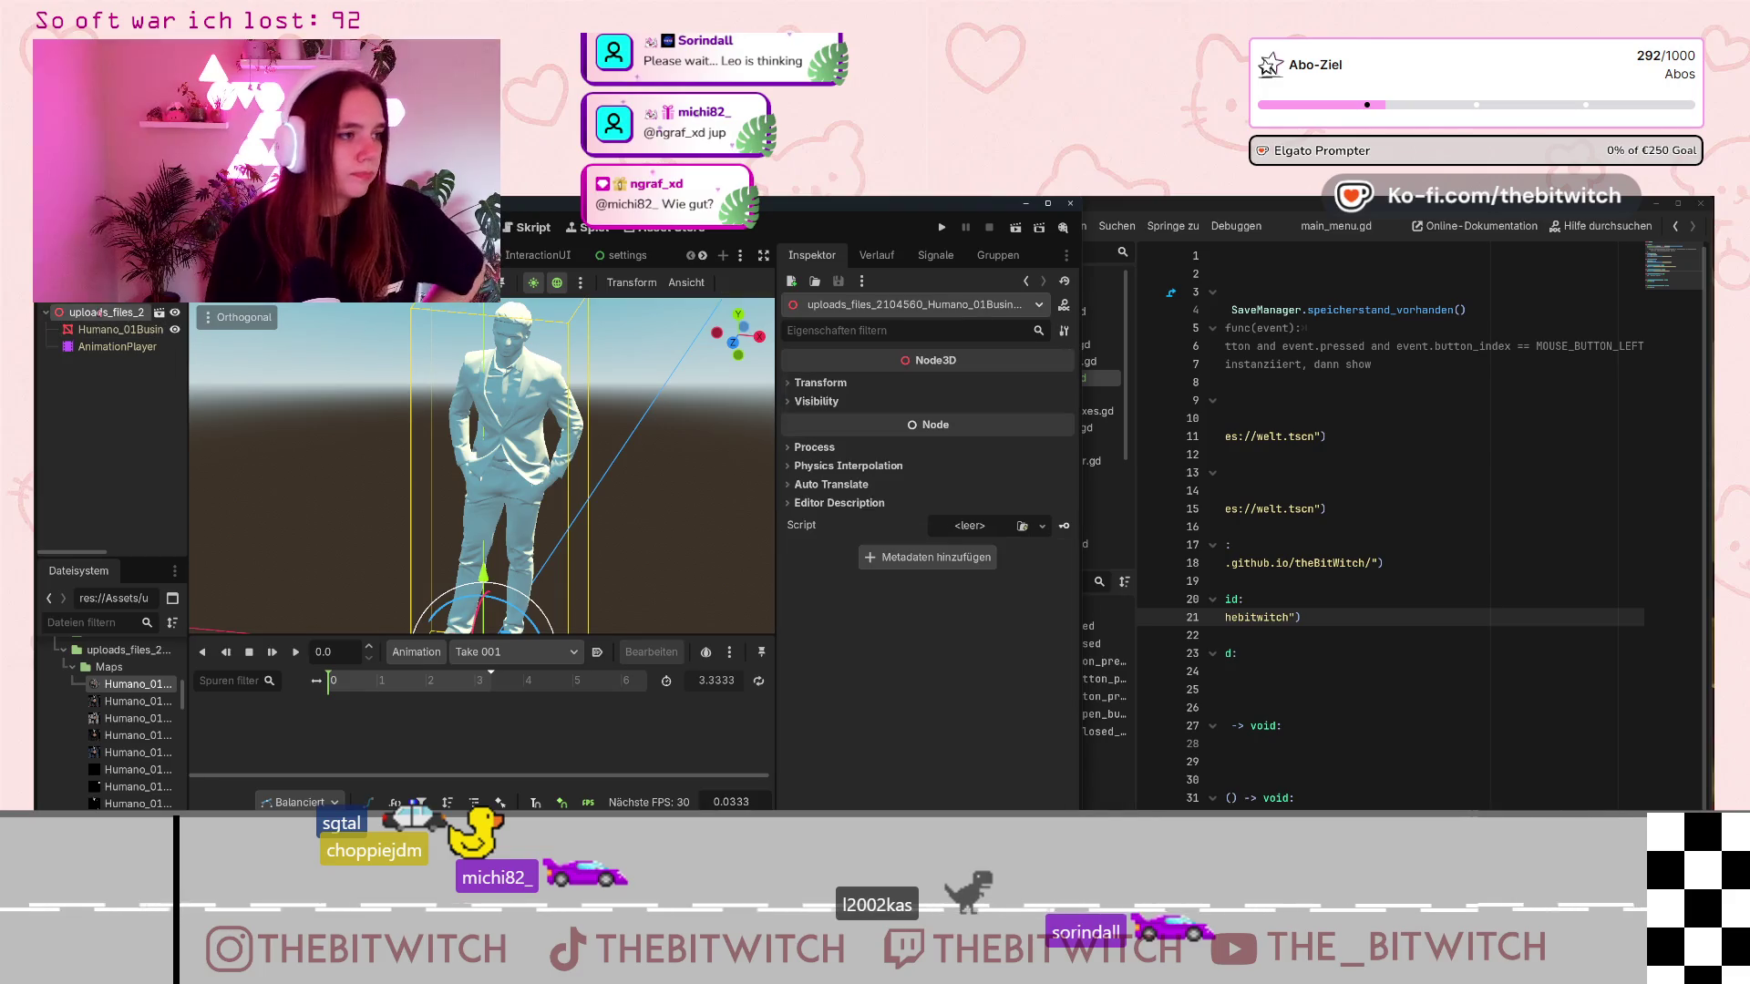
{"action": "left_click", "coordinate": [118, 328]}
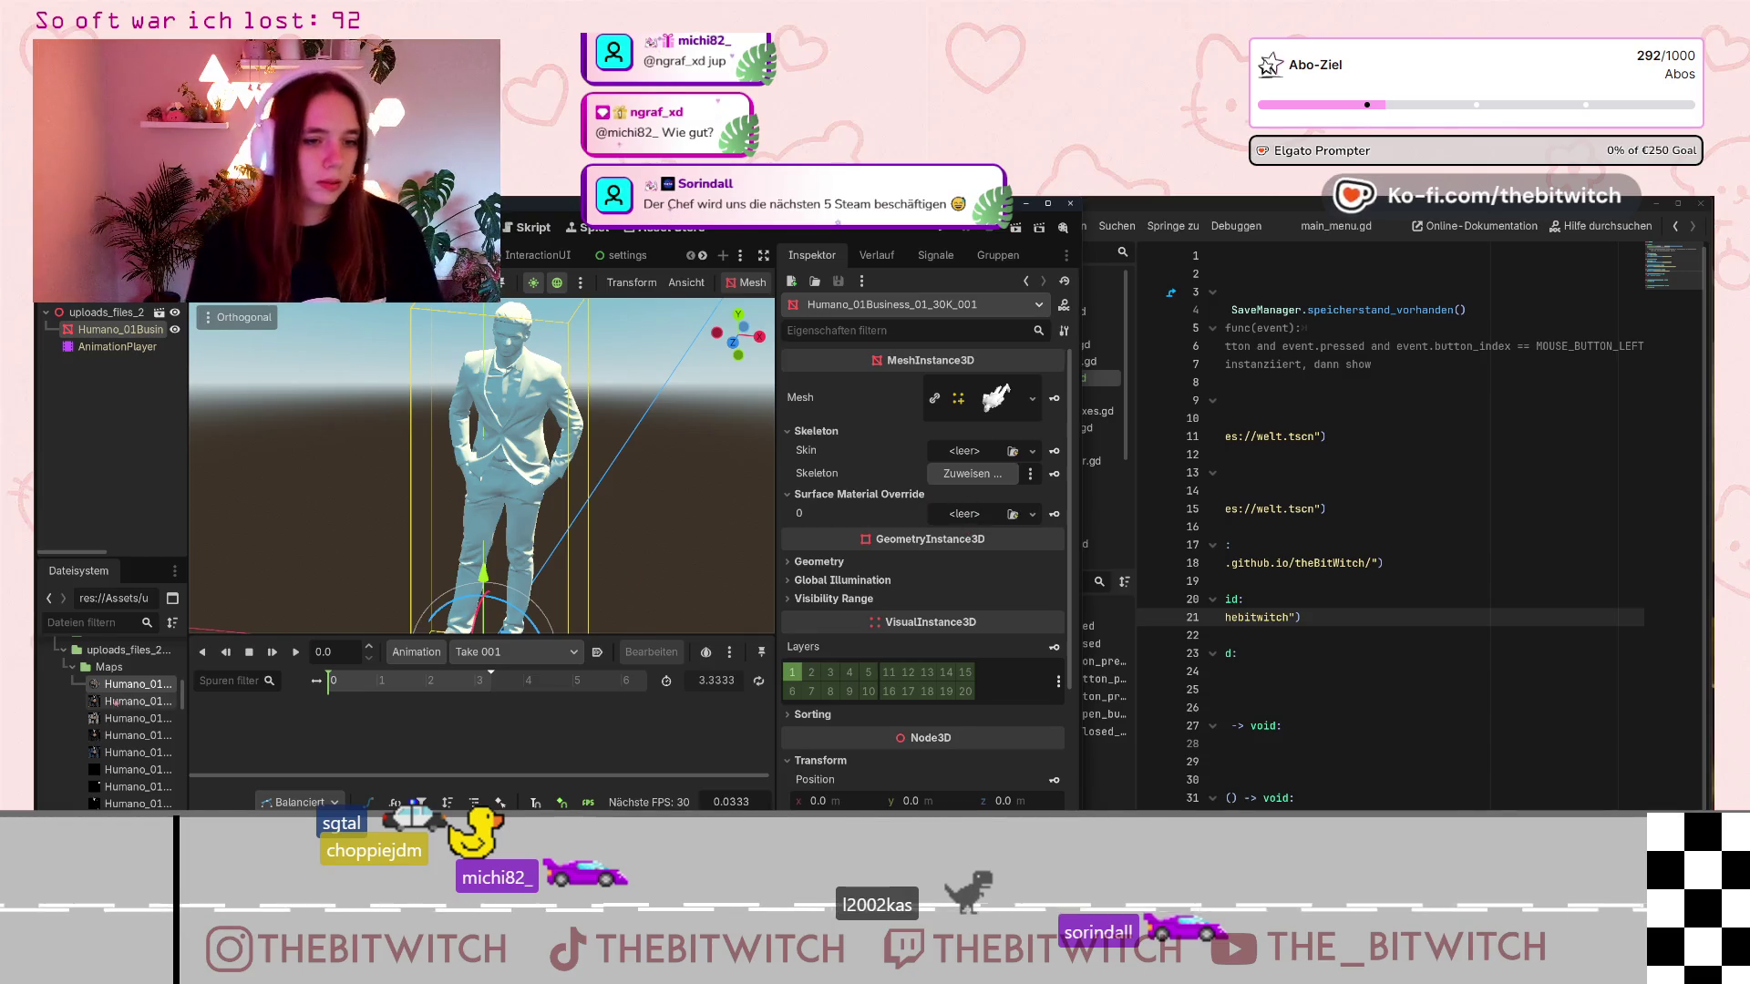
Assign Humano_01Business_01.tres to Surface Material Override 0 and open the material.
{"action": "mouse_move", "coordinate": [132, 719]}
{"action": "left_mouse_down"}
{"action": "mouse_move", "coordinate": [975, 507]}
{"action": "mouse_move", "coordinate": [966, 518]}
{"action": "left_mouse_up"}
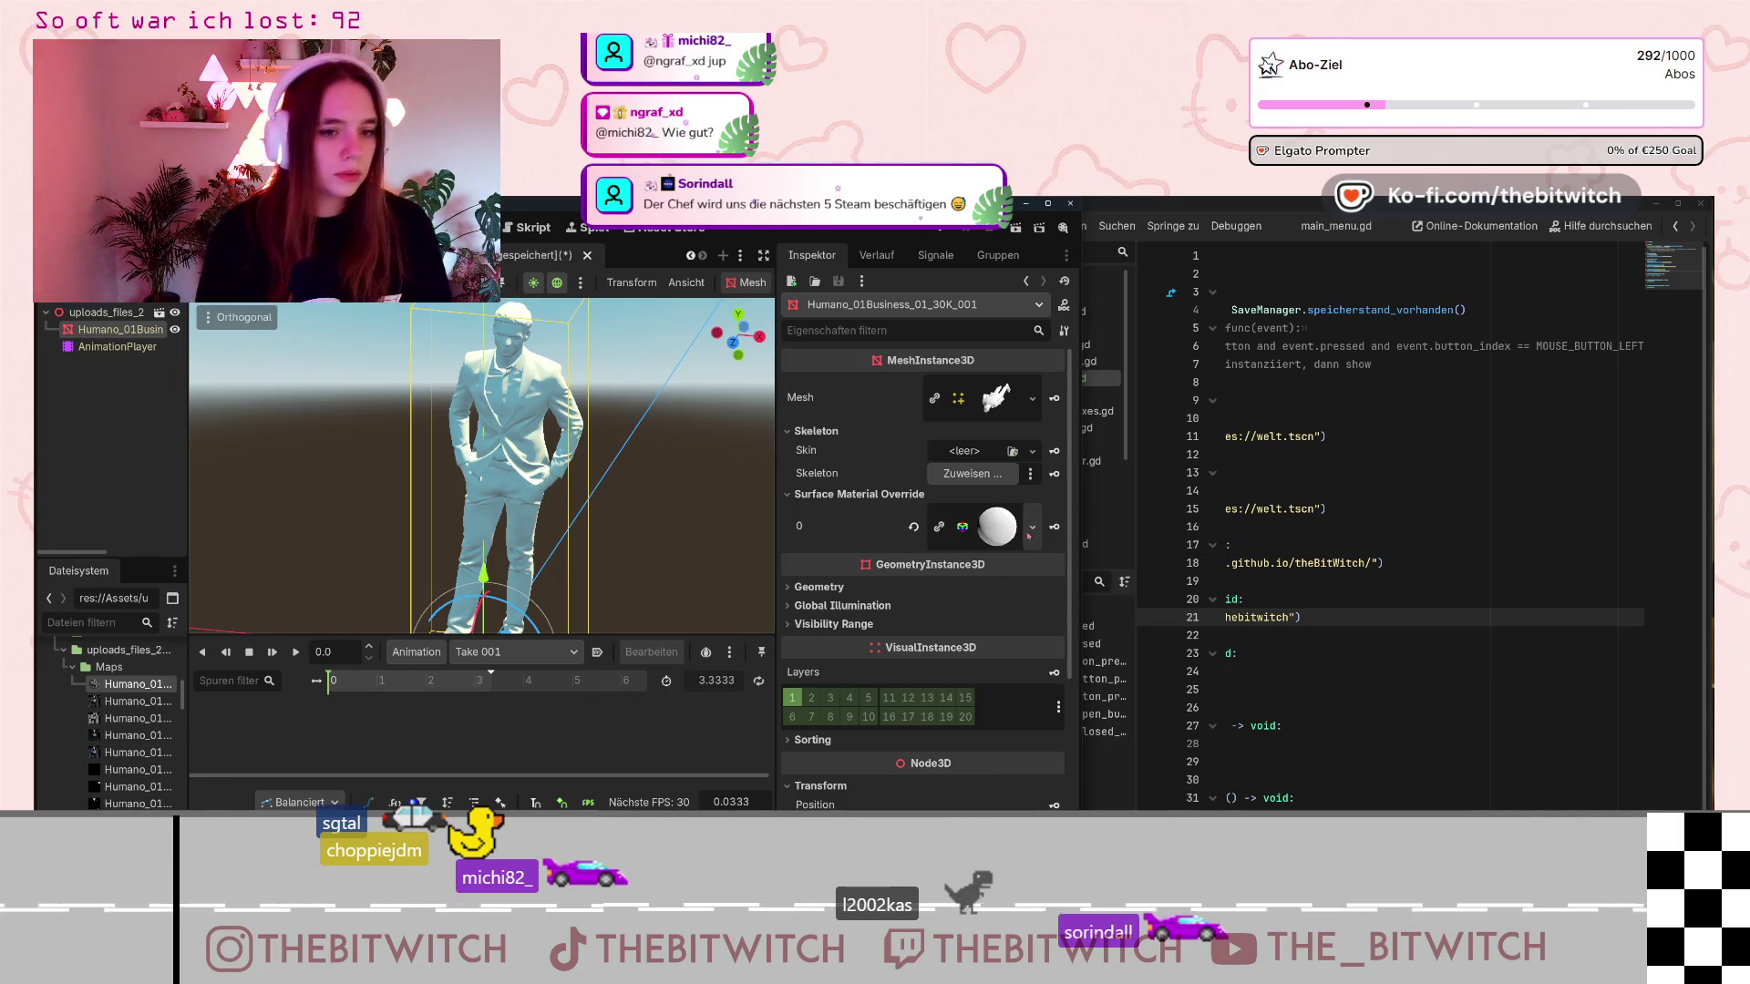
{"action": "left_click", "coordinate": [997, 528]}
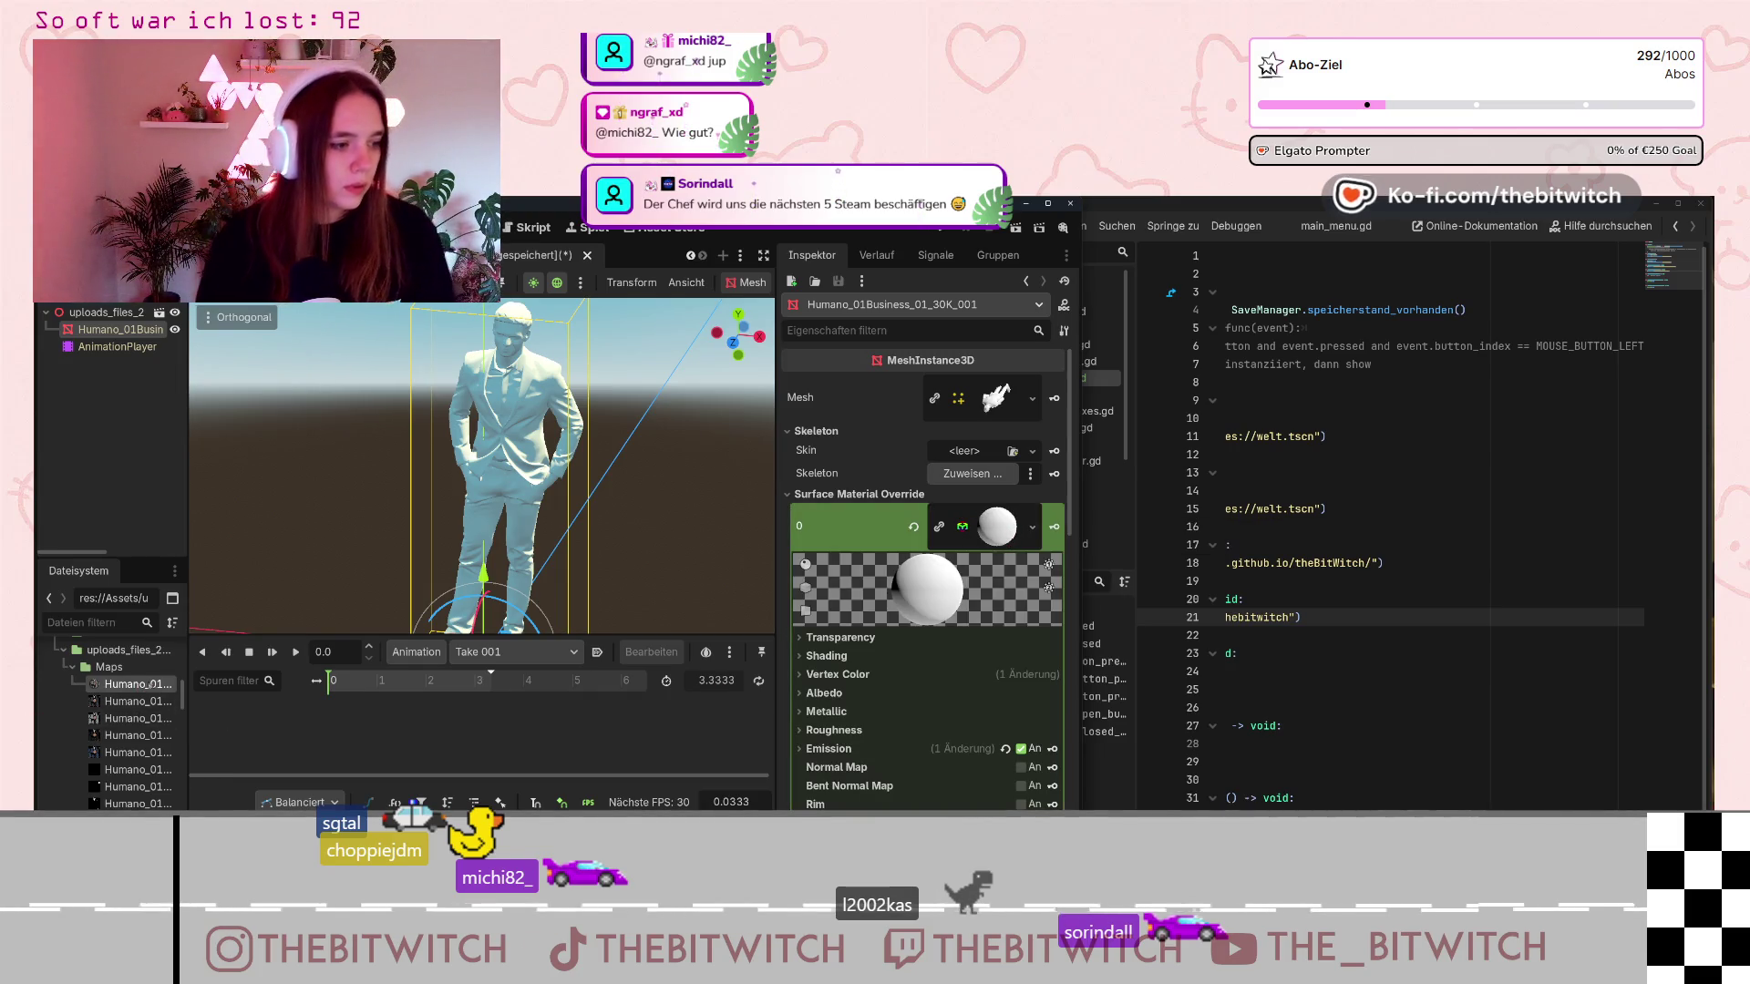
{"action": "left_click", "coordinate": [137, 683]}
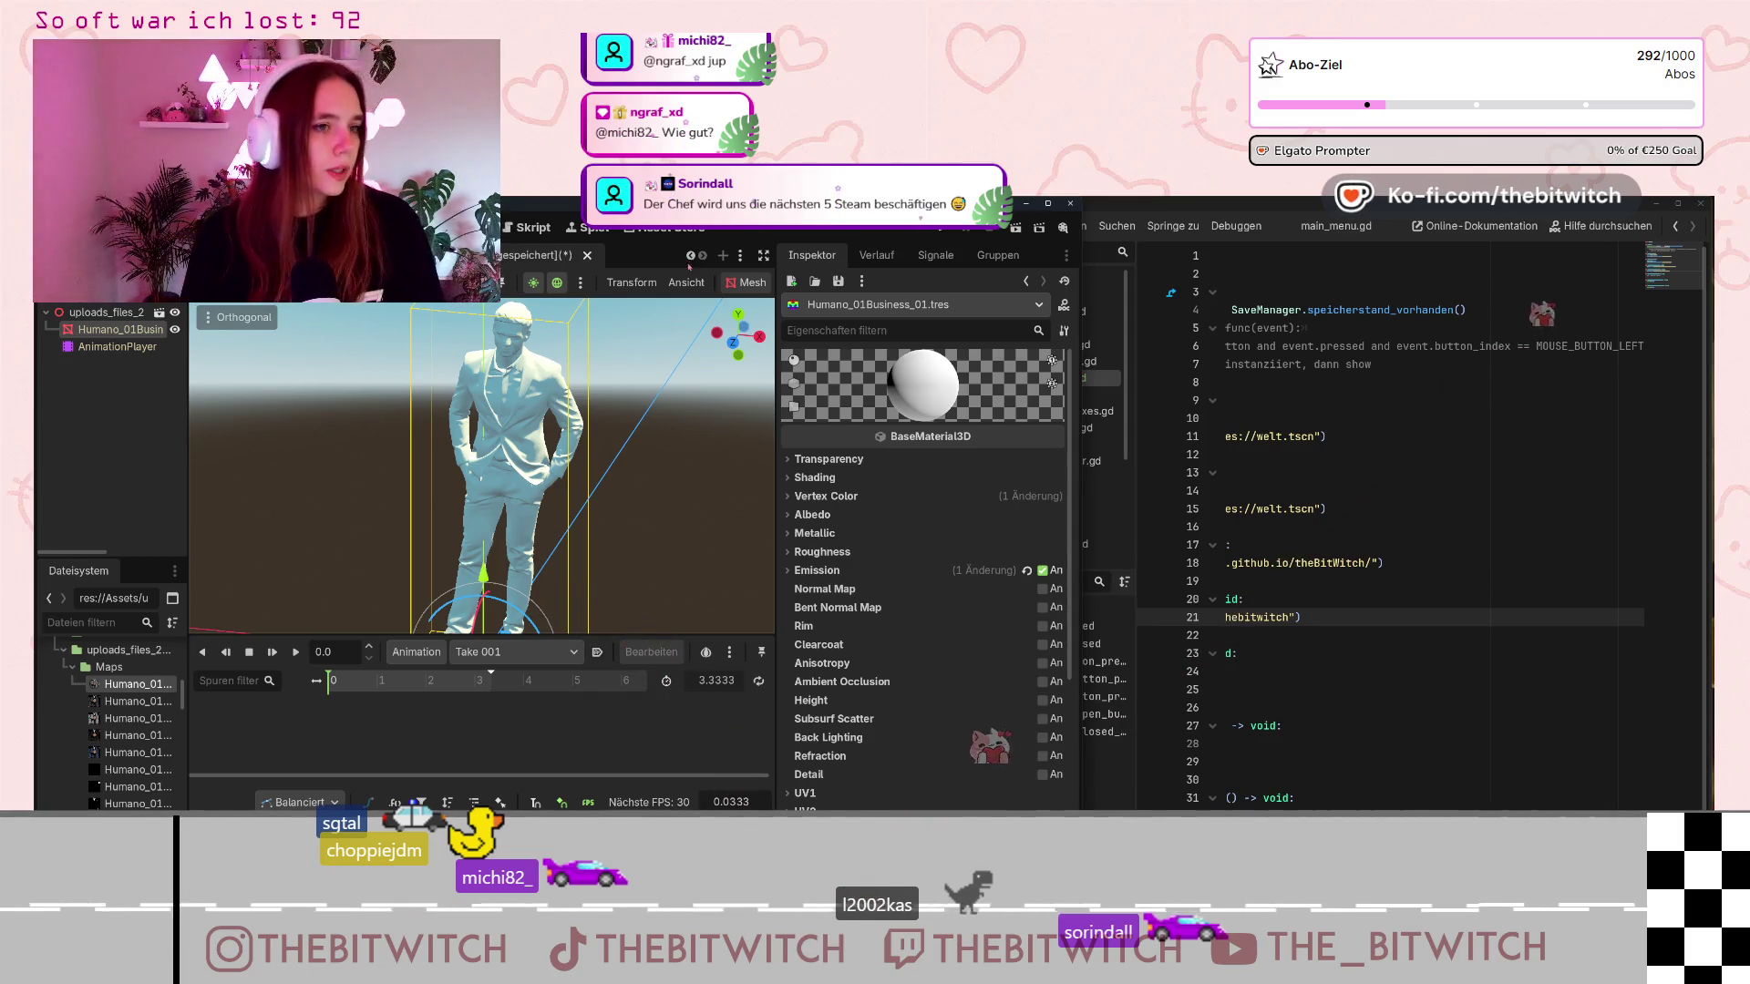
Save the model scene and close it plus other unneeded scene tabs.
{"action": "key", "text": "ctrl+shift+w"}
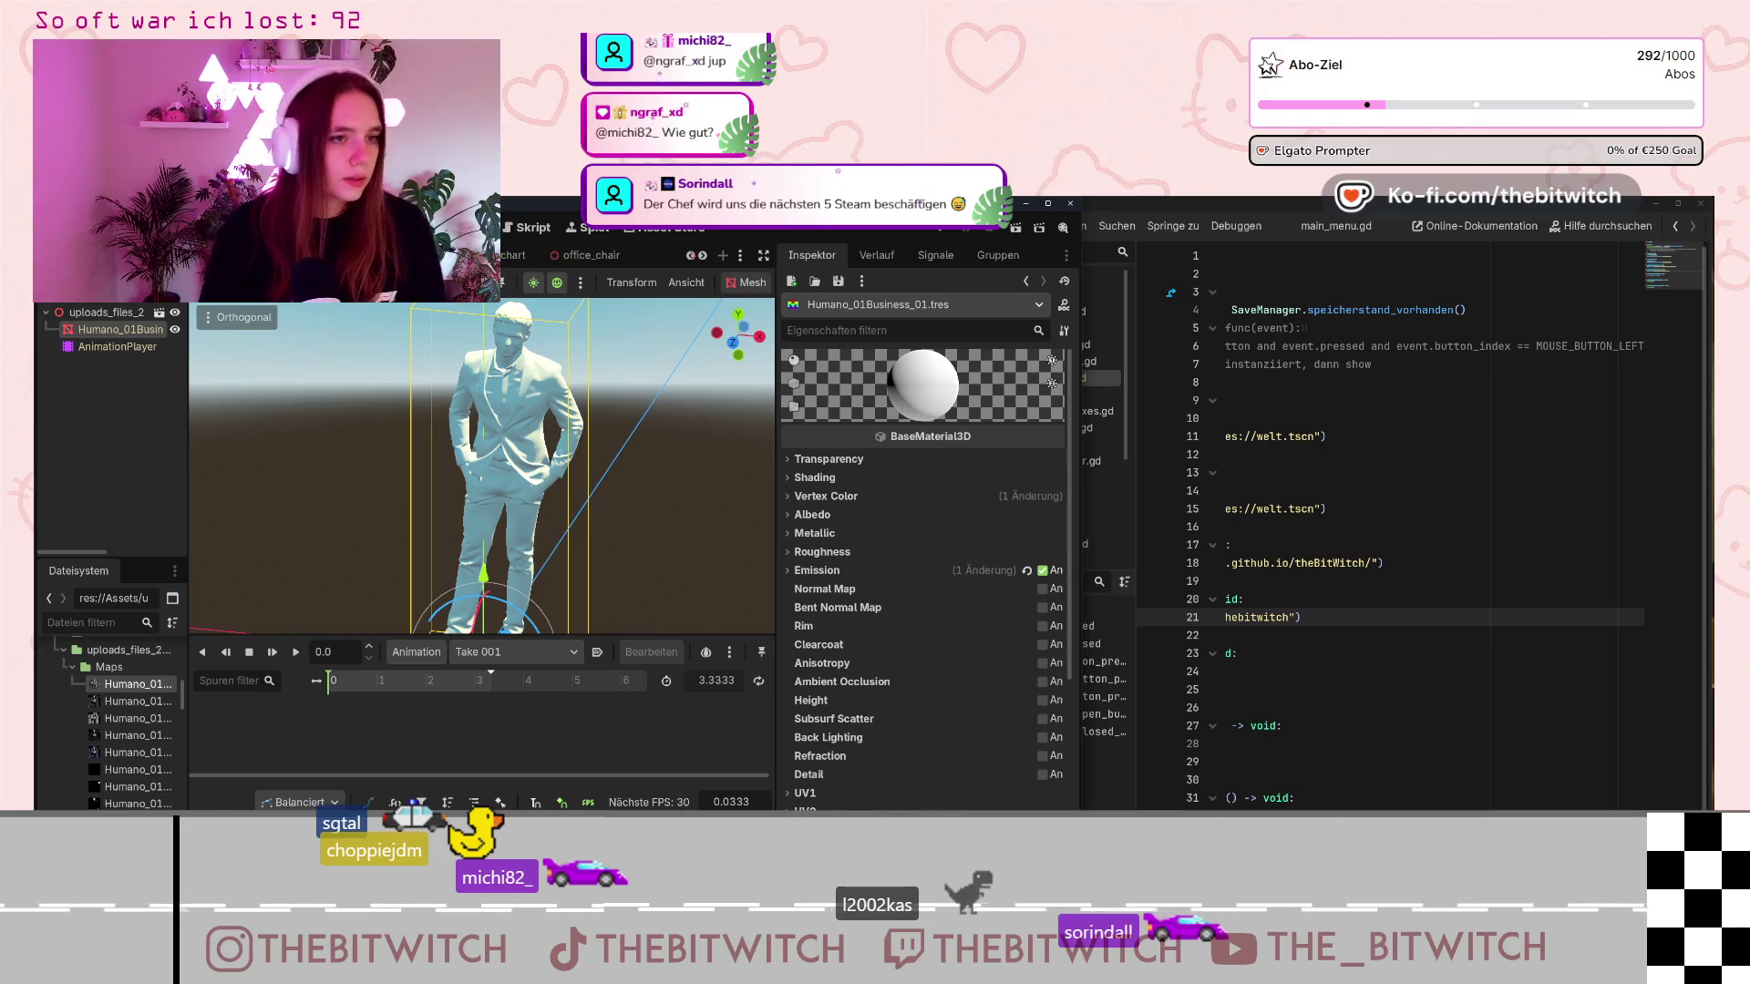
{"action": "left_click", "coordinate": [691, 256]}
{"action": "left_click", "coordinate": [690, 256]}
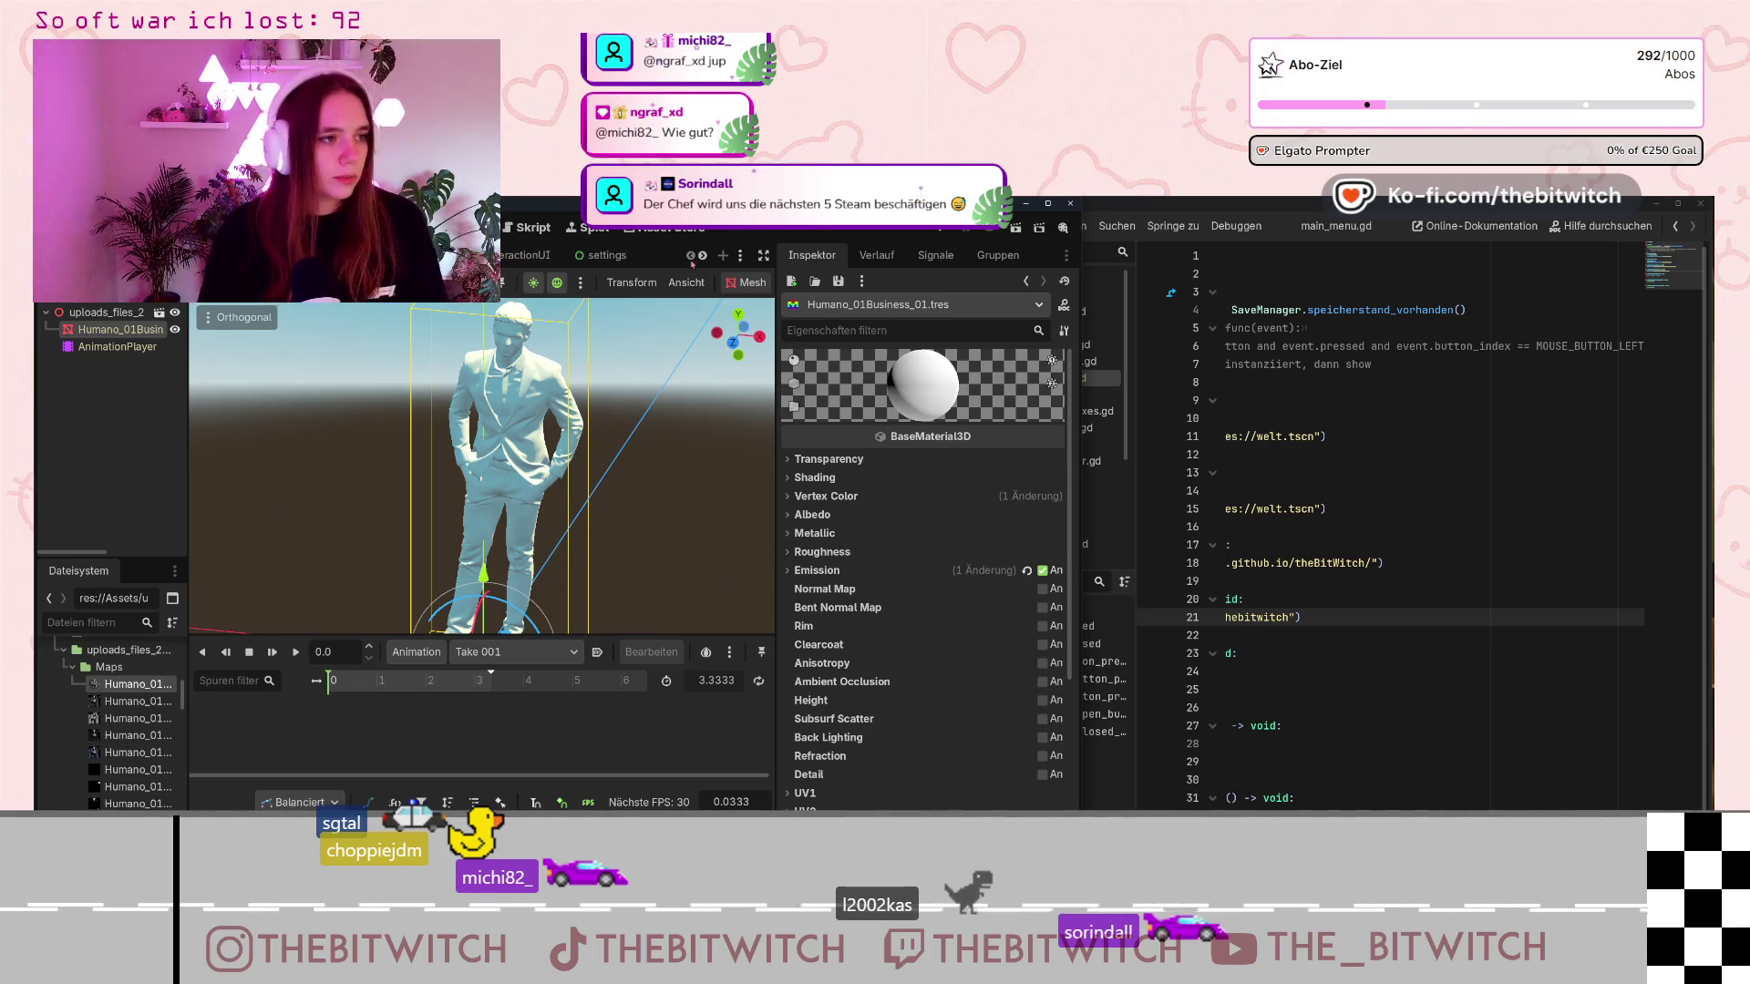
{"action": "left_click", "coordinate": [691, 256]}
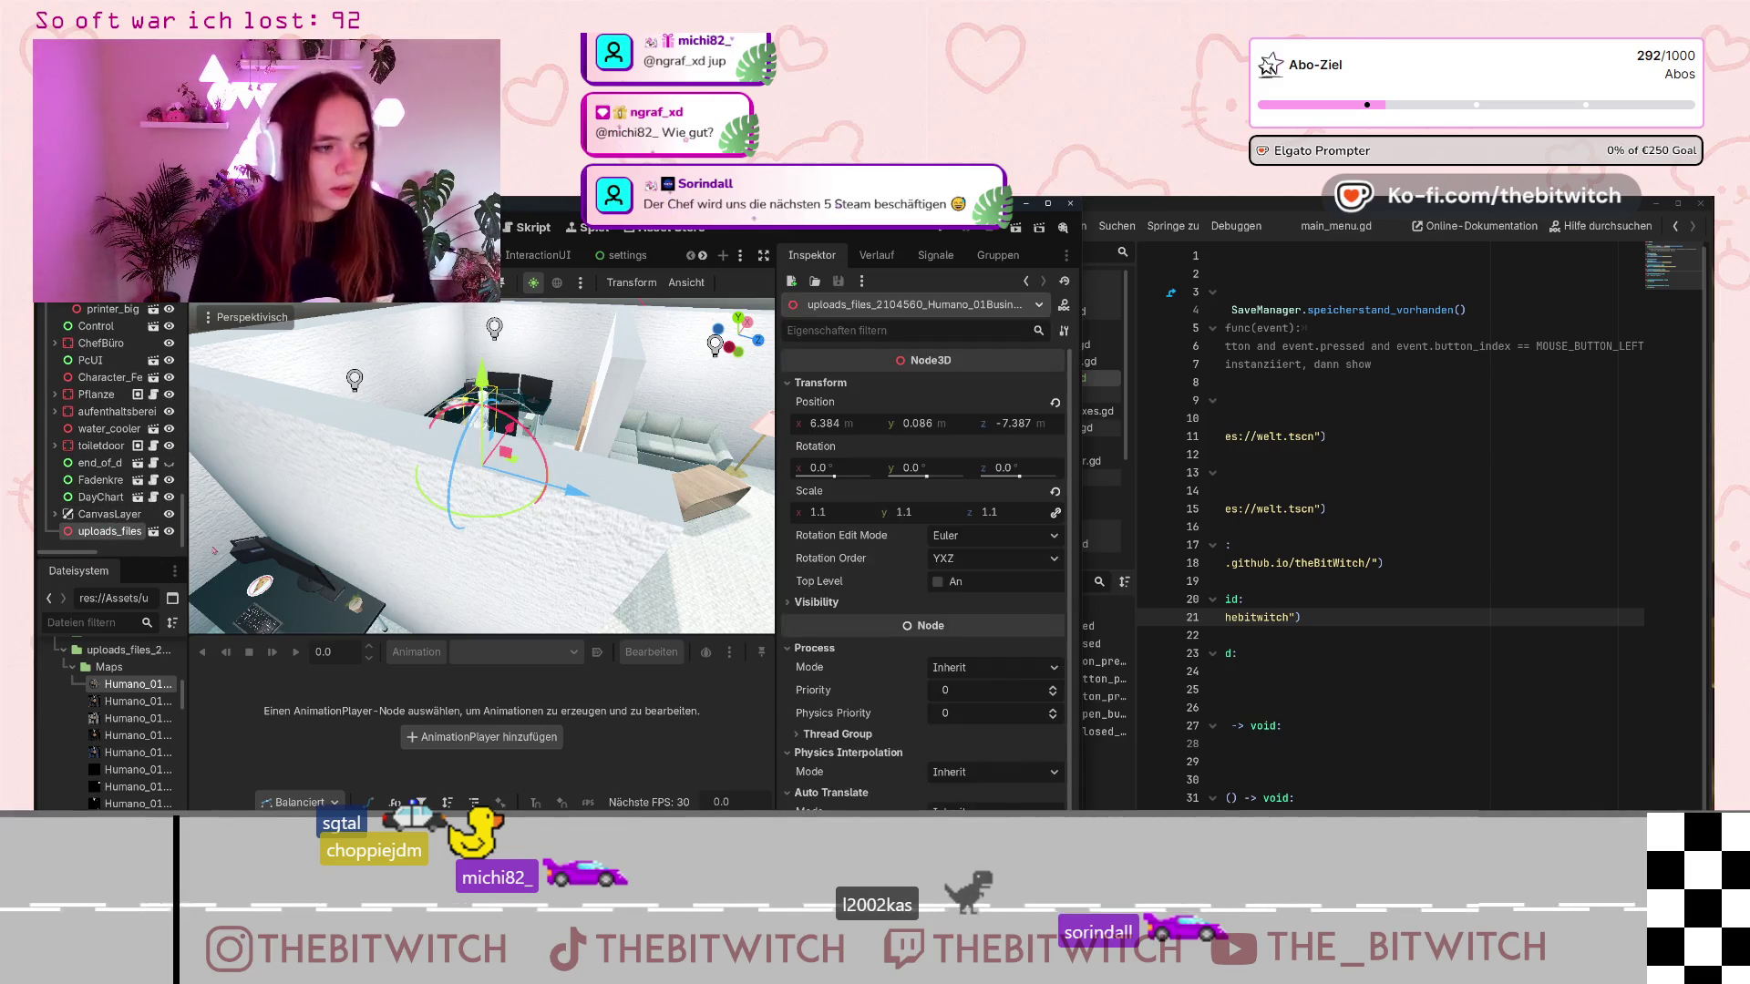
Delete the uploads_files businessman node from the office scene.
{"action": "key", "text": "Delete"}
{"action": "left_click", "coordinate": [798, 560]}
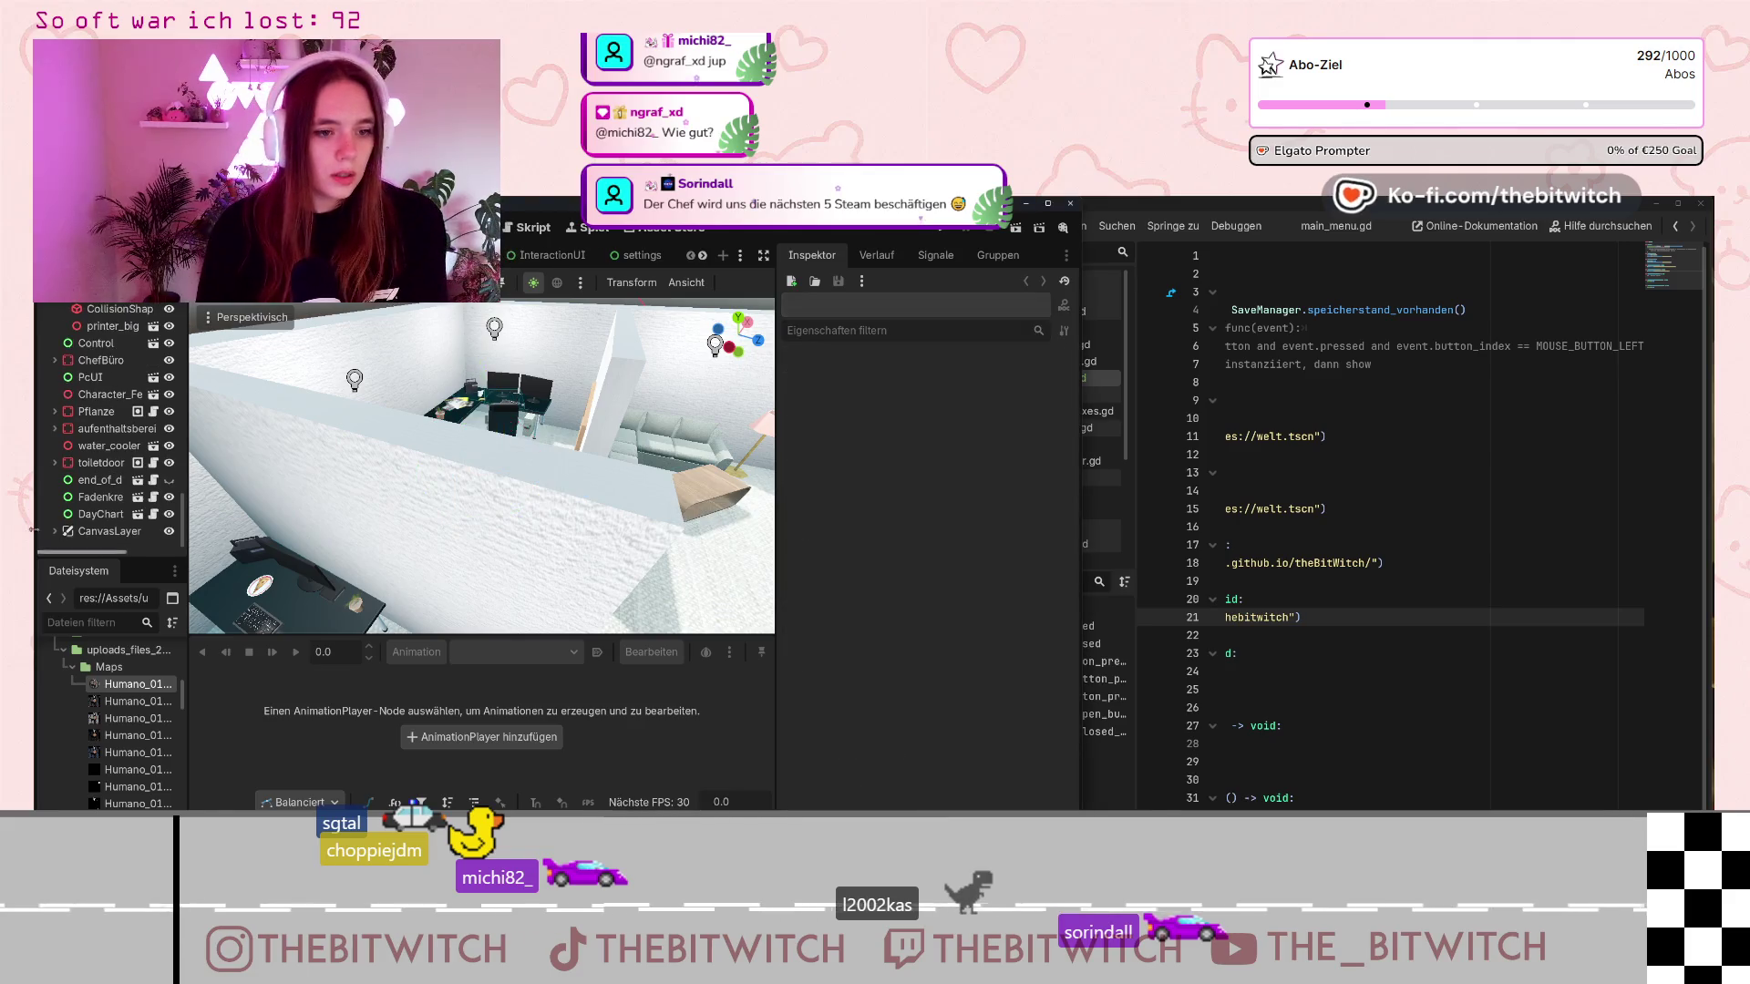
{"action": "scroll", "coordinate": [127, 730], "scroll_direction": "down", "scroll_amount": 10}
{"action": "scroll", "coordinate": [127, 762], "scroll_direction": "up", "scroll_amount": 10}
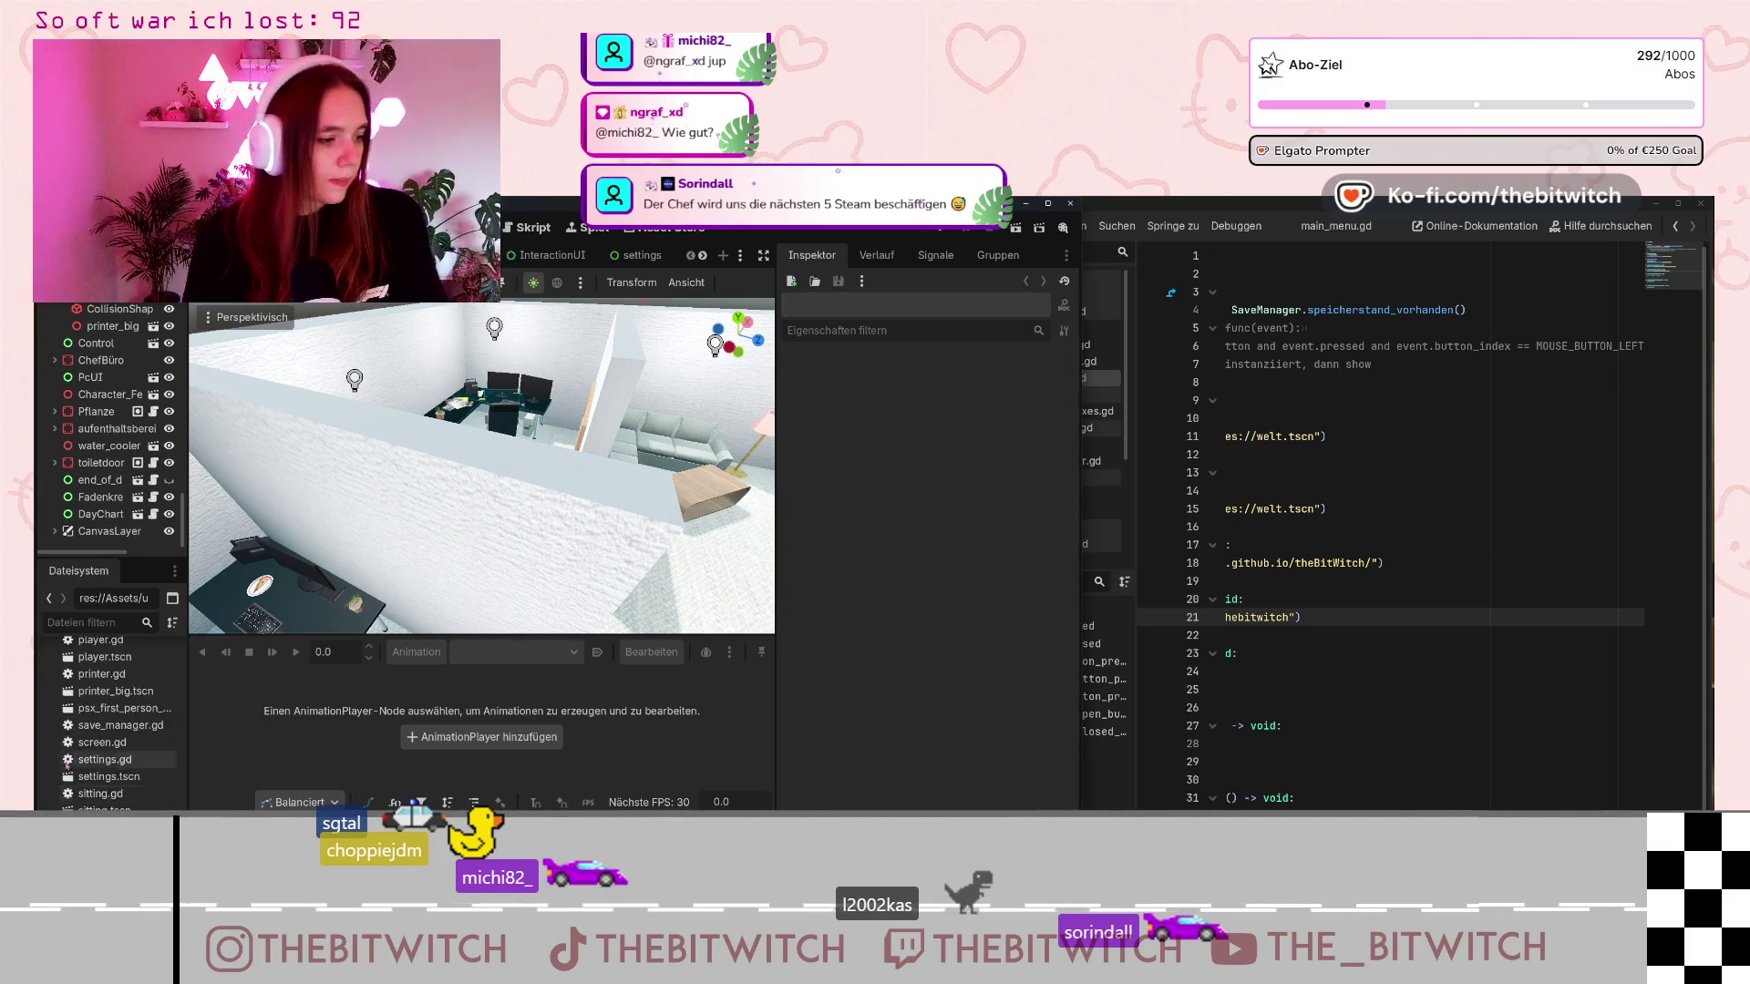
{"action": "scroll", "coordinate": [95, 725], "scroll_direction": "up", "scroll_amount": 5}
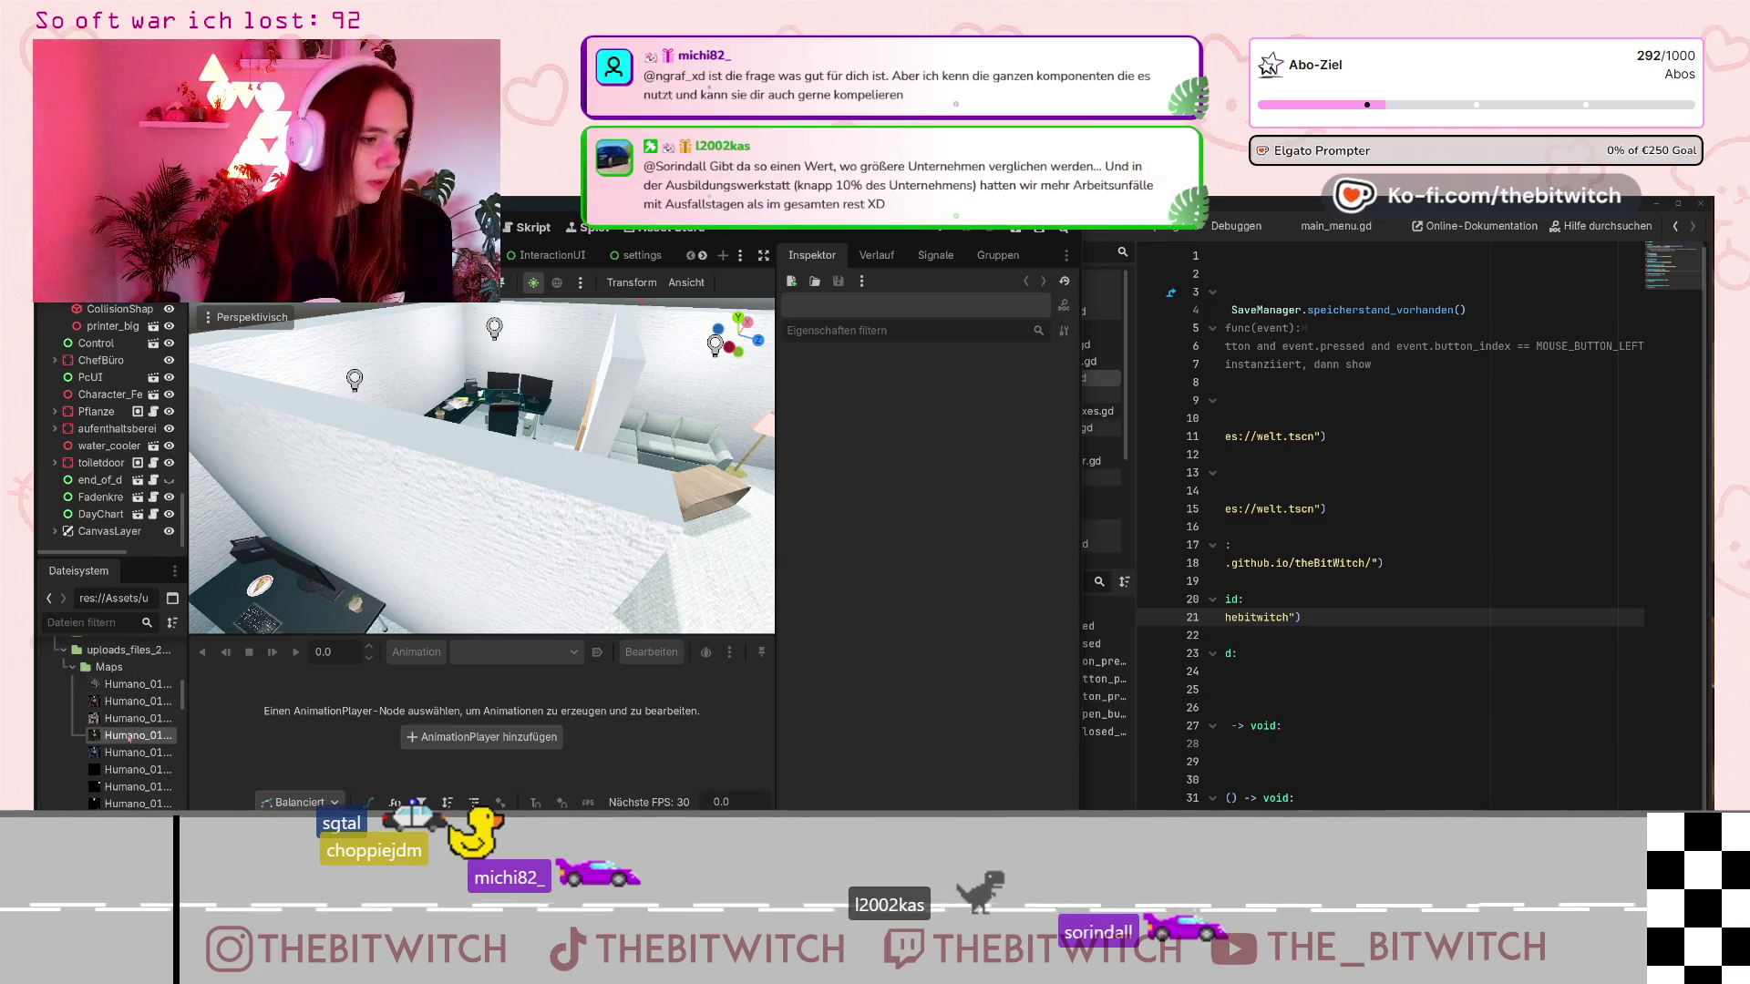
Delete Humano_01Business_01.tres and the uploads_files FBX files from the FileSystem dock.
{"action": "key", "text": "Delete"}
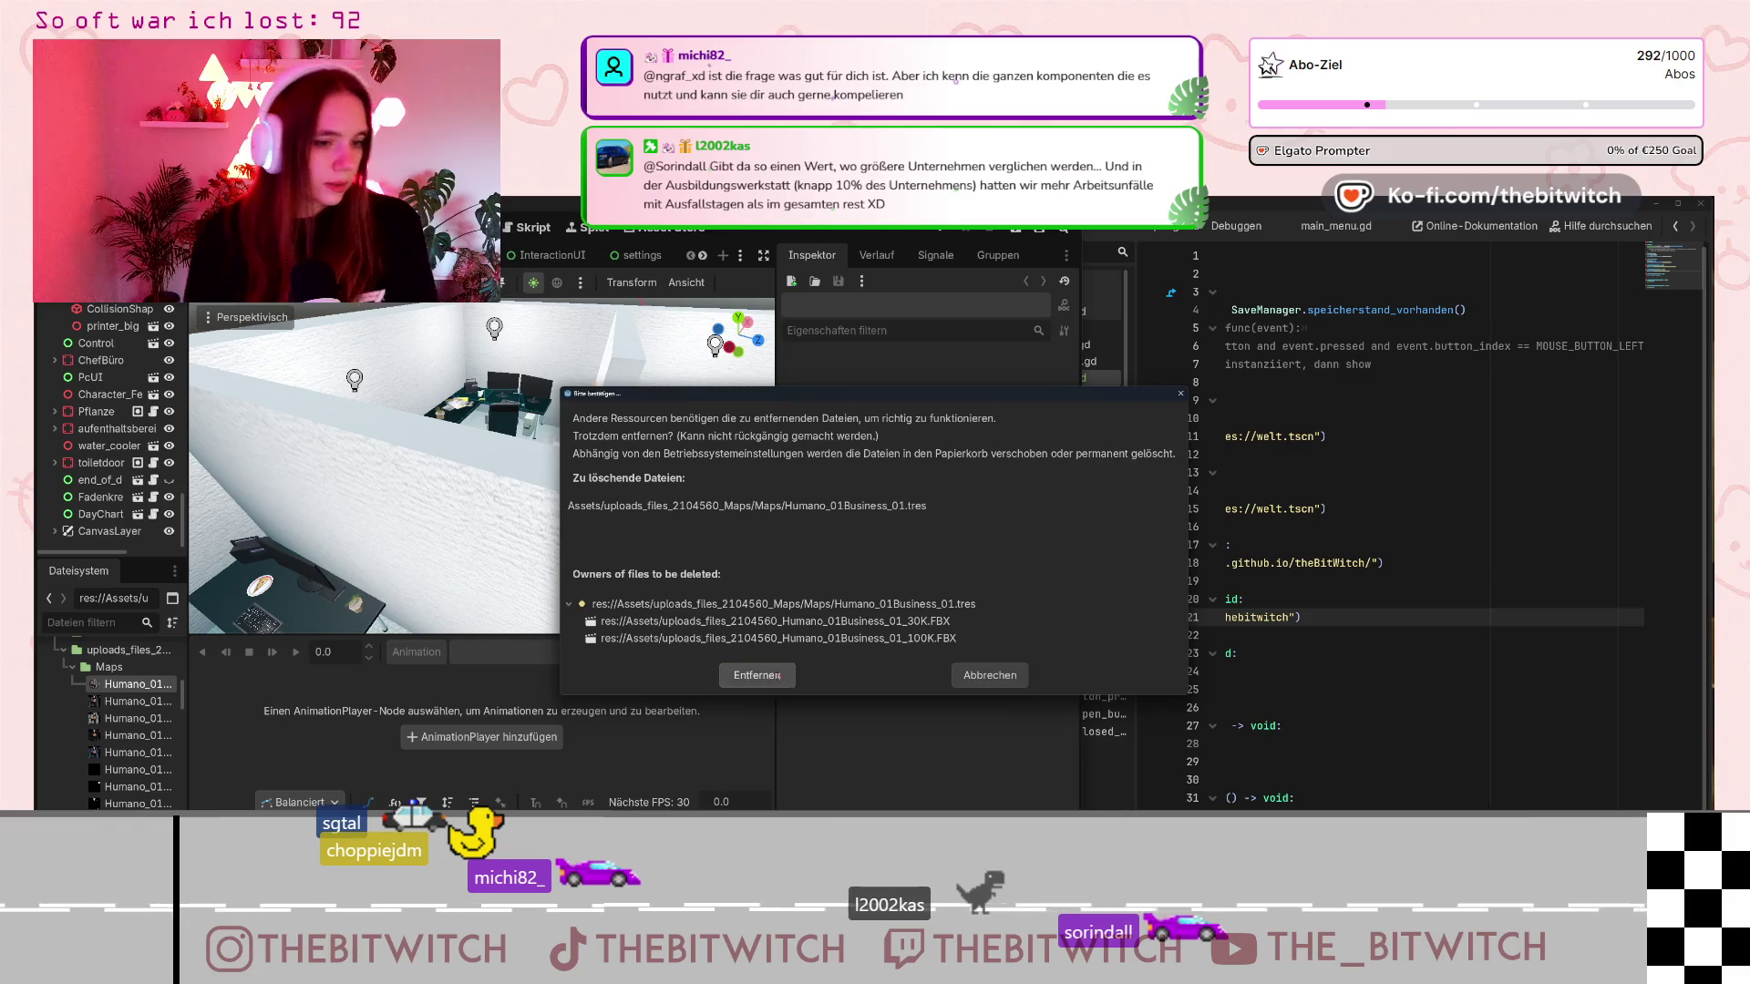
{"action": "left_click", "coordinate": [757, 675]}
{"action": "scroll", "coordinate": [100, 729], "scroll_direction": "down", "scroll_amount": 10}
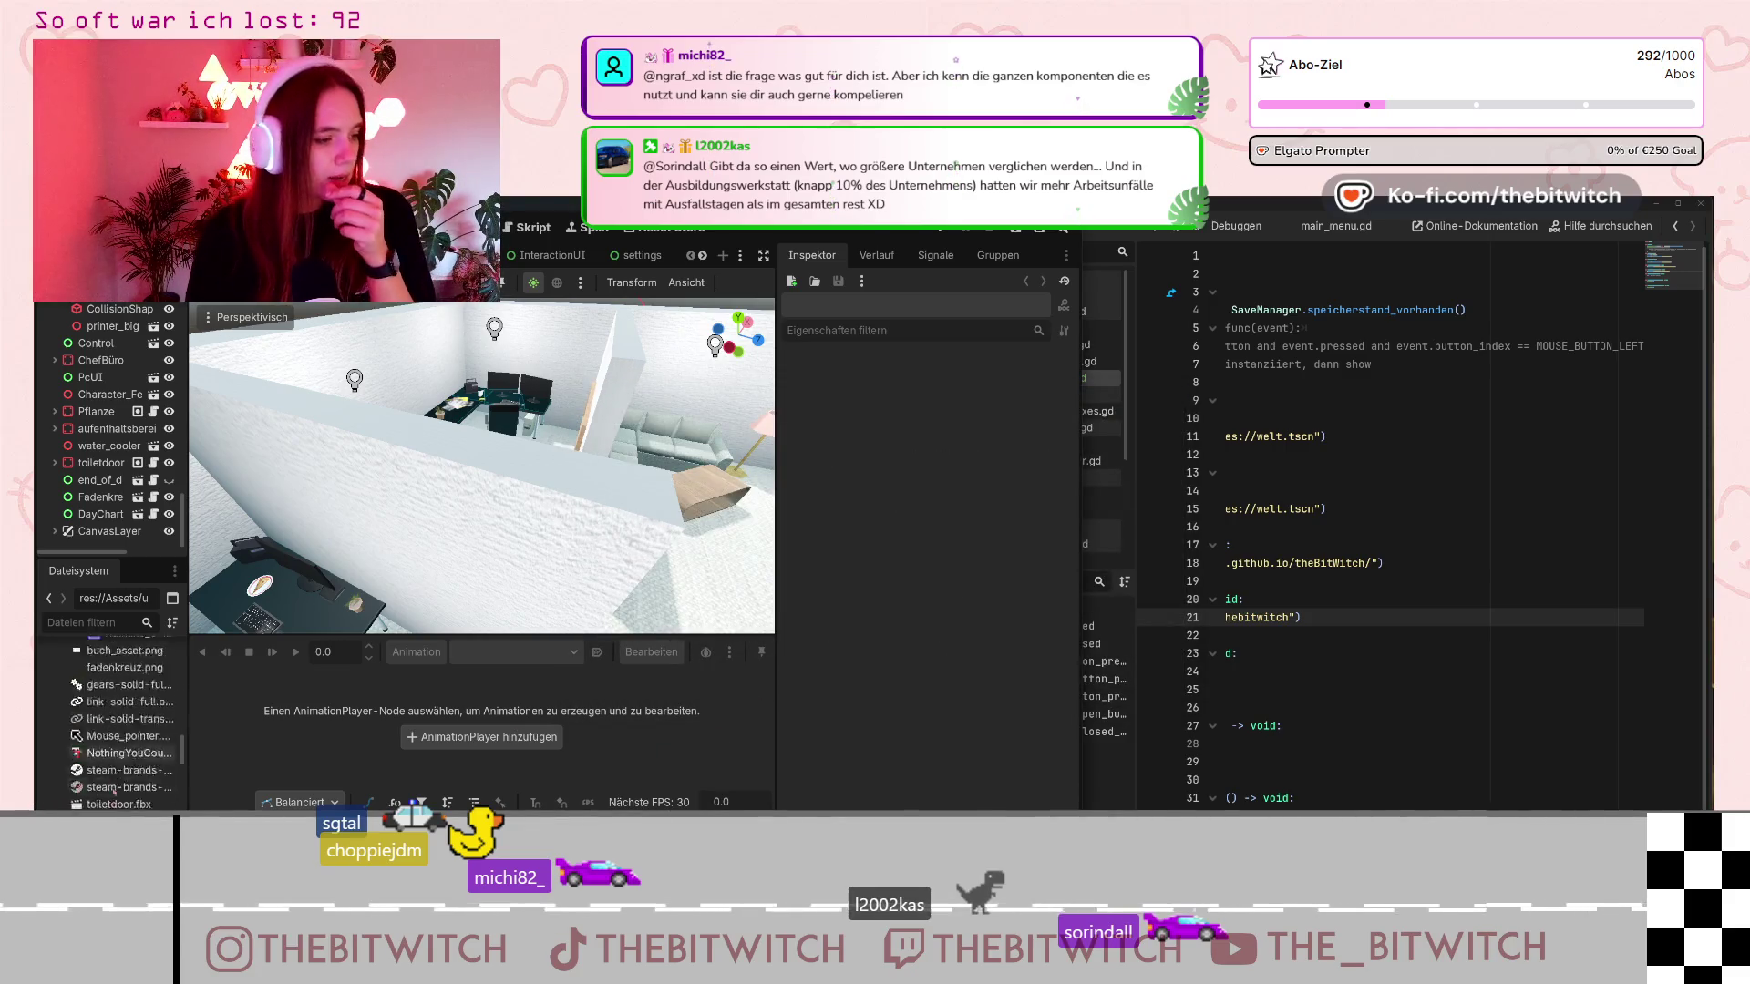
{"action": "left_click", "coordinate": [107, 800]}
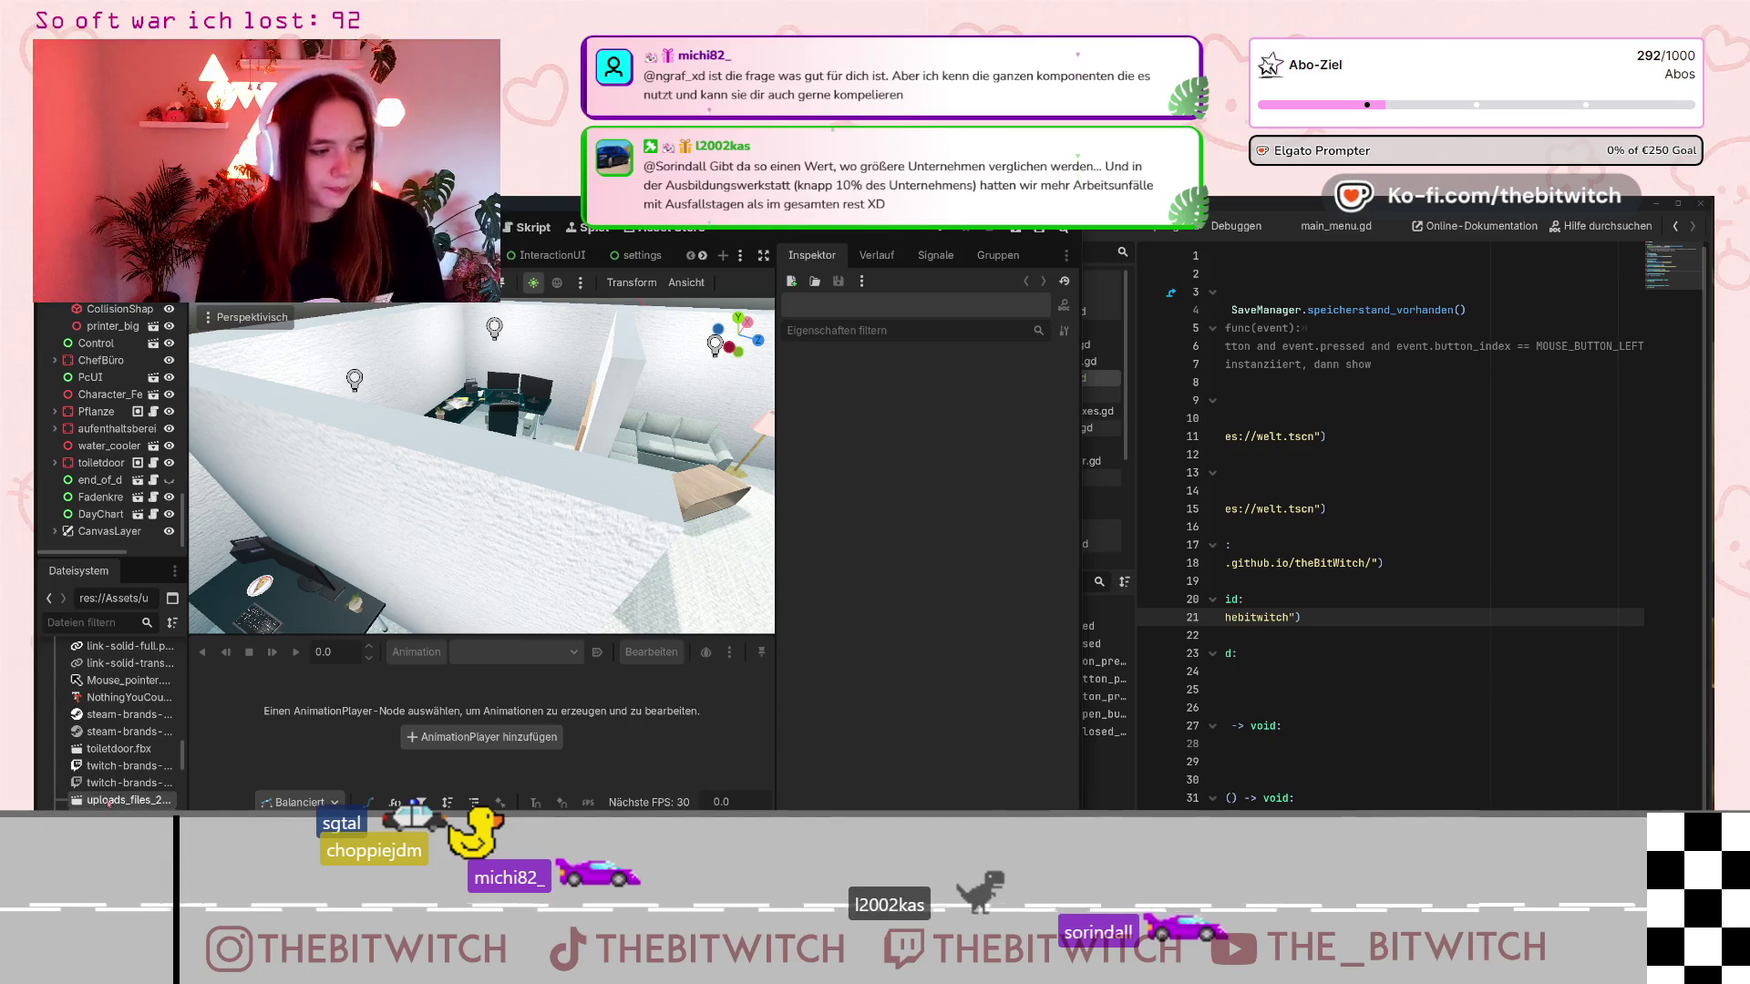
{"action": "key", "text": "Delete"}
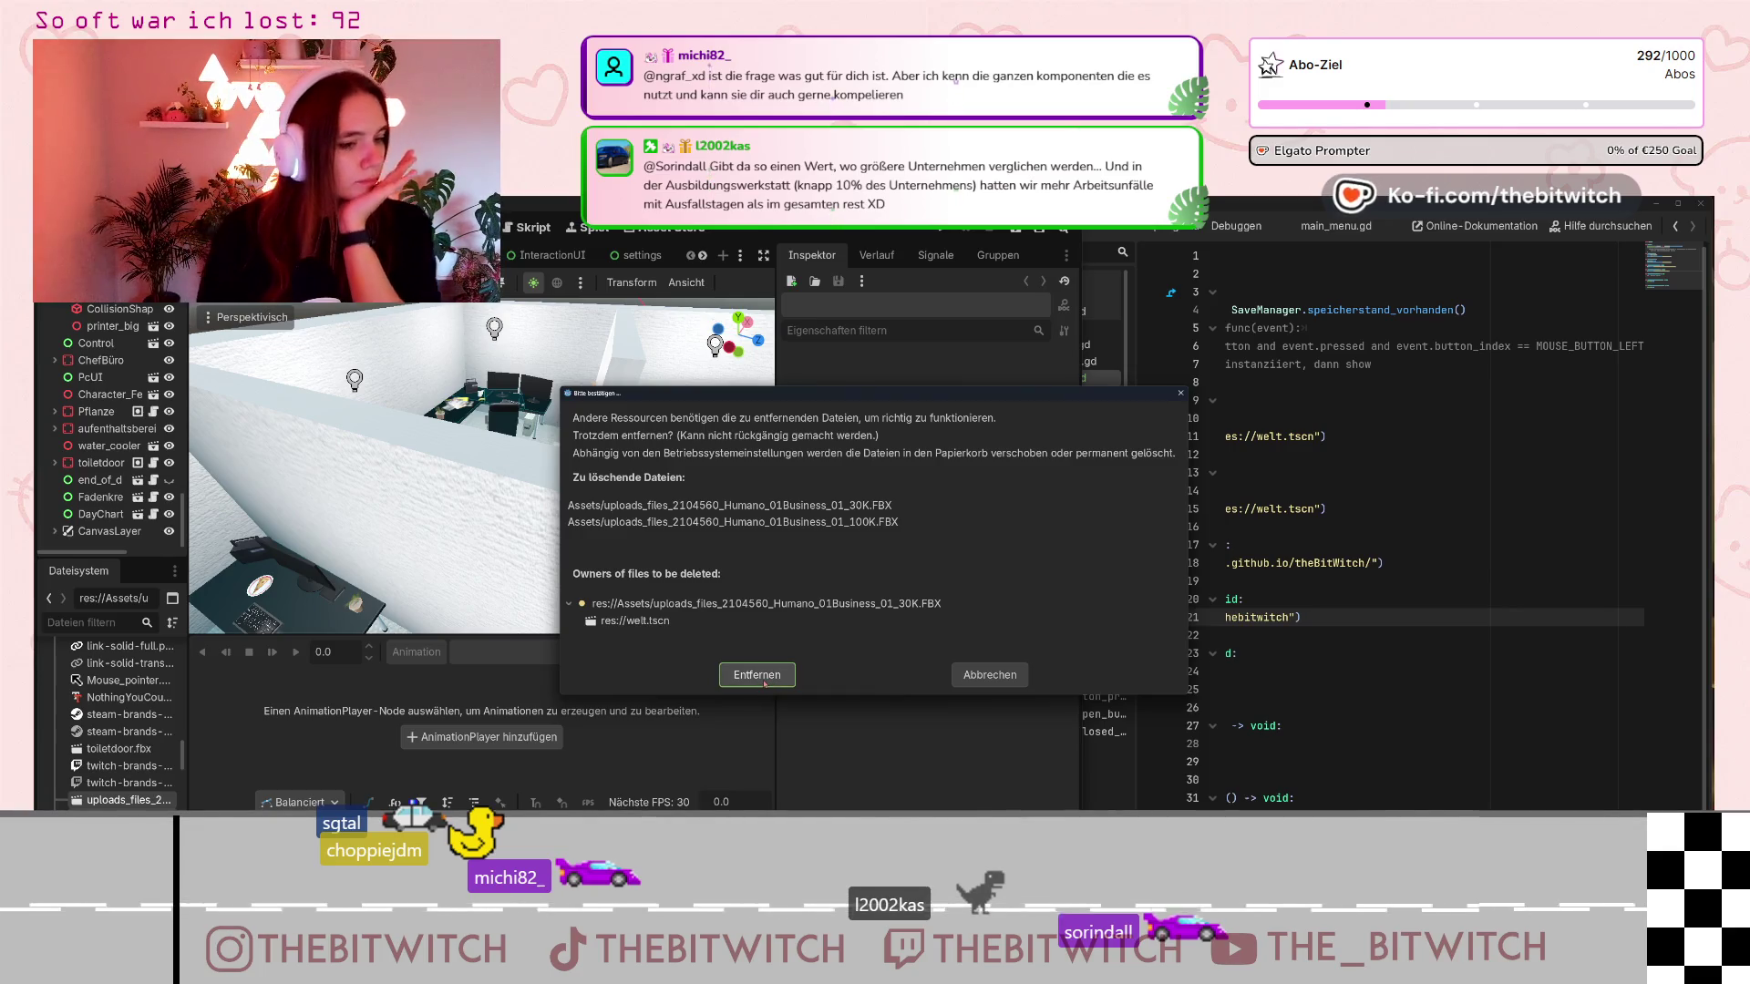
{"action": "left_click", "coordinate": [764, 684]}
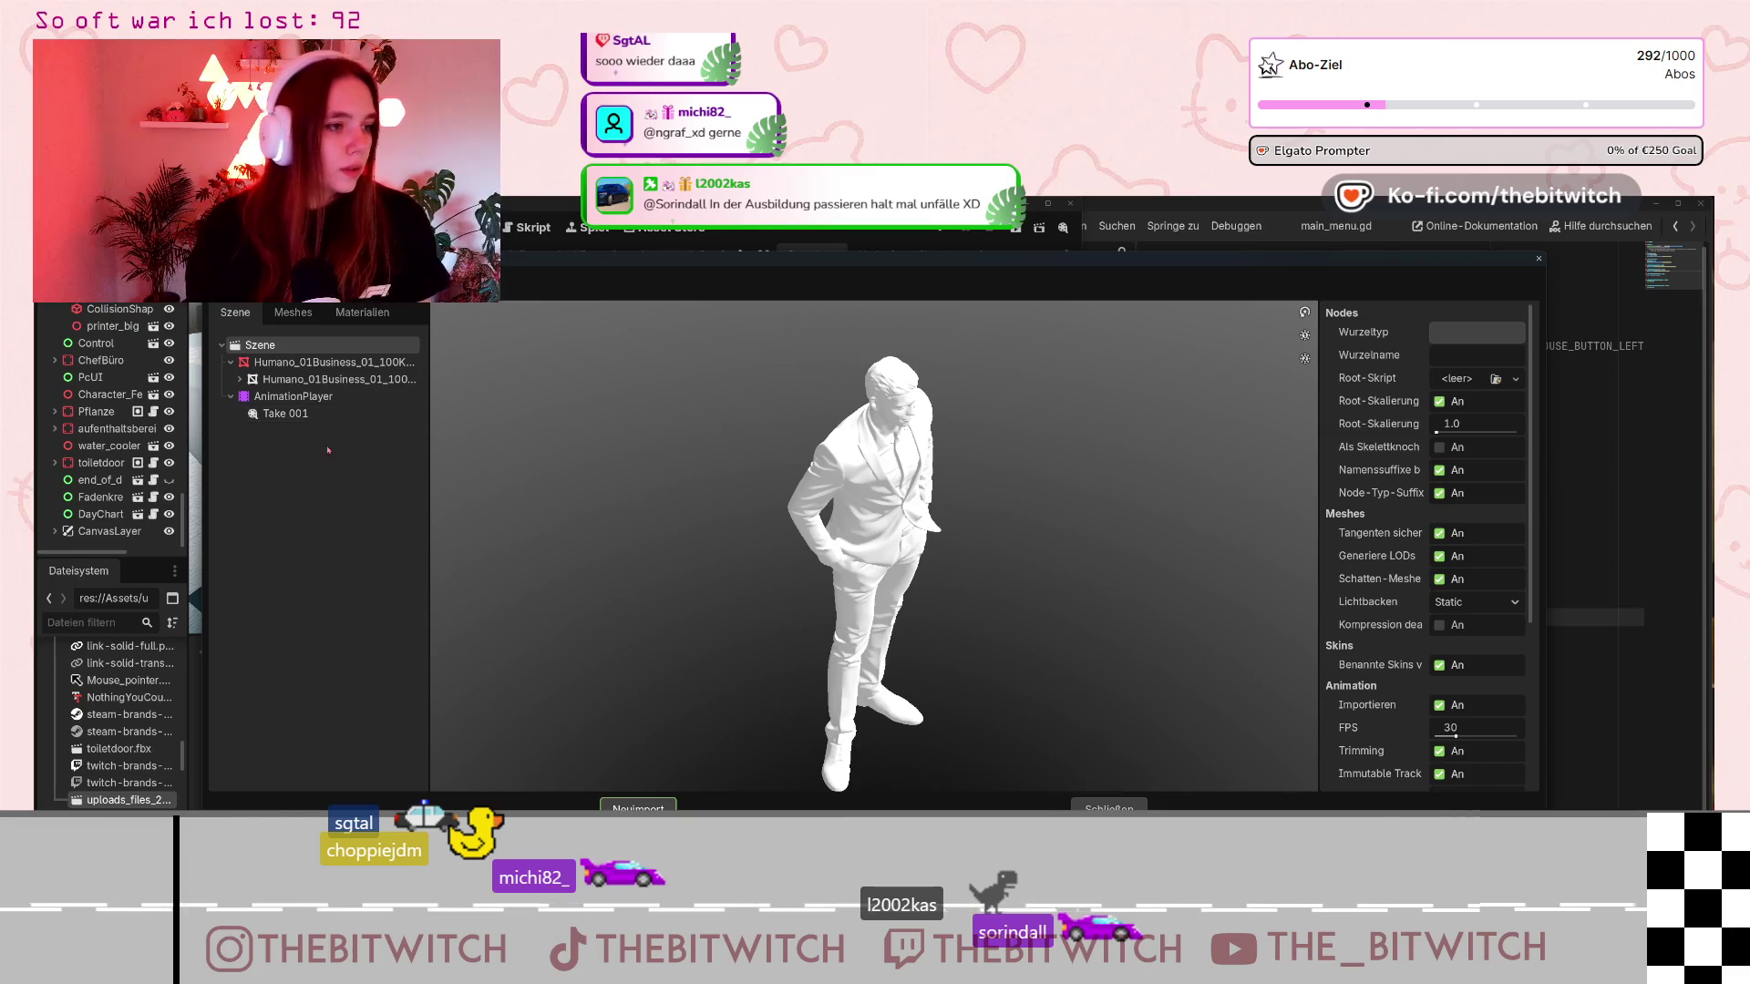
Extract the Humano_01Business_01 material into the Maps folder via the import dialog and reimport the FBX.
{"action": "left_click", "coordinate": [239, 379]}
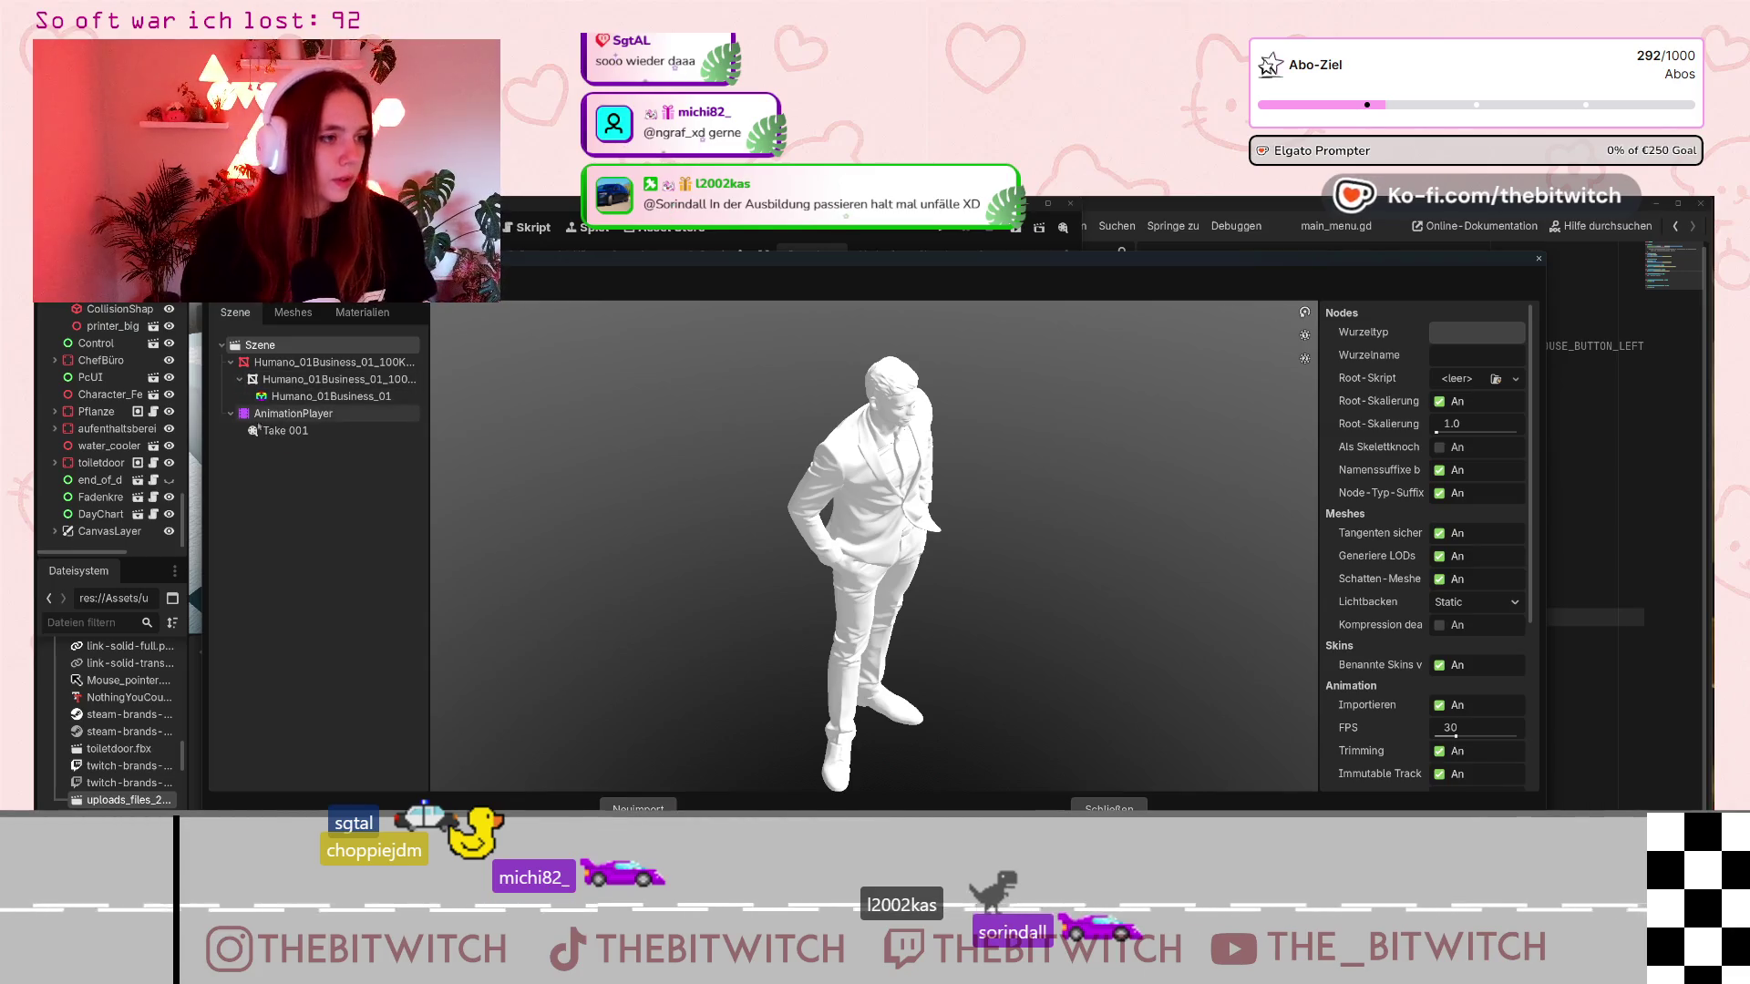
{"action": "left_click", "coordinate": [377, 312]}
{"action": "left_click", "coordinate": [241, 284]}
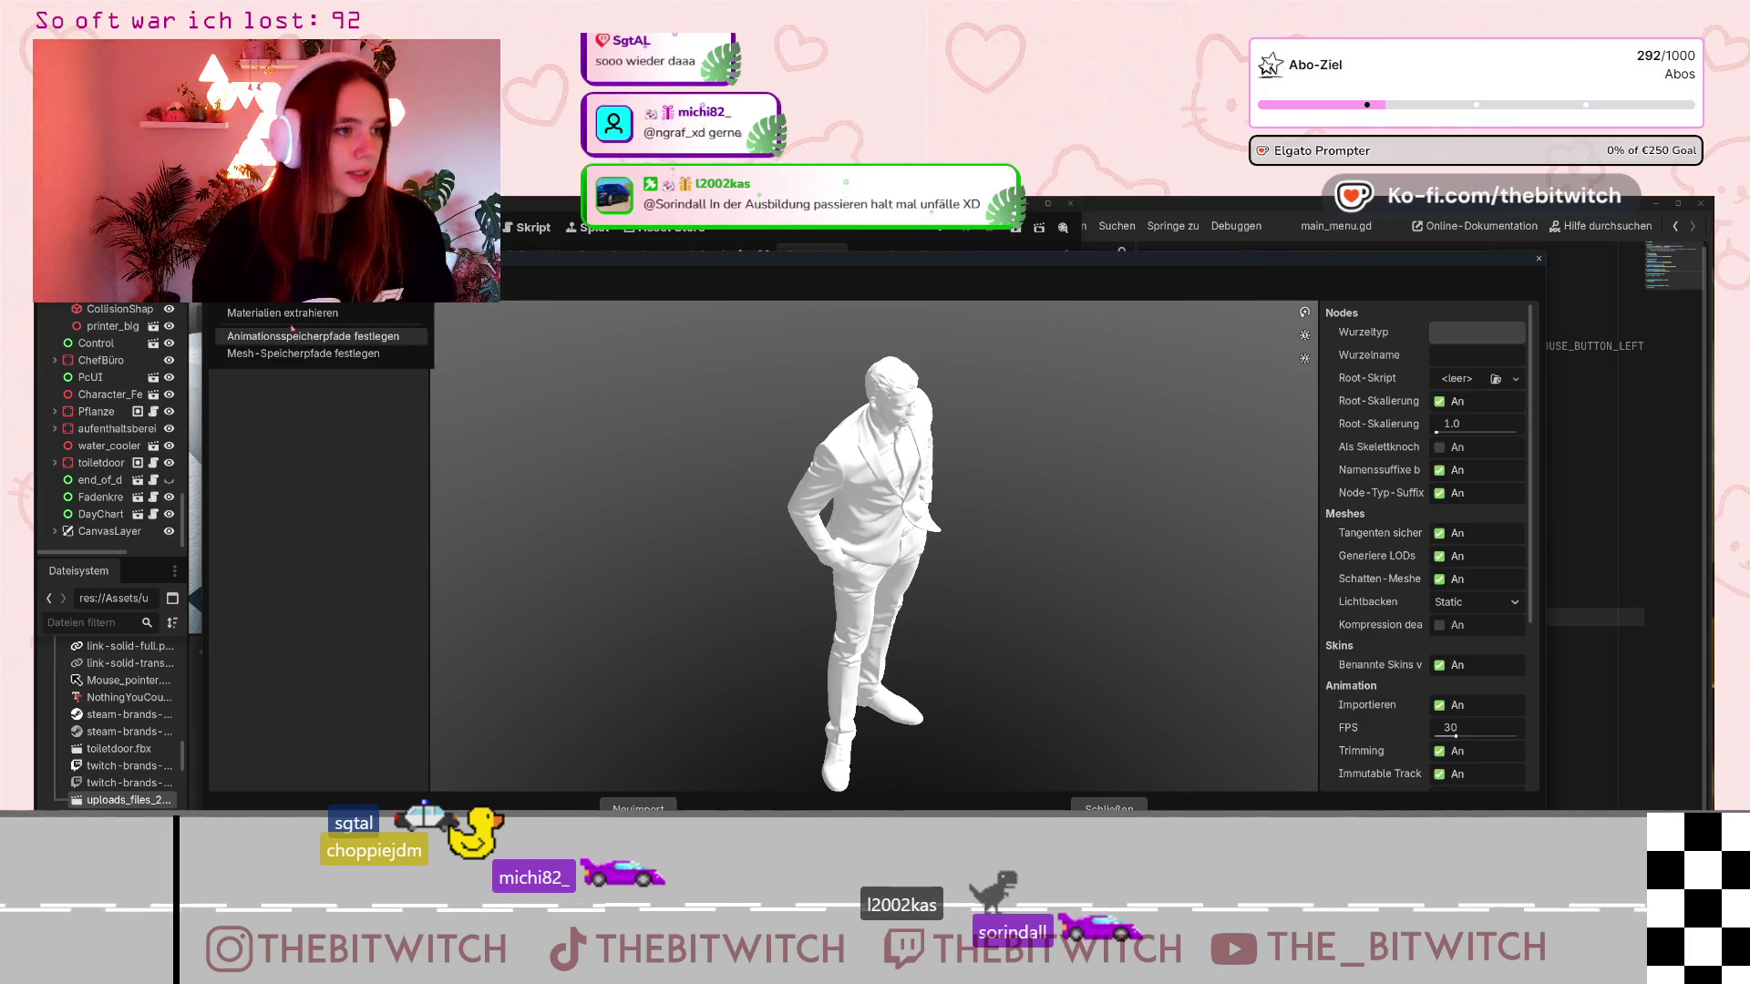
{"action": "left_click", "coordinate": [283, 313]}
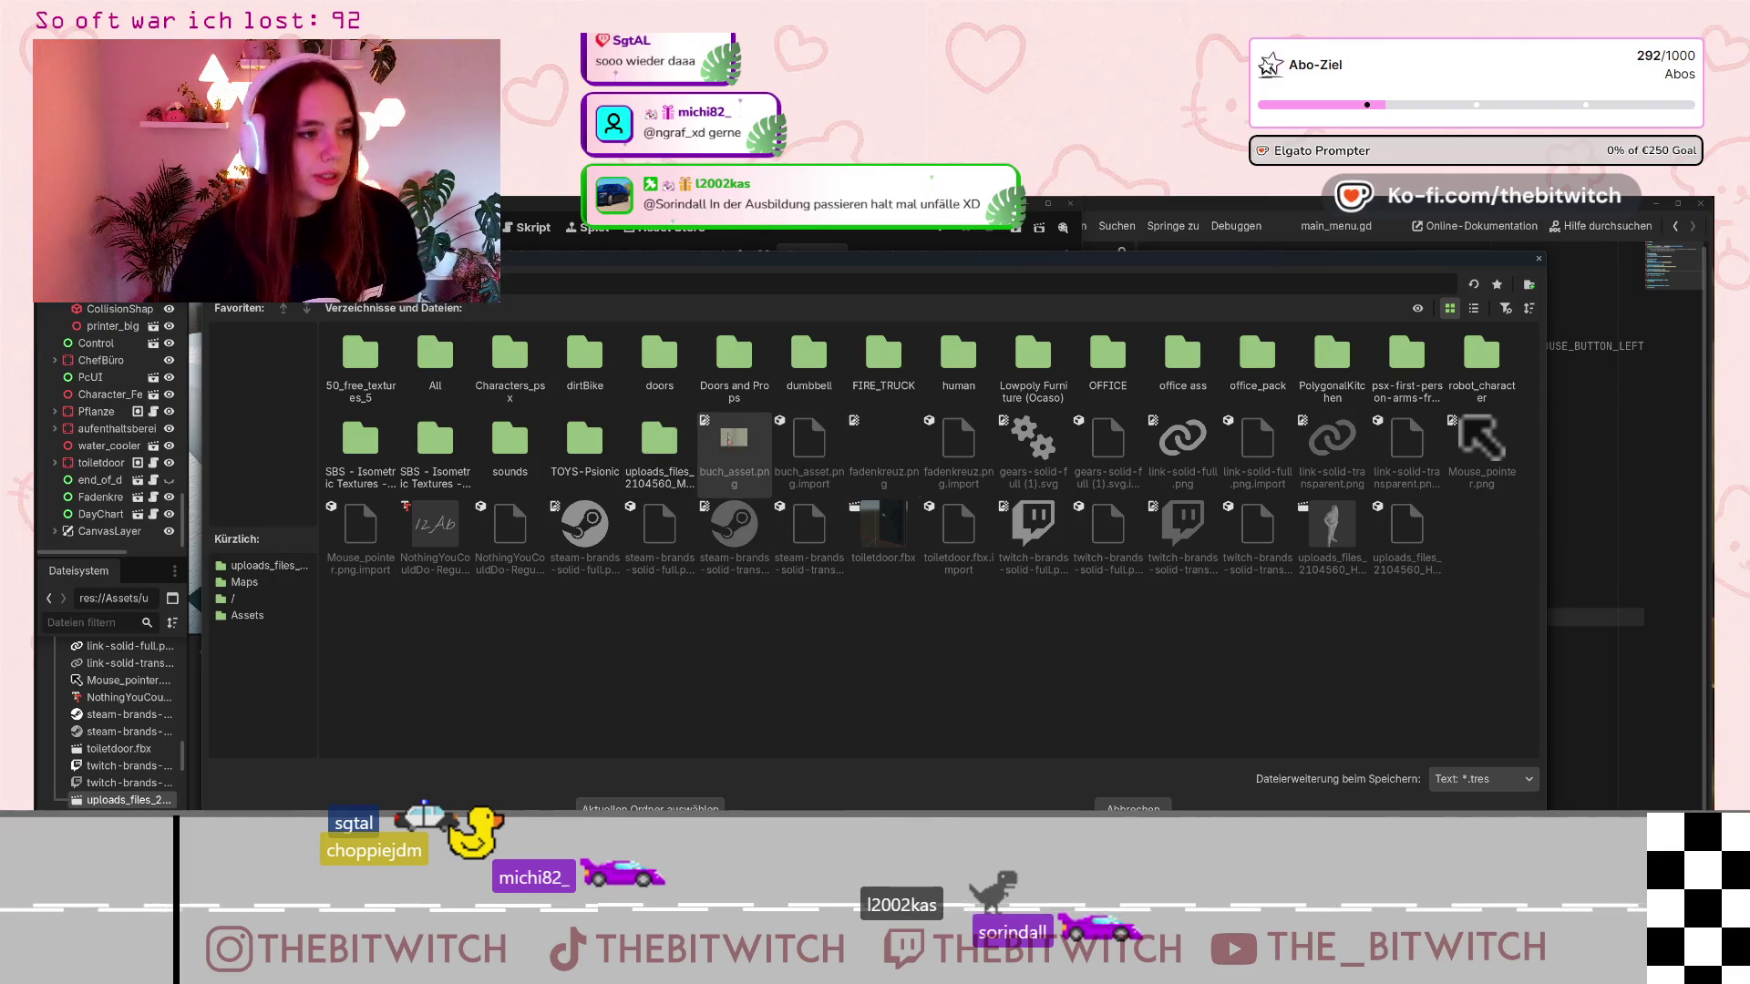
{"action": "double_click", "coordinate": [659, 442]}
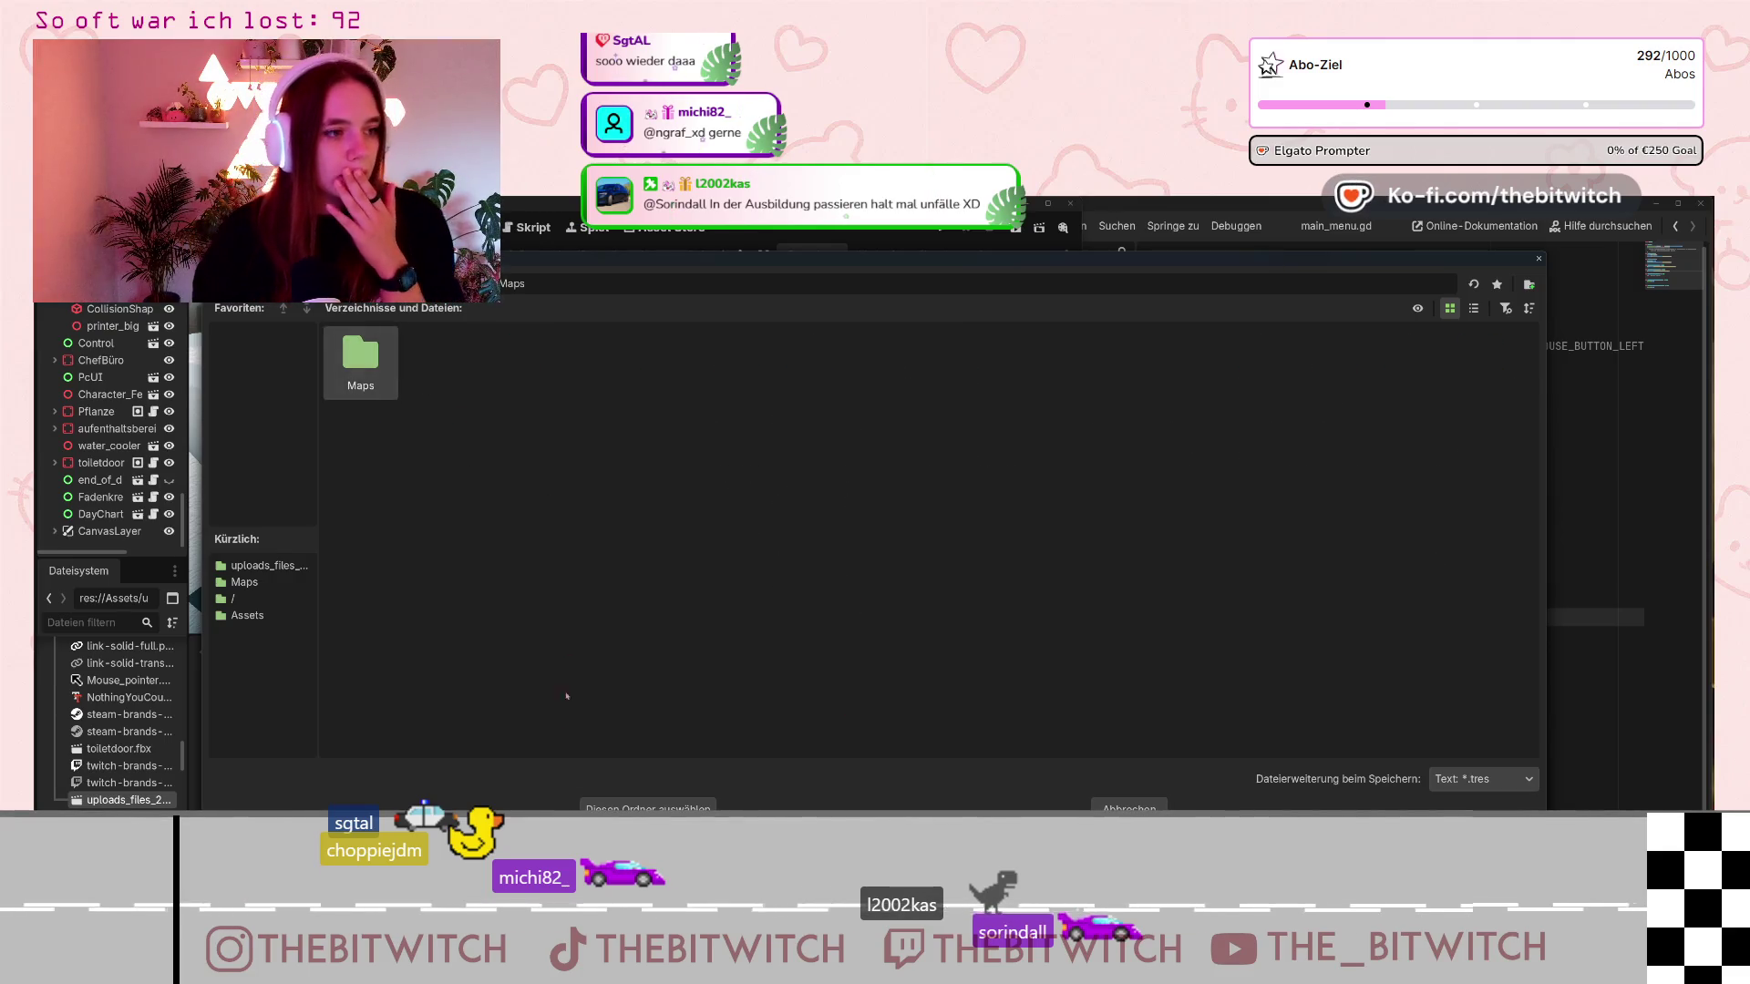
{"action": "left_click", "coordinate": [648, 808]}
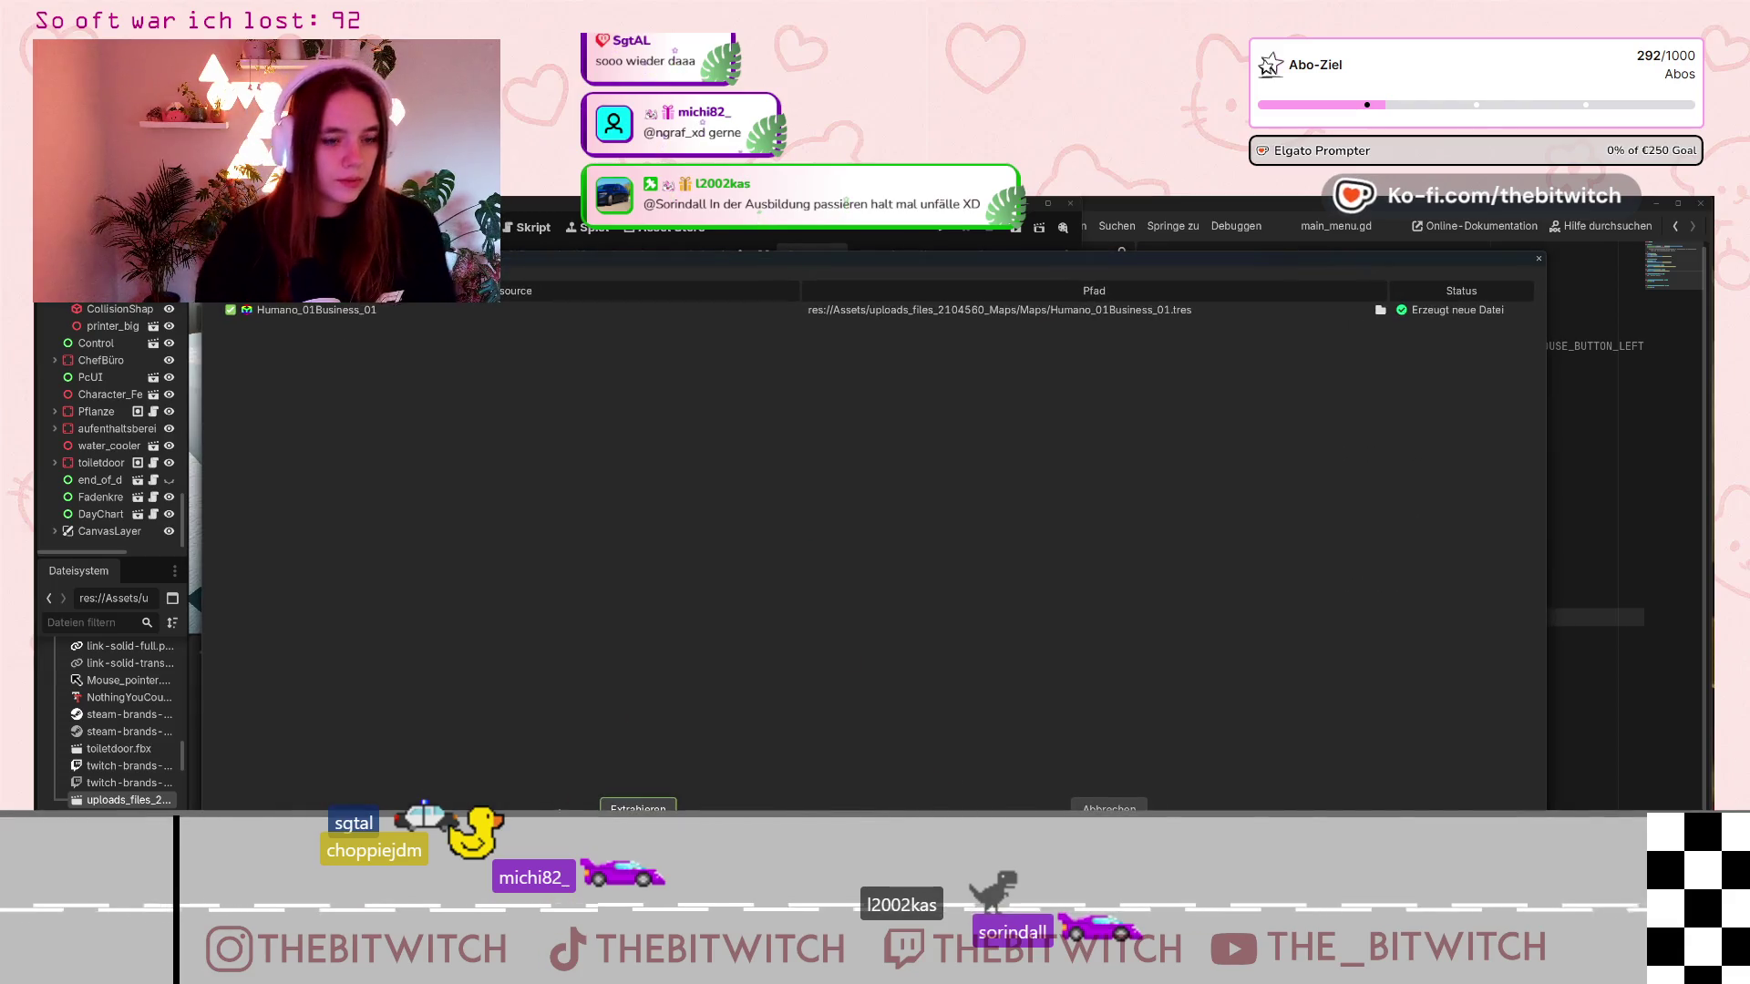
{"action": "left_click", "coordinate": [669, 807]}
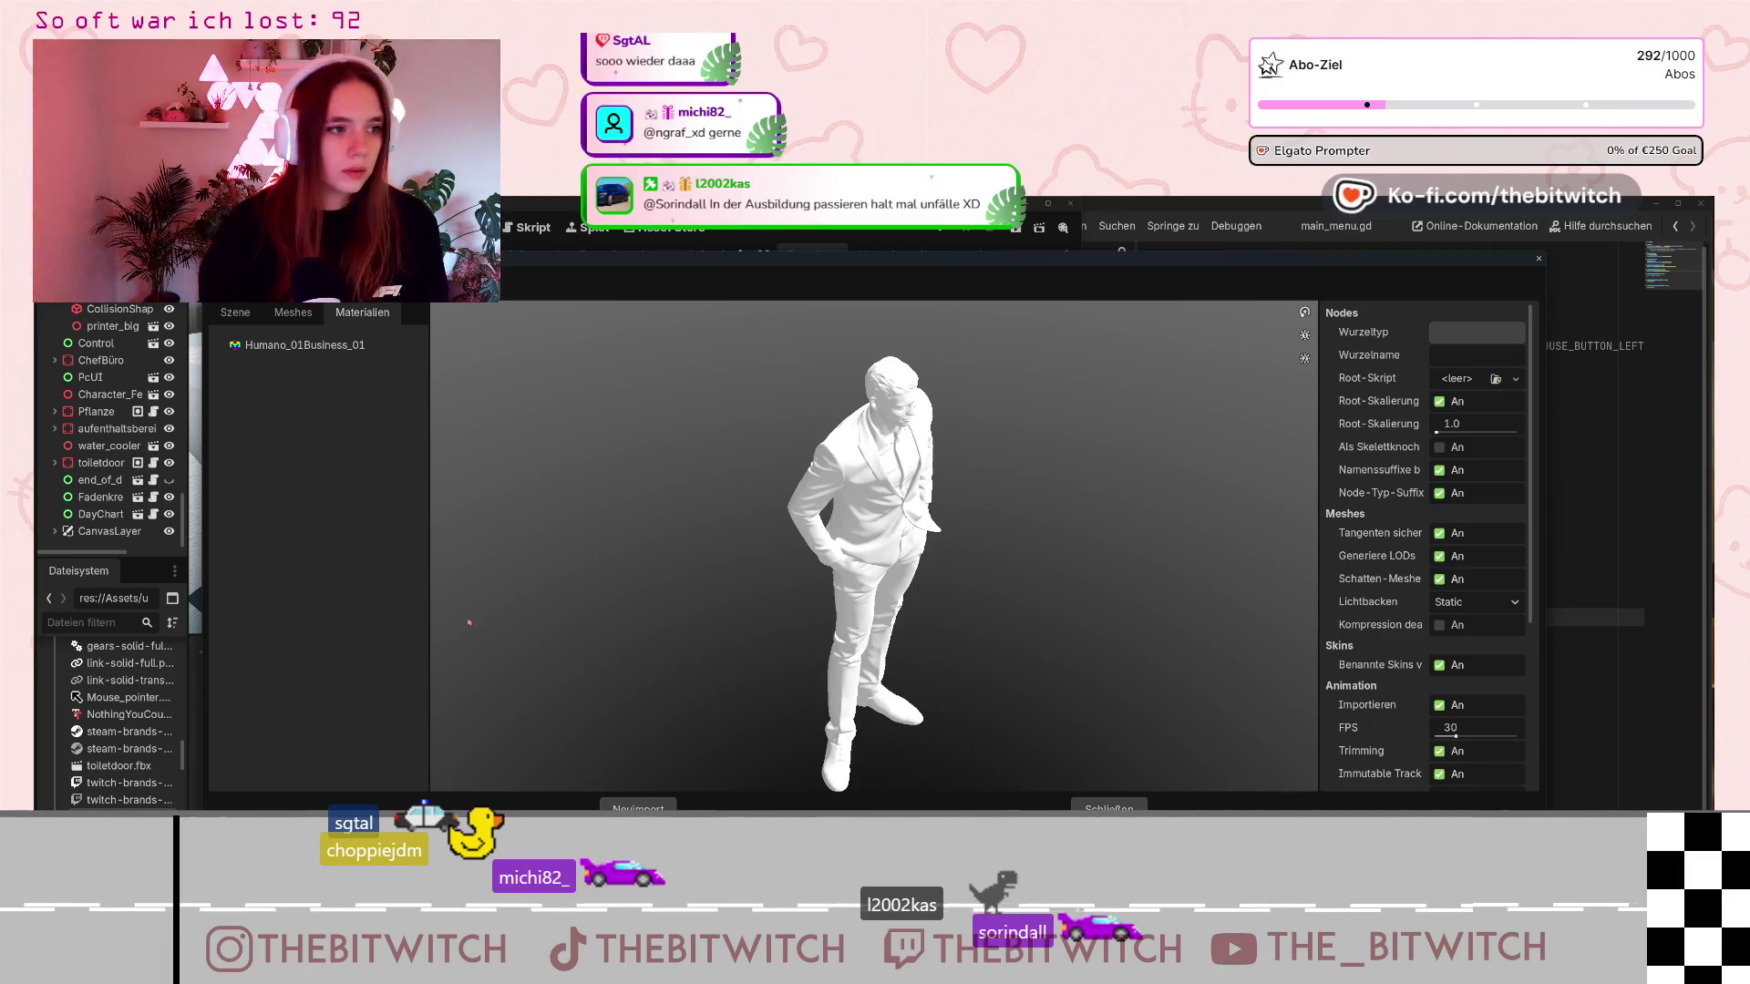
{"action": "left_click", "coordinate": [649, 809]}
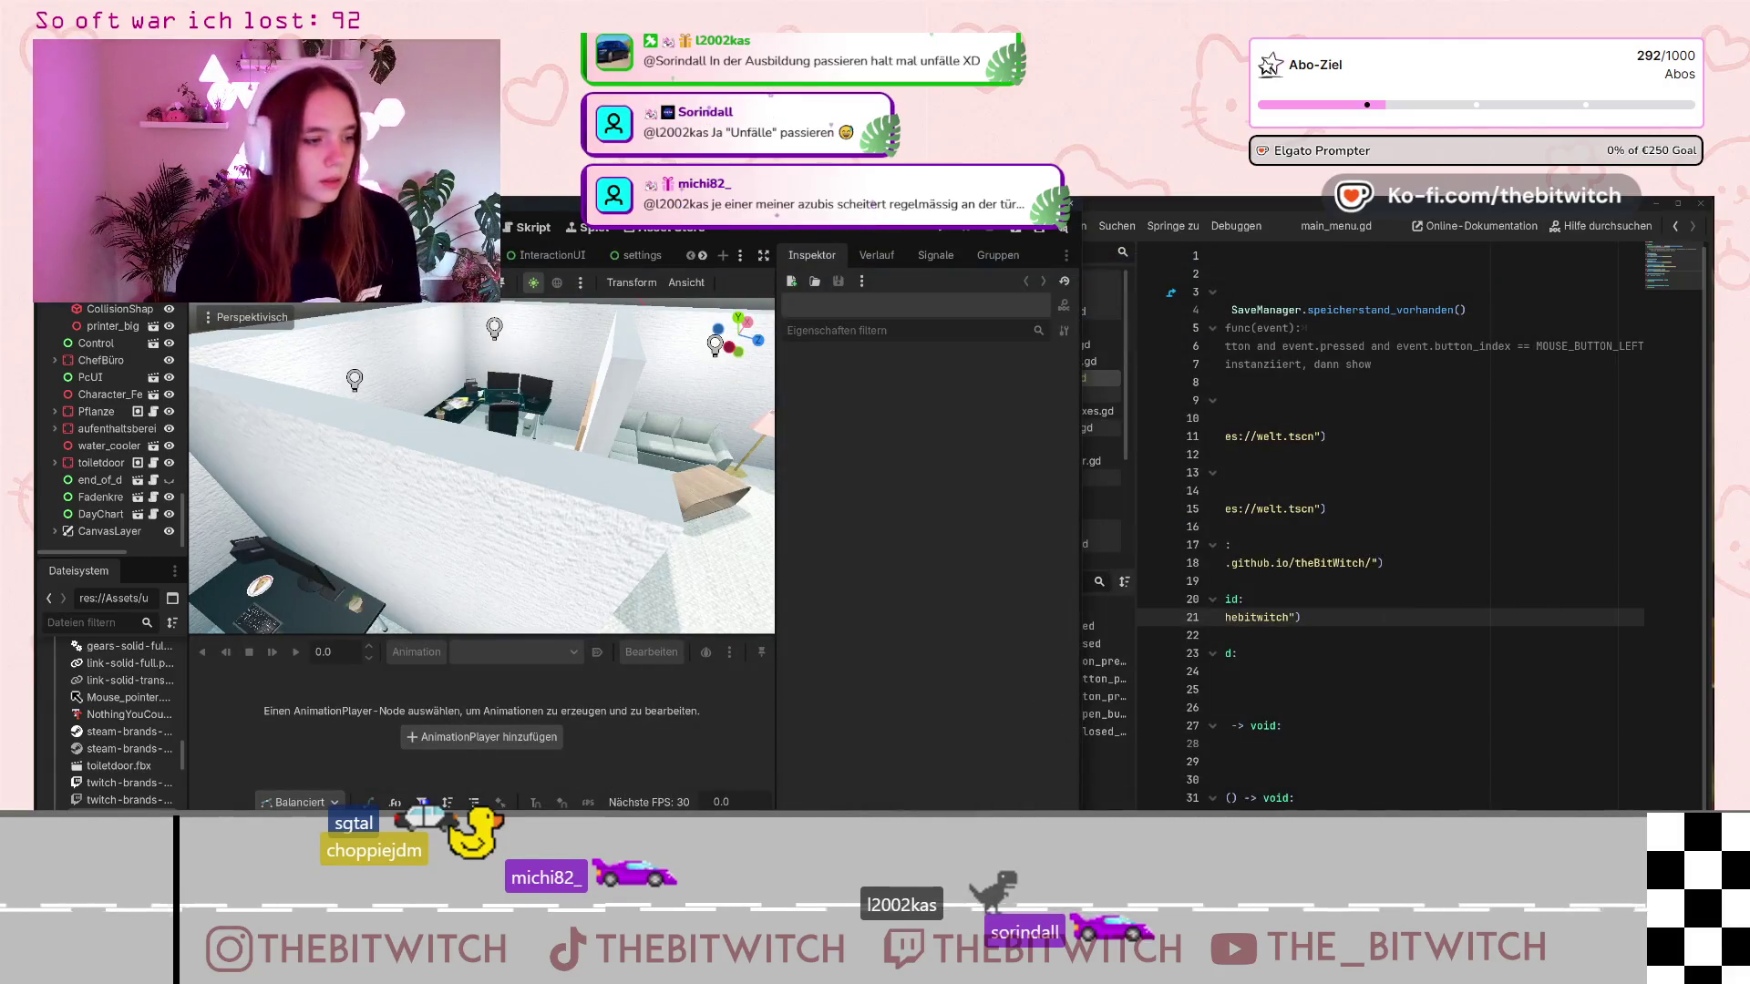
Drag the businessman .fbx into the office scene tree and frame the new uploads_files node.
{"action": "scroll", "coordinate": [119, 711], "scroll_direction": "up", "scroll_amount": 1}
{"action": "left_click_drag", "start_coordinate": [119, 643], "coordinate": [66, 540]}
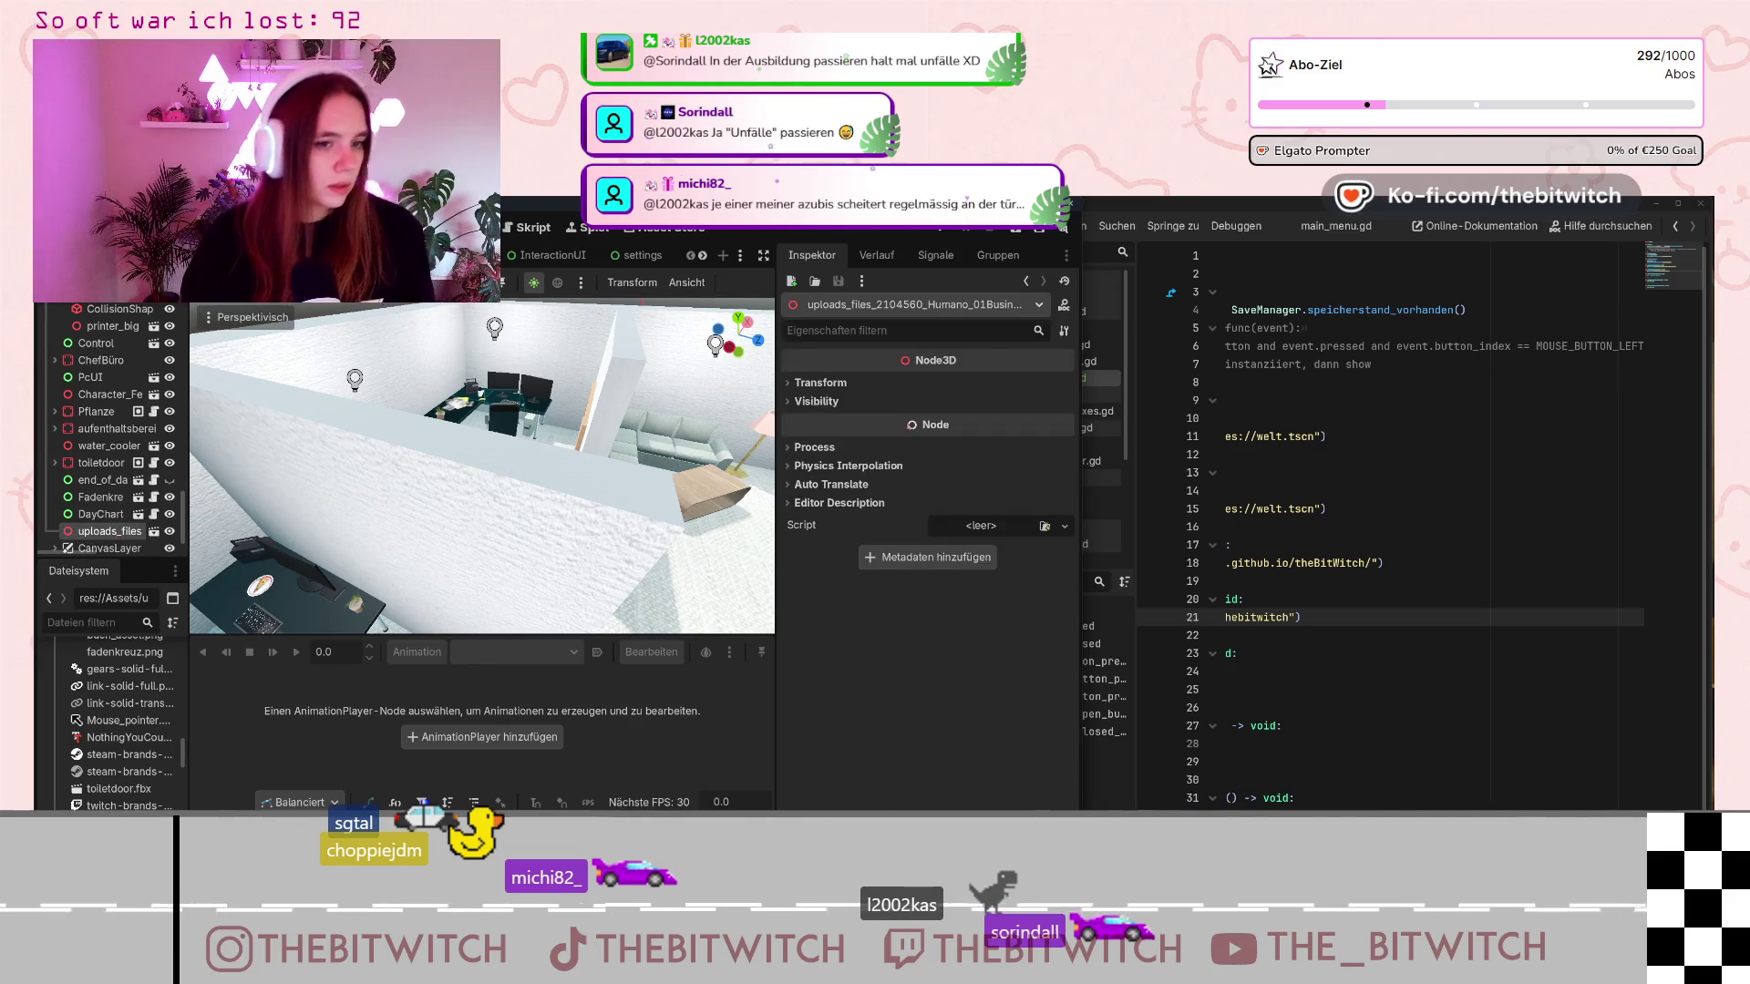
{"action": "key", "text": "f"}
{"action": "right_click_drag", "start_coordinate": [483, 465], "coordinate": [483, 383]}
{"action": "key", "text": "f"}
{"action": "scroll", "coordinate": [483, 465], "scroll_direction": "down", "scroll_amount": 5}
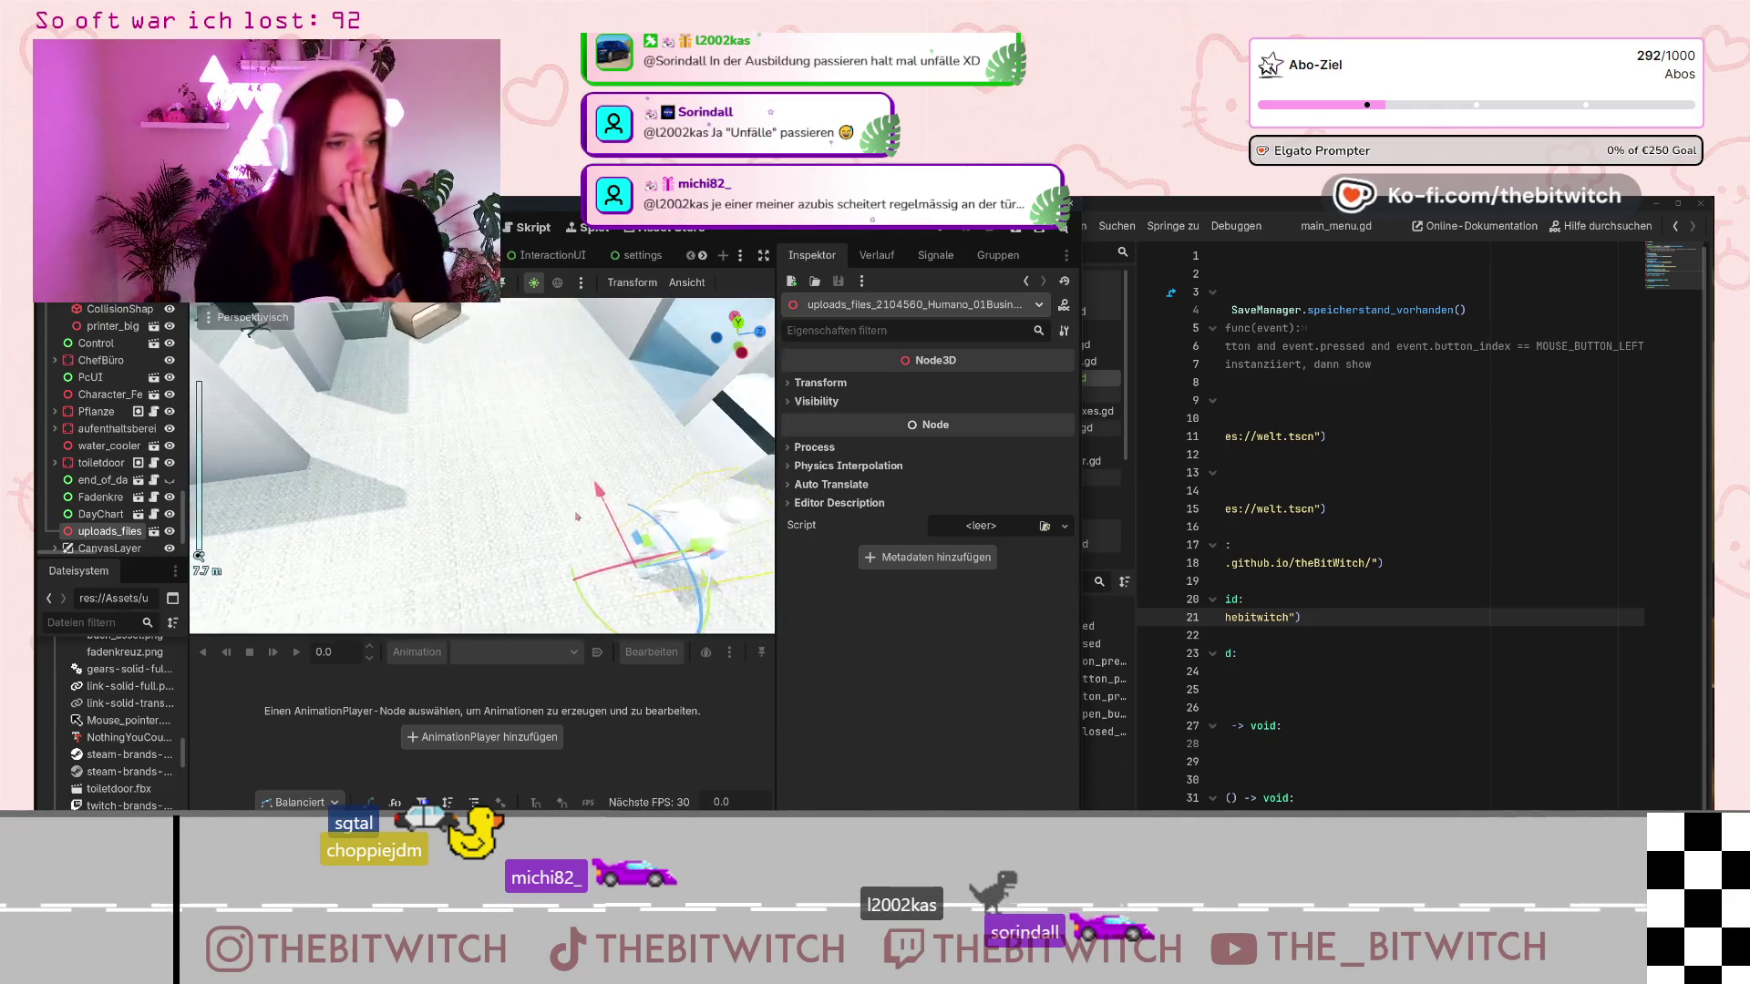
{"action": "scroll", "coordinate": [483, 465], "scroll_direction": "up", "scroll_amount": 5}
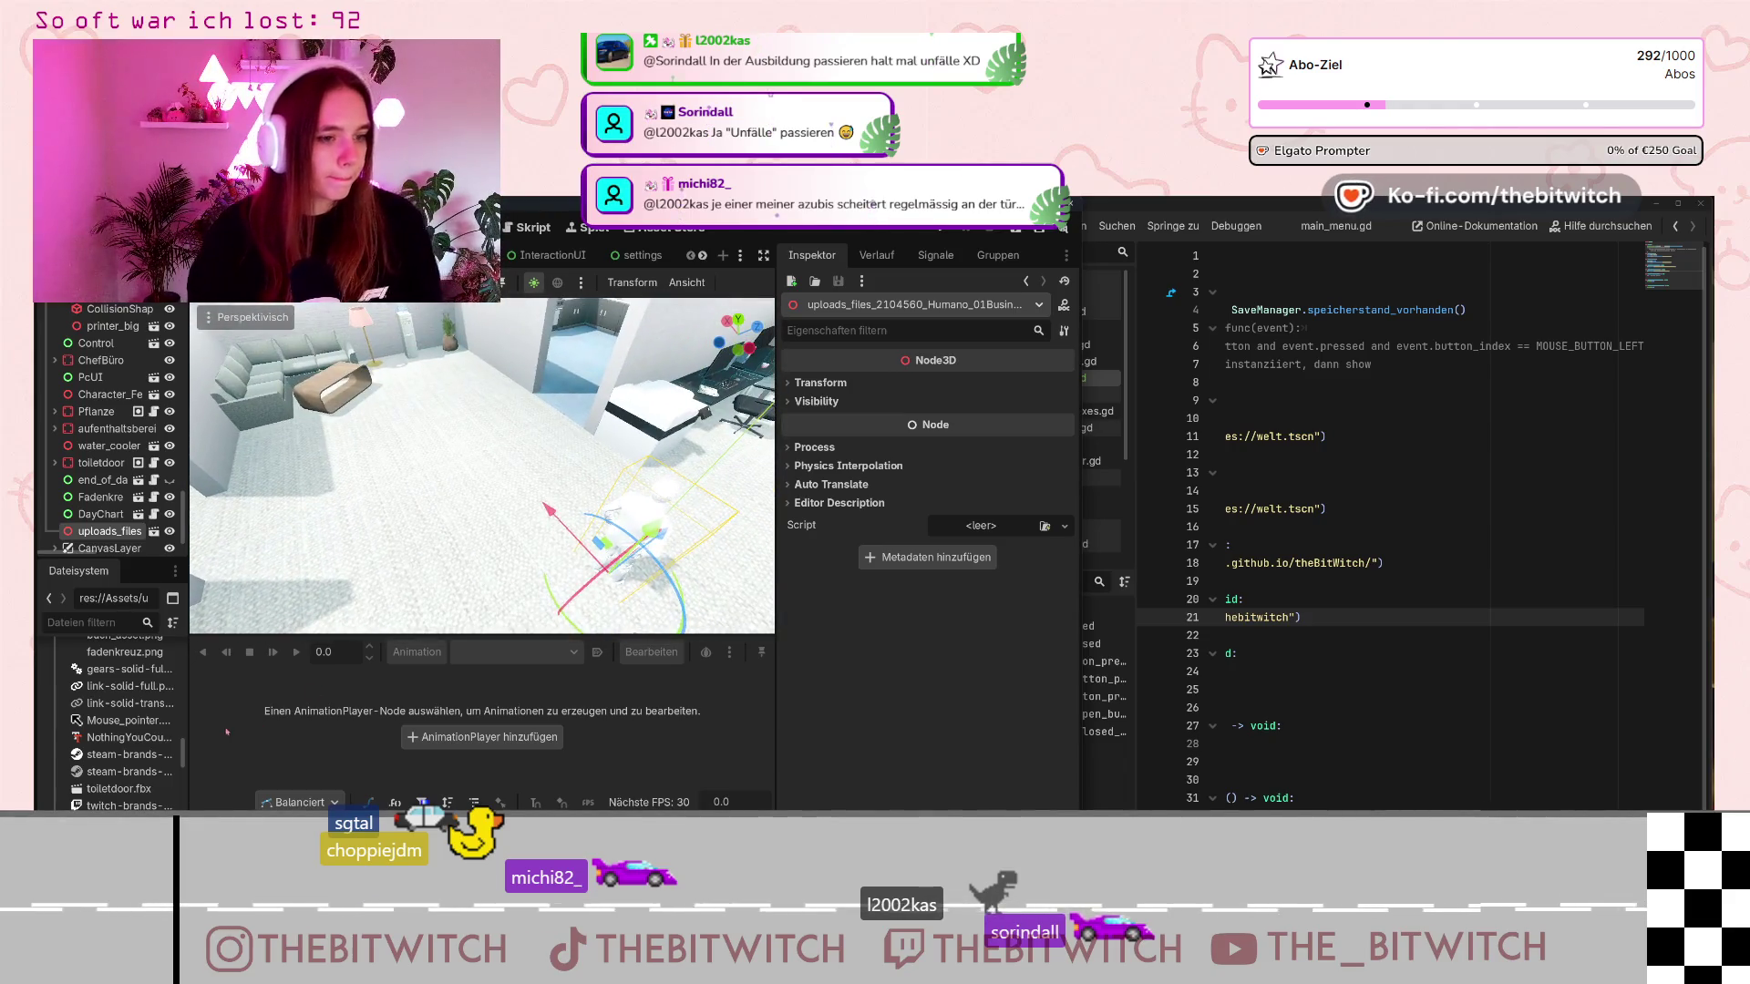
{"action": "scroll", "coordinate": [105, 745], "scroll_direction": "up", "scroll_amount": 3}
{"action": "scroll", "coordinate": [105, 746], "scroll_direction": "up", "scroll_amount": 5}
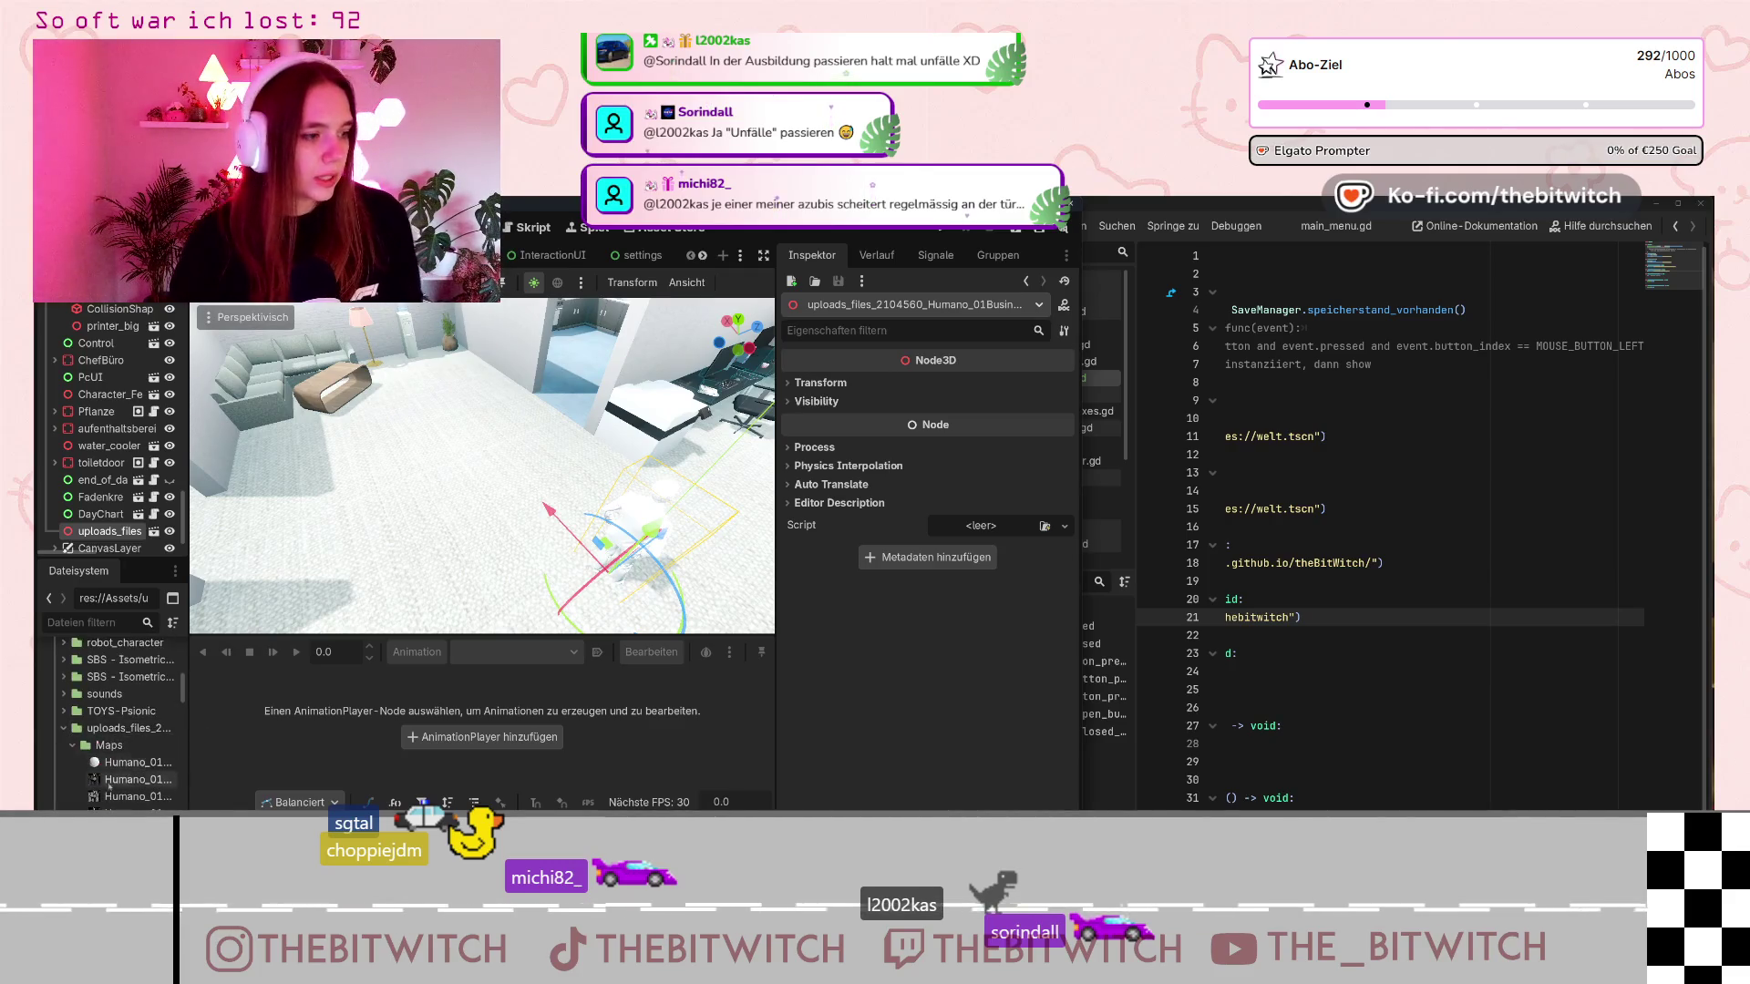
Open the businessman .tres material and put the Diffuse jpg into its Albedo Texture slot.
{"action": "left_click", "coordinate": [127, 763]}
{"action": "double_click", "coordinate": [130, 763]}
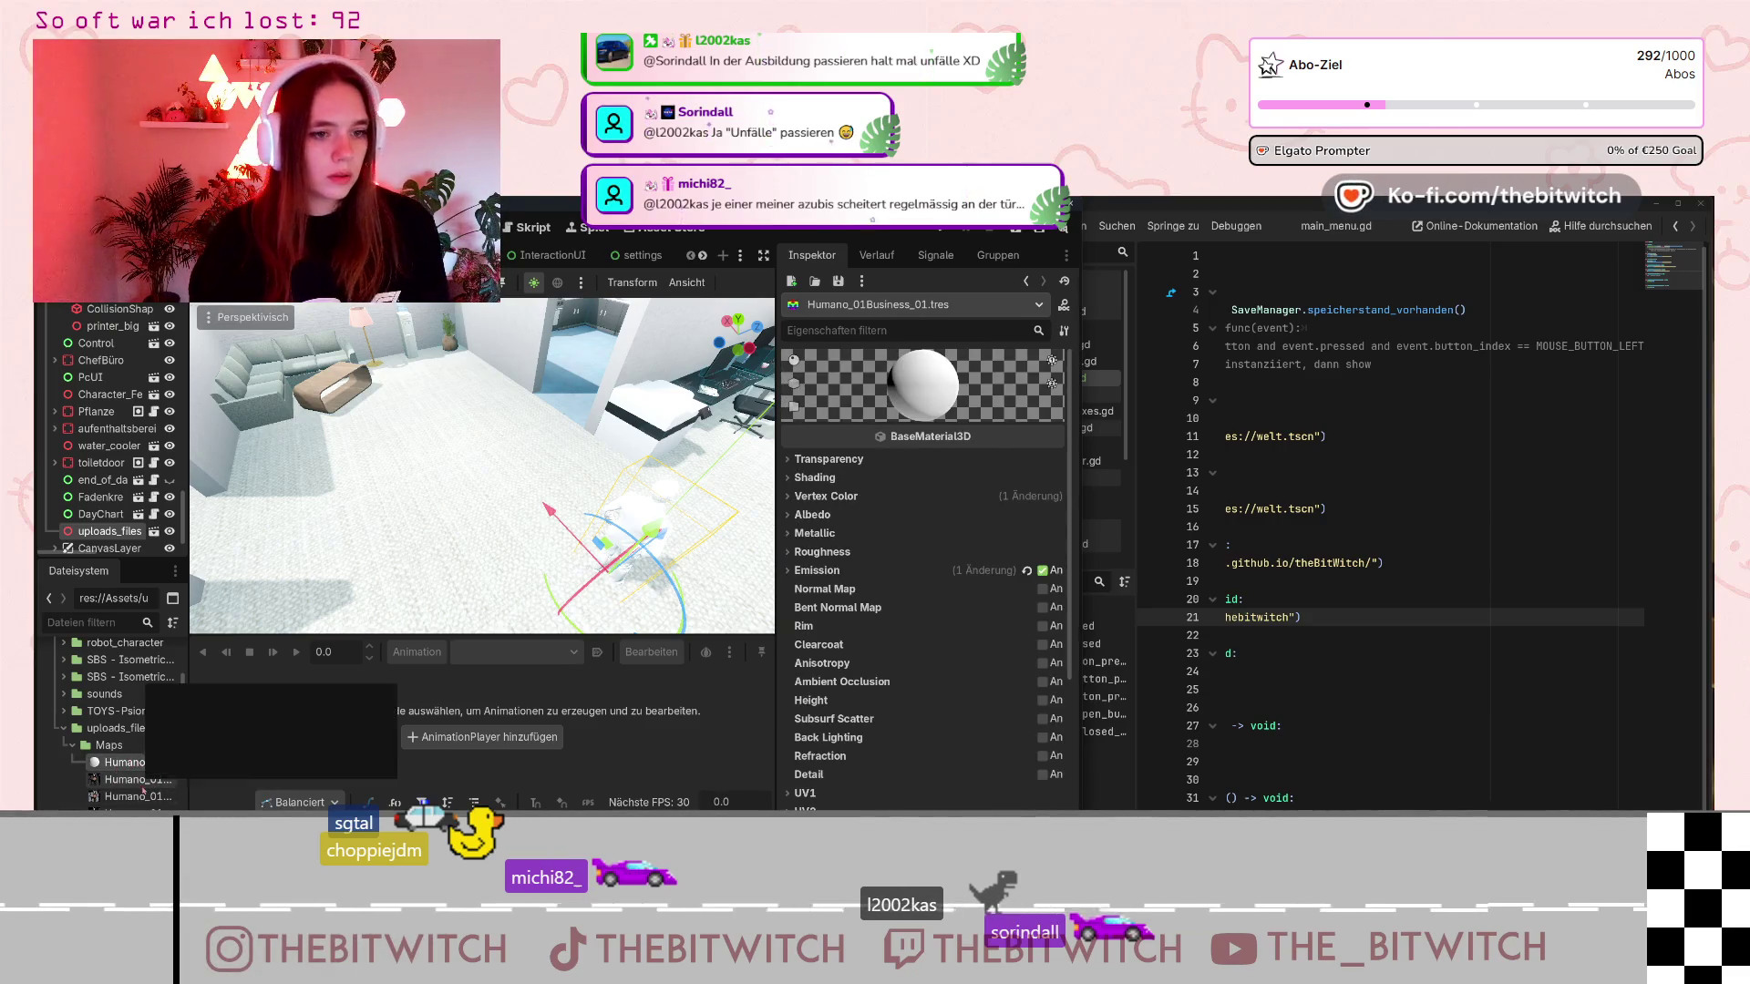
{"action": "left_click", "coordinate": [791, 516]}
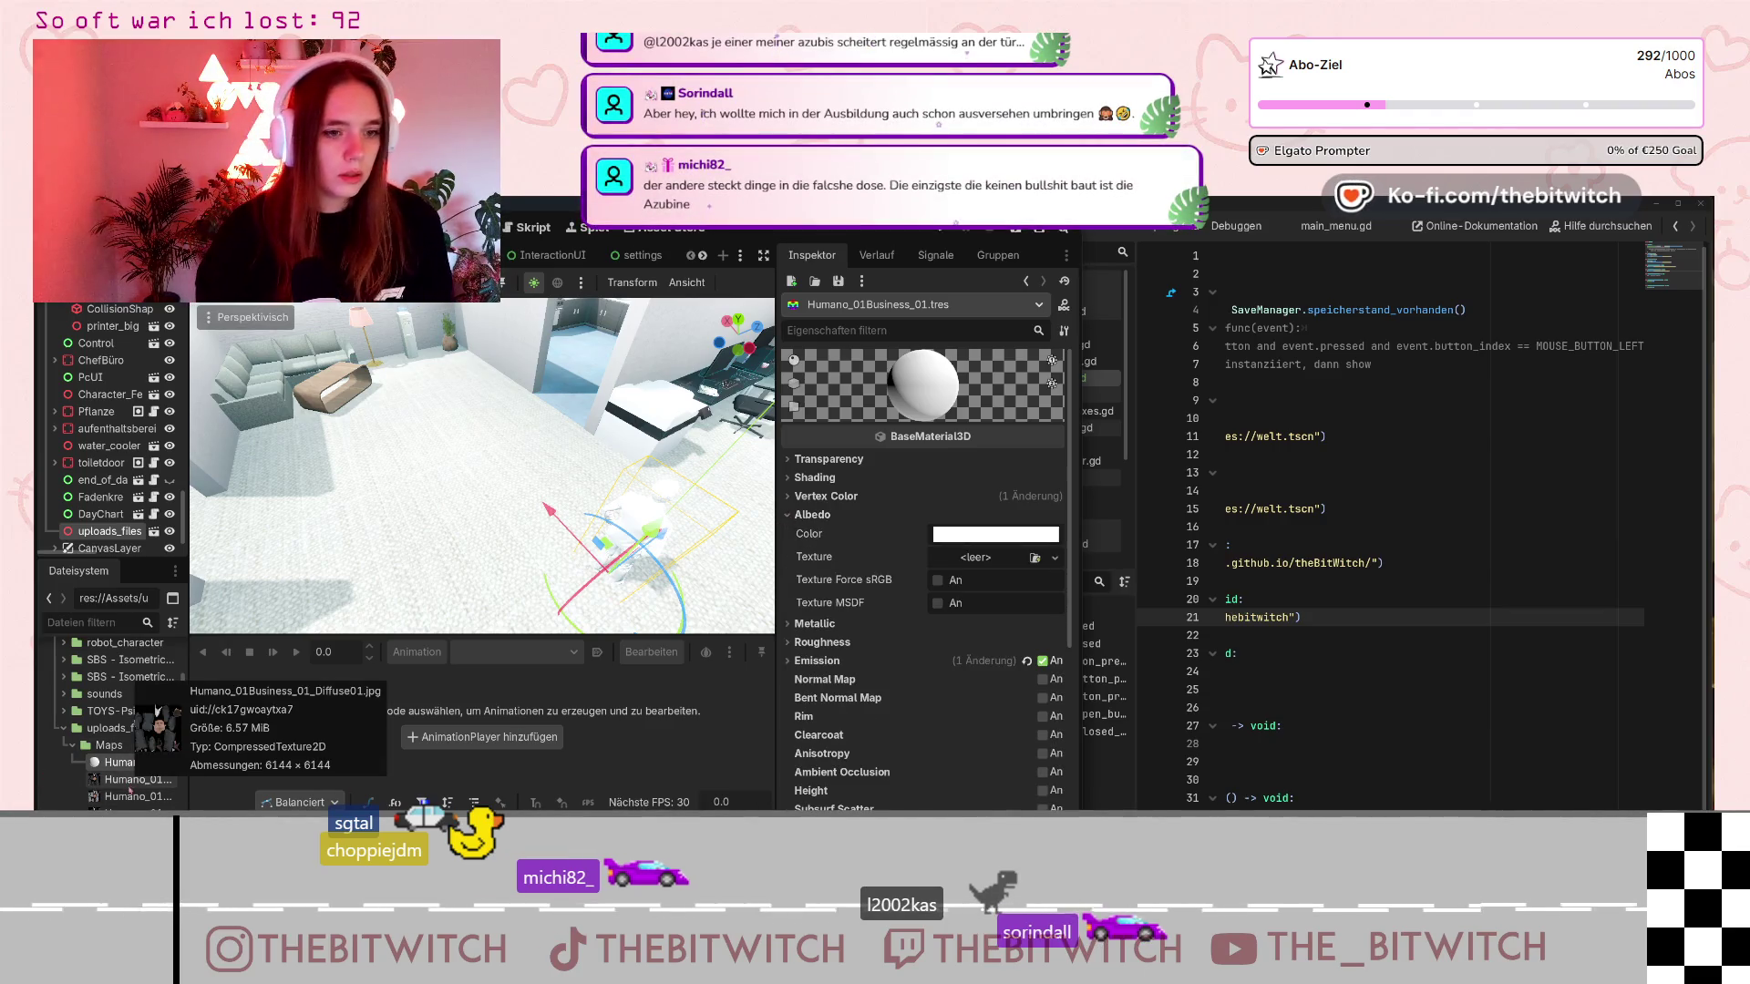
{"action": "left_click", "coordinate": [130, 786]}
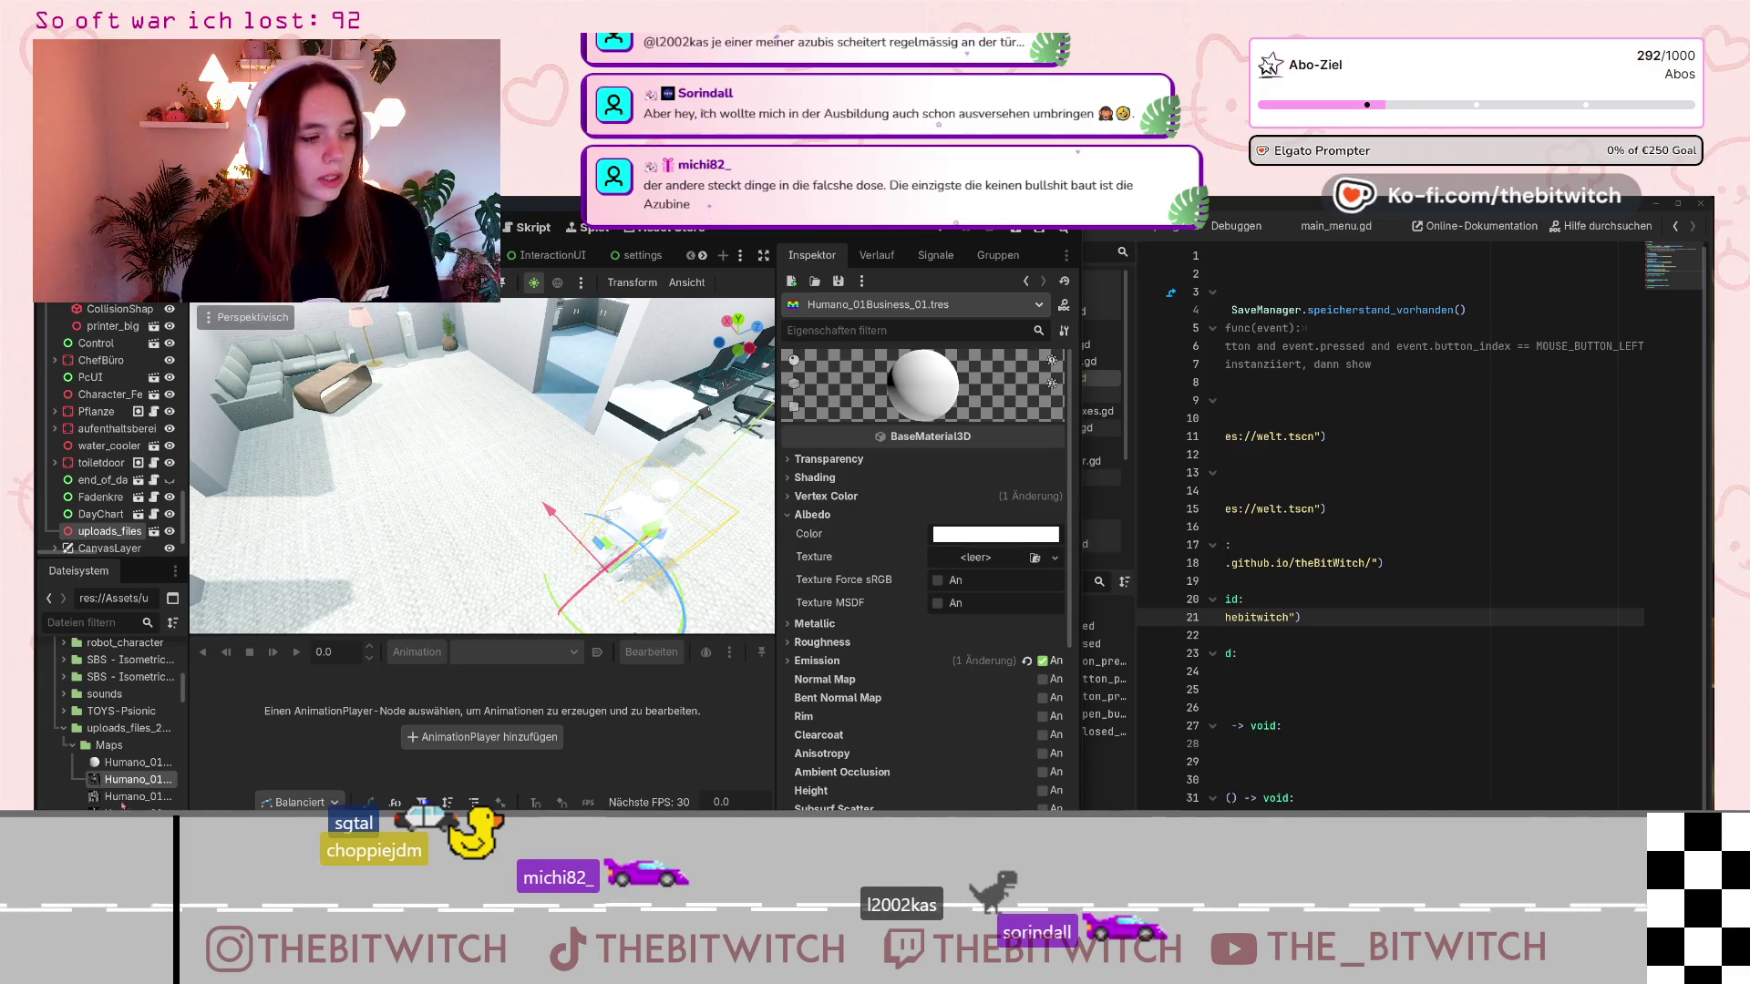
{"action": "left_click_drag", "start_coordinate": [123, 804], "coordinate": [108, 744]}
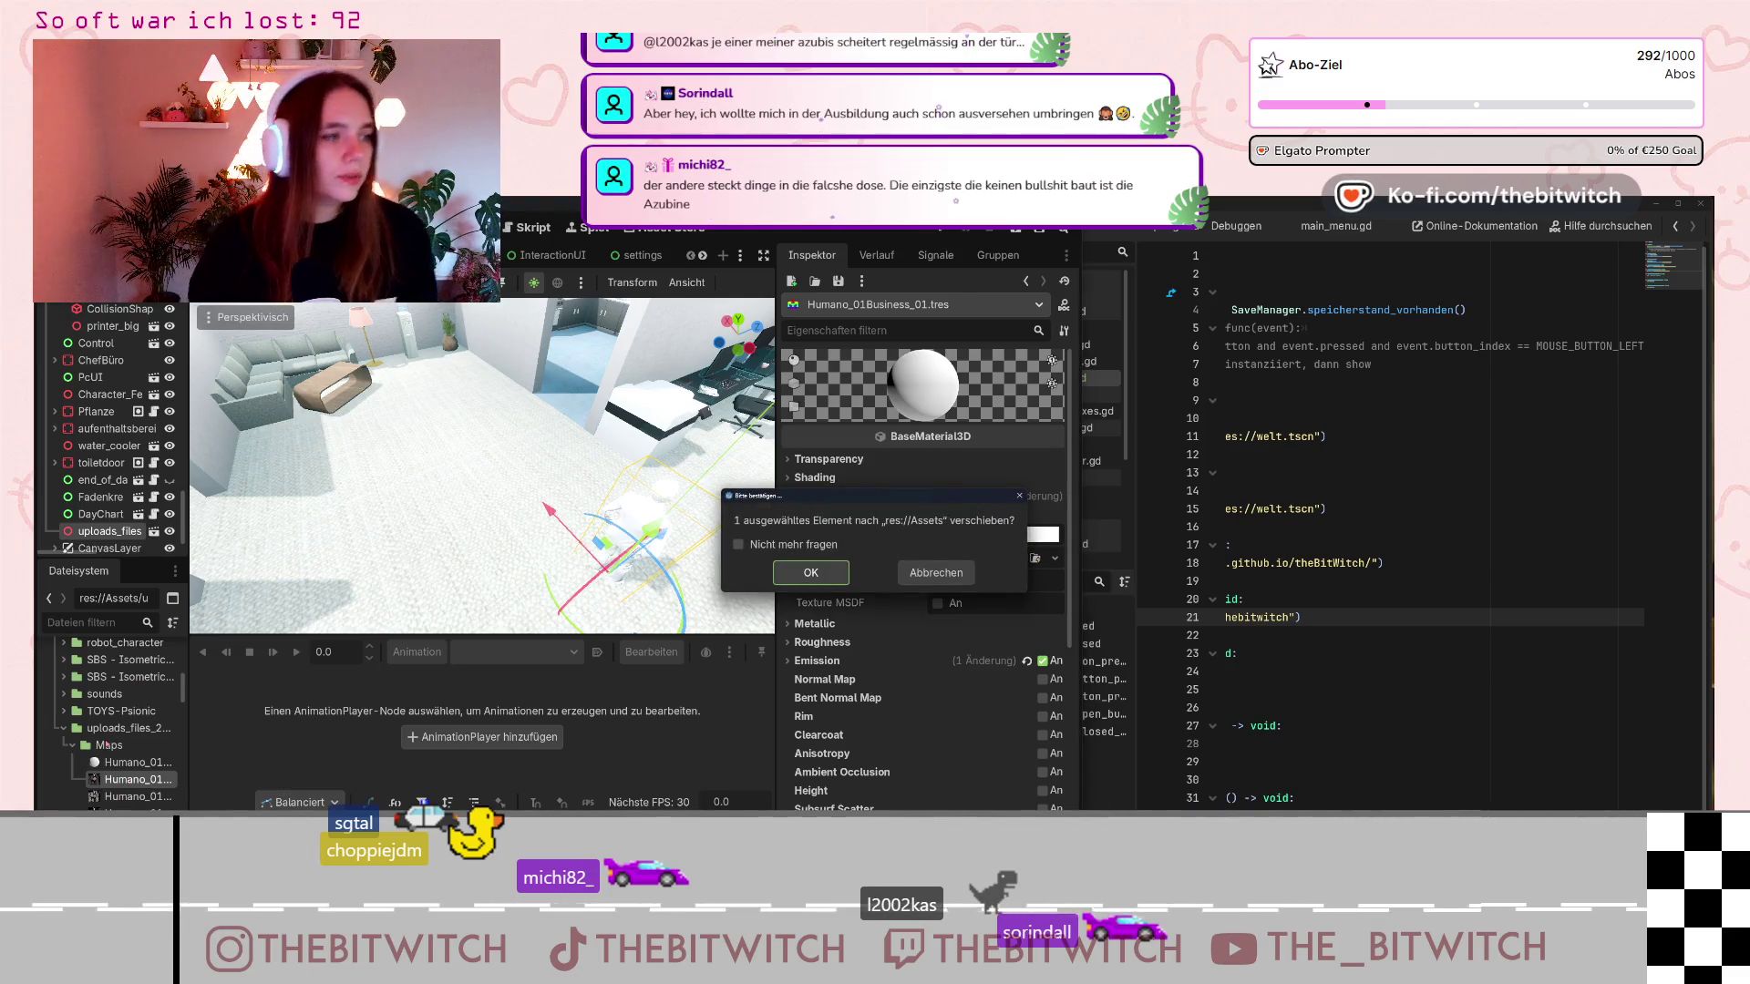
{"action": "left_click", "coordinate": [936, 572]}
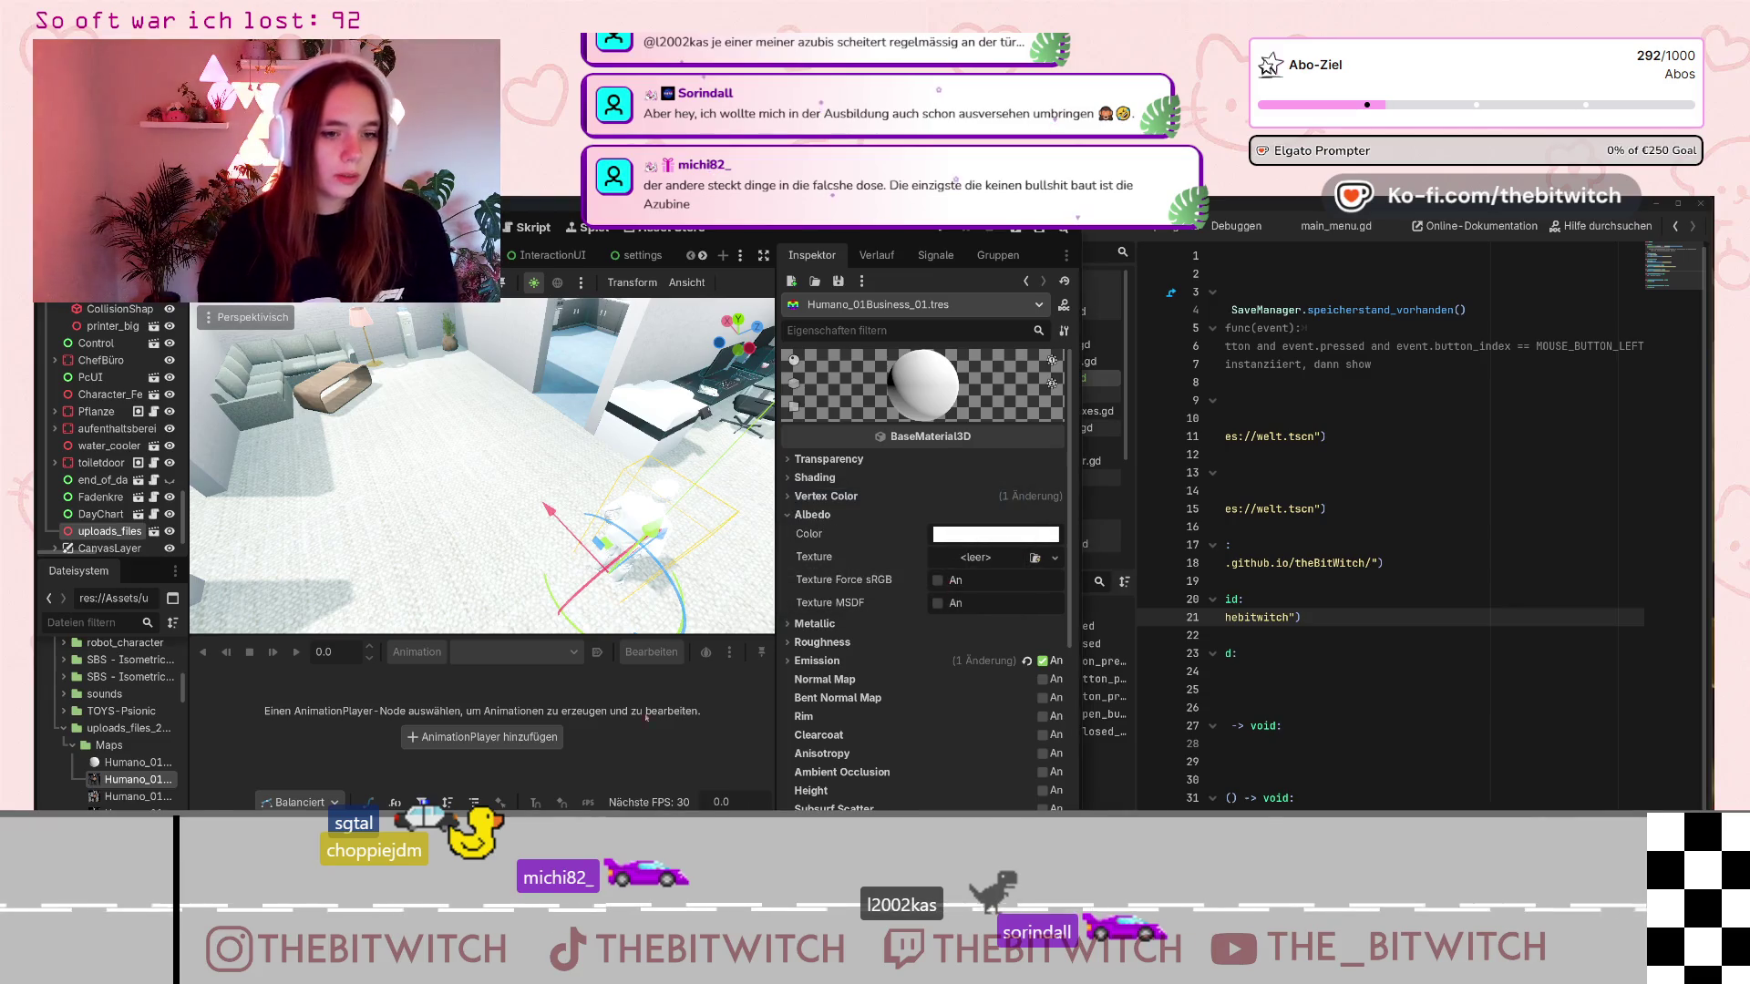
{"action": "mouse_move", "coordinate": [127, 796]}
{"action": "left_mouse_down"}
{"action": "mouse_move", "coordinate": [547, 638]}
{"action": "mouse_move", "coordinate": [987, 567]}
{"action": "left_mouse_up"}
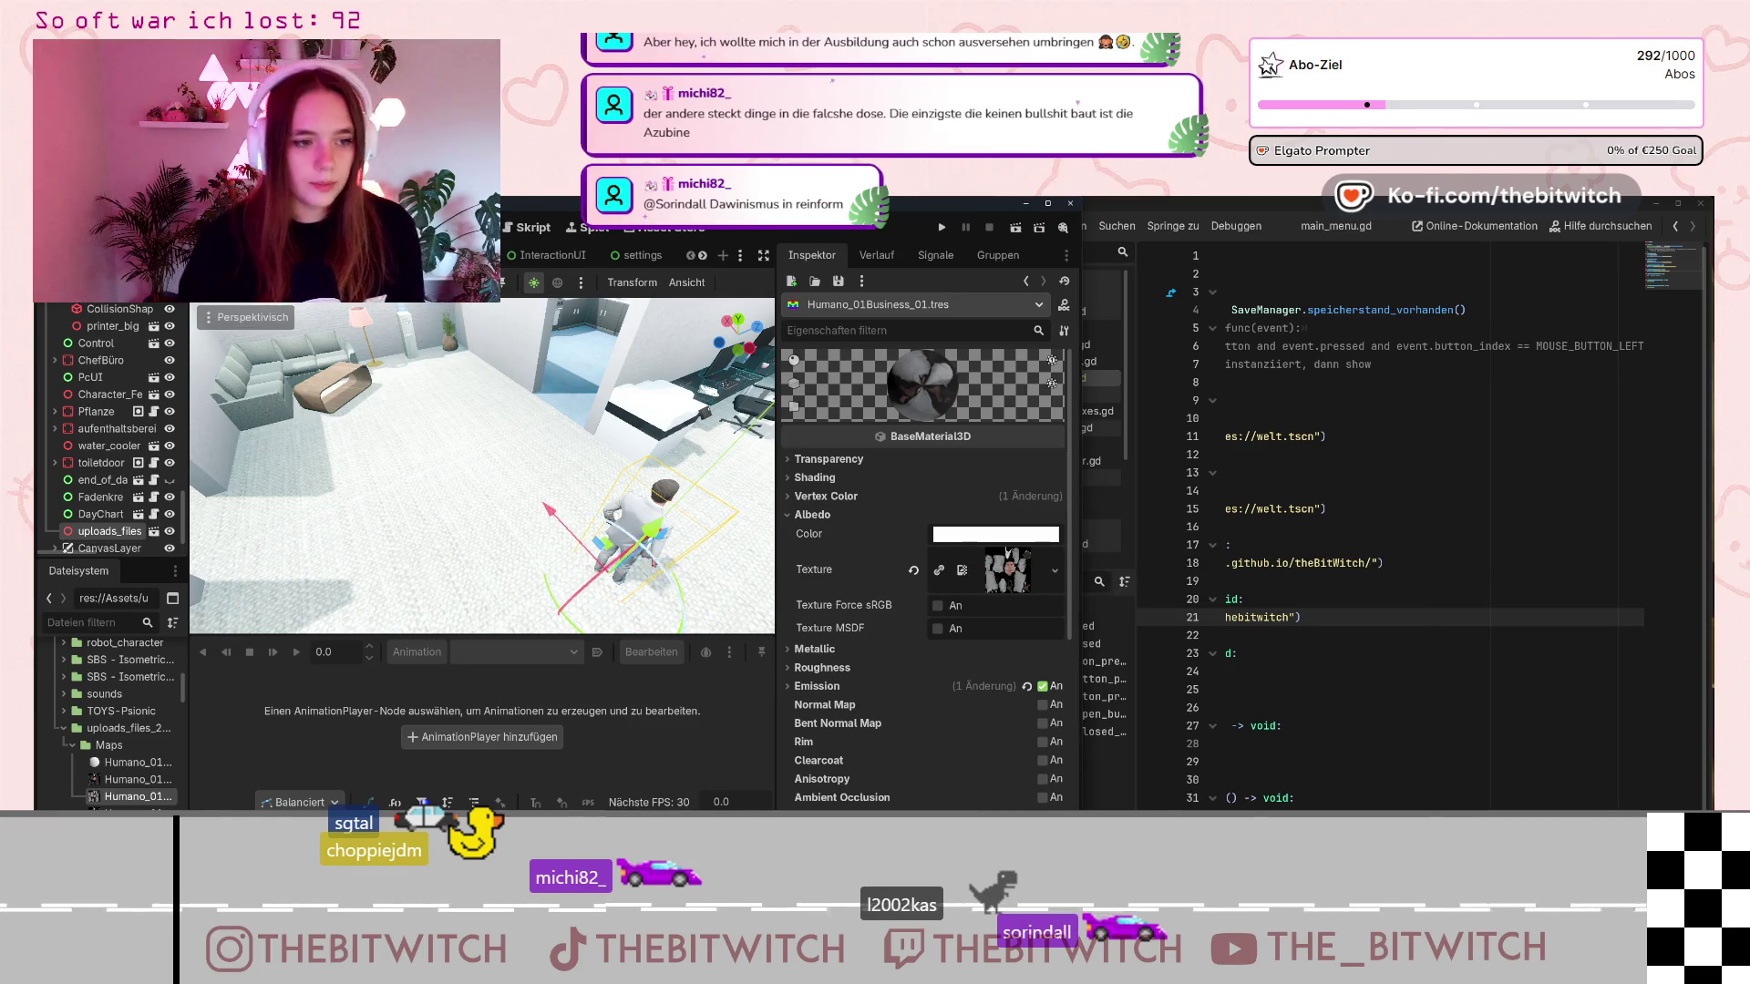
Raise the businessman slightly along the Y axis and zoom out to view the room.
{"action": "mouse_move", "coordinate": [656, 541]}
{"action": "middle_mouse_down"}
{"action": "mouse_move", "coordinate": [357, 554]}
{"action": "mouse_move", "coordinate": [410, 493]}
{"action": "mouse_move", "coordinate": [335, 454]}
{"action": "middle_mouse_up"}
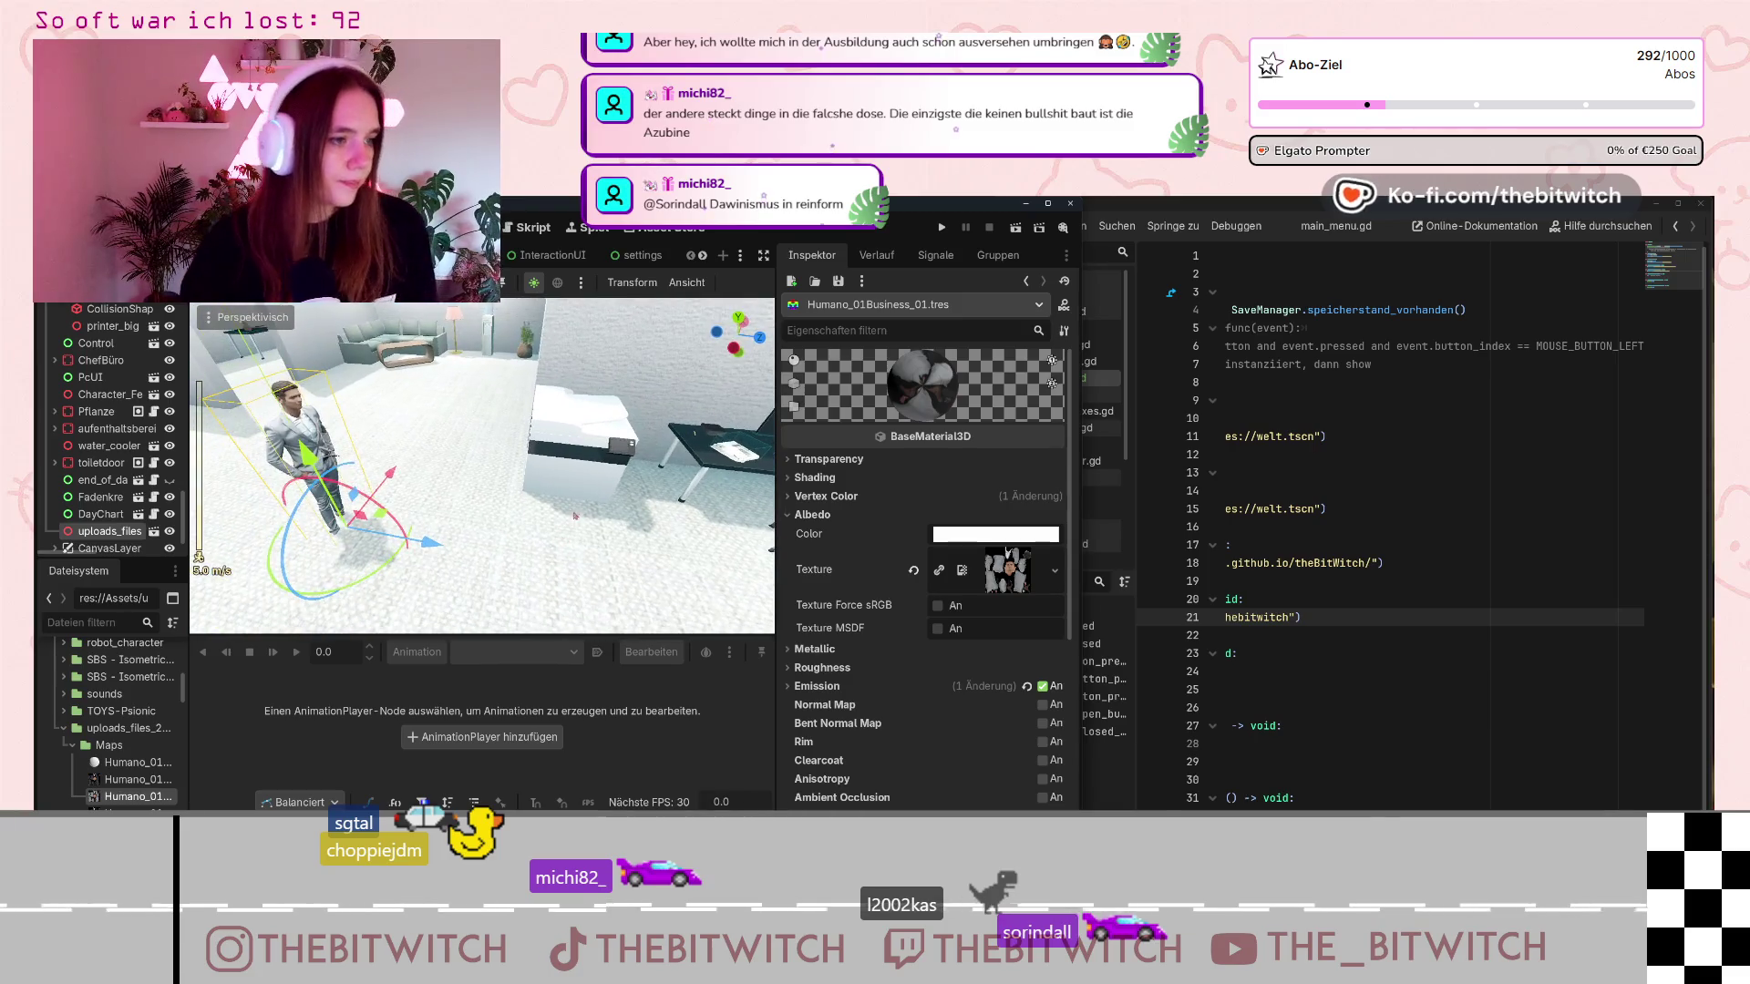
{"action": "left_click_drag", "start_coordinate": [310, 453], "coordinate": [308, 447]}
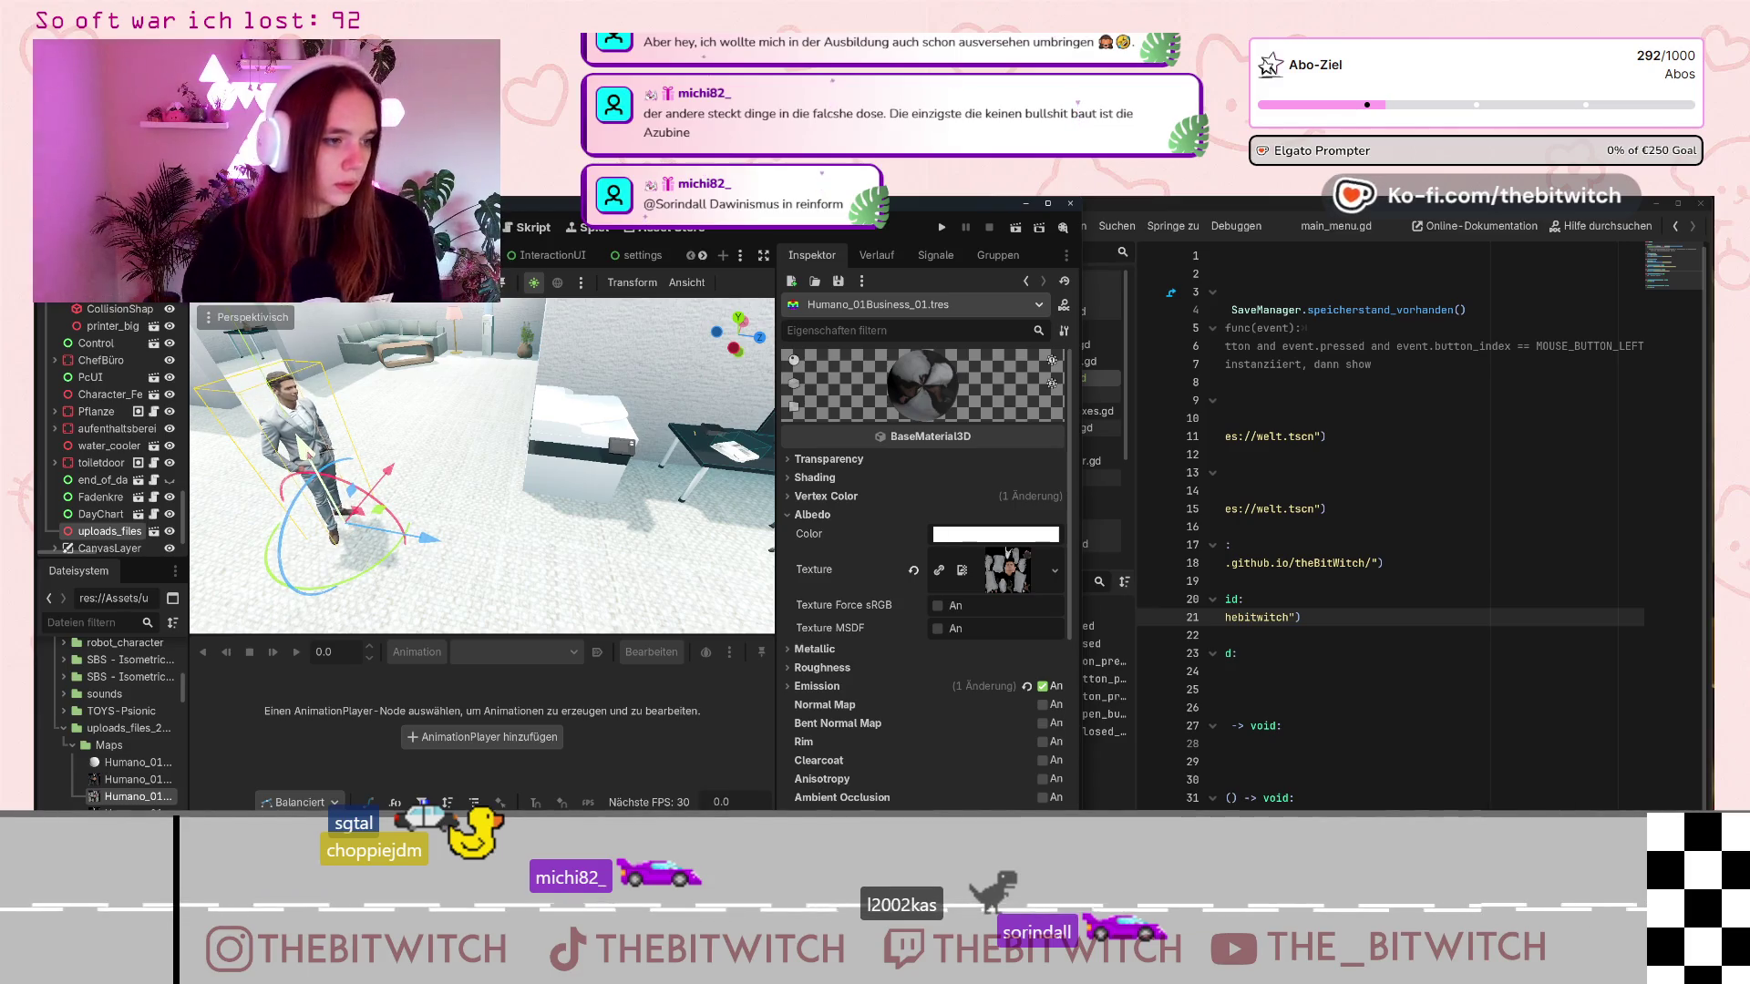
{"action": "middle_click_drag", "start_coordinate": [265, 466], "coordinate": [346, 449]}
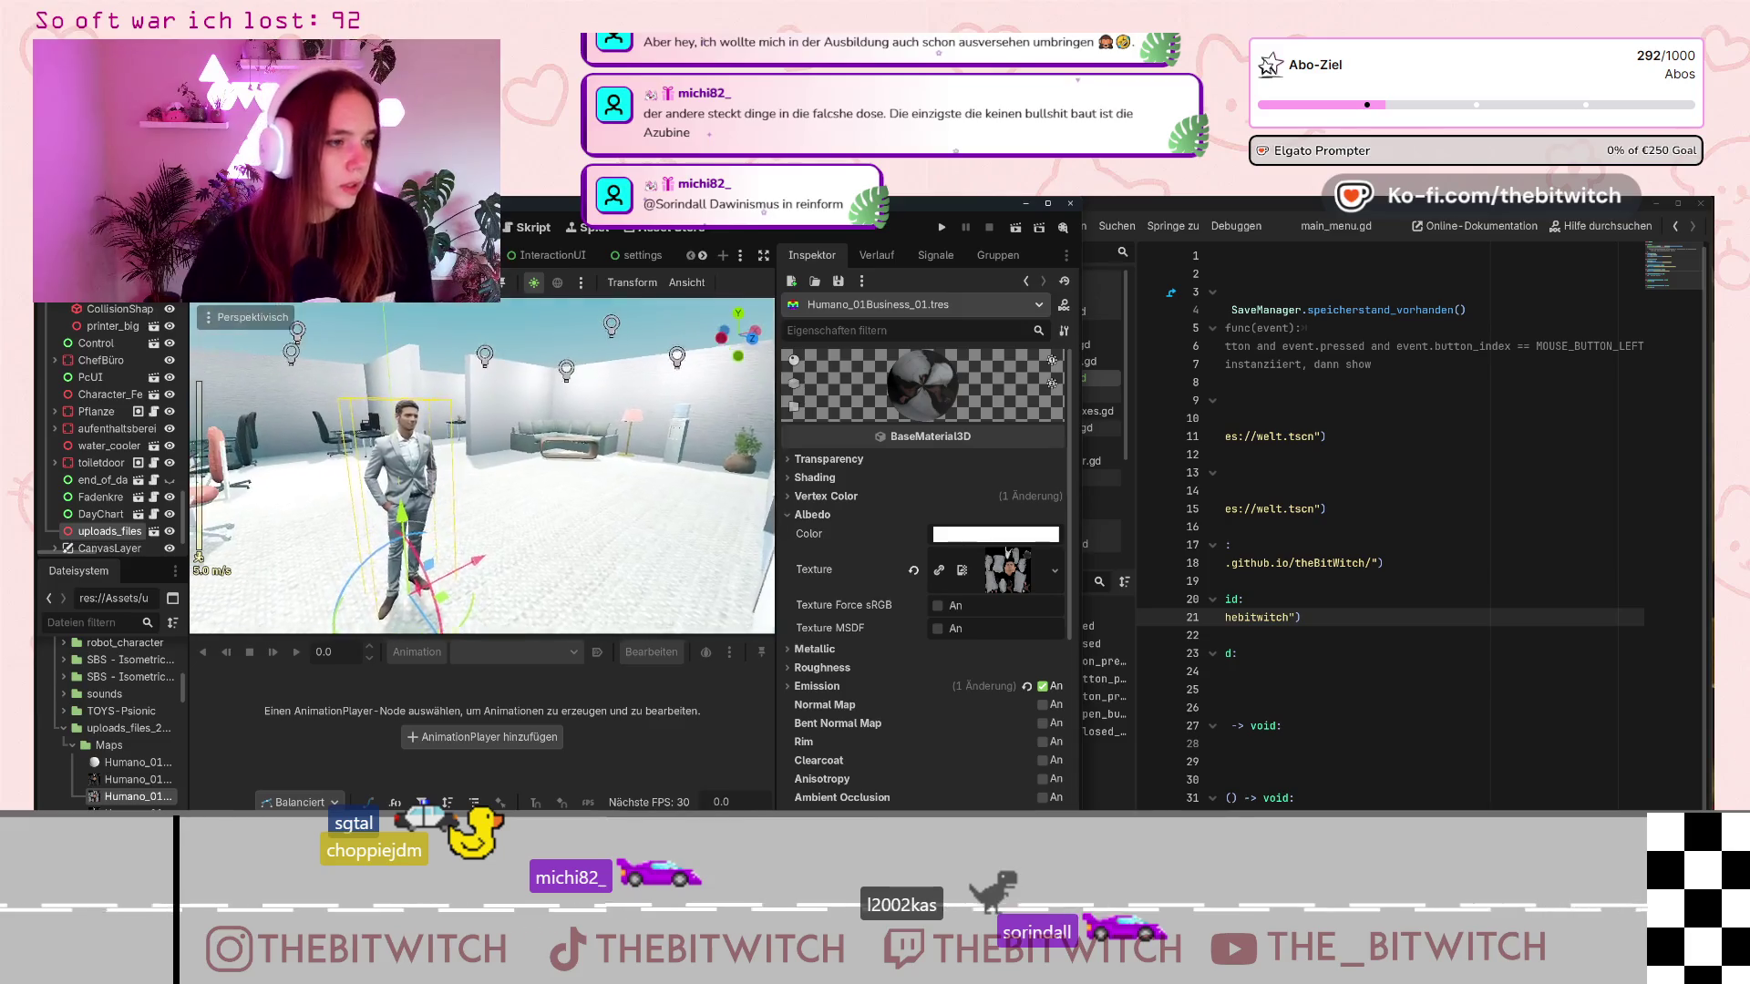
{"action": "scroll", "coordinate": [365, 444], "scroll_direction": "down", "scroll_amount": 3}
{"action": "scroll", "coordinate": [365, 444], "scroll_direction": "down", "scroll_amount": 3}
{"action": "scroll", "coordinate": [118, 520], "scroll_direction": "down", "scroll_amount": 1}
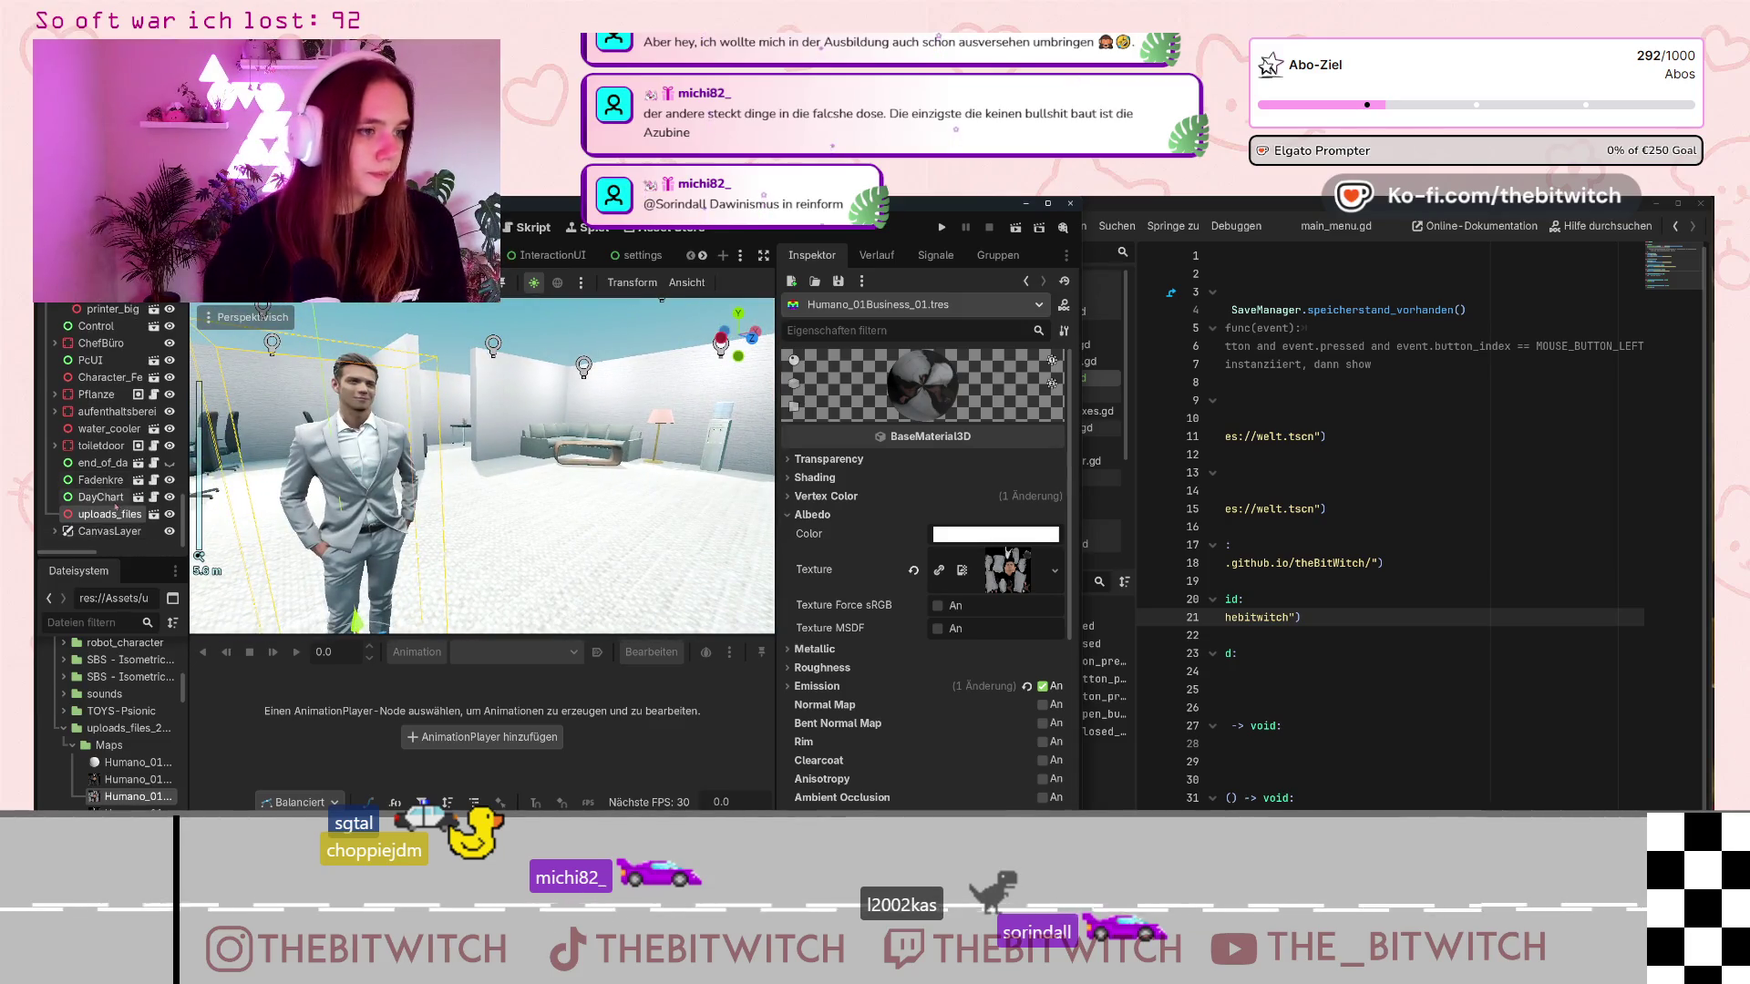
Make an inherited scene from the businessman model, save it as cheffe.tscn, and select its mesh.
{"action": "double_click", "coordinate": [119, 516]}
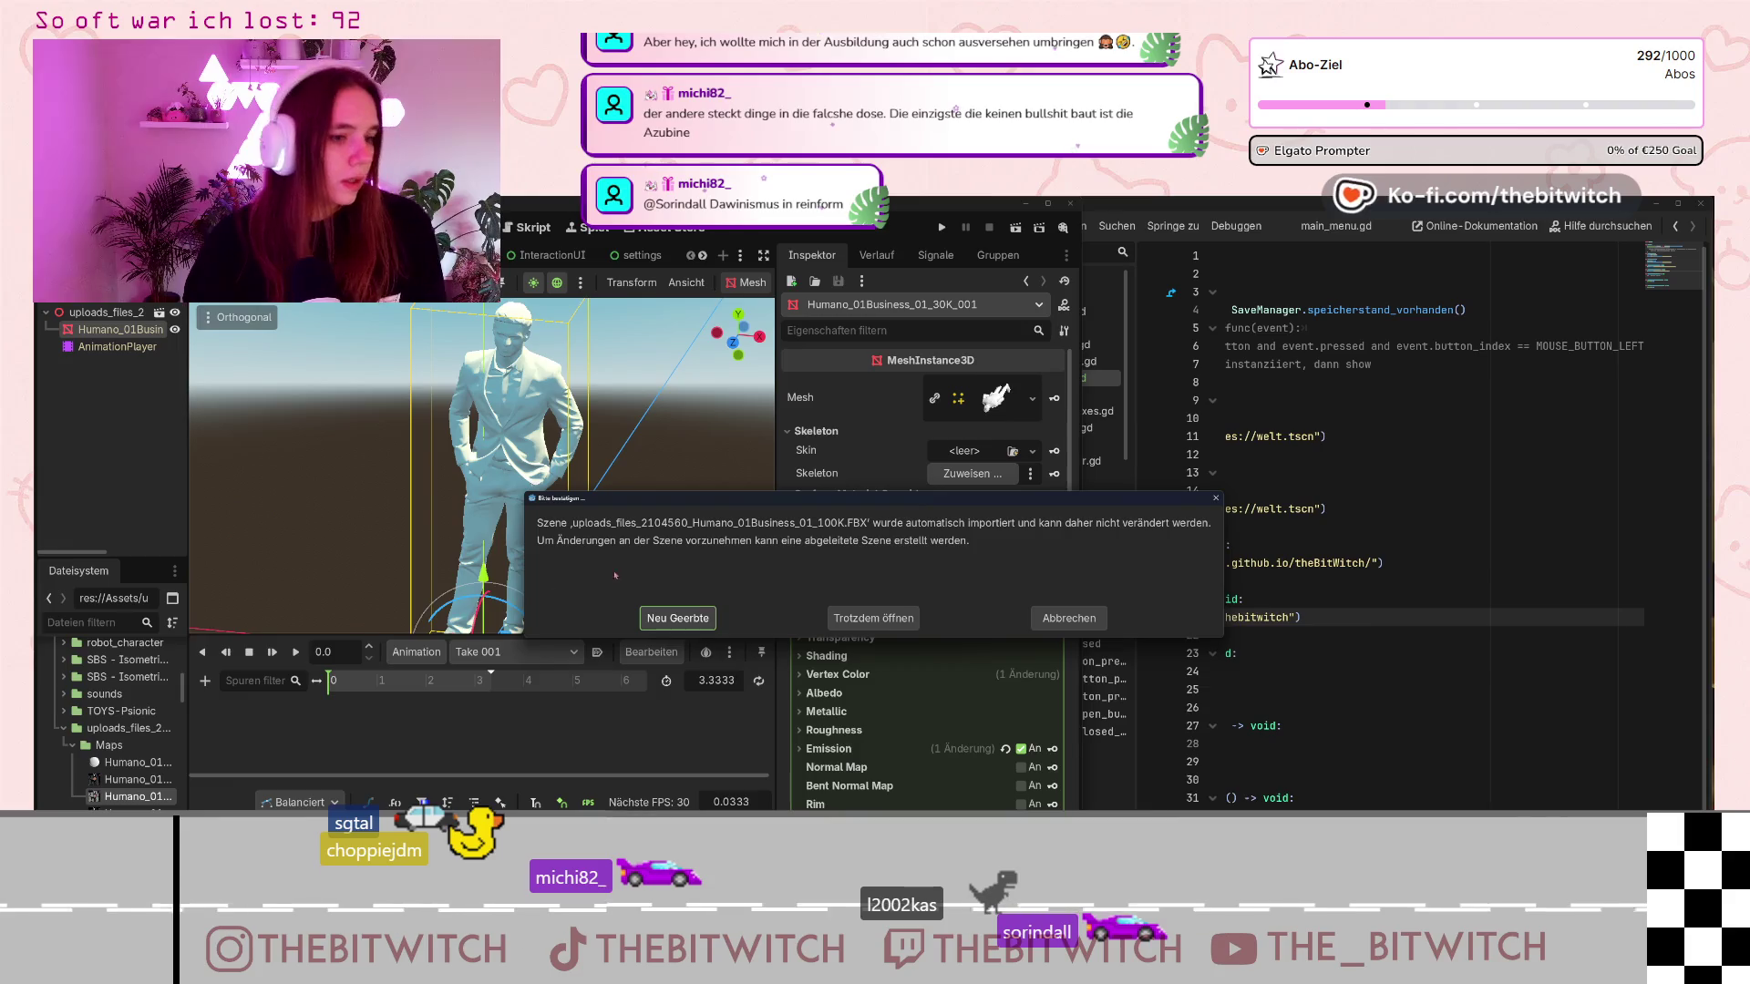
{"action": "key", "text": "Return"}
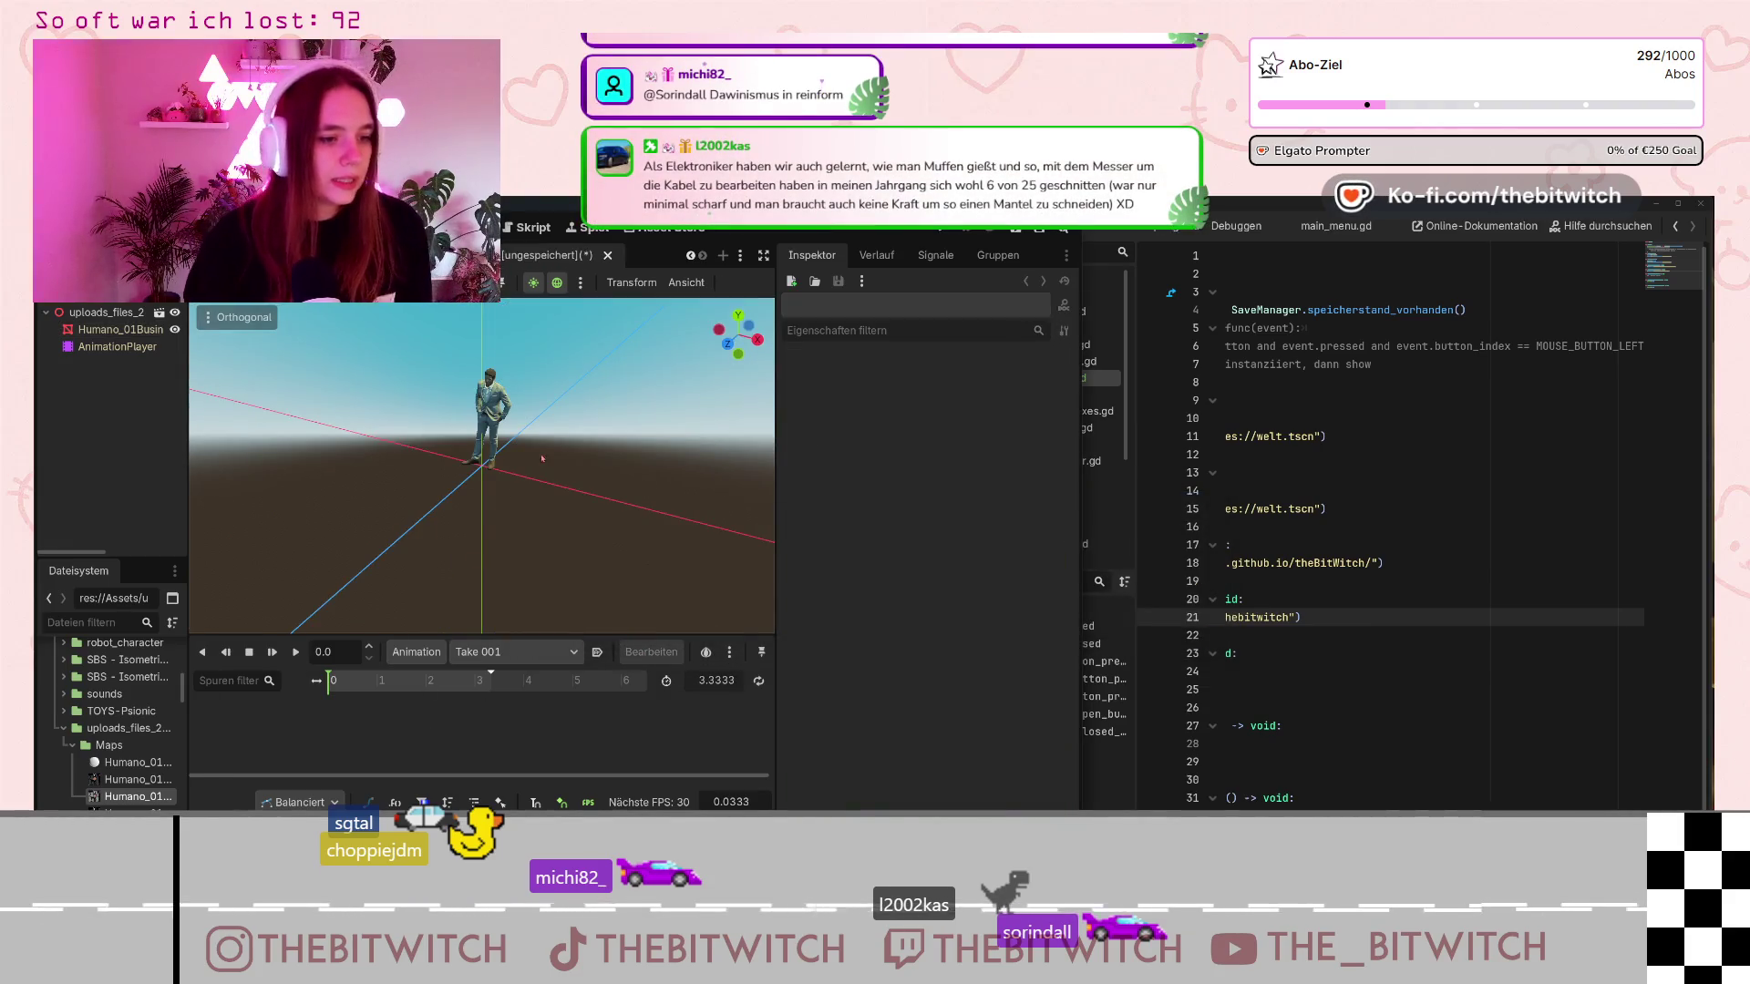
{"action": "scroll", "coordinate": [446, 420], "scroll_direction": "up", "scroll_amount": 3}
{"action": "key", "text": "ctrl+s"}
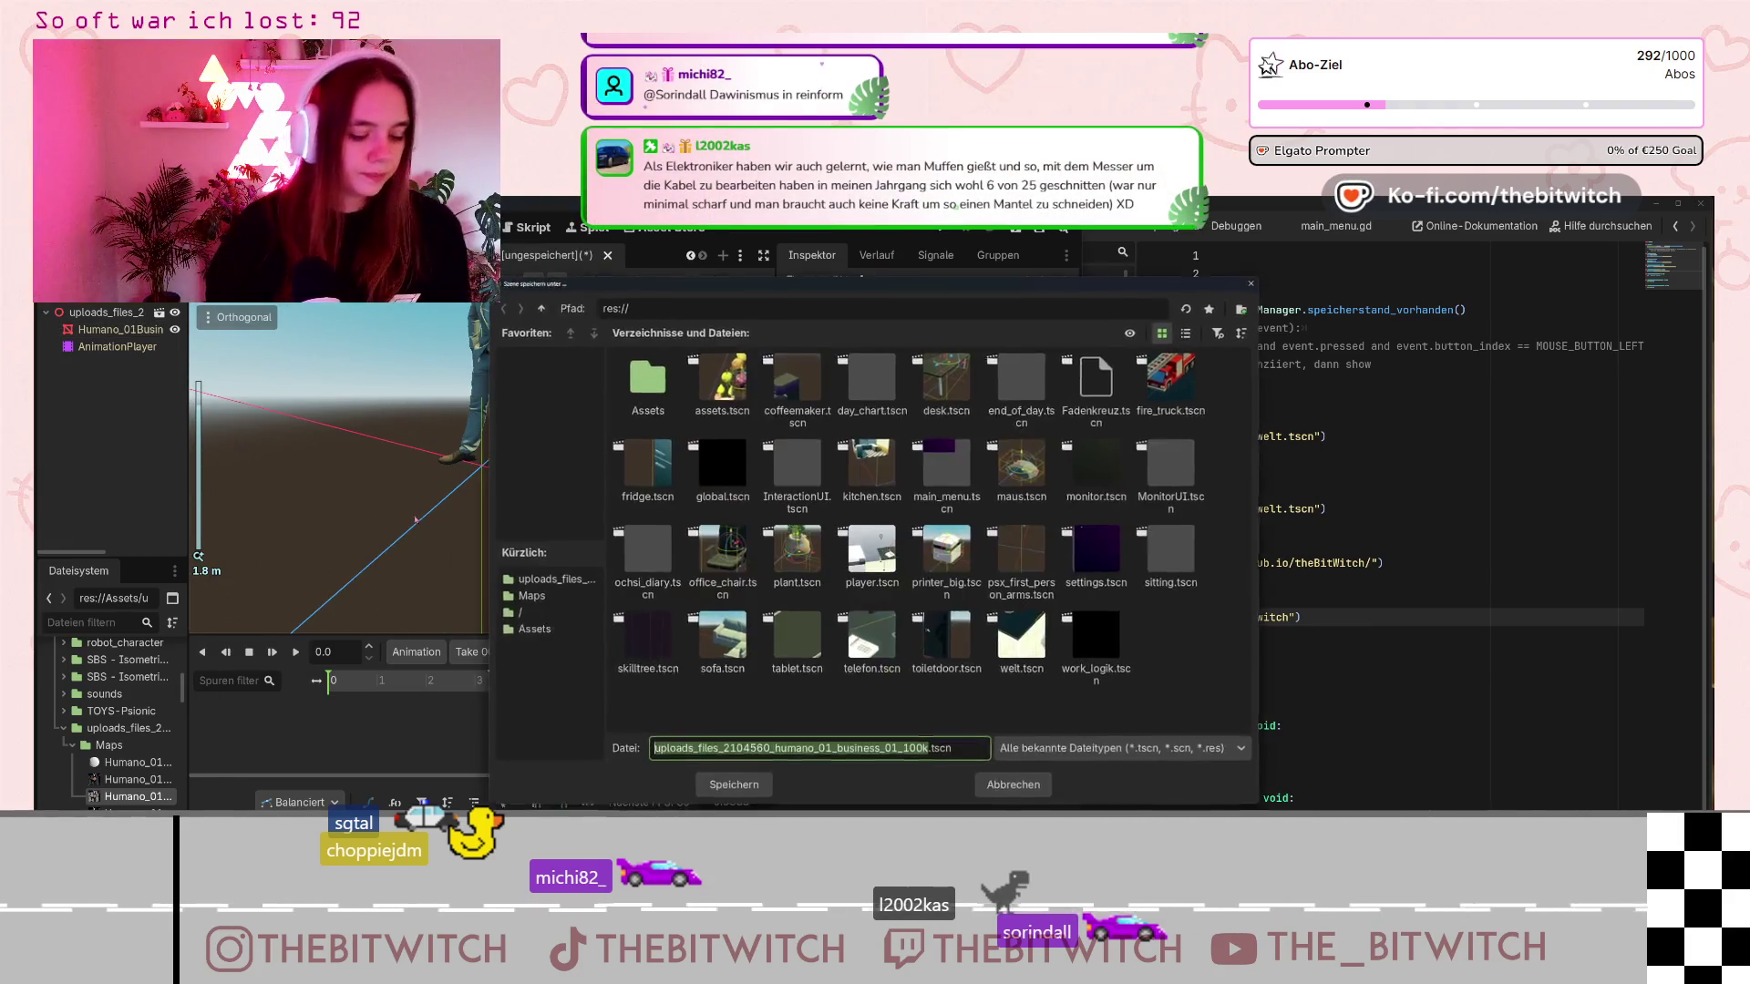
{"action": "type", "text": "walking"}
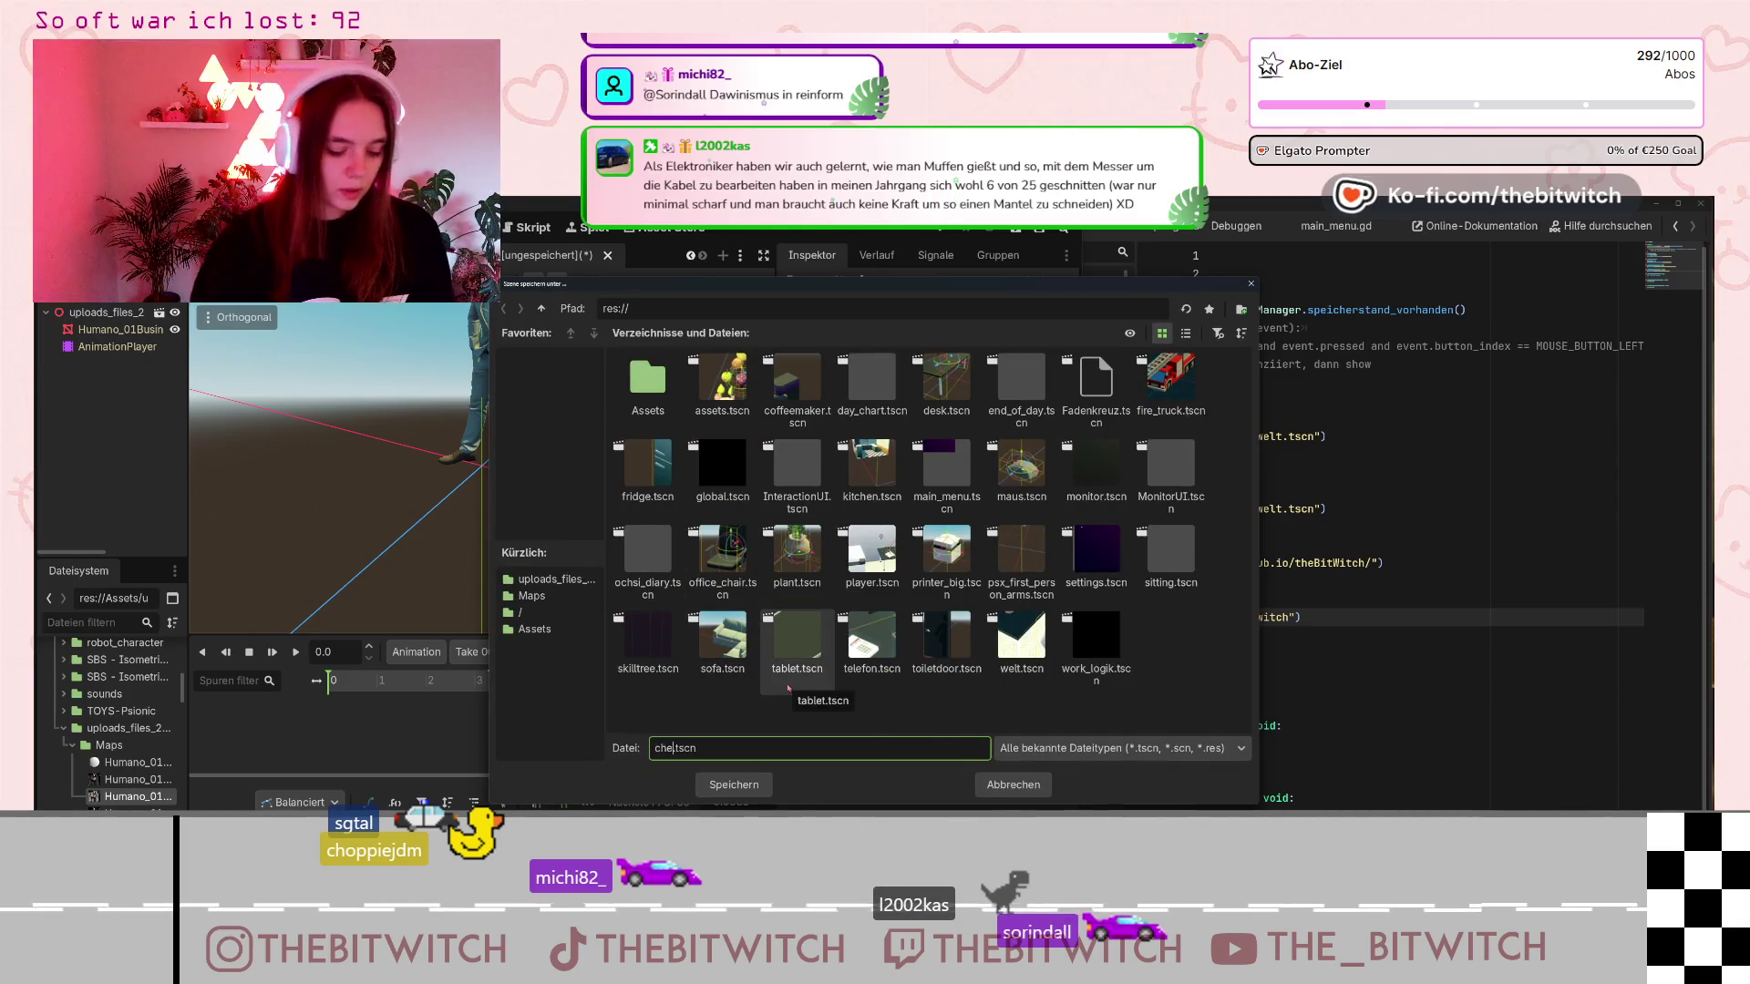
{"action": "key", "text": "Return"}
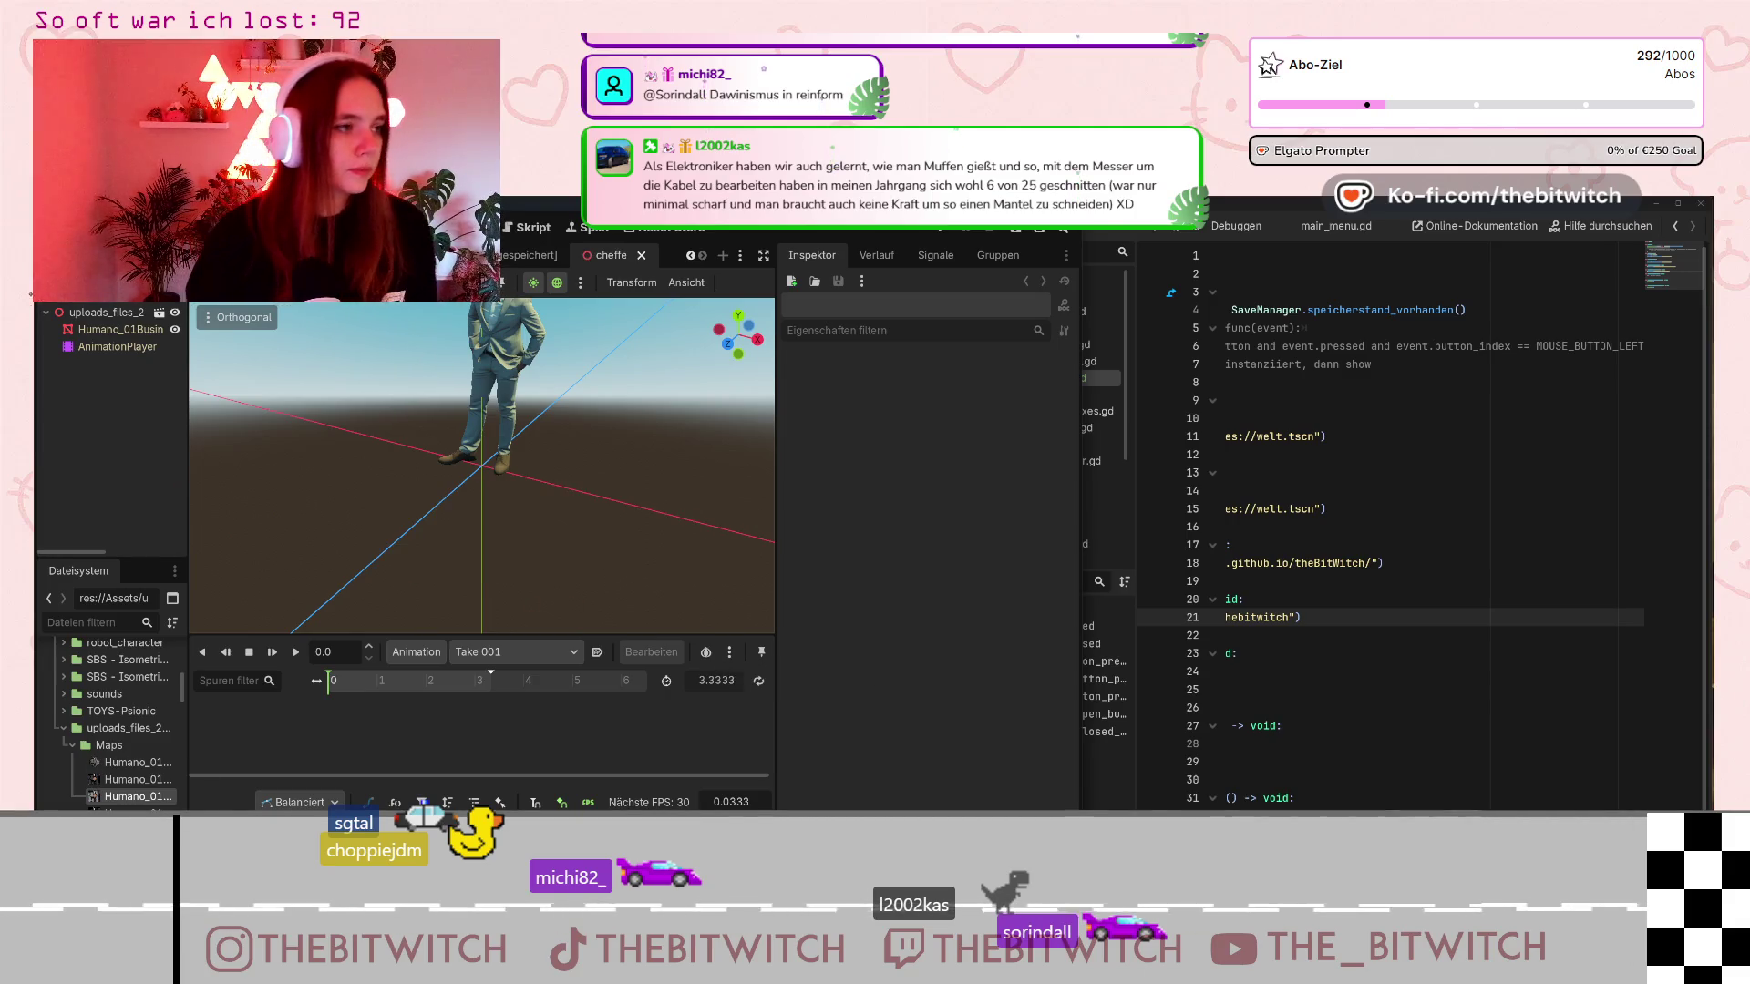
{"action": "left_click", "coordinate": [122, 329]}
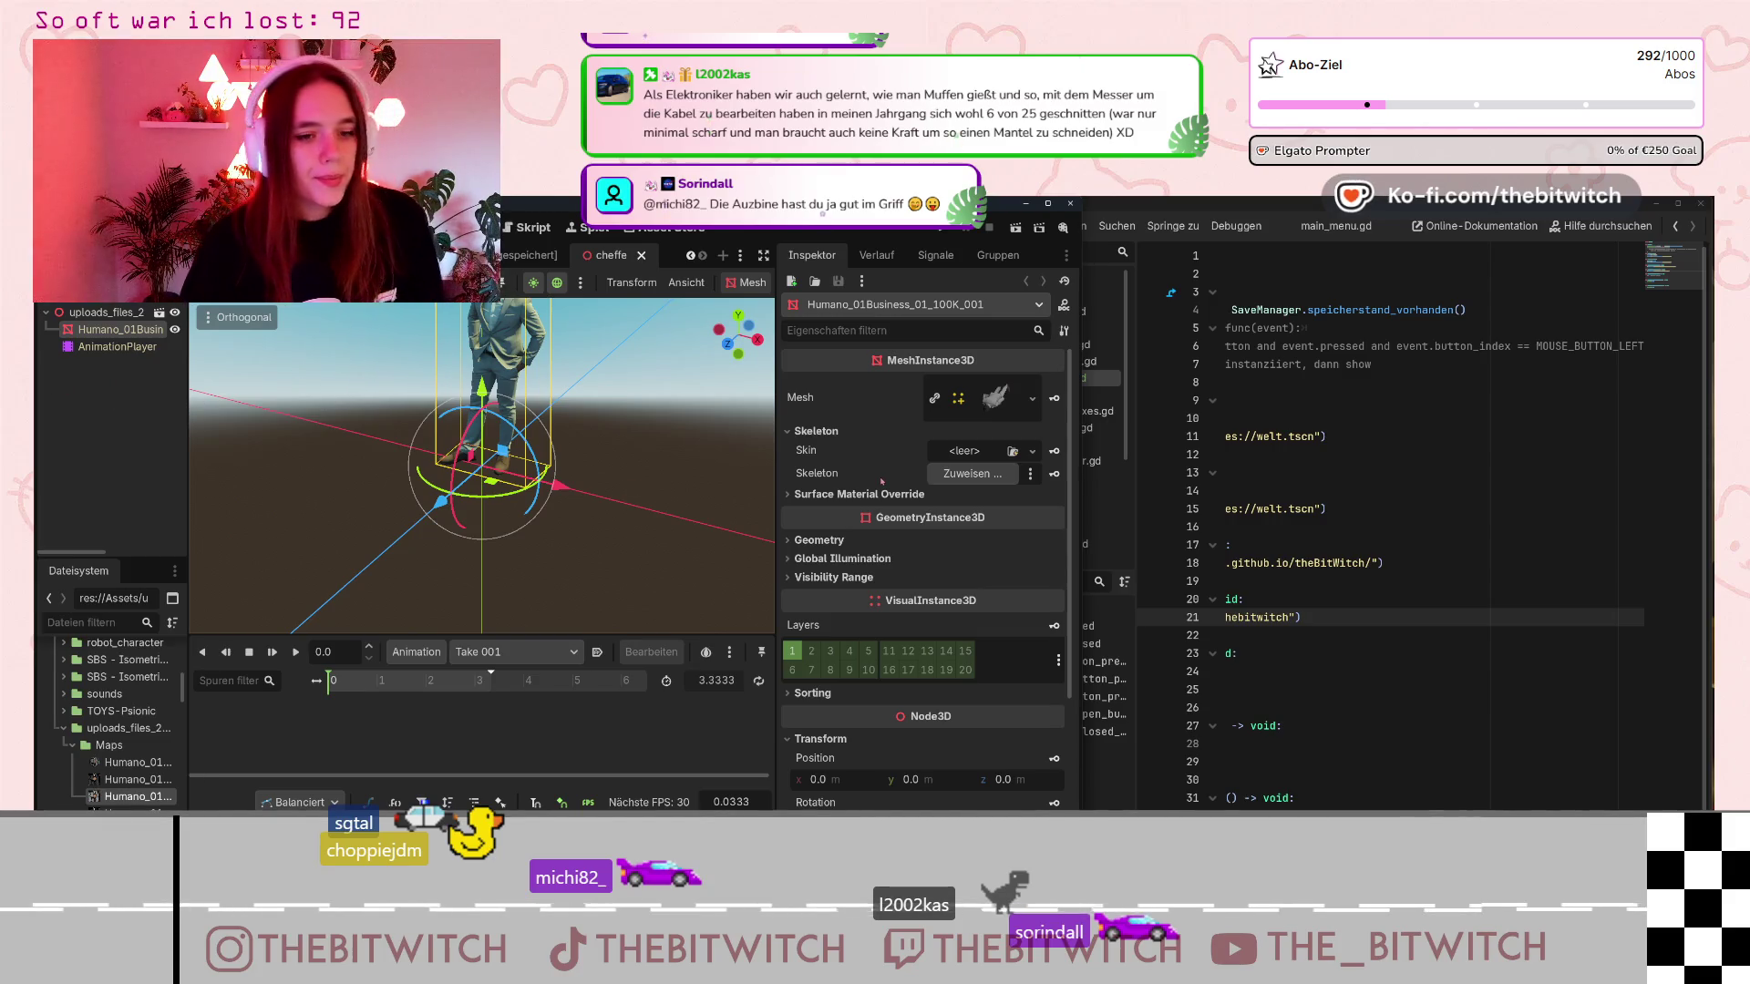
{"action": "left_click", "coordinate": [1031, 474]}
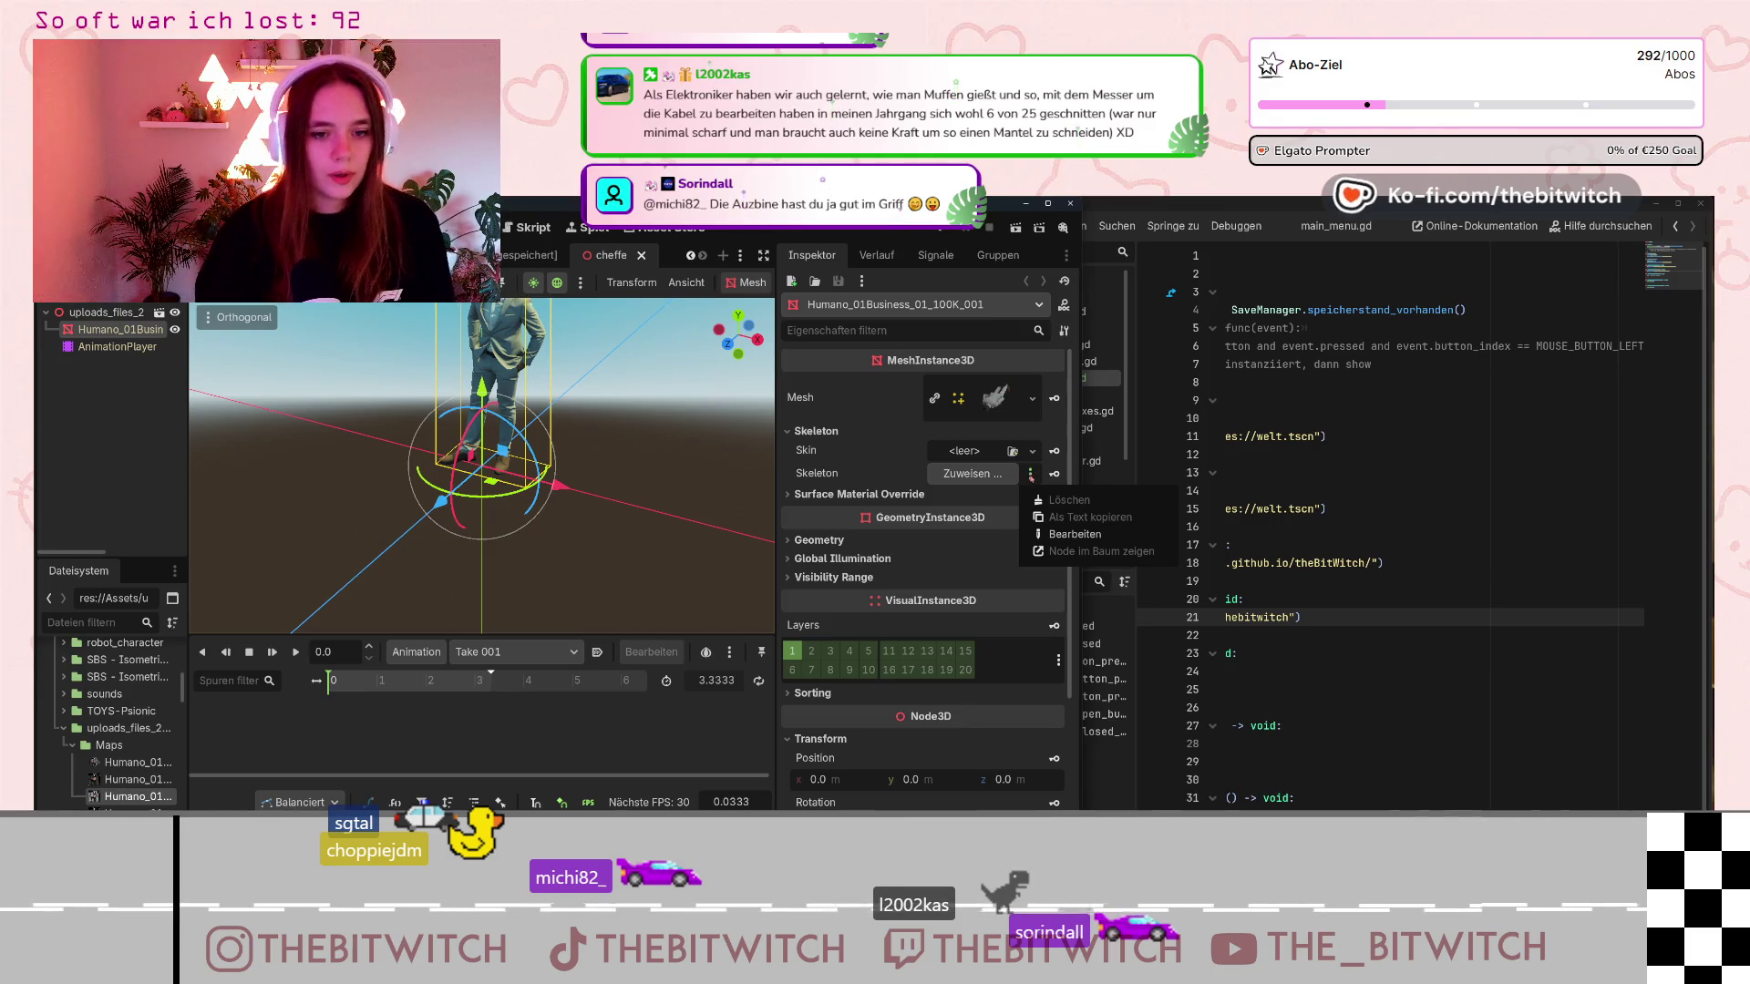
{"action": "left_click", "coordinate": [970, 474]}
{"action": "left_click", "coordinate": [971, 473]}
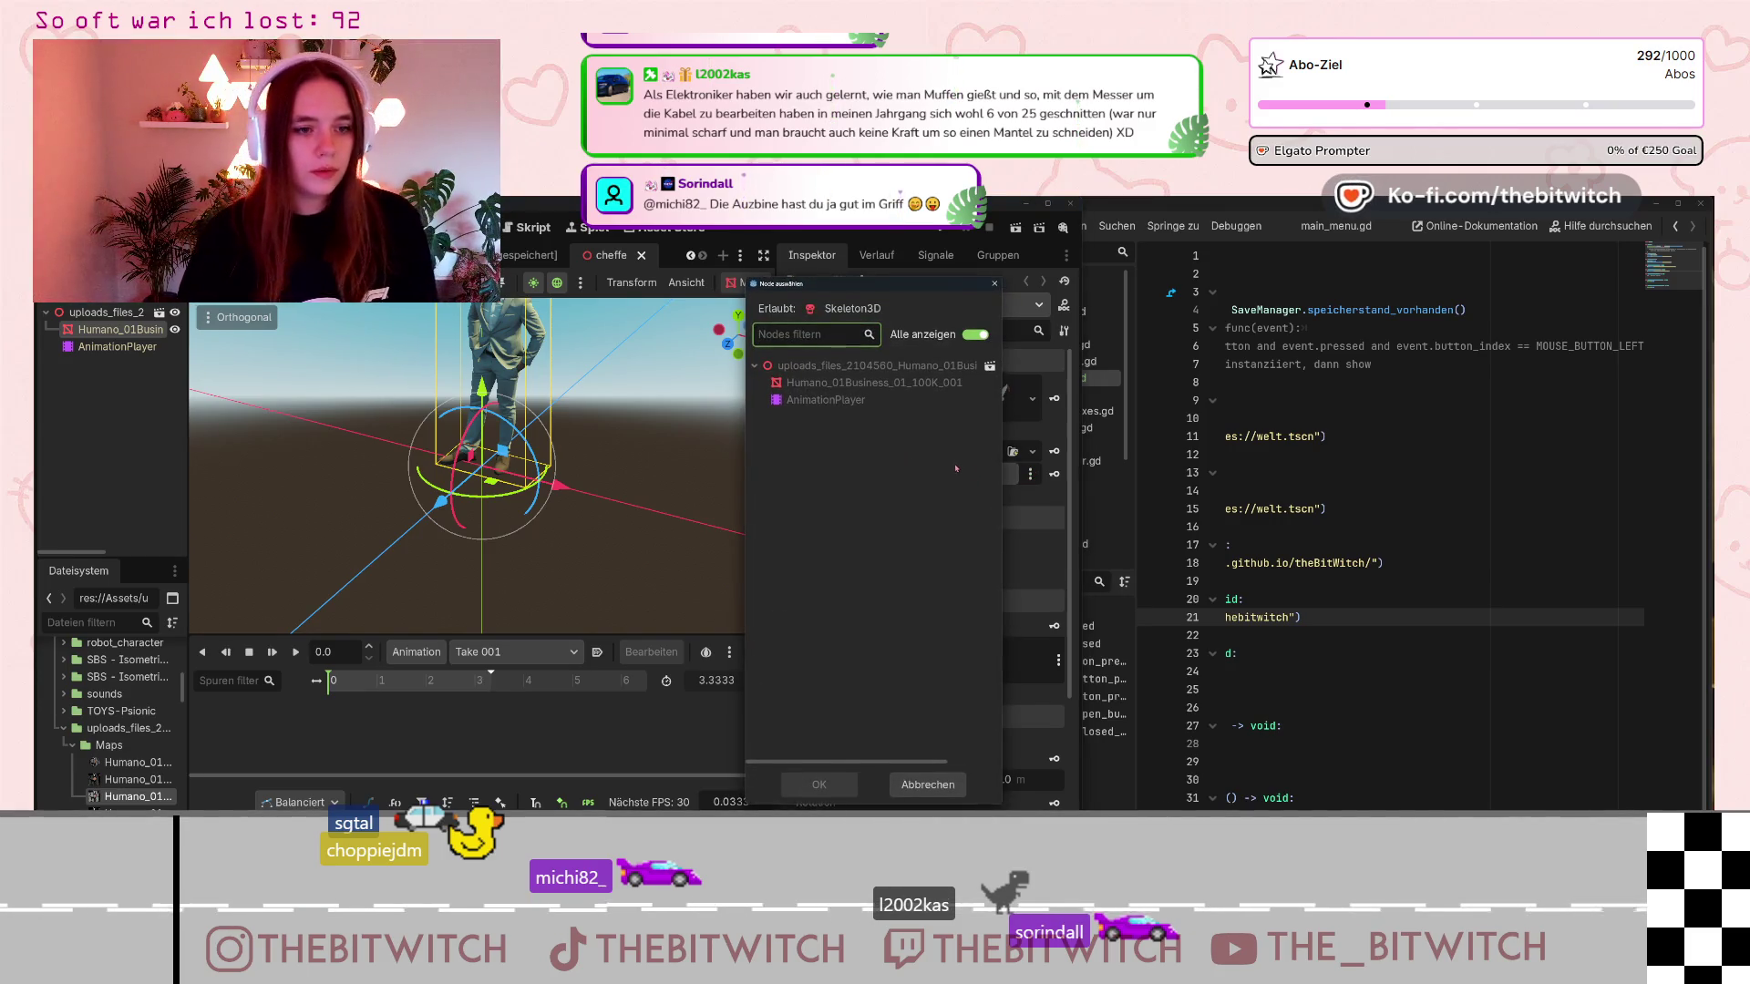
{"action": "left_click", "coordinate": [993, 284]}
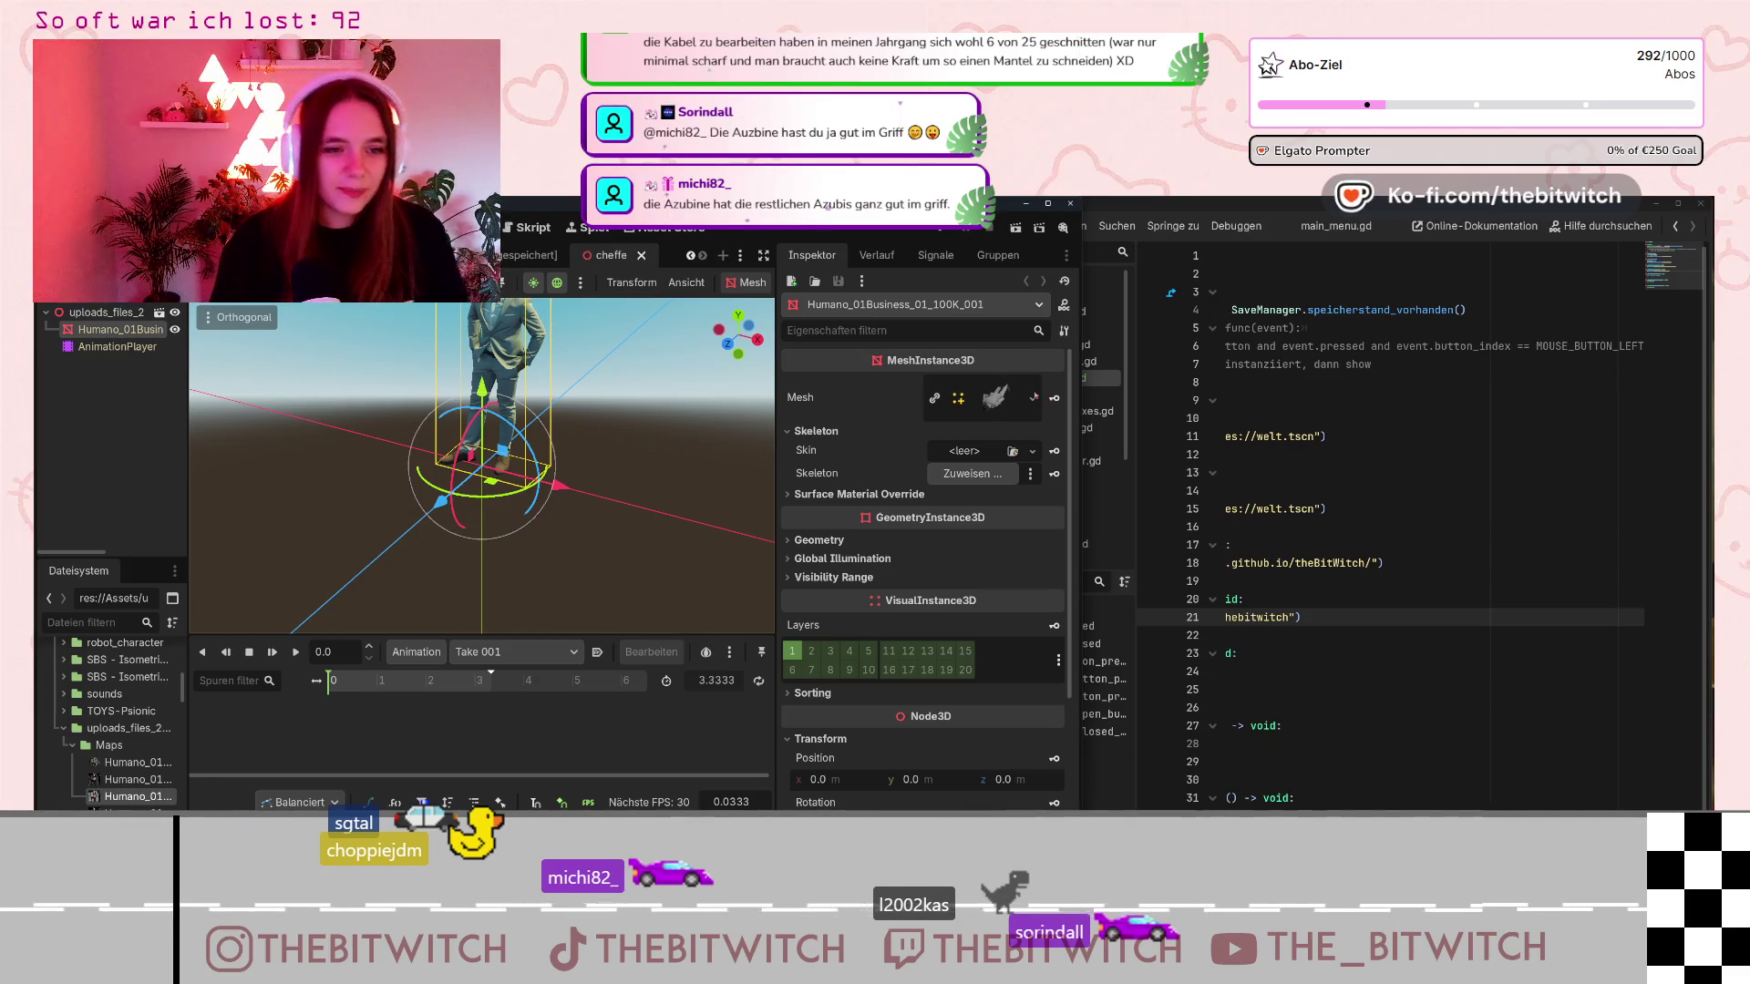
{"action": "left_click", "coordinate": [1037, 415]}
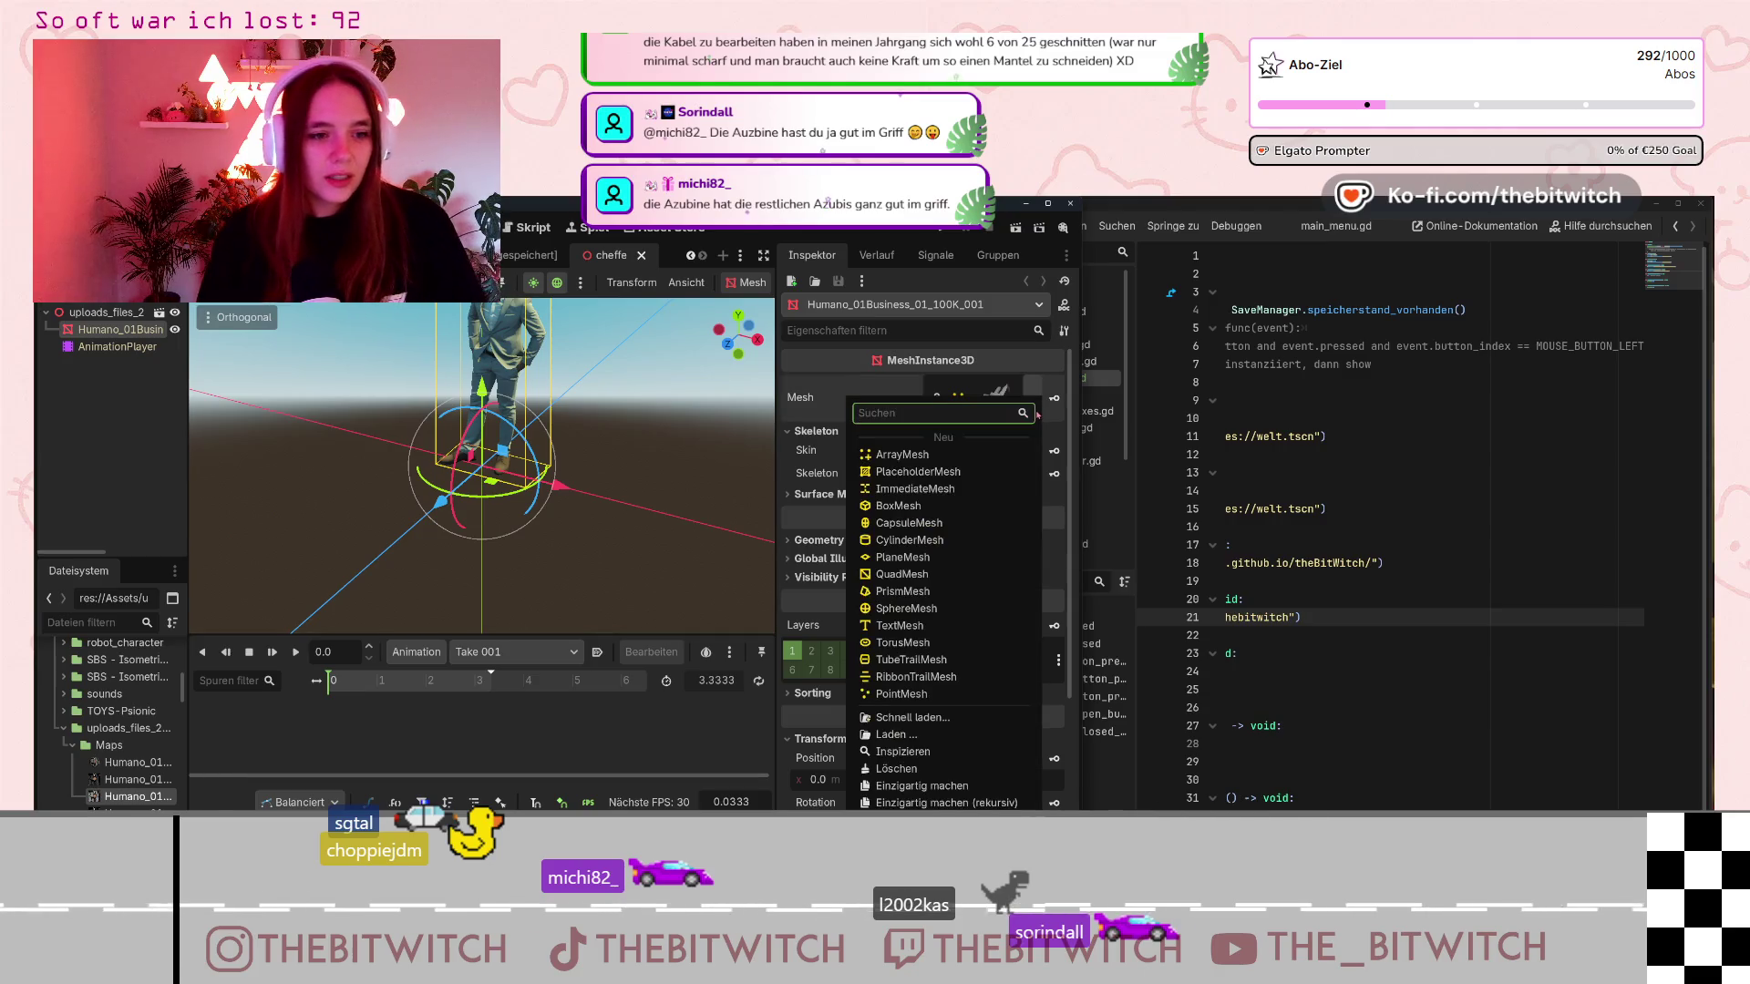
{"action": "left_click", "coordinate": [794, 413]}
{"action": "scroll", "coordinate": [634, 421], "scroll_direction": "down", "scroll_amount": 2}
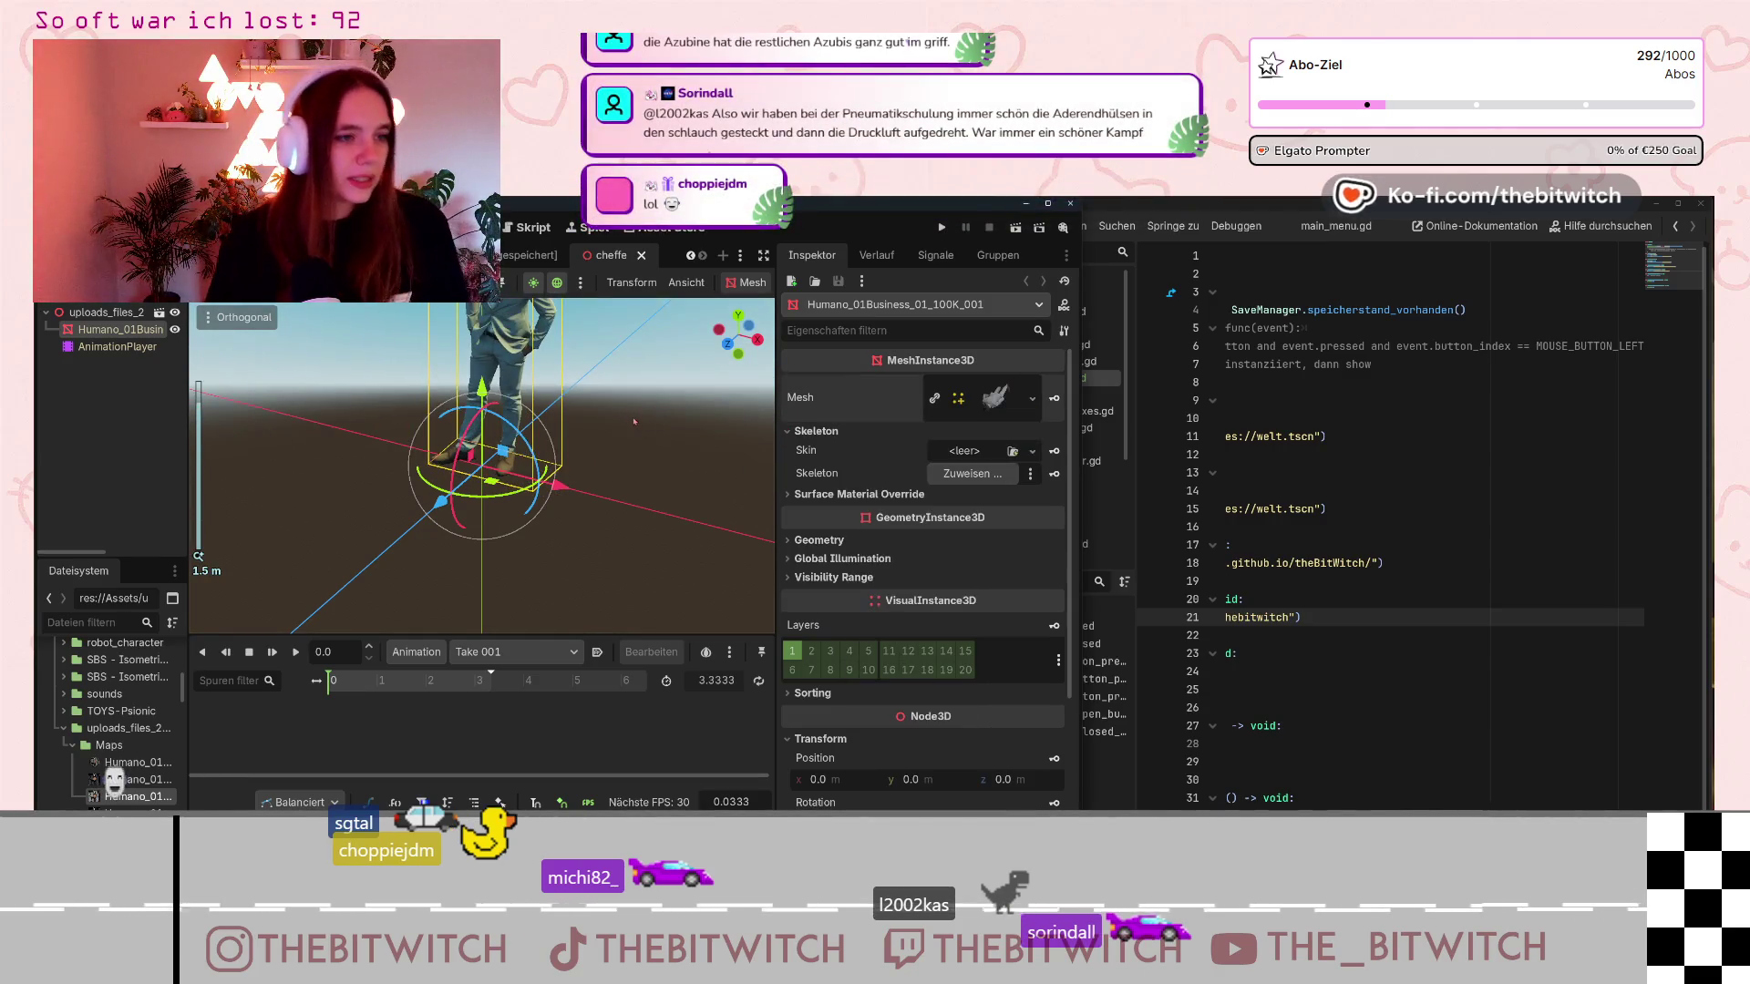
{"action": "scroll", "coordinate": [635, 421], "scroll_direction": "down", "scroll_amount": 3}
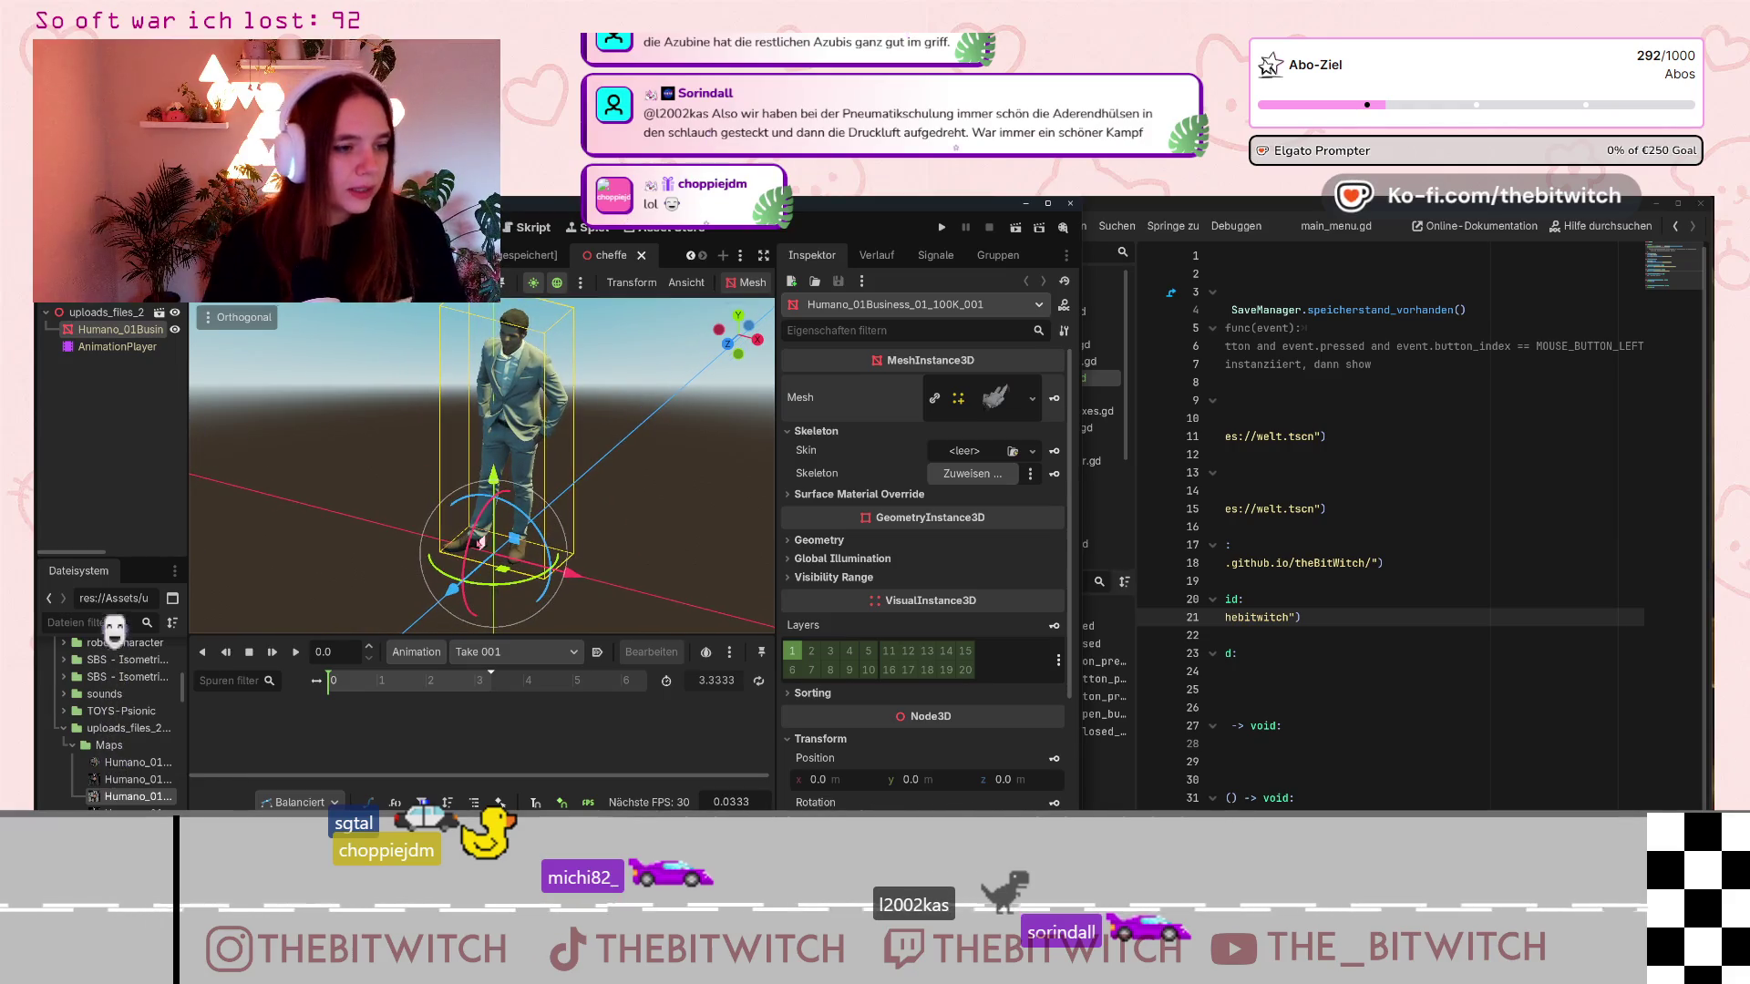
{"action": "scroll", "coordinate": [481, 464], "scroll_direction": "up", "scroll_amount": 4}
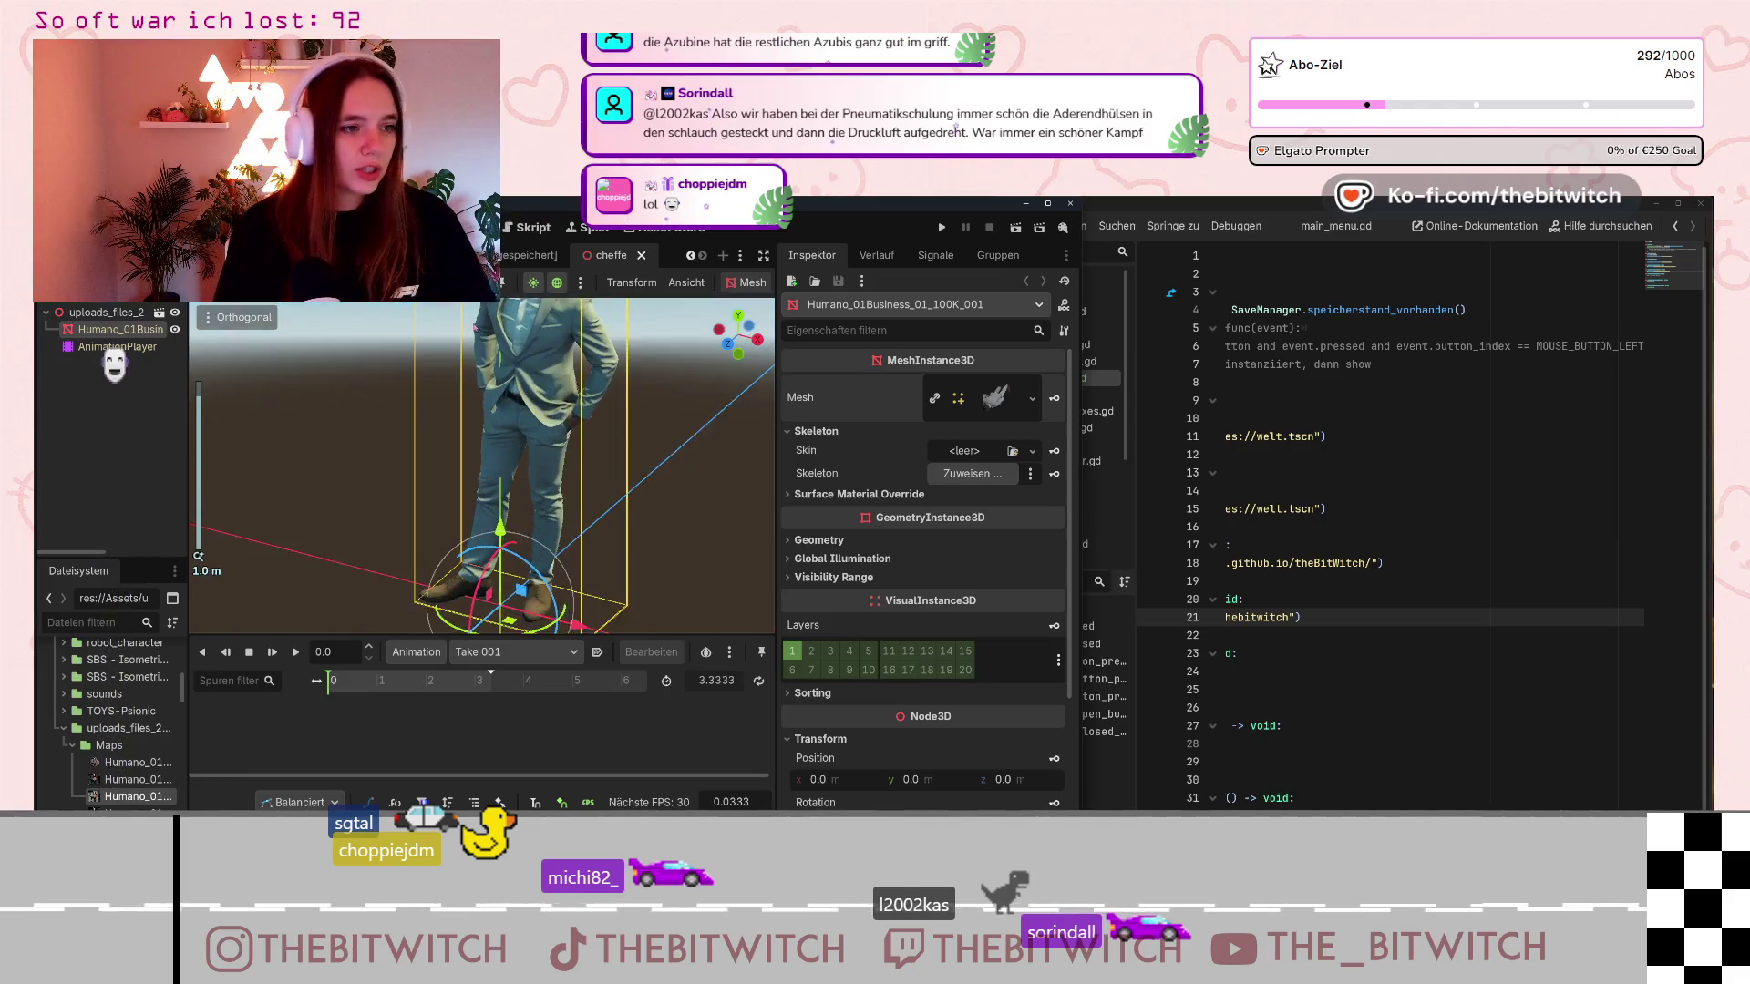
{"action": "mouse_move", "coordinate": [510, 474]}
{"action": "middle_mouse_down"}
{"action": "mouse_move", "coordinate": [716, 557]}
{"action": "mouse_move", "coordinate": [575, 375]}
{"action": "middle_mouse_up"}
{"action": "scroll", "coordinate": [575, 374], "scroll_direction": "down", "scroll_amount": 2}
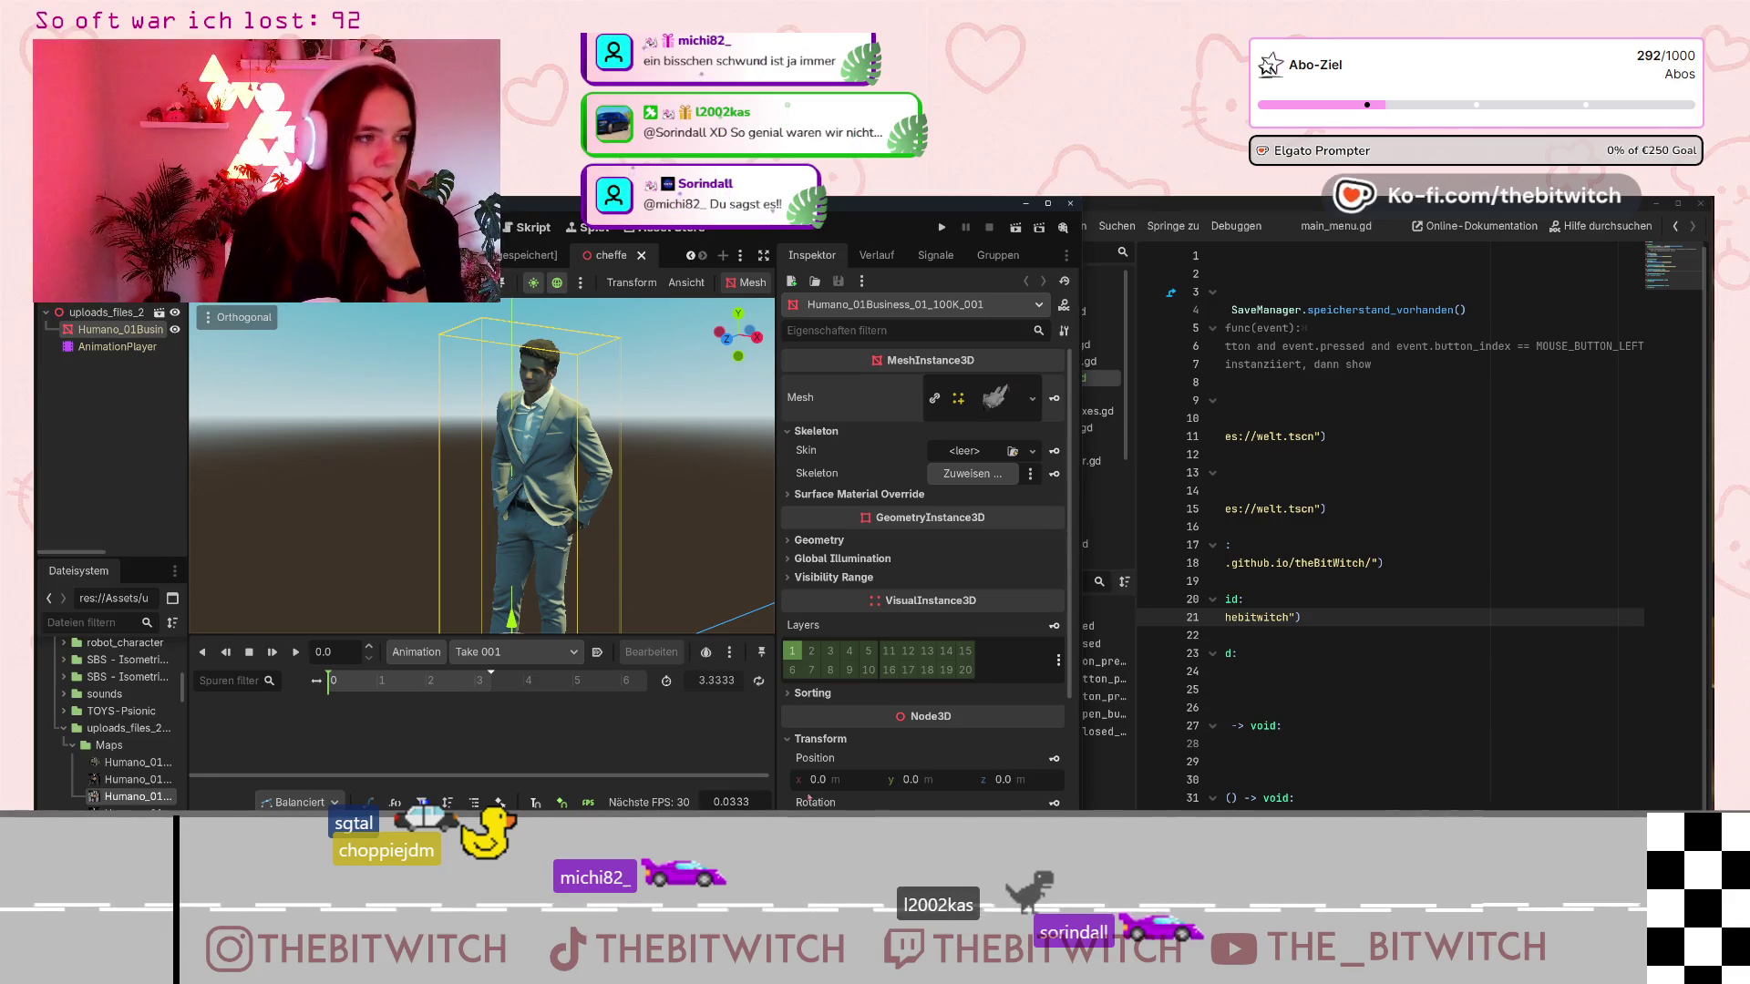
{"action": "left_click", "coordinate": [1434, 230]}
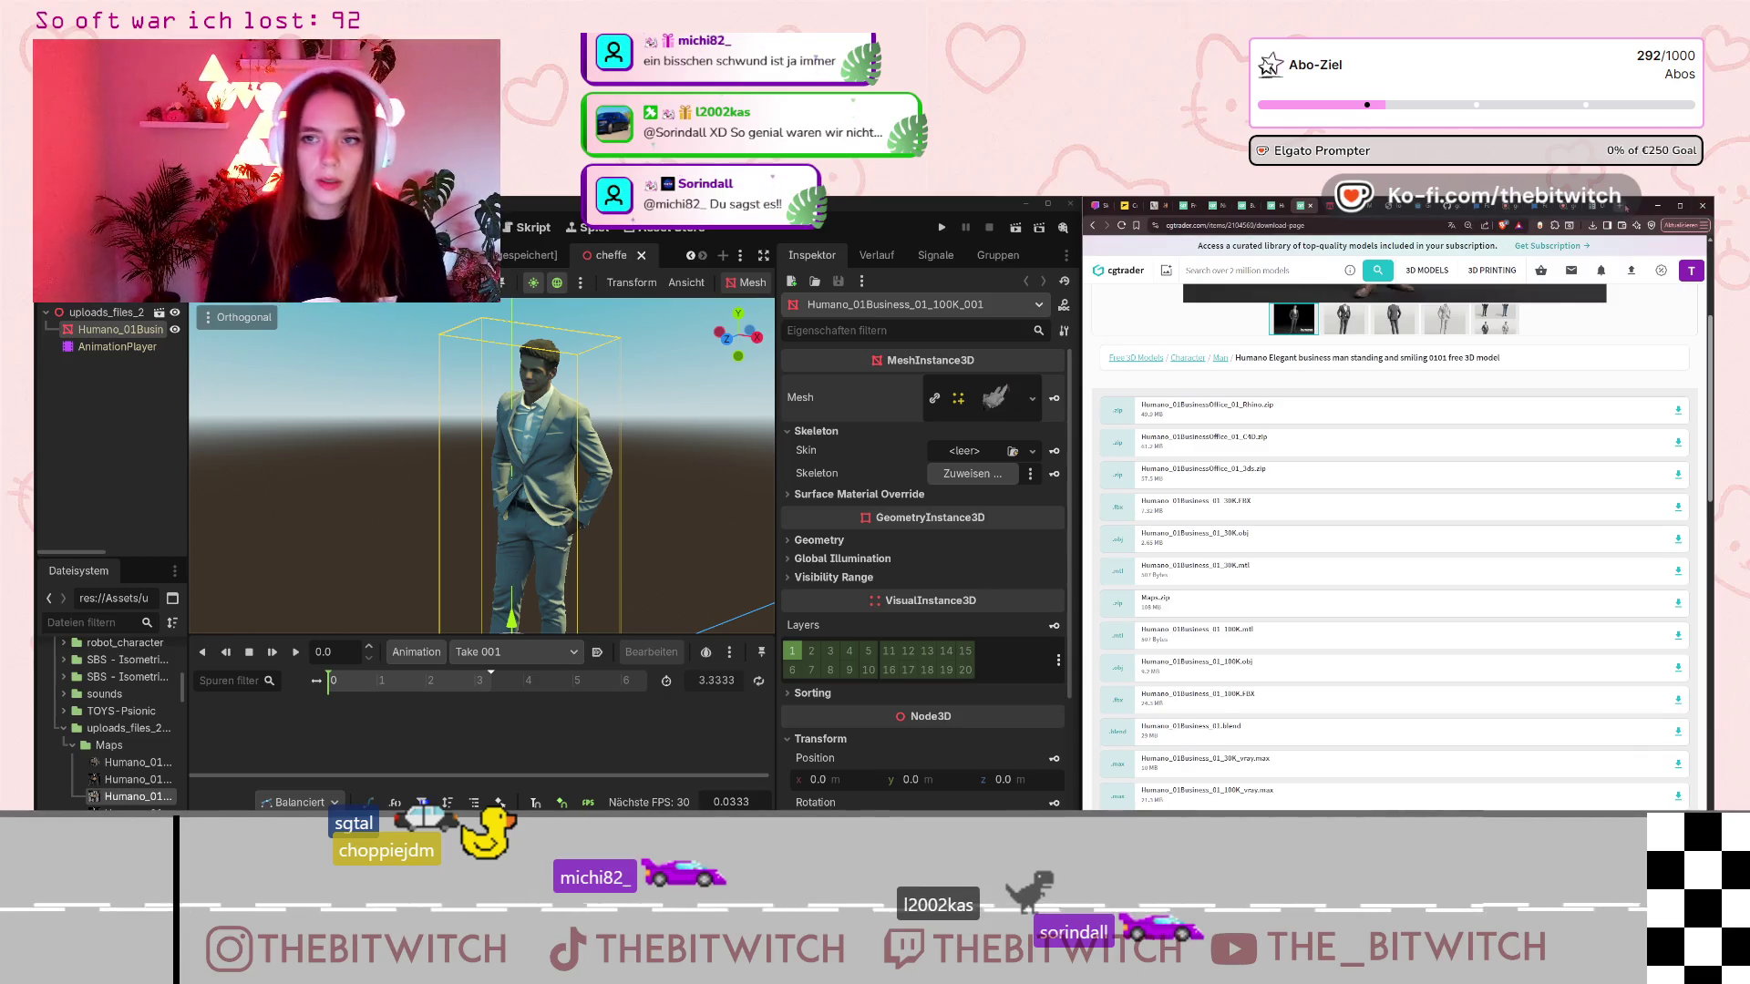
In a new tab, search for 'godot 3d model rigging no skeleton'.
{"action": "key", "text": "ctrl+t"}
{"action": "type", "text": "godot"}
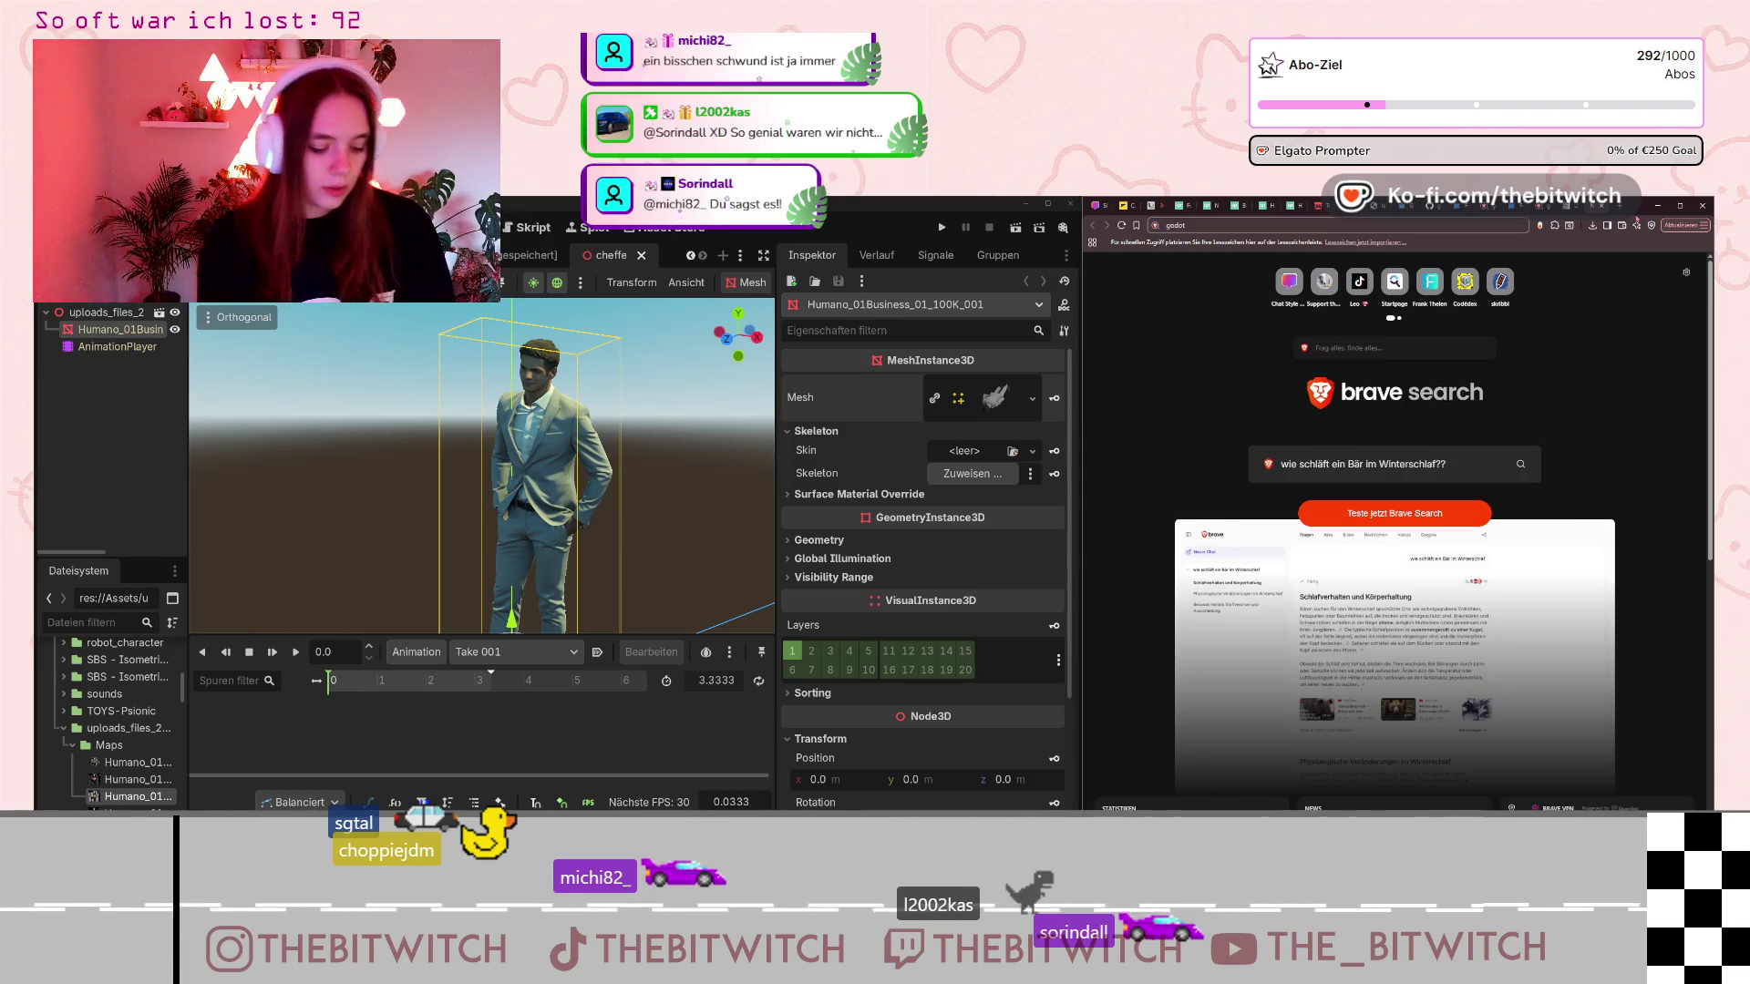
{"action": "type", "text": " 3d"}
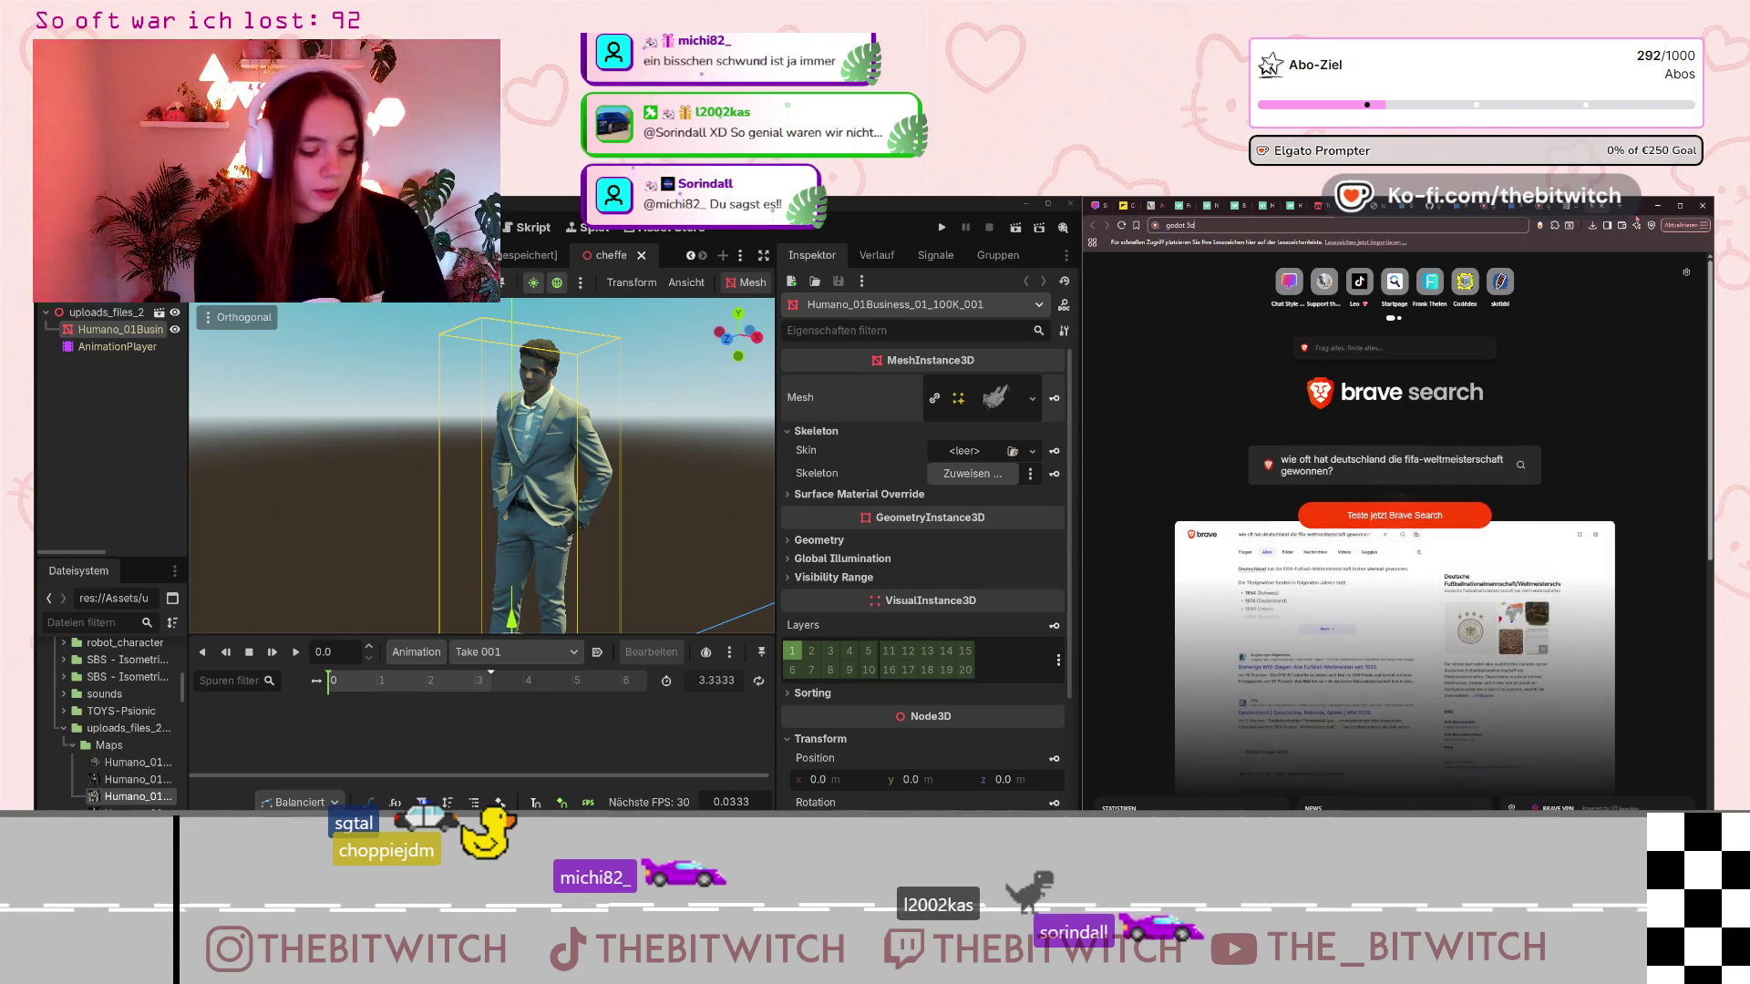
{"action": "type", "text": " model"}
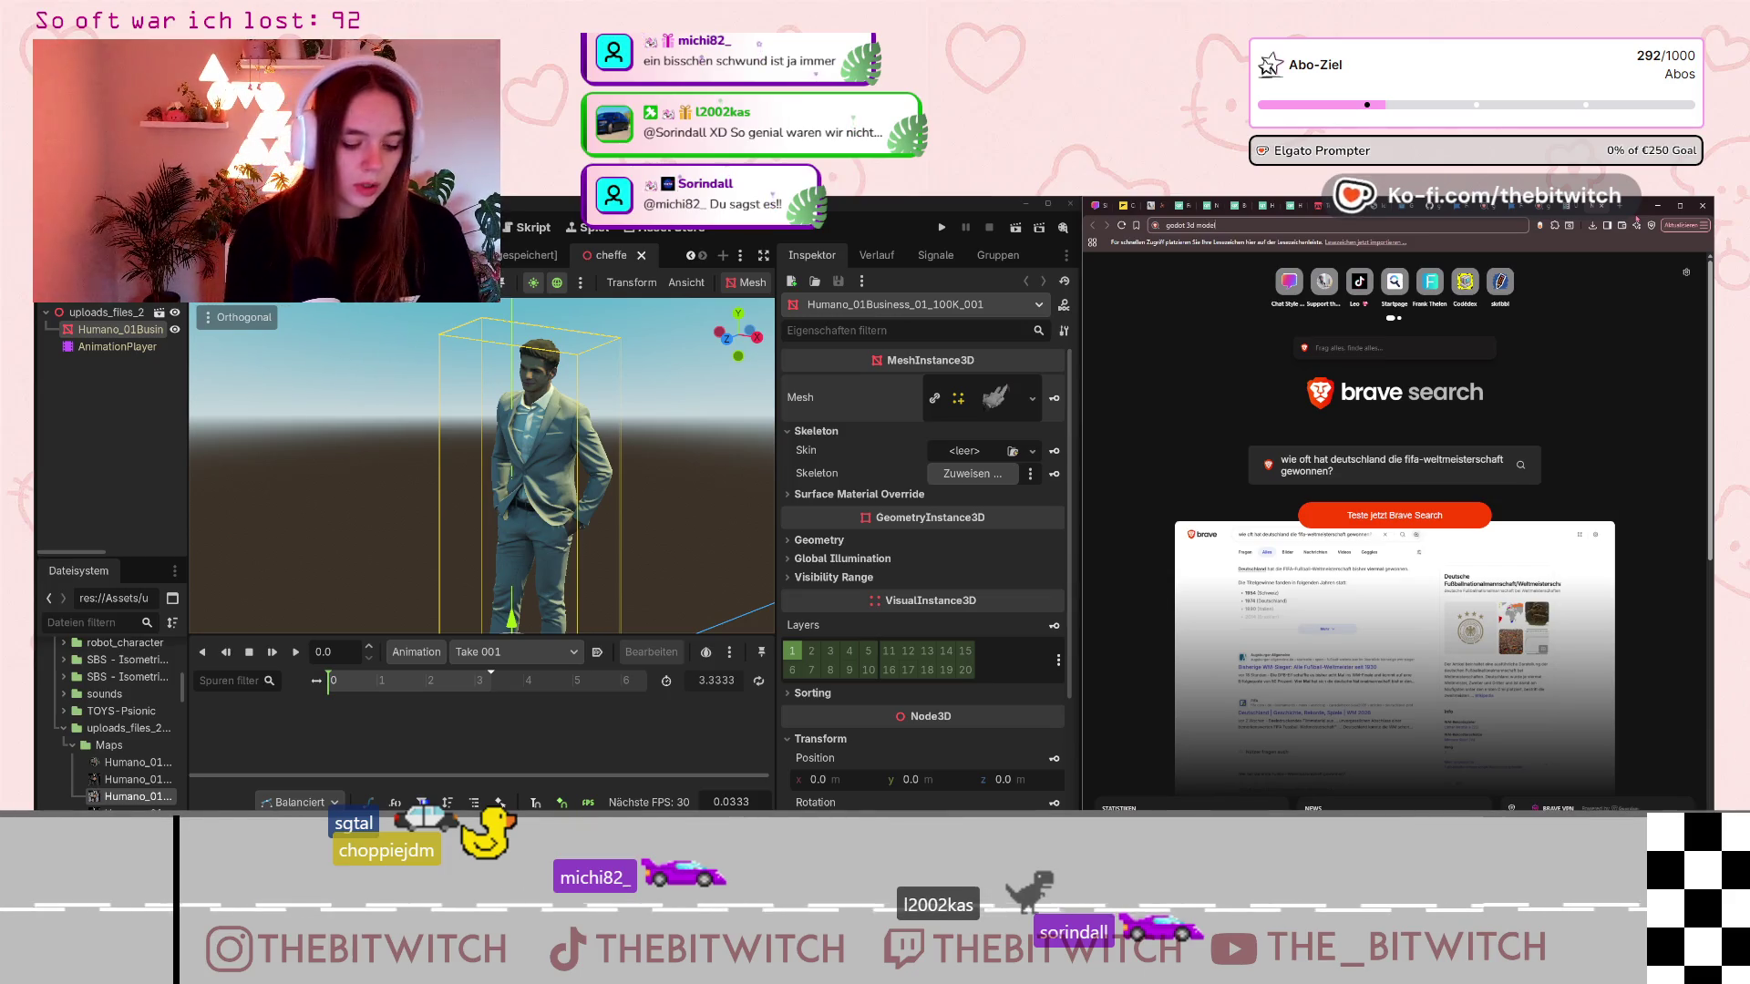
{"action": "type", "text": " rigging no skelet"}
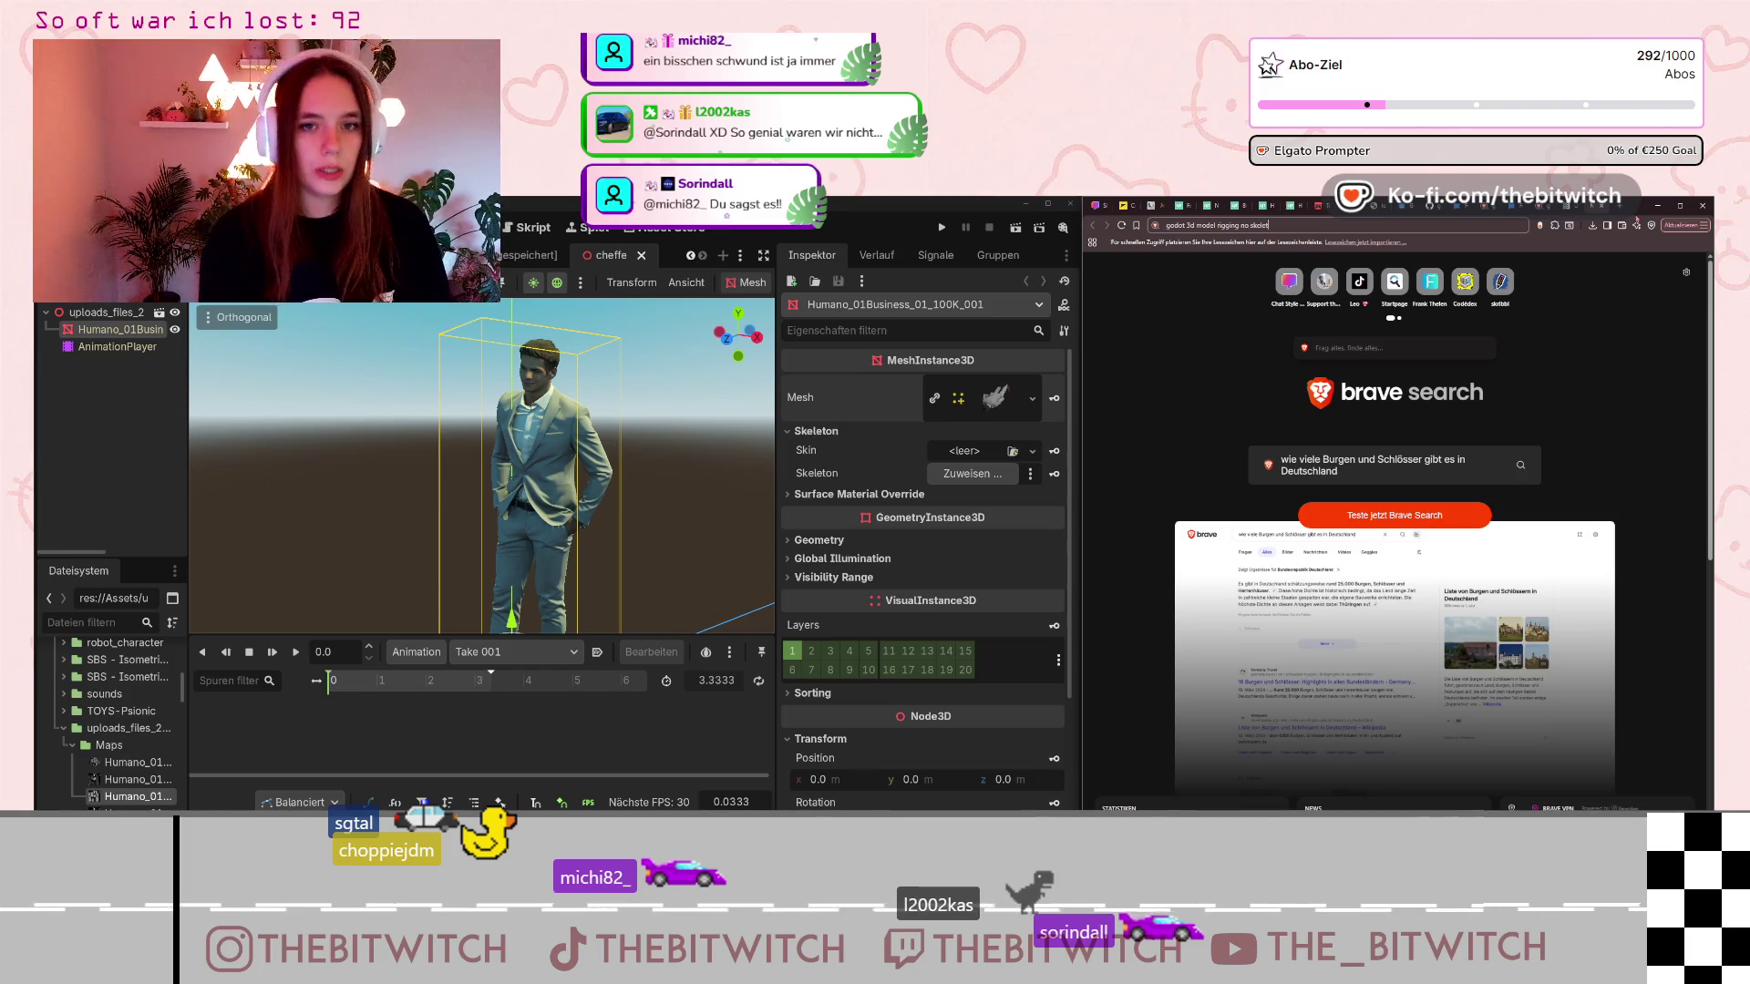
{"action": "type", "text": "on&source=desktop"}
{"action": "key", "text": "Return"}
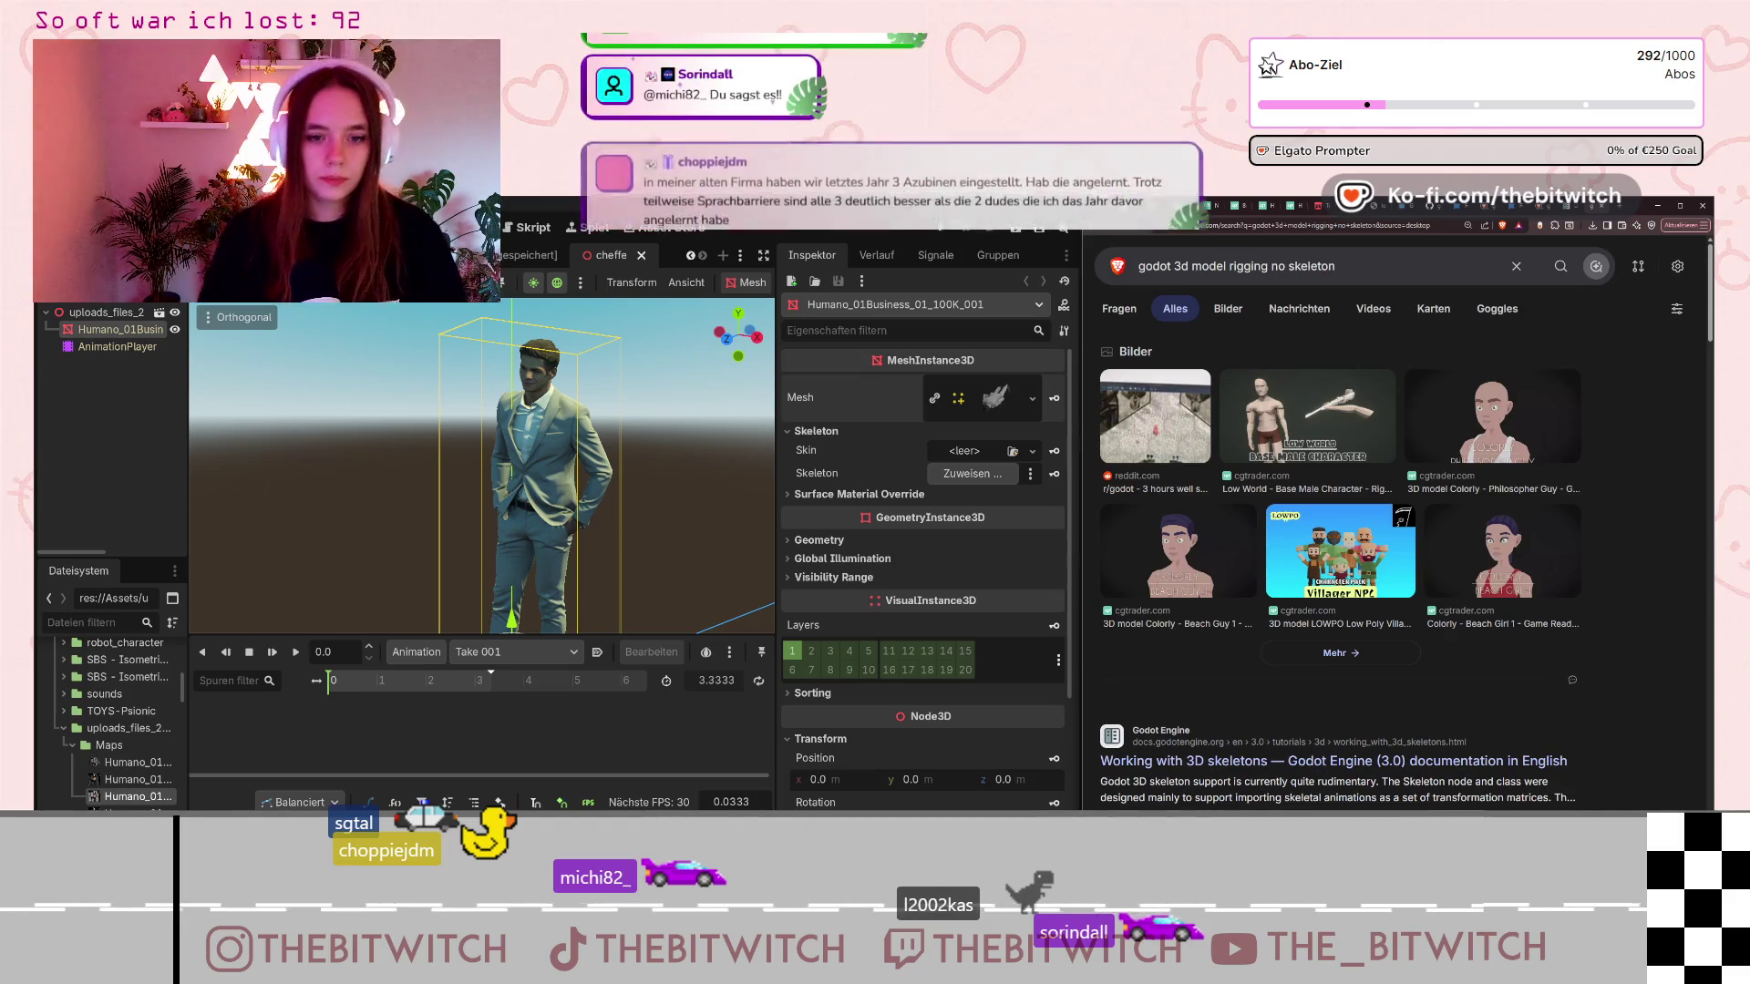
{"action": "scroll", "coordinate": [1295, 651], "scroll_direction": "down", "scroll_amount": 2}
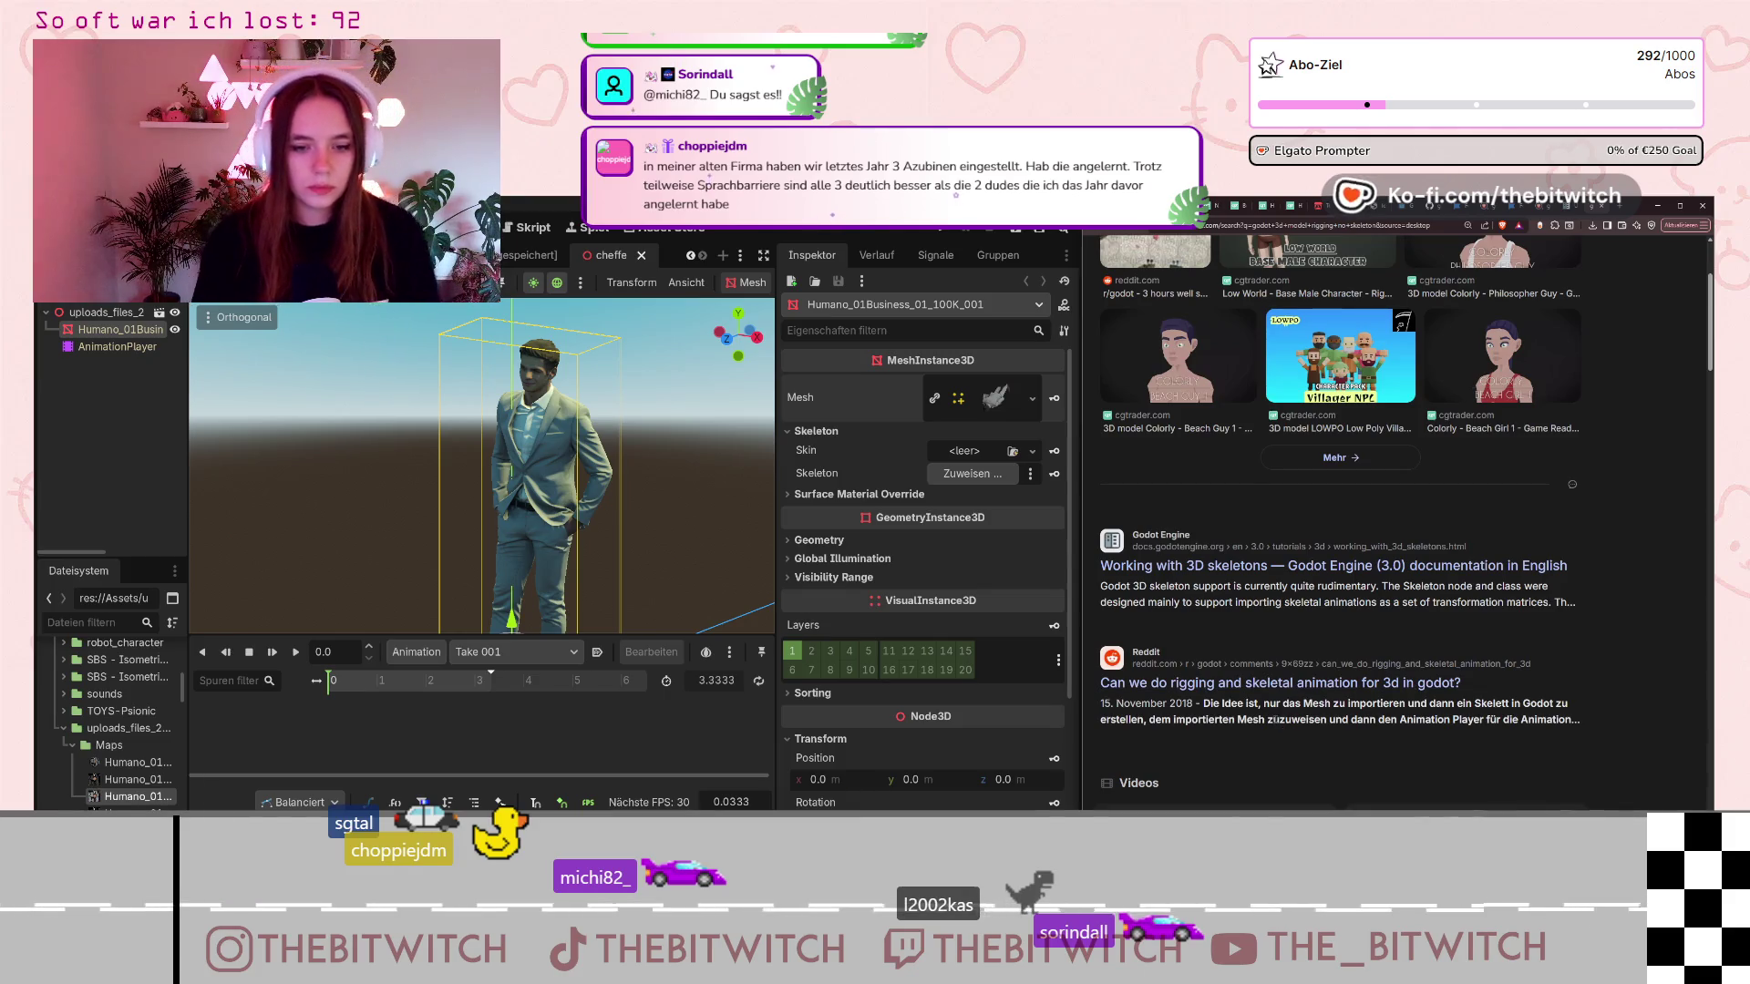
Read the r/godot thread 'Can we do rigging and skeletal animation for 3d in godot?', then open a blank tab.
{"action": "left_click", "coordinate": [1319, 685]}
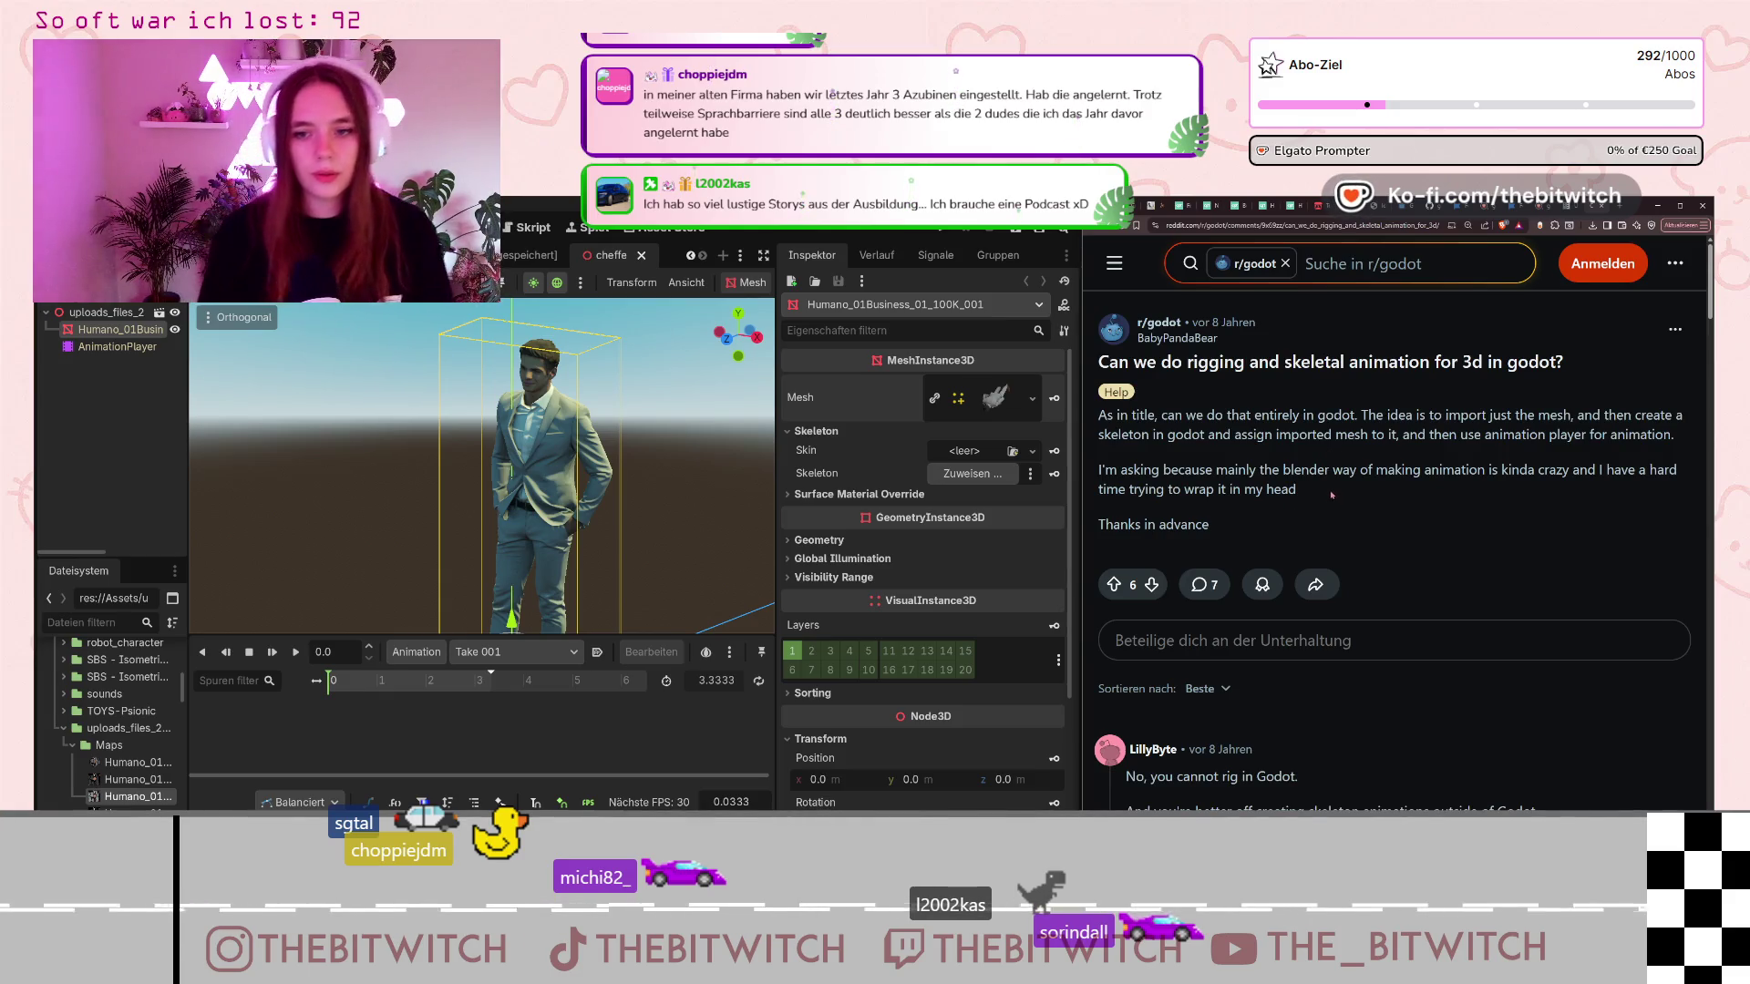
{"action": "scroll", "coordinate": [1335, 466], "scroll_direction": "down", "scroll_amount": 3}
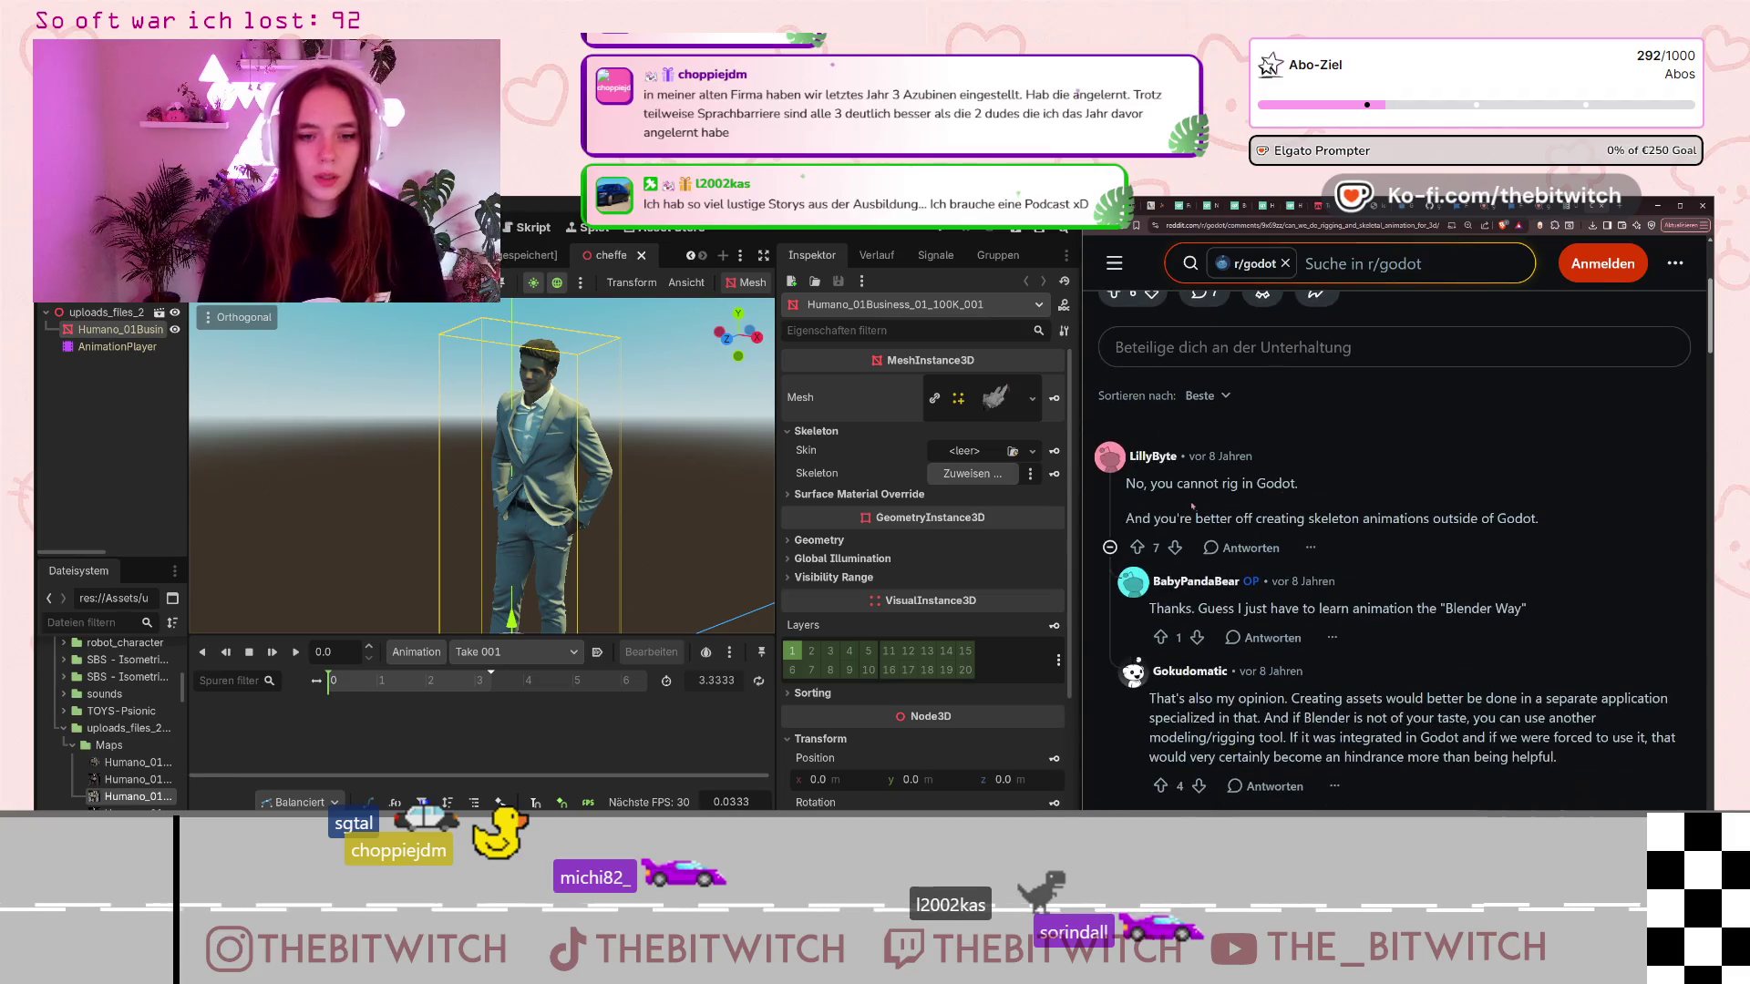
{"action": "mouse_move", "coordinate": [1189, 483]}
{"action": "left_mouse_down"}
{"action": "mouse_move", "coordinate": [1267, 465]}
{"action": "mouse_move", "coordinate": [1332, 481]}
{"action": "left_mouse_up"}
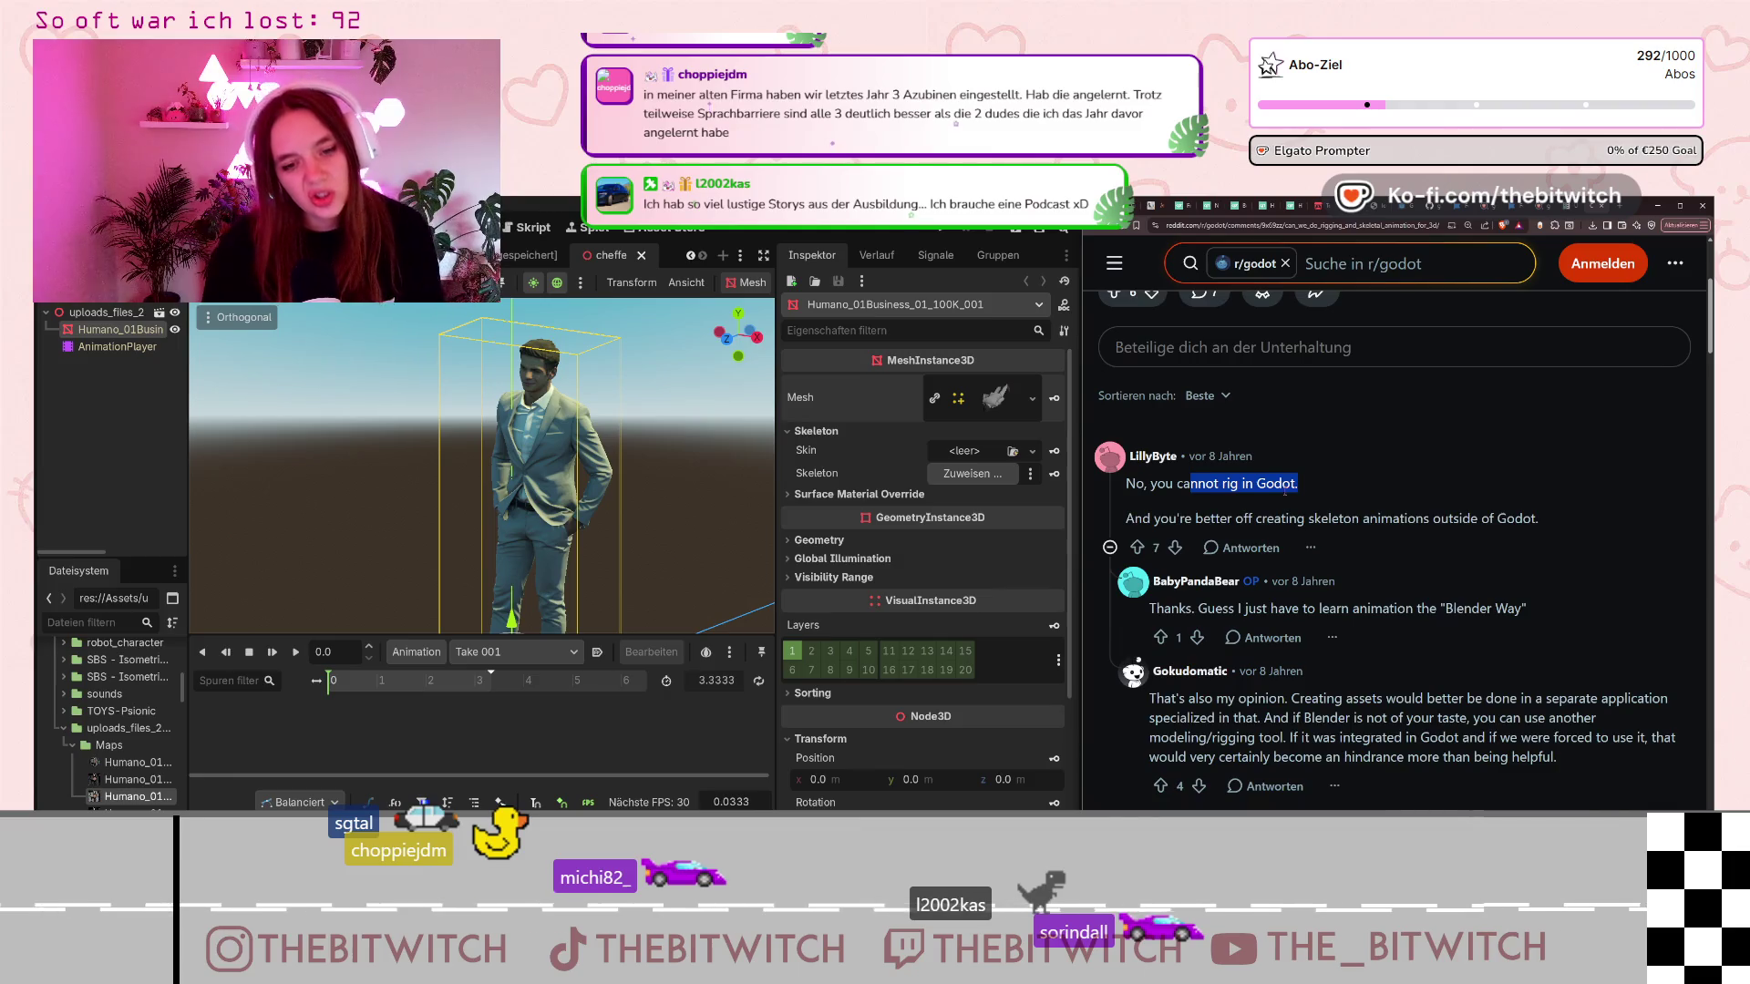
{"action": "scroll", "coordinate": [1309, 534], "scroll_direction": "down", "scroll_amount": 2}
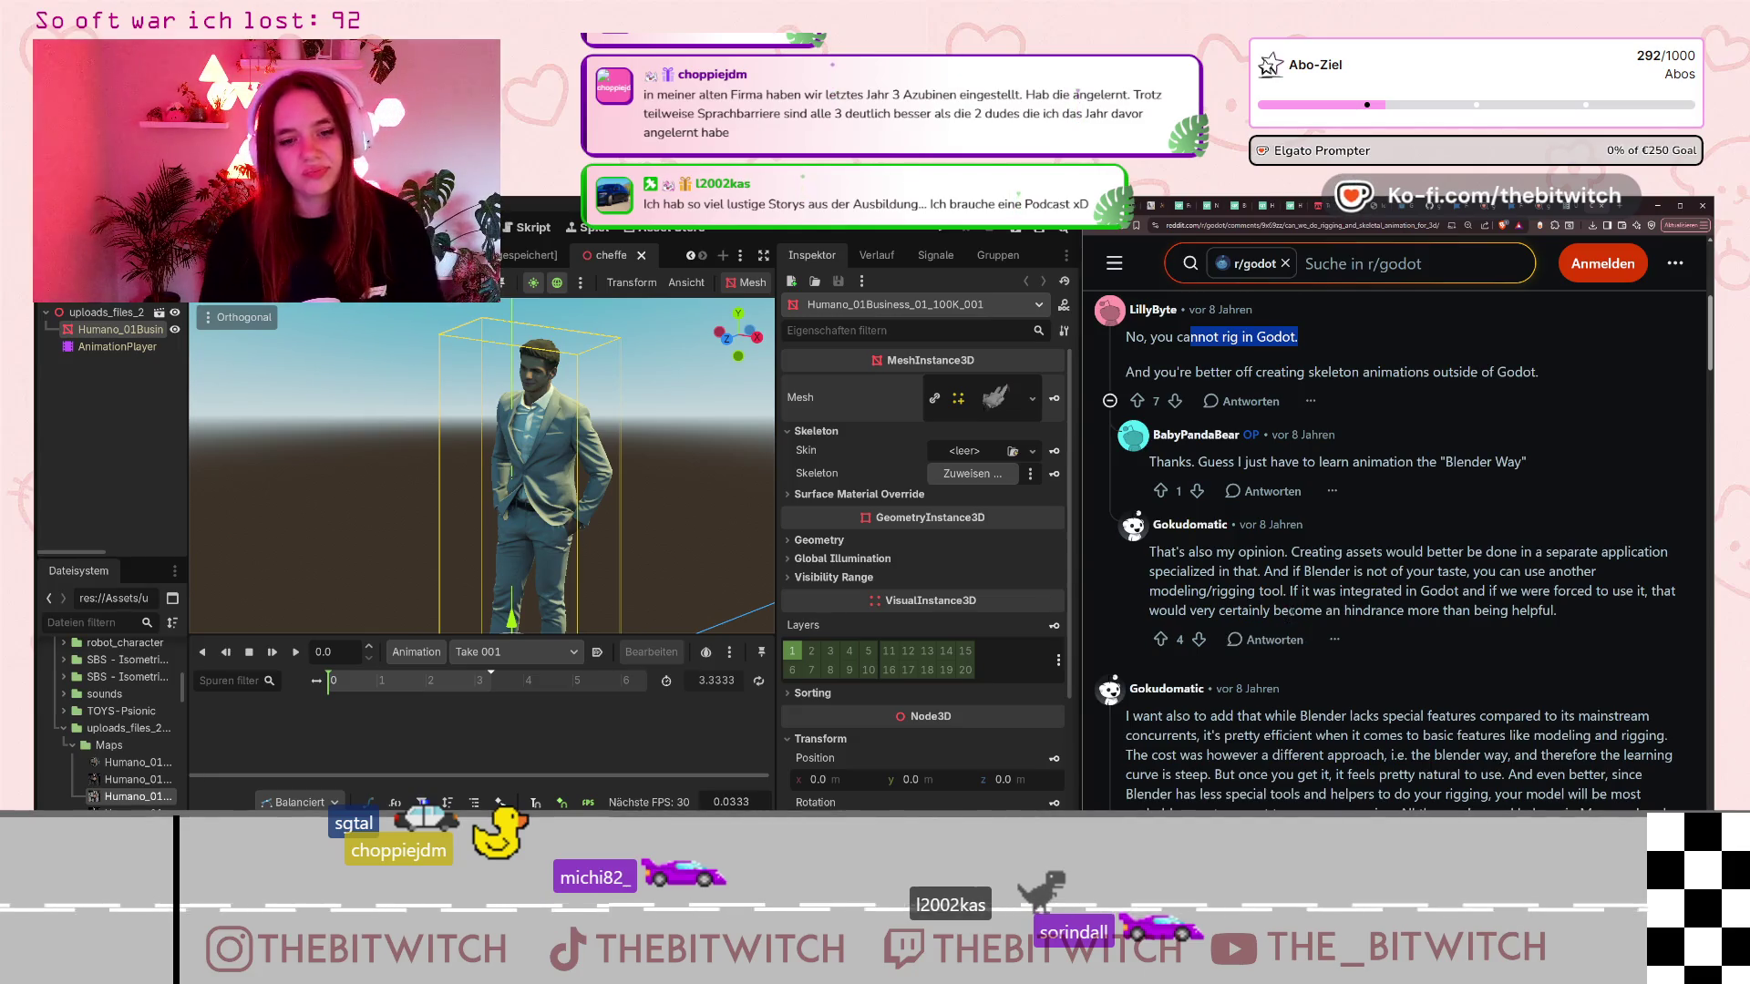
{"action": "scroll", "coordinate": [1310, 583], "scroll_direction": "down", "scroll_amount": 2}
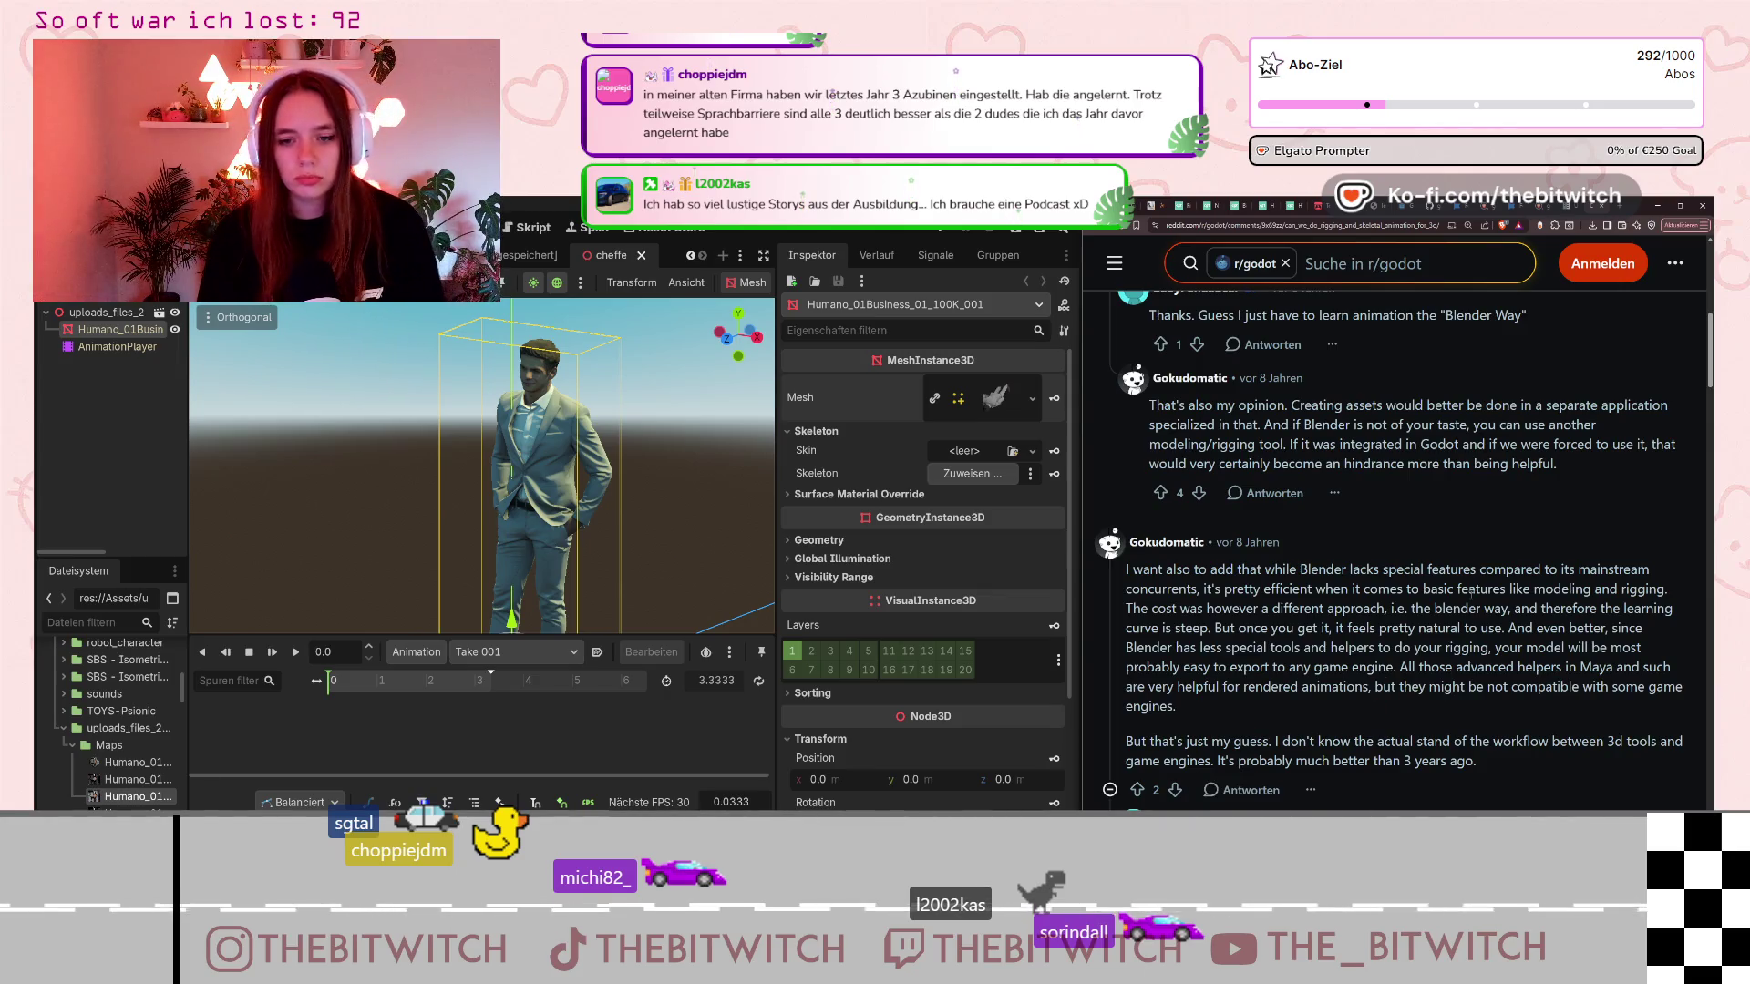
{"action": "scroll", "coordinate": [1419, 588], "scroll_direction": "down", "scroll_amount": 1}
{"action": "scroll", "coordinate": [1419, 587], "scroll_direction": "down", "scroll_amount": 1}
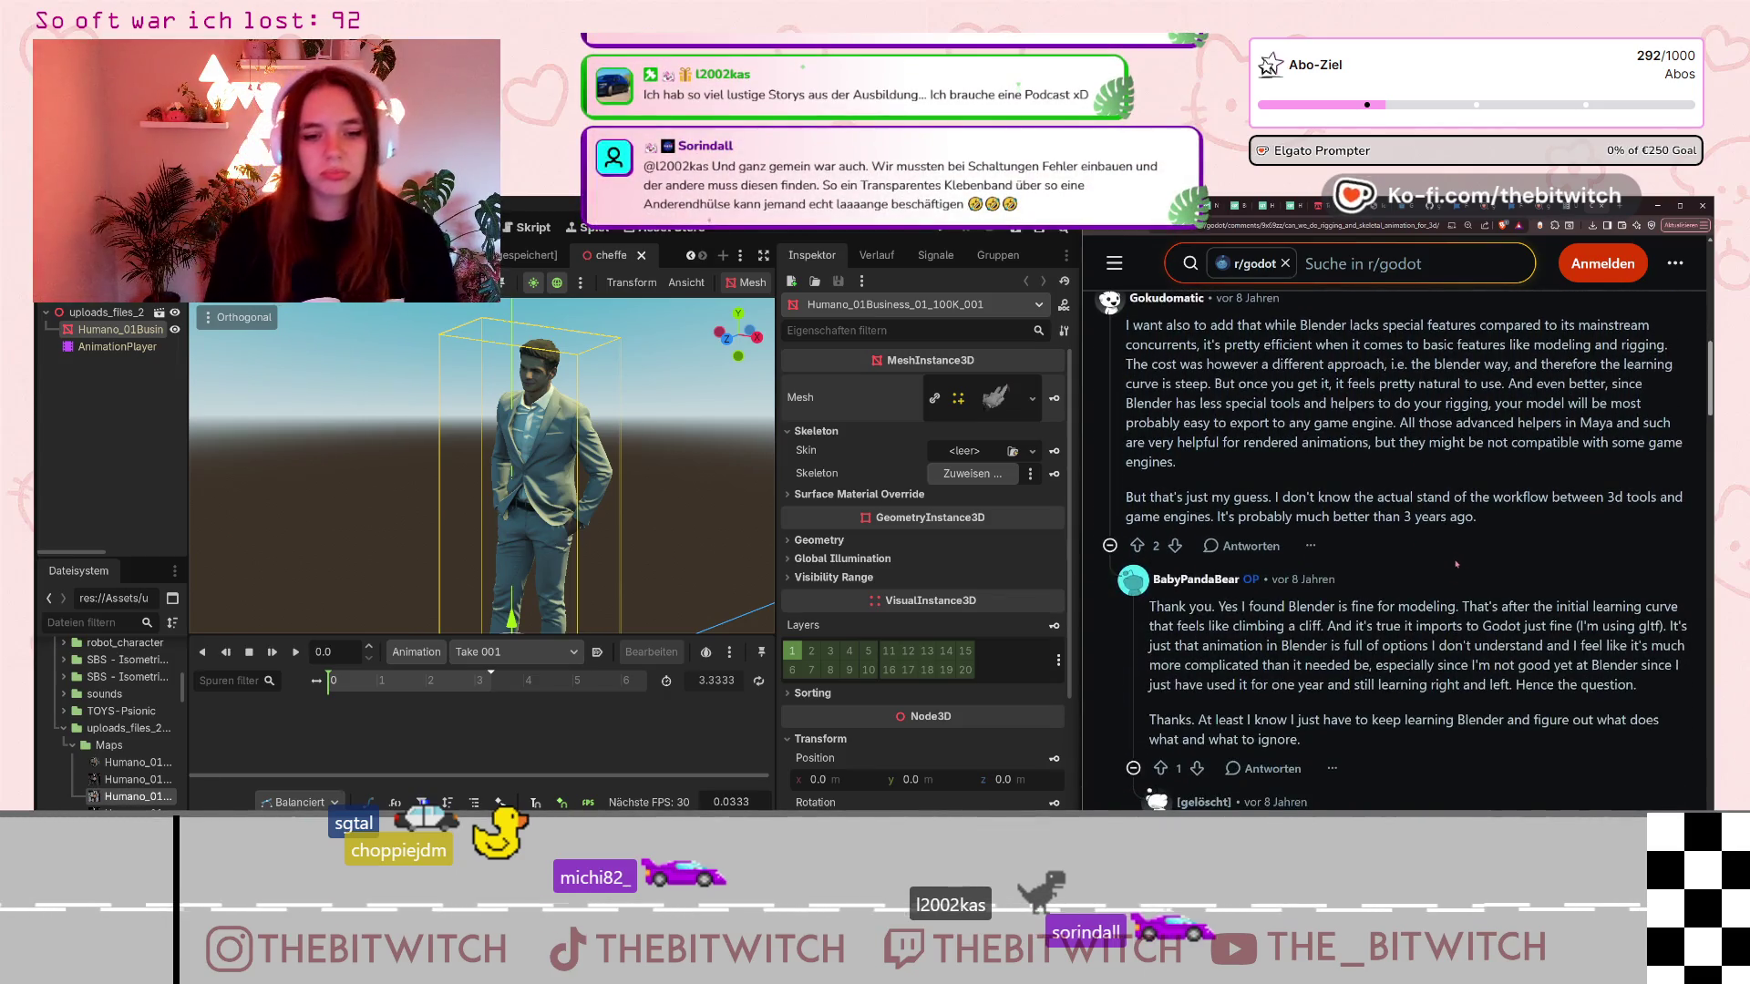
{"action": "scroll", "coordinate": [1396, 571], "scroll_direction": "down", "scroll_amount": 1}
{"action": "scroll", "coordinate": [1396, 570], "scroll_direction": "down", "scroll_amount": 1}
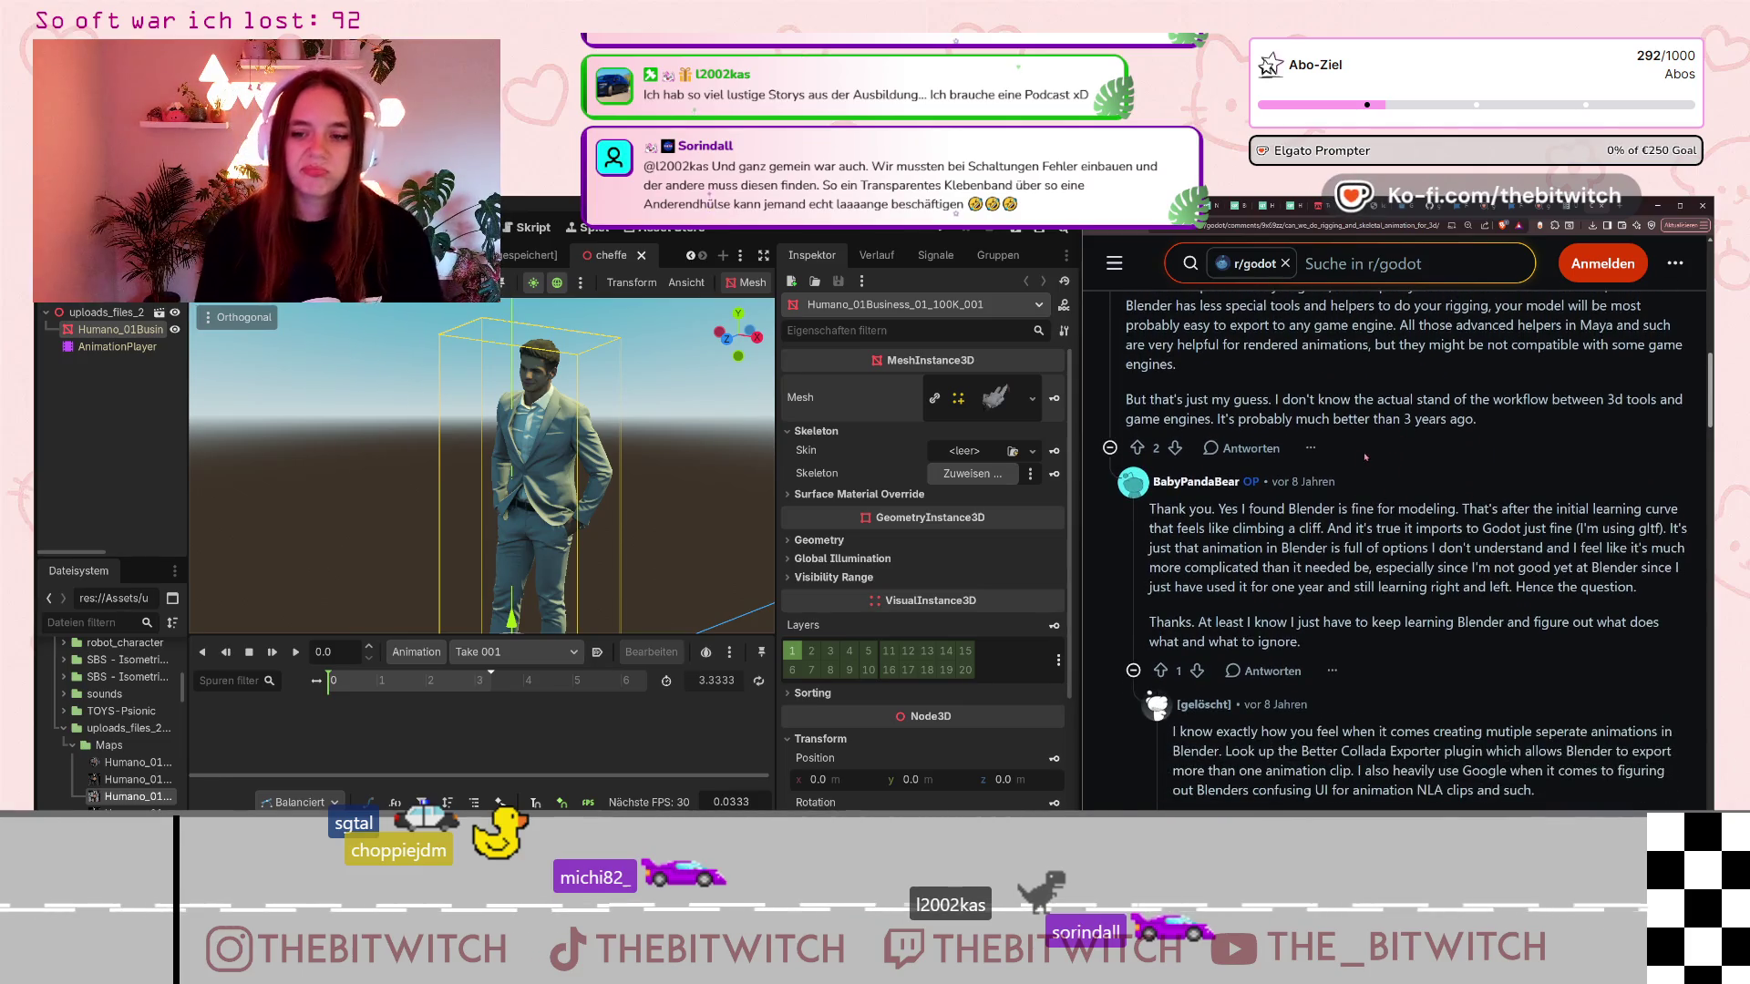
{"action": "scroll", "coordinate": [1375, 606], "scroll_direction": "down", "scroll_amount": 1}
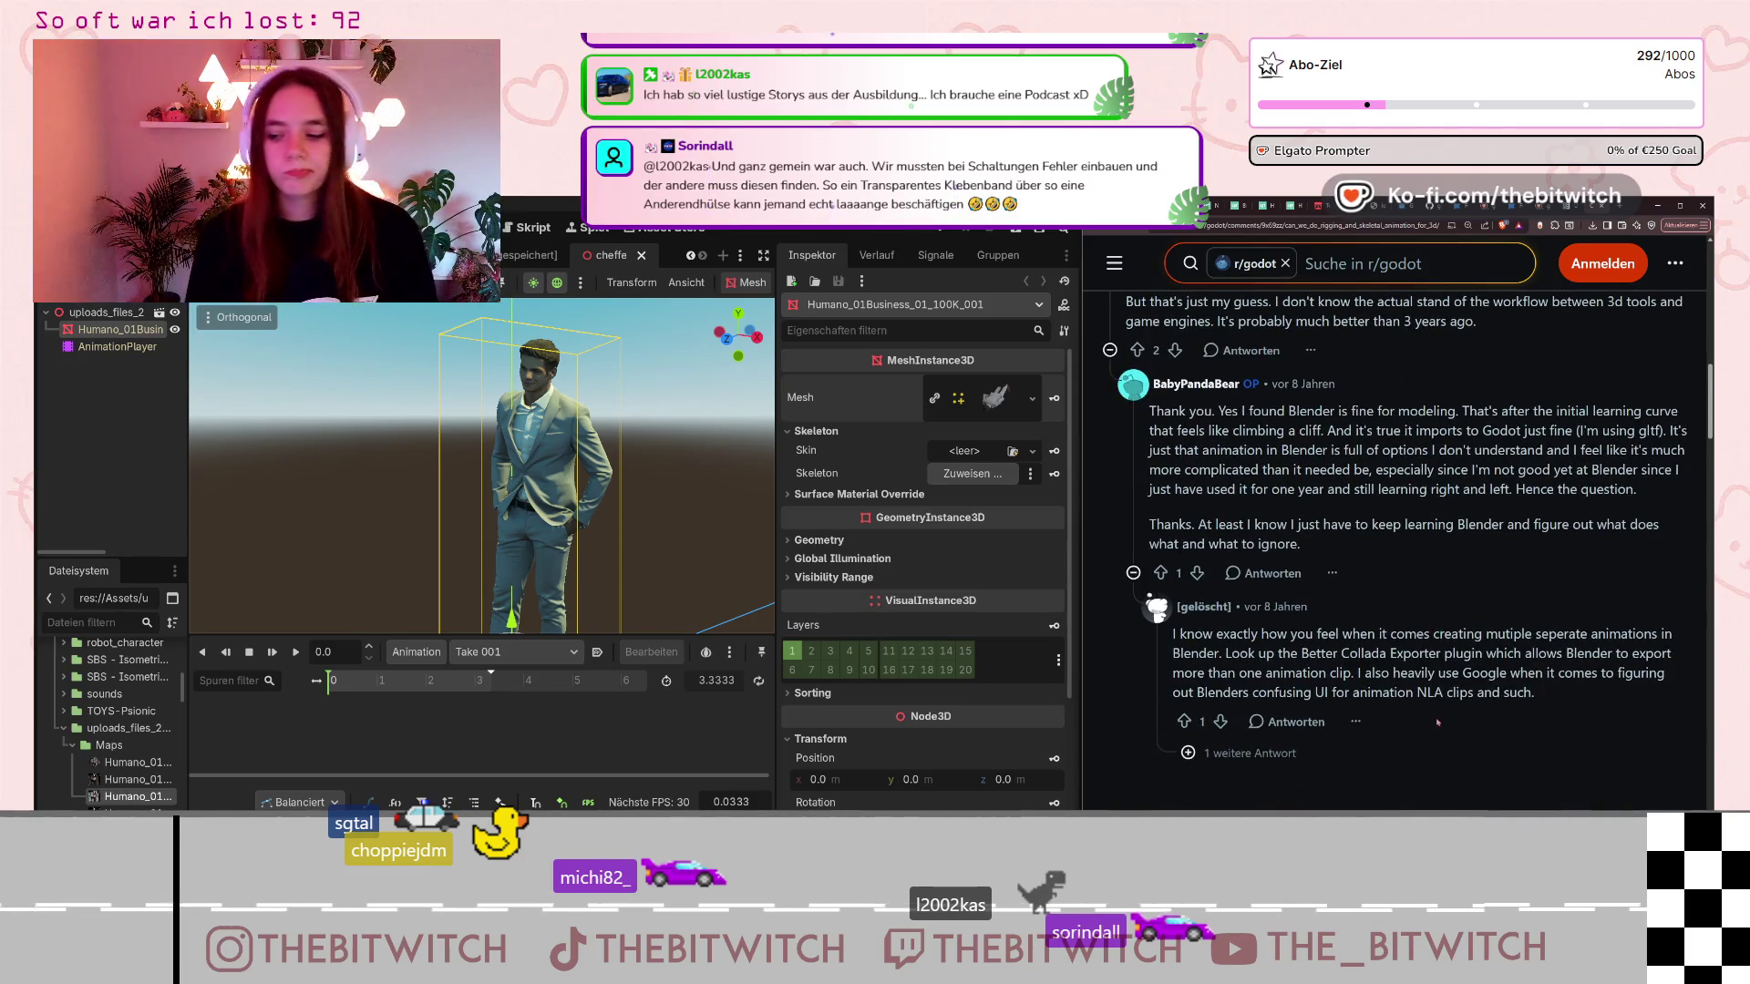
{"action": "scroll", "coordinate": [1344, 783], "scroll_direction": "down", "scroll_amount": 1}
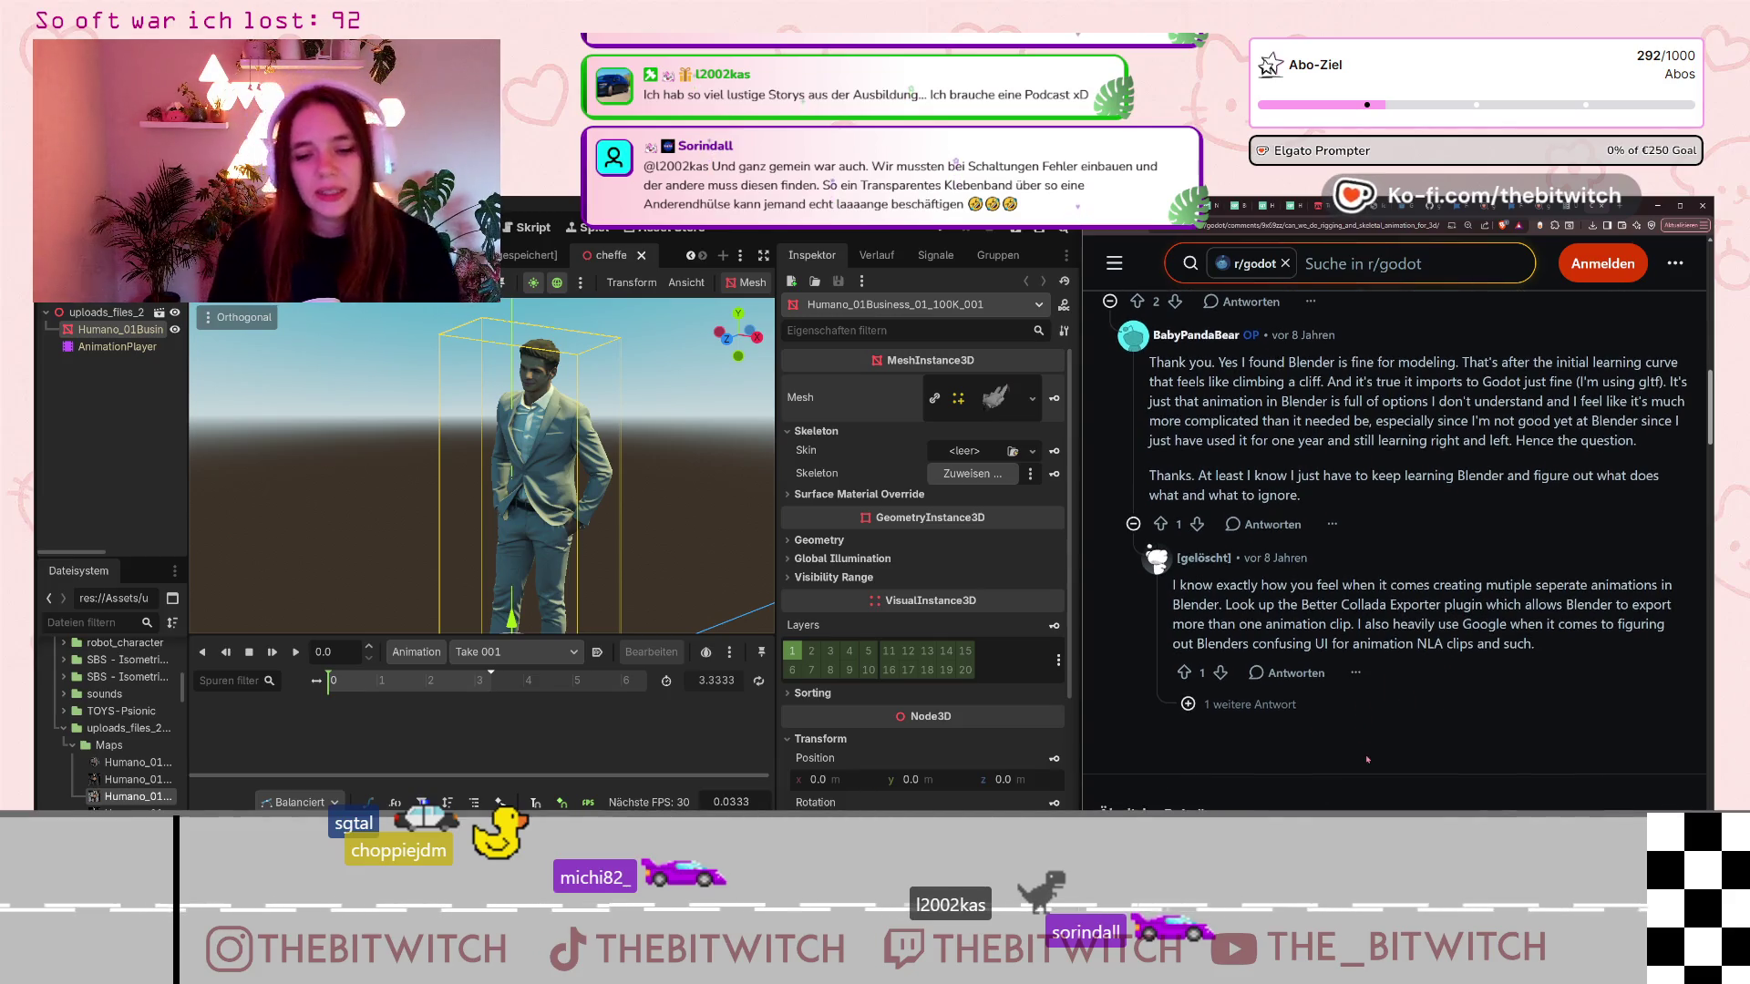
{"action": "scroll", "coordinate": [1336, 768], "scroll_direction": "up", "scroll_amount": 2}
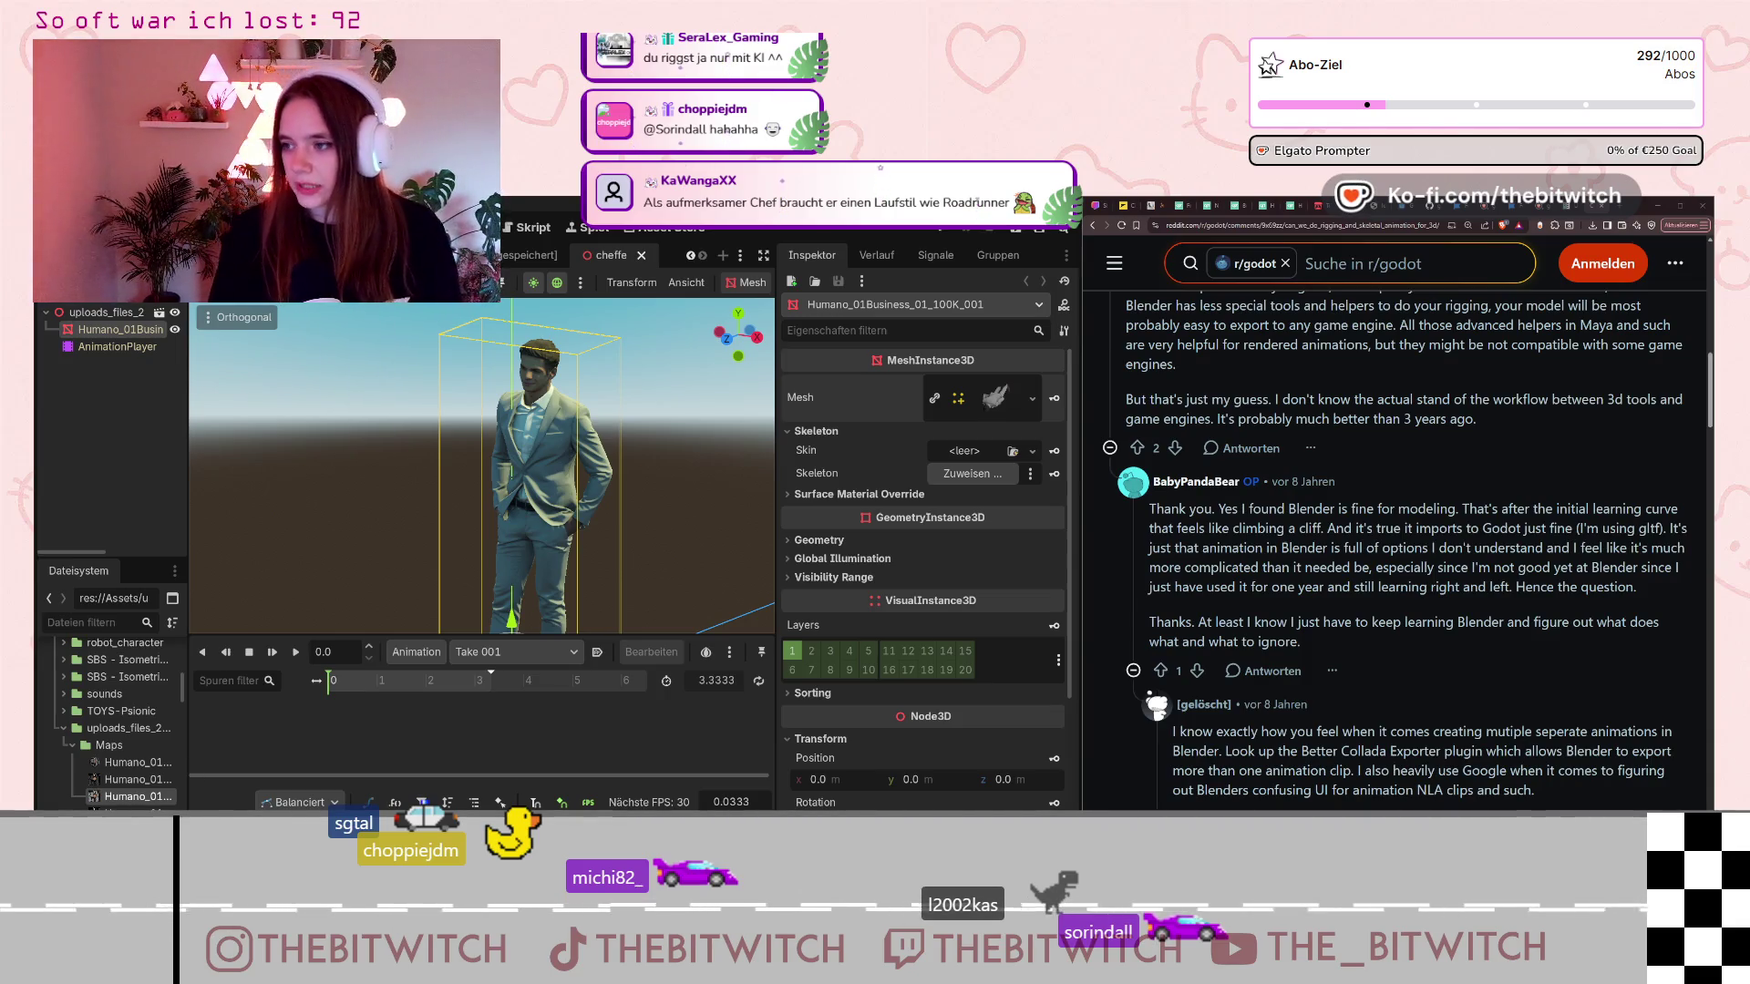
{"action": "key", "text": "ctrl+t"}
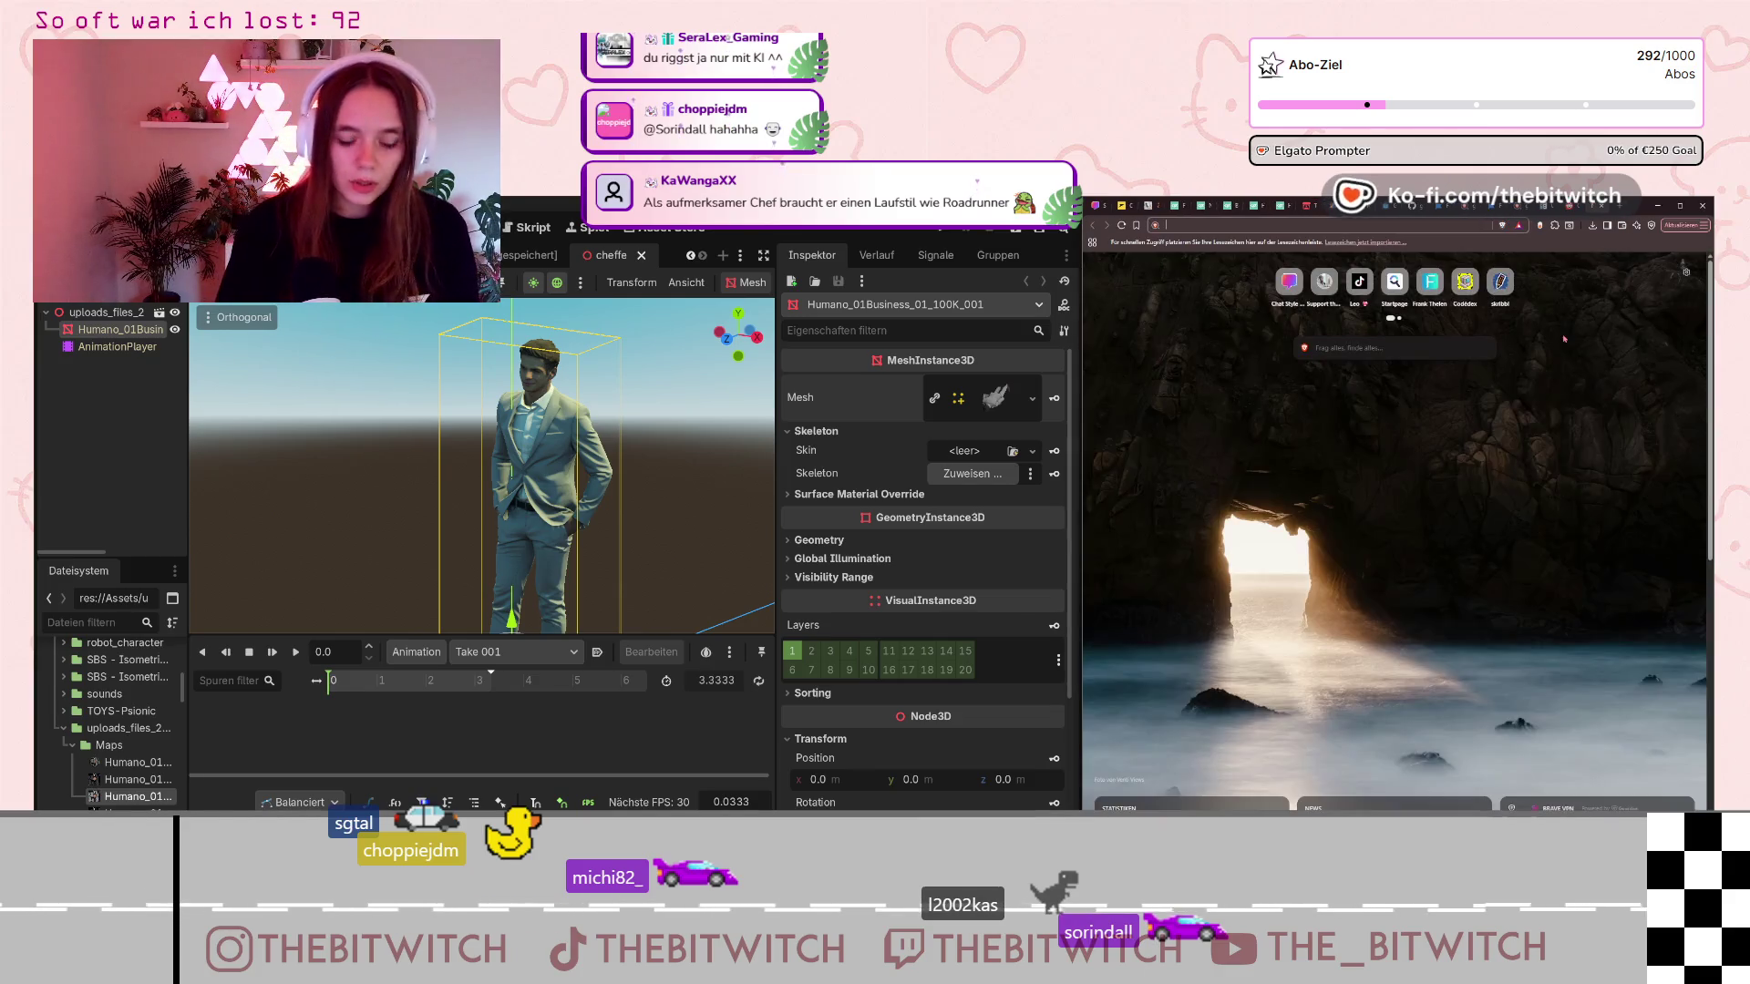
Load 3D AI Studio's RiggingTool page in the new tab.
{"action": "left_click", "coordinate": [1565, 339]}
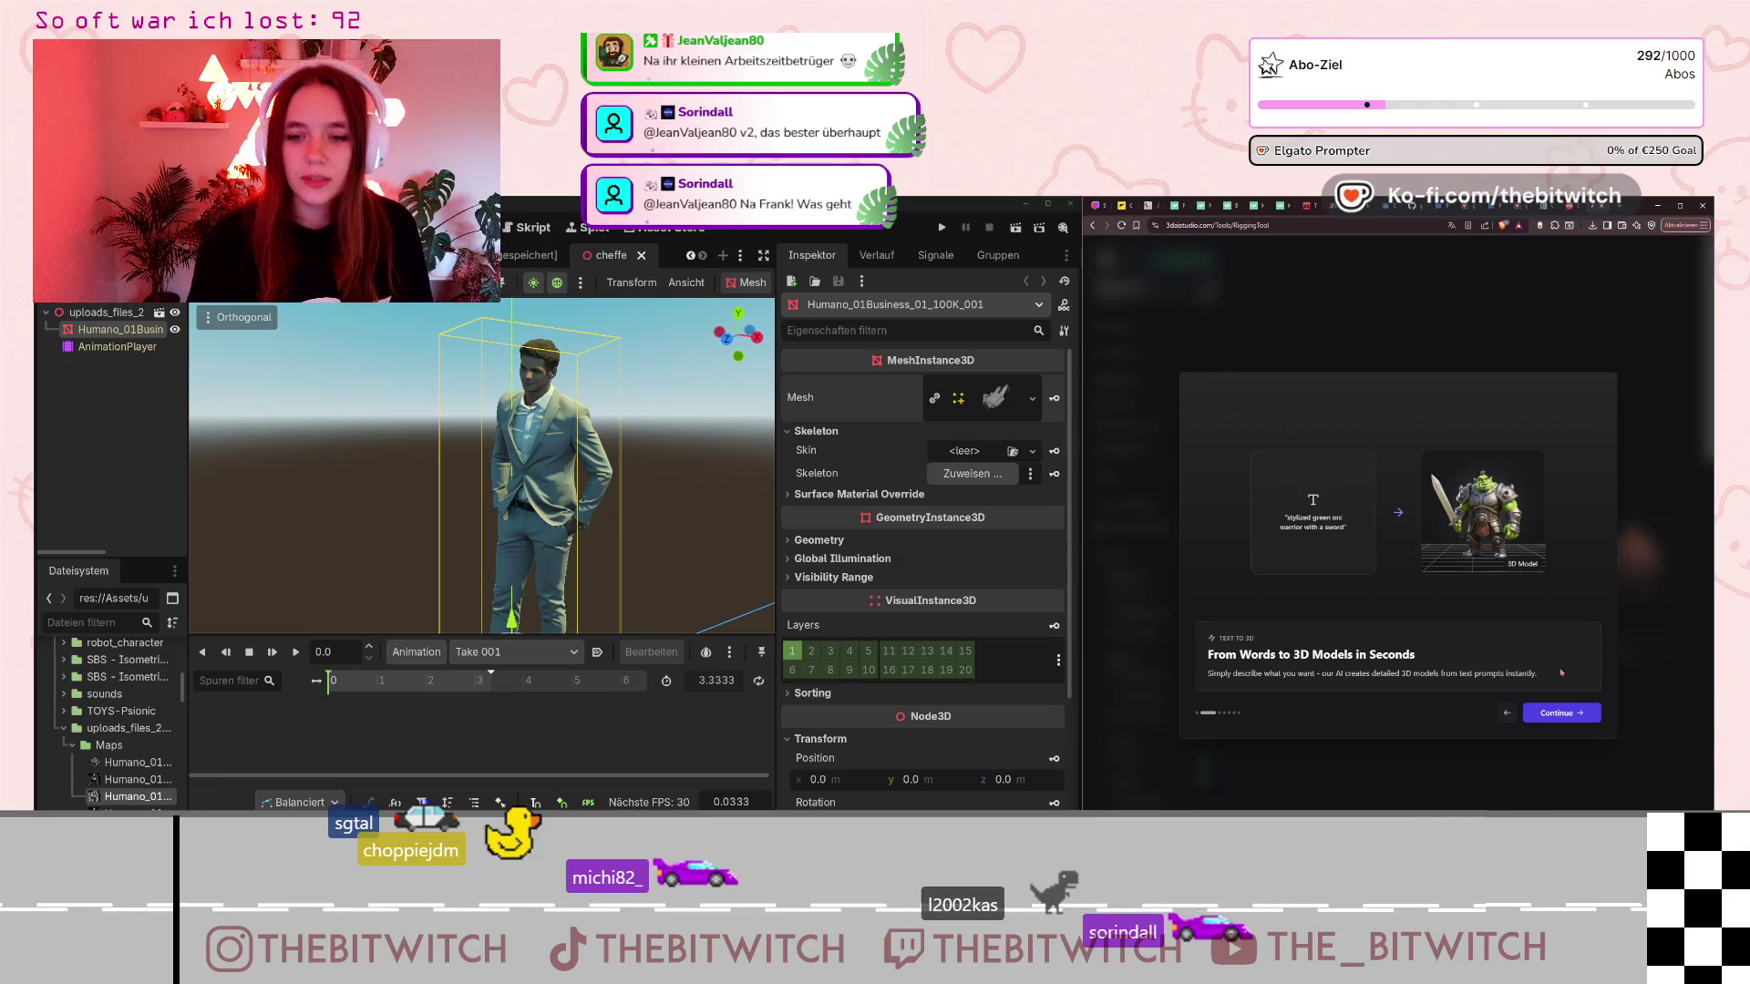
Advance through the onboarding slides and choose 'Start now!' for AI Rigging & Animation.
{"action": "left_click", "coordinate": [1576, 718]}
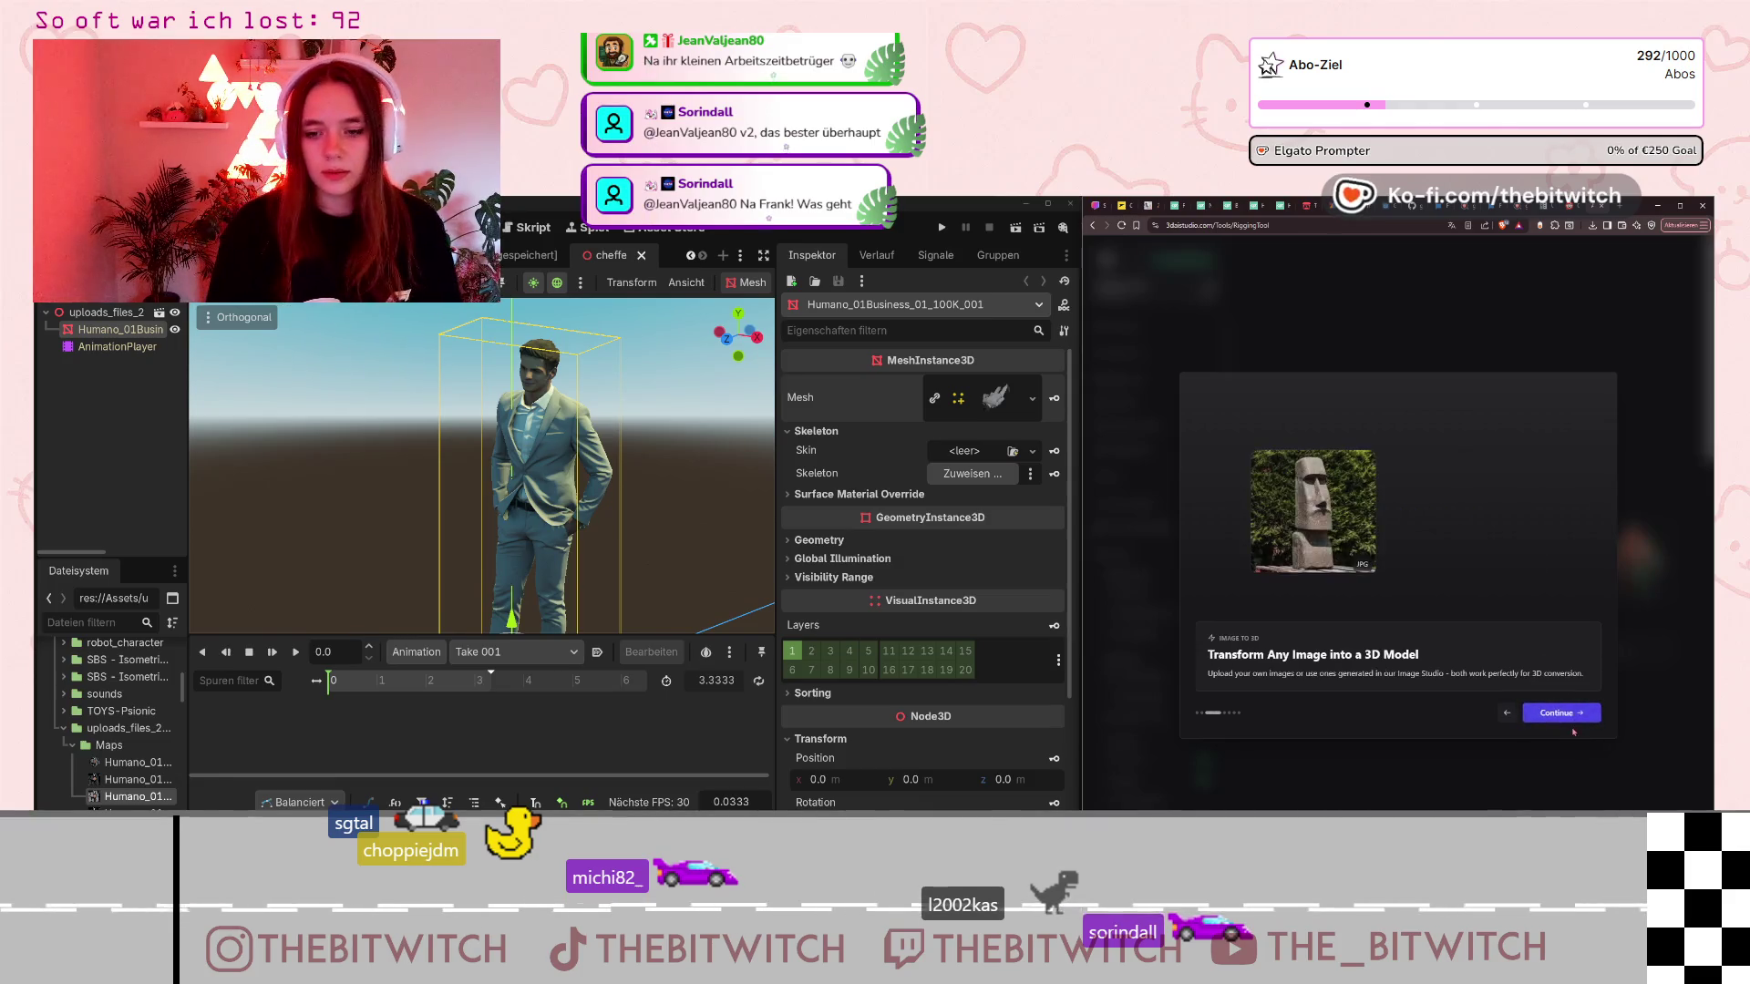
{"action": "left_click", "coordinate": [1577, 716]}
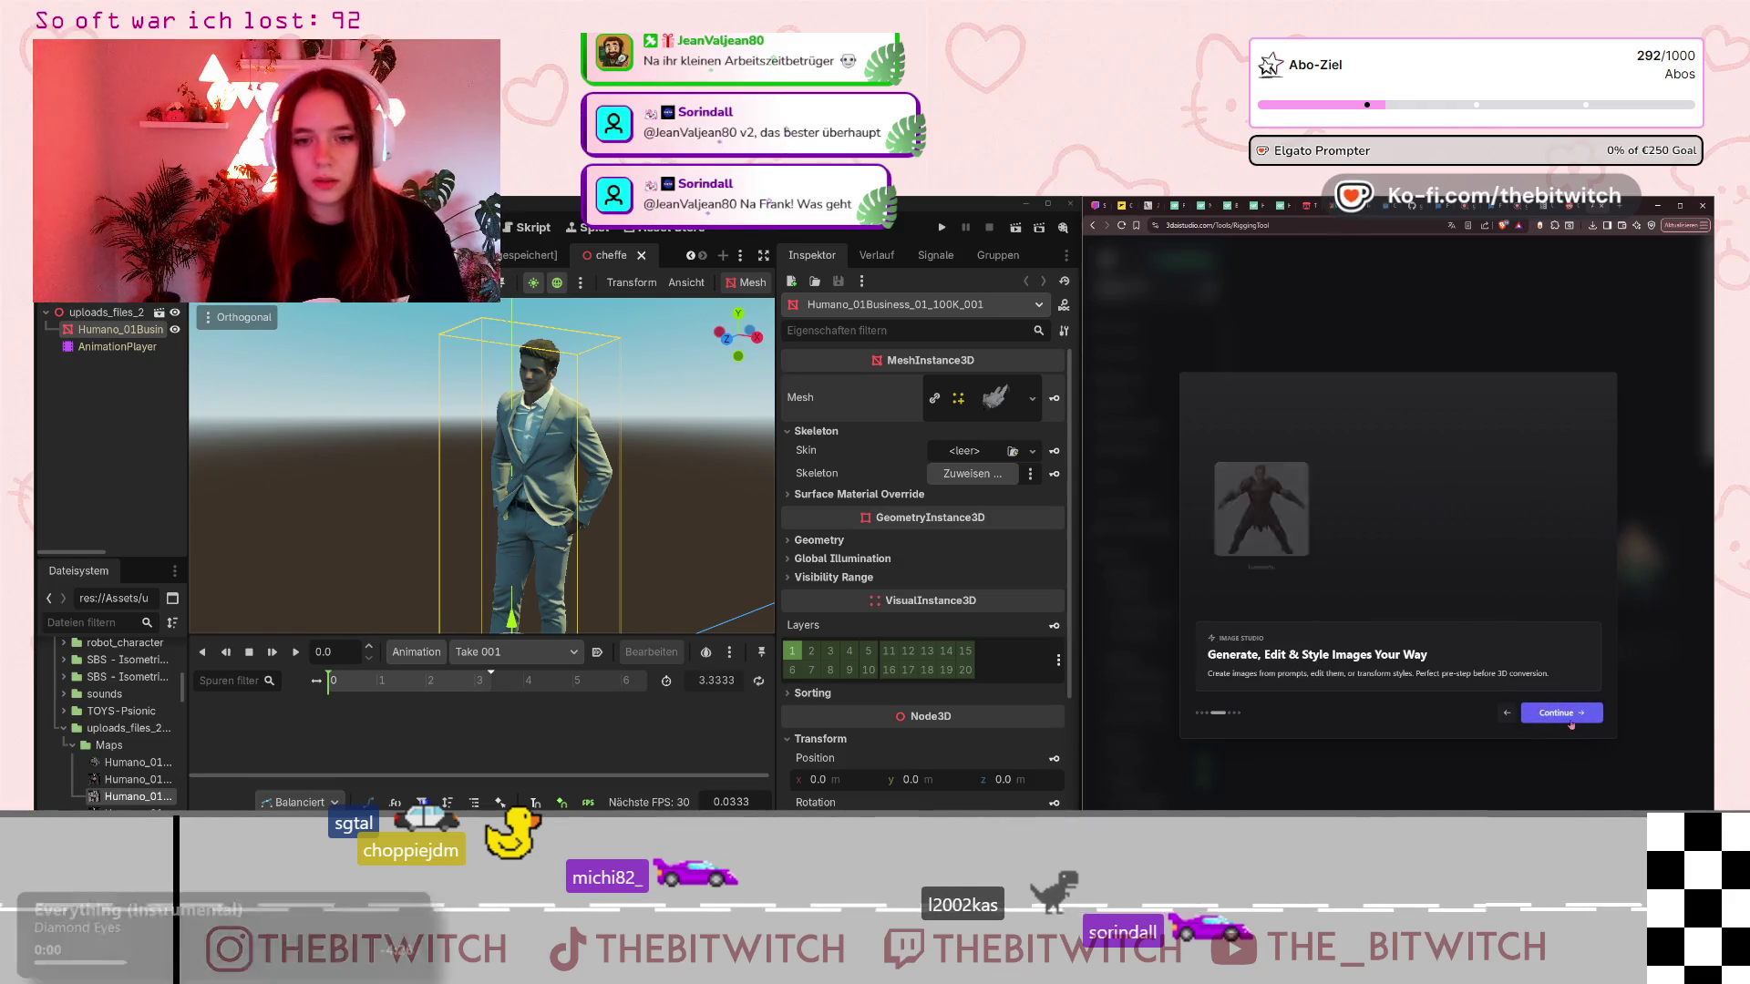
{"action": "left_click", "coordinate": [1566, 716]}
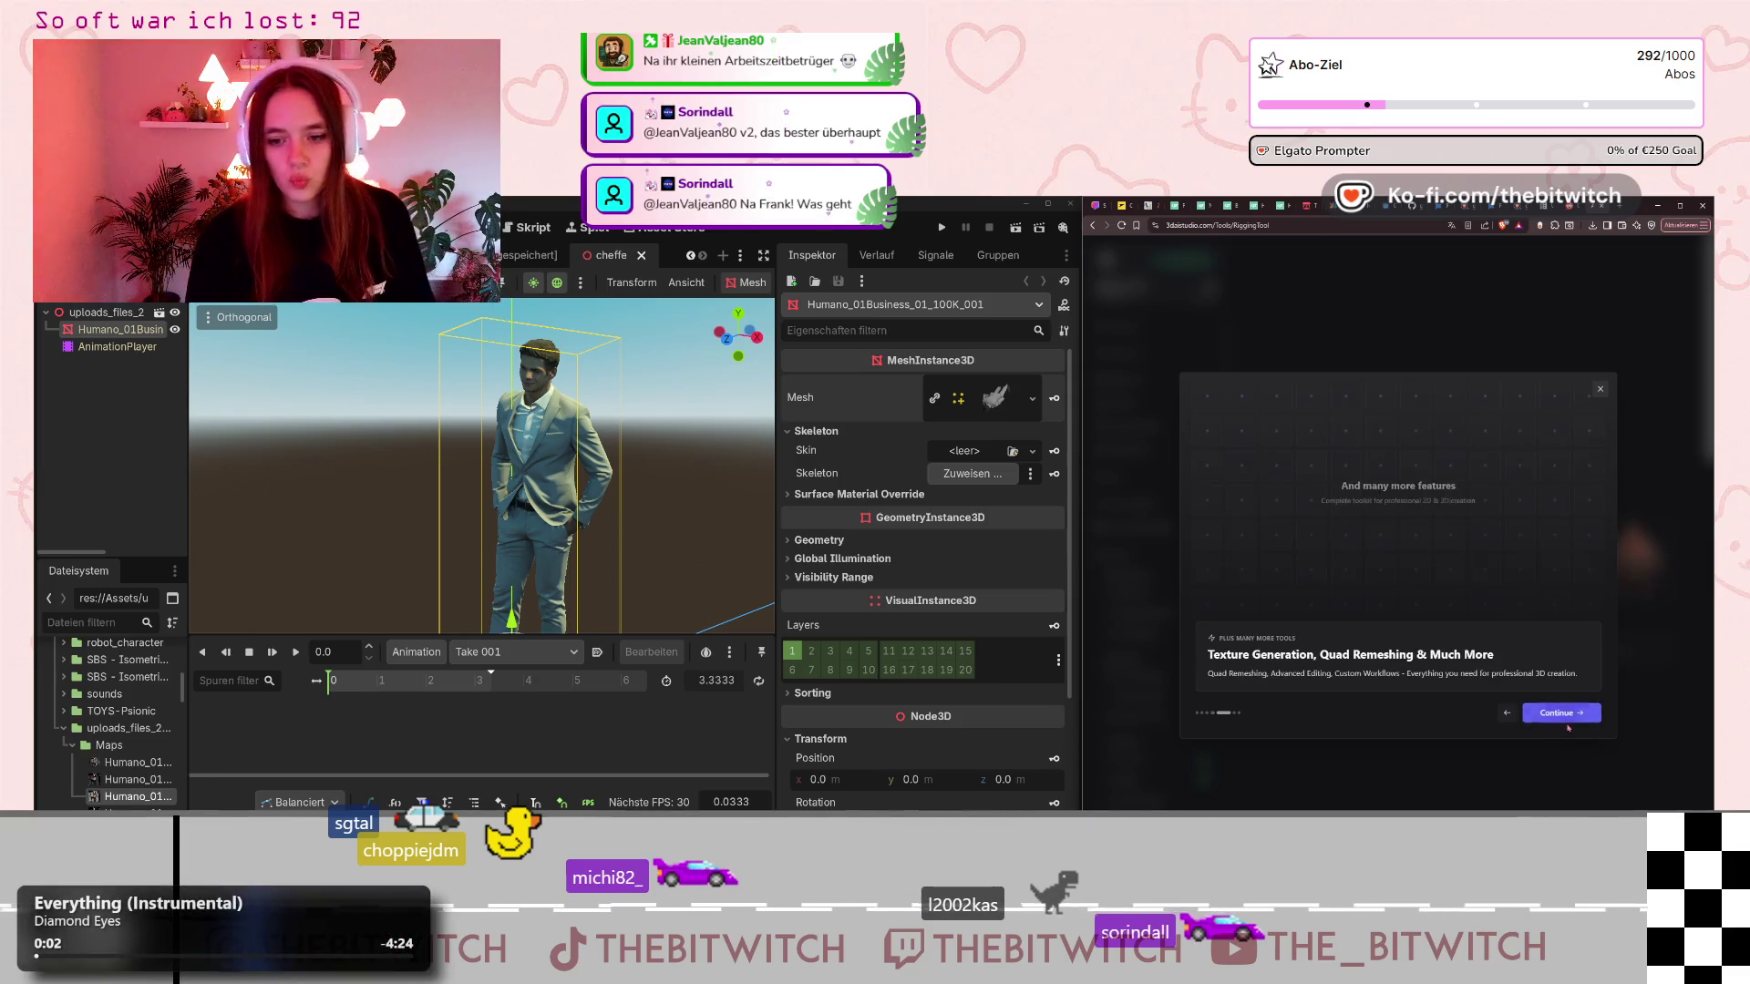
{"action": "left_click", "coordinate": [1577, 720]}
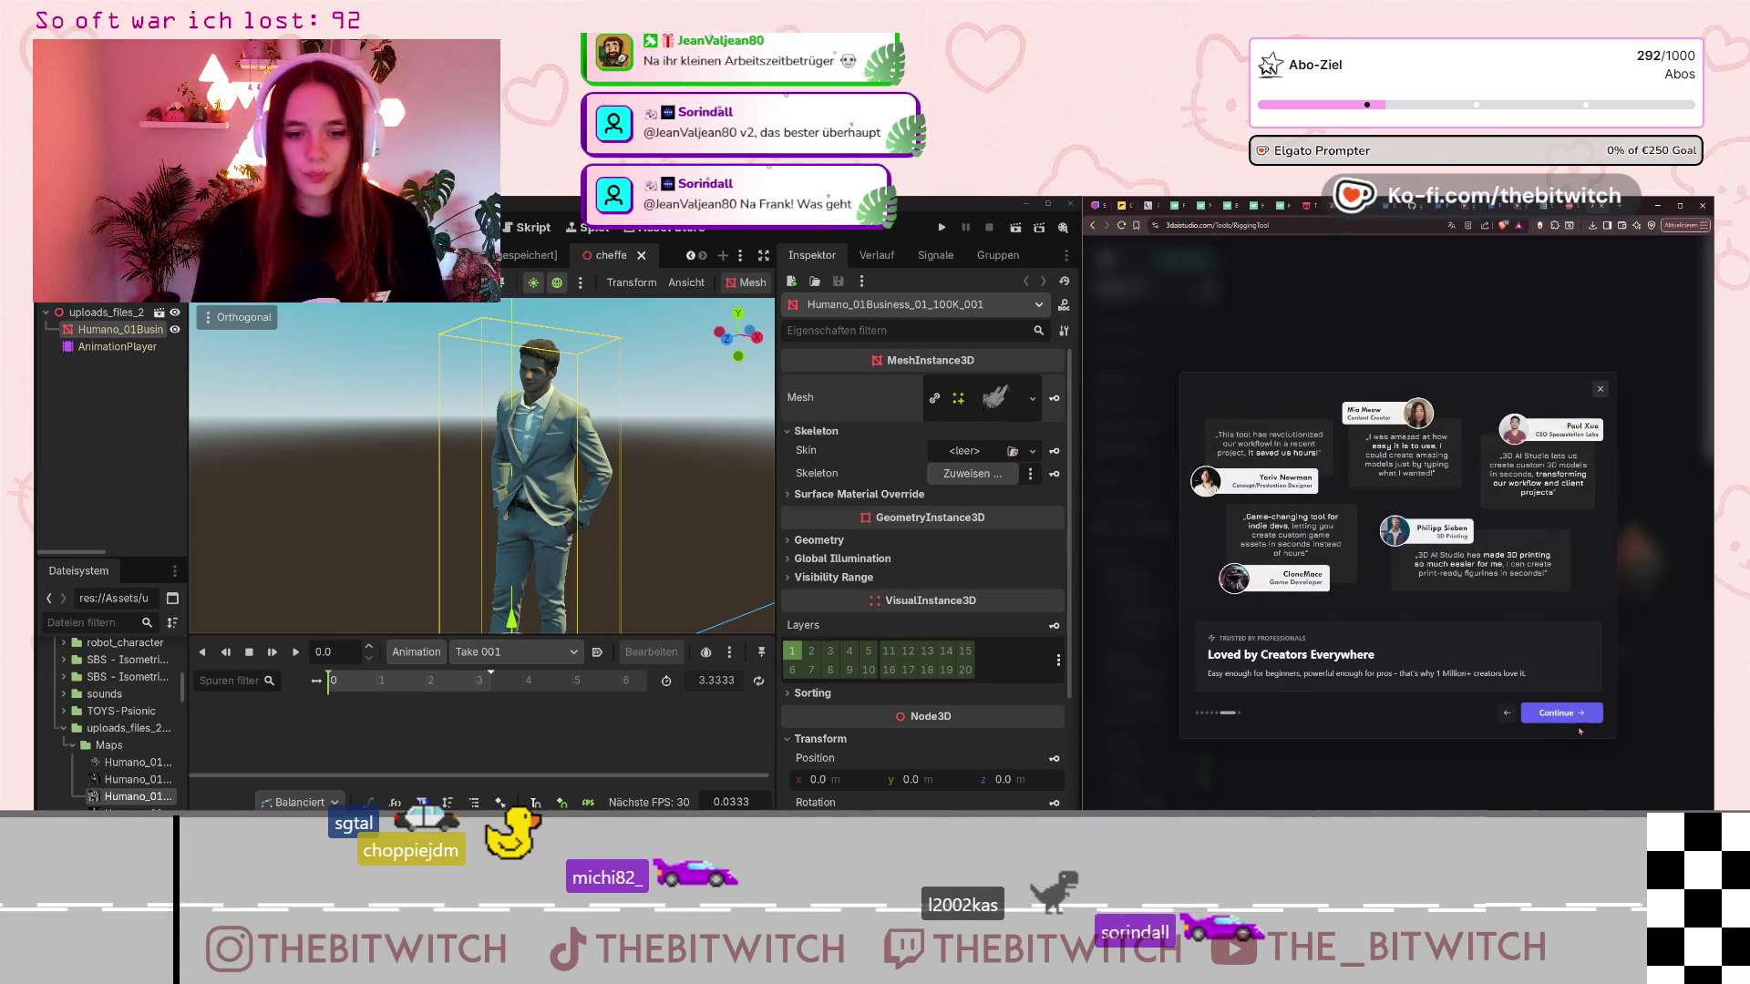
{"action": "left_click", "coordinate": [1580, 719]}
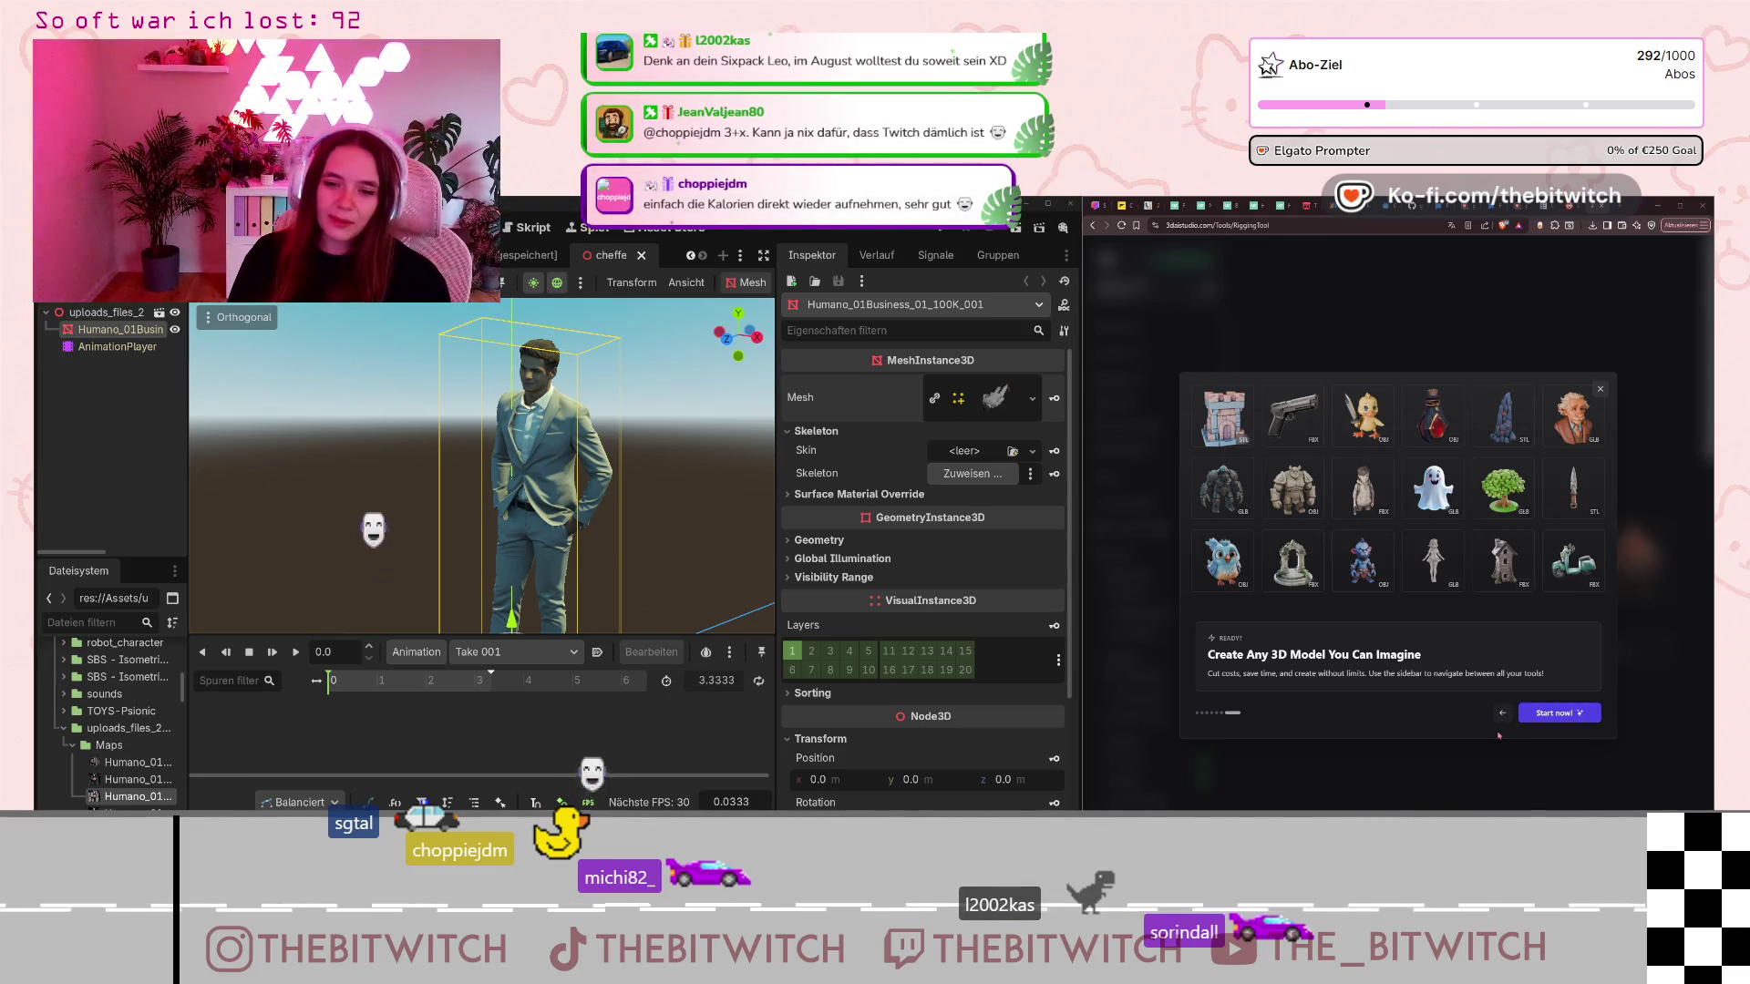
{"action": "left_click", "coordinate": [1572, 724]}
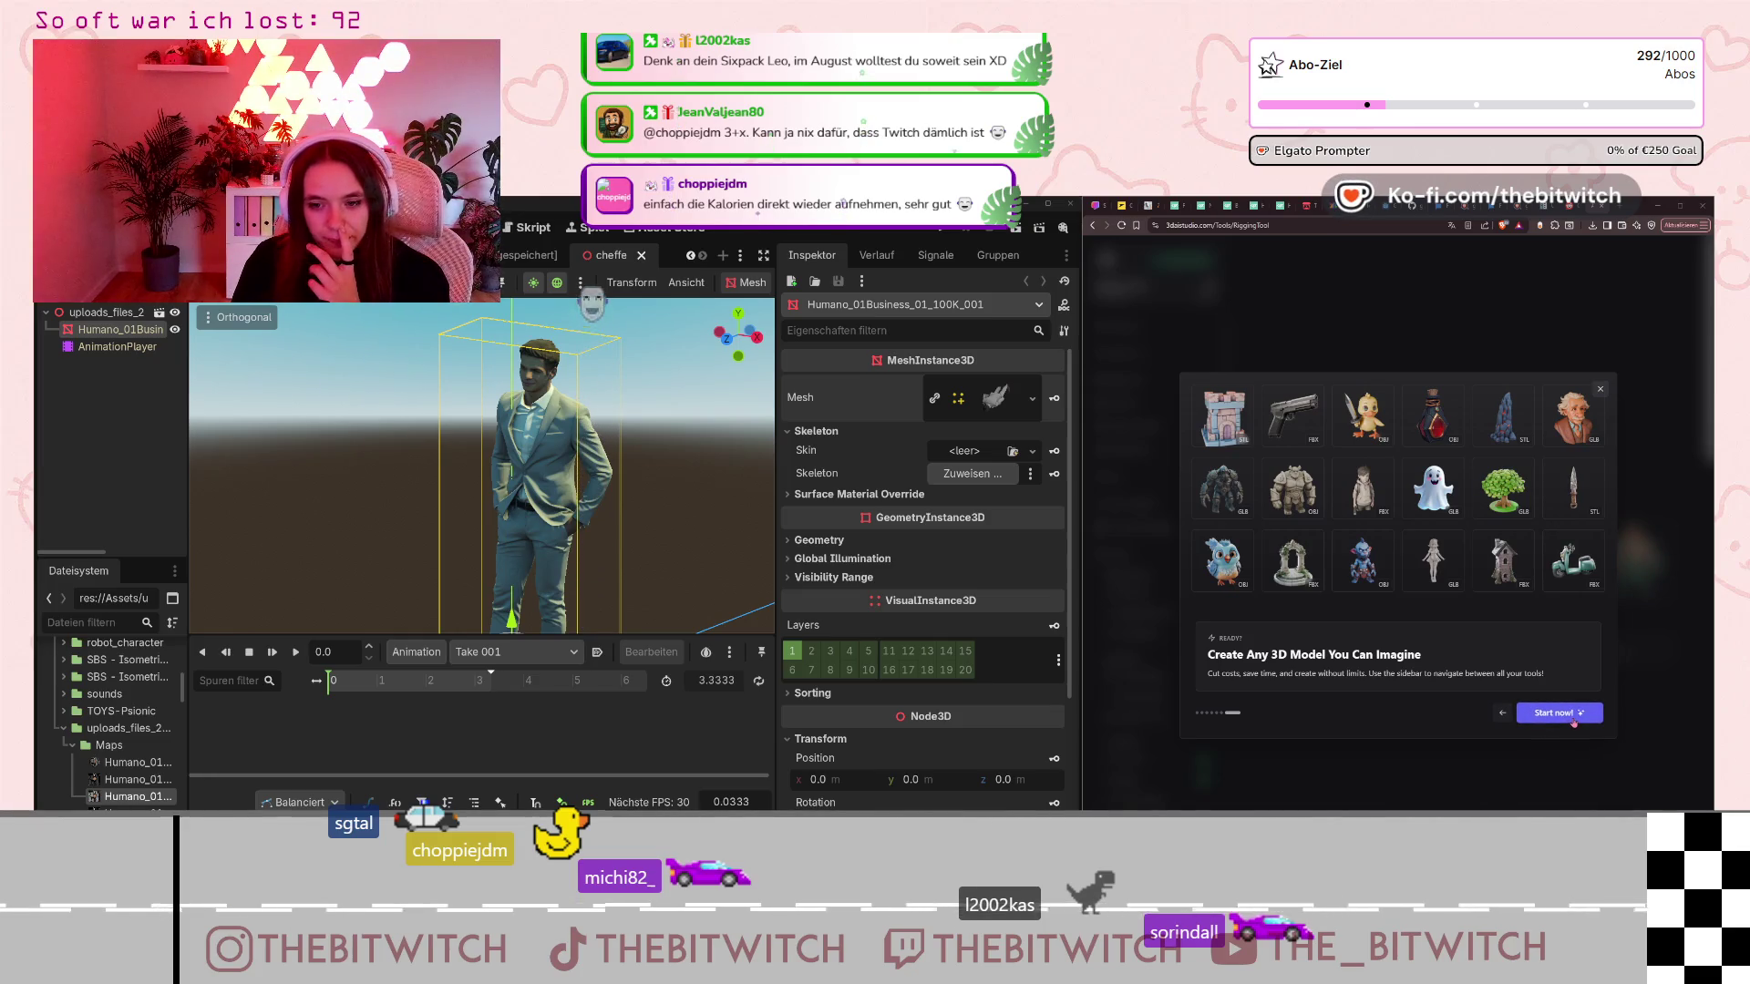
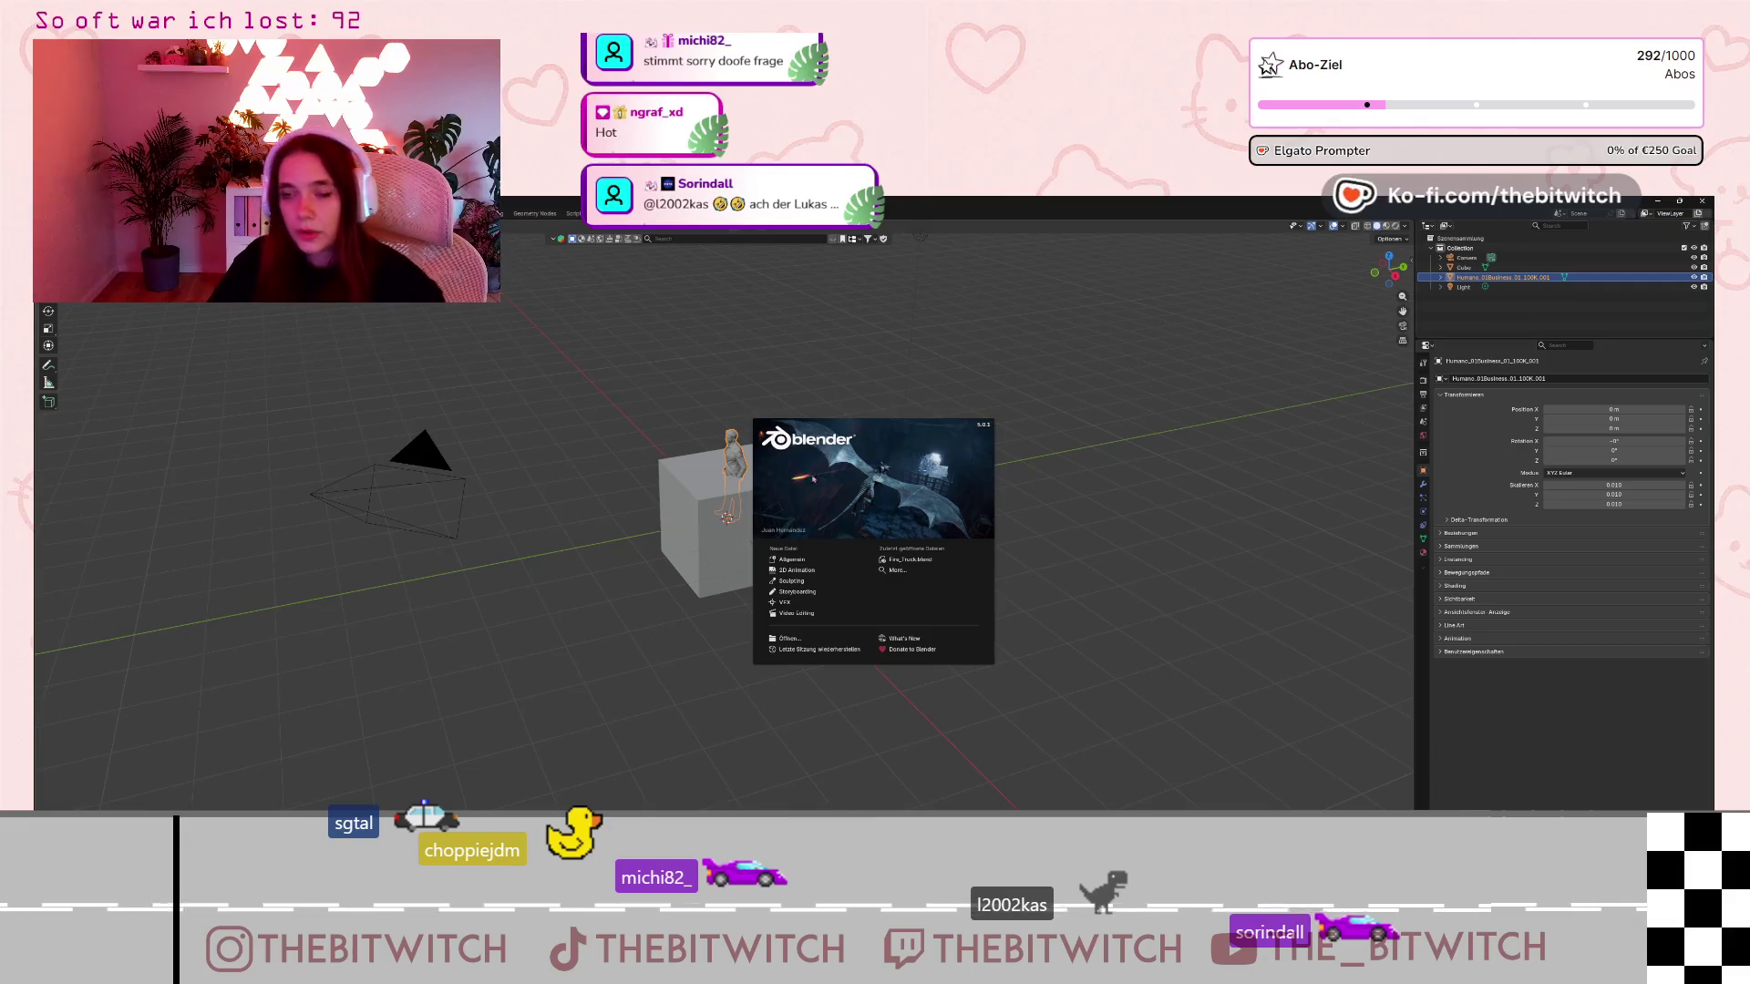
Dismiss the splash screen and delete the default cube.
{"action": "mouse_move", "coordinate": [849, 425]}
{"action": "left_mouse_down"}
{"action": "mouse_move", "coordinate": [1167, 452]}
{"action": "mouse_move", "coordinate": [1340, 527]}
{"action": "mouse_move", "coordinate": [1514, 725]}
{"action": "mouse_move", "coordinate": [1538, 686]}
{"action": "left_mouse_up"}
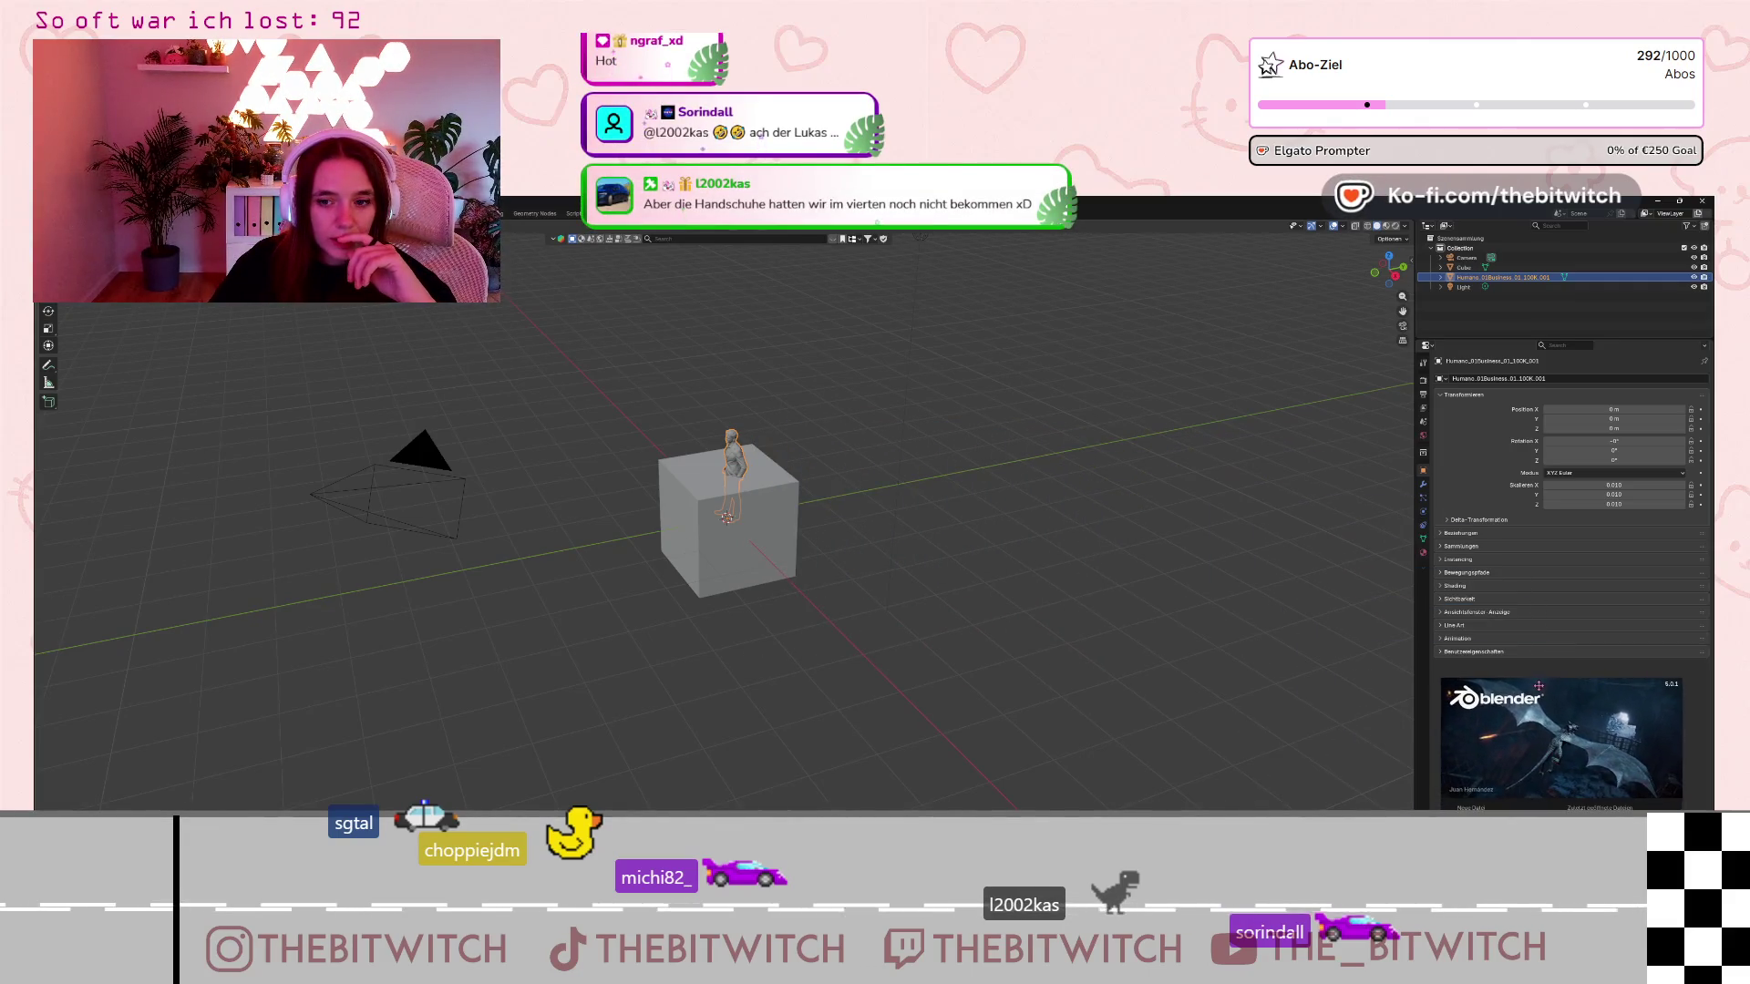
{"action": "left_click", "coordinate": [704, 482]}
{"action": "scroll", "coordinate": [725, 464], "scroll_direction": "up", "scroll_amount": 5}
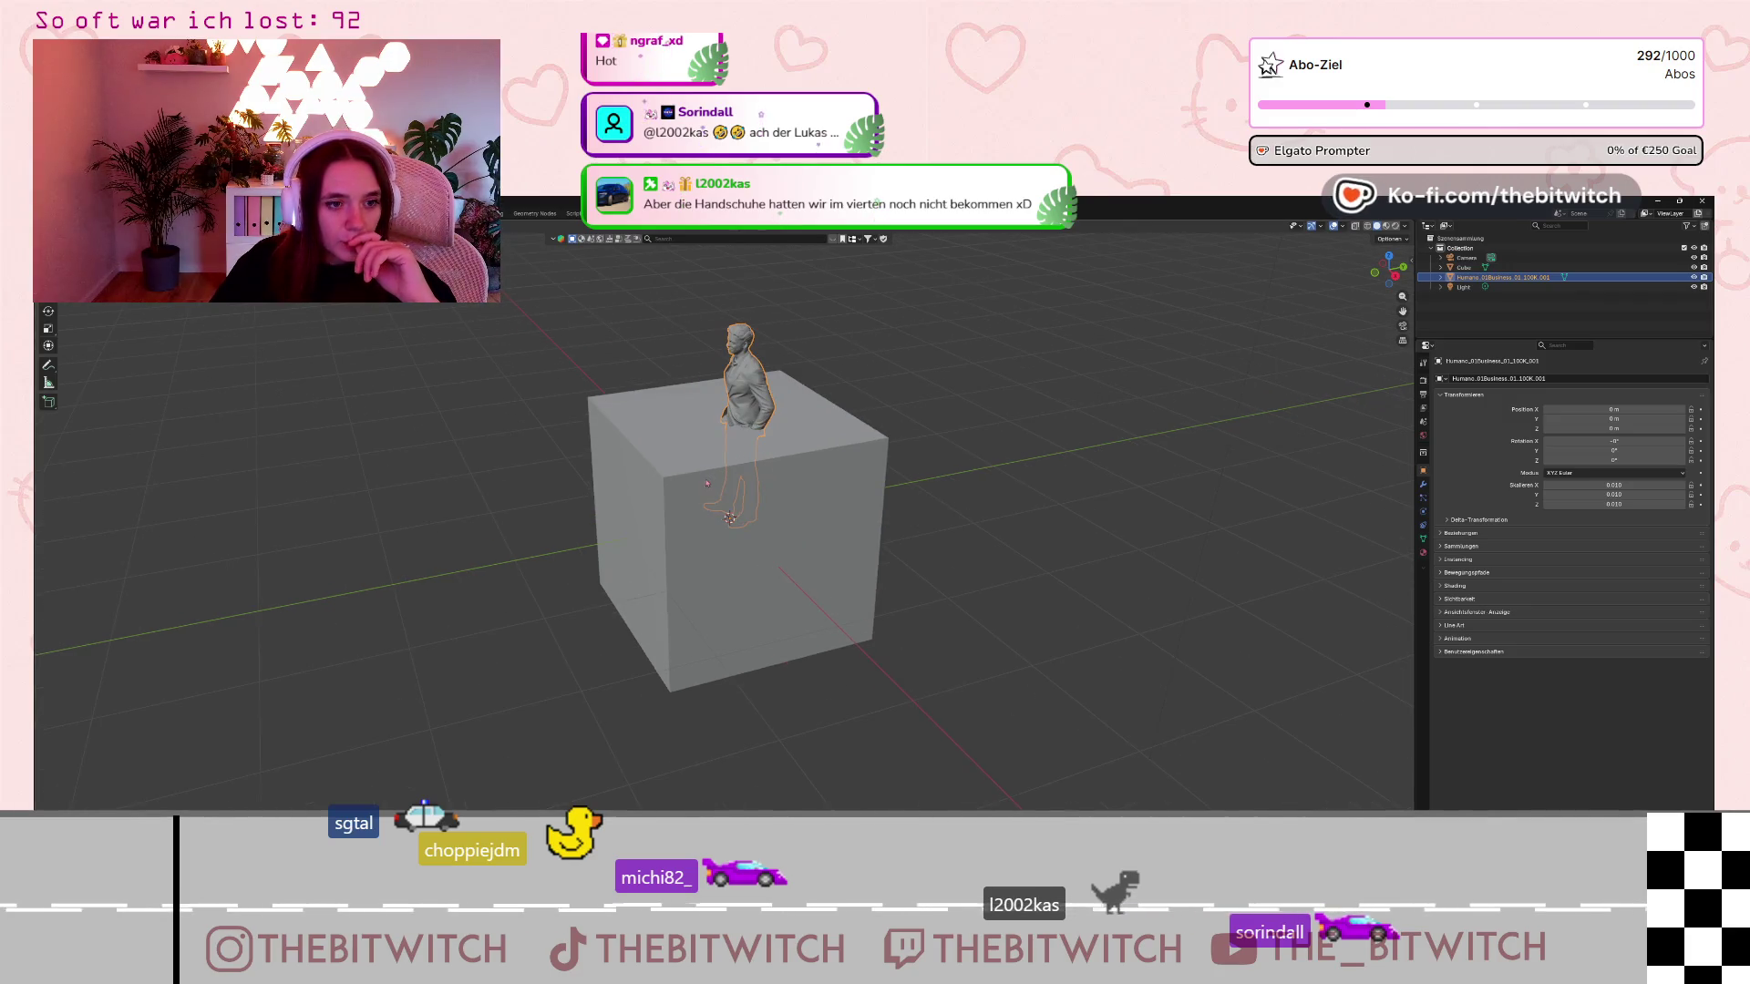
{"action": "left_click", "coordinate": [683, 503]}
{"action": "key", "text": "Delete"}
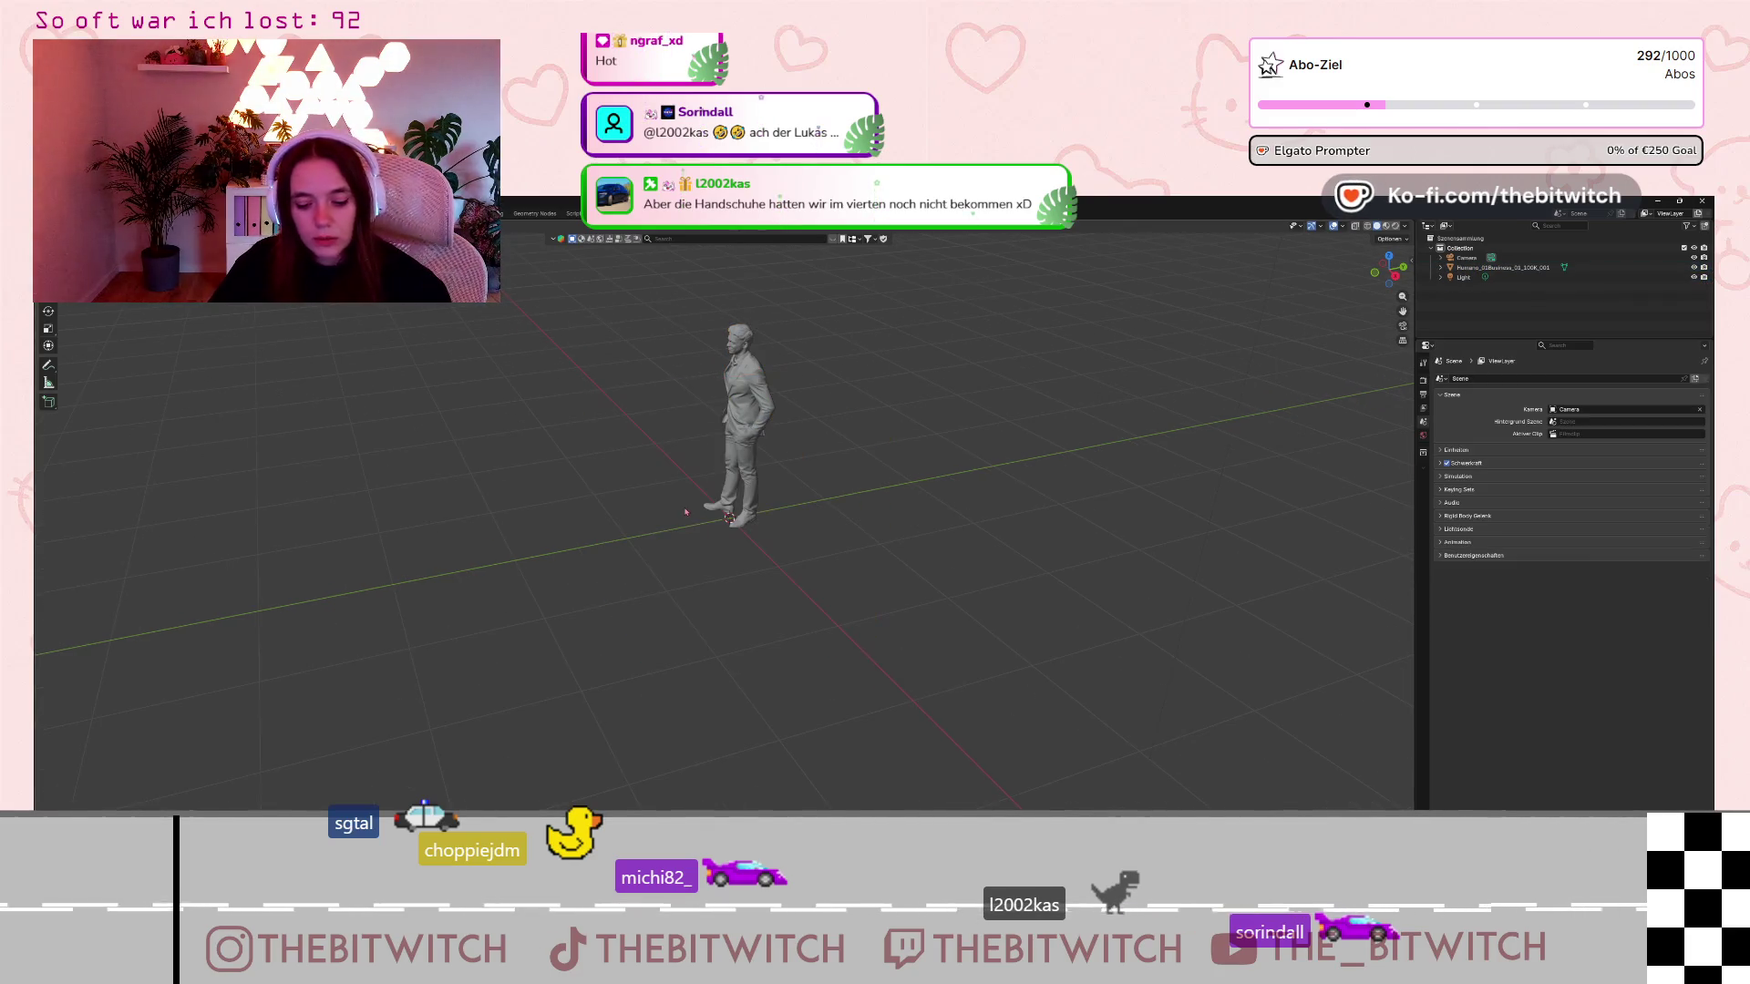
Select the suited figure and orbit to a front view of it.
{"action": "scroll", "coordinate": [754, 463], "scroll_direction": "up", "scroll_amount": 2}
{"action": "left_click", "coordinate": [753, 437]}
{"action": "right_click", "coordinate": [861, 446]}
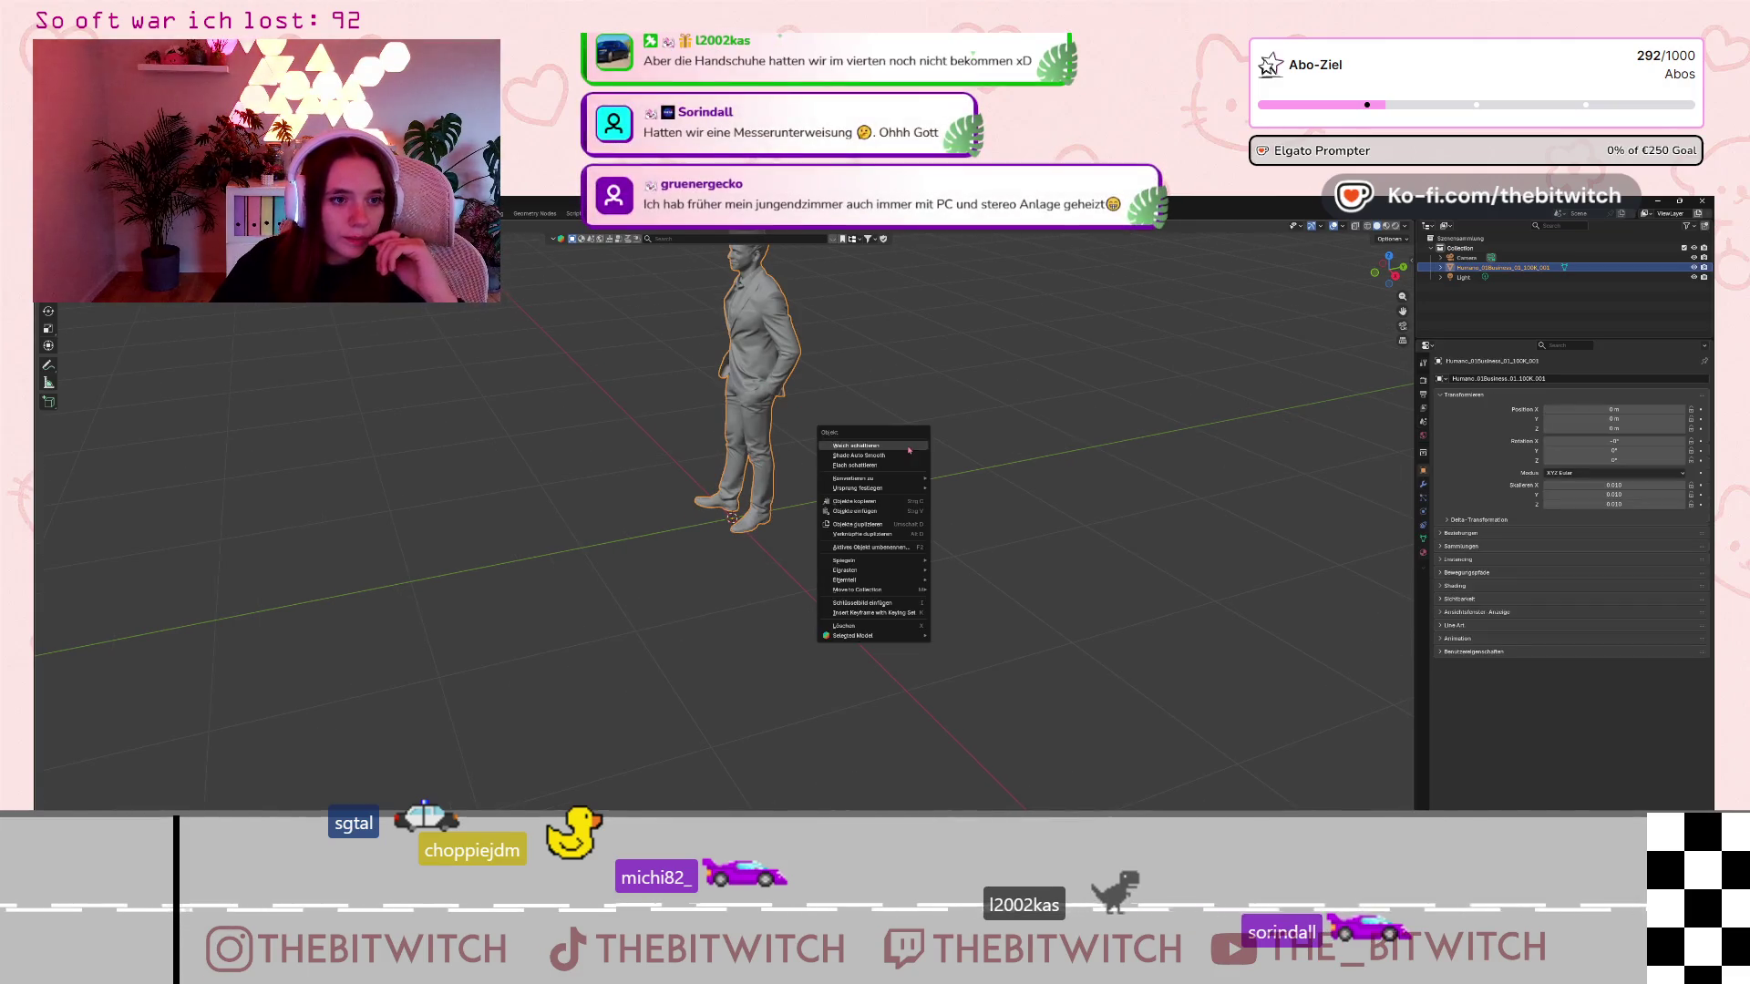
{"action": "mouse_move", "coordinate": [921, 343]}
{"action": "middle_mouse_down"}
{"action": "mouse_move", "coordinate": [957, 401]}
{"action": "mouse_move", "coordinate": [1007, 395]}
{"action": "mouse_move", "coordinate": [776, 273]}
{"action": "mouse_move", "coordinate": [864, 295]}
{"action": "middle_mouse_up"}
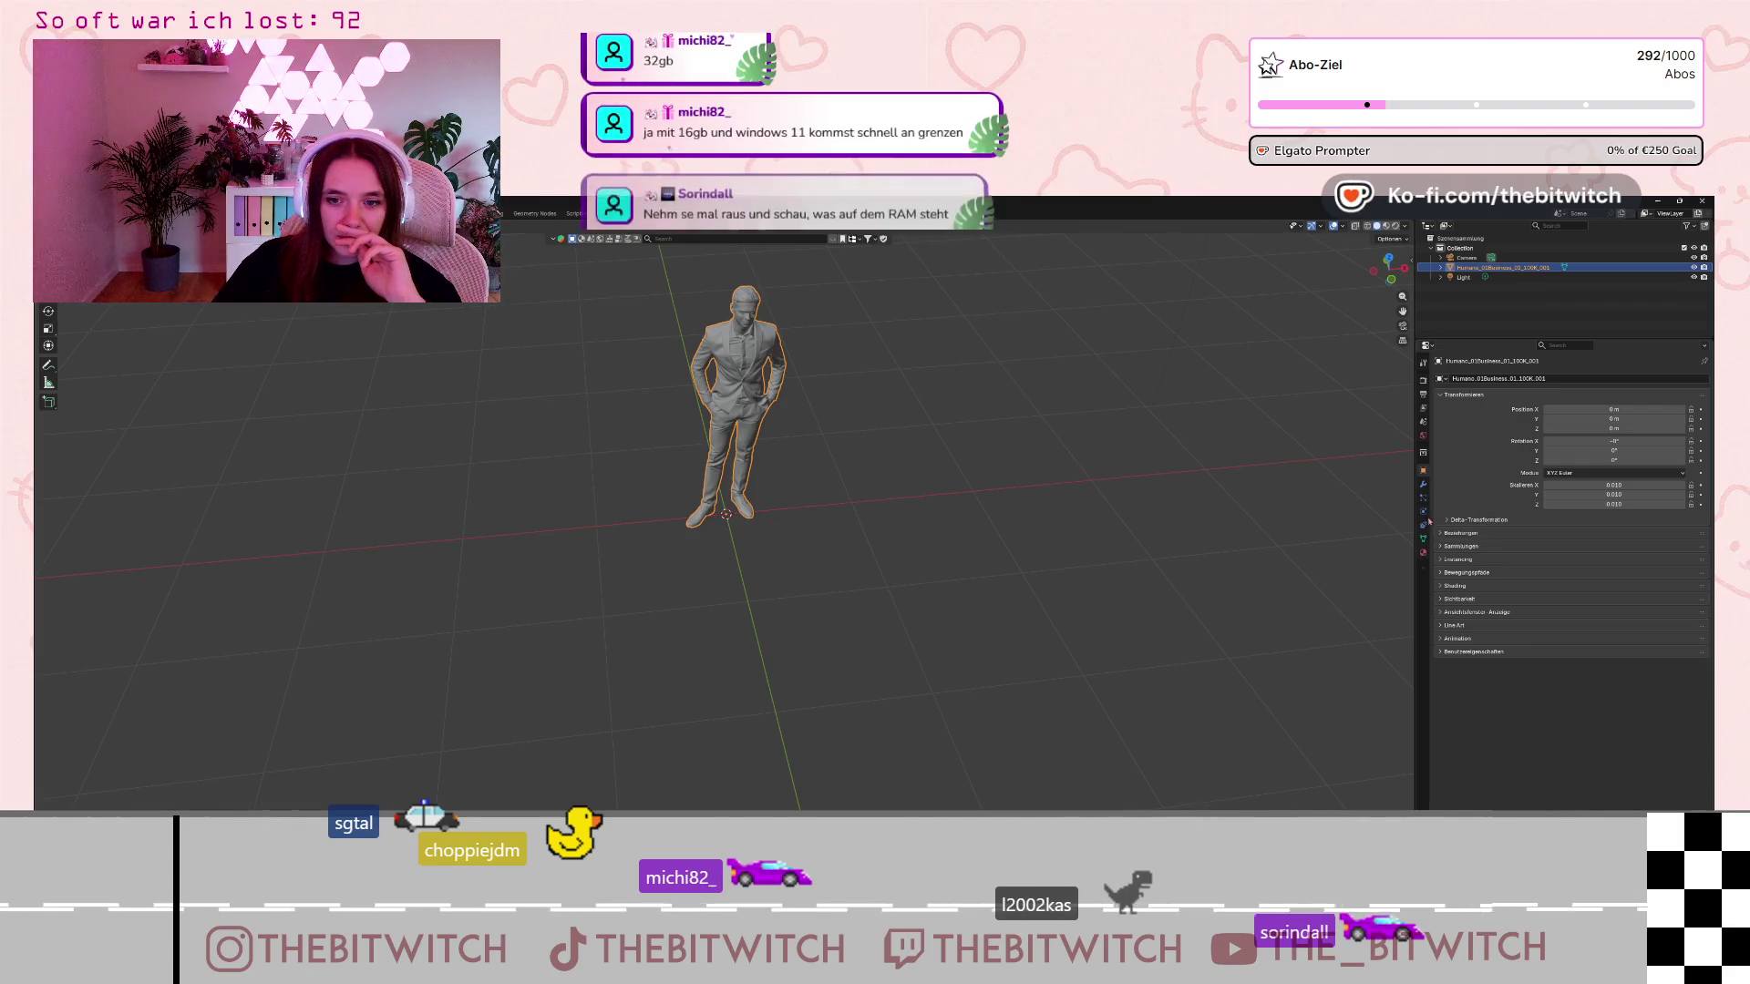
Expand Humano and its mesh data in the Outliner, selecting its material, mesh and object rows.
{"action": "left_click", "coordinate": [1440, 267]}
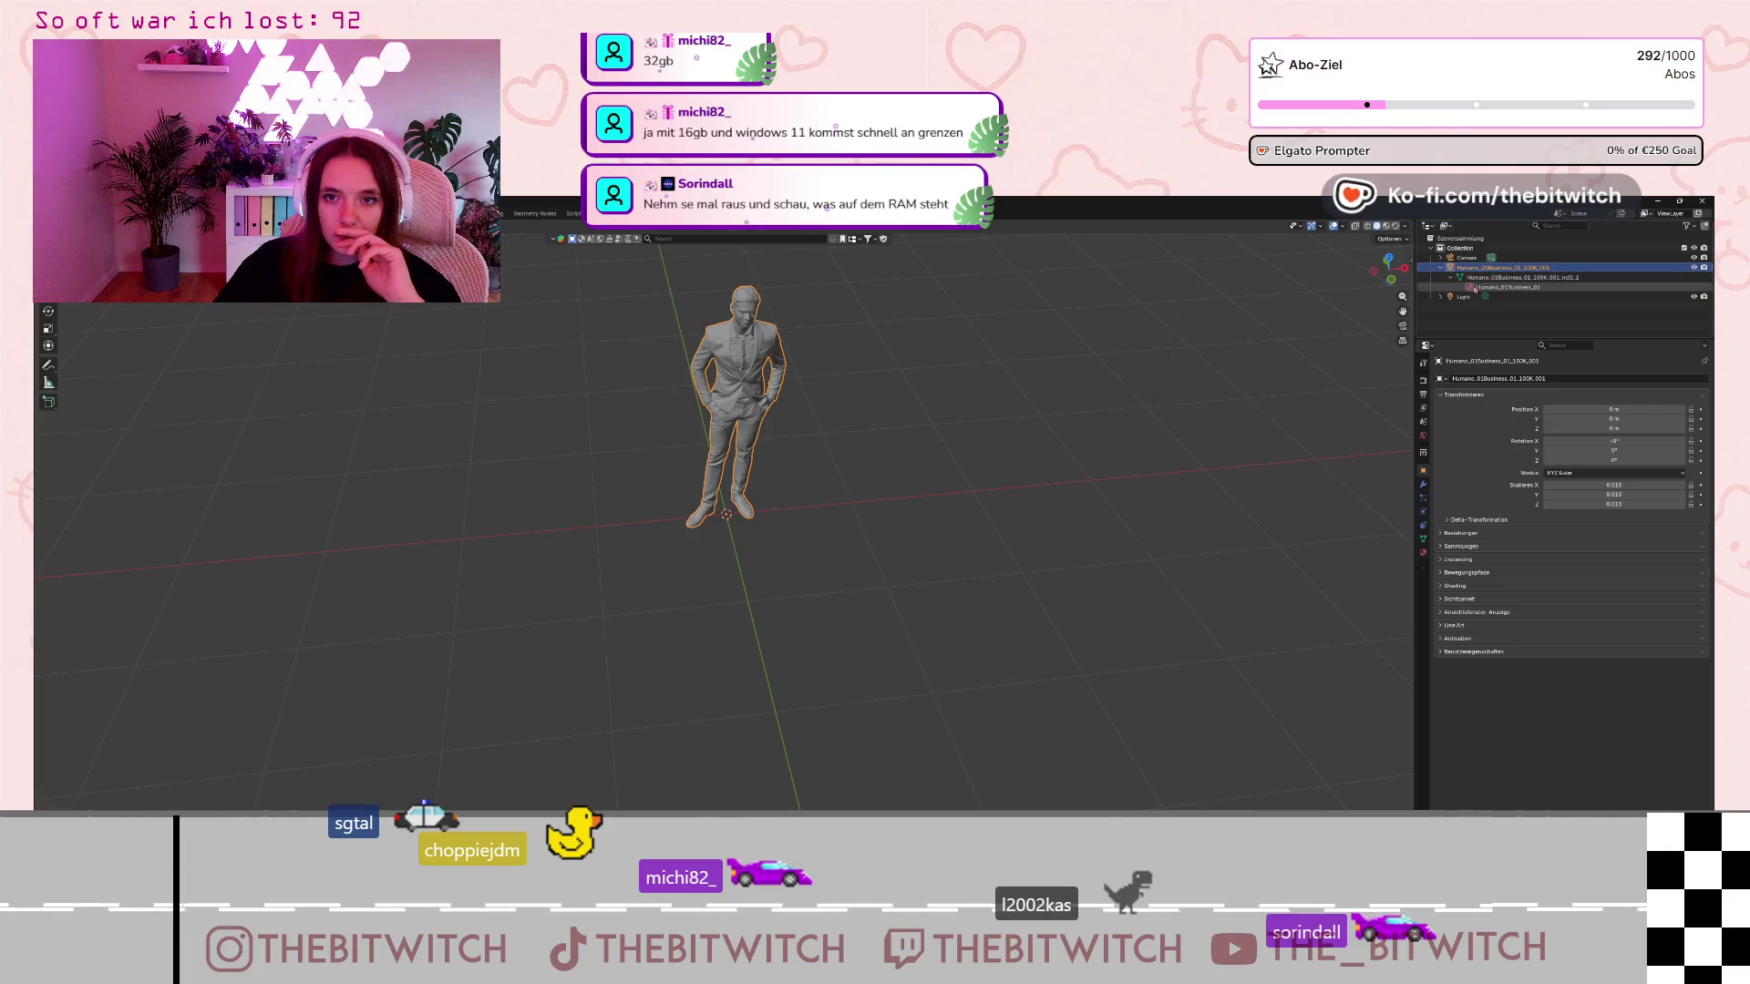
{"action": "left_click", "coordinate": [1451, 277]}
{"action": "left_click", "coordinate": [1479, 288]}
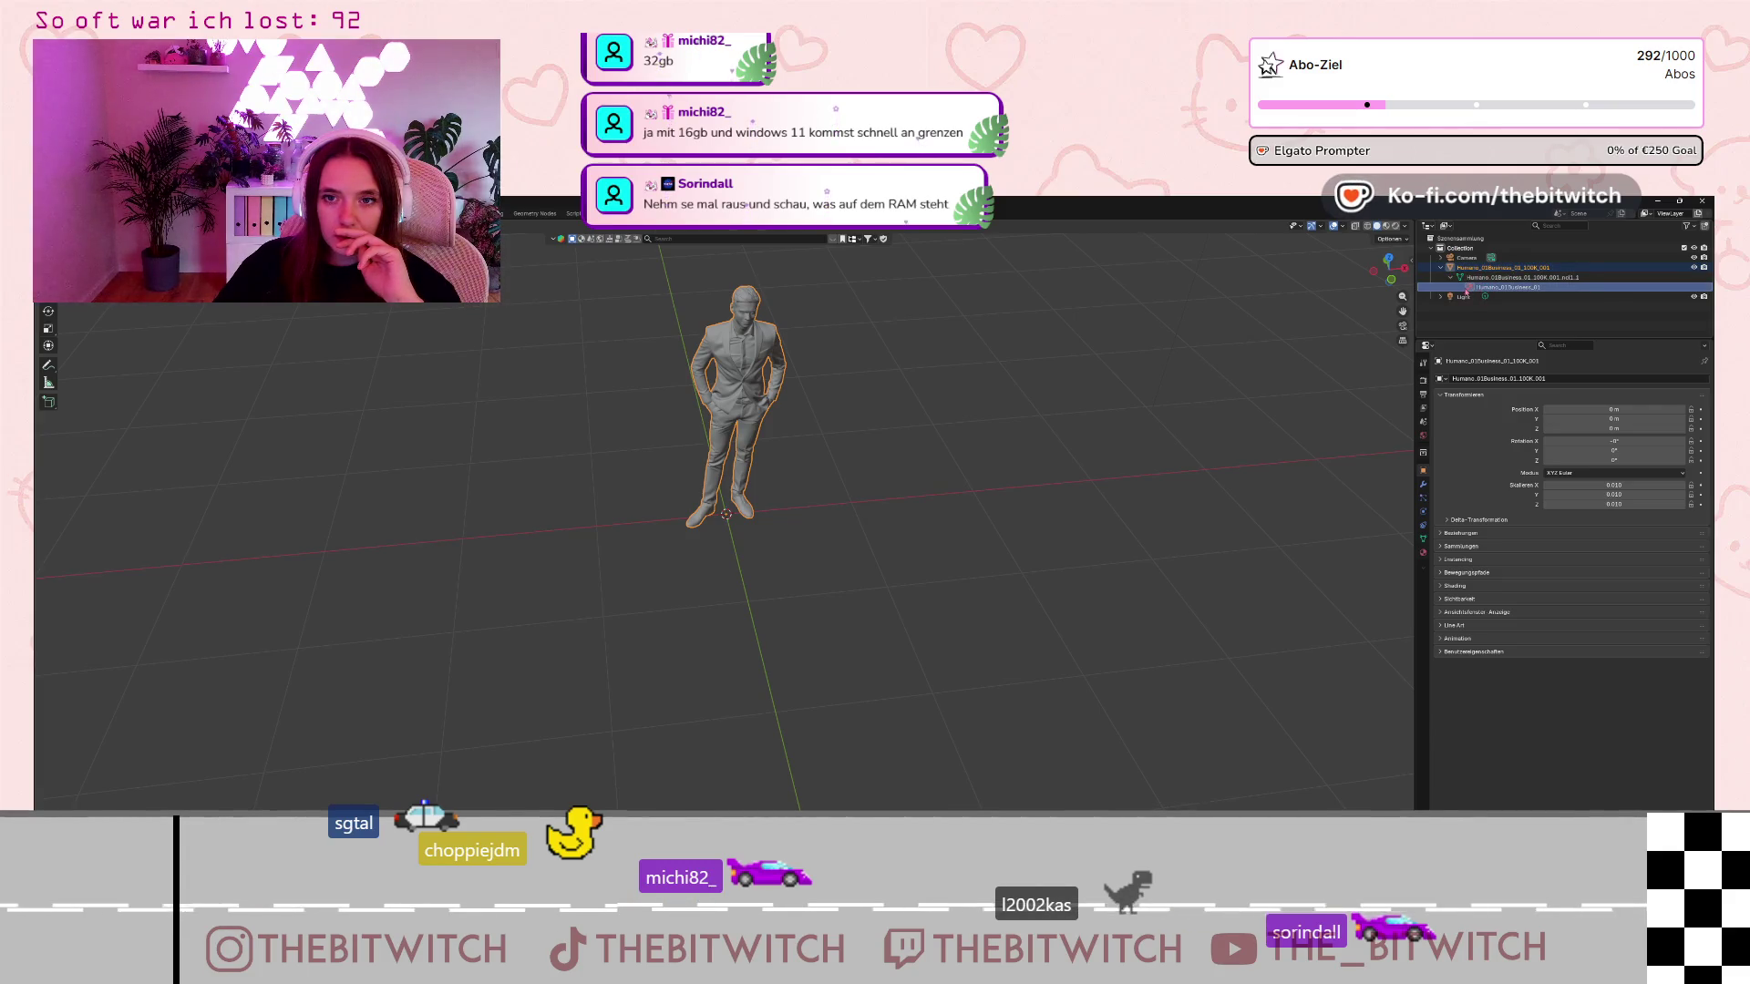
{"action": "left_click", "coordinate": [1480, 277]}
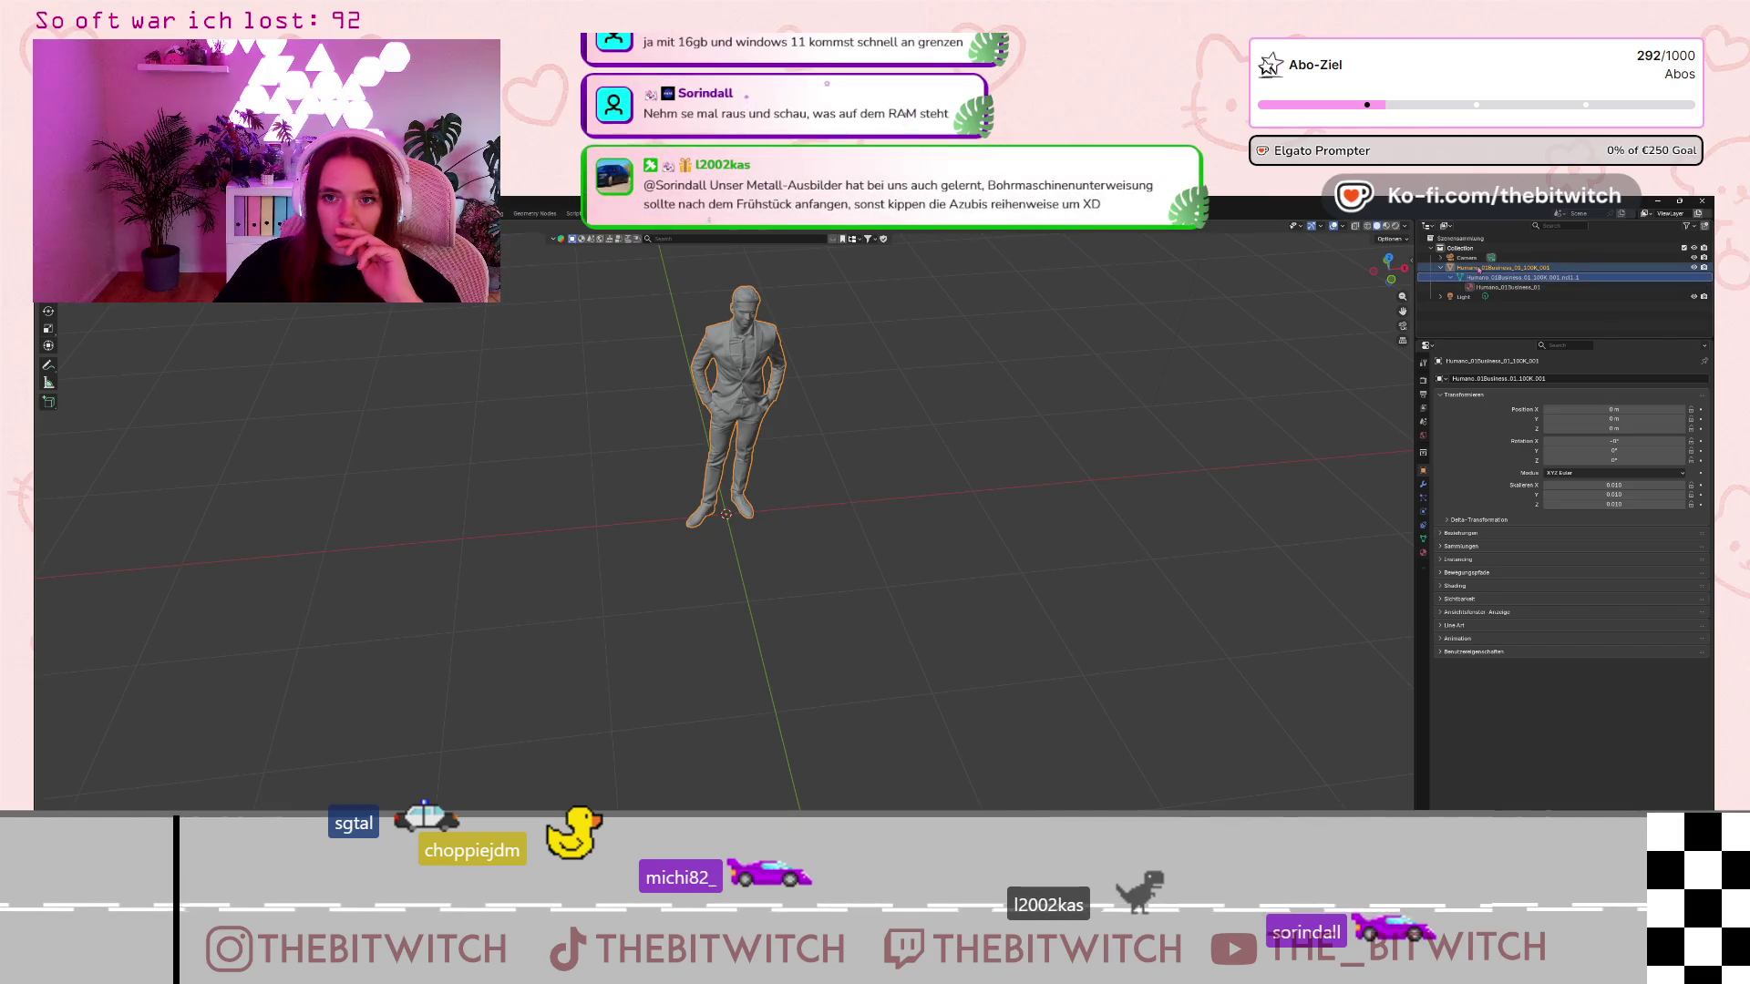
{"action": "left_click", "coordinate": [1481, 269]}
{"action": "right_click", "coordinate": [1481, 269]}
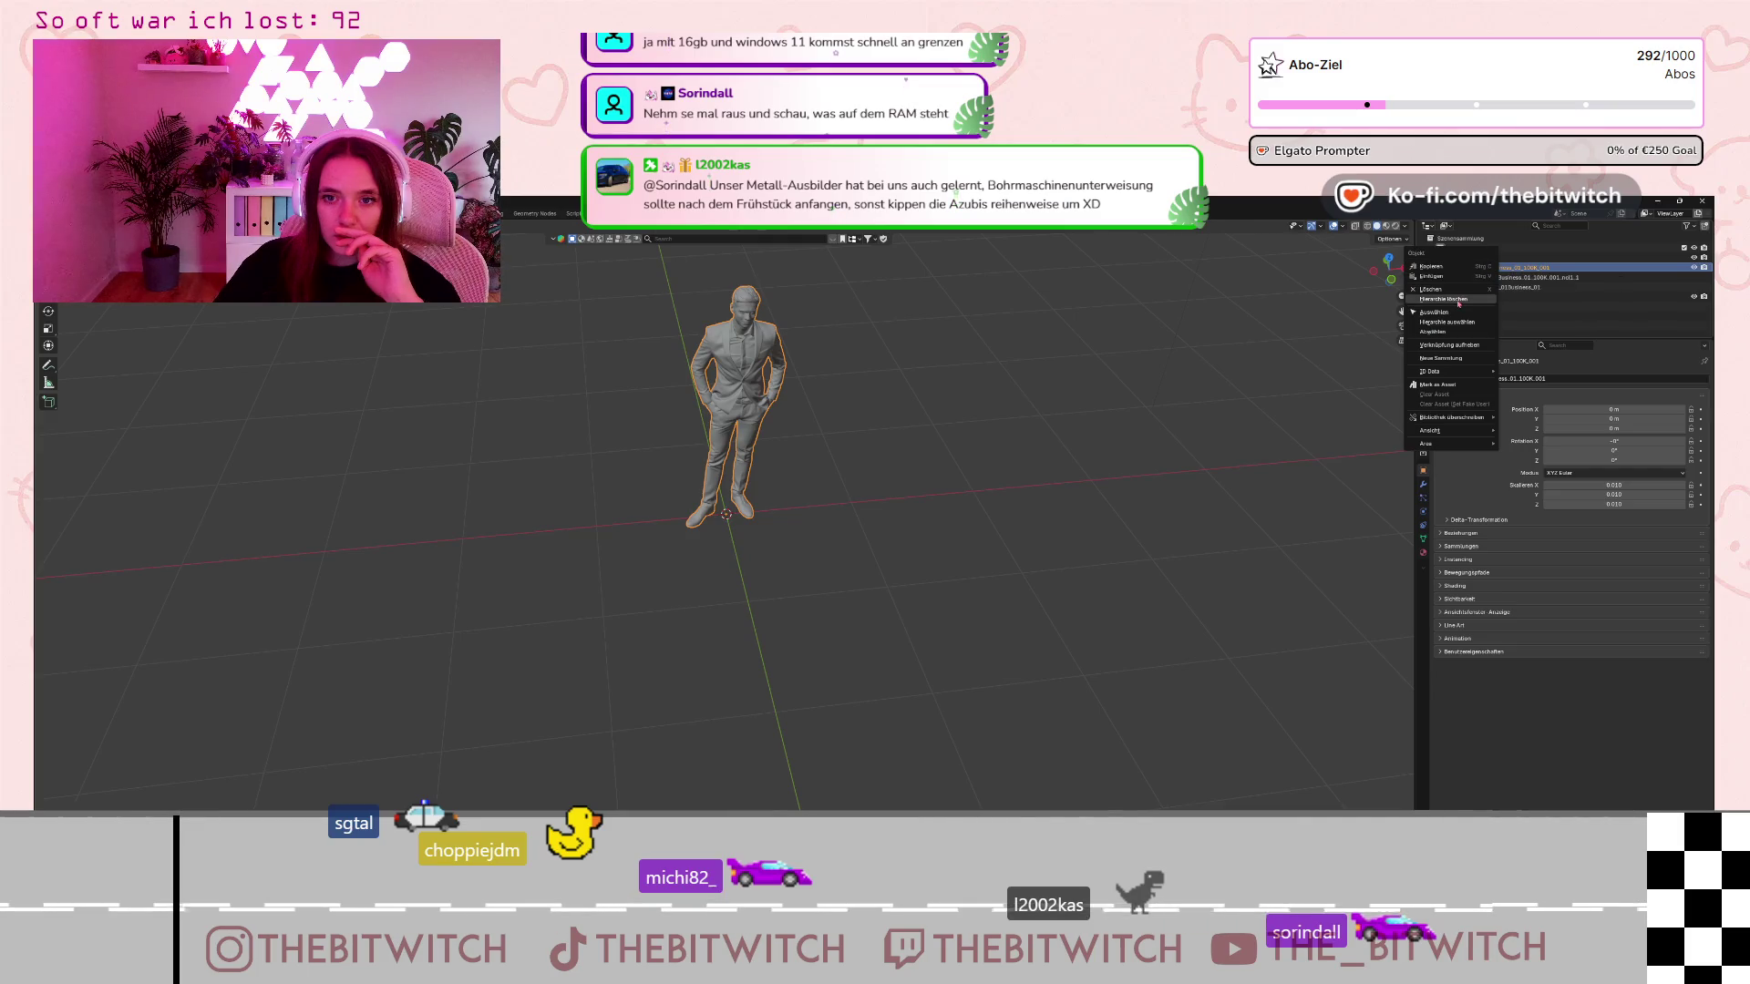
{"action": "mouse_move", "coordinate": [1458, 444]}
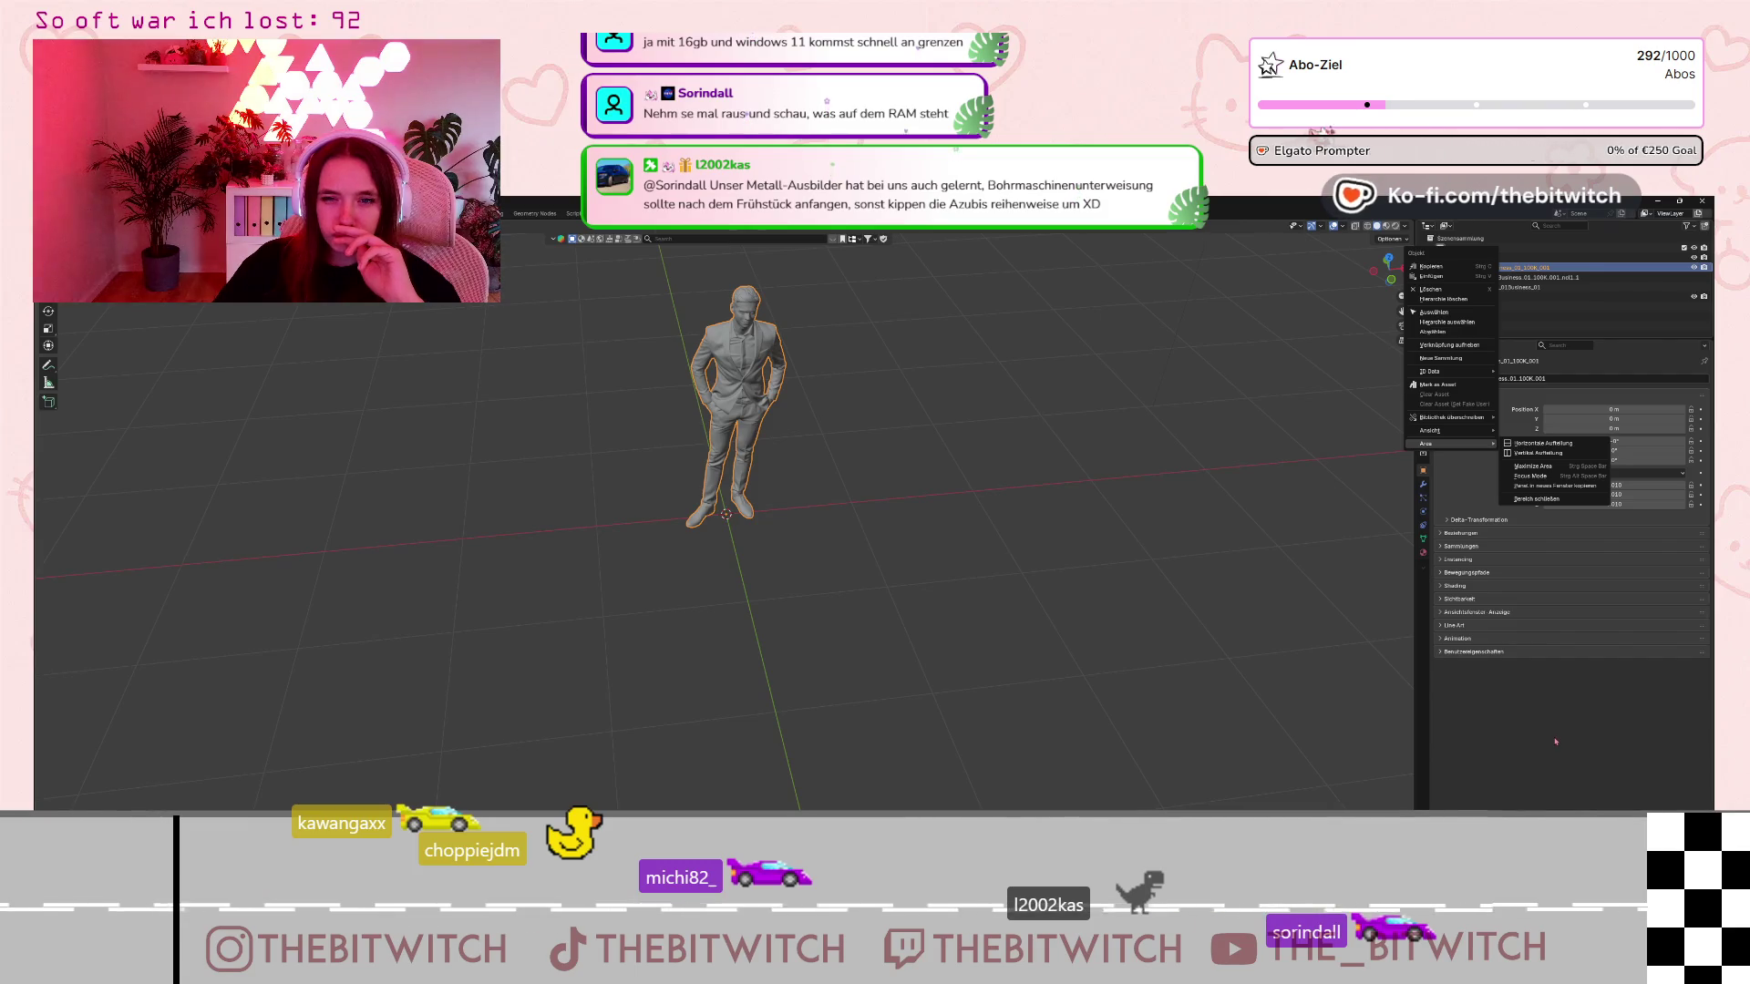
{"action": "key", "text": "Escape"}
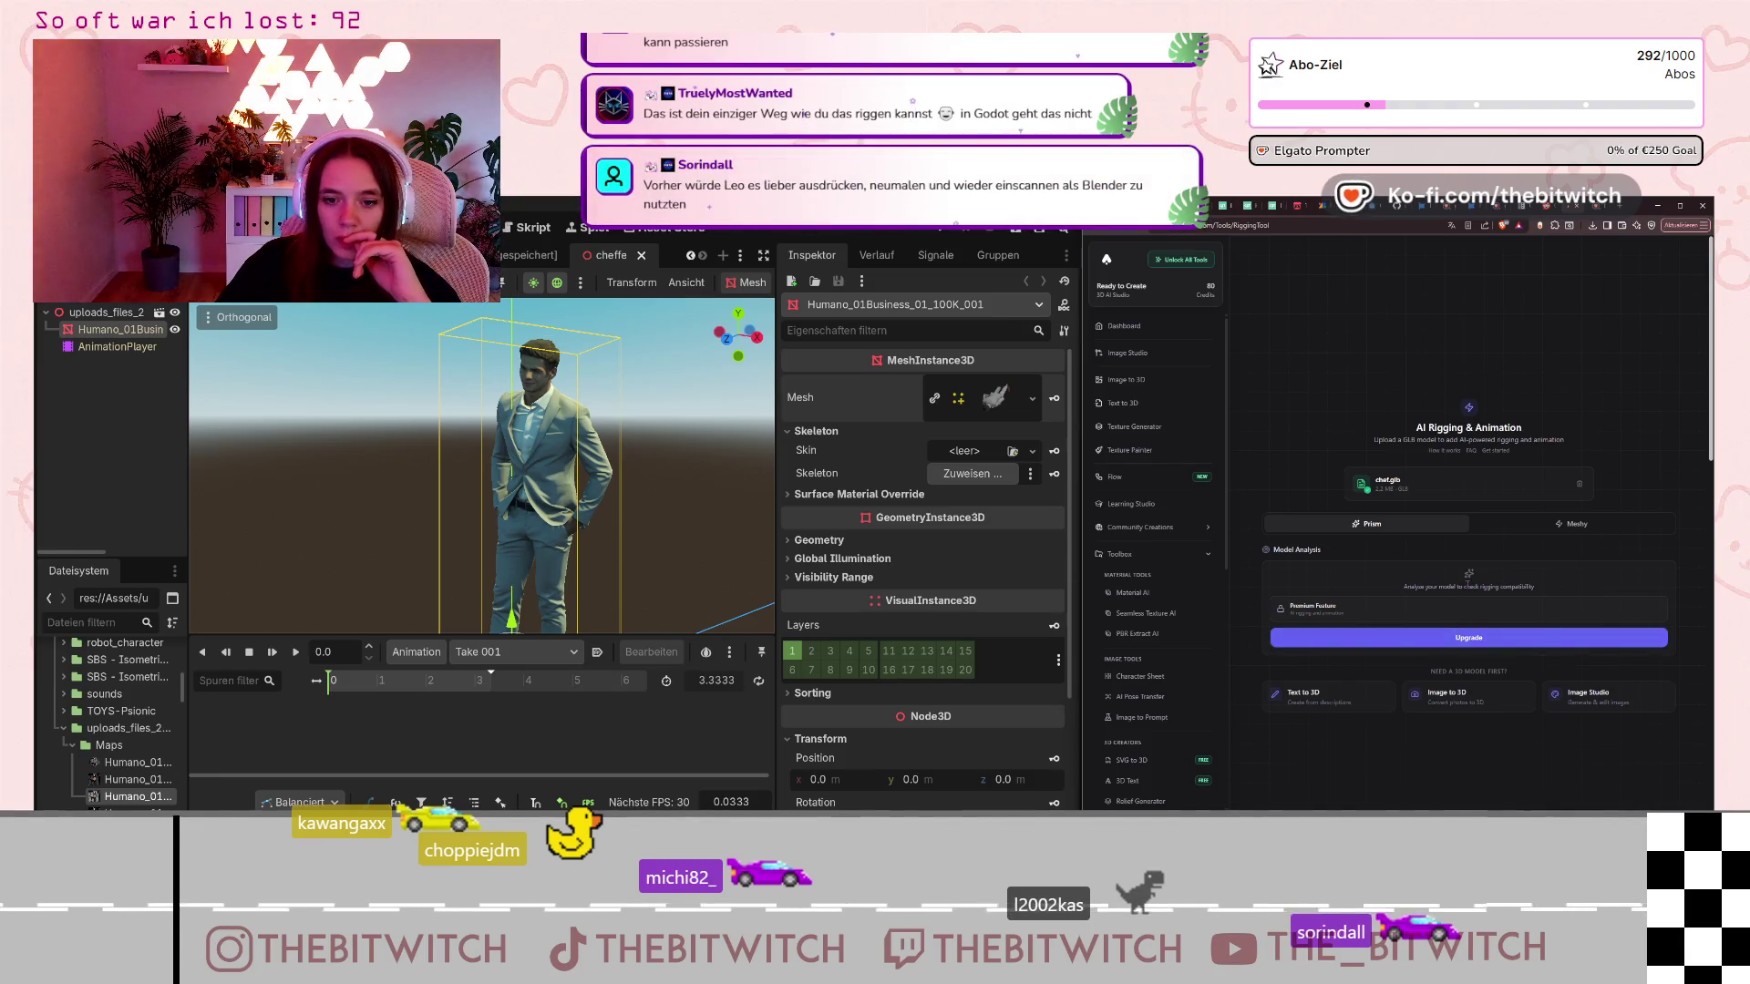
Compare the Meshy and Prism rigging tabs on the AI Rigging & Animation page, then return to Blender.
{"action": "left_click", "coordinate": [1528, 527]}
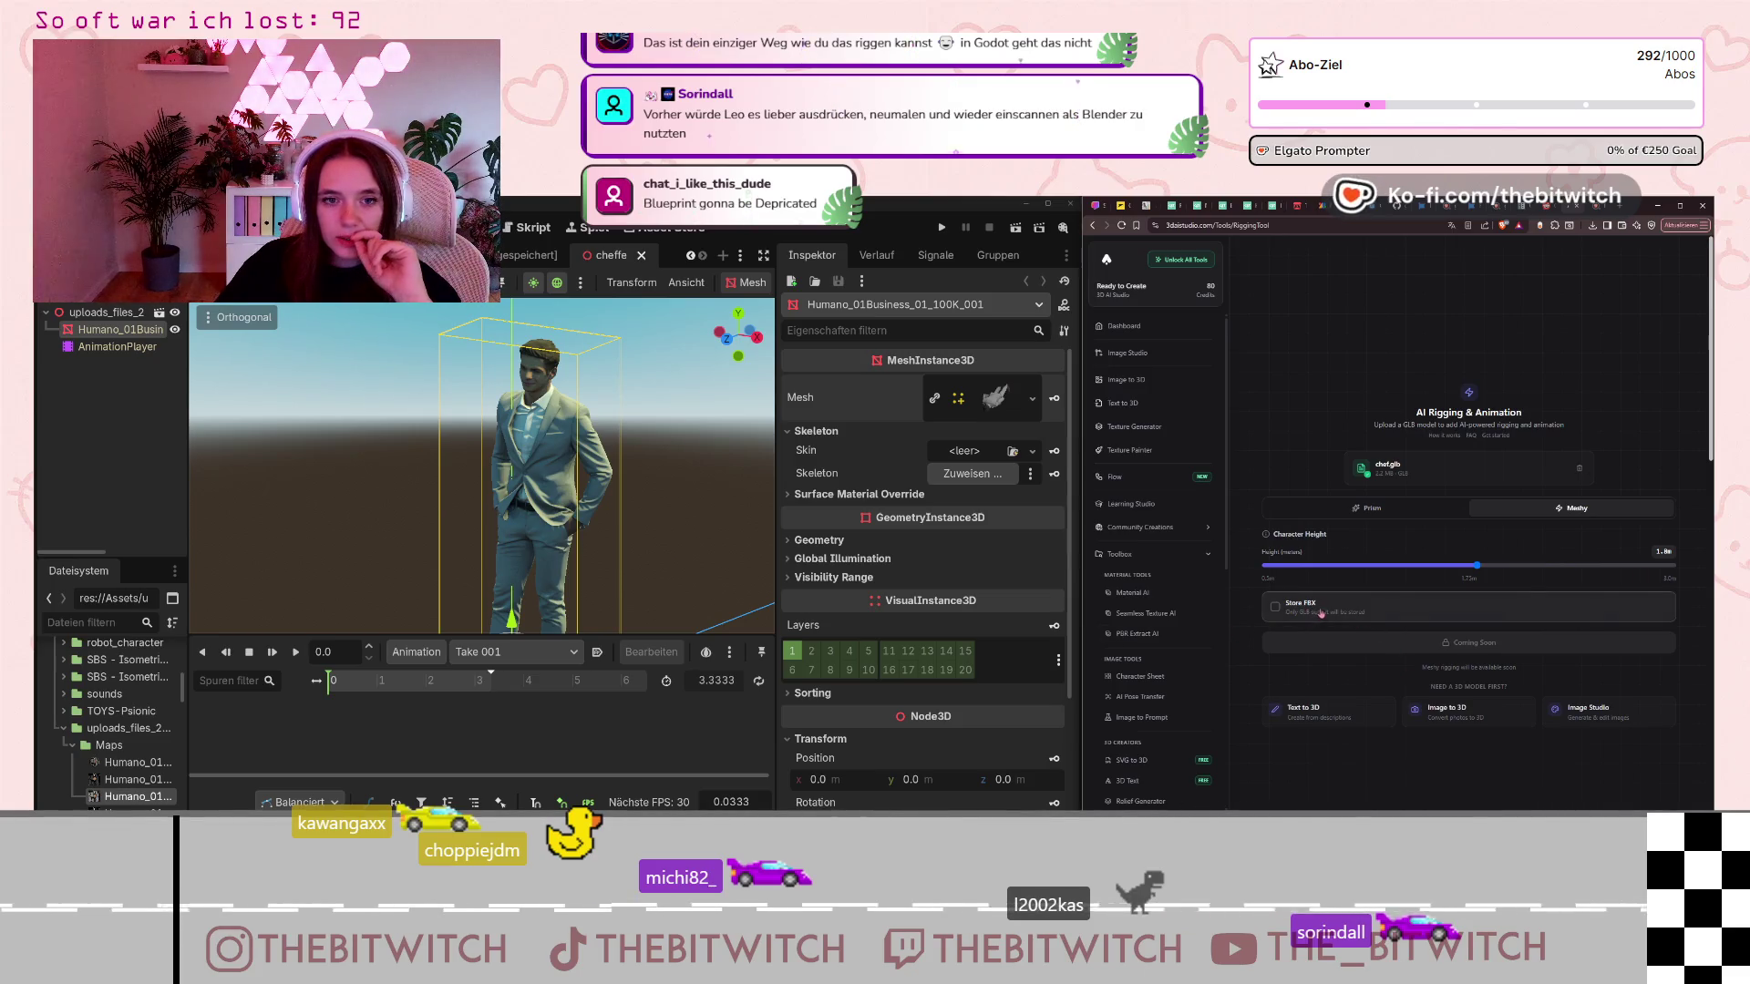
{"action": "scroll", "coordinate": [1128, 519], "scroll_direction": "down", "scroll_amount": 2}
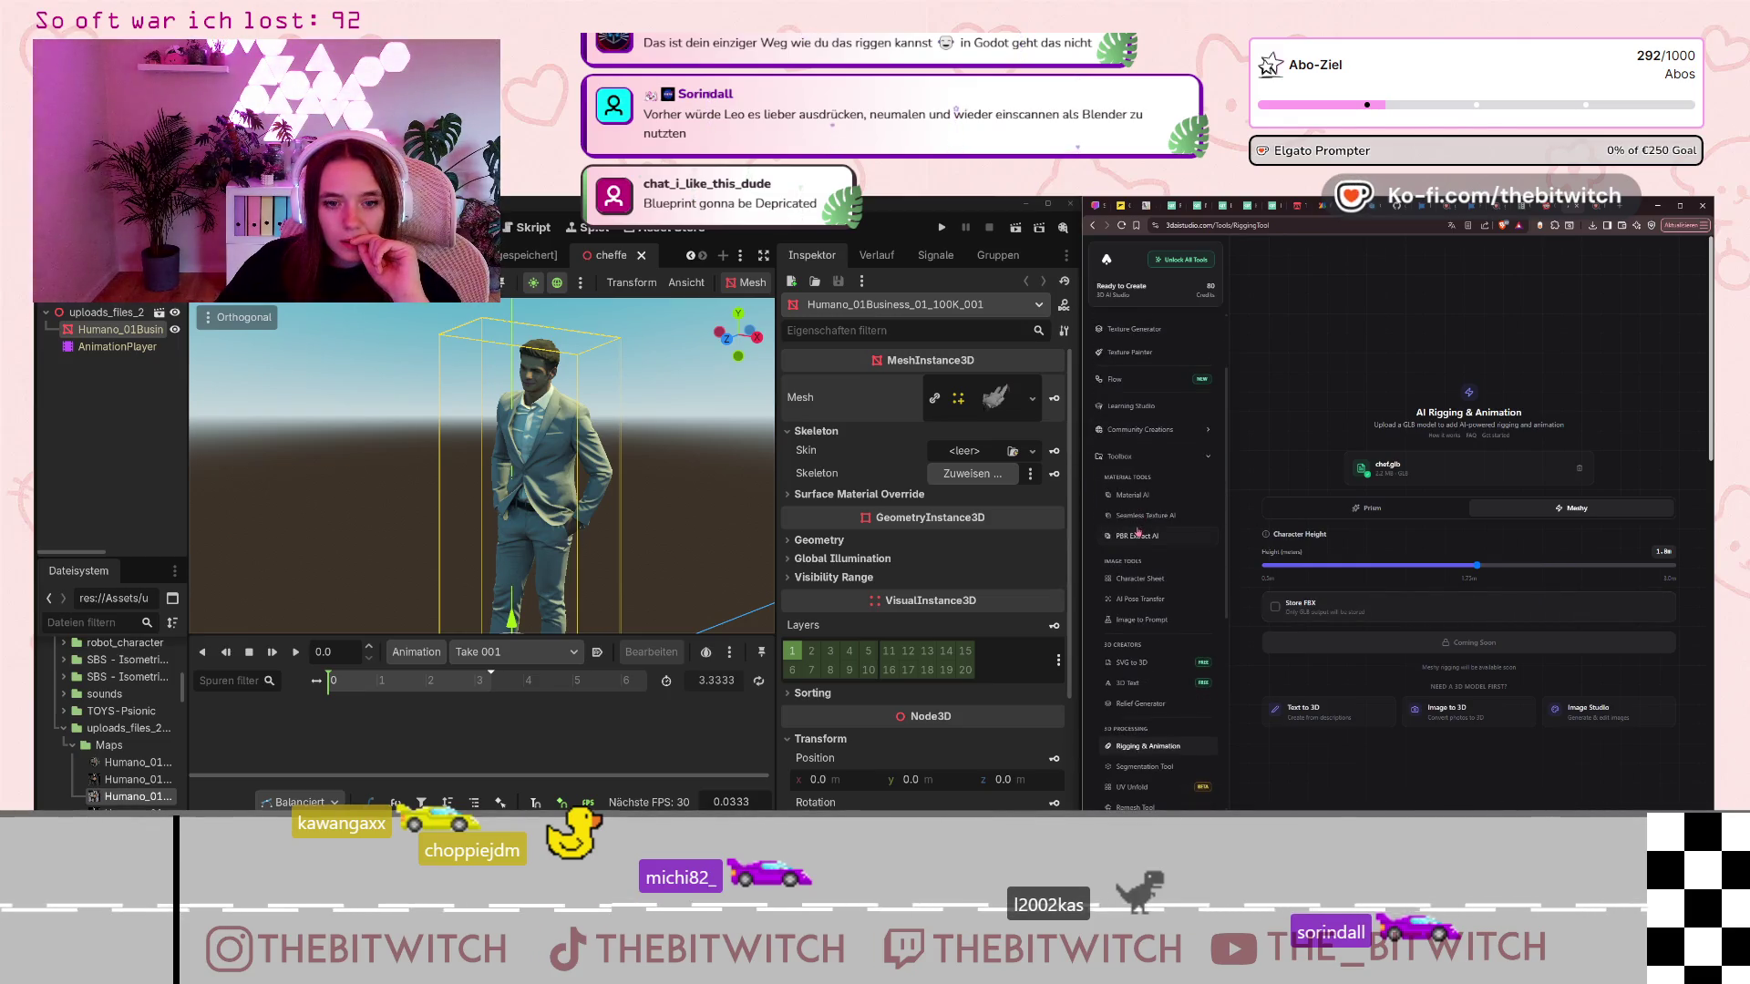
{"action": "scroll", "coordinate": [1139, 583], "scroll_direction": "down", "scroll_amount": 2}
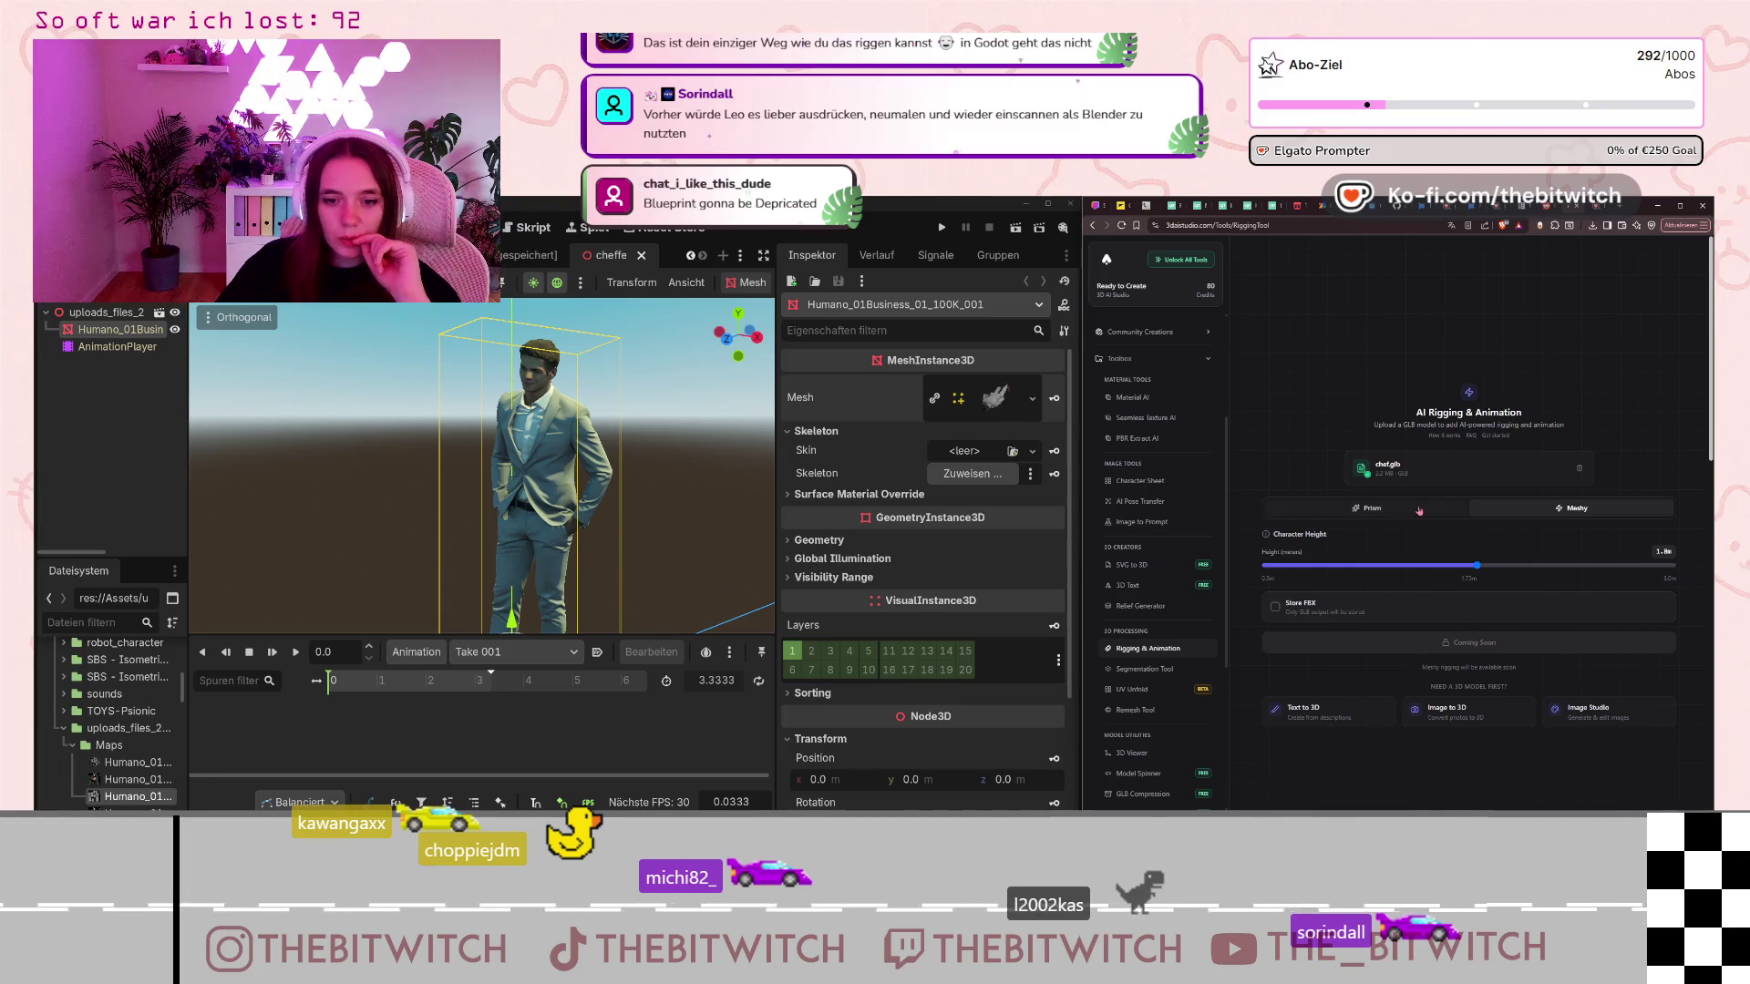
{"action": "left_click", "coordinate": [1419, 511]}
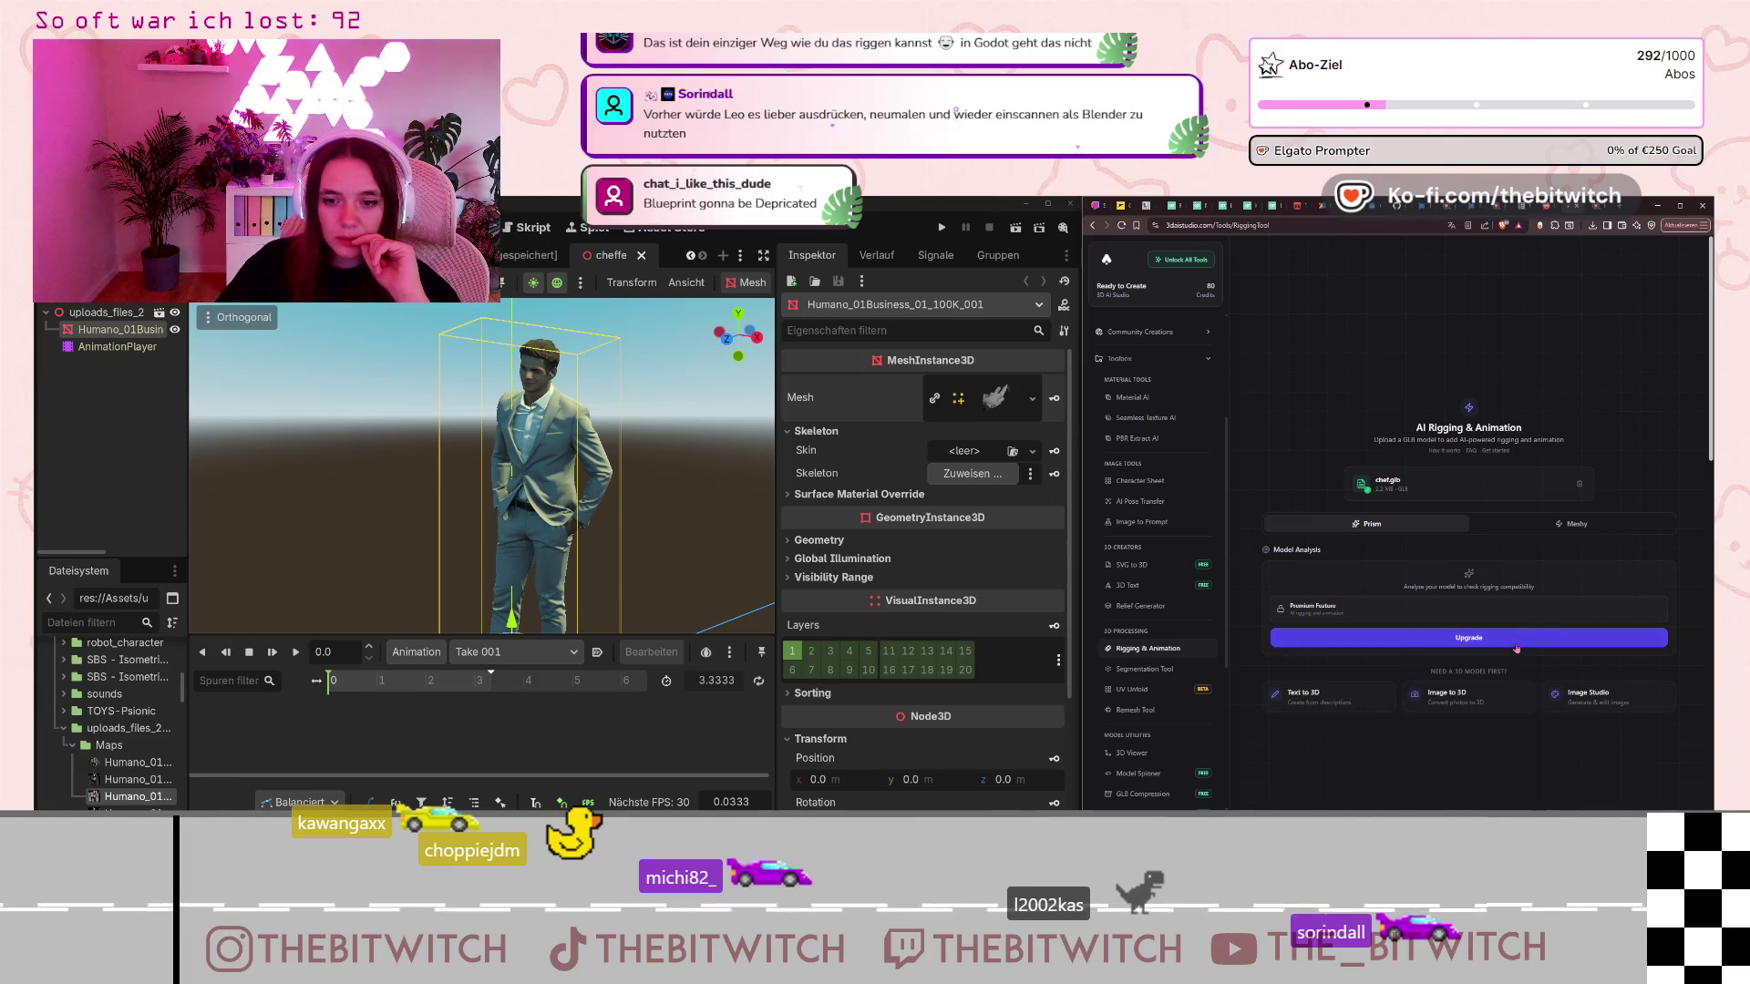
{"action": "left_click", "coordinate": [1516, 649]}
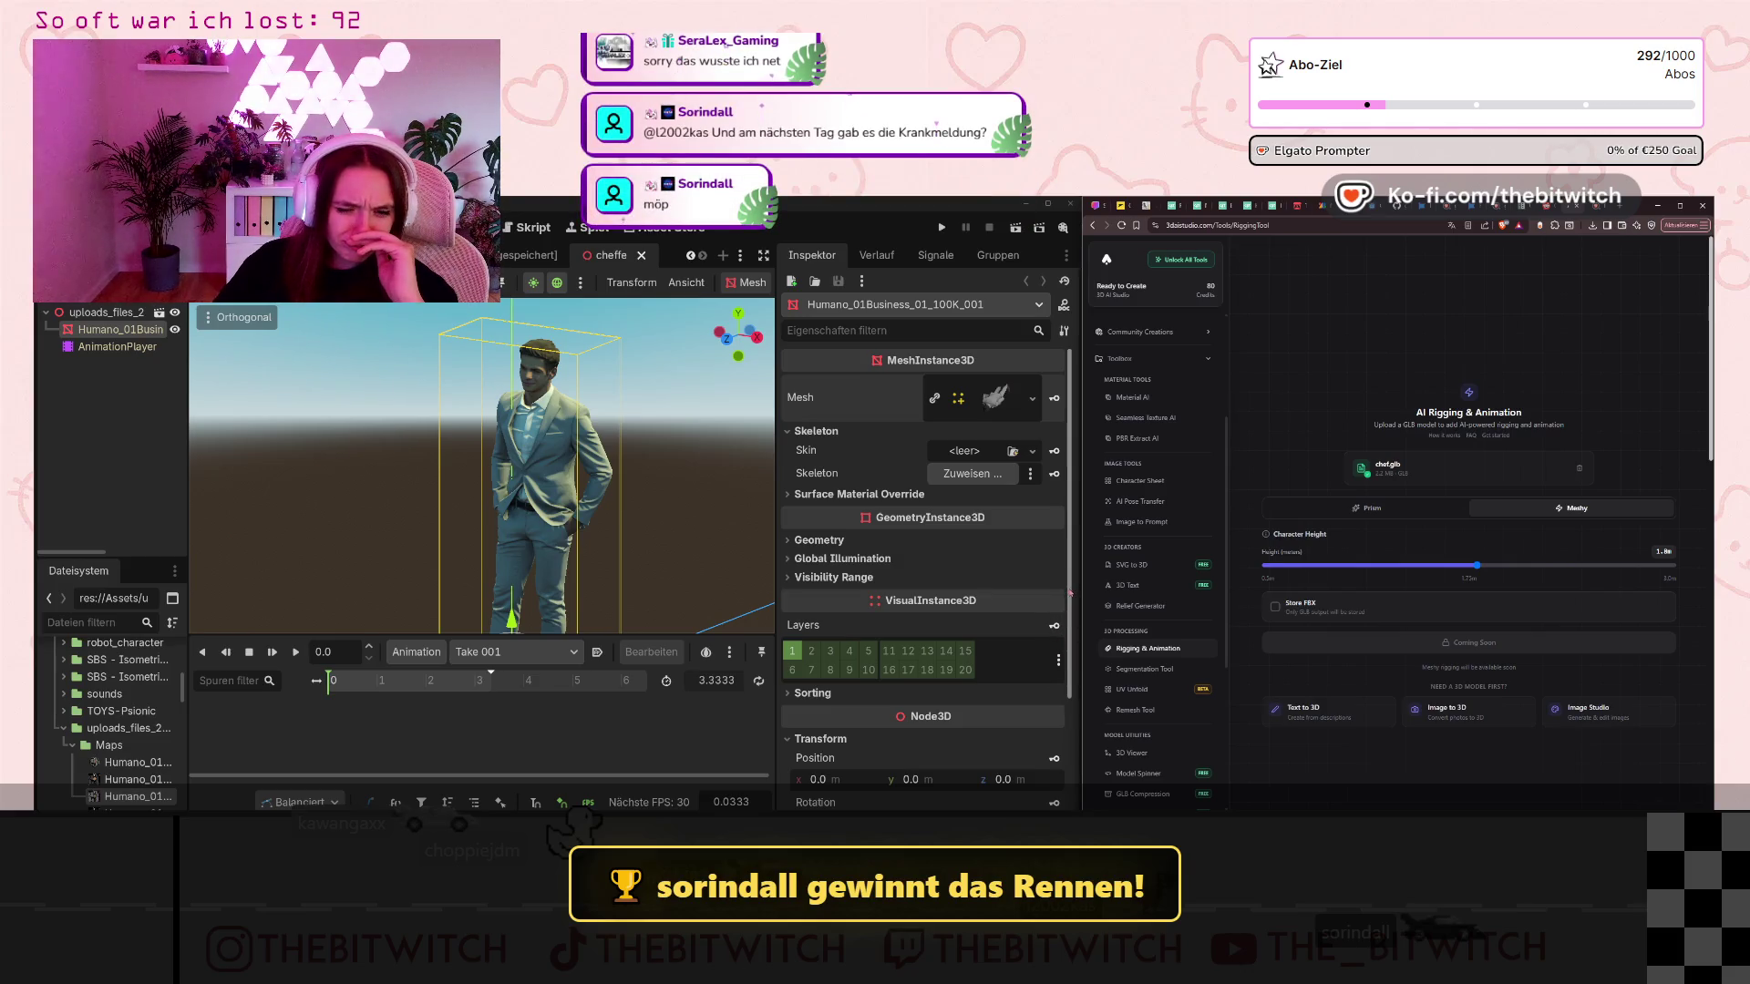
{"action": "left_click", "coordinate": [1381, 511]}
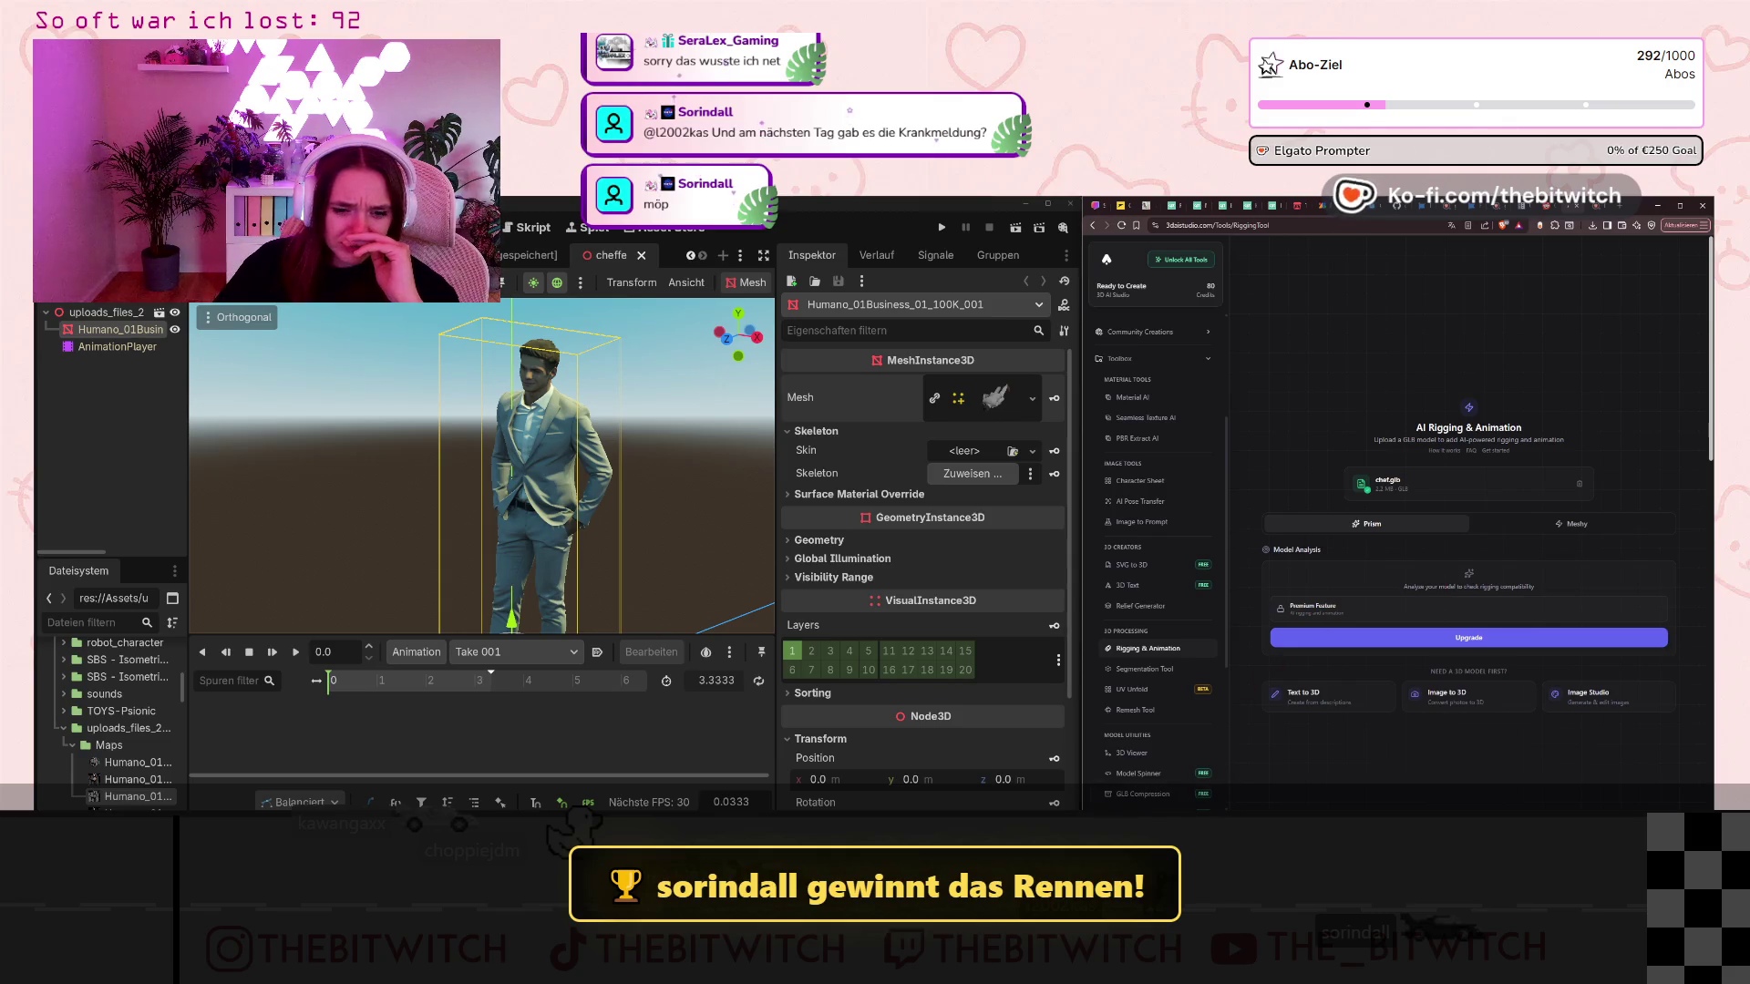
{"action": "key", "text": "alt+Tab"}
{"action": "scroll", "coordinate": [734, 412], "scroll_direction": "up", "scroll_amount": 6}
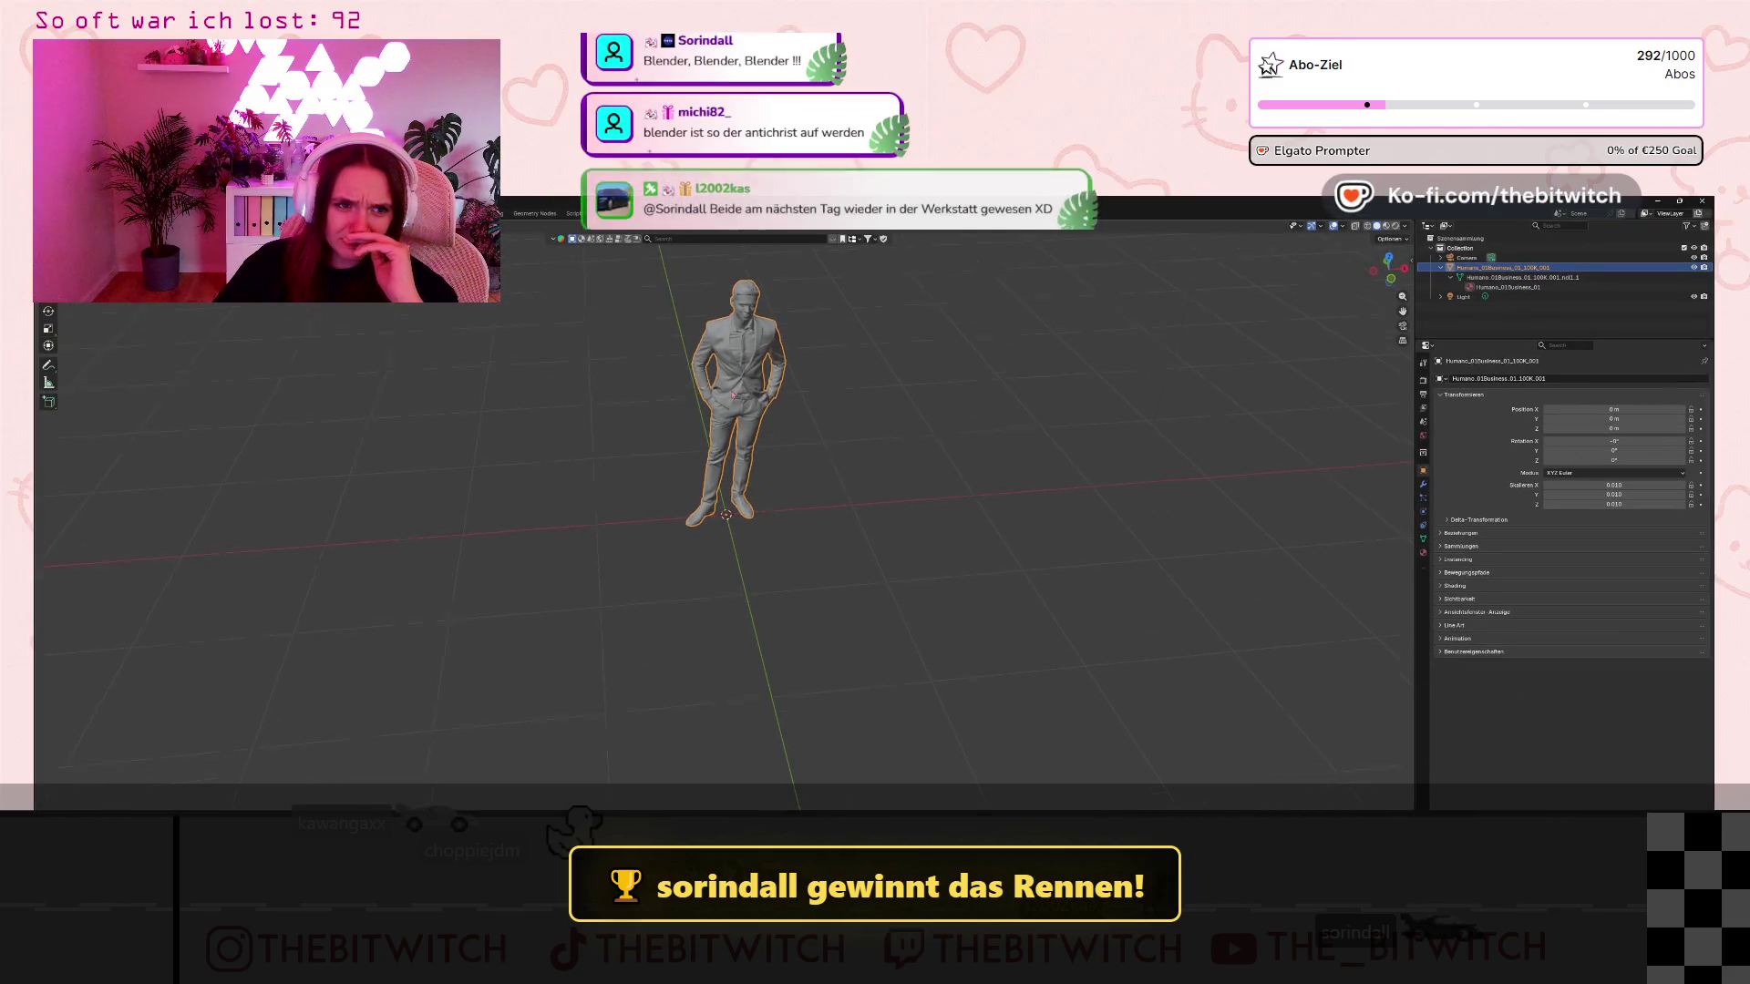
Orbit and zoom around the suited figure, then switch back to the browser.
{"action": "right_click", "coordinate": [840, 410]}
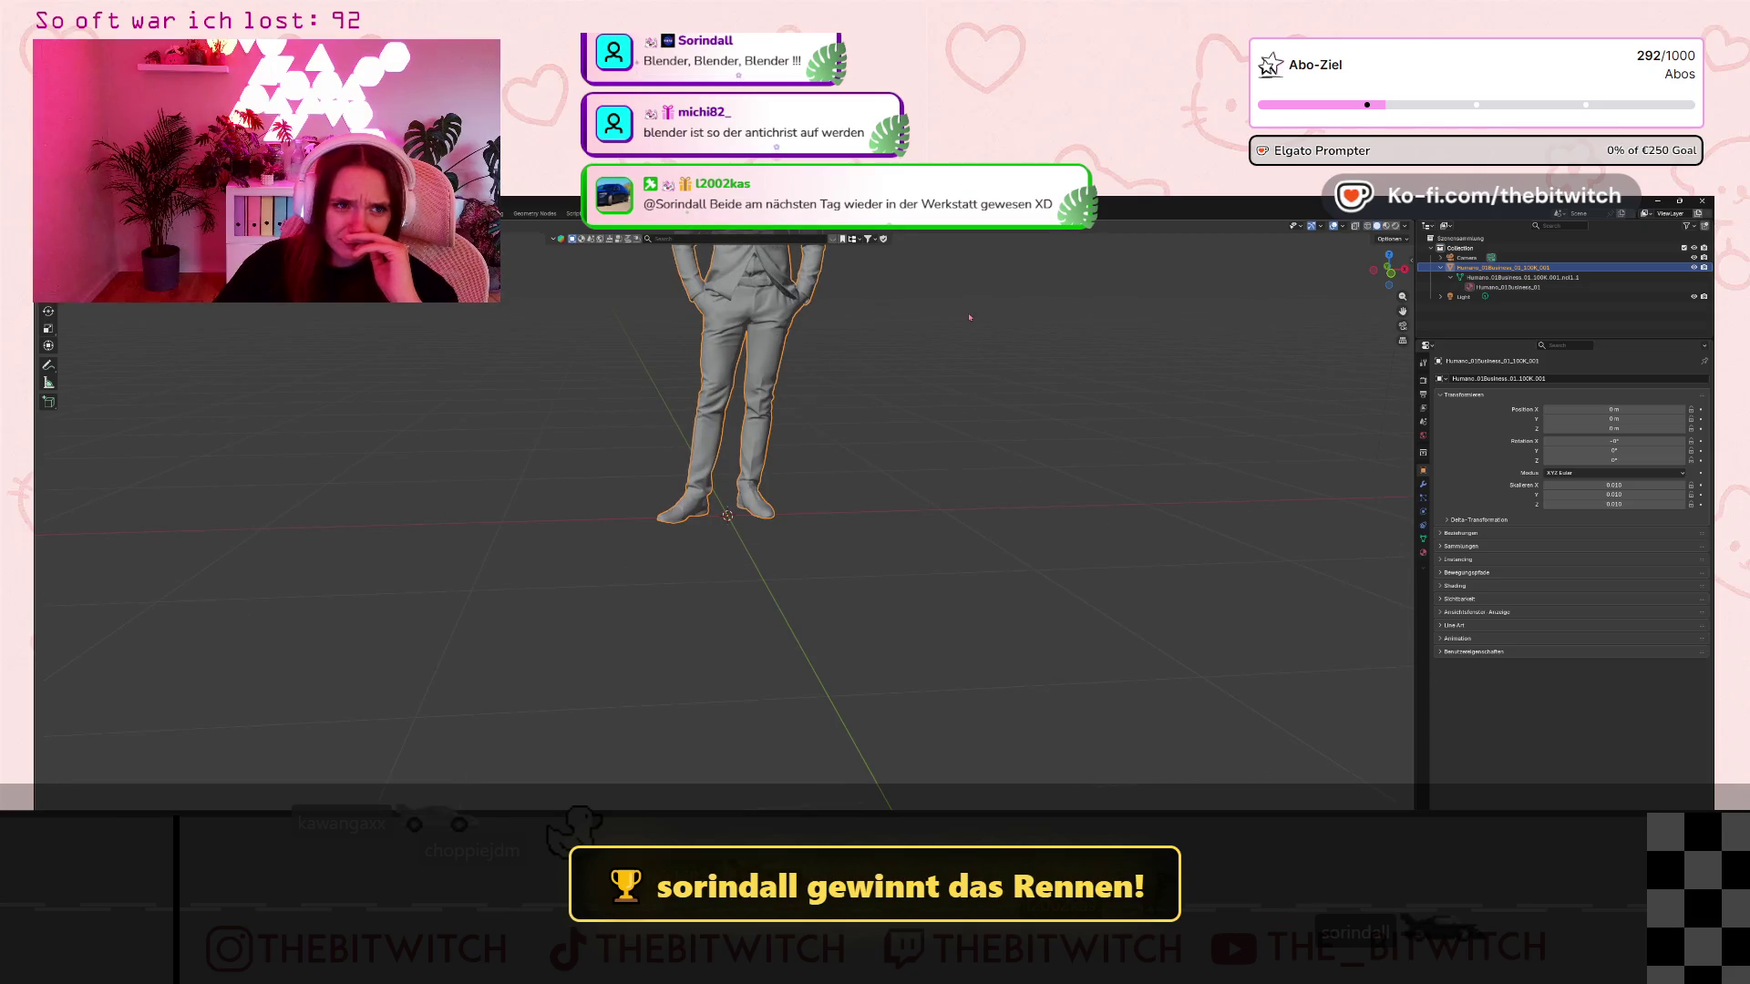
{"action": "mouse_move", "coordinate": [874, 392]}
{"action": "middle_mouse_down"}
{"action": "mouse_move", "coordinate": [897, 510]}
{"action": "mouse_move", "coordinate": [908, 367]}
{"action": "mouse_move", "coordinate": [858, 297]}
{"action": "middle_mouse_up"}
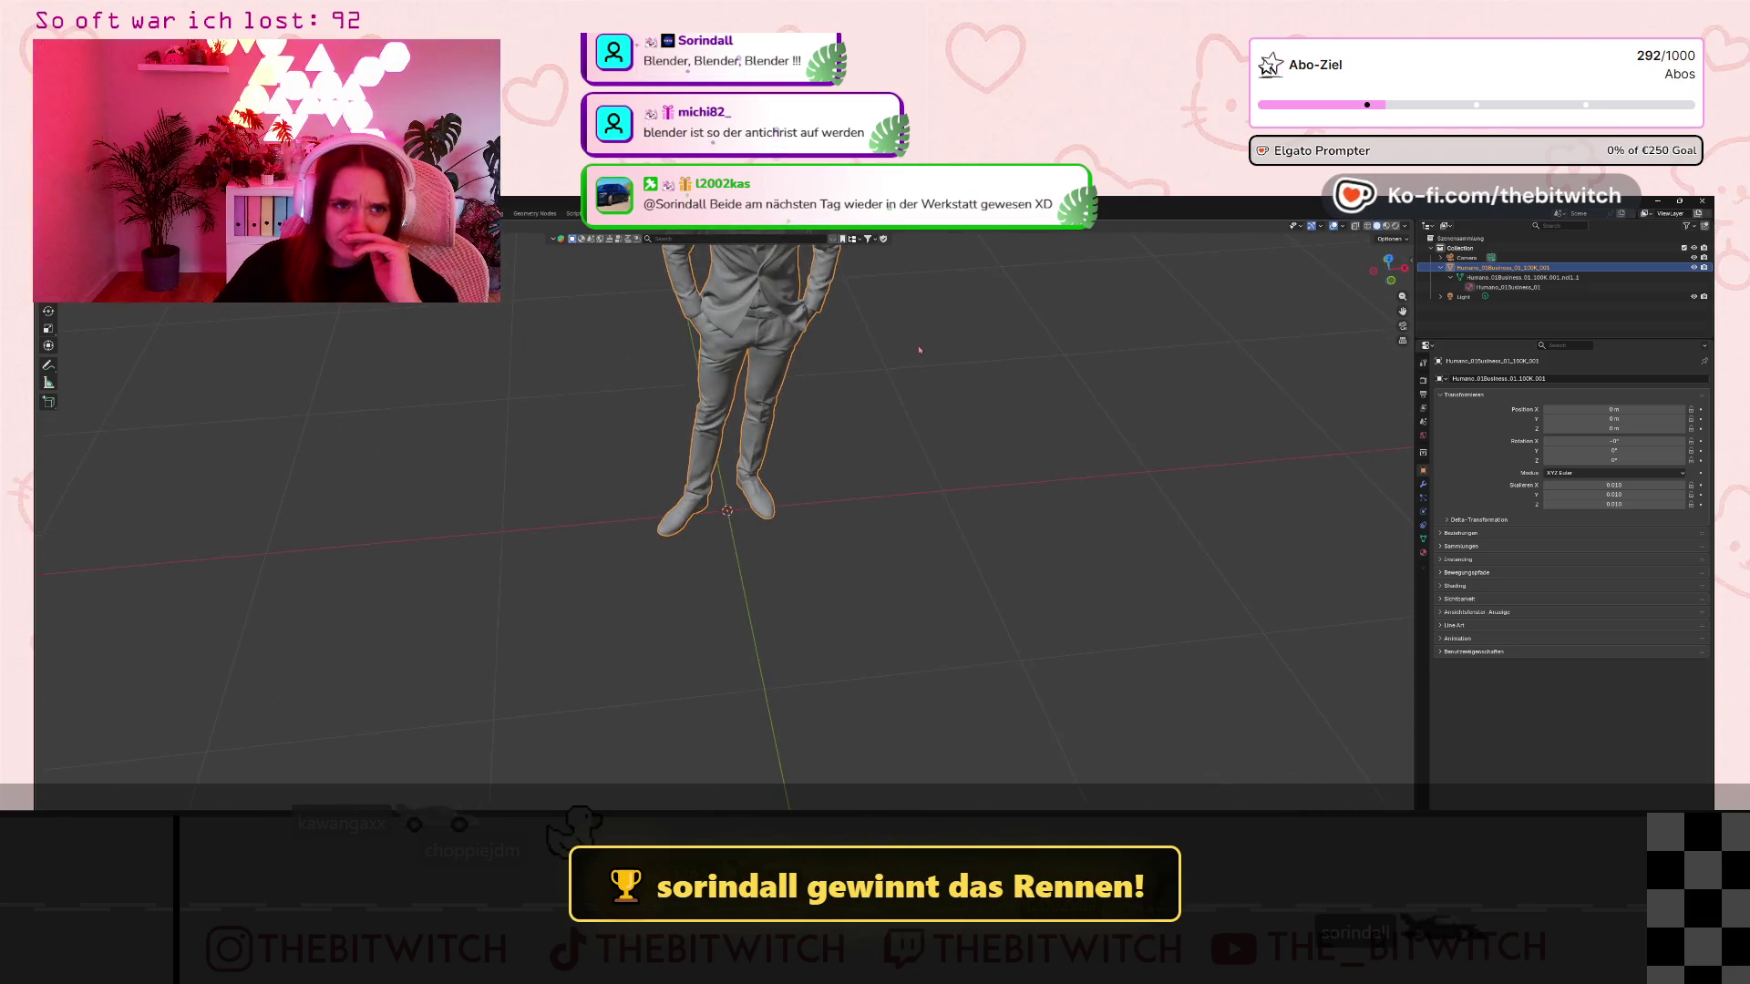
{"action": "scroll", "coordinate": [858, 298], "scroll_direction": "down", "scroll_amount": 2}
{"action": "scroll", "coordinate": [858, 298], "scroll_direction": "up", "scroll_amount": 1}
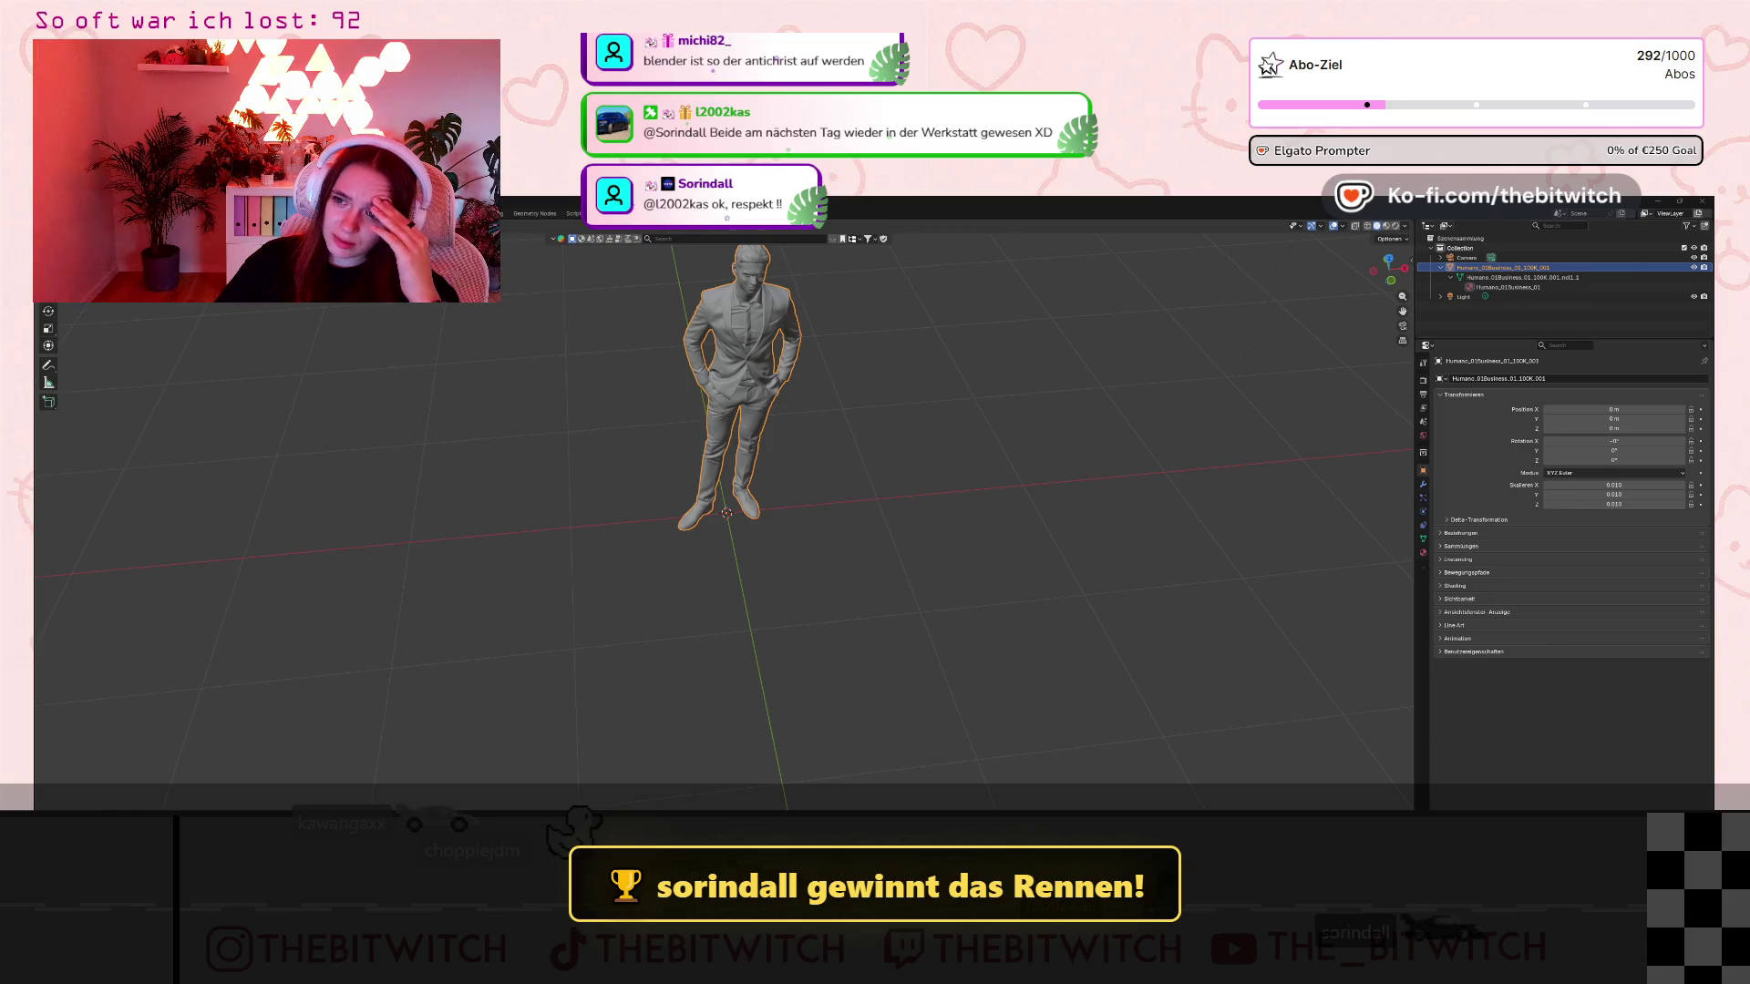
{"action": "key", "text": "alt+Tab"}
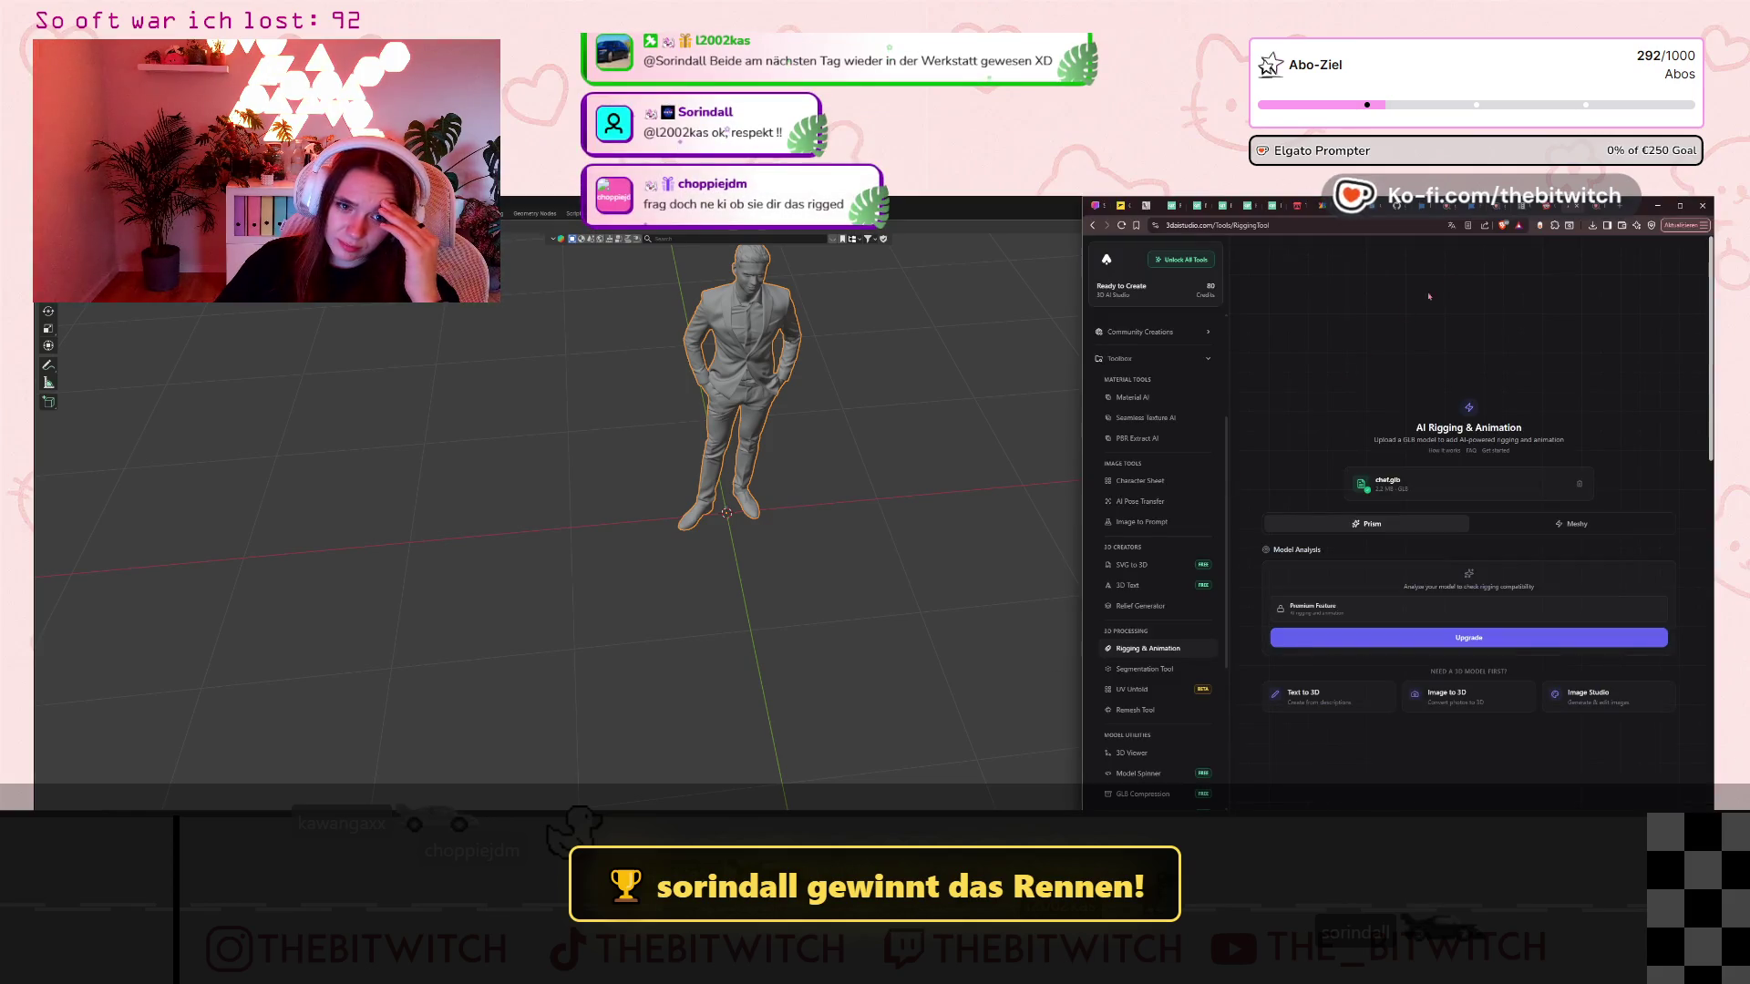
Load the docs.blender.org Rigify manual page in a new browser tab.
{"action": "key", "text": "ctrl+t"}
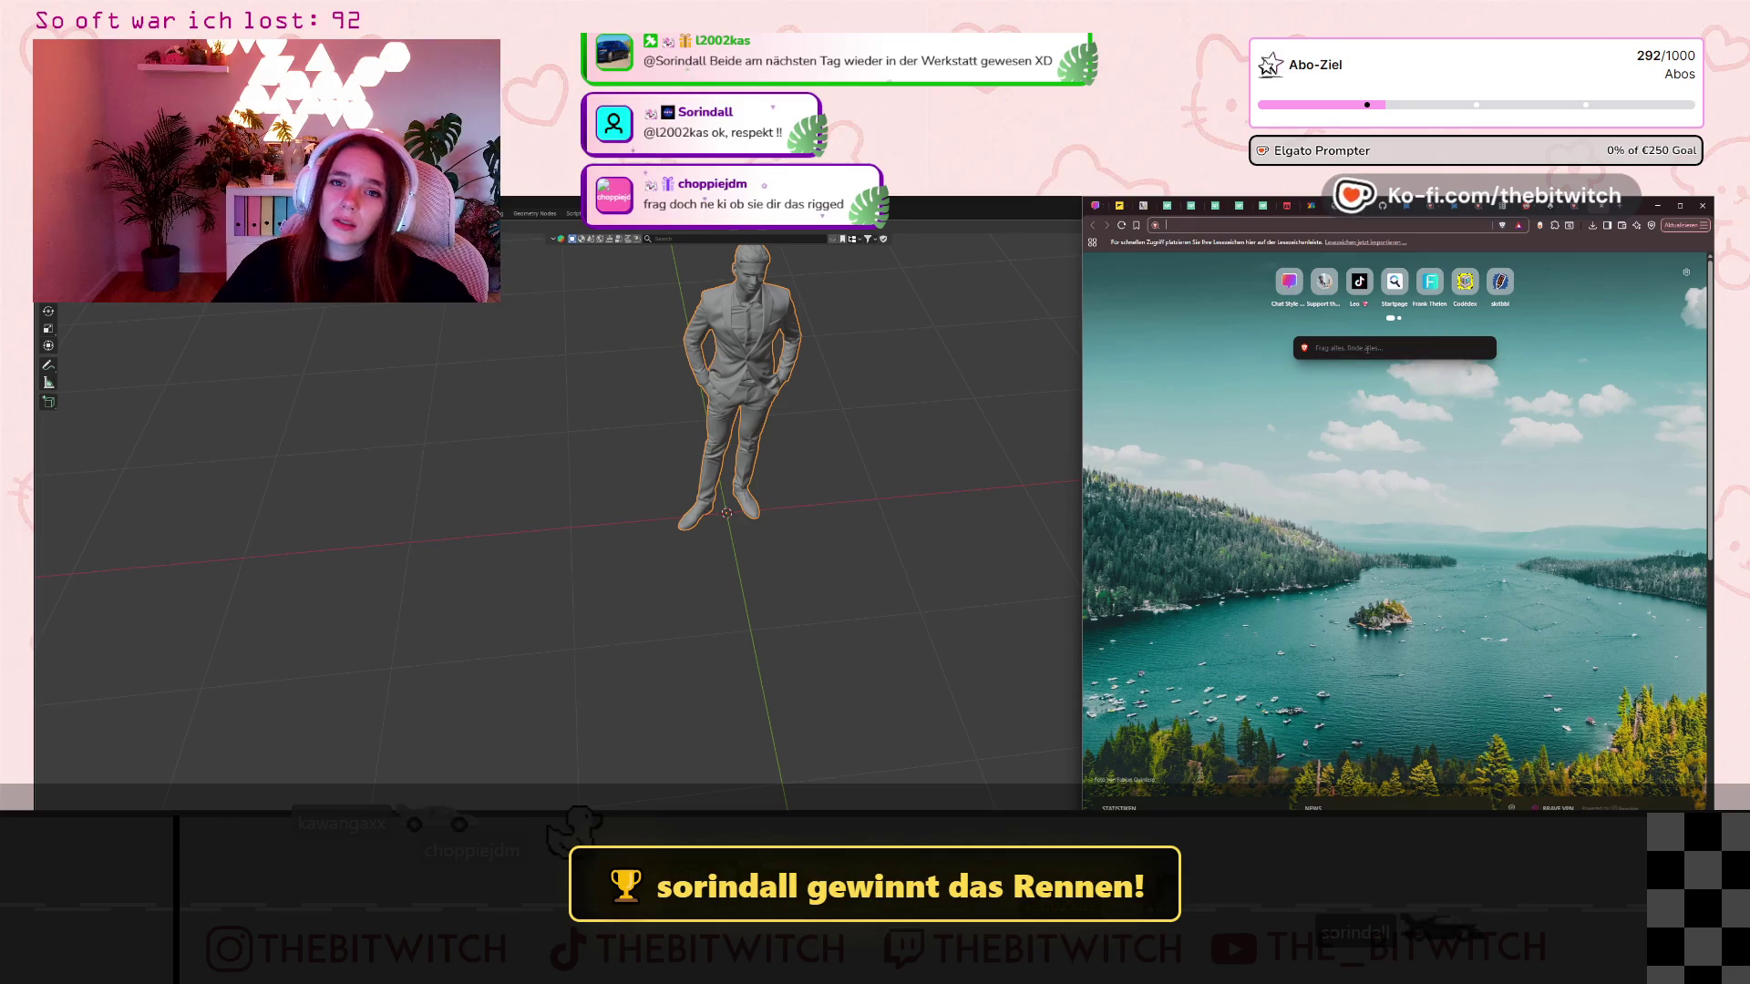
{"action": "type", "text": "https://docs.blender.org/manual/en/2.81/addons/rigging/rigify.html"}
{"action": "key", "text": "Return"}
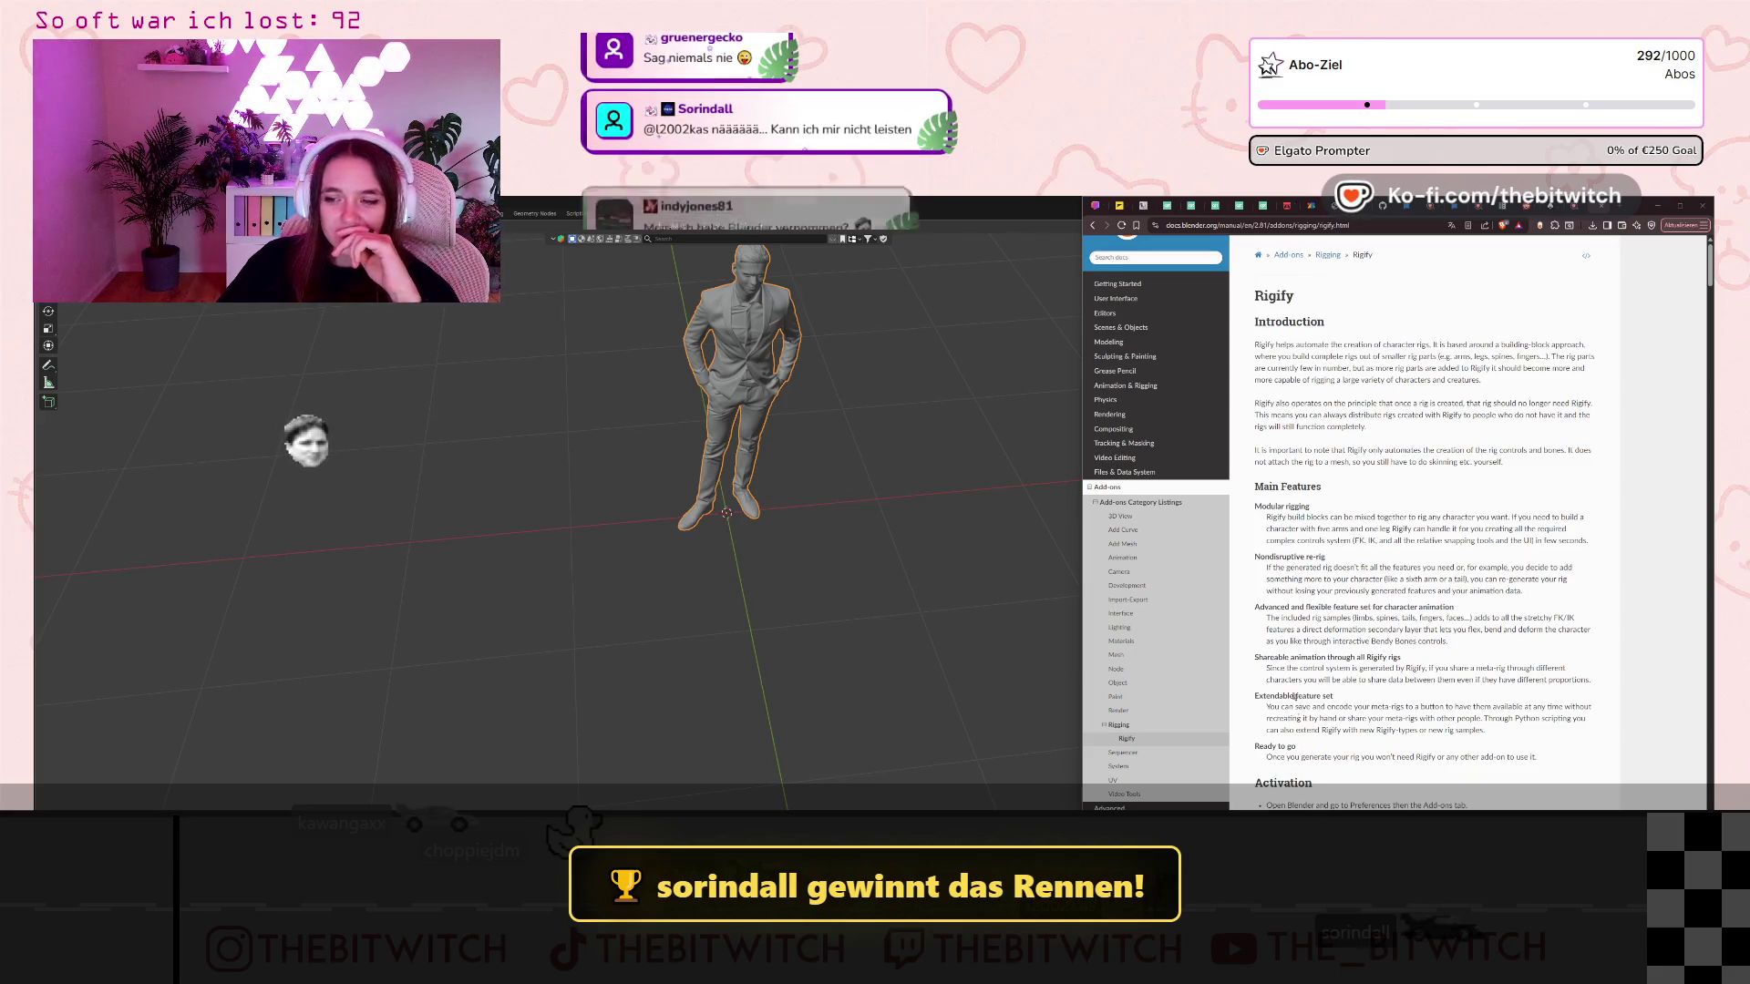
Scroll the Rigify page to Basic Usage and Add a Predefined Meta-Rig, then return to Blender's Add menu.
{"action": "scroll", "coordinate": [1308, 556], "scroll_direction": "down", "scroll_amount": 5}
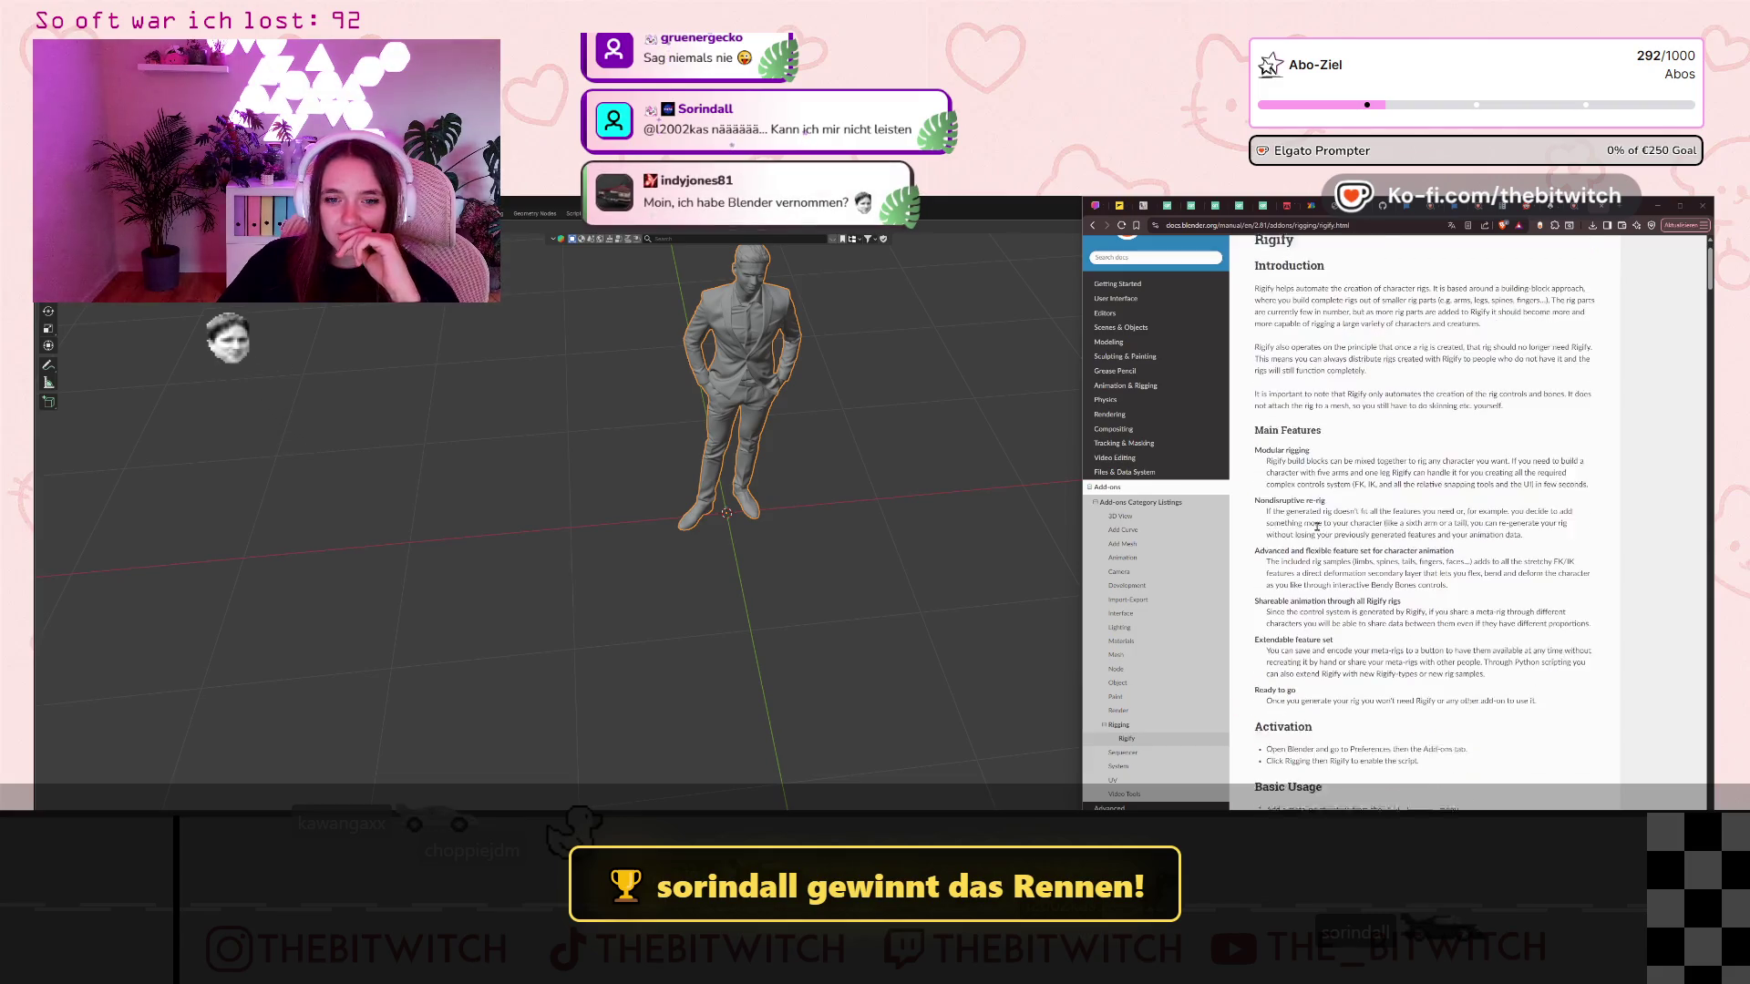
{"action": "scroll", "coordinate": [1316, 527], "scroll_direction": "down", "scroll_amount": 5}
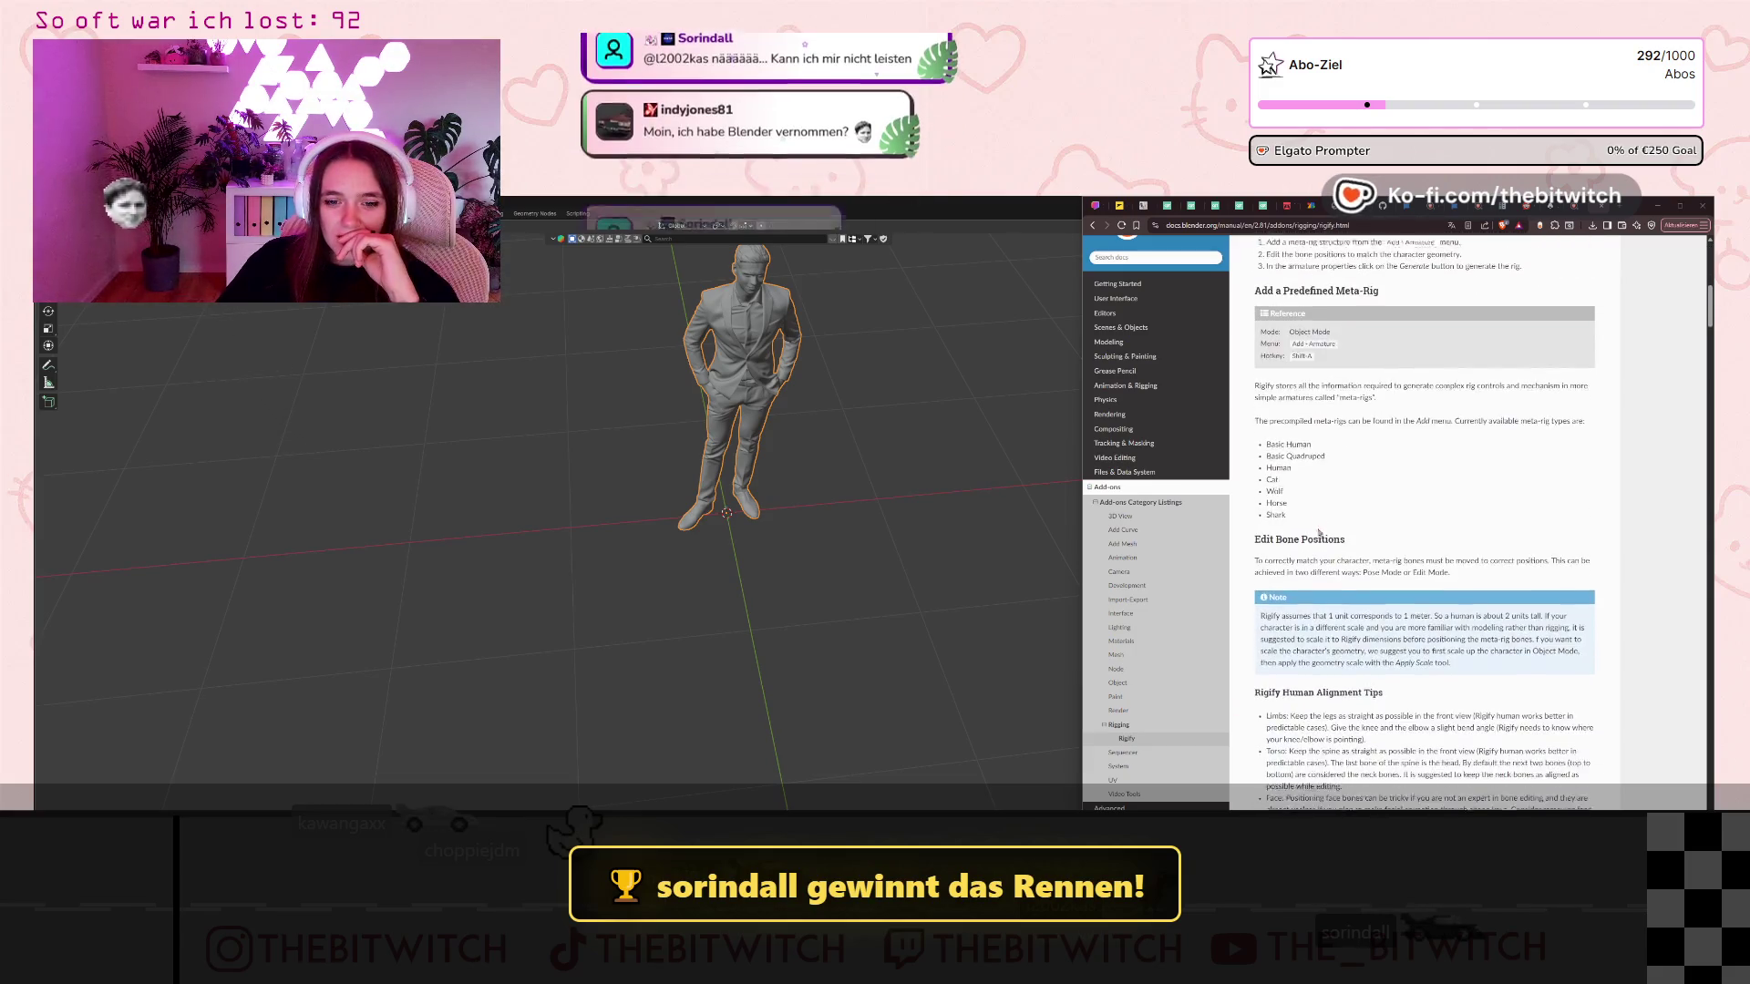
{"action": "scroll", "coordinate": [1319, 530], "scroll_direction": "down", "scroll_amount": 2}
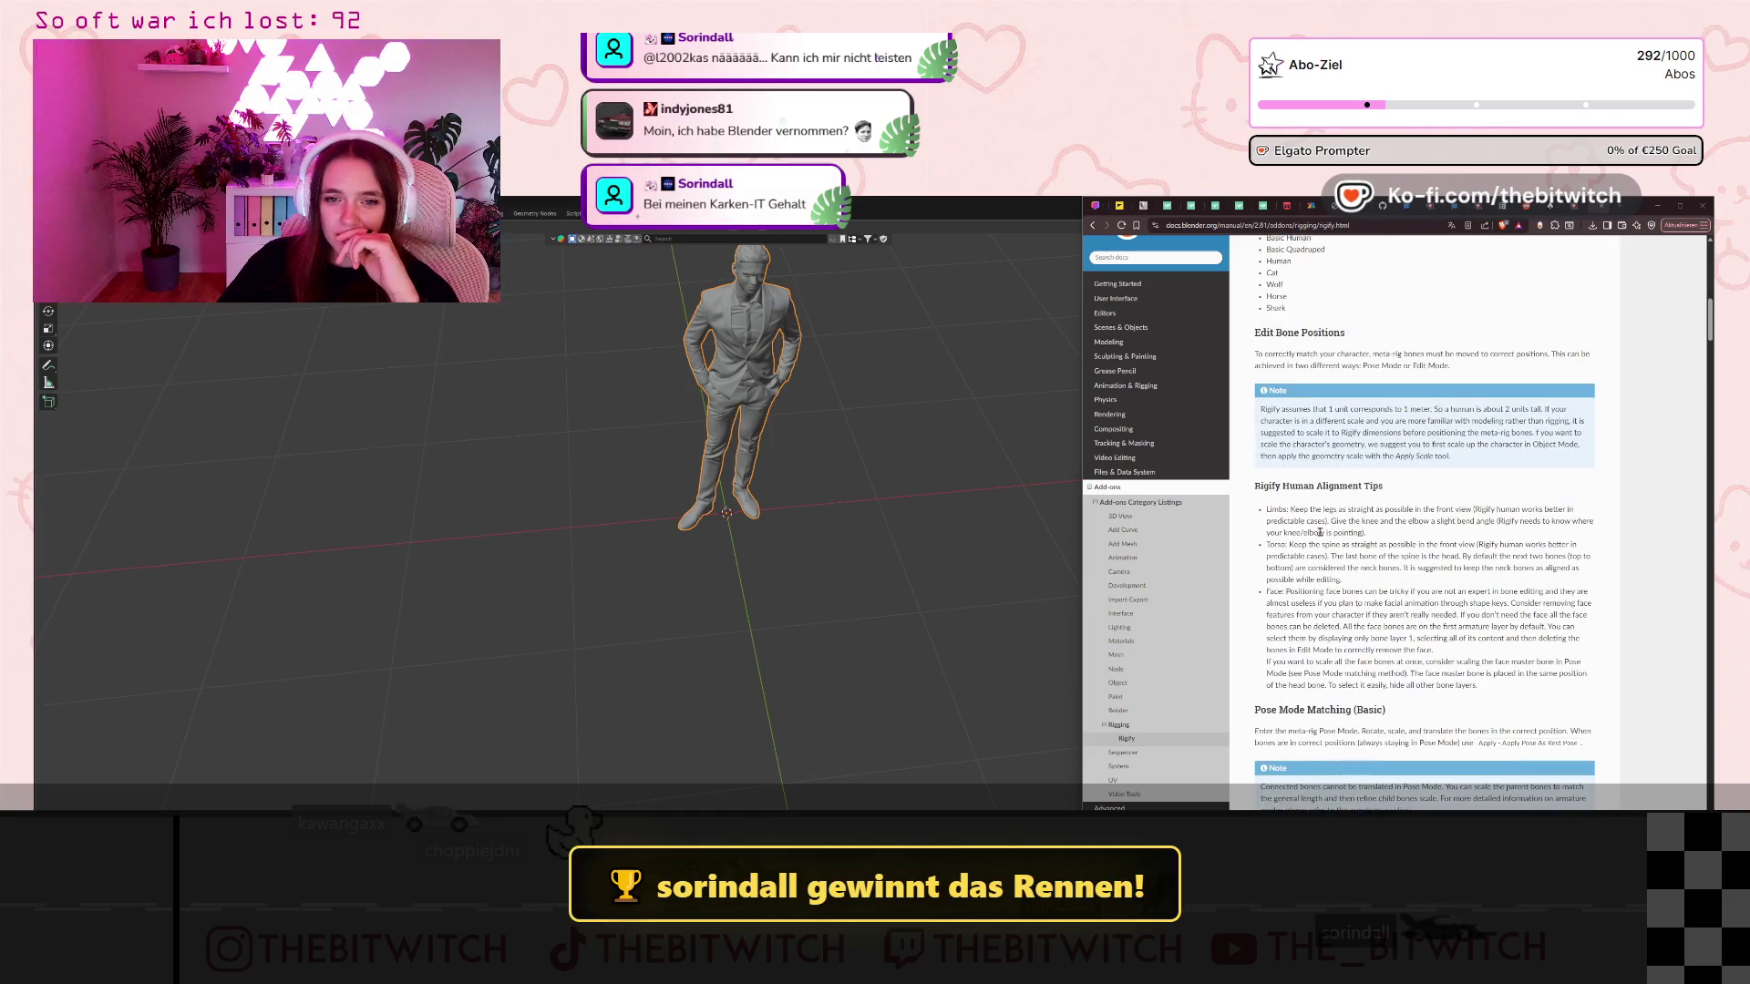
{"action": "scroll", "coordinate": [1320, 532], "scroll_direction": "up", "scroll_amount": 6}
{"action": "scroll", "coordinate": [1320, 532], "scroll_direction": "down", "scroll_amount": 2}
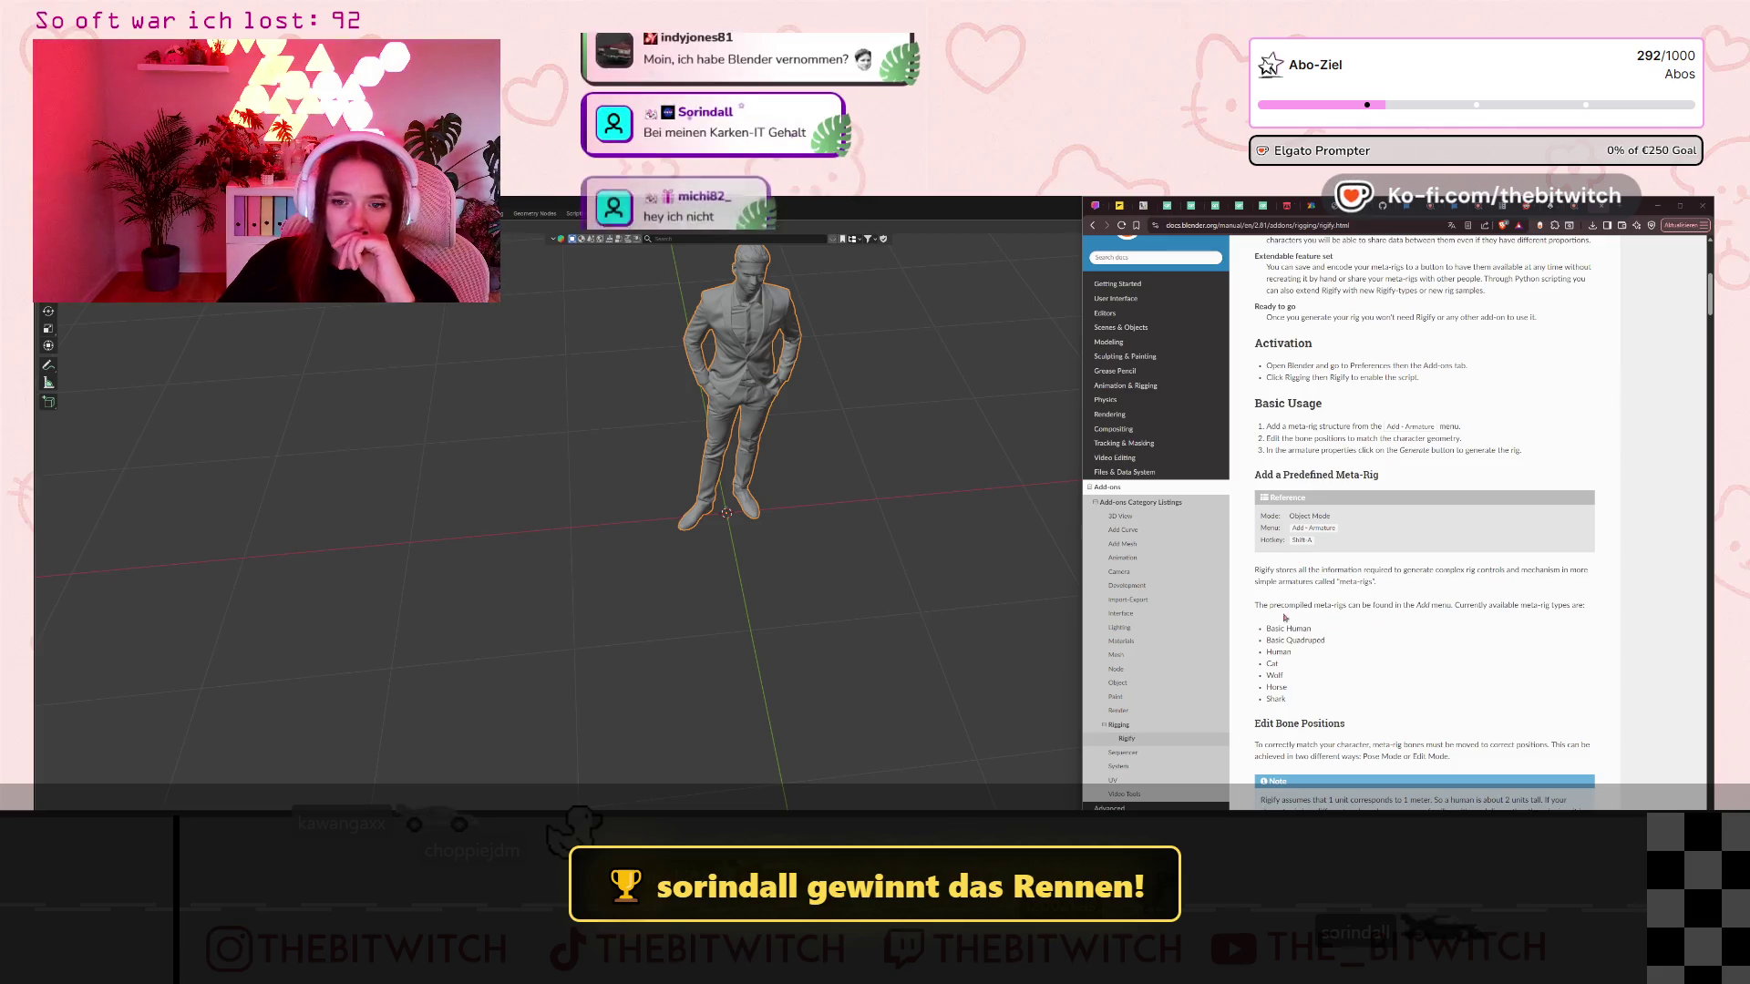
{"action": "left_click_drag", "start_coordinate": [1268, 605], "coordinate": [1417, 605]}
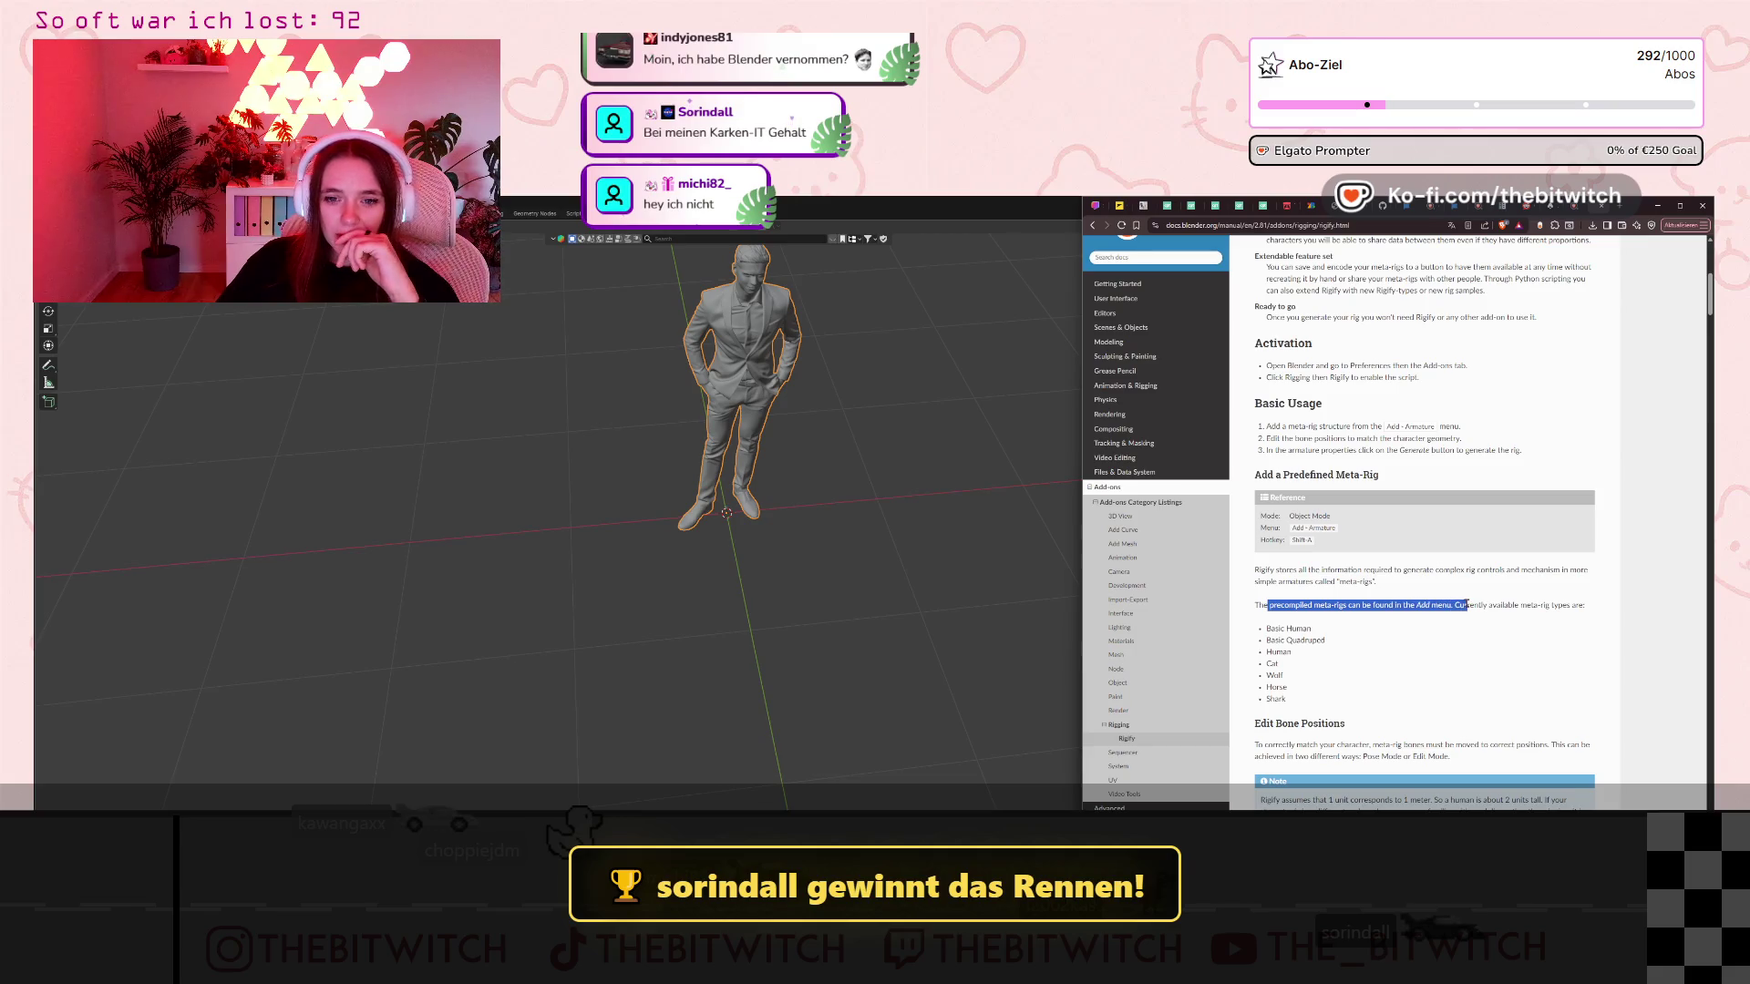
{"action": "left_click", "coordinate": [1413, 602]}
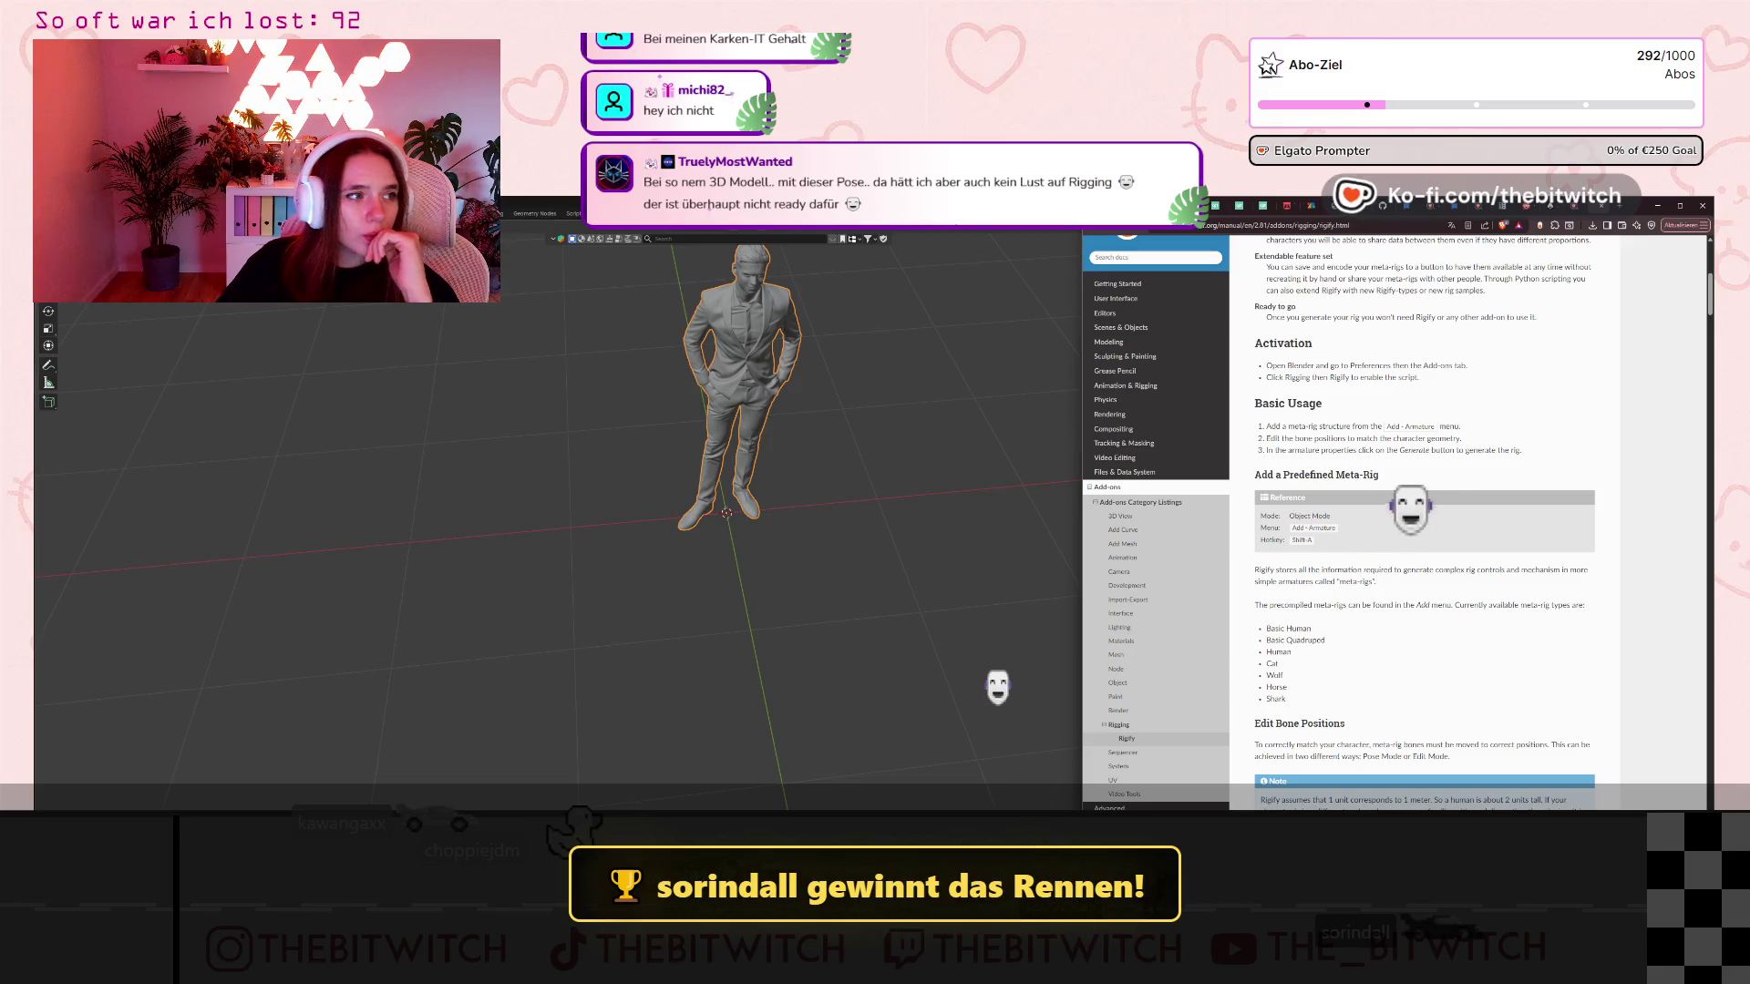
{"action": "key", "text": "alt+Tab"}
{"action": "key", "text": "shift+a"}
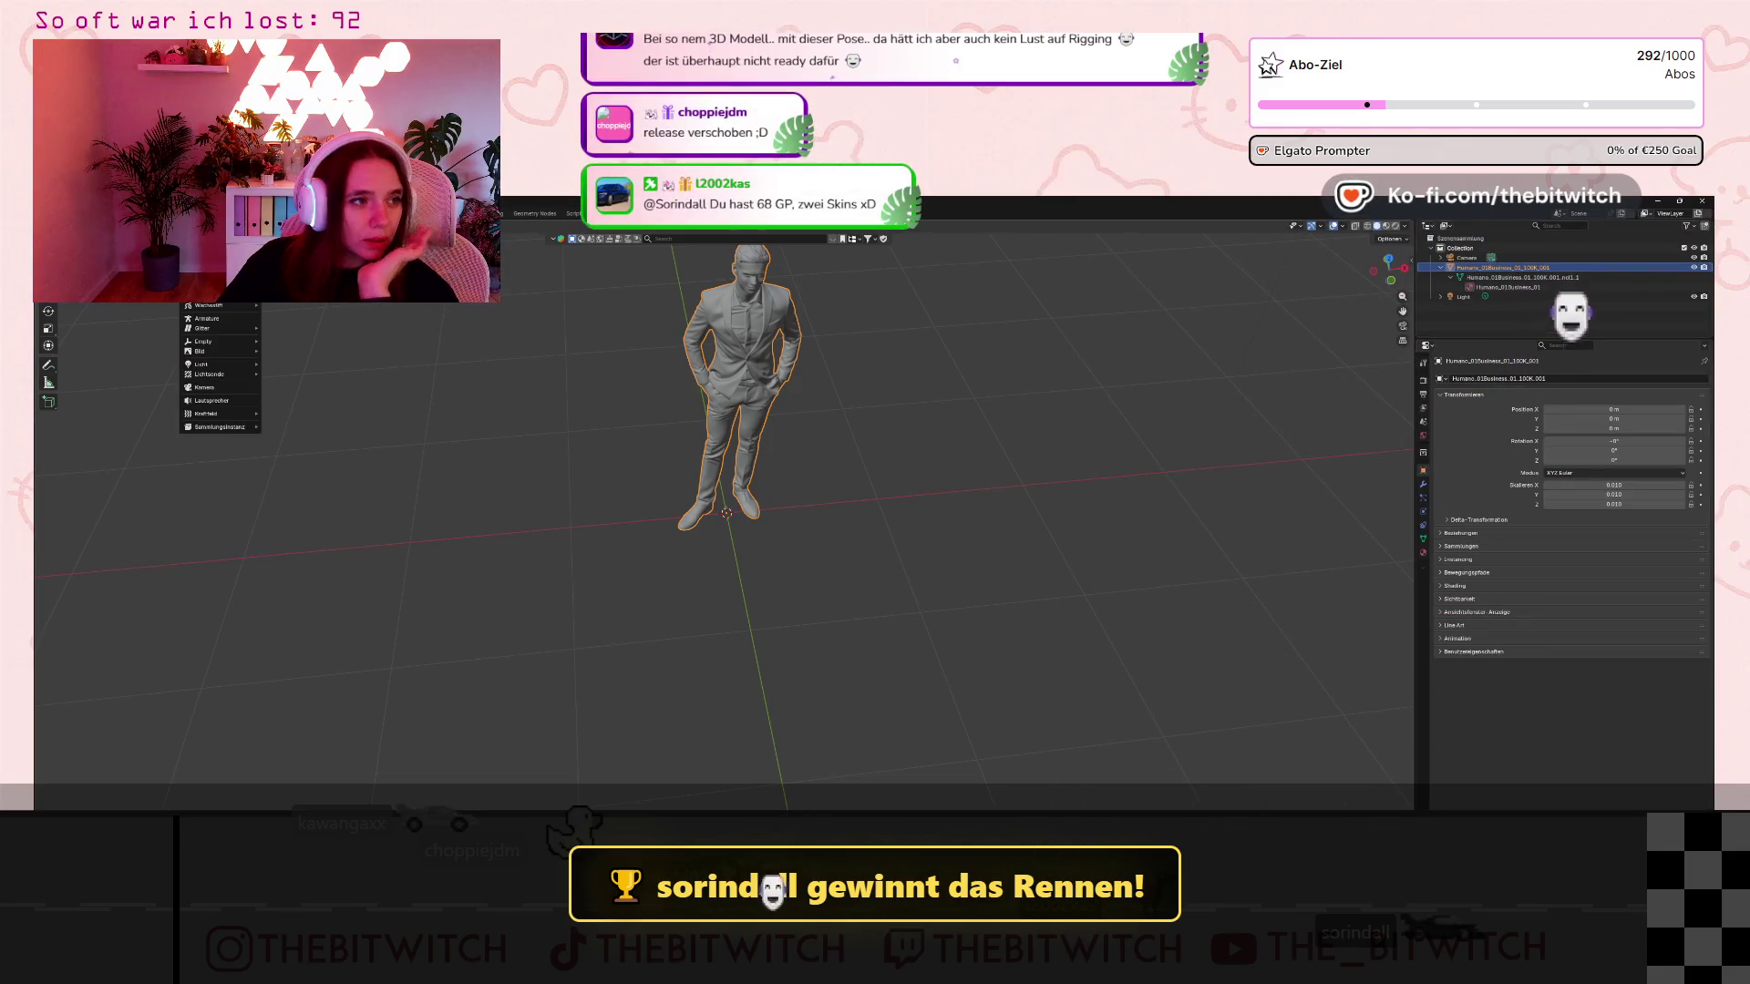
Browse the Add menu's categories in the 3D viewport, looking for armature options.
{"action": "mouse_move", "coordinate": [227, 314]}
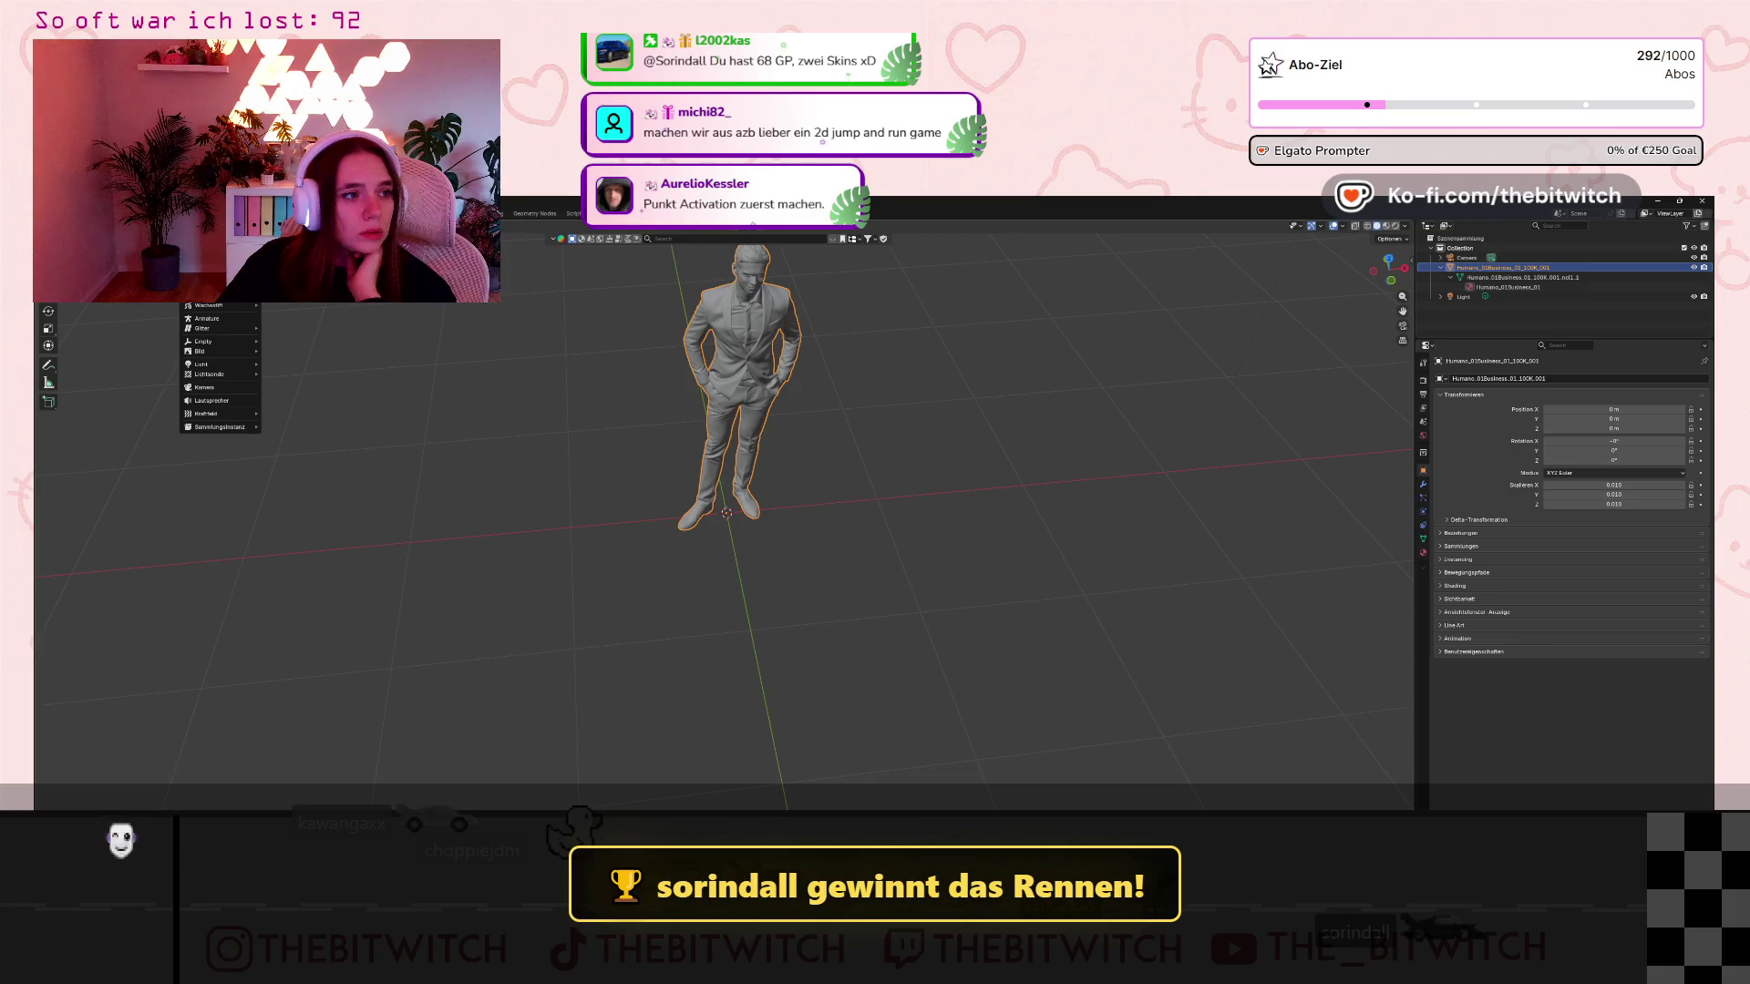
{"action": "mouse_move", "coordinate": [214, 239]}
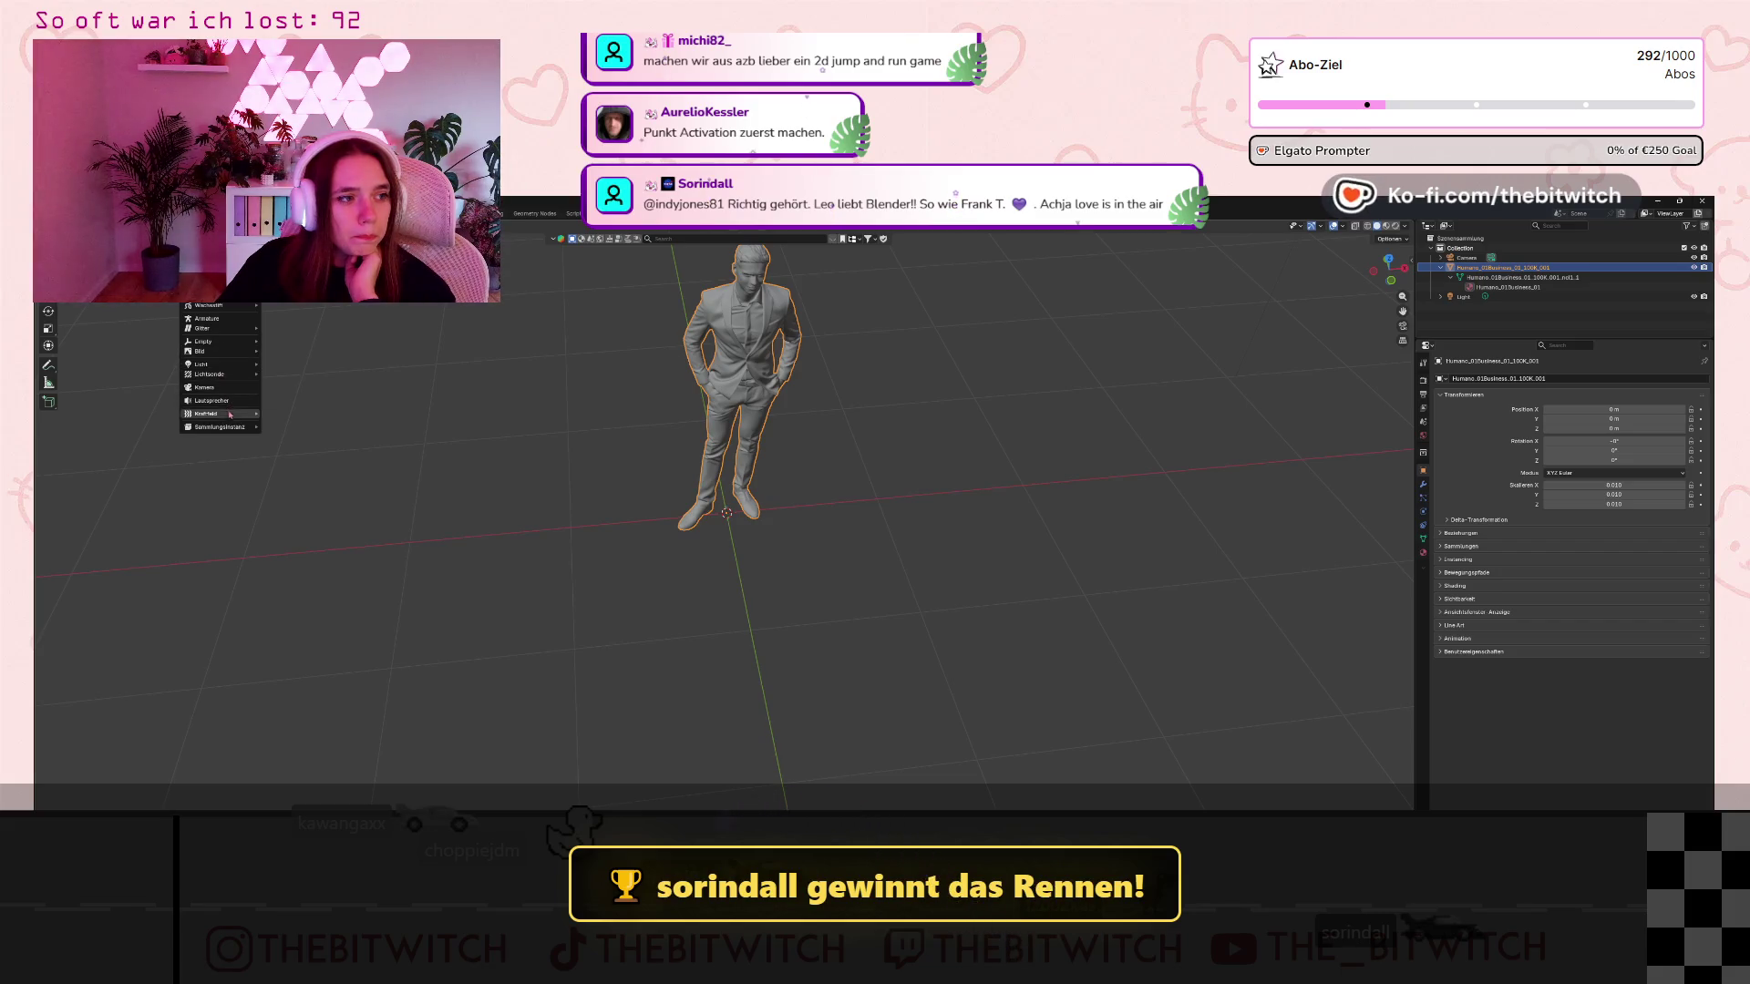
{"action": "mouse_move", "coordinate": [221, 413]}
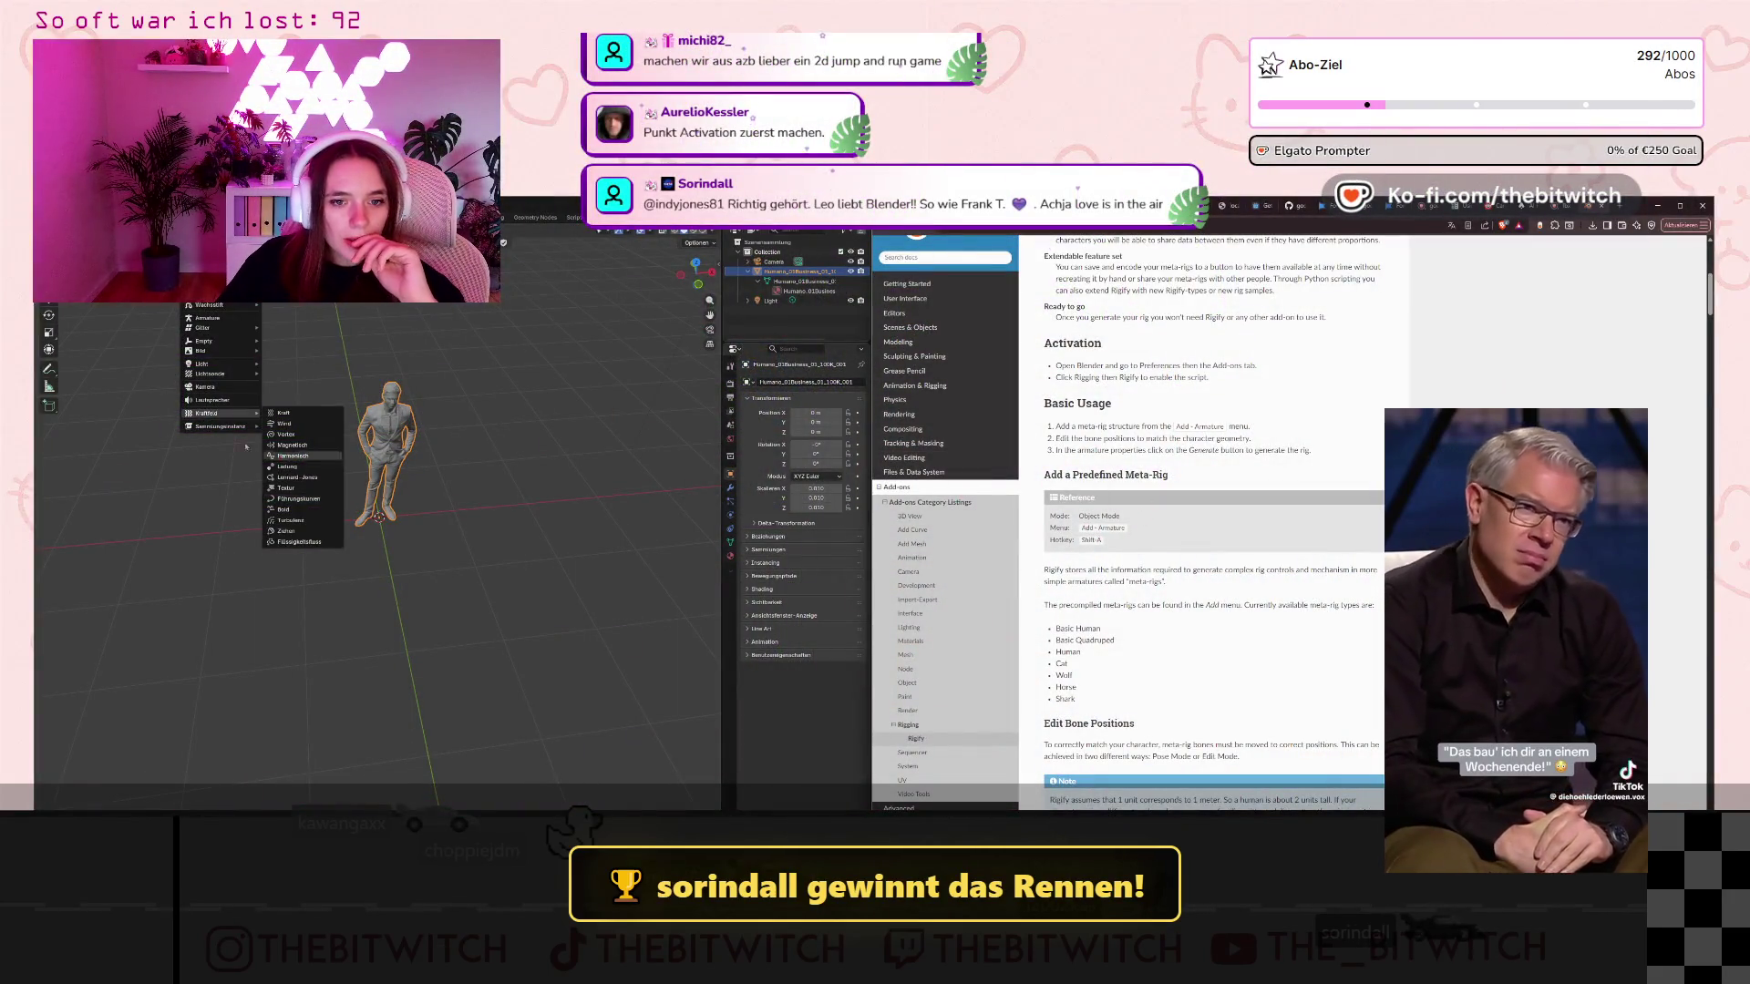
Add a single-bone armature at the origin, then select the character Humano.
{"action": "left_click", "coordinate": [225, 319]}
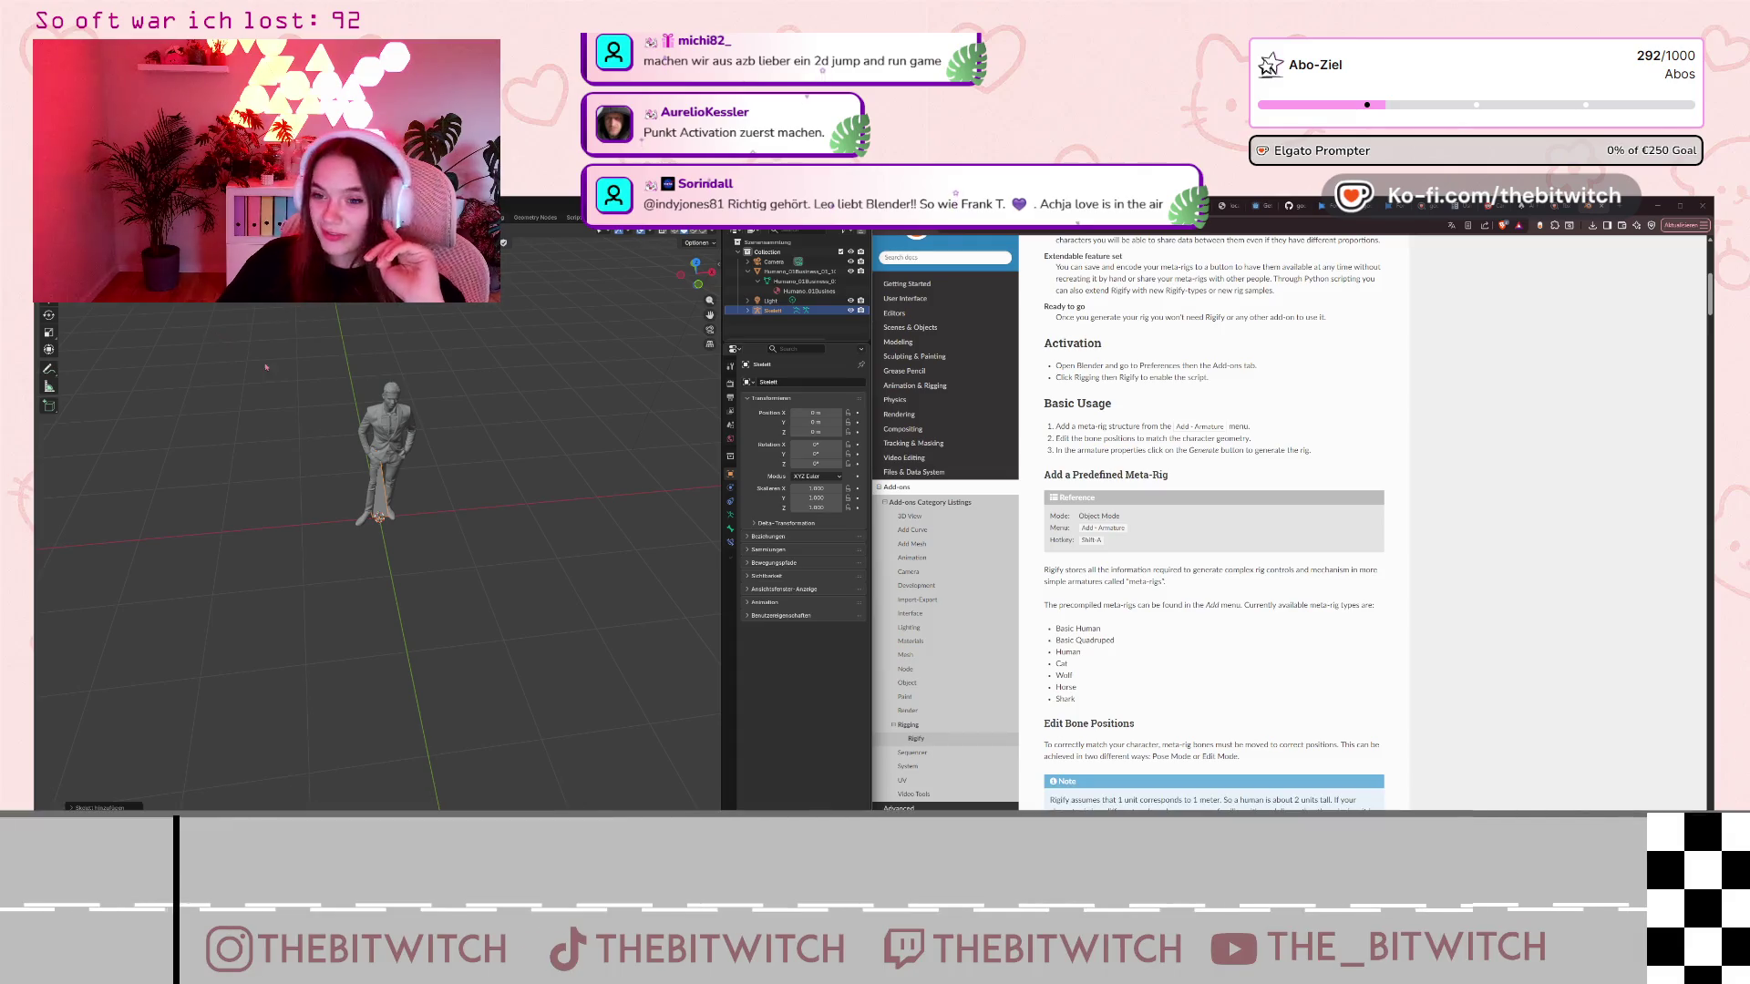
{"action": "scroll", "coordinate": [356, 472], "scroll_direction": "up", "scroll_amount": 5}
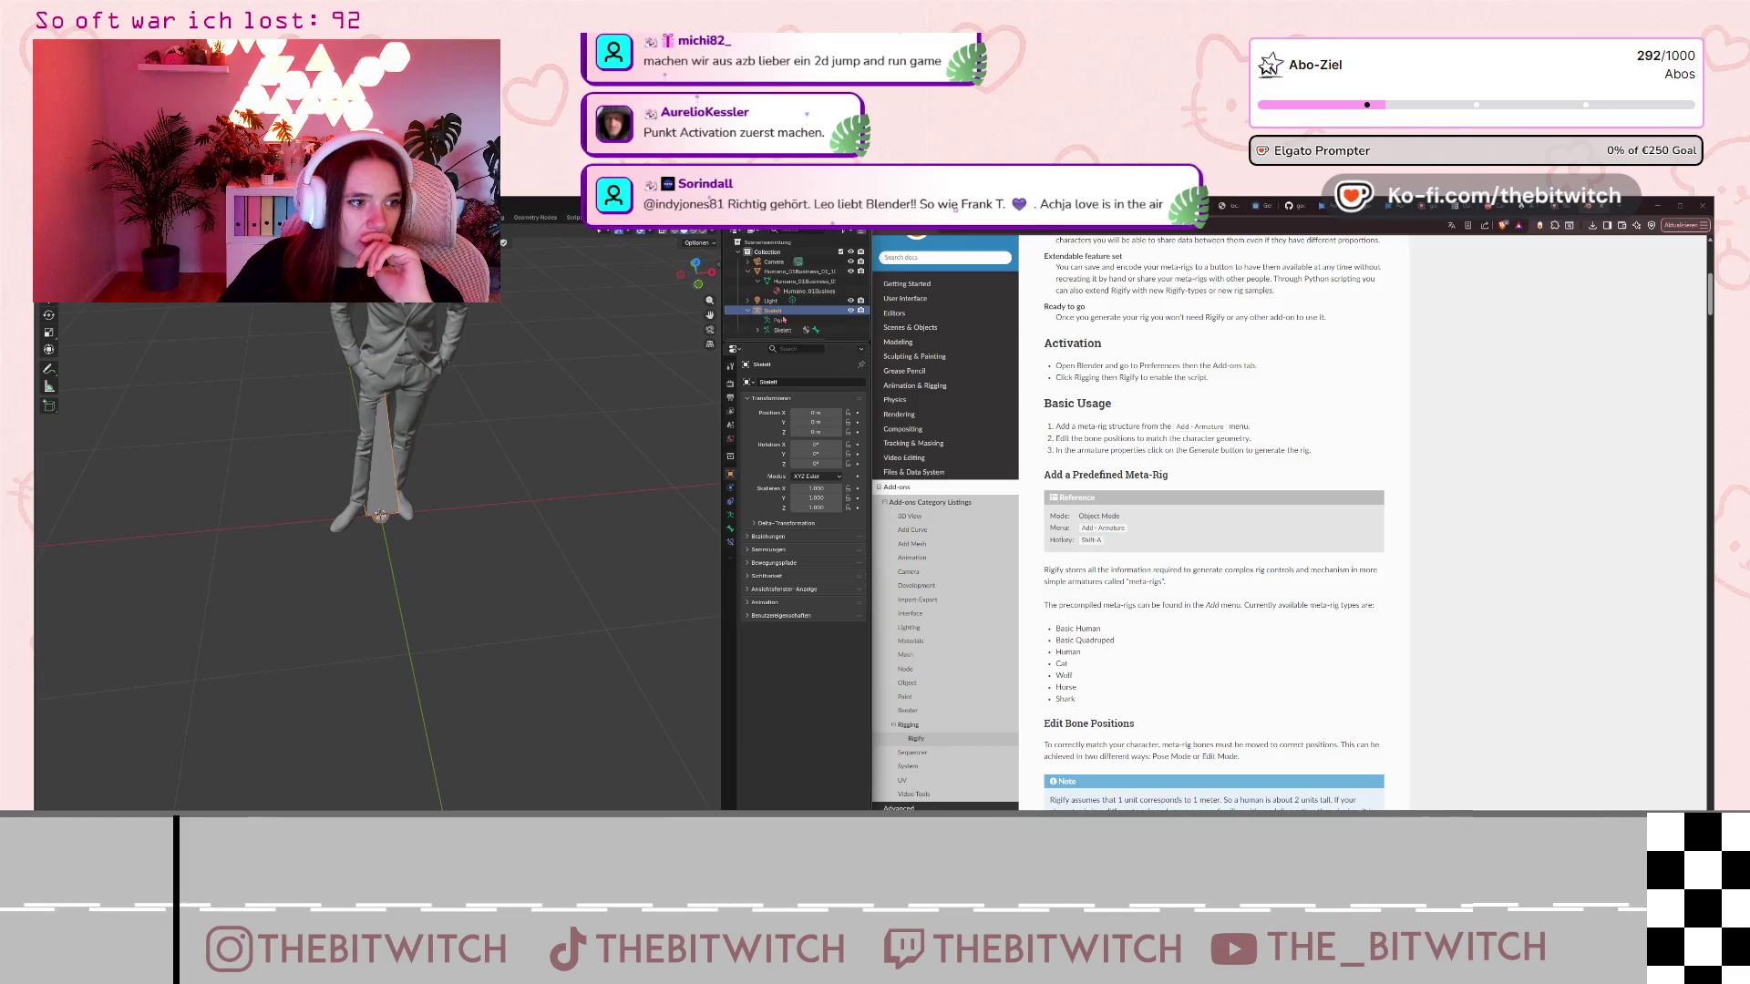
{"action": "left_click", "coordinate": [783, 320]}
{"action": "scroll", "coordinate": [392, 441], "scroll_direction": "down", "scroll_amount": 4}
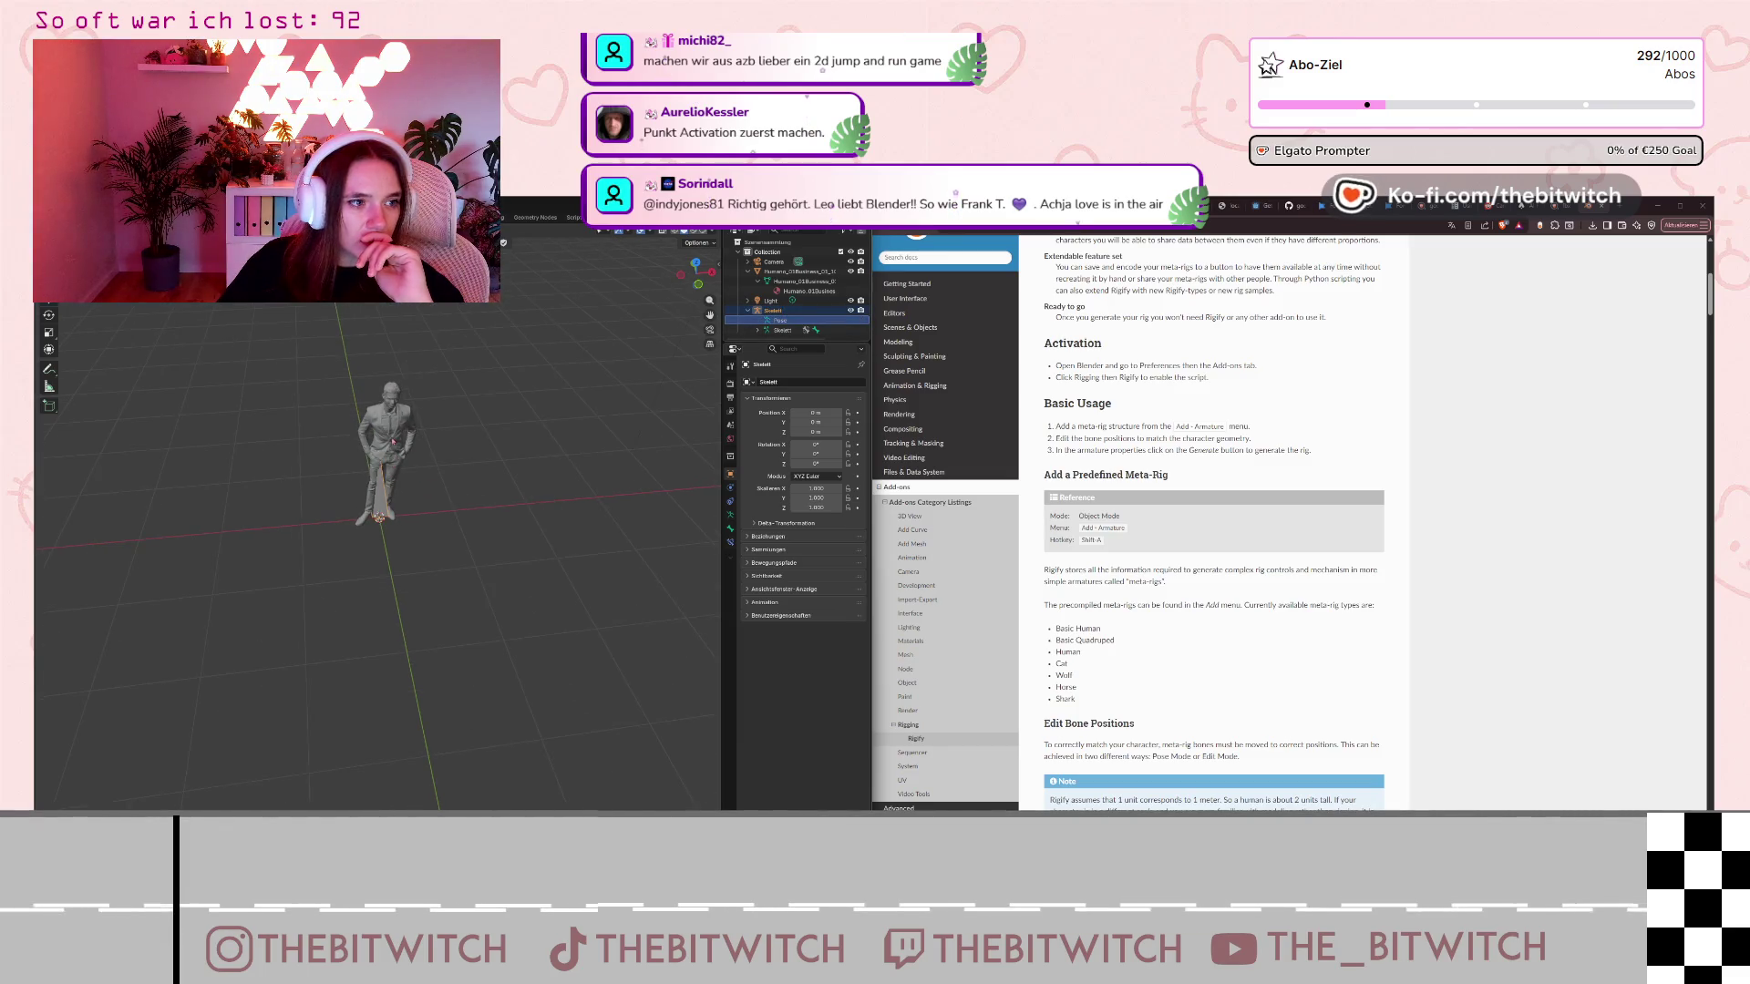
{"action": "left_click", "coordinate": [393, 441]}
{"action": "right_click", "coordinate": [364, 424]}
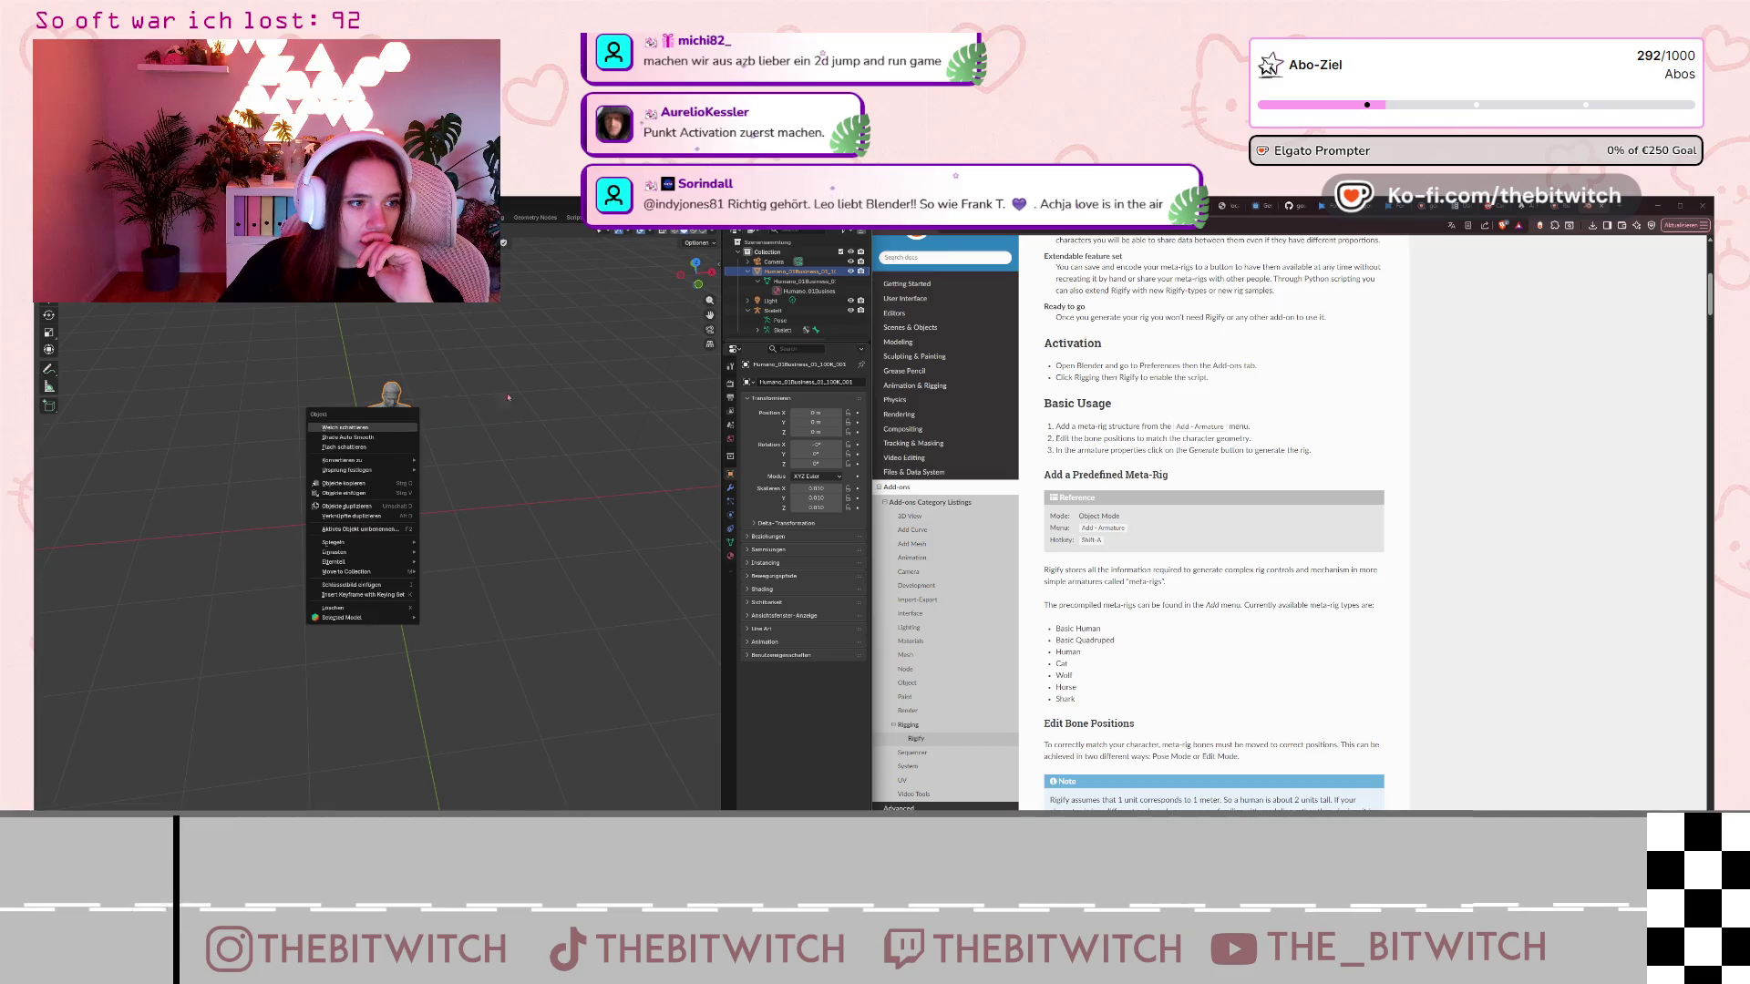
{"action": "key", "text": "Escape"}
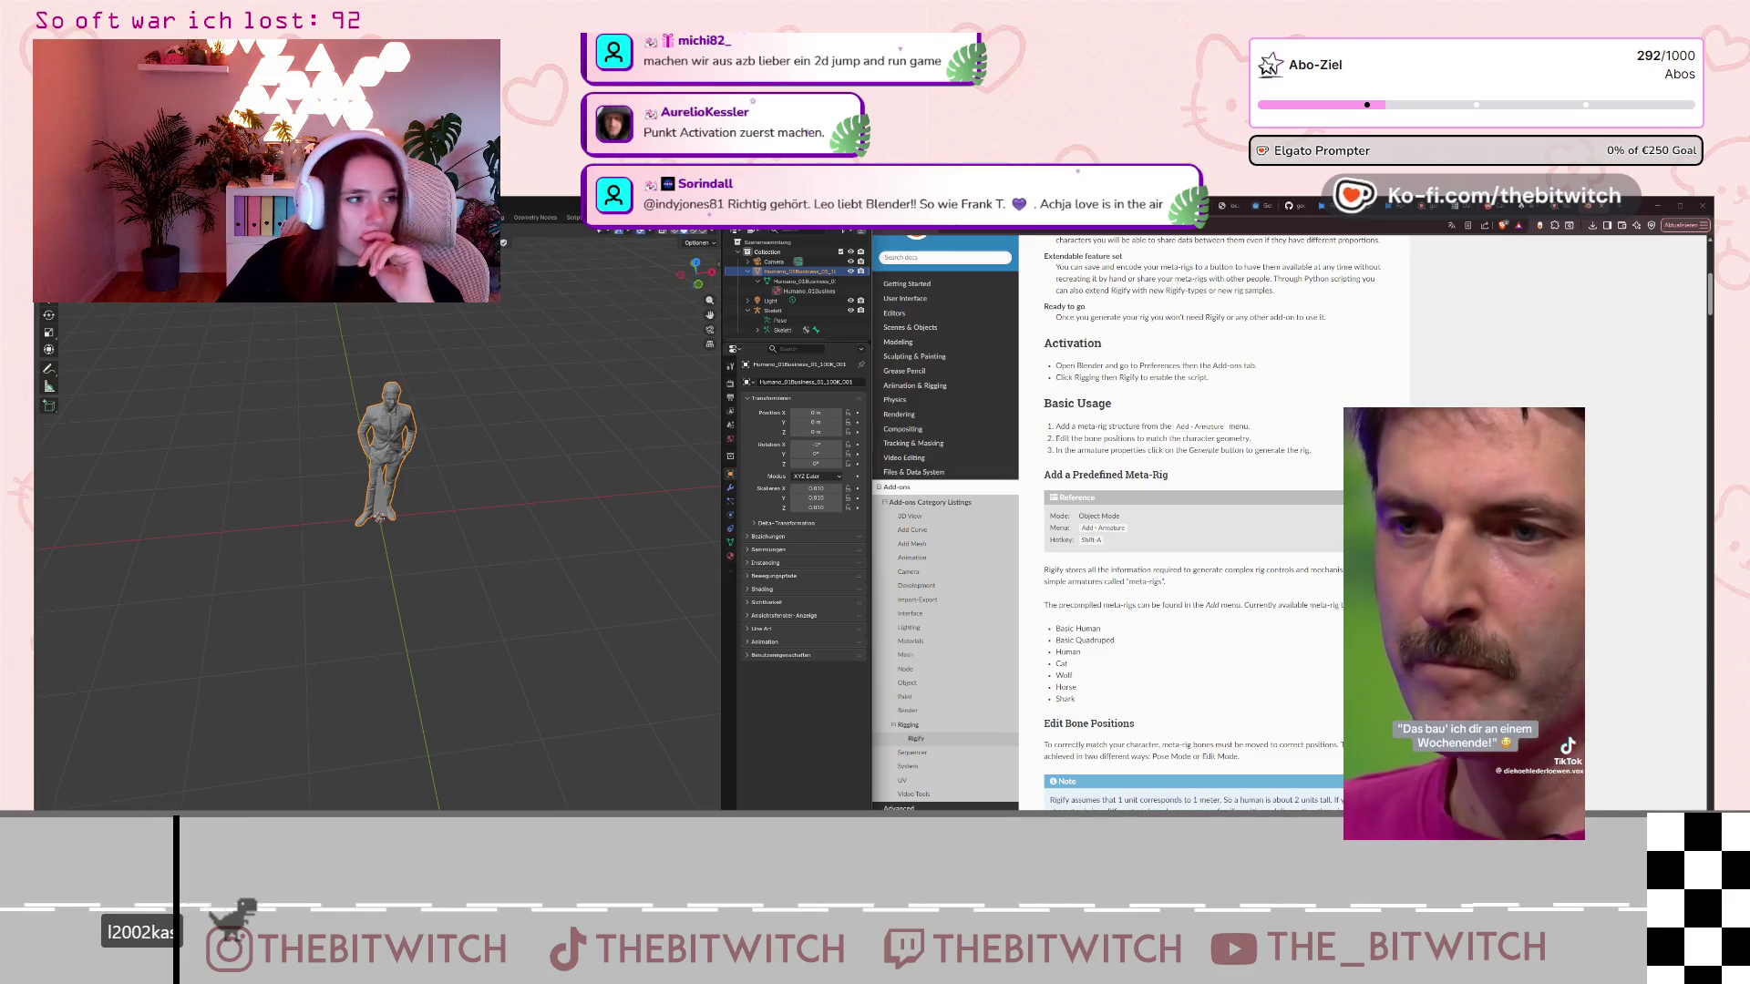
Try moving Humano, undo the change, and orbit around the bone and figure.
{"action": "key", "text": "shift+space"}
{"action": "key", "text": "g"}
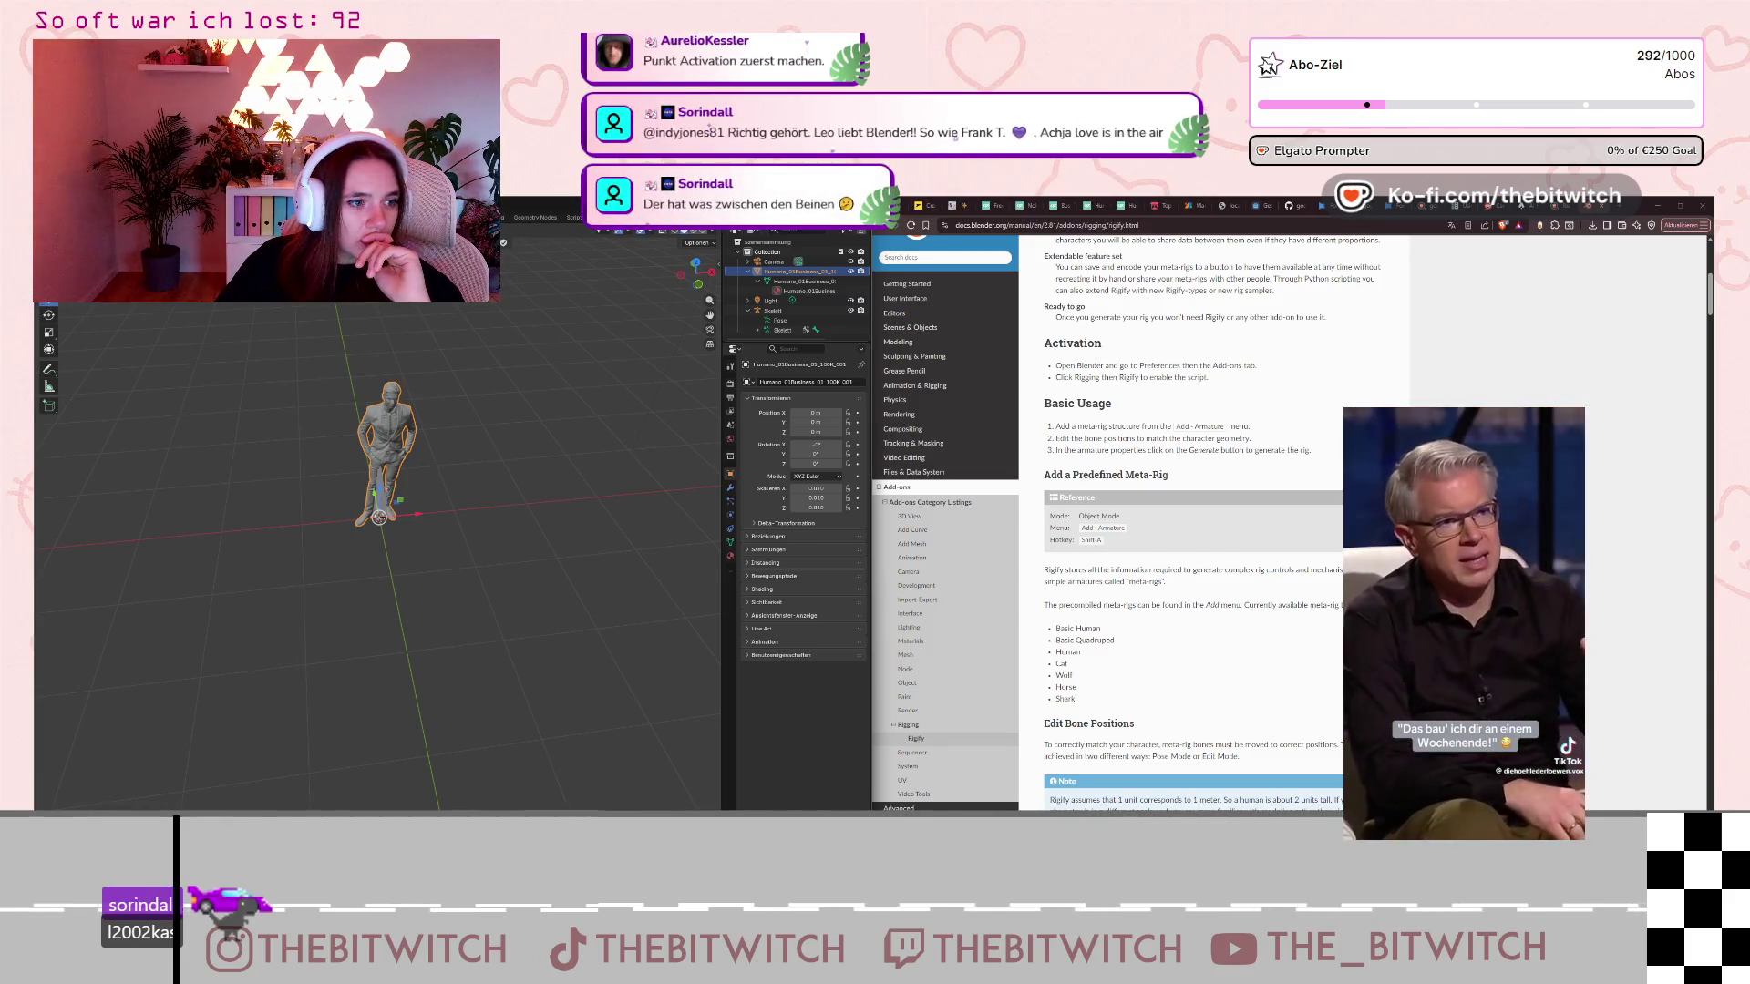
{"action": "key", "text": "shift+space"}
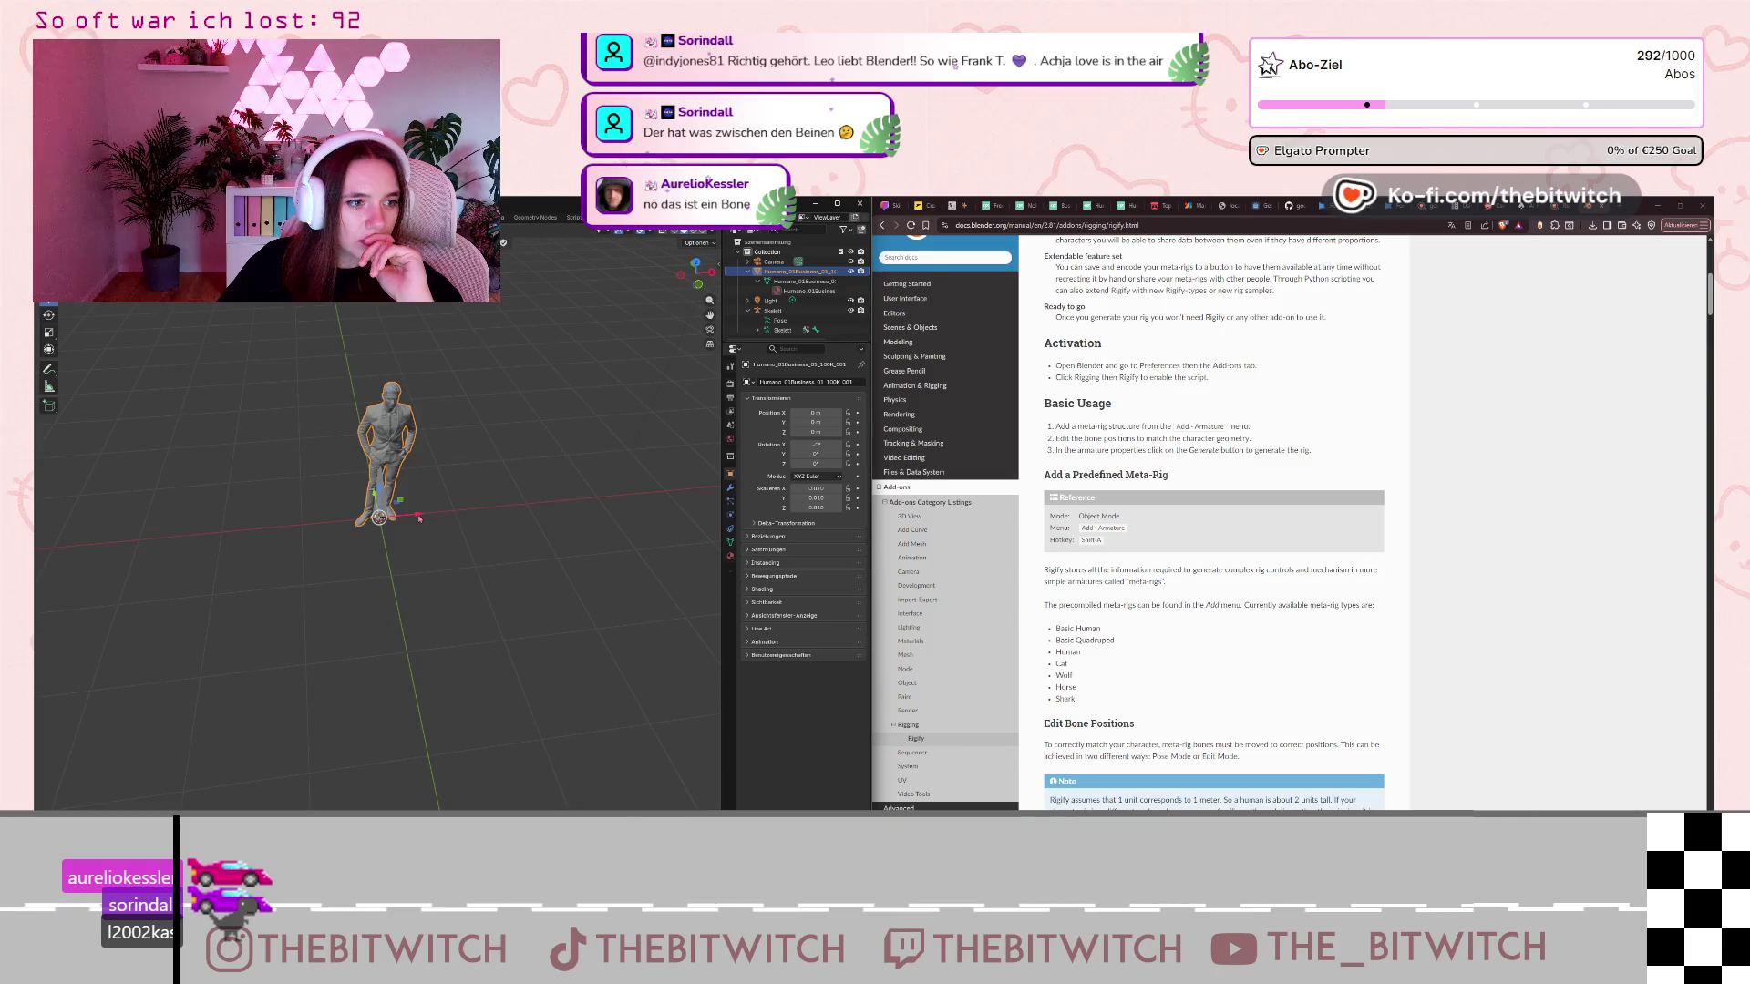
{"action": "key", "text": "ctrl+z"}
{"action": "key", "text": "ctrl+z"}
{"action": "key", "text": "ctrl+z"}
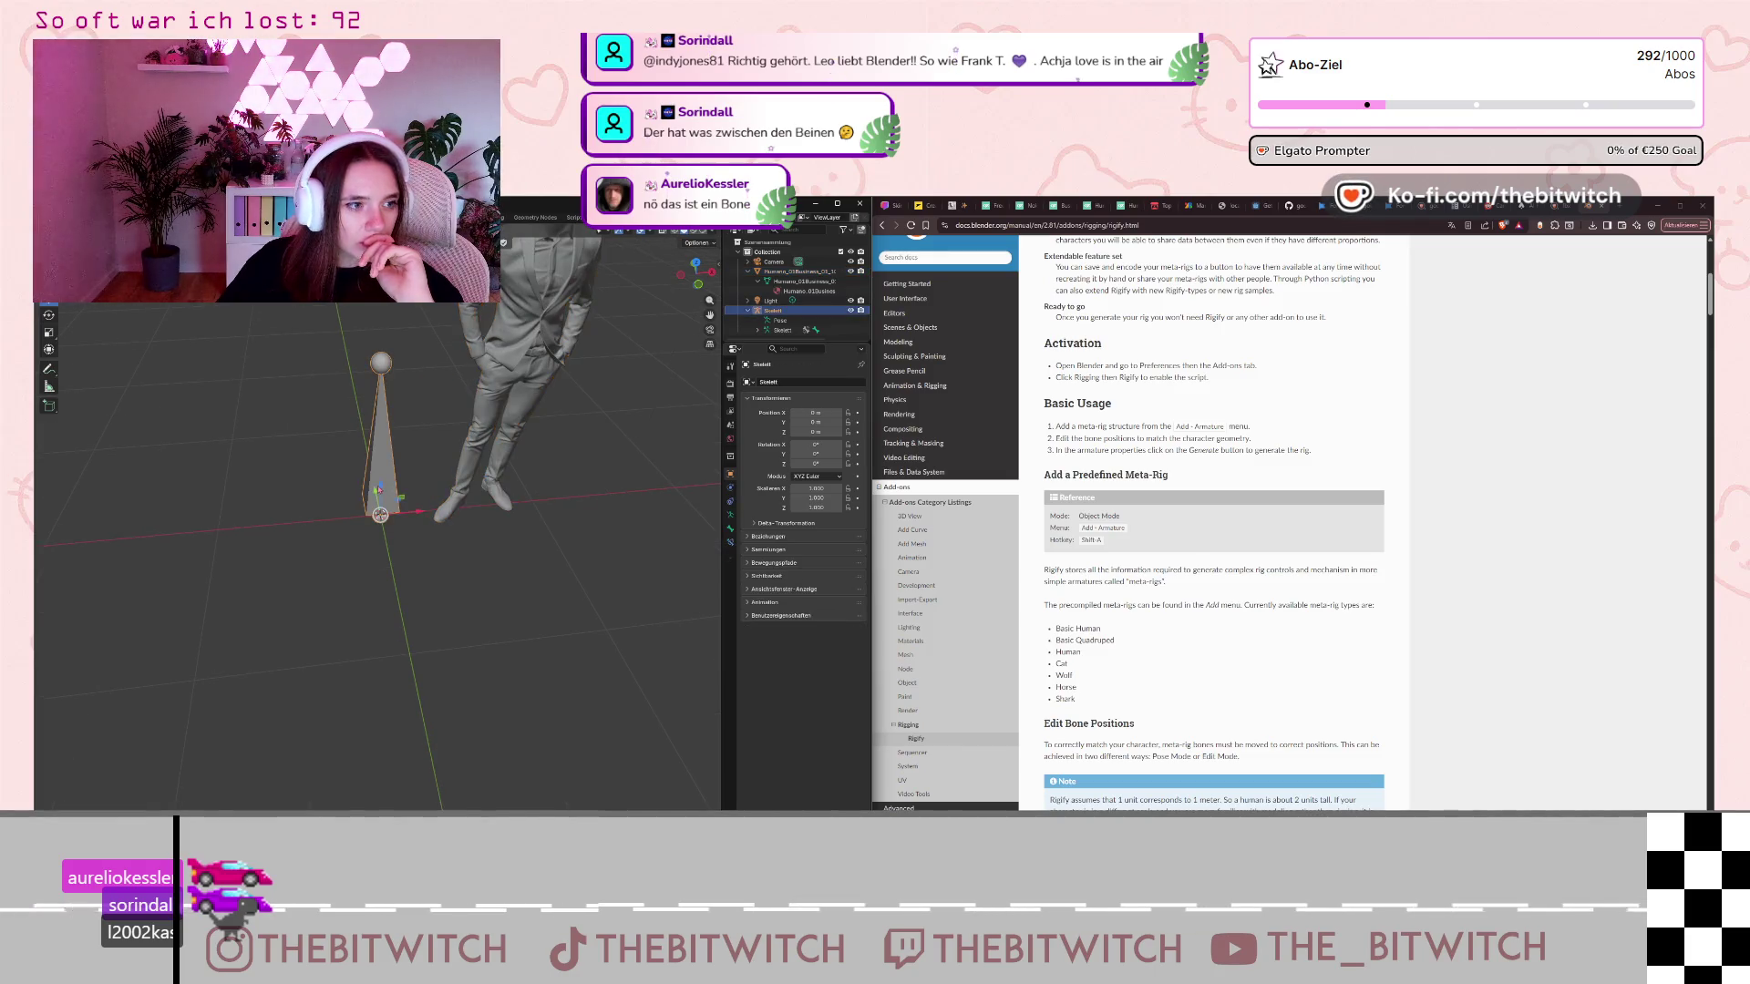
{"action": "mouse_move", "coordinate": [375, 483]}
{"action": "middle_mouse_down"}
{"action": "mouse_move", "coordinate": [414, 480]}
{"action": "mouse_move", "coordinate": [392, 468]}
{"action": "middle_mouse_up"}
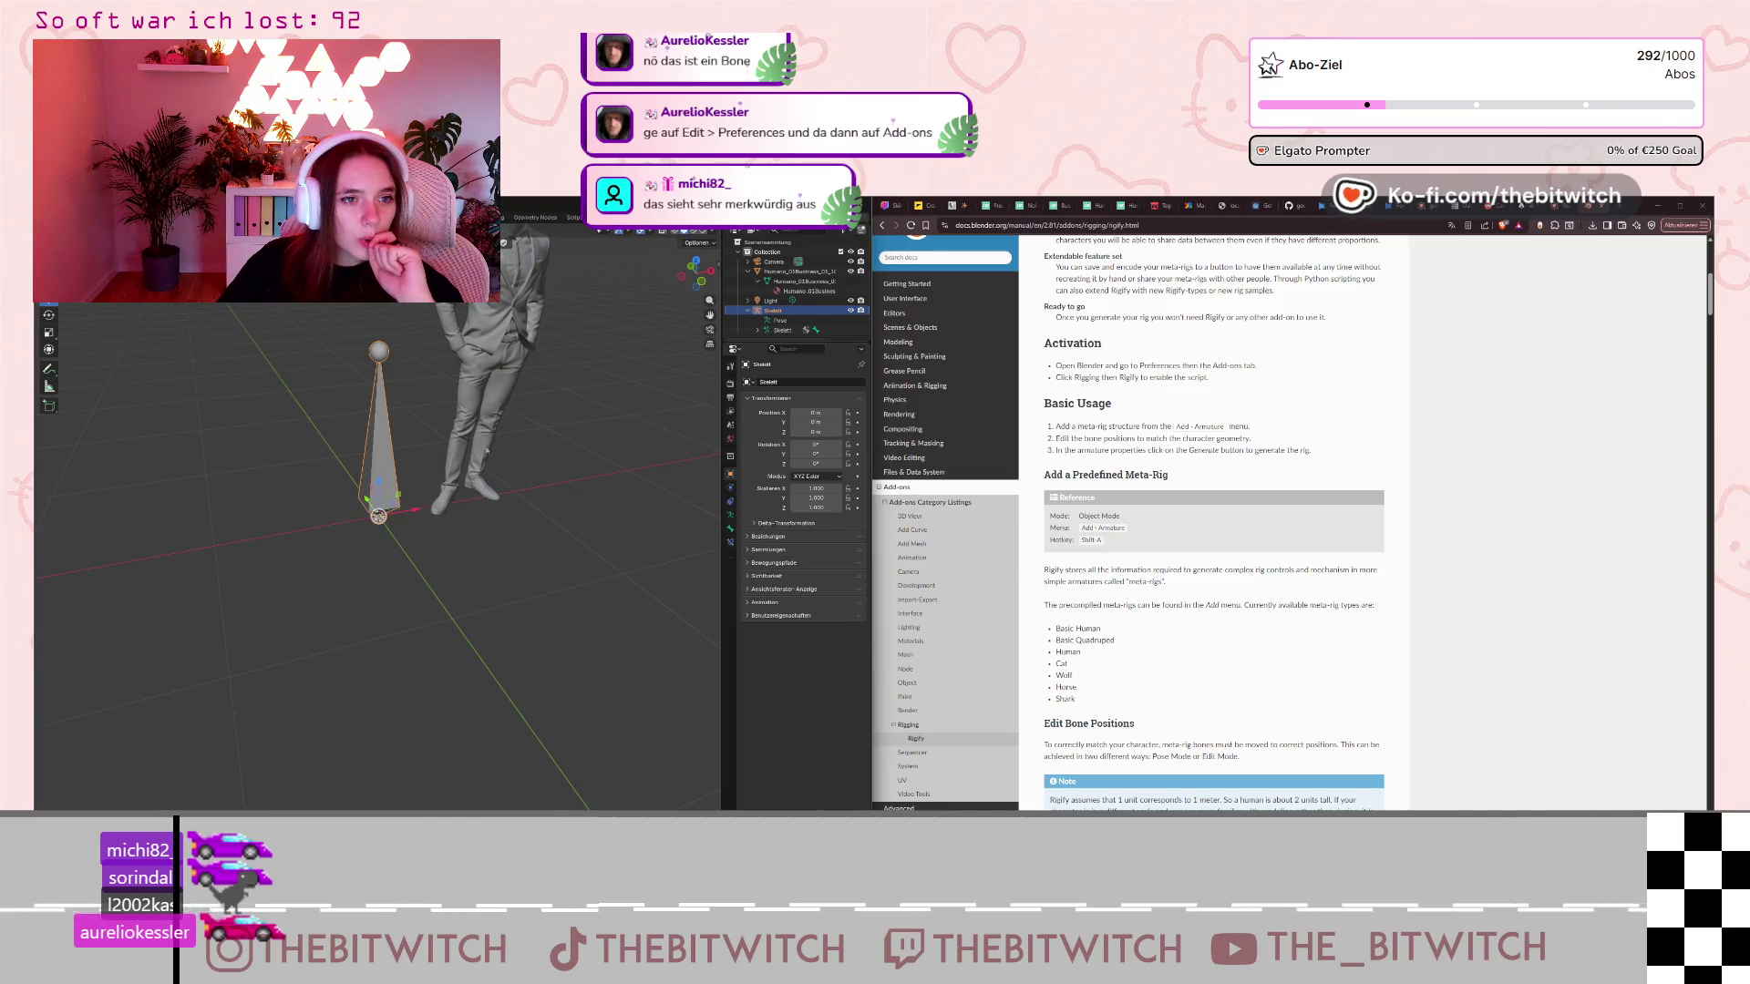
Inspect the Skelett armature's bone Knochen in the Outliner, delete its hierarchy, and reselect Humano.
{"action": "left_click", "coordinate": [757, 331]}
{"action": "scroll", "coordinate": [757, 333], "scroll_direction": "down", "scroll_amount": 1}
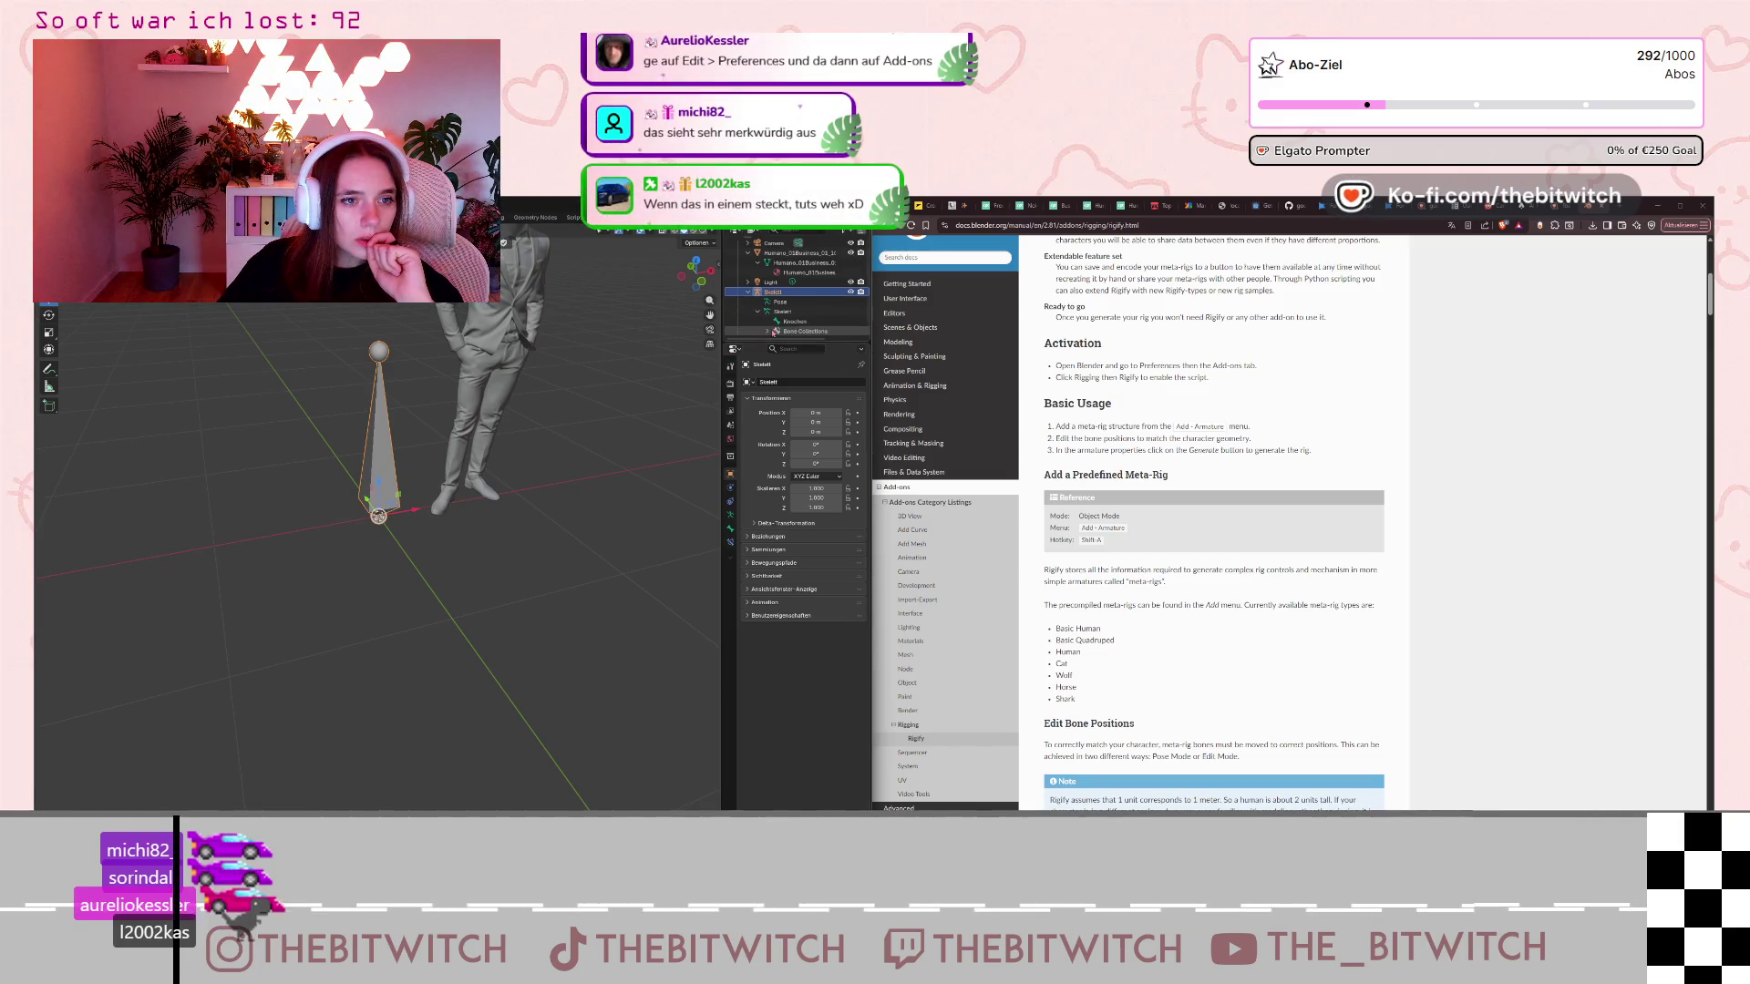
{"action": "left_click", "coordinate": [784, 322]}
{"action": "left_click", "coordinate": [776, 332]}
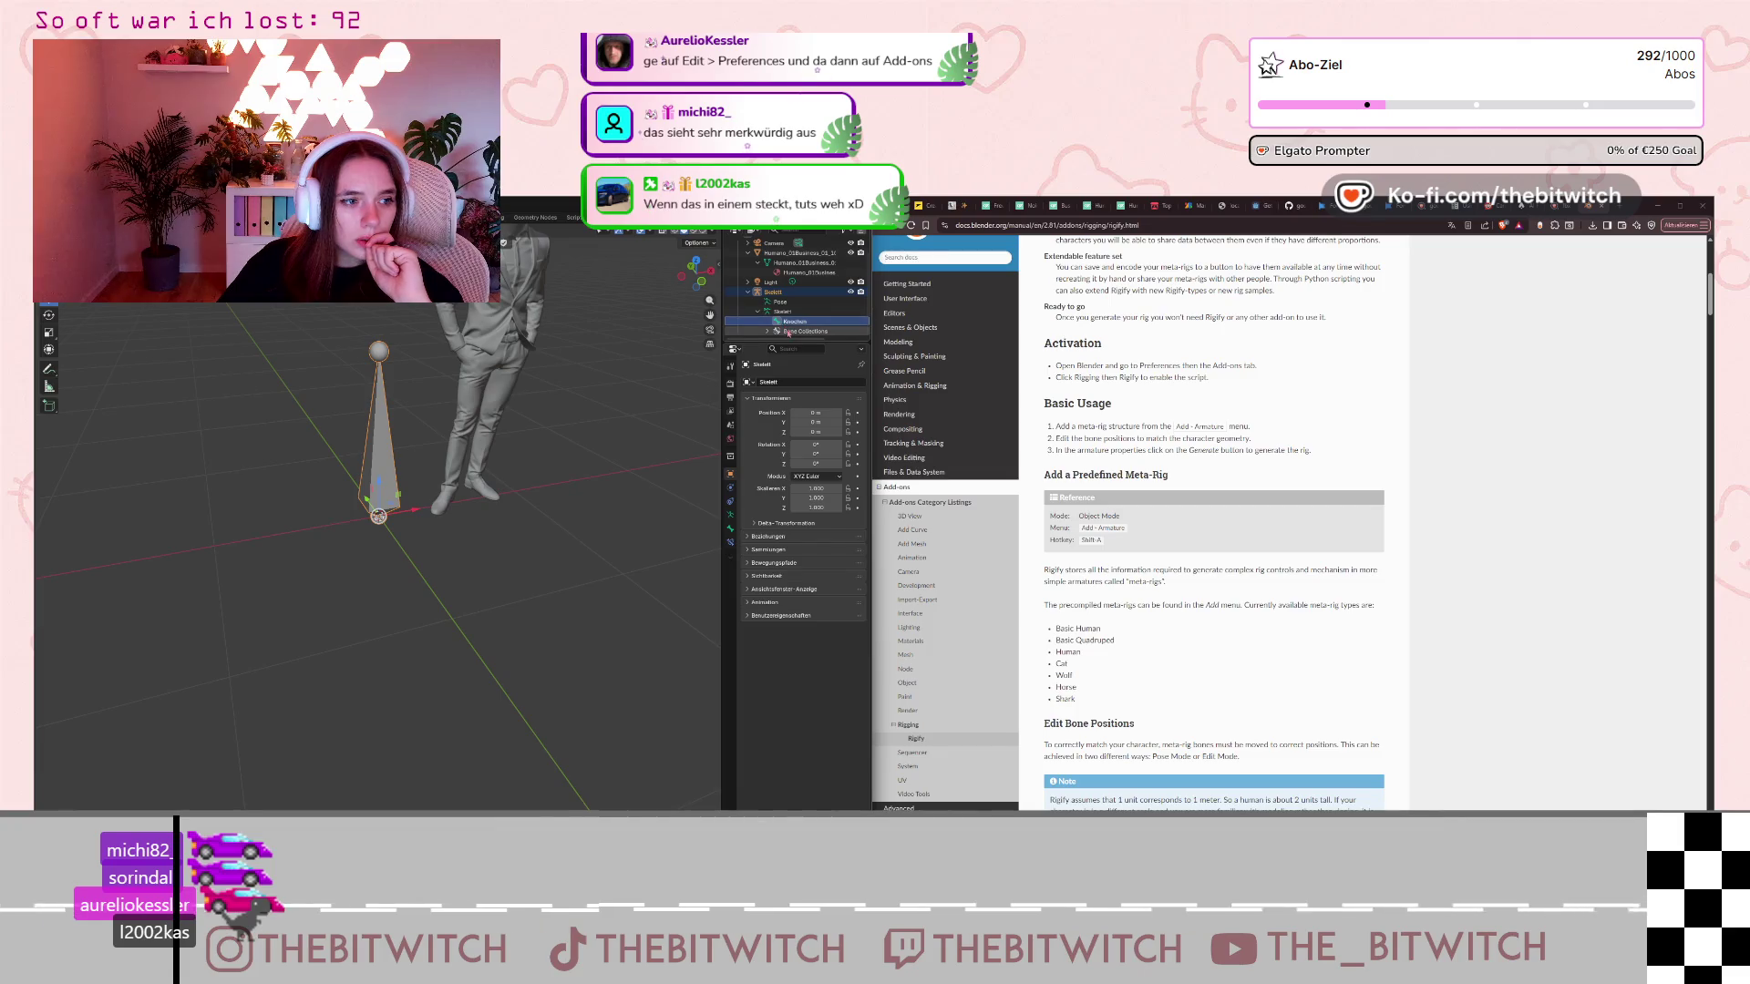
{"action": "scroll", "coordinate": [770, 334], "scroll_direction": "down", "scroll_amount": 1}
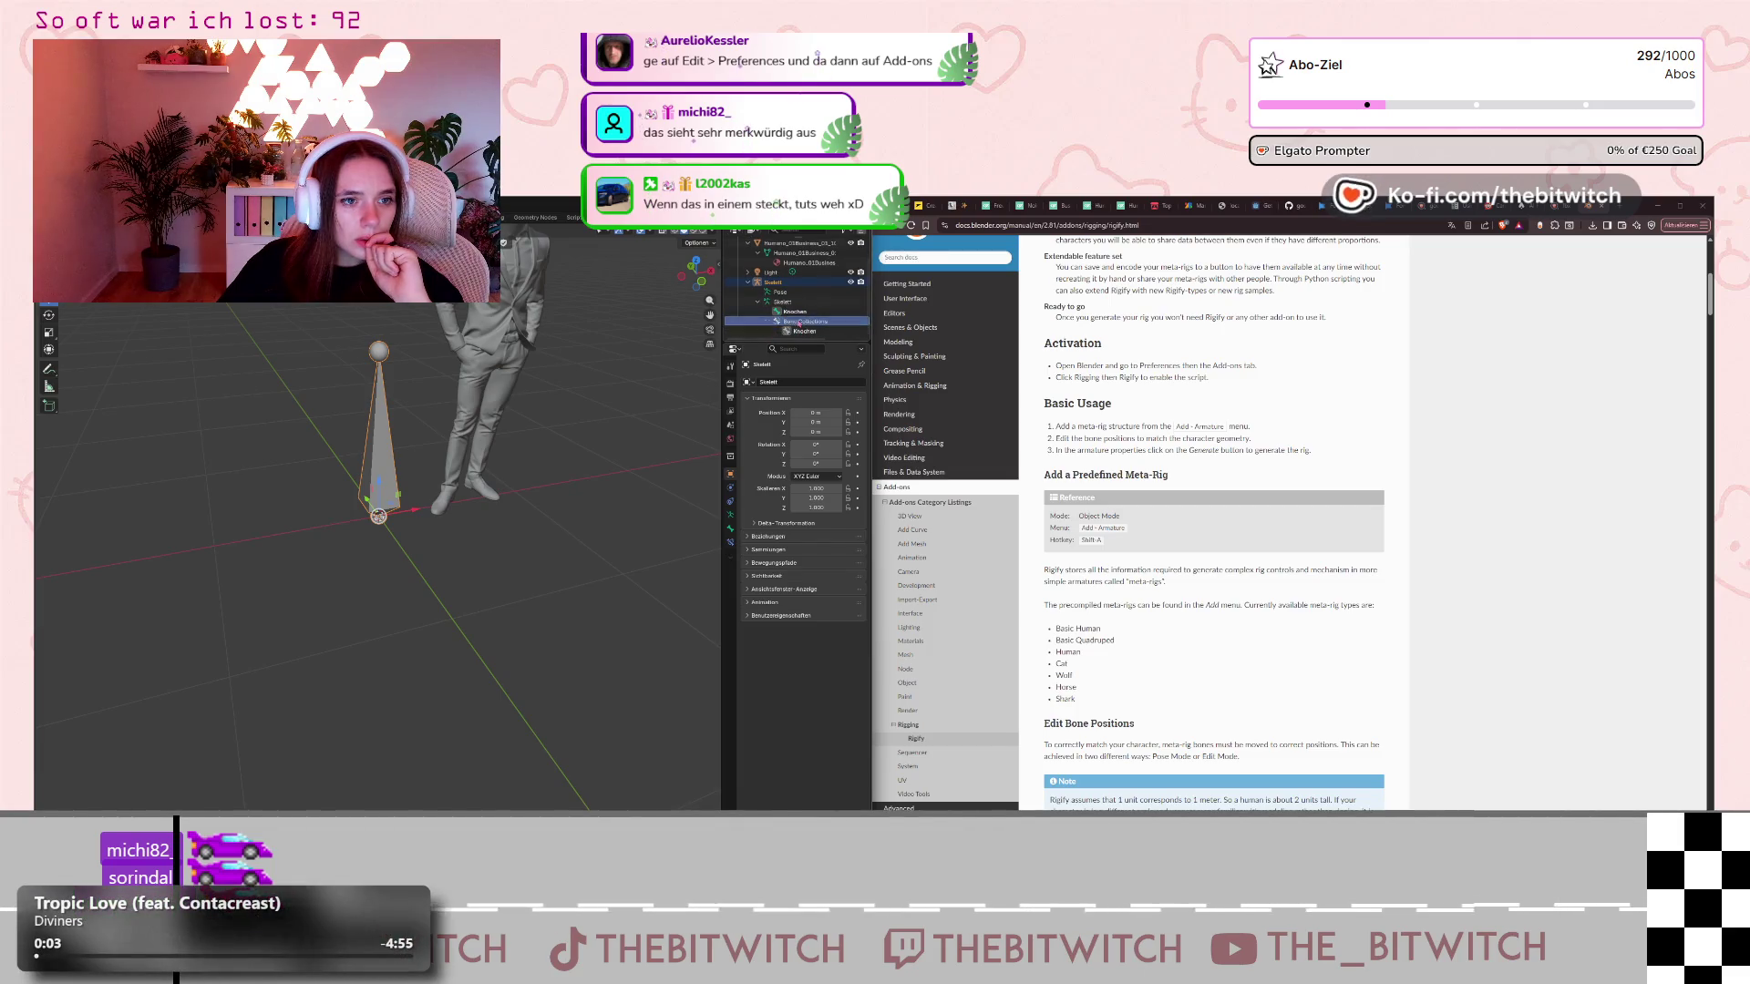
{"action": "left_click", "coordinate": [793, 284]}
{"action": "right_click", "coordinate": [794, 287]}
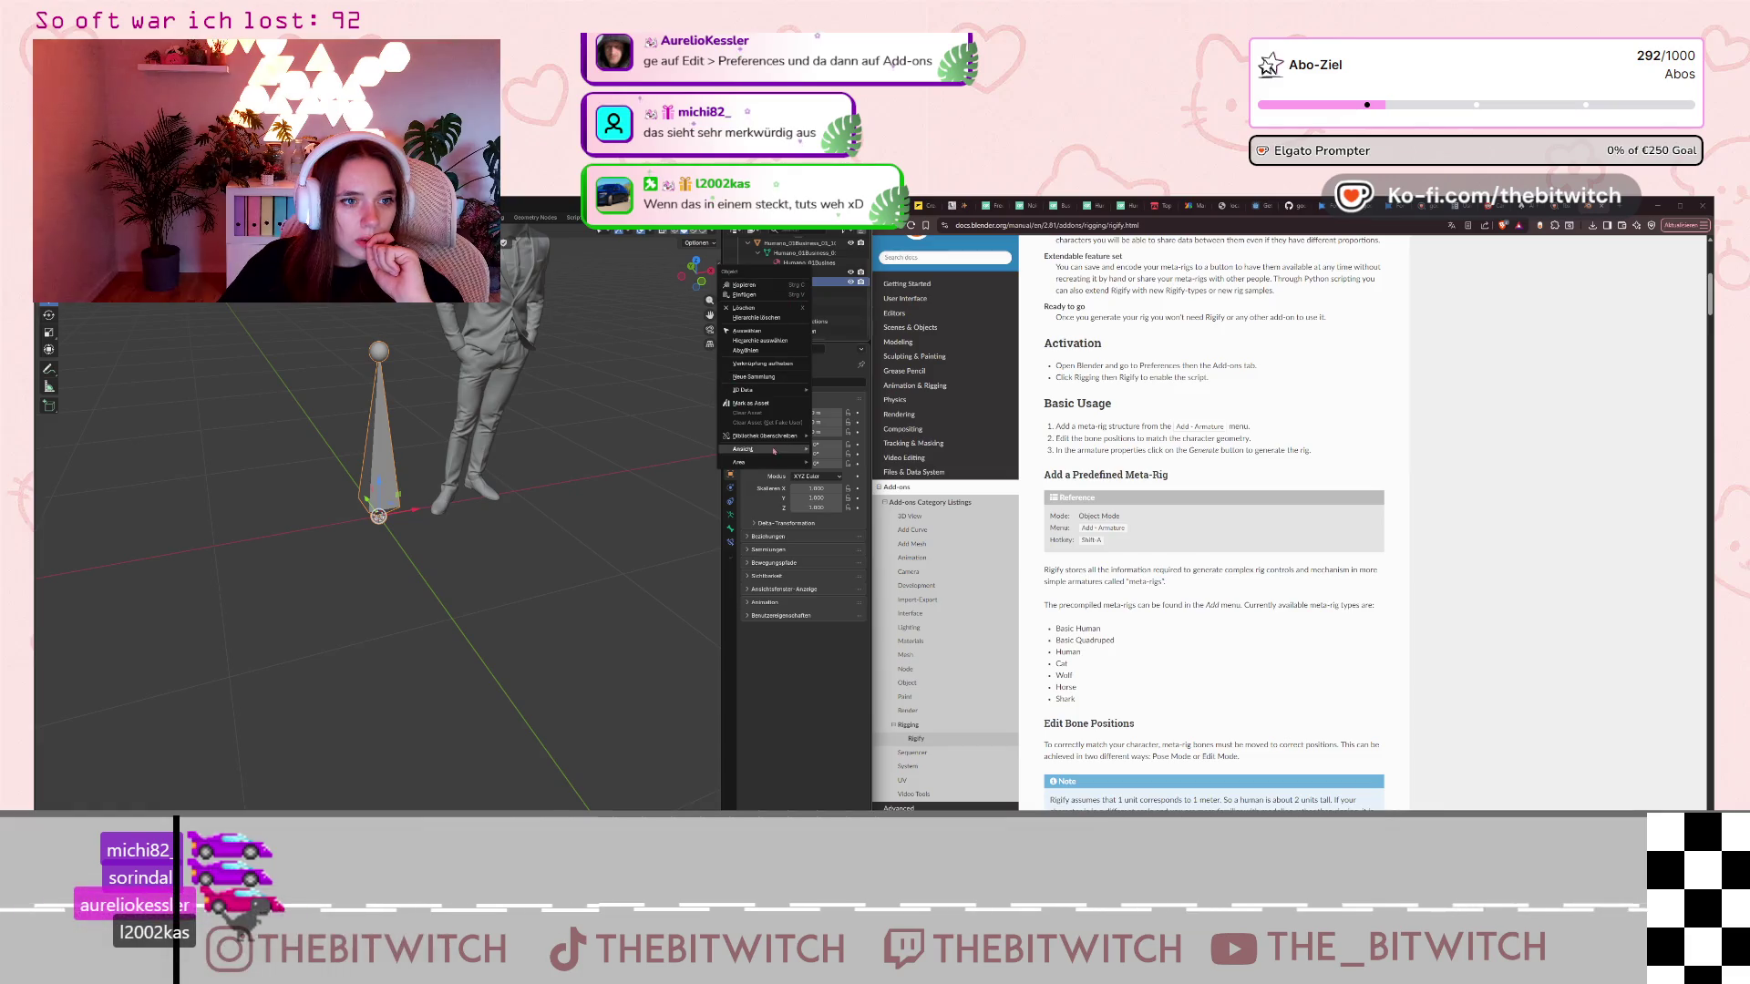
{"action": "left_click", "coordinate": [756, 317]}
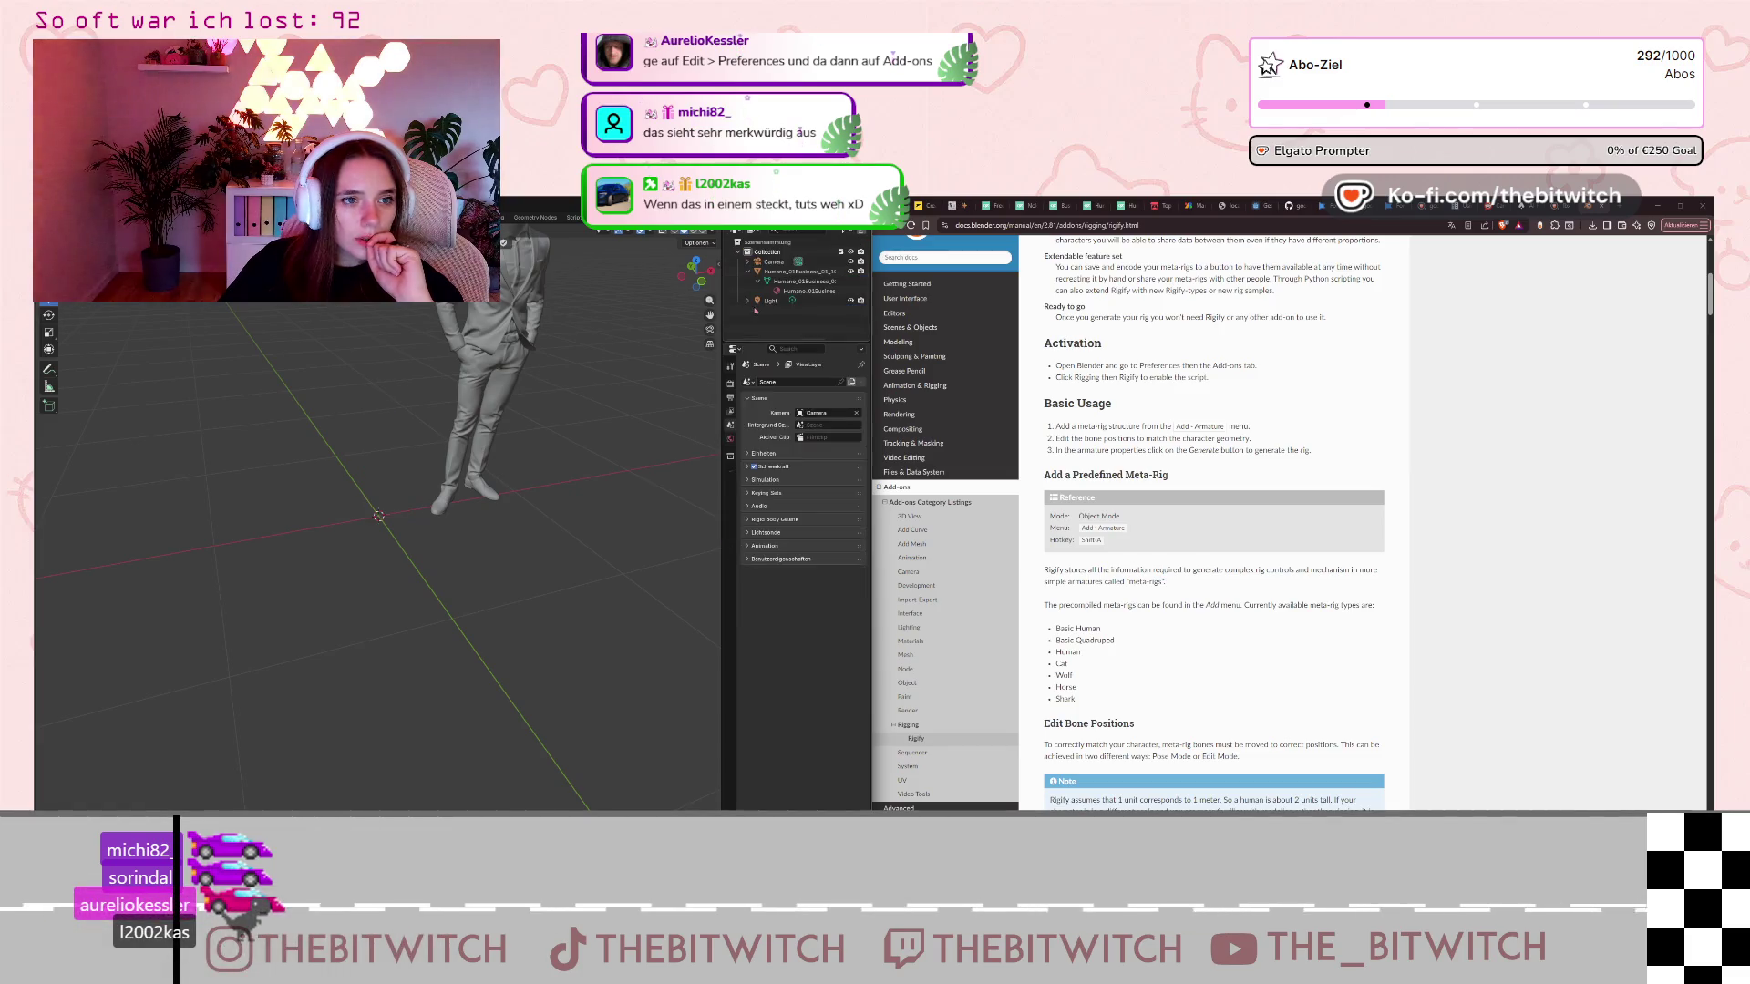
{"action": "left_click", "coordinate": [516, 430]}
Move Humano to X 0, then enable the Rigify add-on in Preferences by searching 'rigg'.
{"action": "key", "text": "g"}
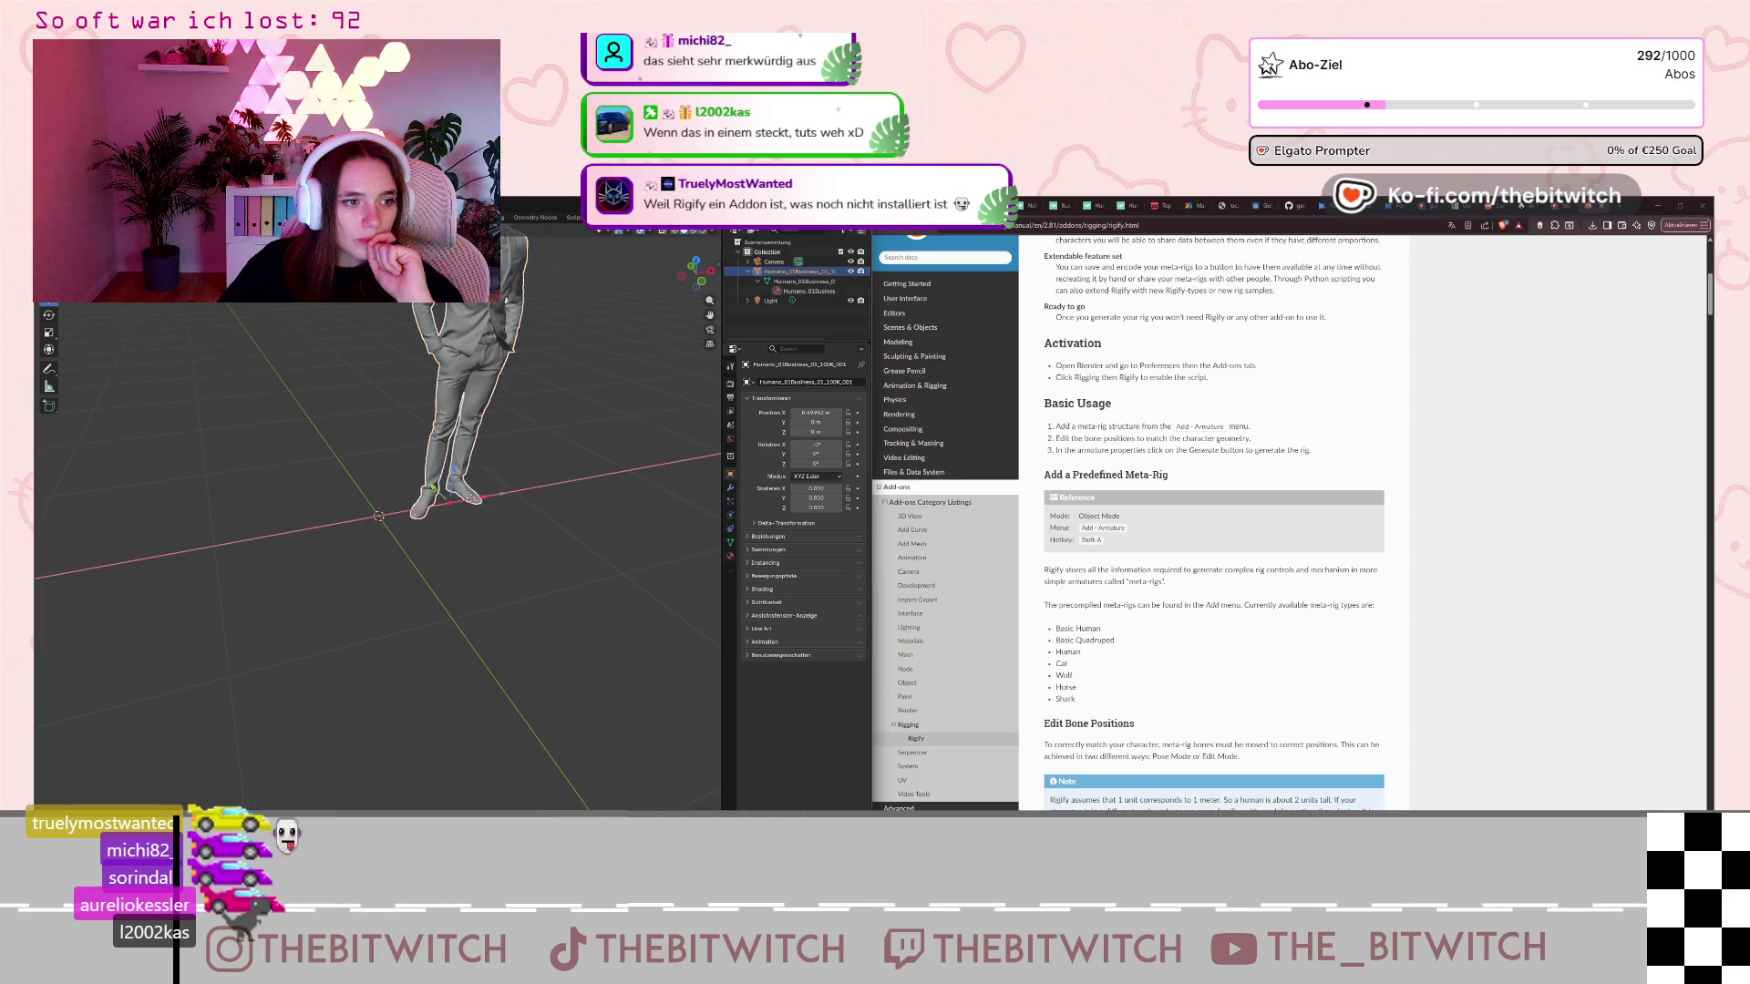
{"action": "left_click", "coordinate": [416, 527]}
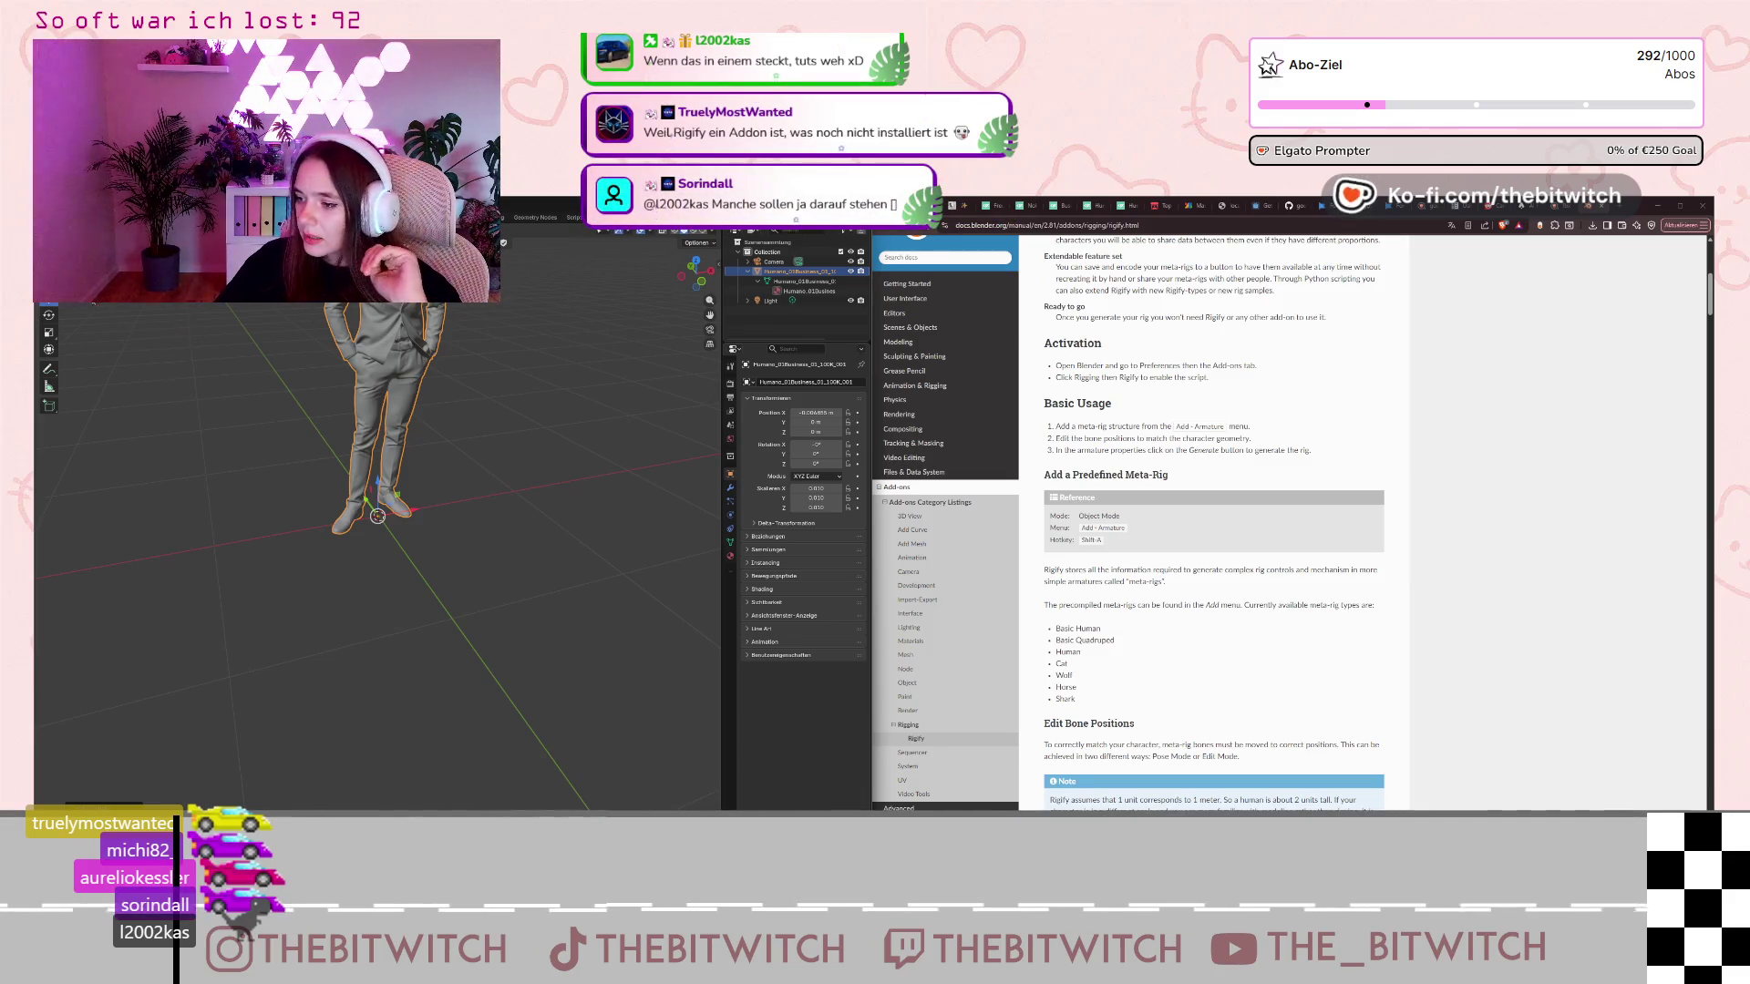
{"action": "left_click", "coordinate": [78, 217]}
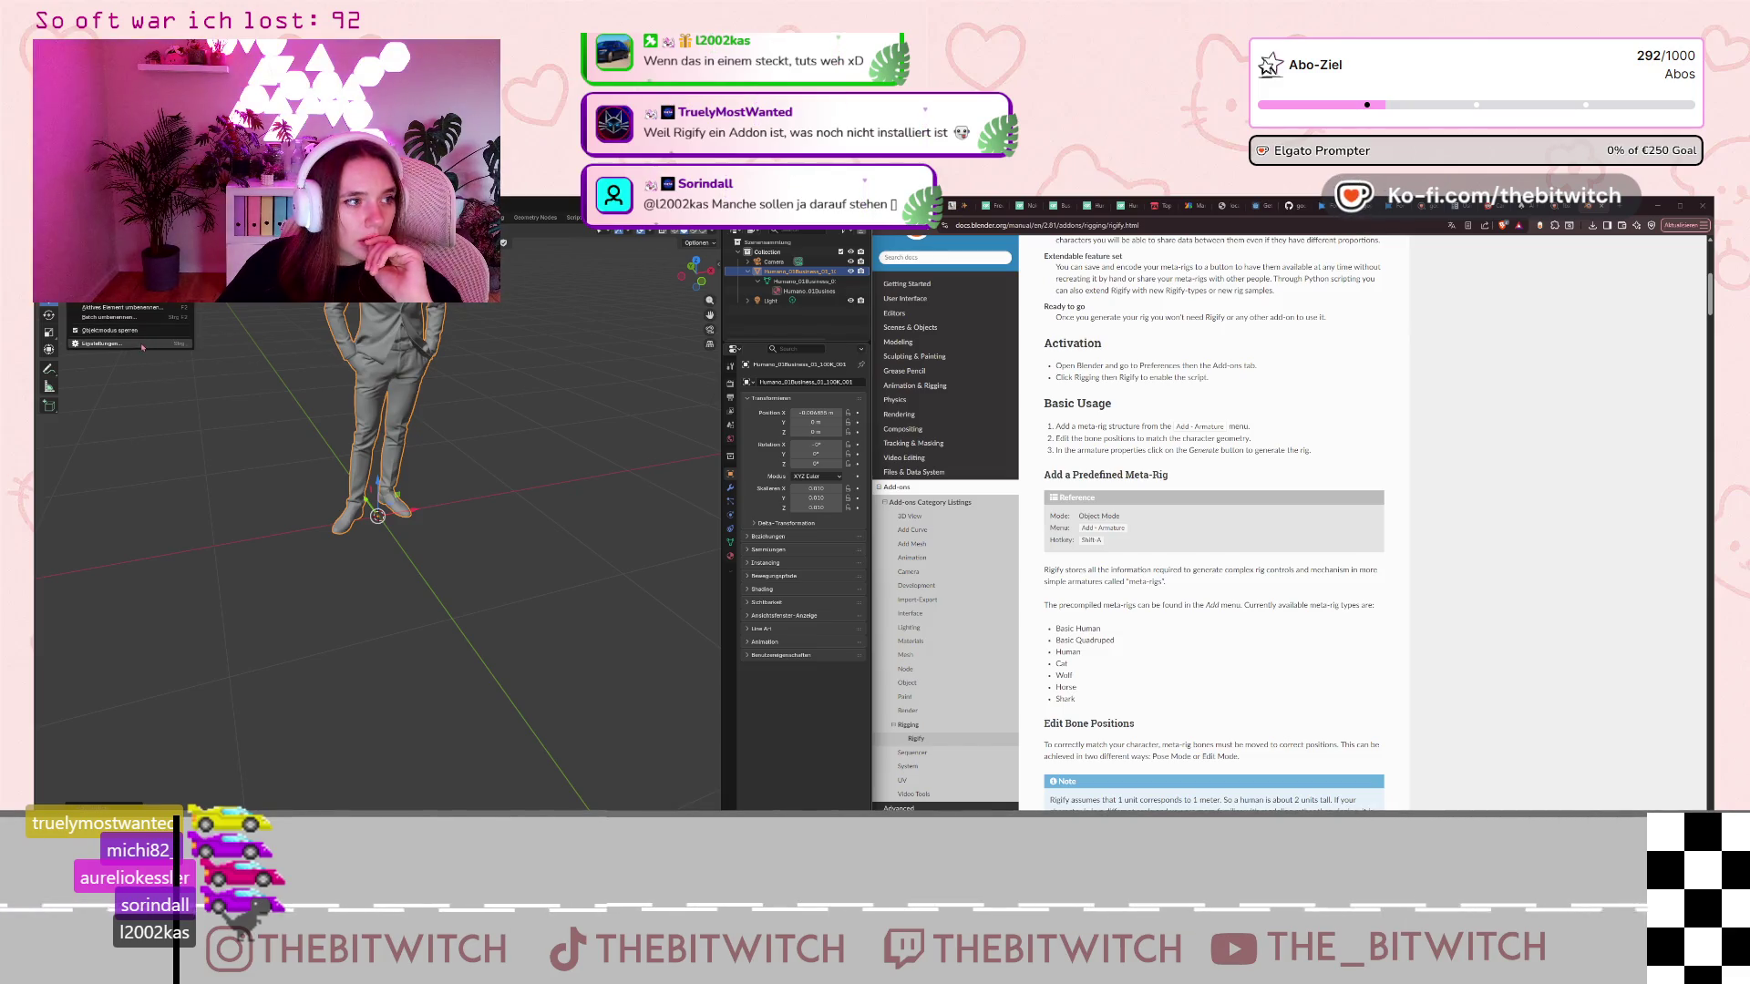
{"action": "left_click", "coordinate": [143, 347]}
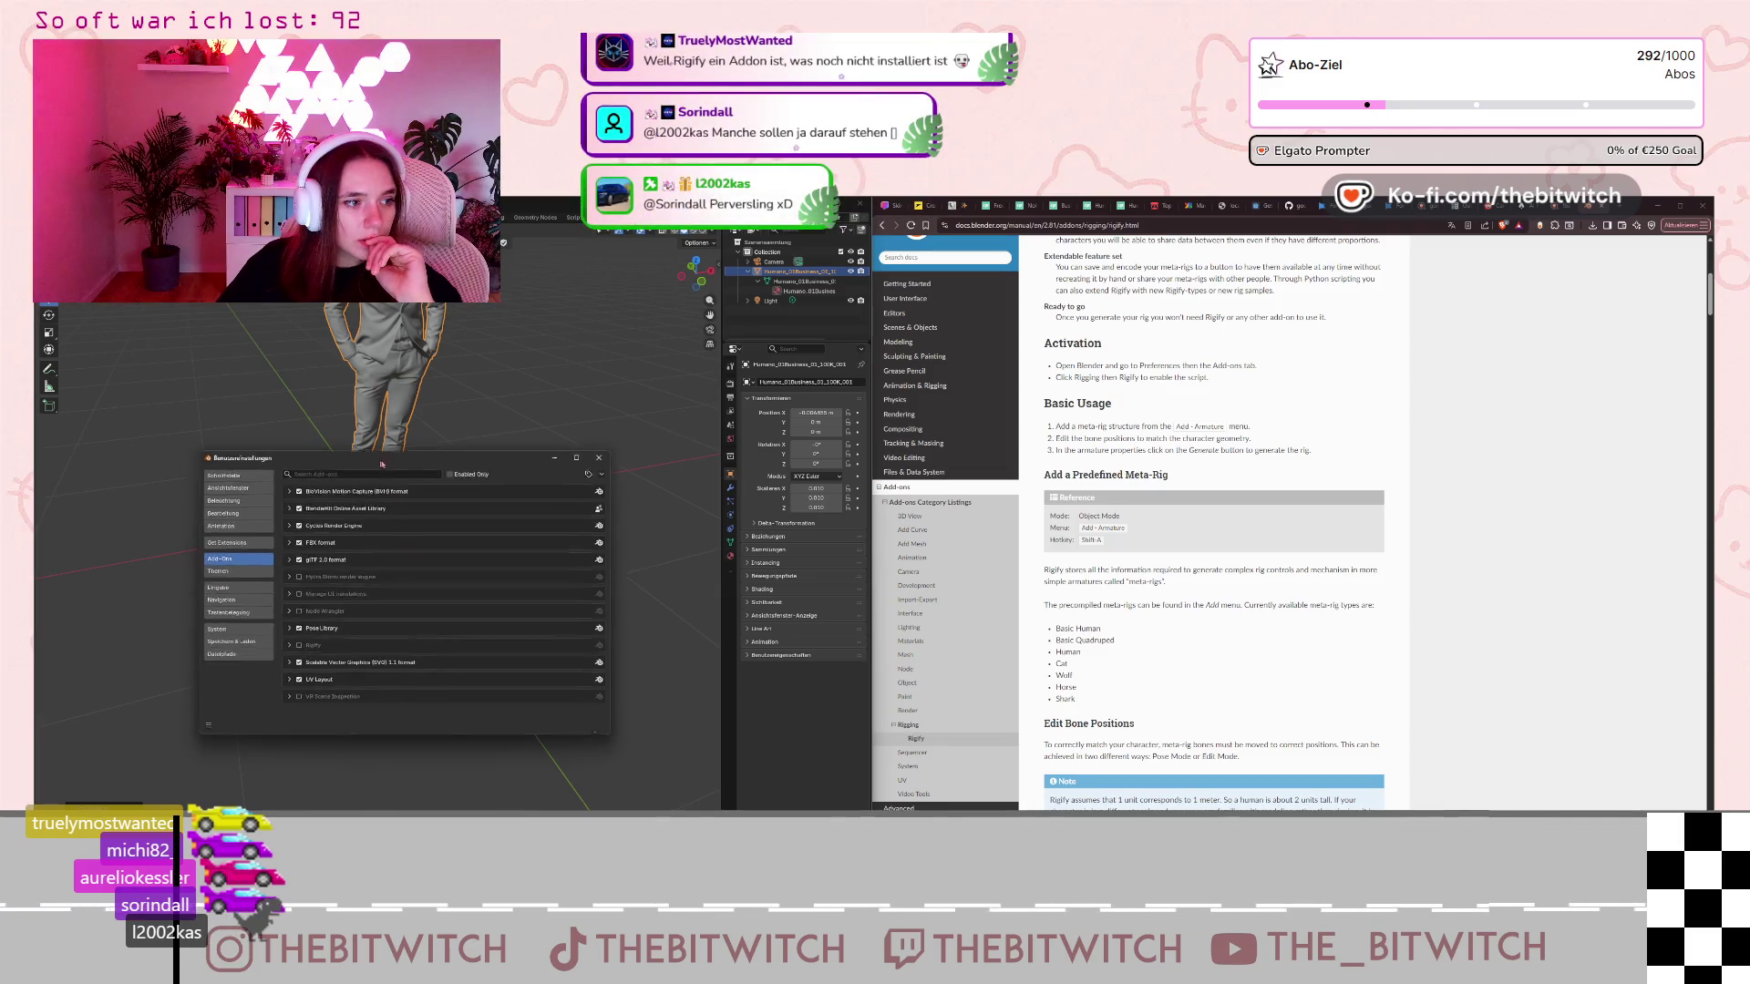
{"action": "left_click_drag", "start_coordinate": [373, 468], "coordinate": [528, 397]}
{"action": "left_click", "coordinate": [520, 407]}
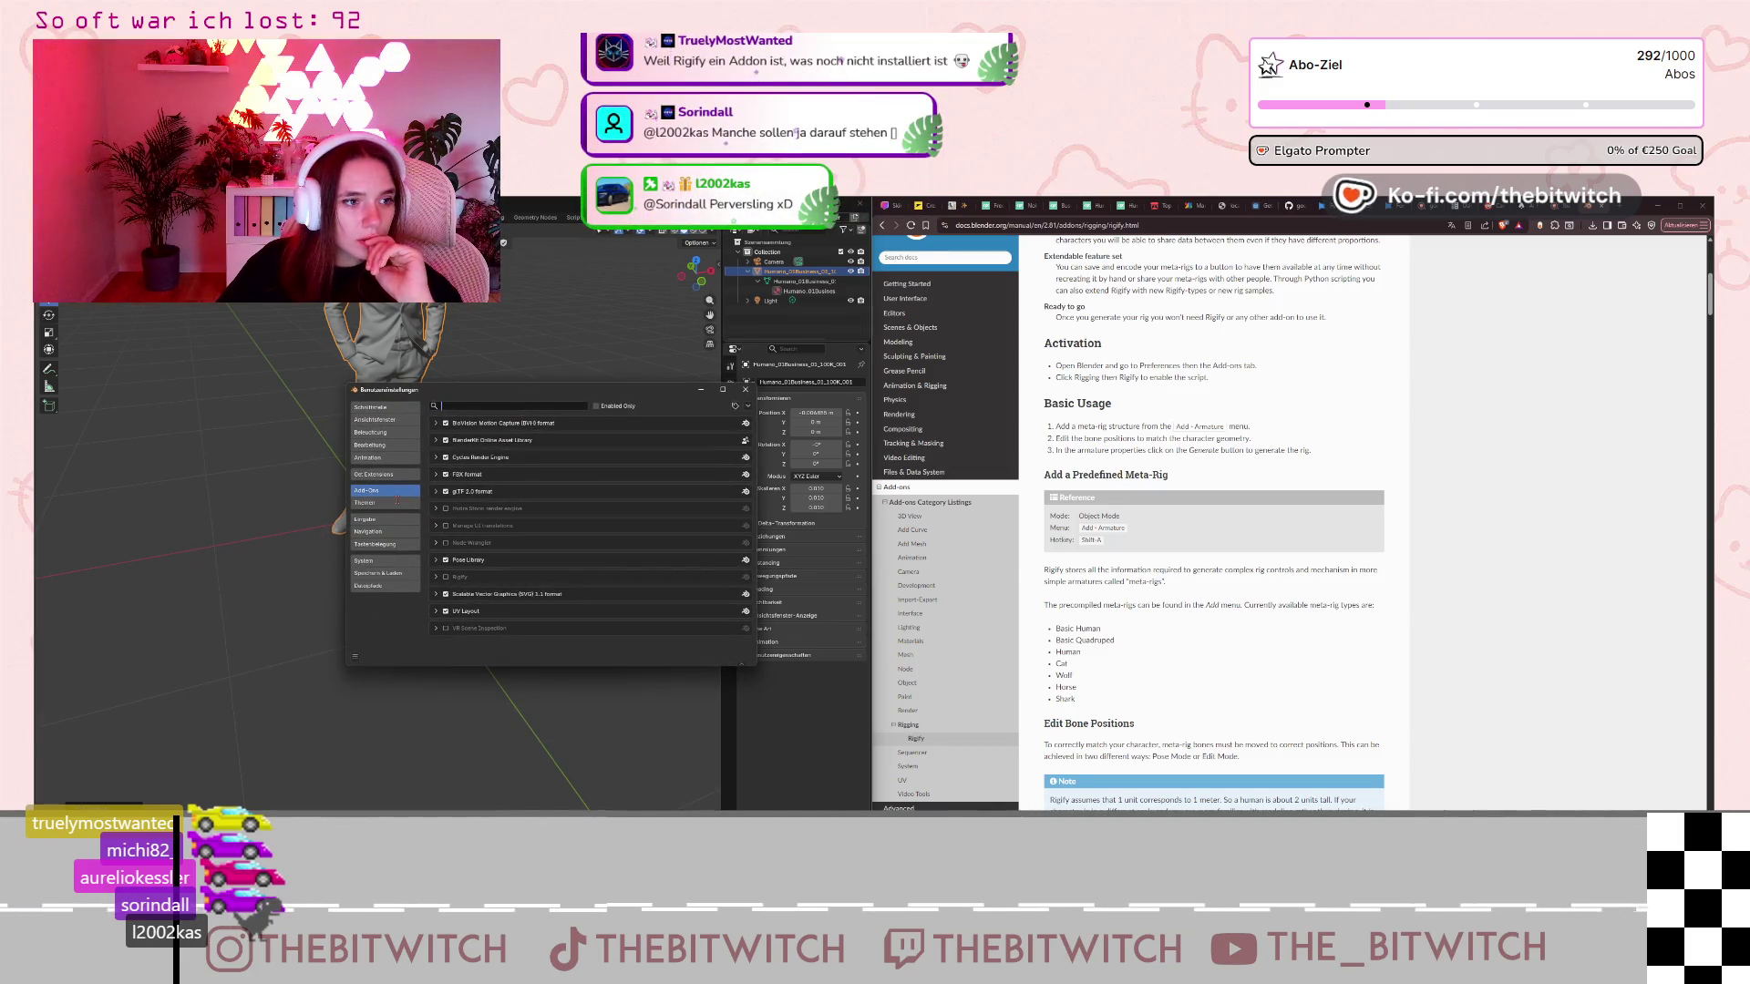
{"action": "type", "text": "rigg"}
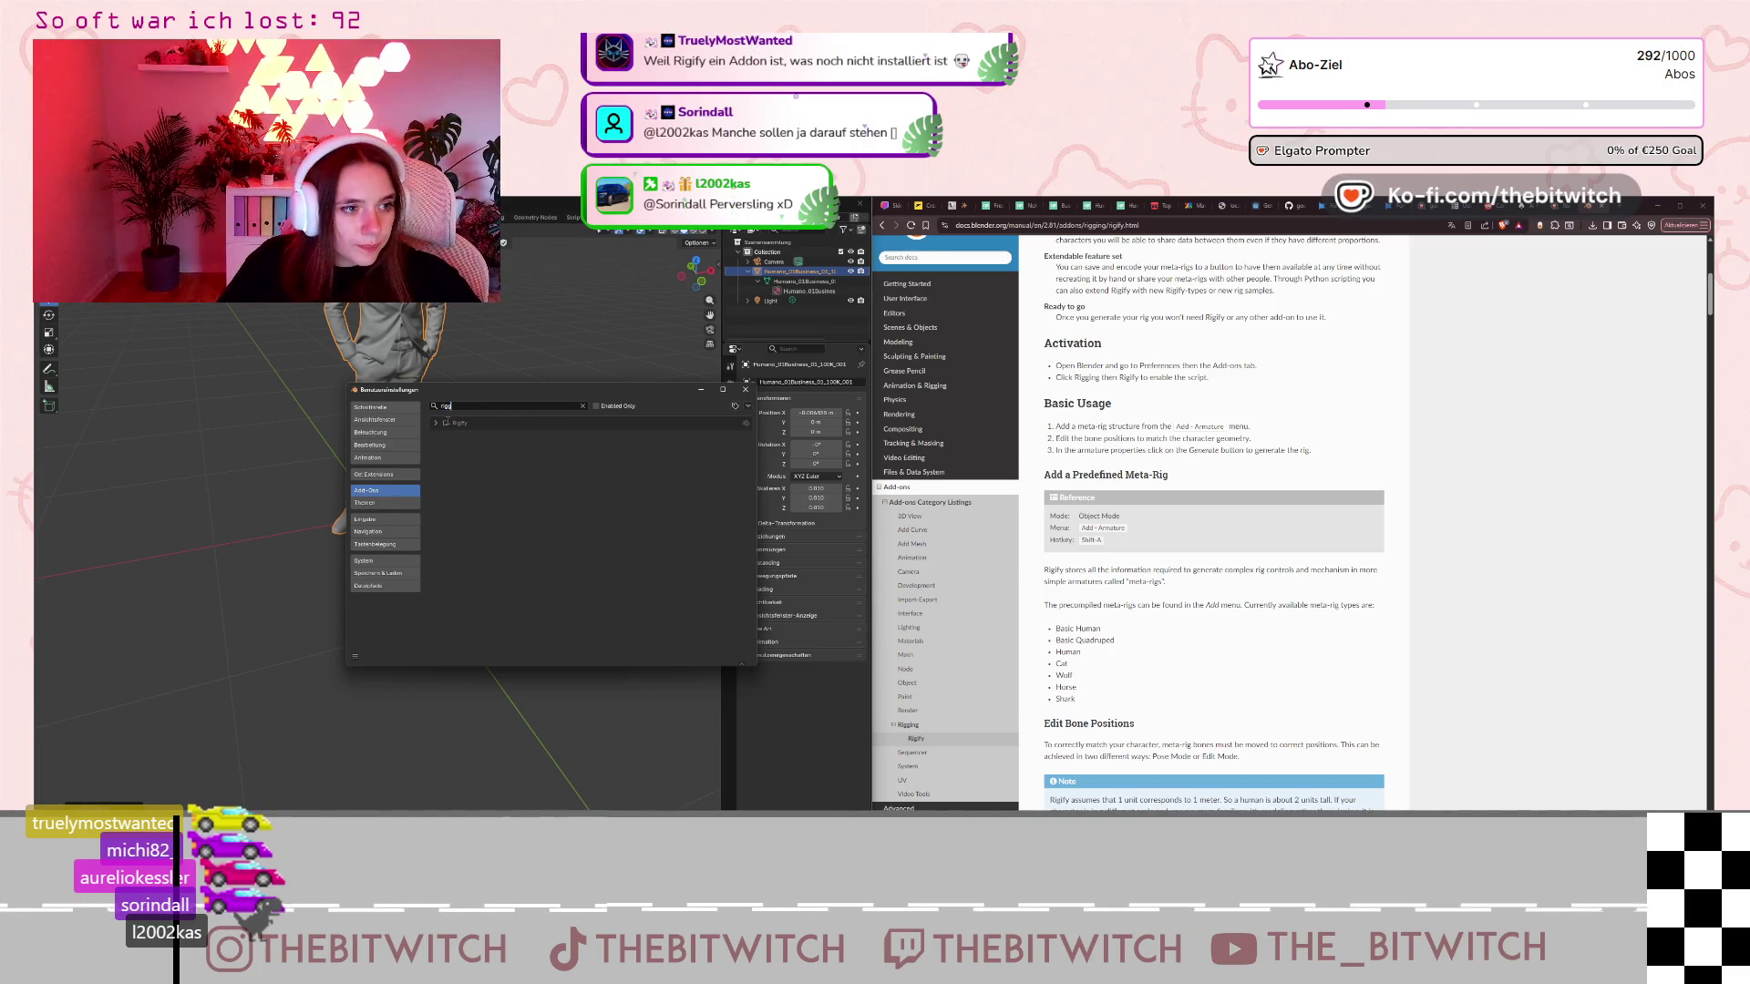
{"action": "left_click", "coordinate": [448, 424]}
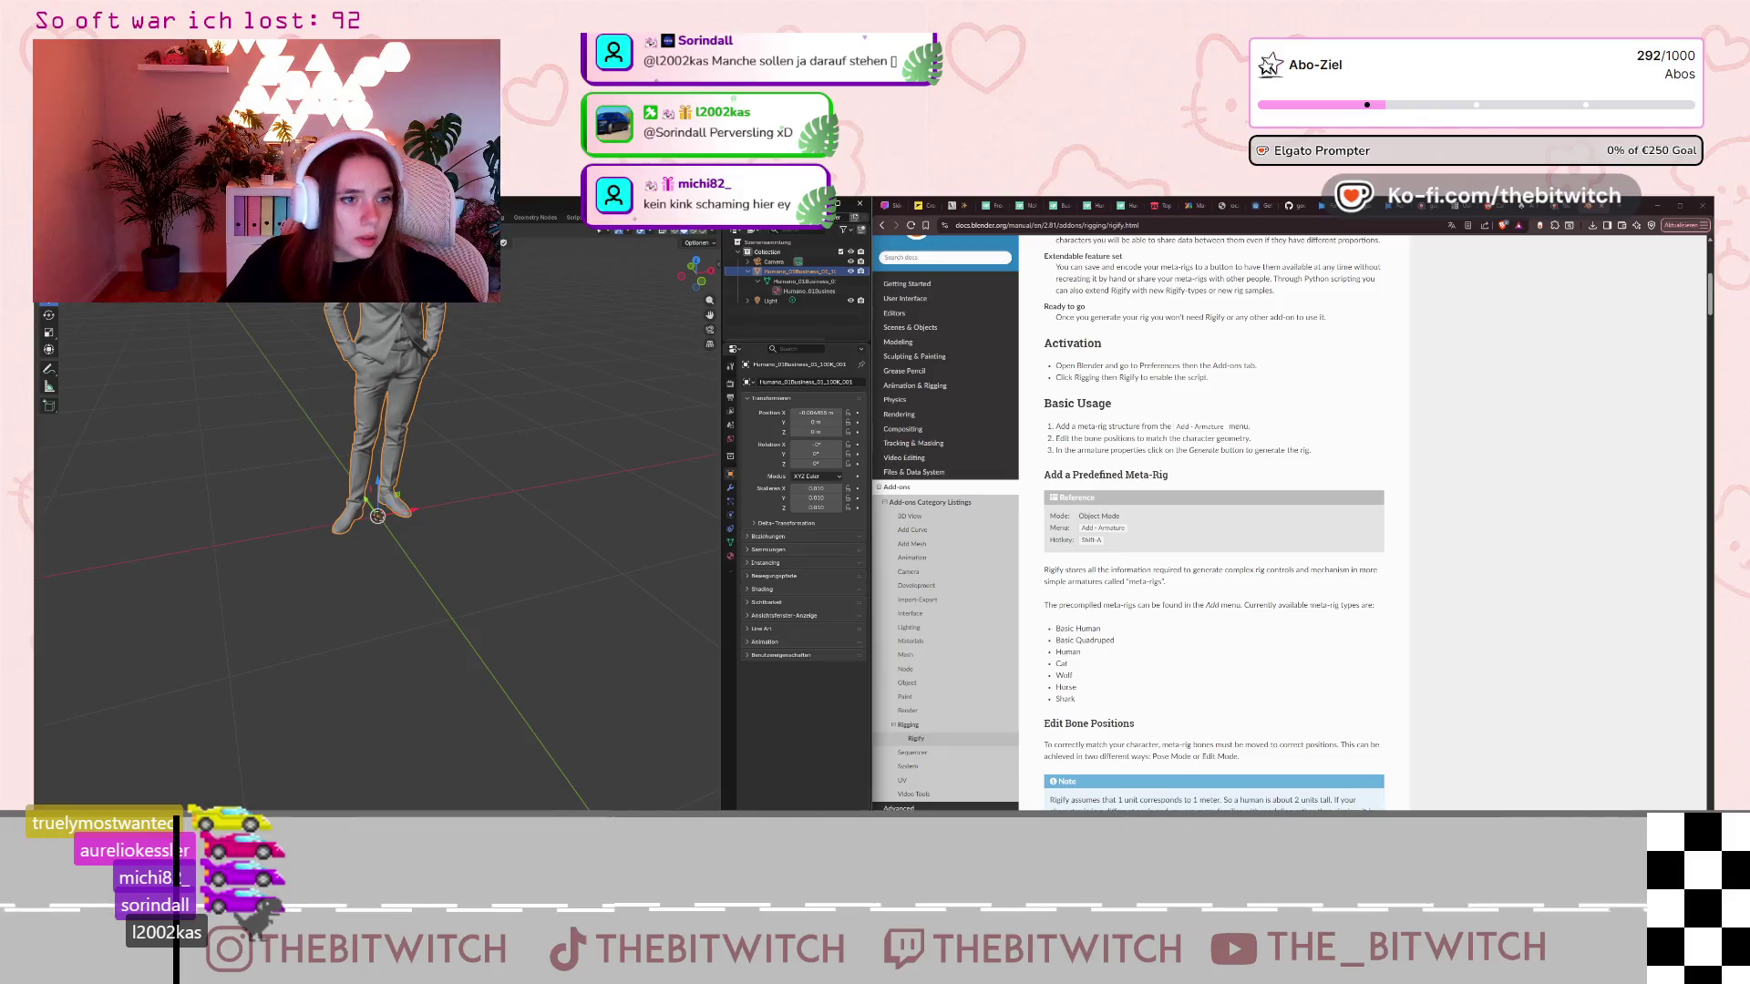
{"action": "key", "text": "shift+a"}
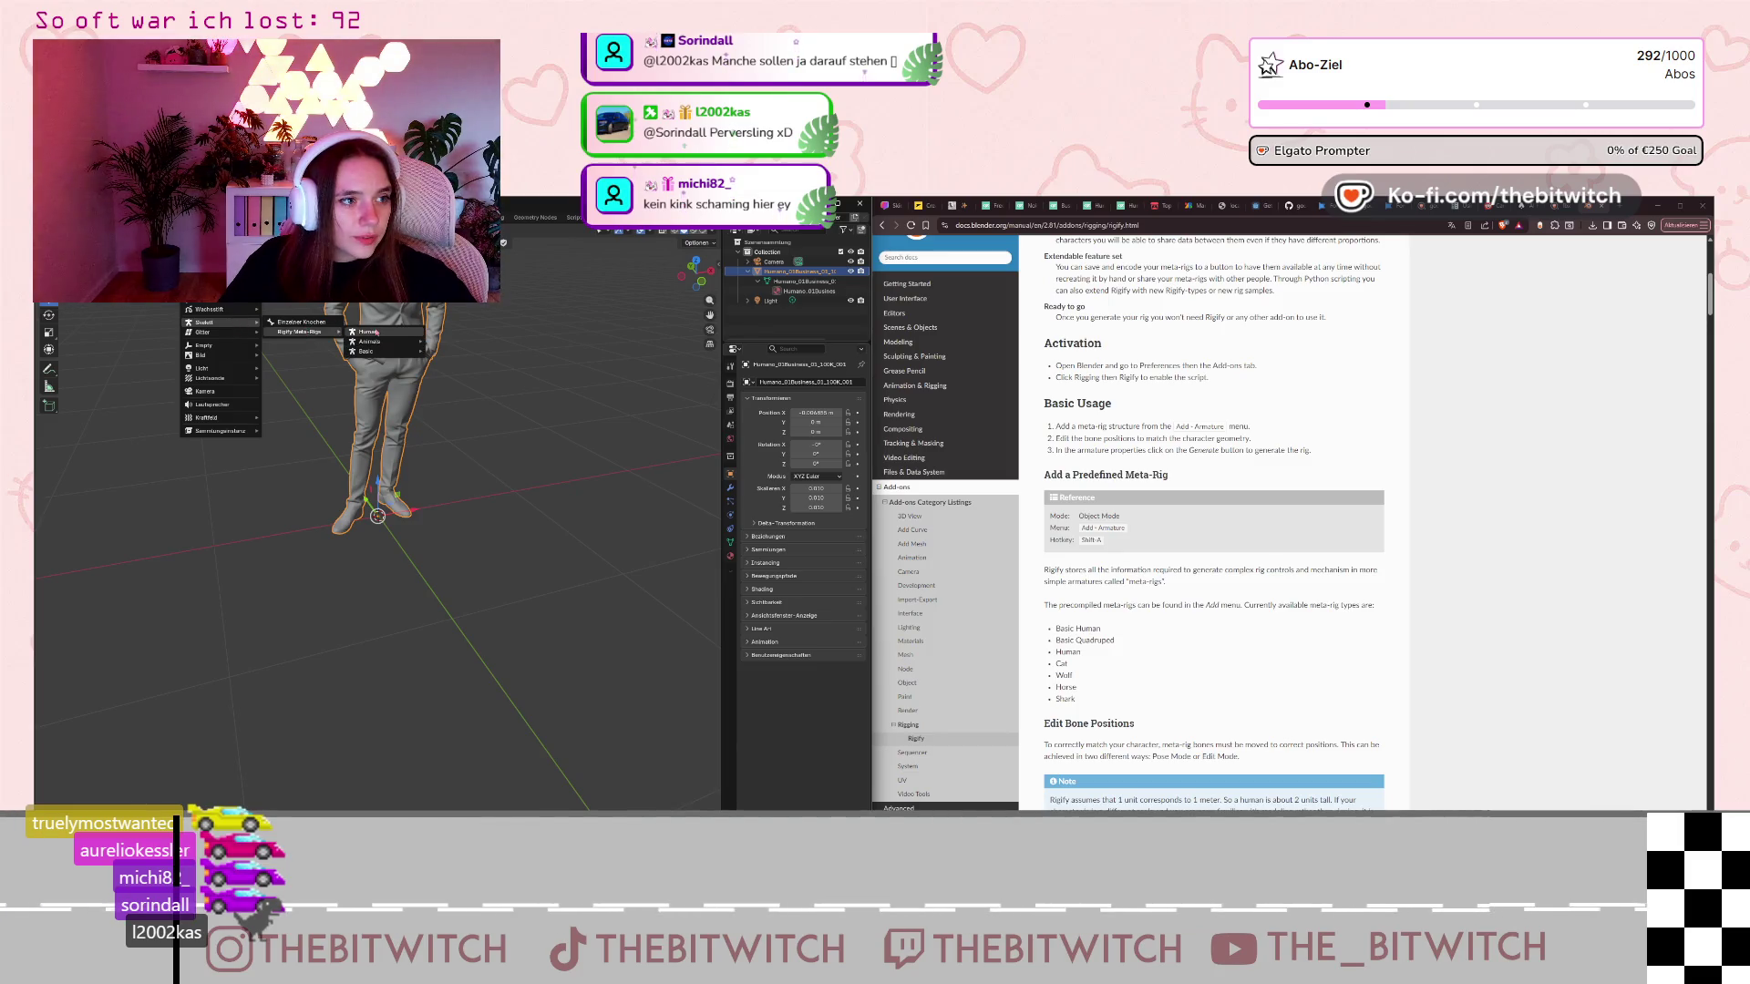
Add the Human Rigify meta-rig, deselect it, and orbit to a near top-down view.
{"action": "left_click", "coordinate": [372, 333]}
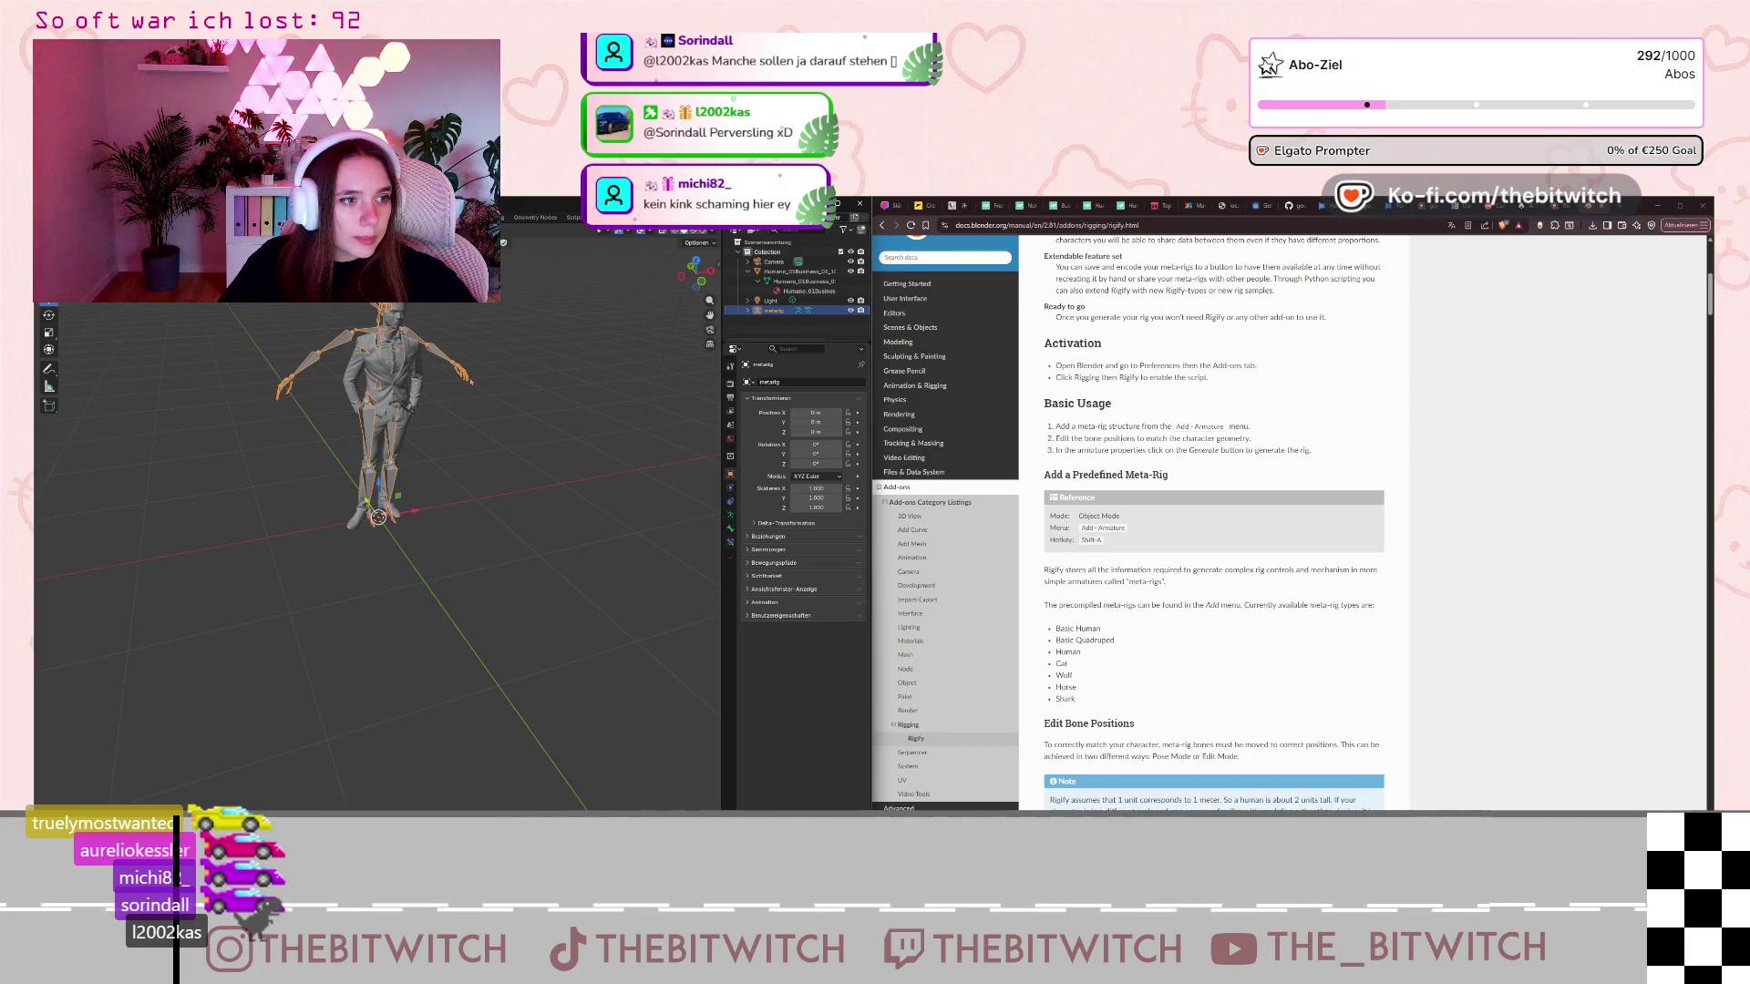
{"action": "scroll", "coordinate": [541, 357], "scroll_direction": "up", "scroll_amount": 5}
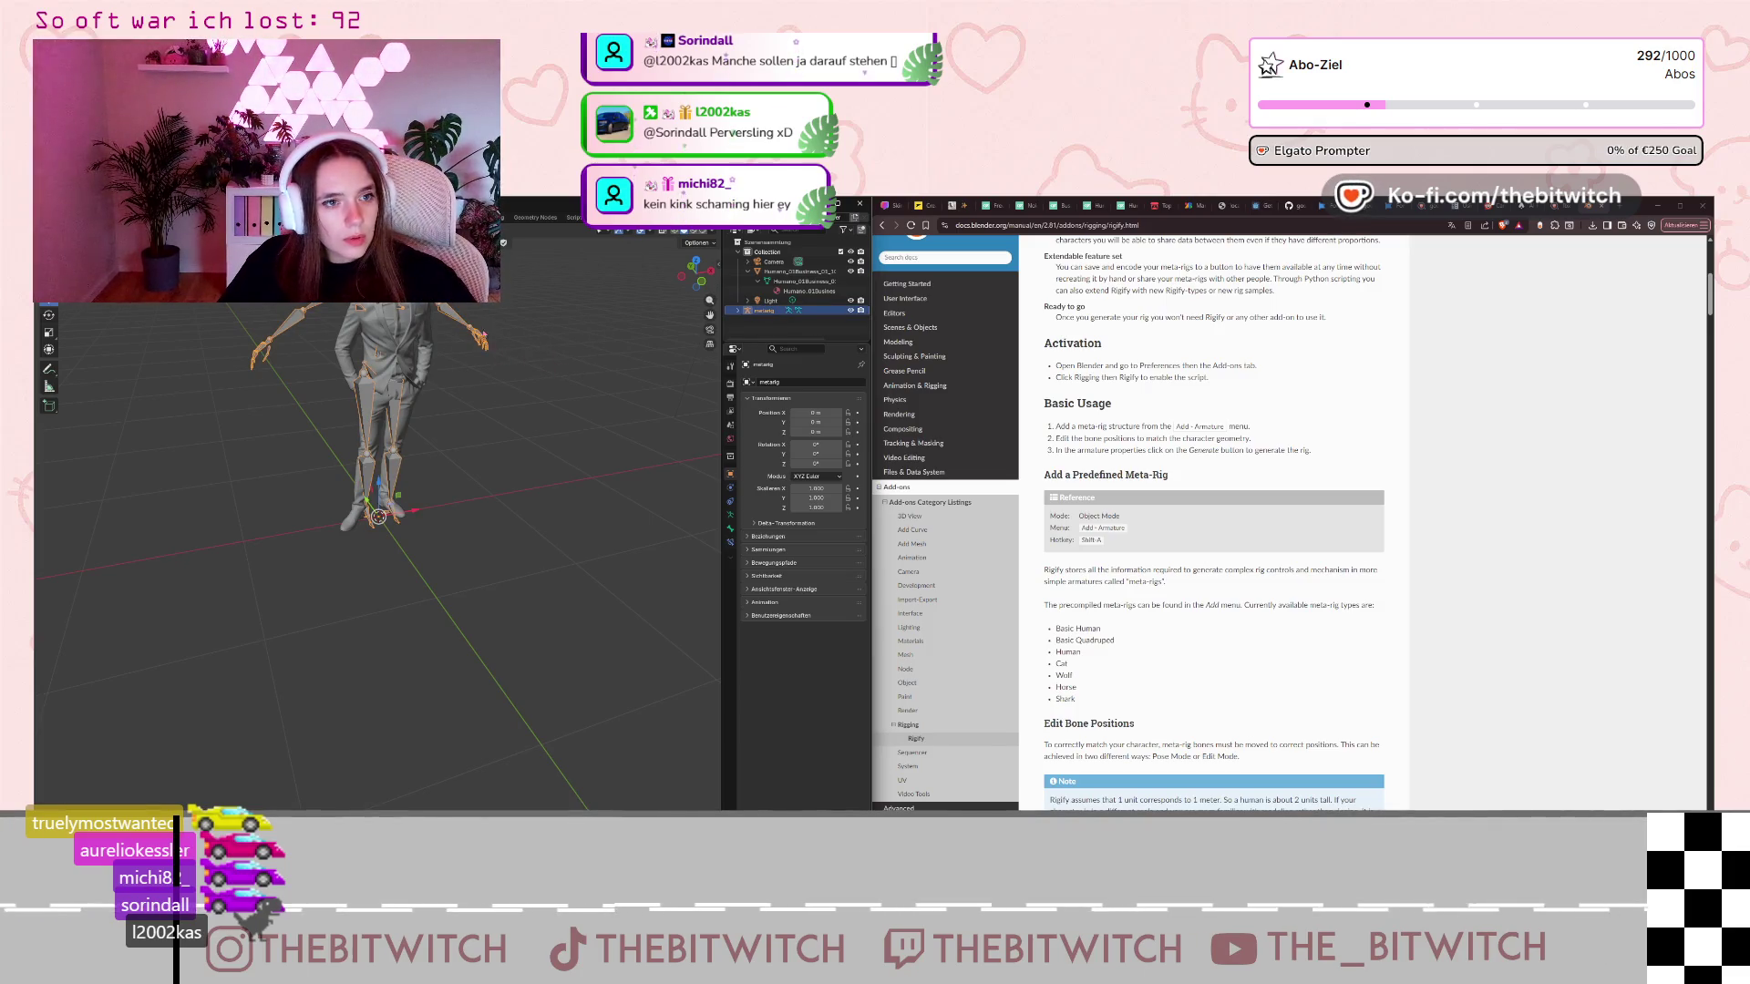
{"action": "scroll", "coordinate": [496, 308], "scroll_direction": "down", "scroll_amount": 3}
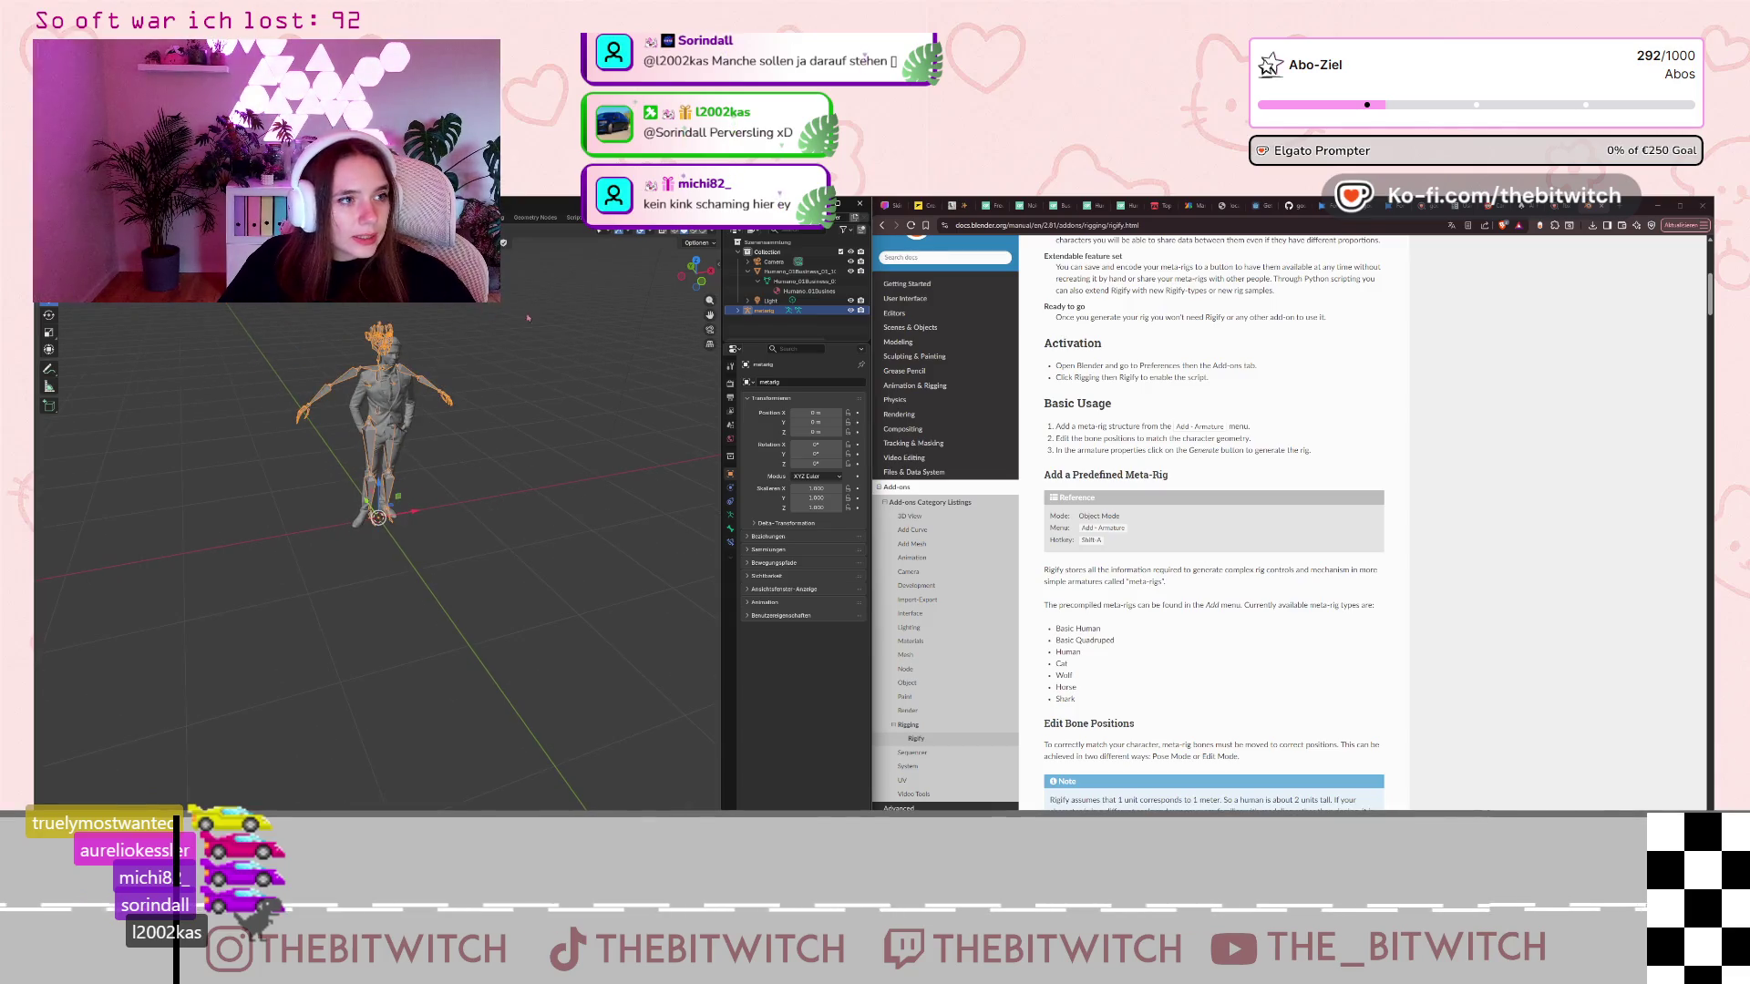
{"action": "right_click", "coordinate": [444, 326]}
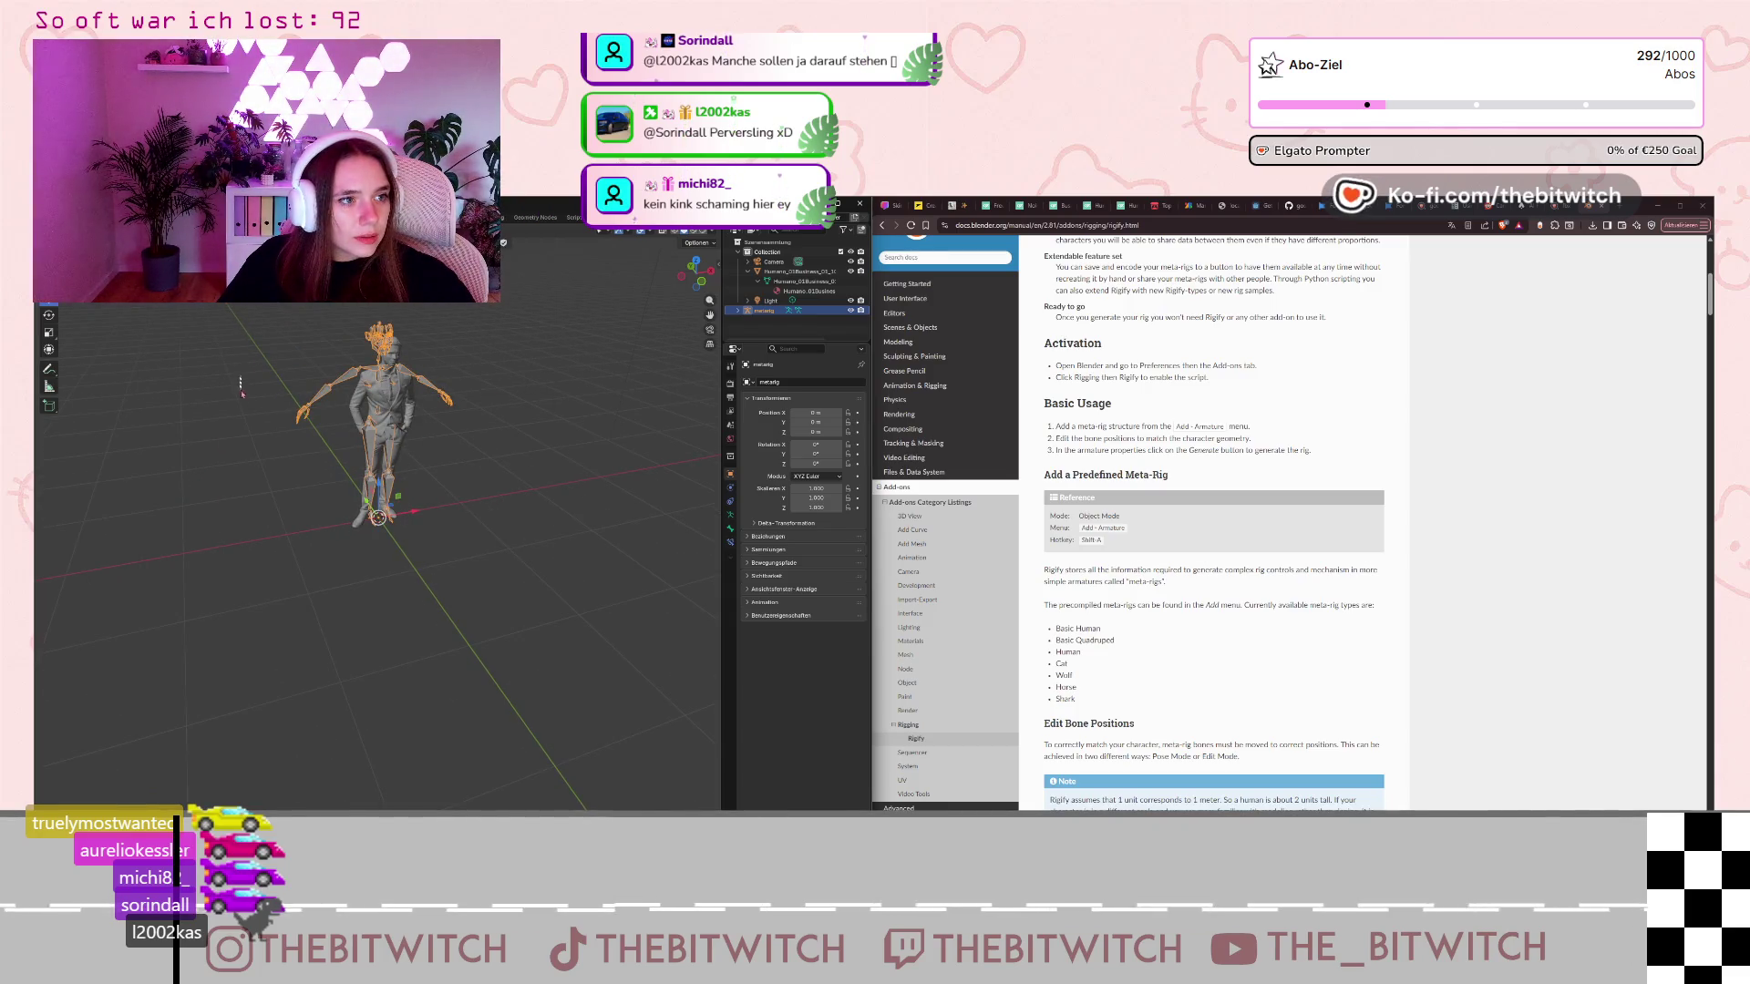
{"action": "left_click", "coordinate": [323, 375]}
{"action": "mouse_move", "coordinate": [324, 375]}
{"action": "middle_mouse_down"}
{"action": "mouse_move", "coordinate": [418, 422]}
{"action": "mouse_move", "coordinate": [572, 373]}
{"action": "mouse_move", "coordinate": [472, 343]}
{"action": "middle_mouse_up"}
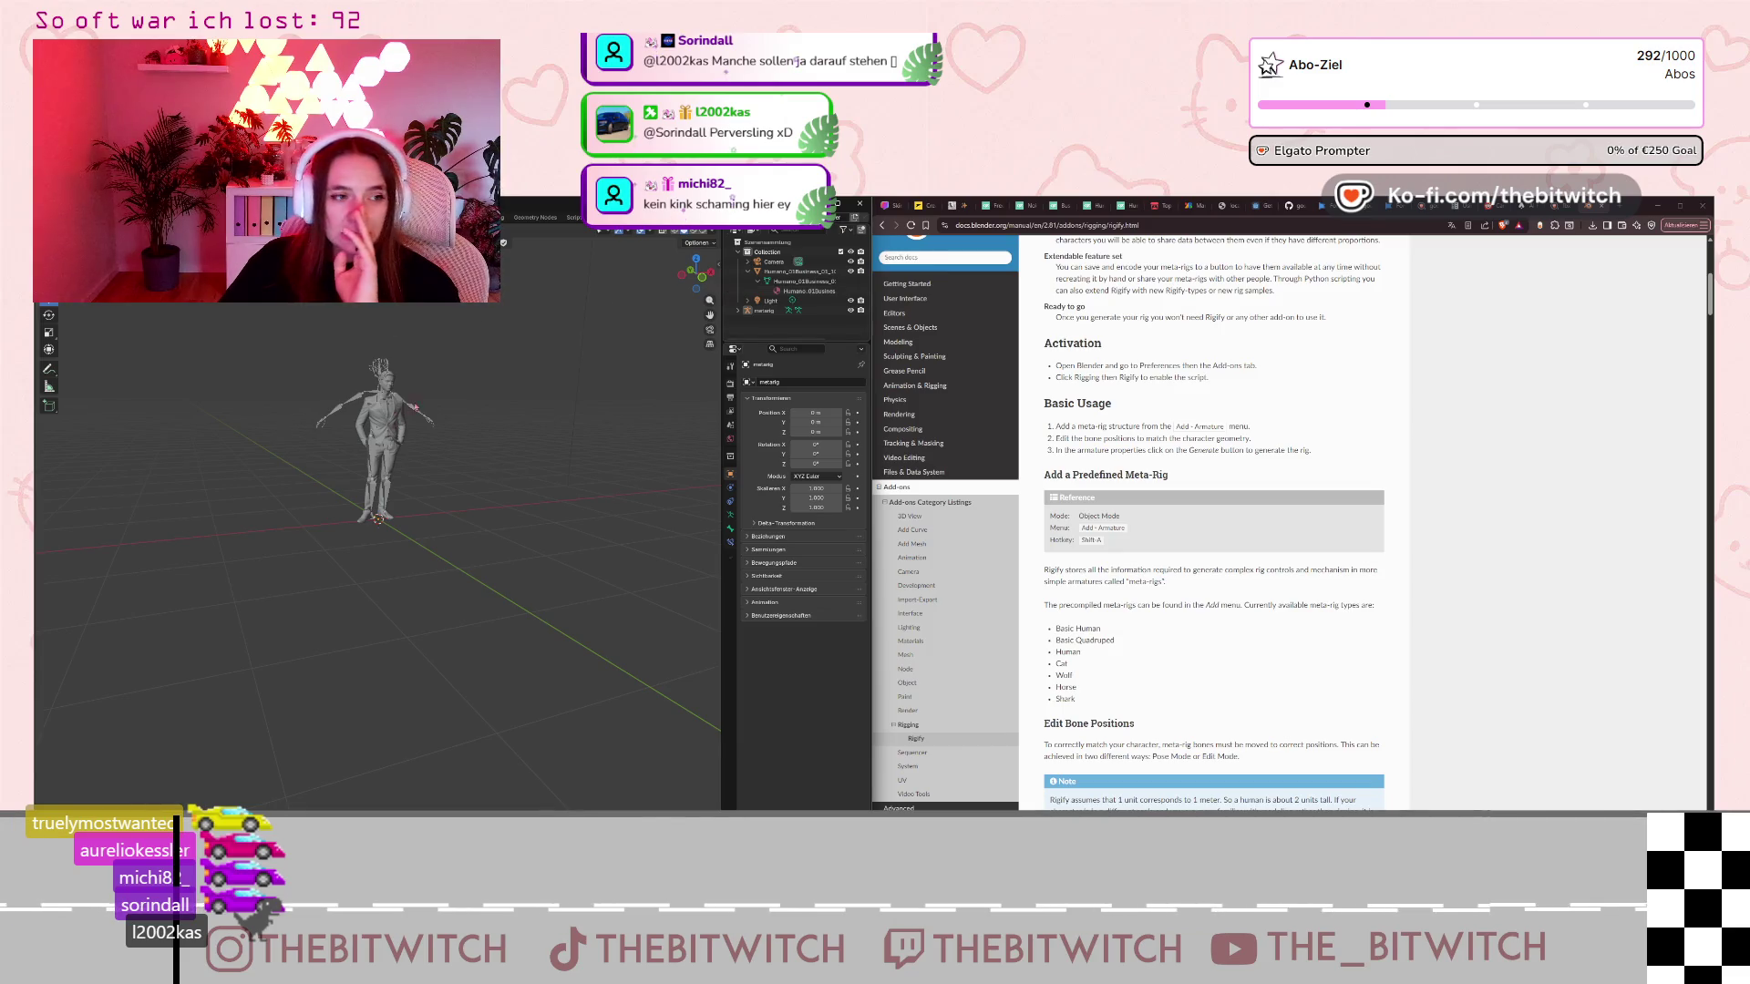
Select the metarig and scroll the Rigify docs down to Edit Bone Positions.
{"action": "scroll", "coordinate": [414, 407], "scroll_direction": "up", "scroll_amount": 4}
{"action": "left_click", "coordinate": [365, 460]}
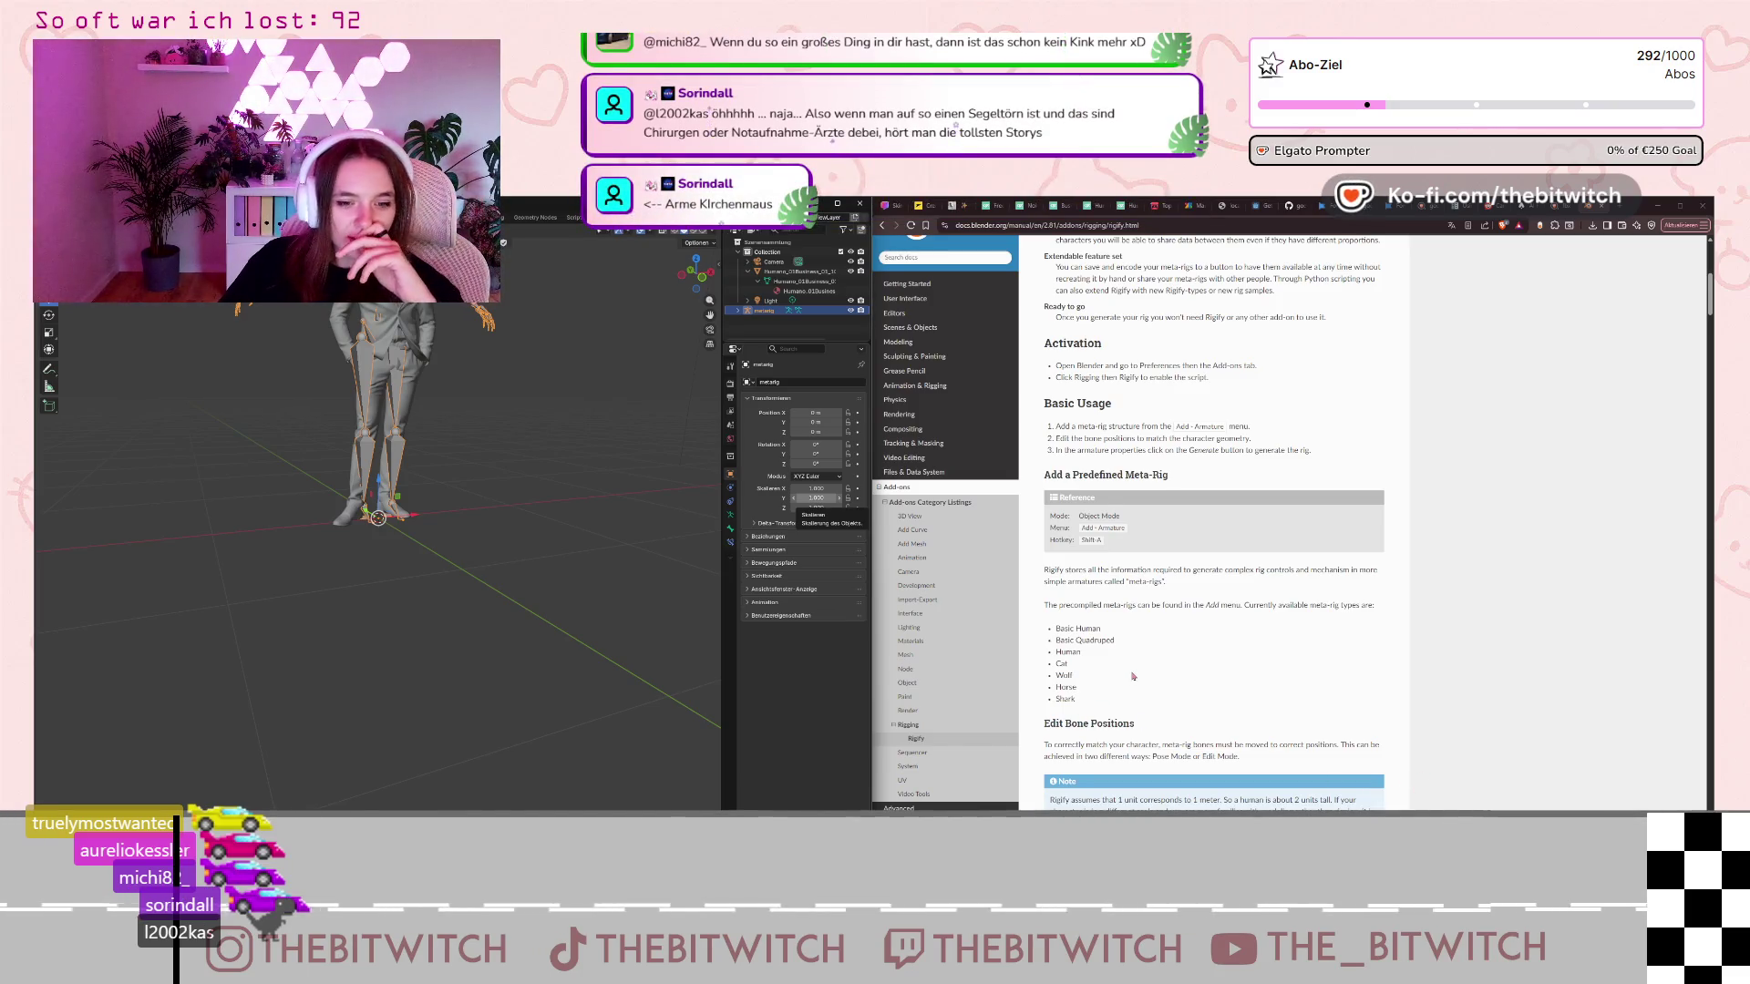
{"action": "scroll", "coordinate": [1133, 676], "scroll_direction": "down", "scroll_amount": 2}
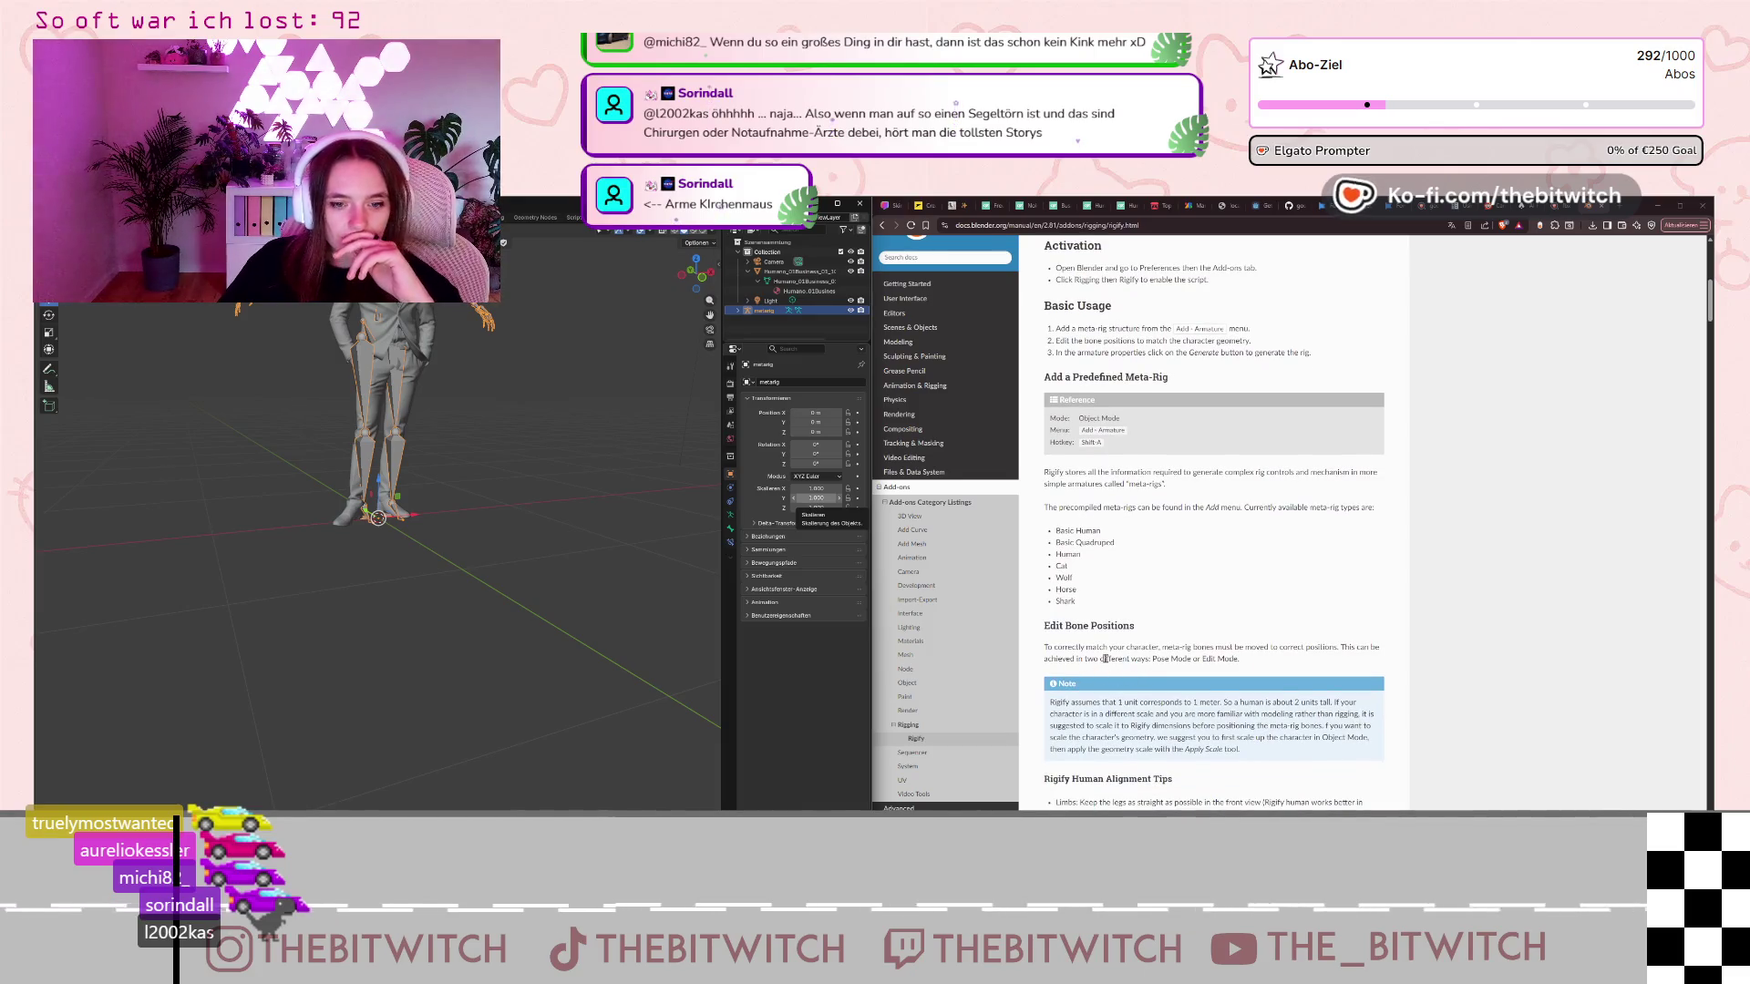
{"action": "scroll", "coordinate": [1112, 643], "scroll_direction": "down", "scroll_amount": 1}
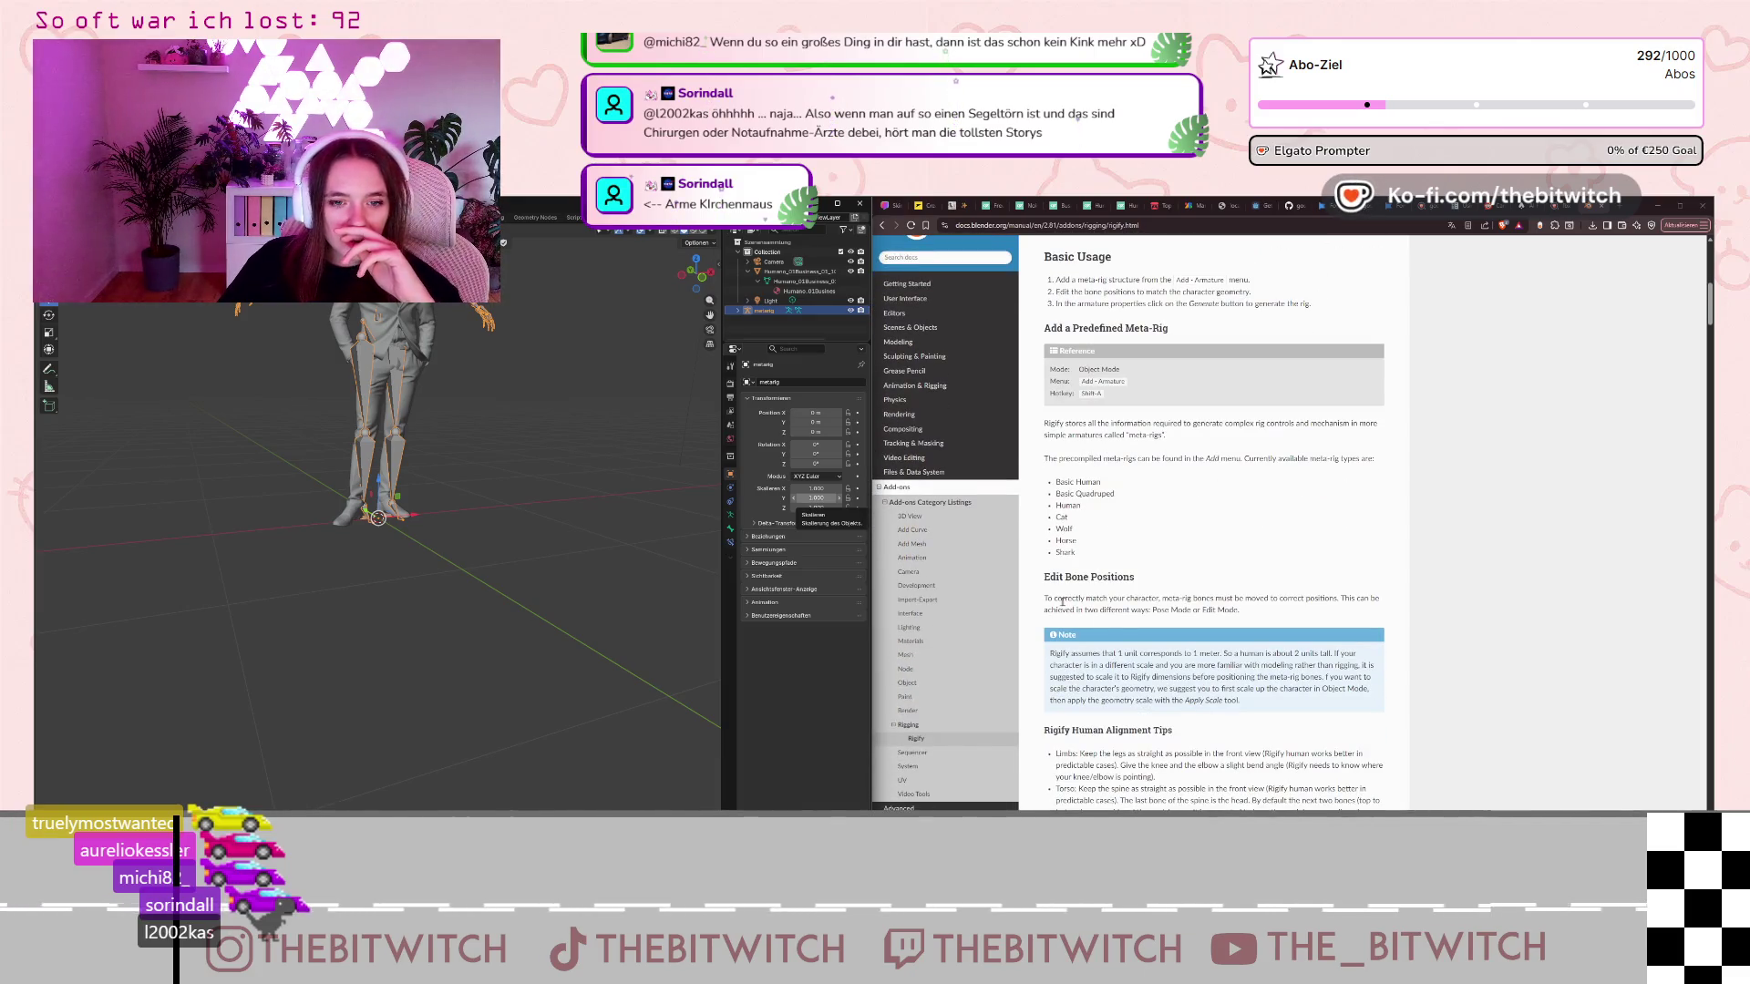
Highlight the docs sentence about matching bones to the character, then narrow the docs window.
{"action": "left_click_drag", "start_coordinate": [1063, 601], "coordinate": [1309, 599]}
{"action": "left_click", "coordinate": [1239, 624]}
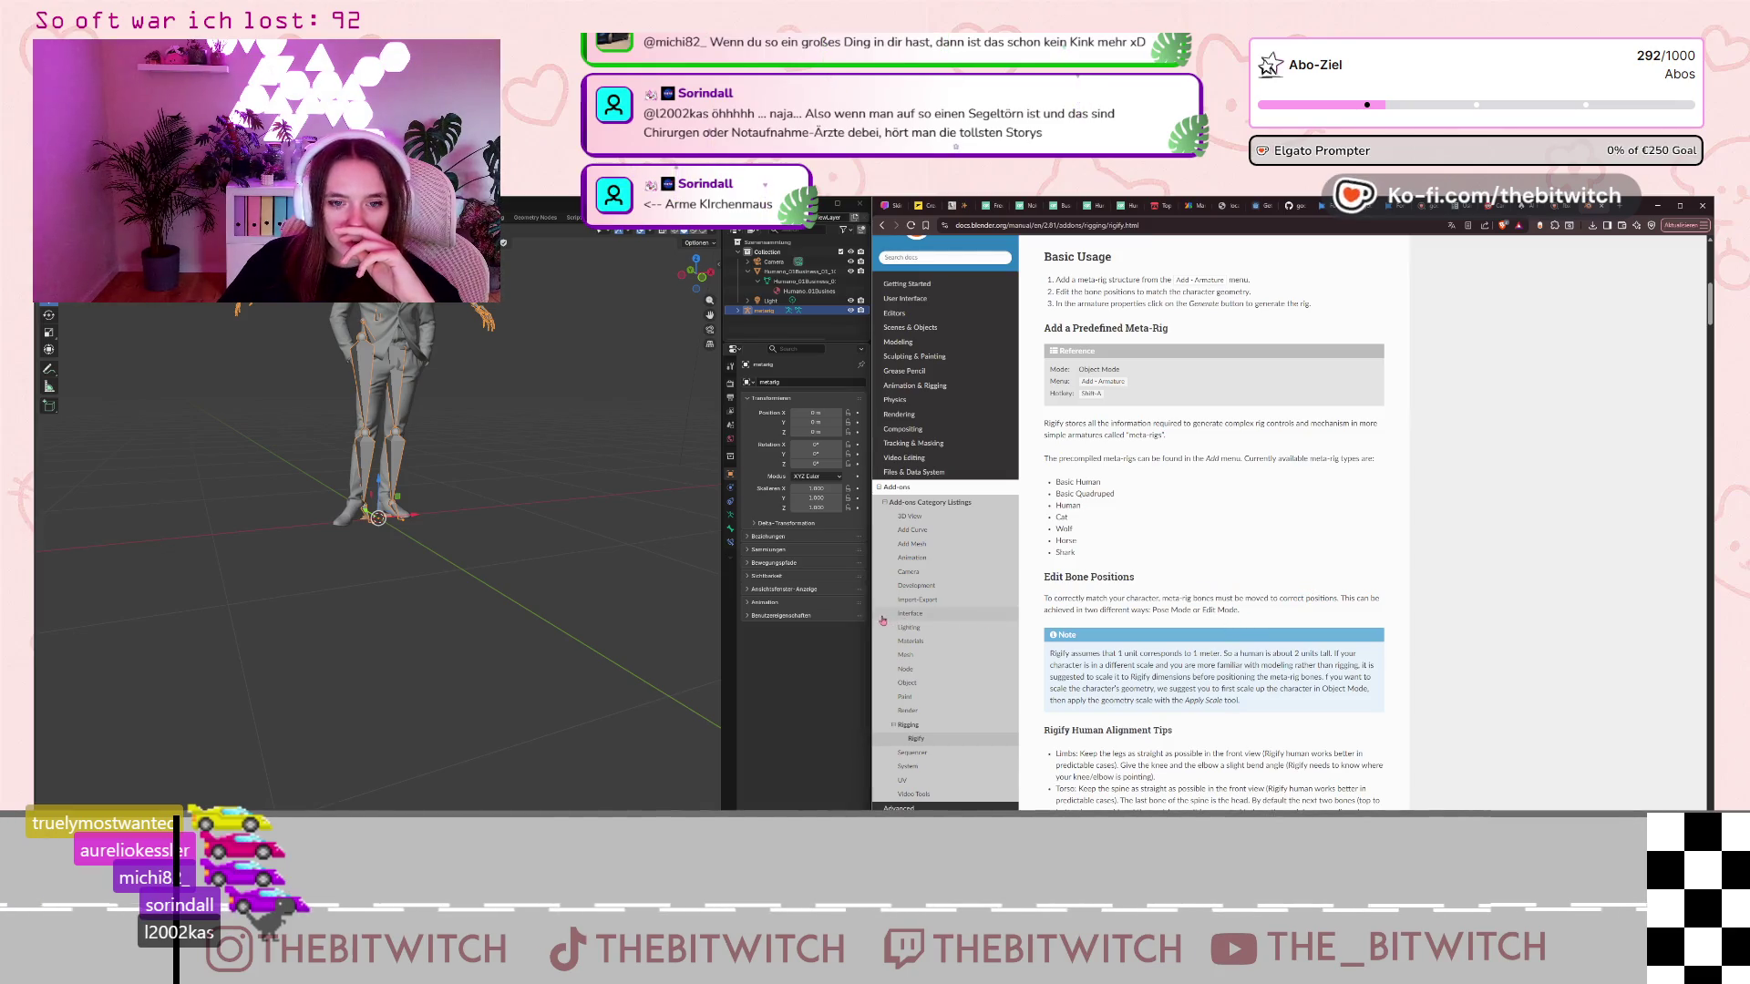
{"action": "mouse_move", "coordinate": [872, 601]}
{"action": "left_mouse_down"}
{"action": "mouse_move", "coordinate": [1158, 591]}
{"action": "mouse_move", "coordinate": [1094, 592]}
{"action": "left_mouse_up"}
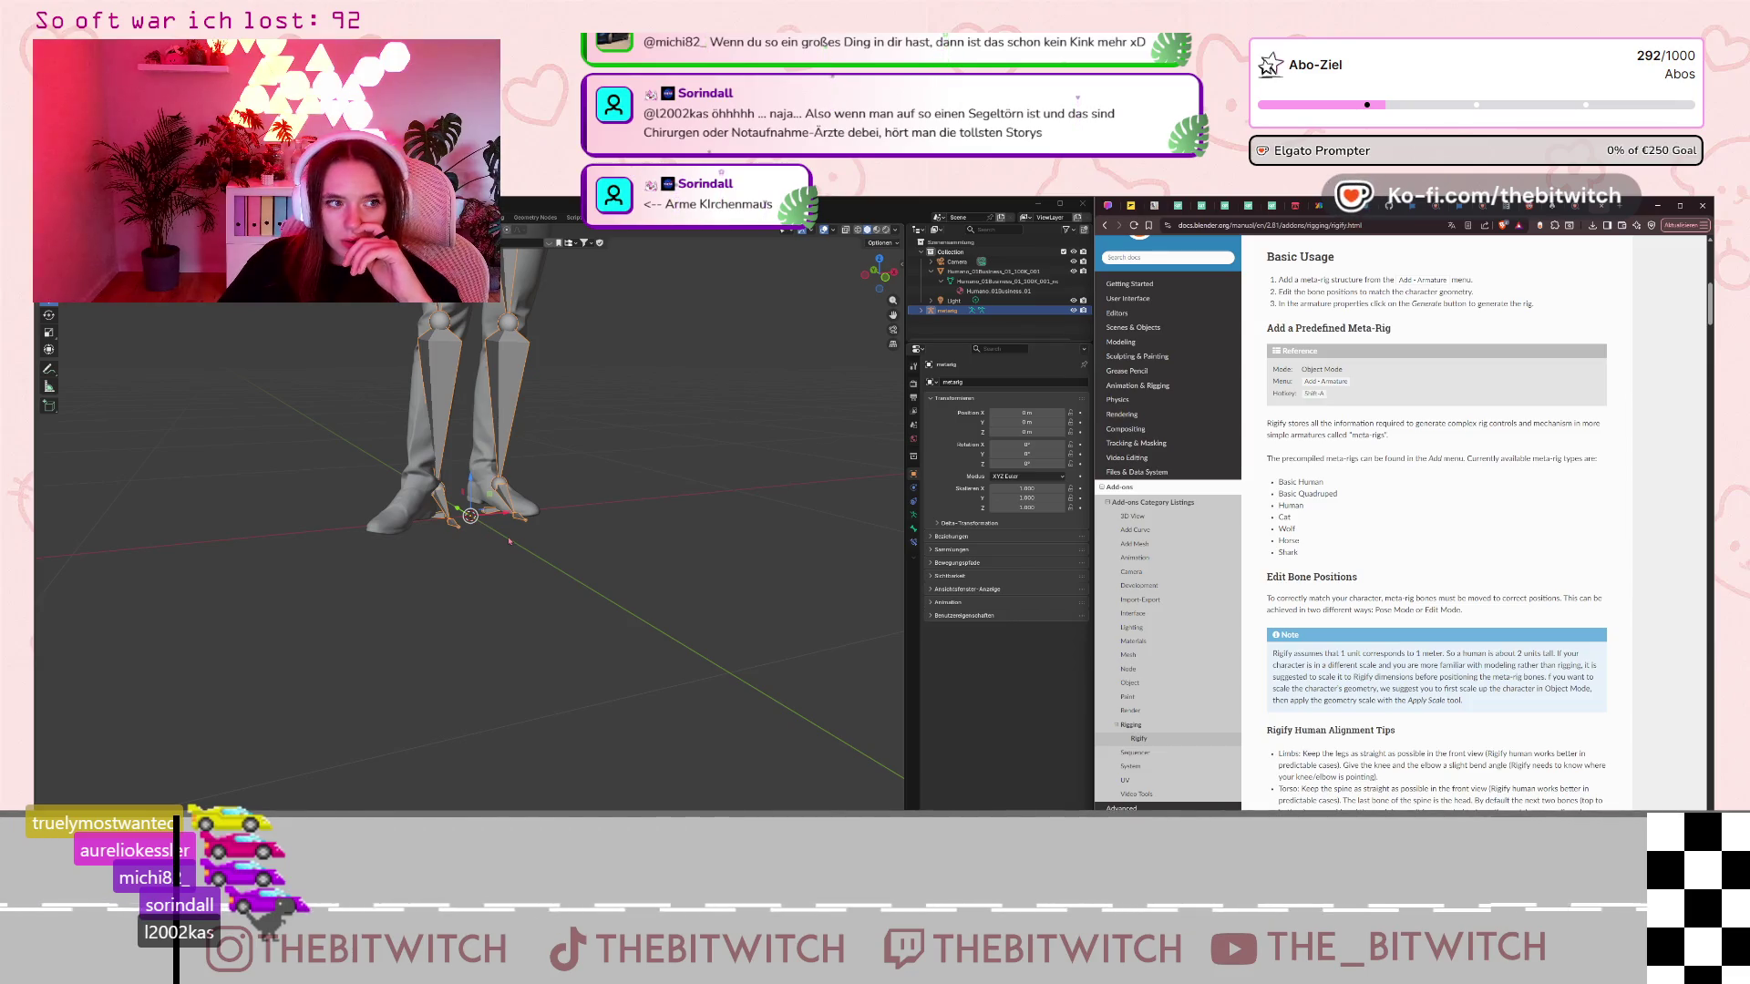
Orbit around the character's legs and reselect the metarig after clicking the Humano mesh.
{"action": "middle_click_drag", "start_coordinate": [558, 535], "coordinate": [547, 545]}
{"action": "scroll", "coordinate": [547, 545], "scroll_direction": "up", "scroll_amount": 2}
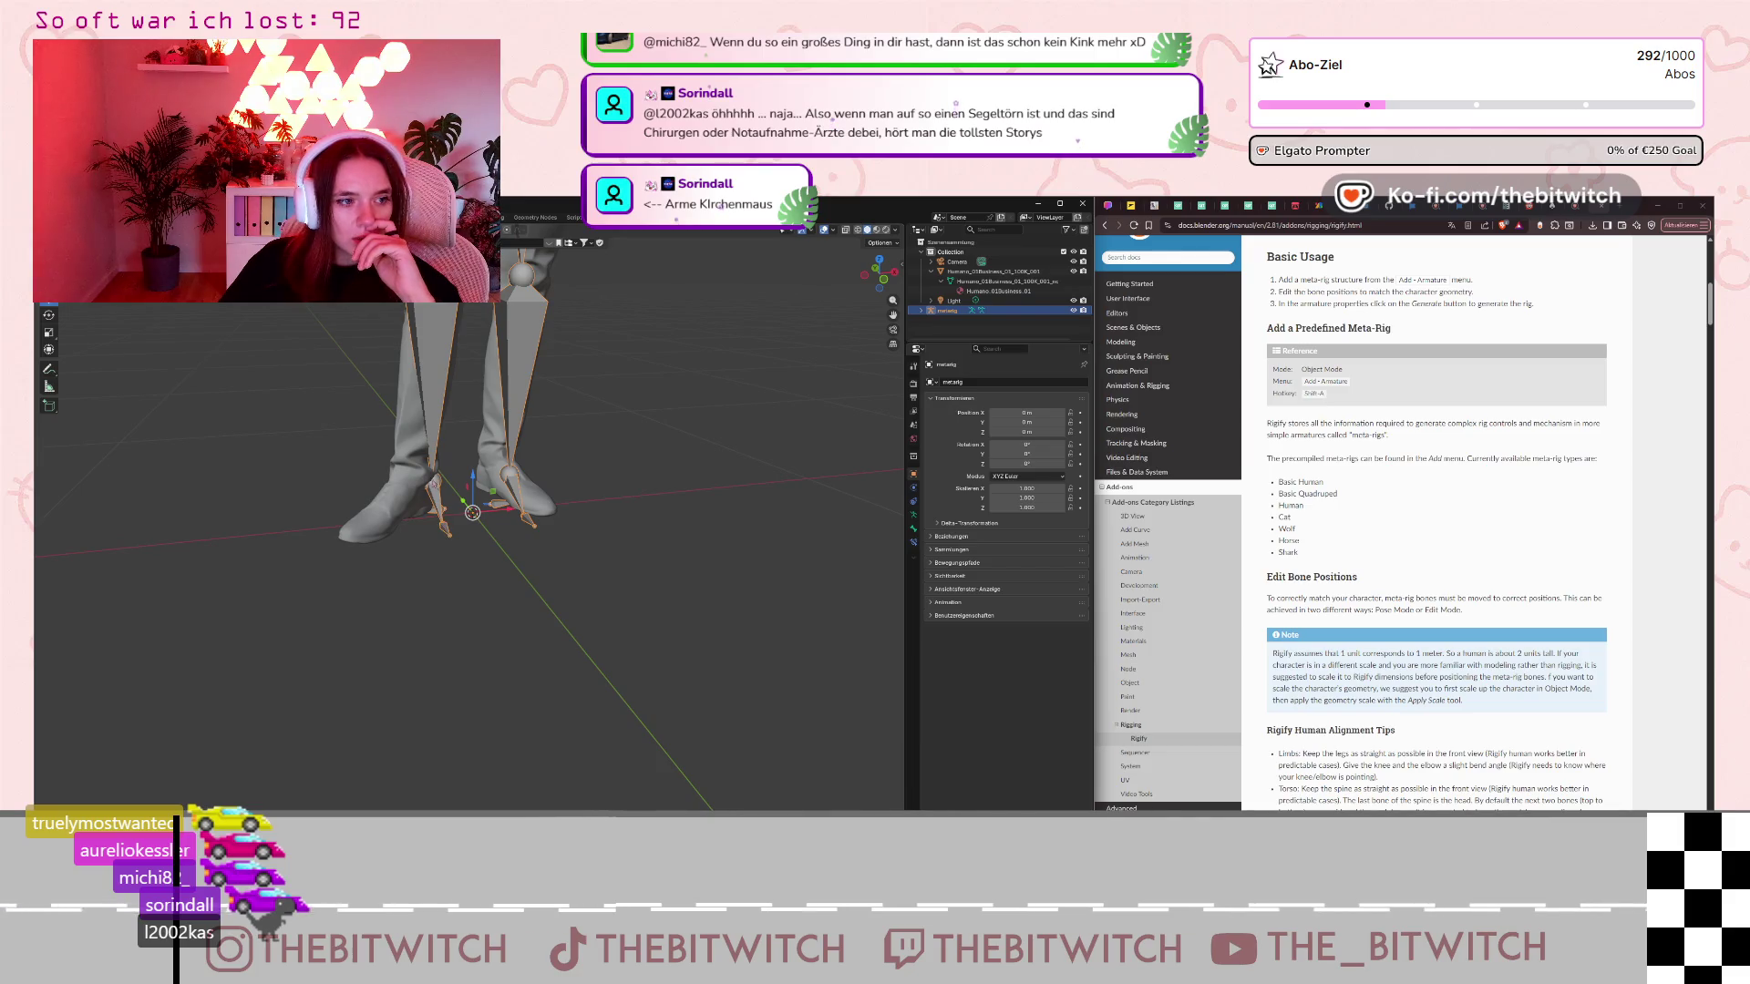
{"action": "left_click", "coordinate": [442, 425]}
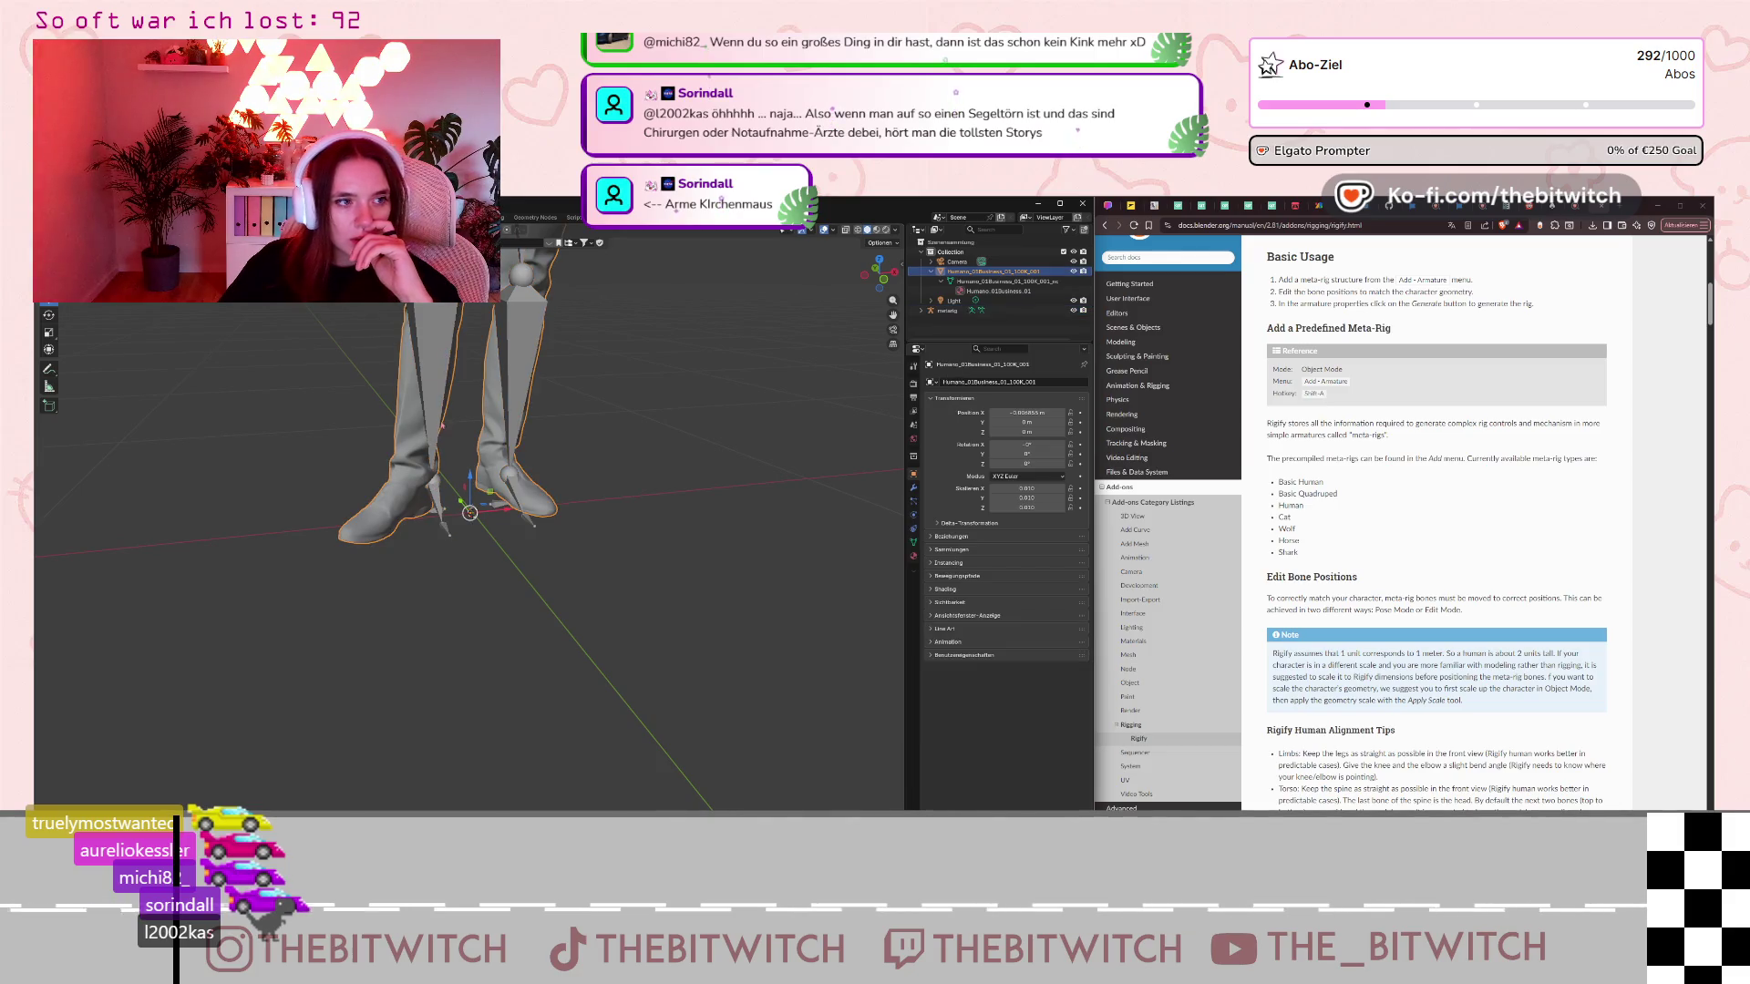
{"action": "left_click", "coordinate": [437, 309]}
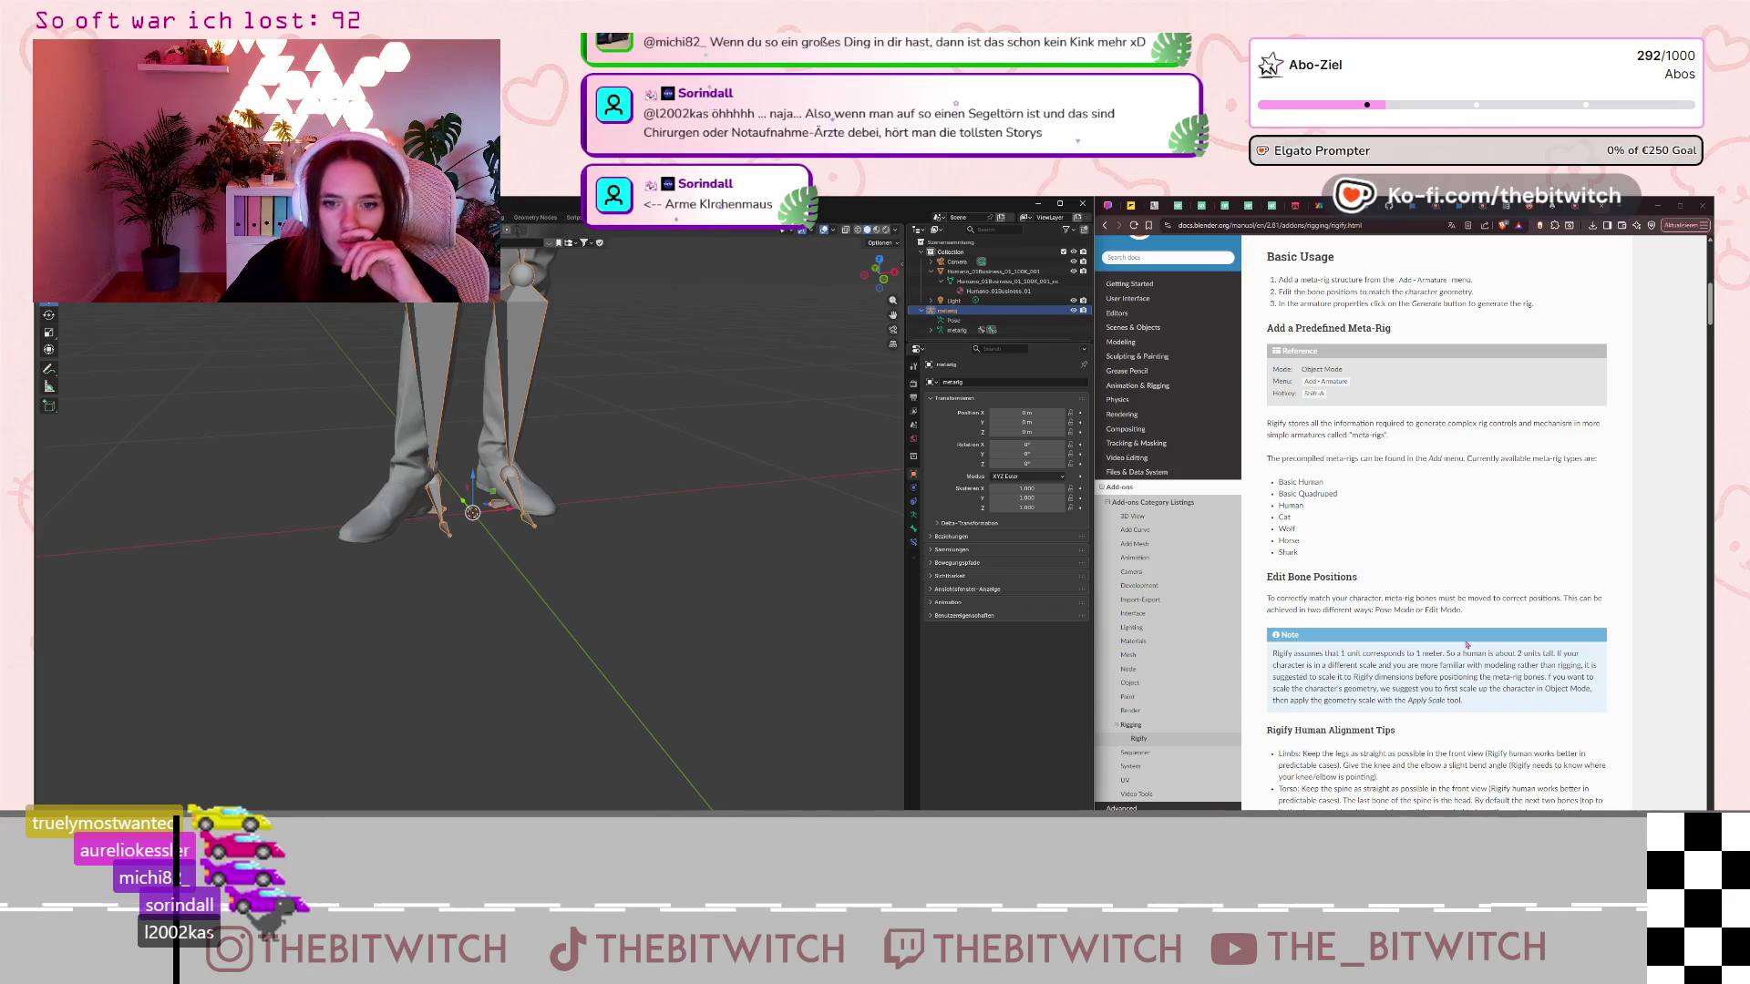
Scroll the docs to the matching sections and show the metarig's Pose properties with Rigify settings.
{"action": "scroll", "coordinate": [1474, 665], "scroll_direction": "down", "scroll_amount": 2}
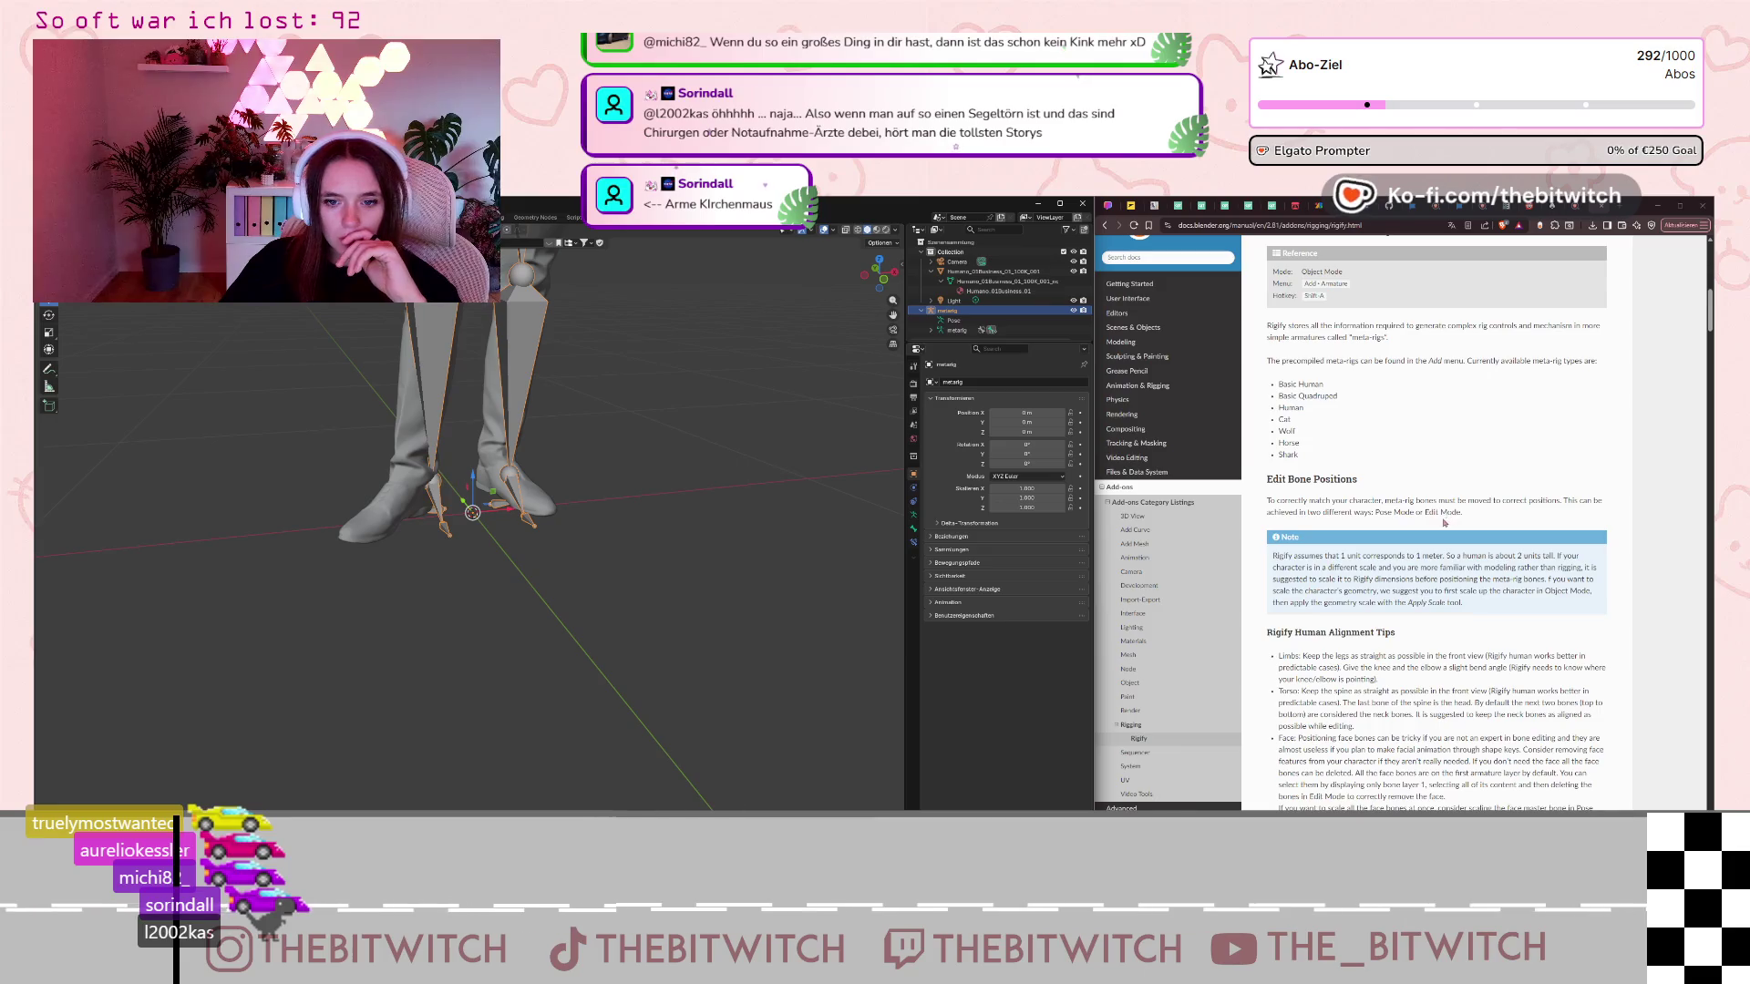
{"action": "scroll", "coordinate": [1440, 524], "scroll_direction": "down", "scroll_amount": 4}
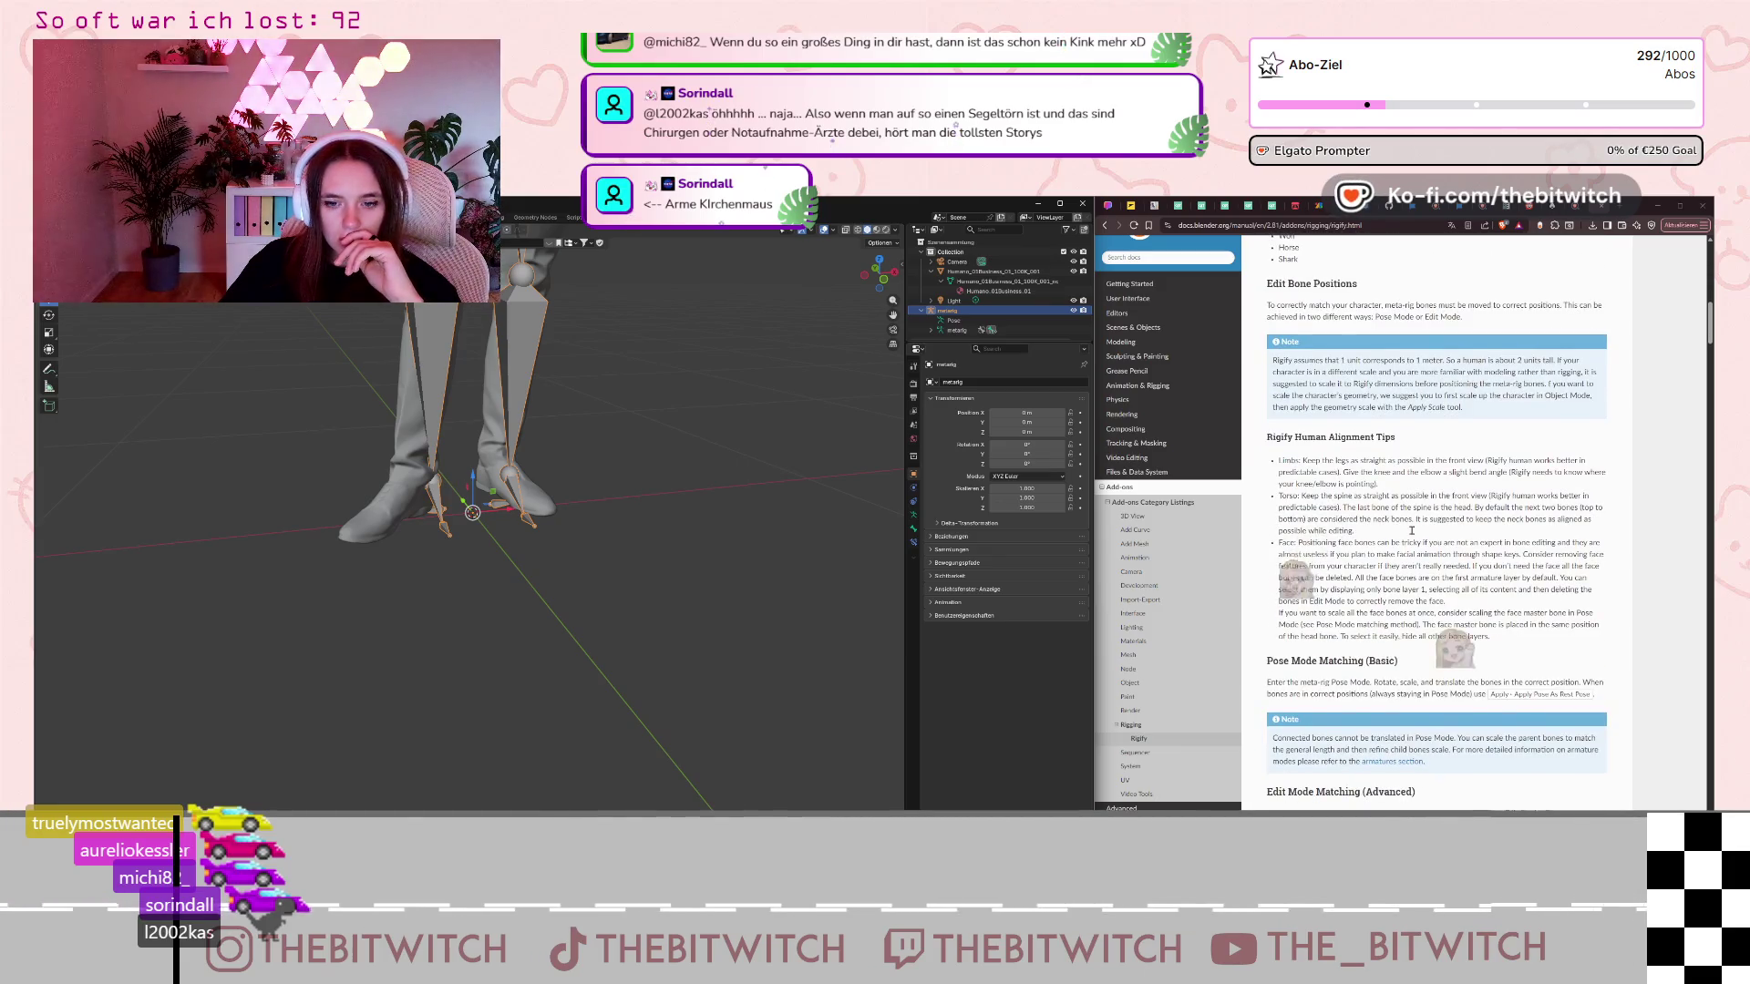
{"action": "scroll", "coordinate": [1367, 537], "scroll_direction": "down", "scroll_amount": 3}
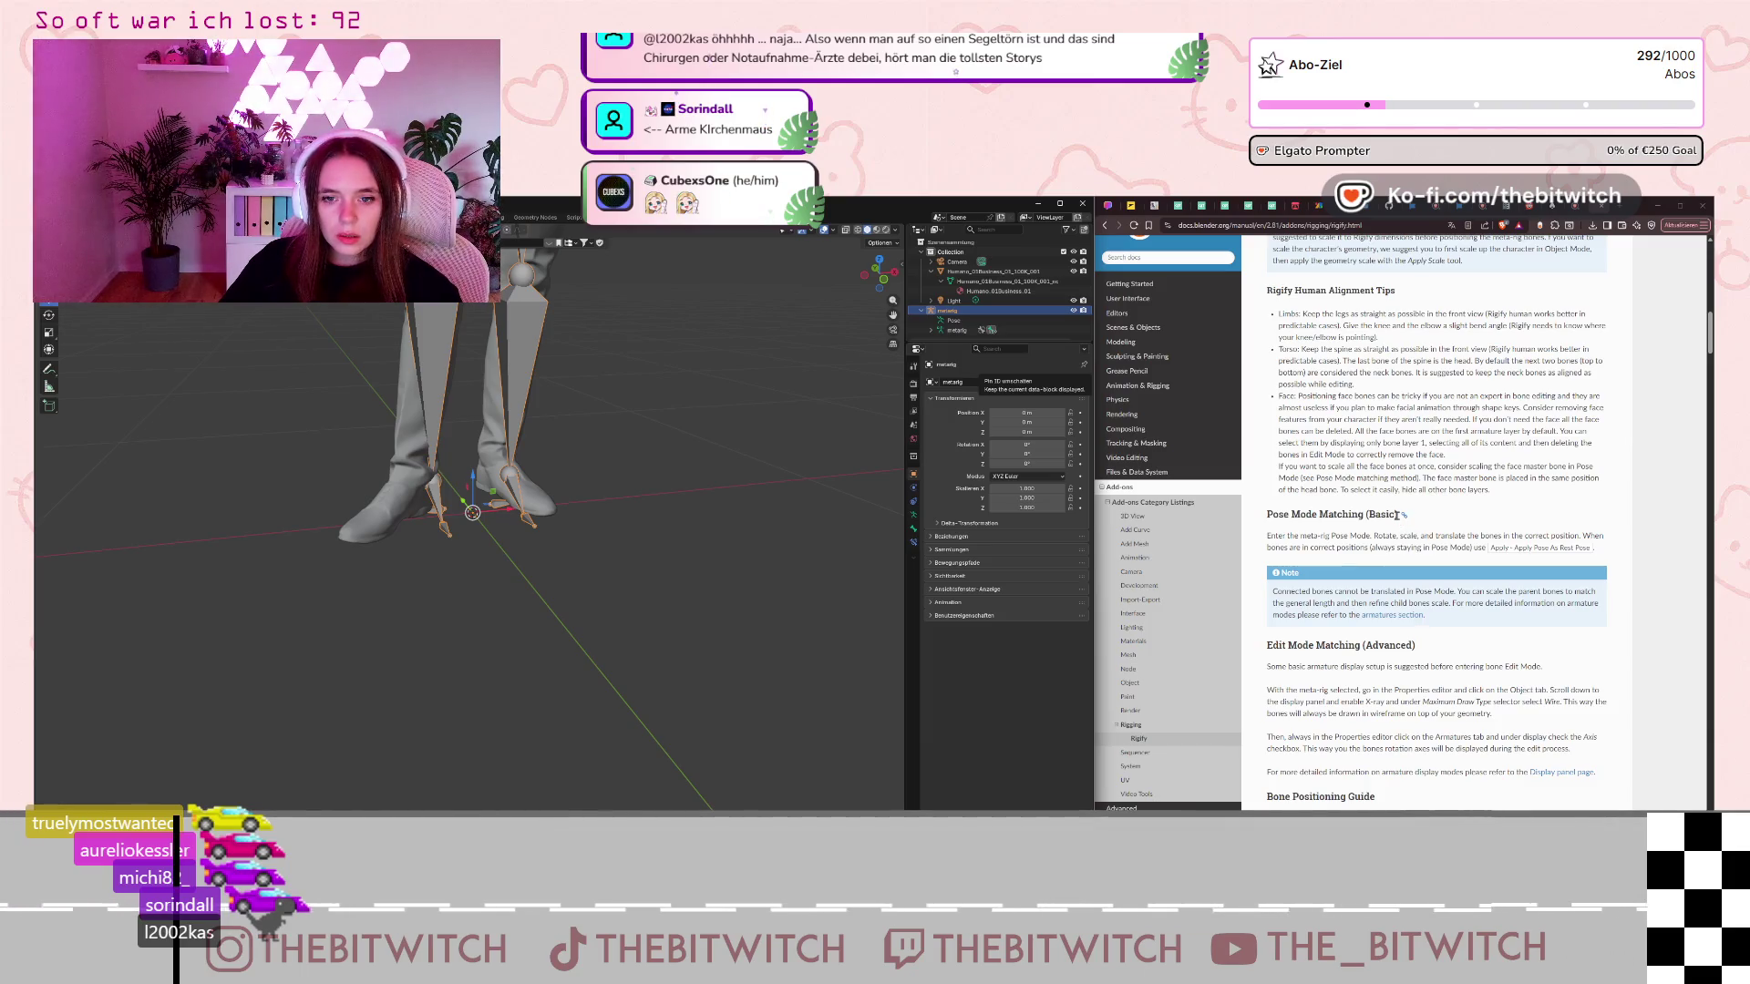
{"action": "left_click", "coordinate": [942, 322]}
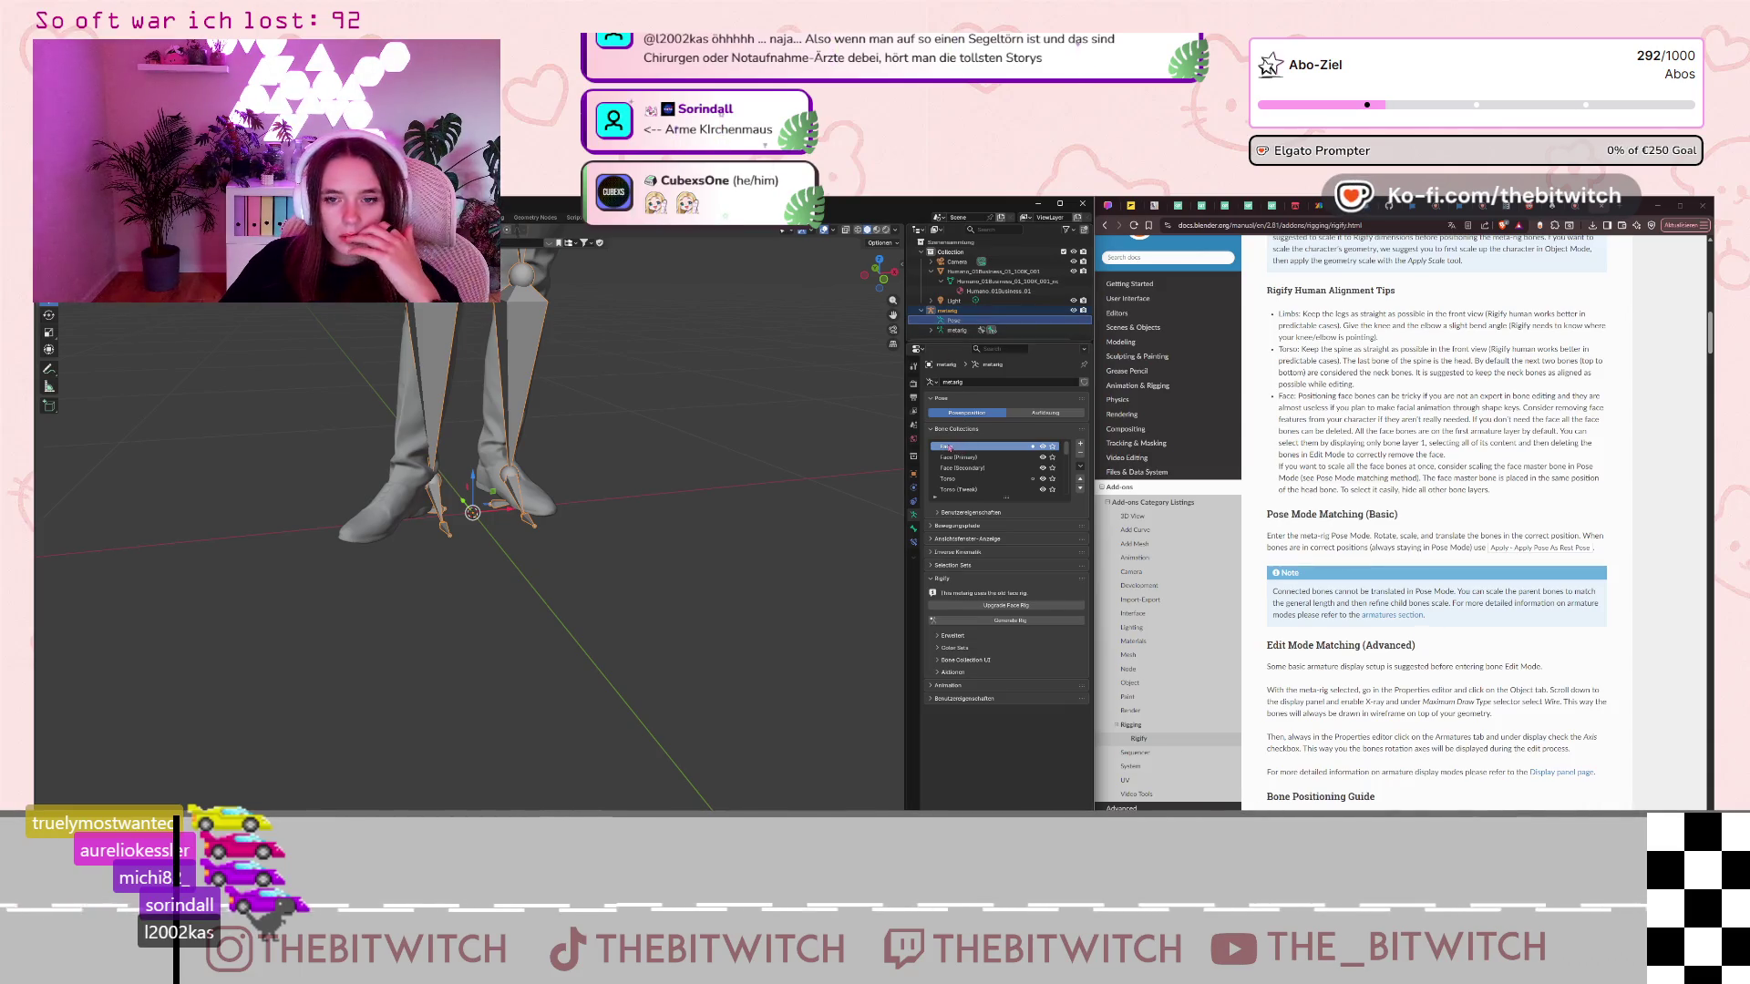
Zoom and orbit around the rigged character, snapping to an orthographic back view.
{"action": "scroll", "coordinate": [692, 344], "scroll_direction": "down", "scroll_amount": 3}
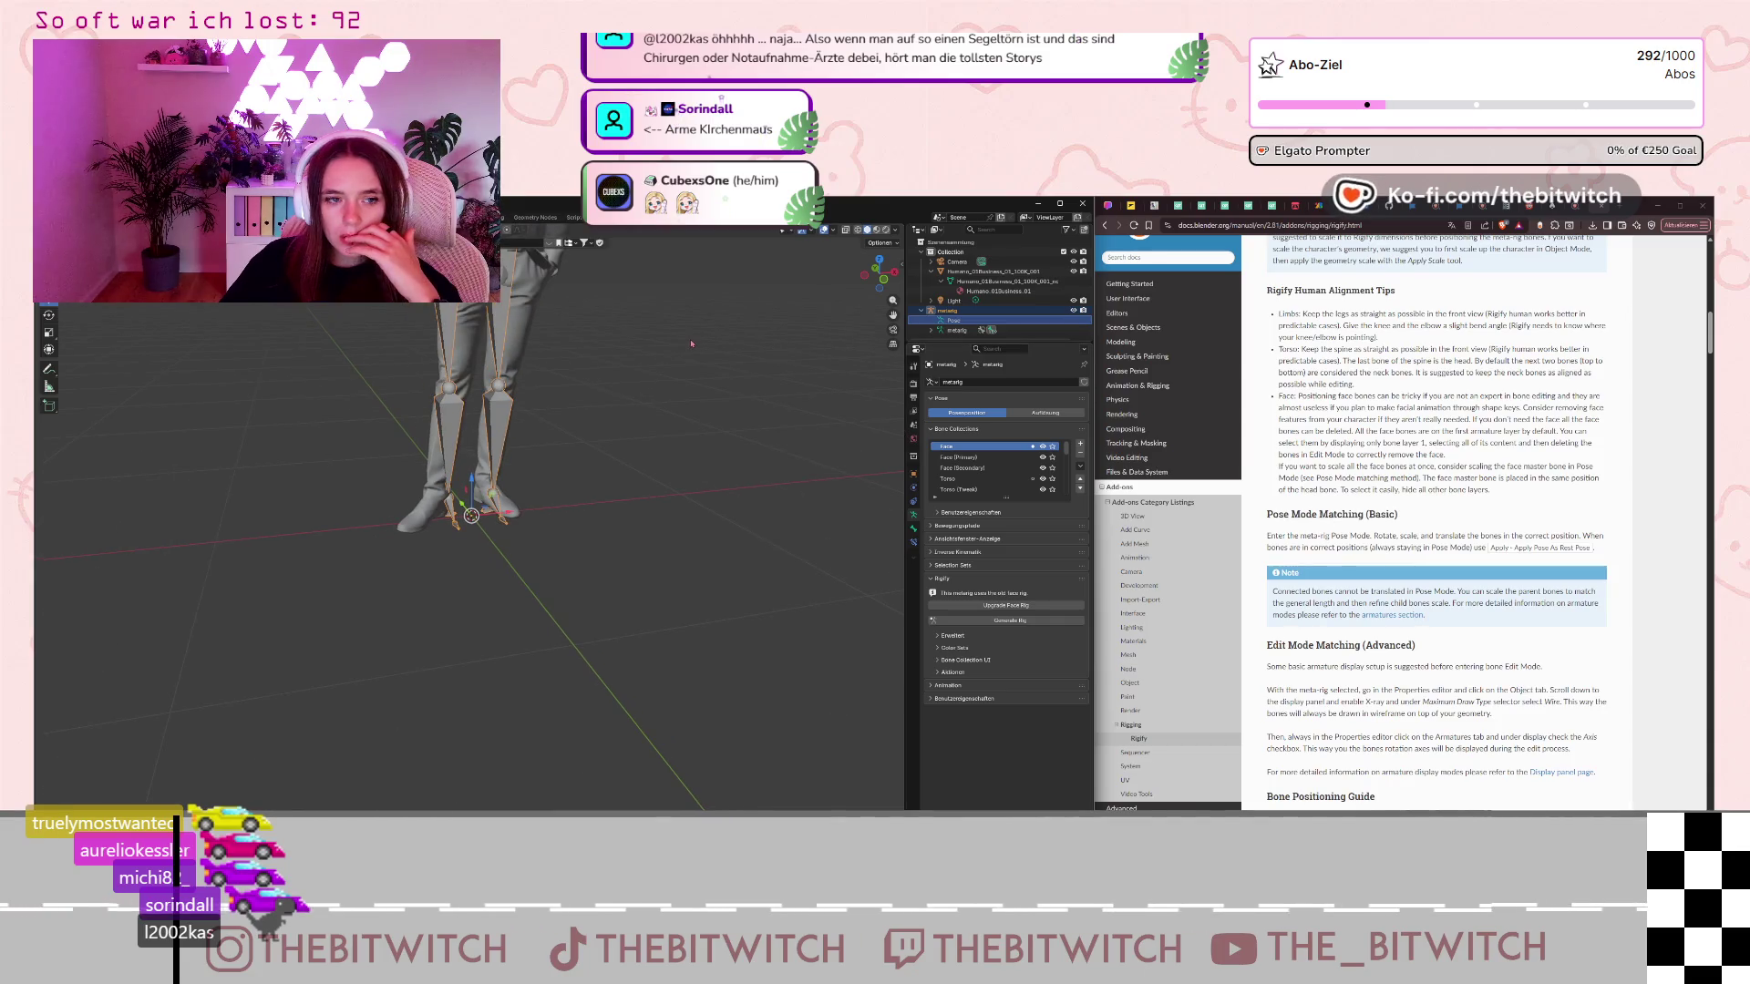
{"action": "scroll", "coordinate": [691, 343], "scroll_direction": "down", "scroll_amount": 3}
{"action": "scroll", "coordinate": [609, 312], "scroll_direction": "up", "scroll_amount": 3}
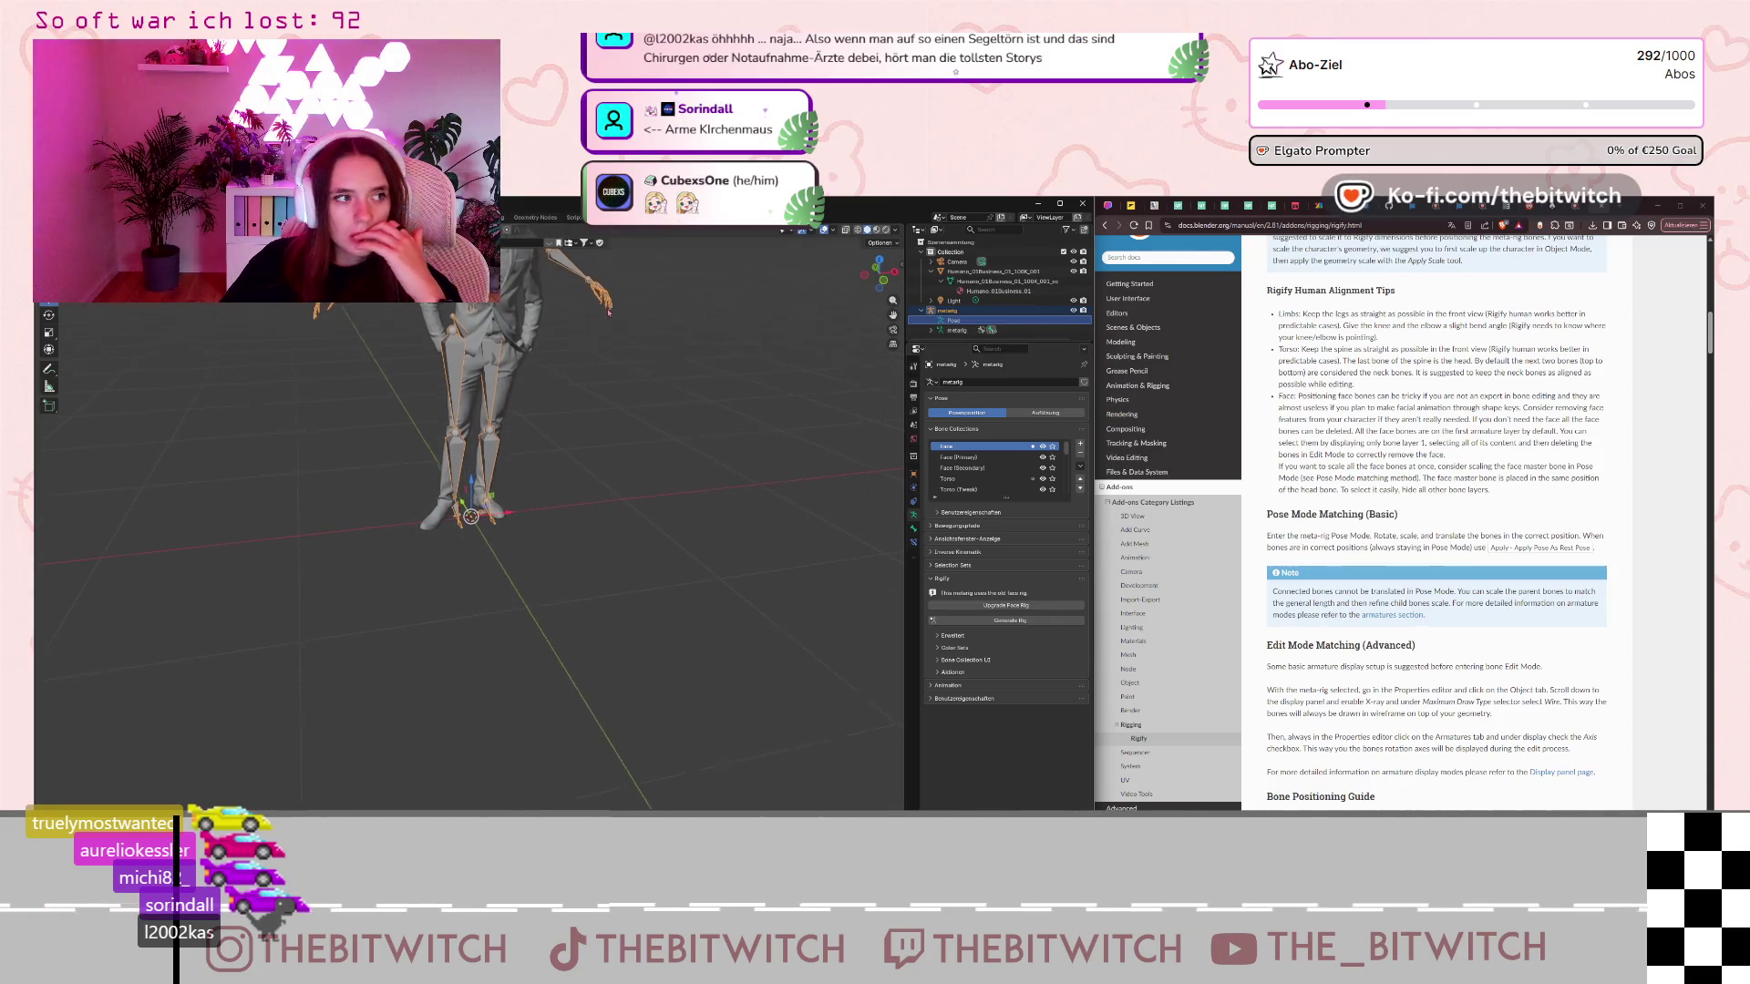
{"action": "scroll", "coordinate": [608, 312], "scroll_direction": "down", "scroll_amount": 4}
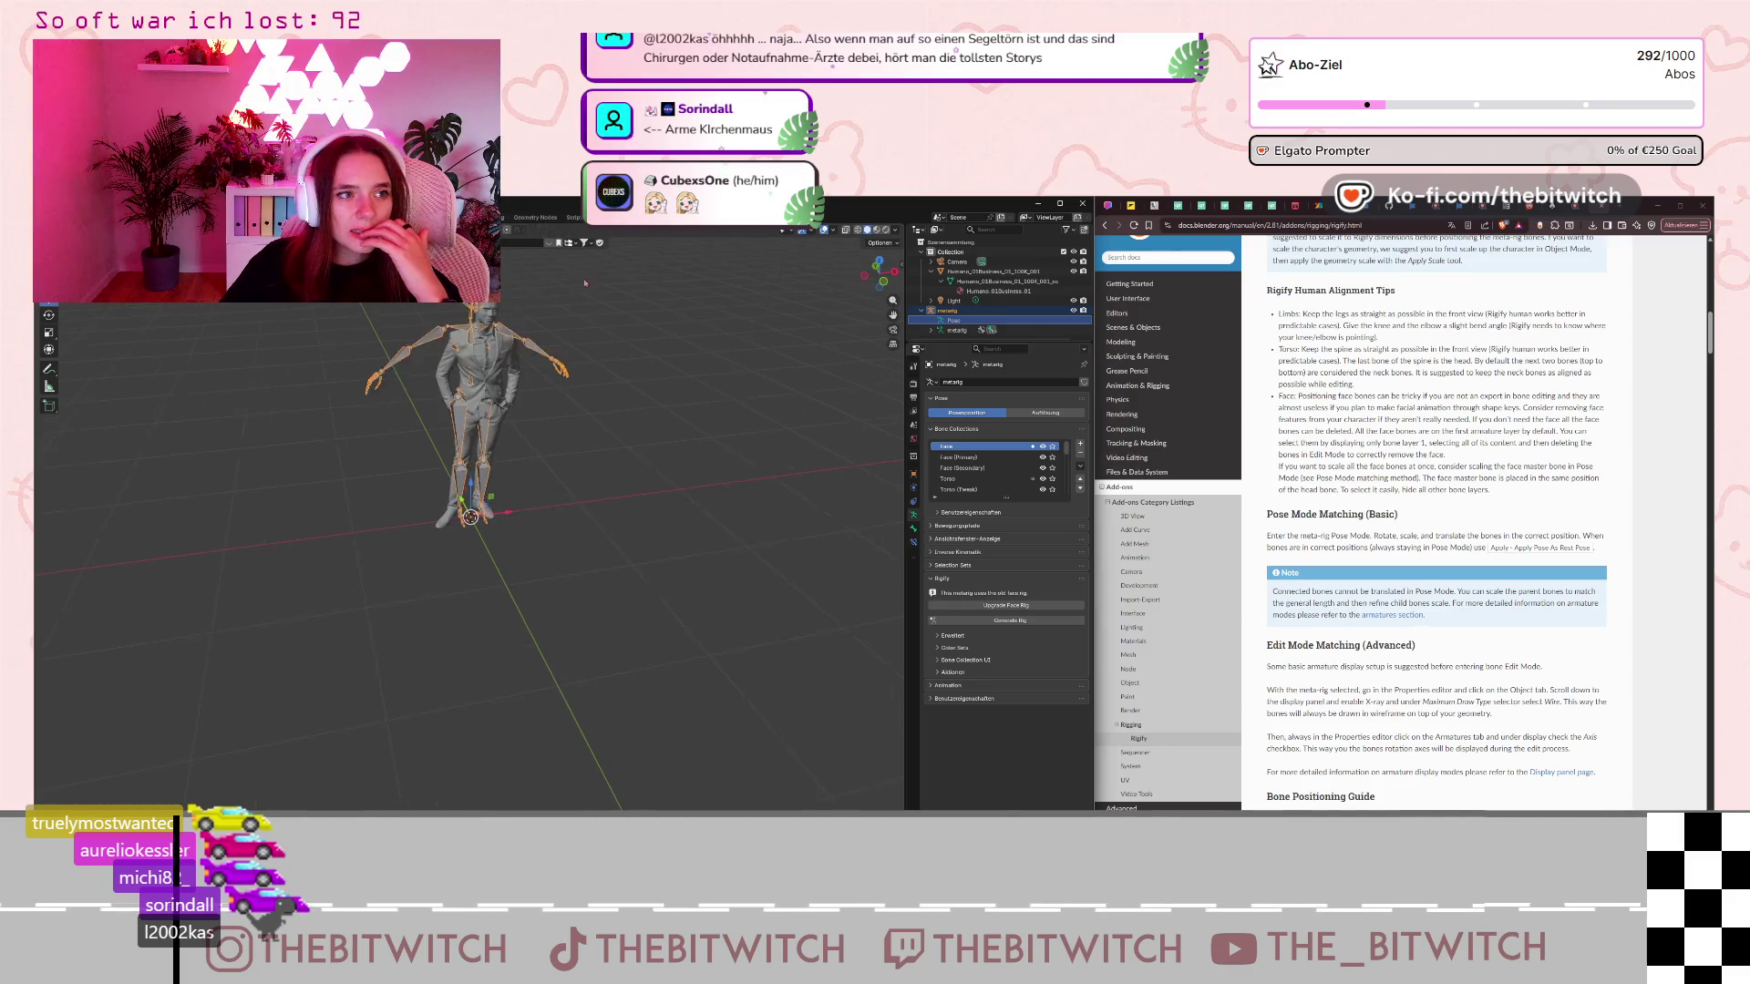
{"action": "middle_click_drag", "start_coordinate": [585, 284], "coordinate": [560, 293]}
{"action": "scroll", "coordinate": [553, 298], "scroll_direction": "up", "scroll_amount": 2}
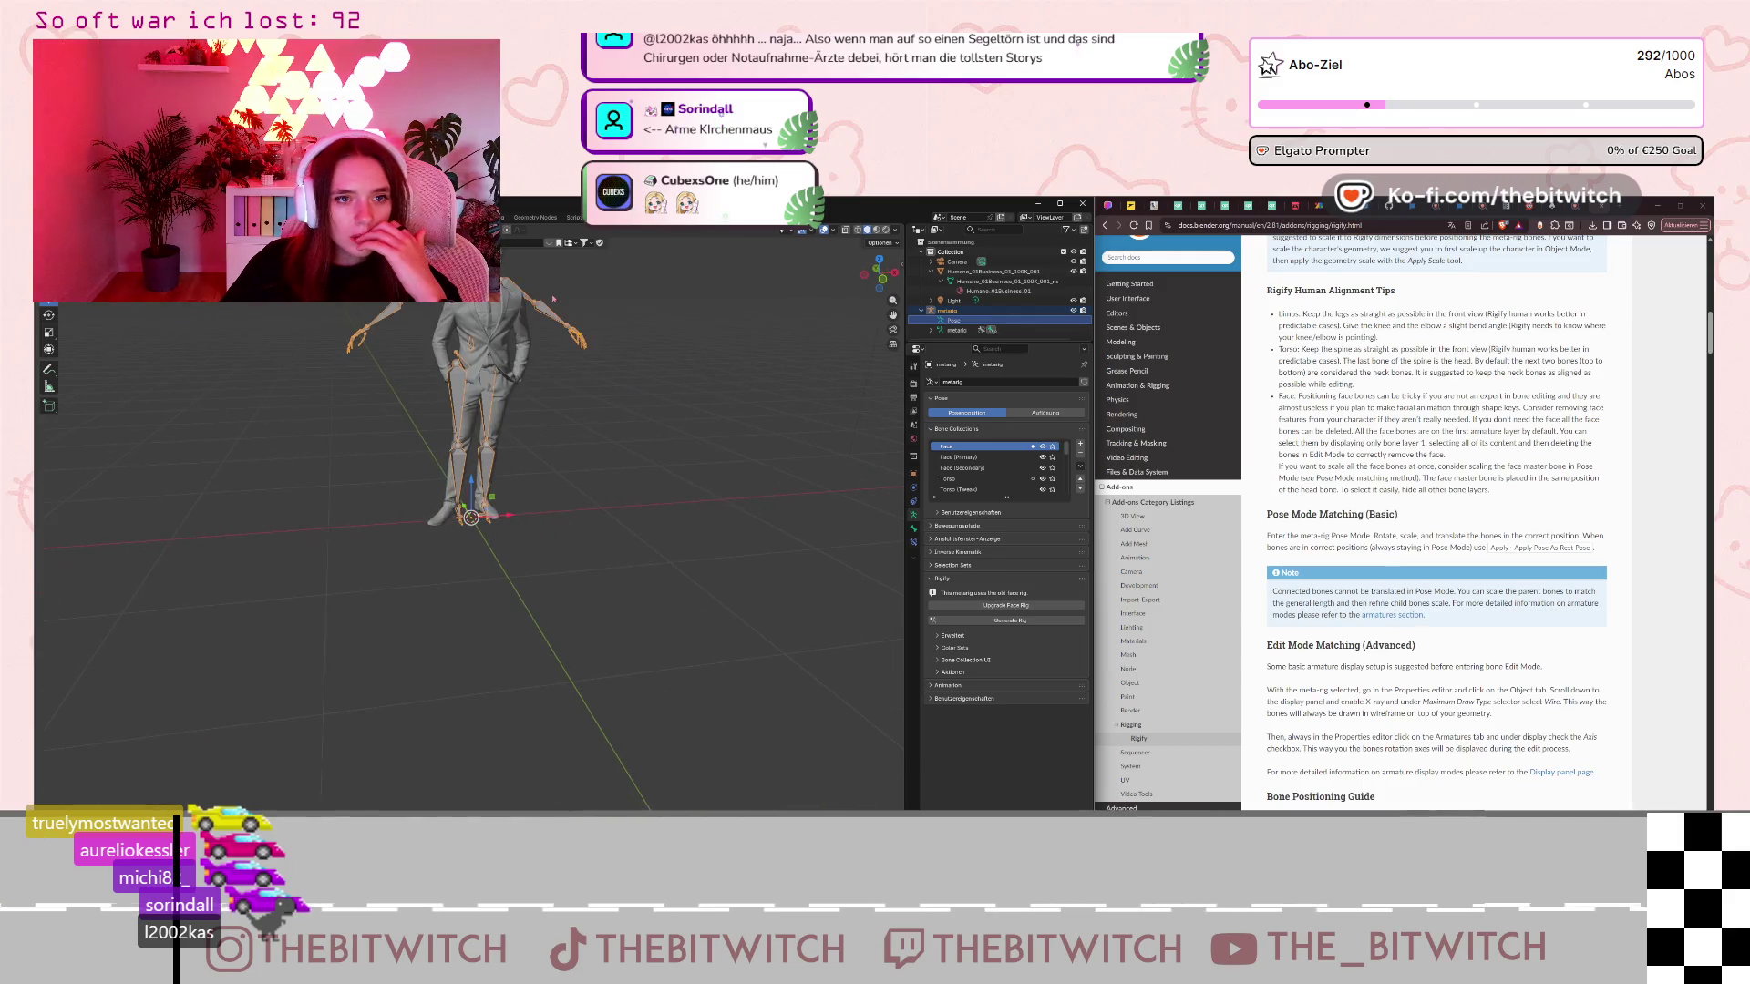
{"action": "right_click", "coordinate": [554, 292]}
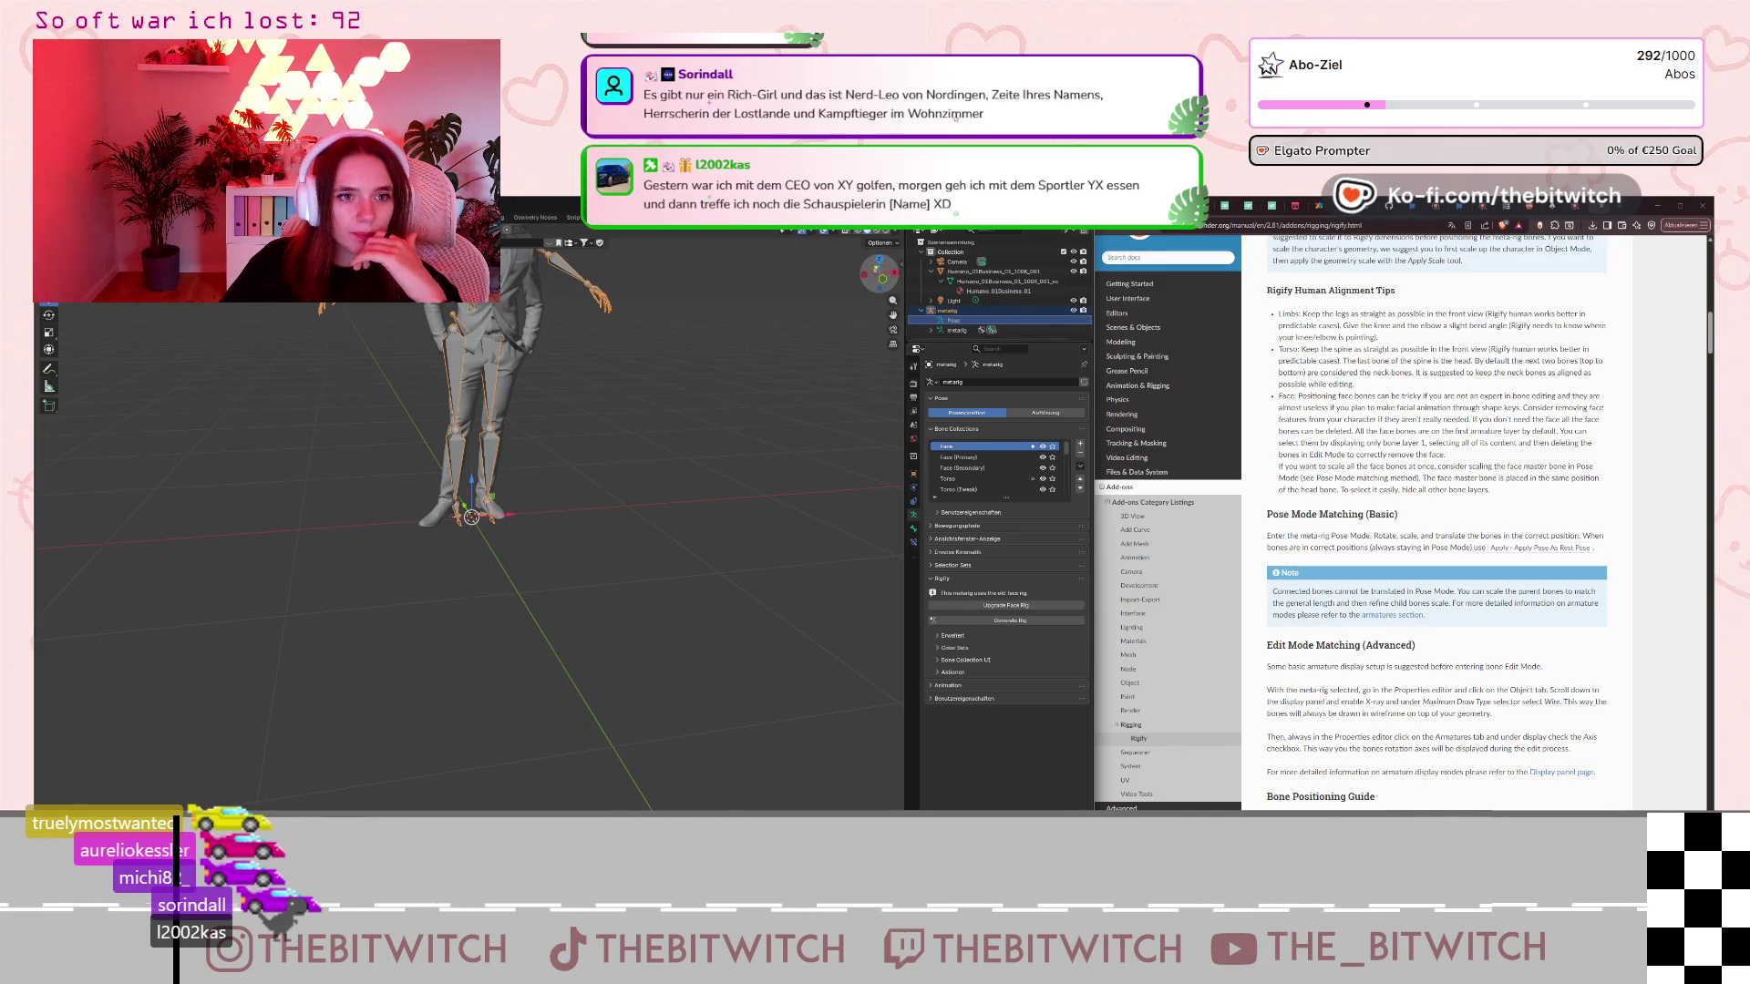
{"action": "left_click", "coordinate": [878, 272]}
{"action": "mouse_move", "coordinate": [583, 382]}
{"action": "middle_mouse_down"}
{"action": "mouse_move", "coordinate": [386, 515]}
{"action": "mouse_move", "coordinate": [465, 601]}
{"action": "mouse_move", "coordinate": [464, 536]}
{"action": "middle_mouse_up"}
Switch to front view, deselect the armature, frame the whole rig, and mark the Pose Mode Matching (Basic) heading.
{"action": "key", "text": "KP_1"}
{"action": "right_click", "coordinate": [392, 606]}
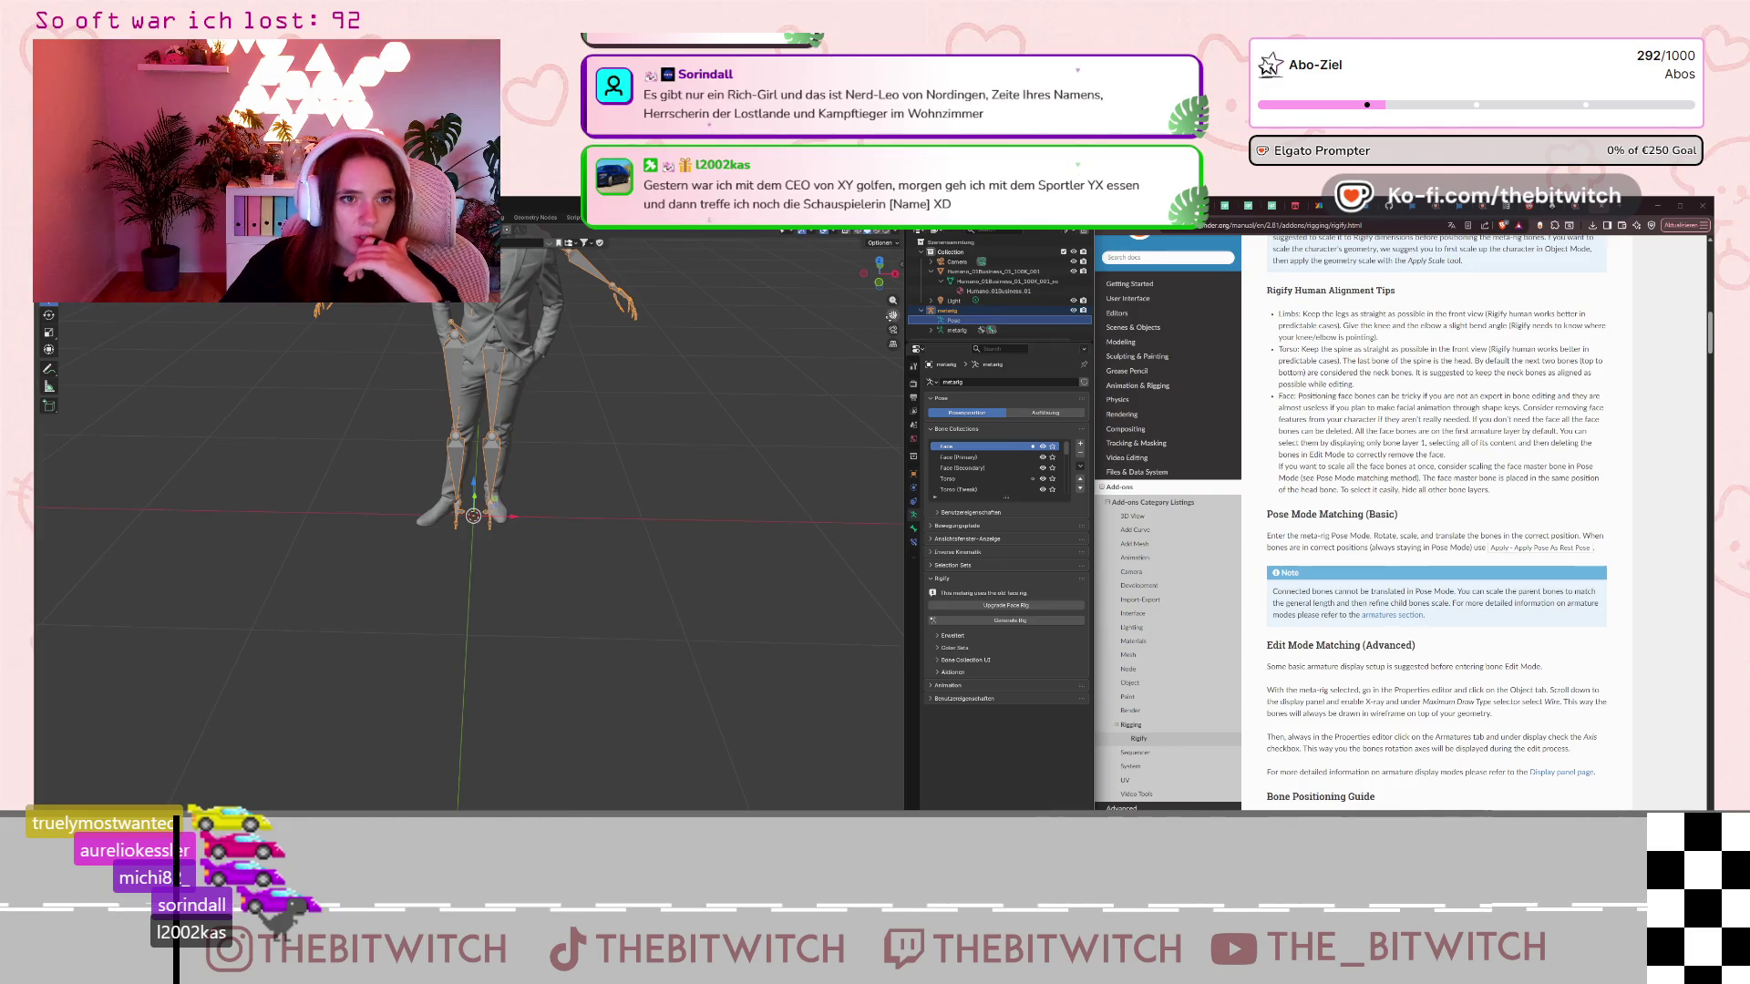
{"action": "left_click", "coordinate": [735, 496]}
{"action": "left_click_drag", "start_coordinate": [896, 317], "coordinate": [895, 453]}
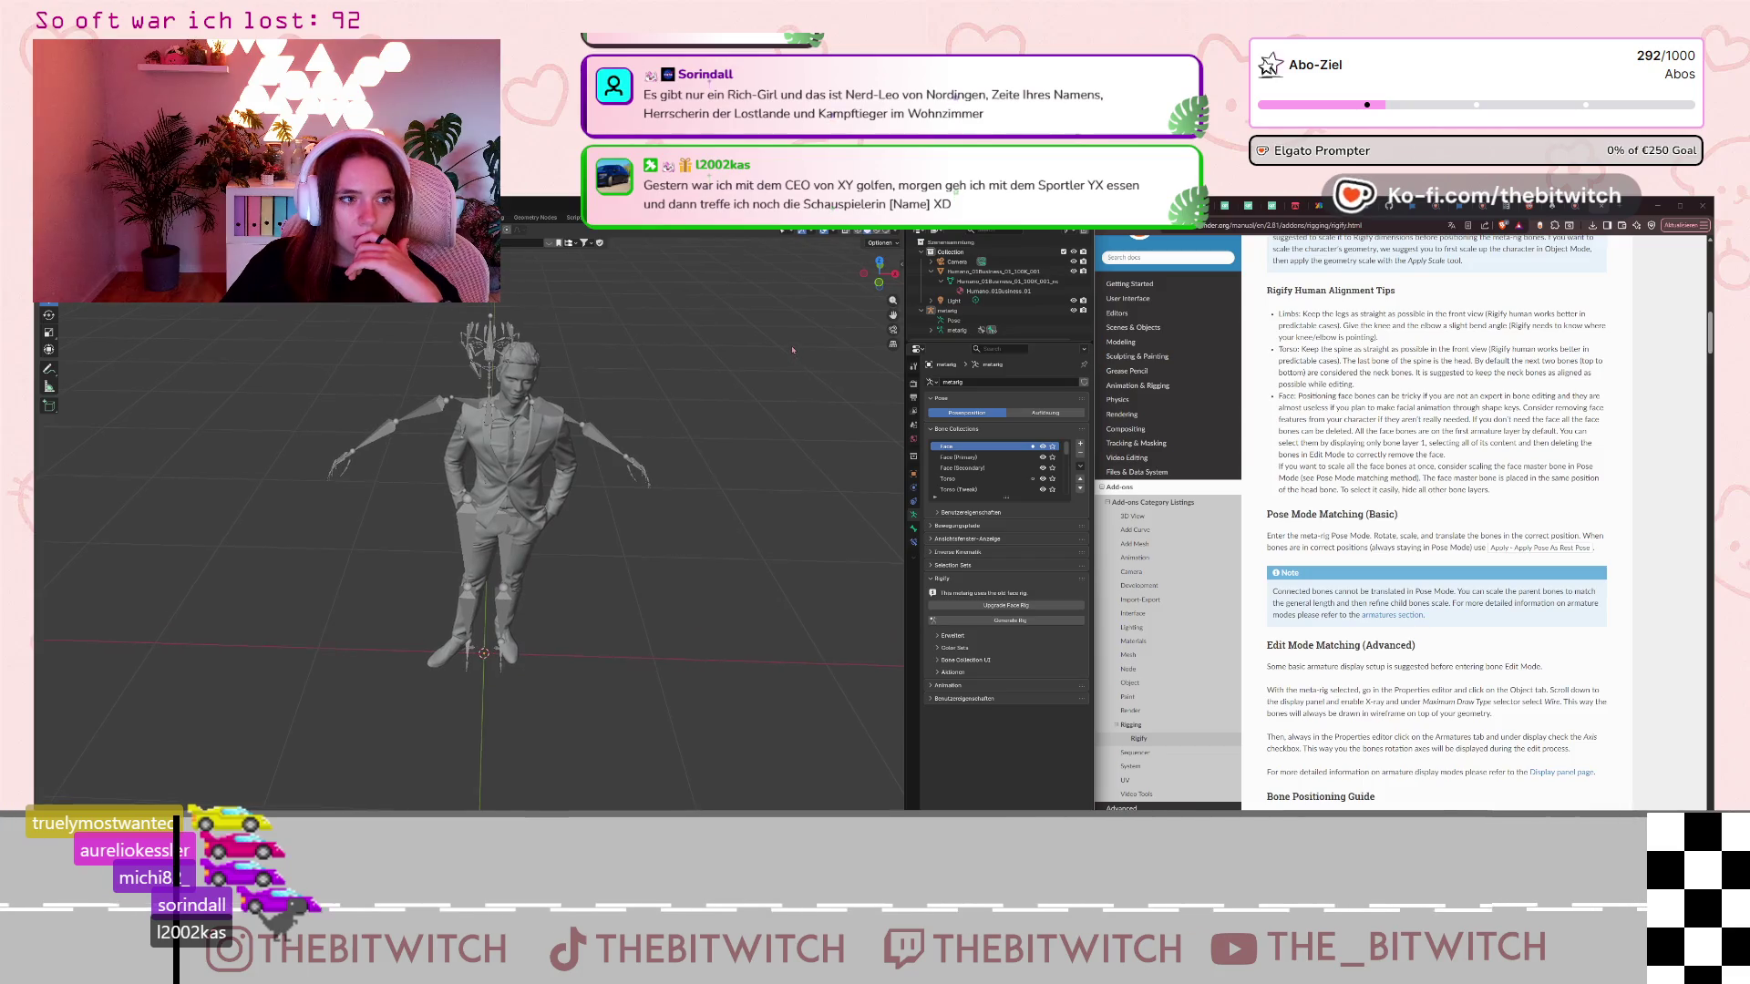
{"action": "middle_click_drag", "start_coordinate": [802, 392], "coordinate": [802, 339]}
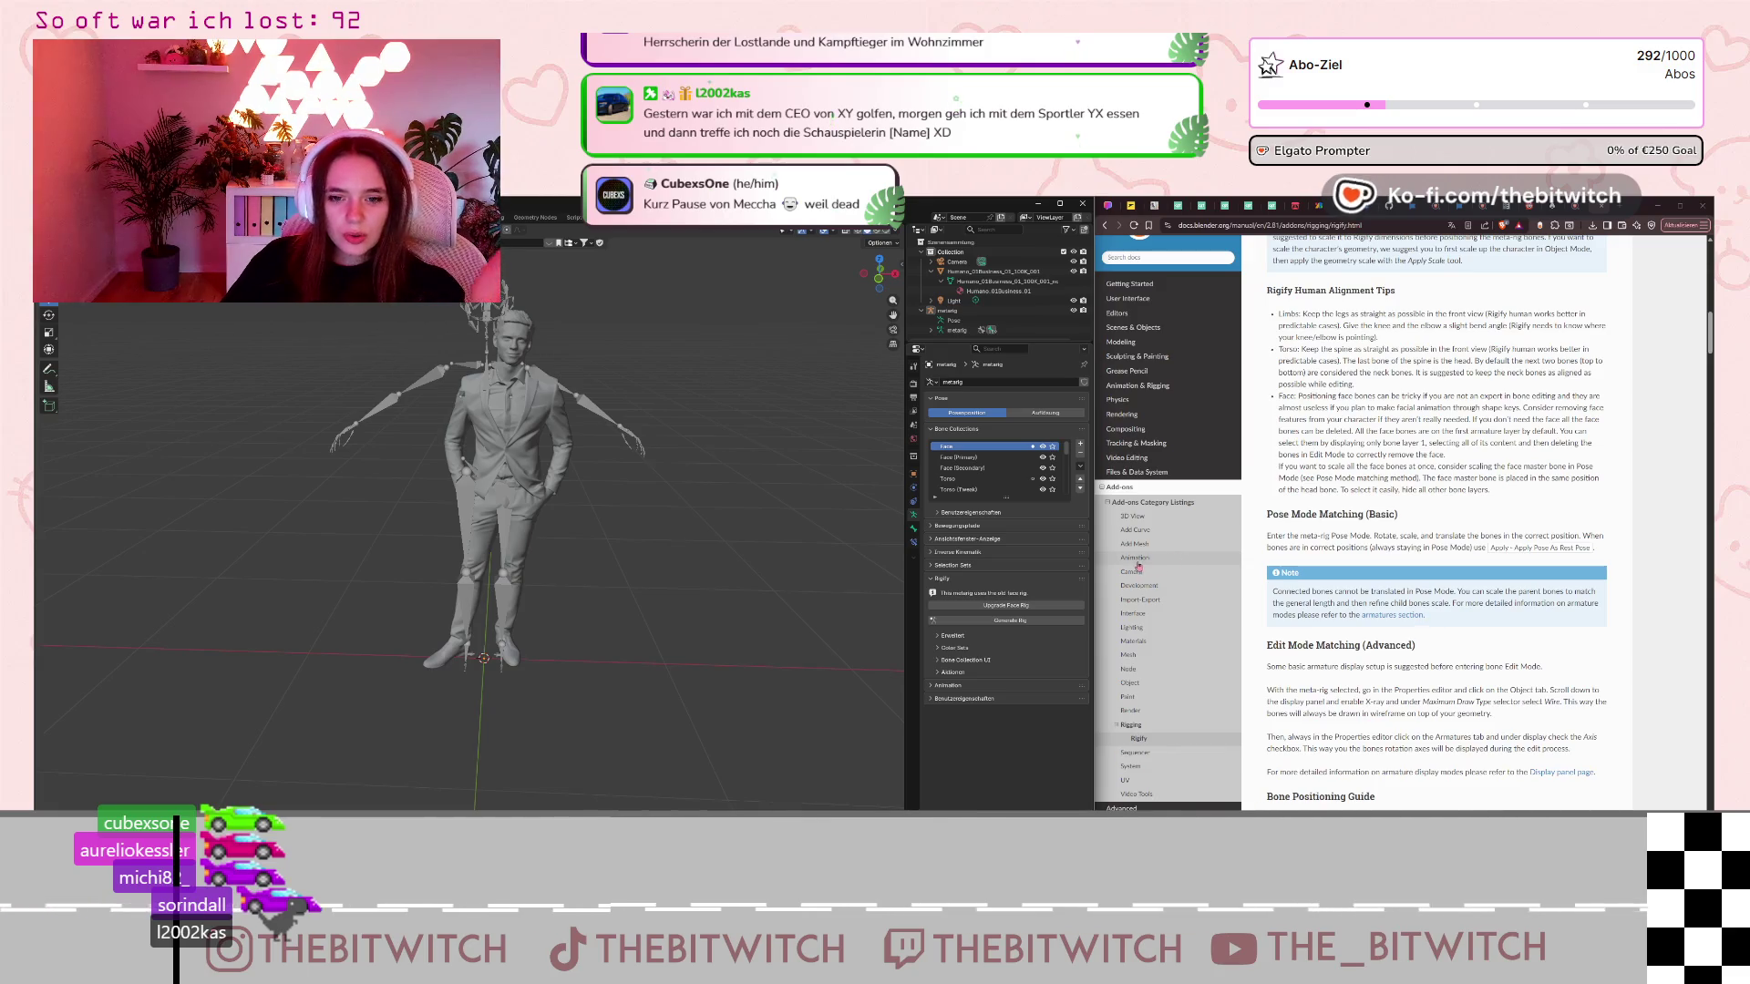
{"action": "left_click_drag", "start_coordinate": [1300, 515], "coordinate": [1399, 515]}
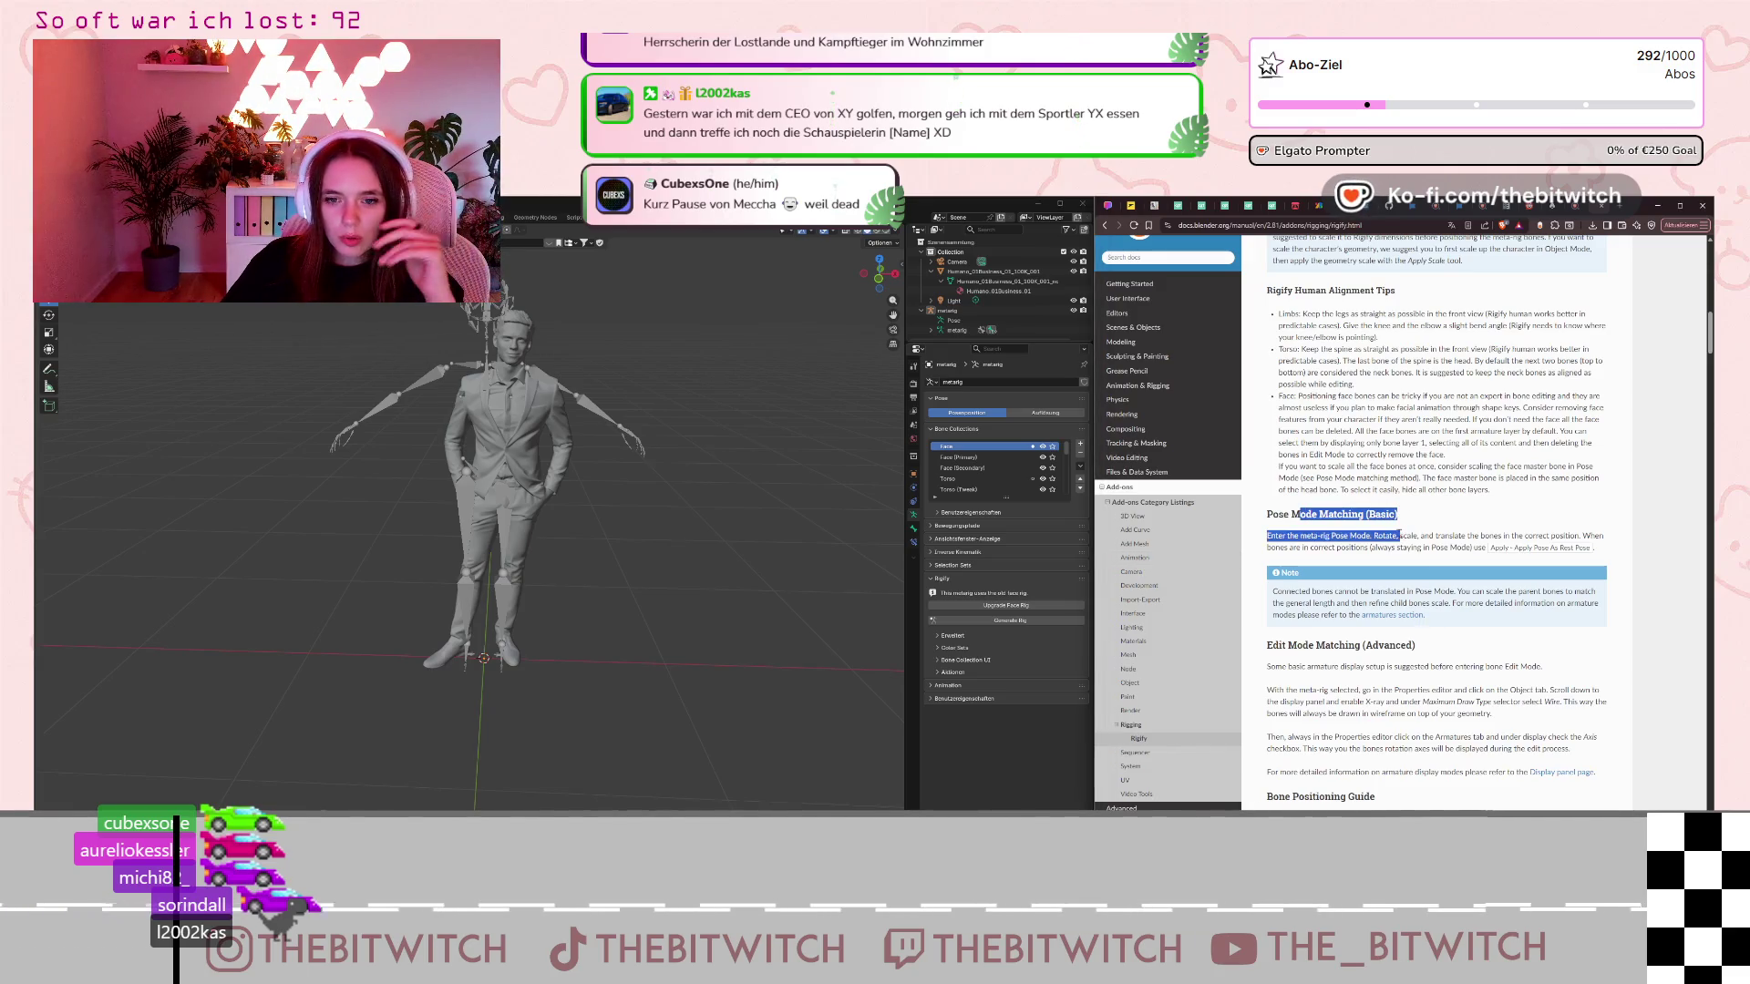
{"action": "left_click", "coordinate": [1398, 538]}
{"action": "scroll", "coordinate": [1398, 539], "scroll_direction": "down", "scroll_amount": 1}
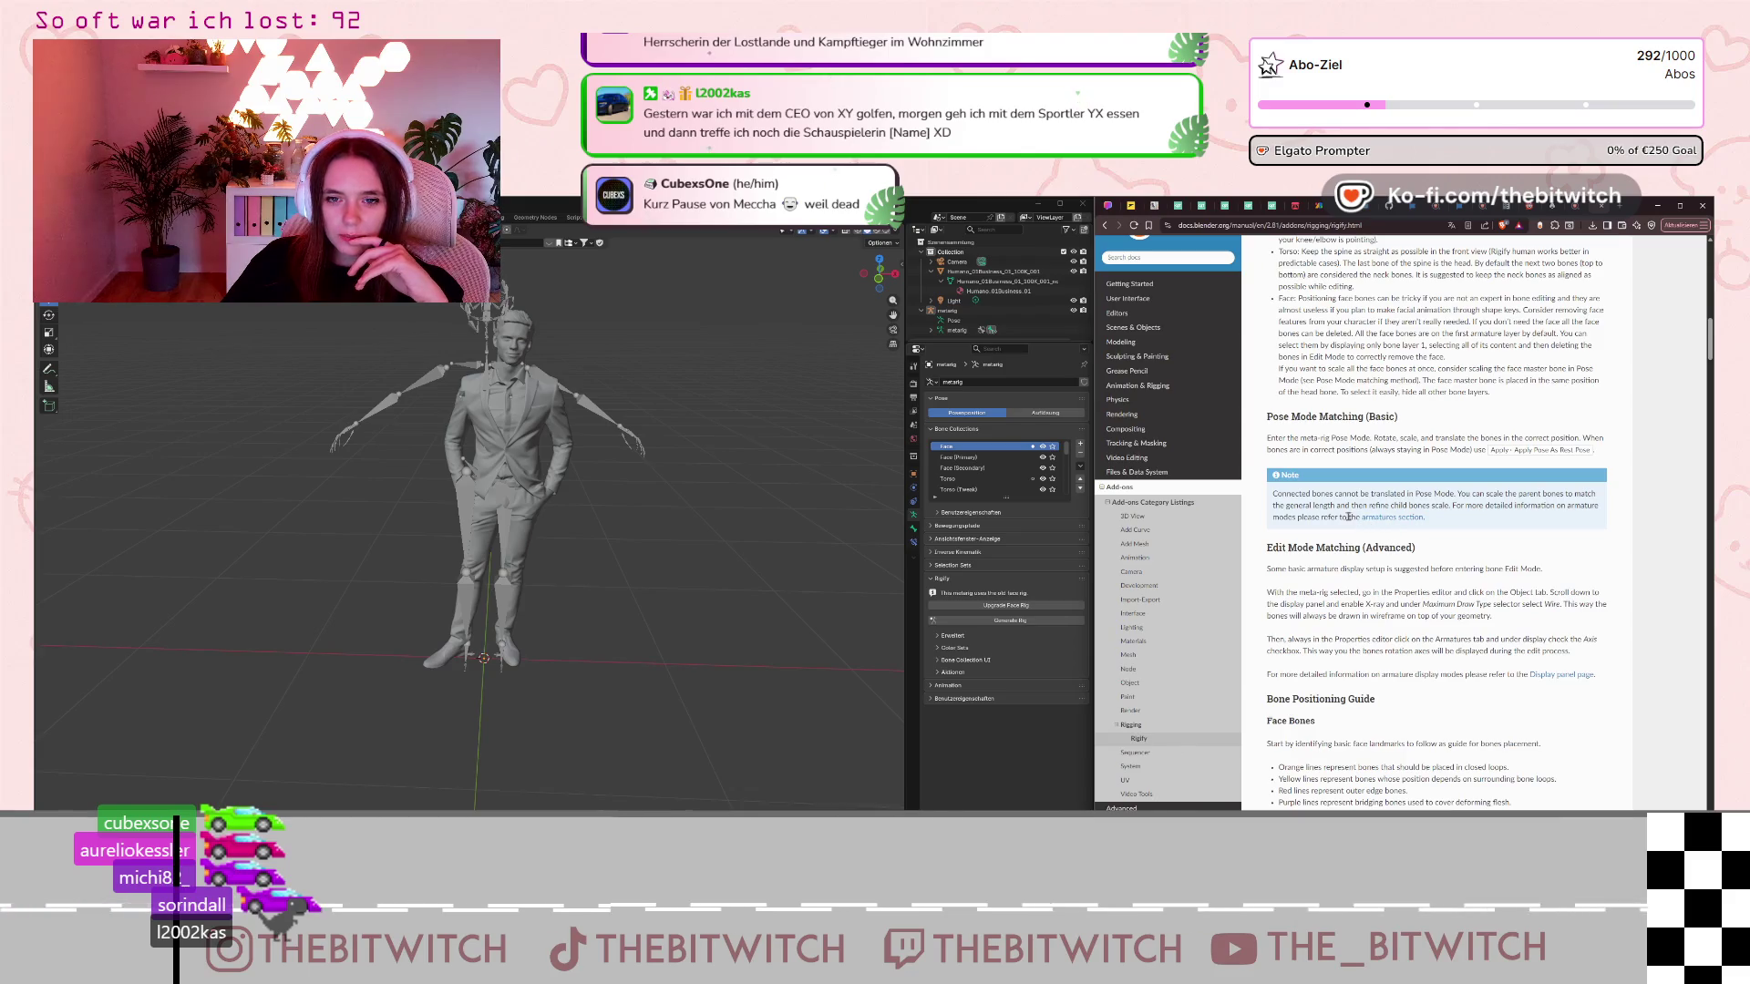
{"action": "left_click_drag", "start_coordinate": [1310, 439], "coordinate": [1401, 439]}
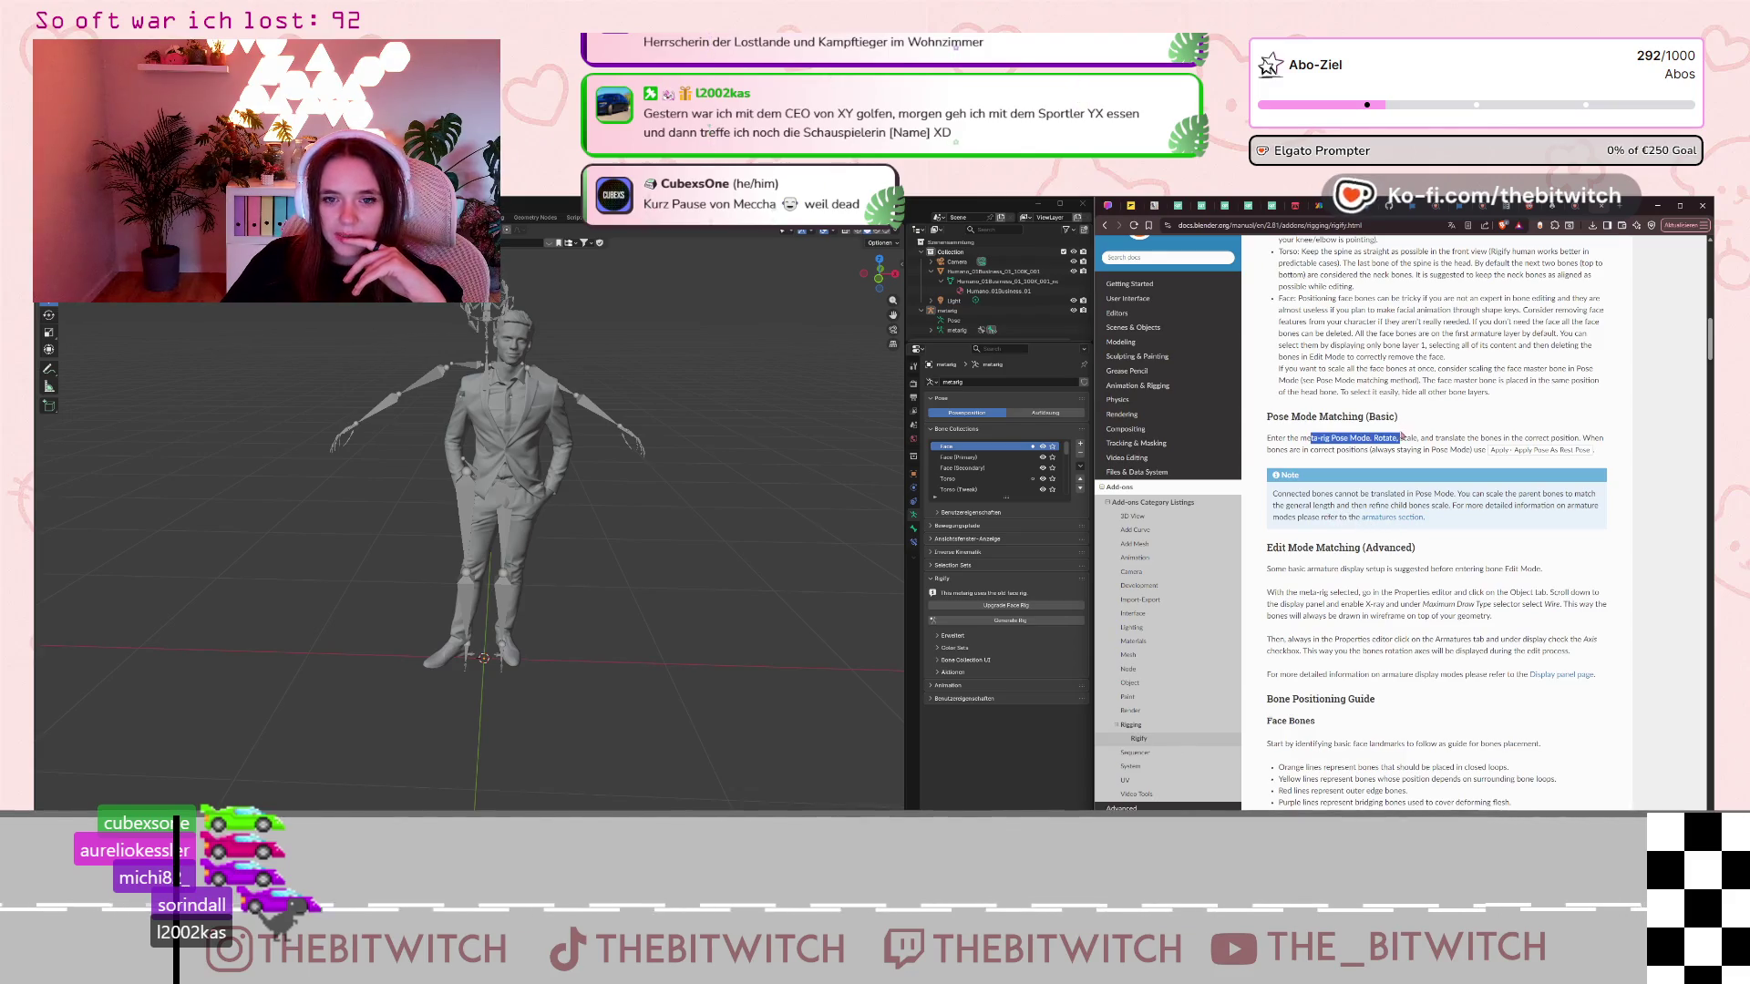
{"action": "left_click", "coordinate": [1332, 452]}
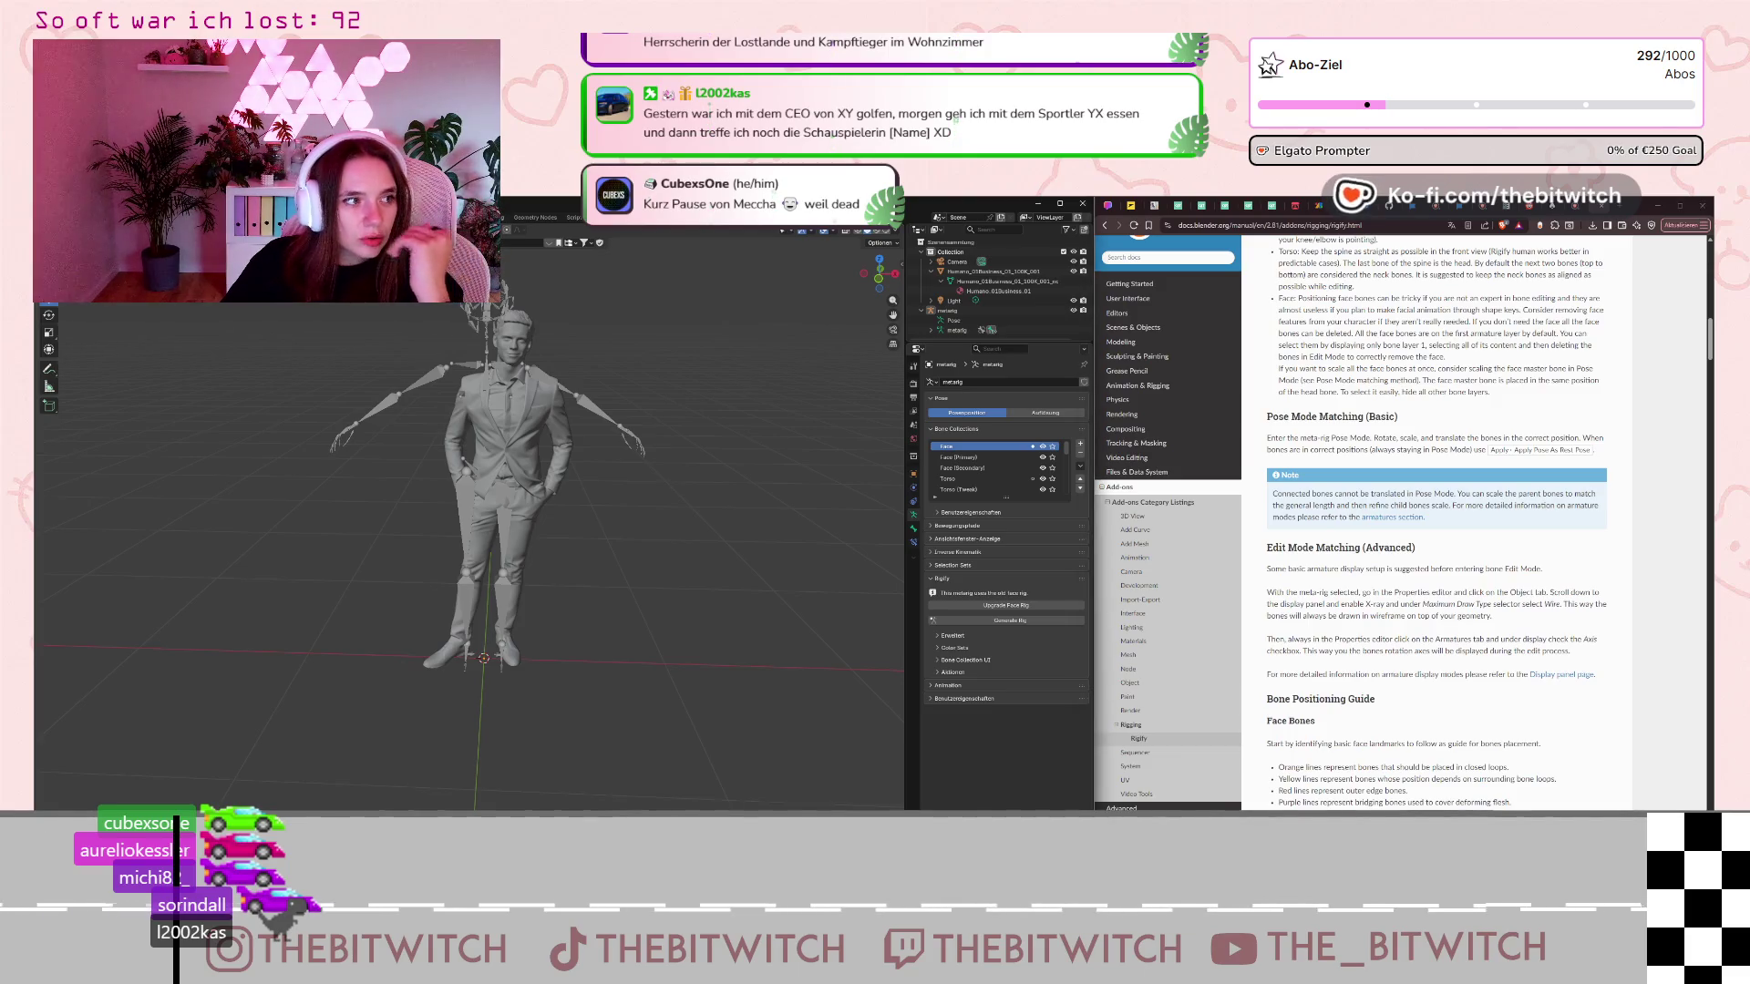
{"action": "key", "text": "ctrl+Tab"}
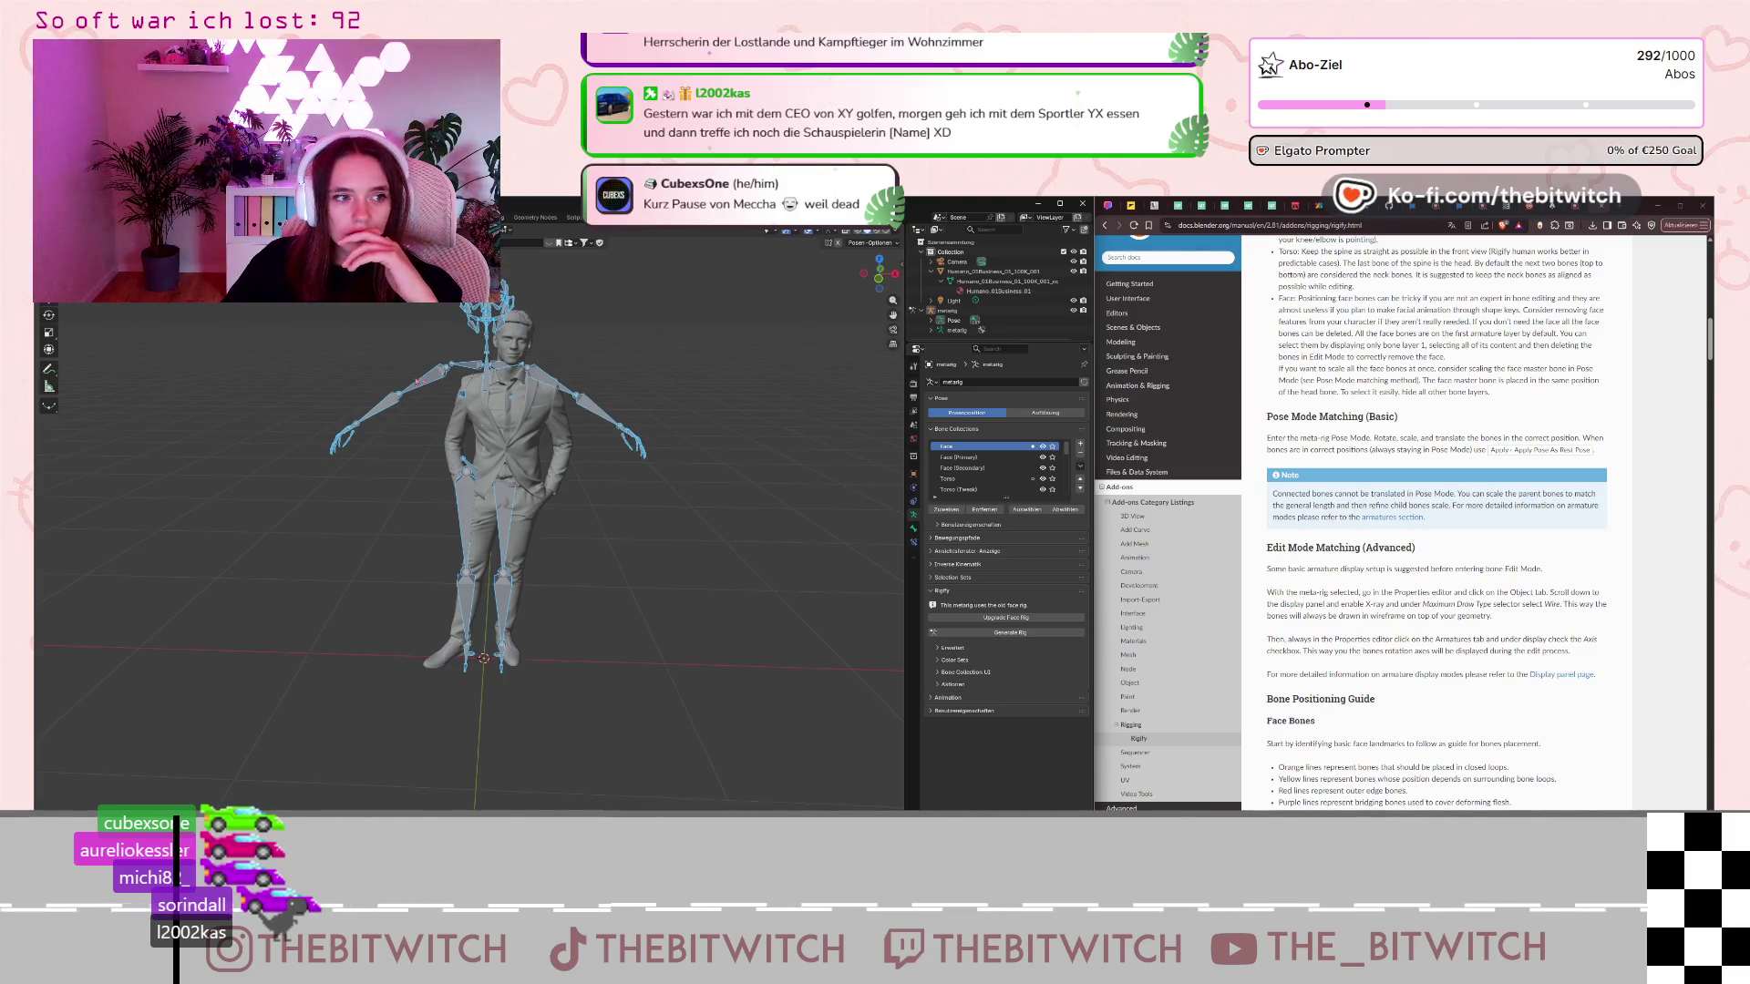
{"action": "left_click", "coordinate": [440, 387]}
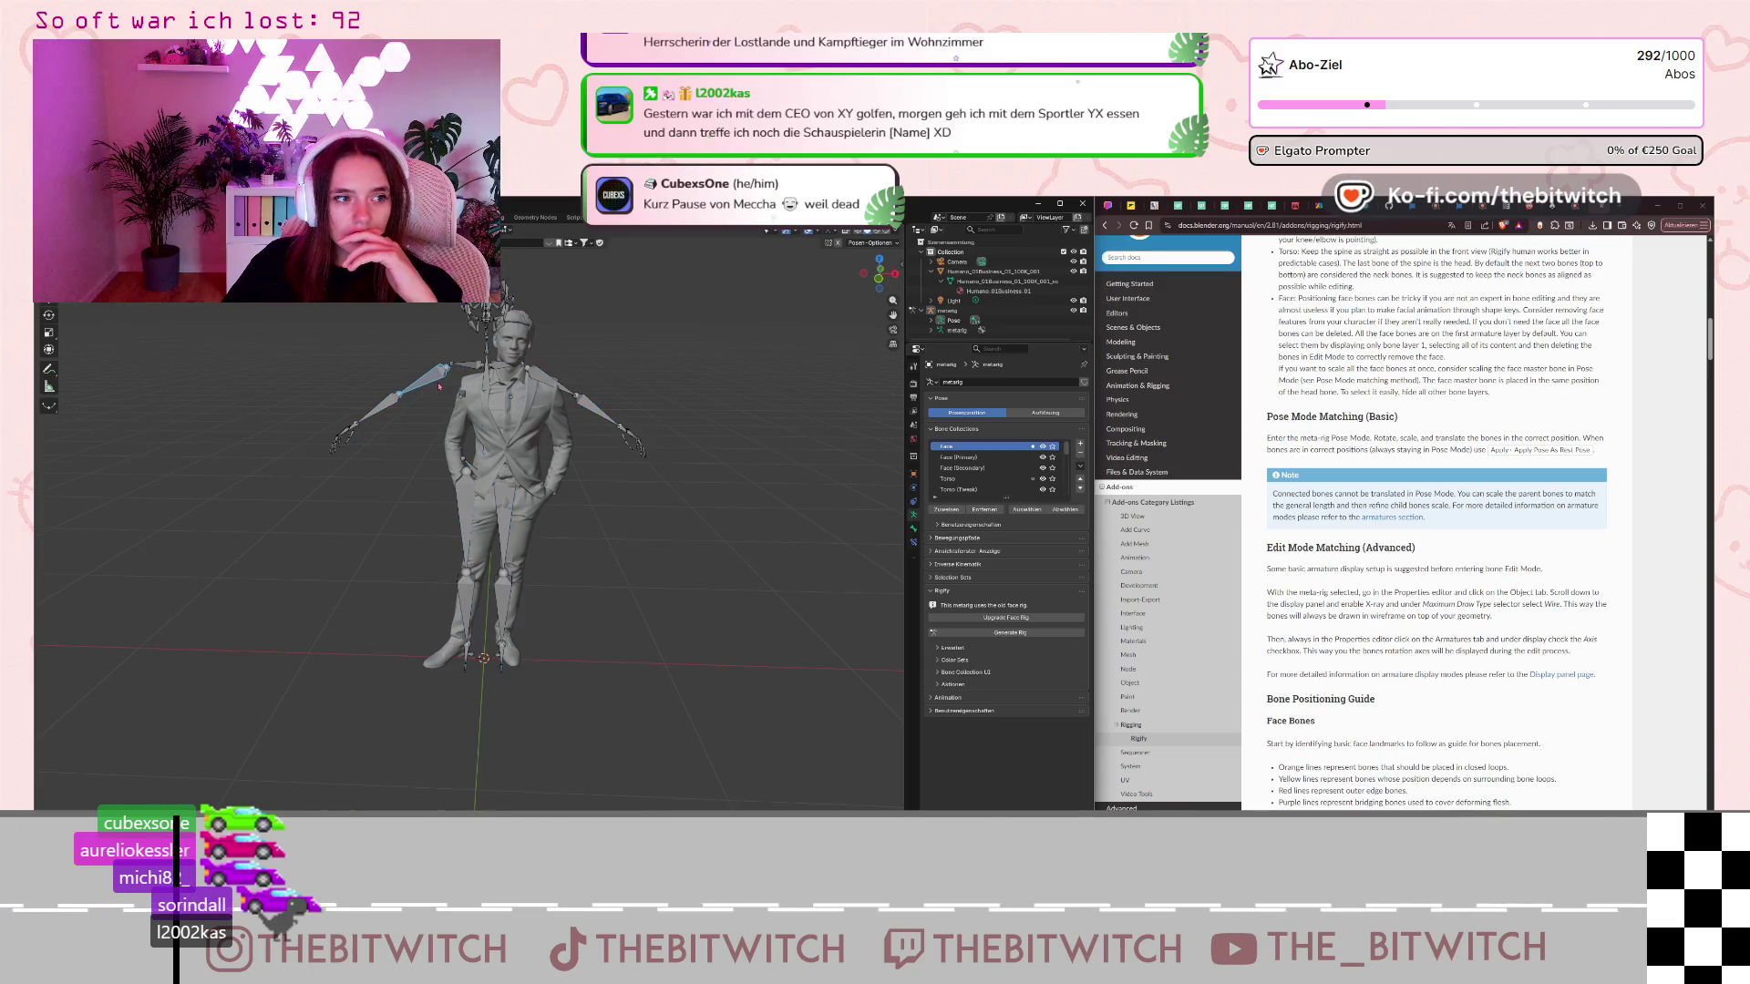
{"action": "left_click", "coordinate": [383, 411]}
{"action": "left_click", "coordinate": [347, 433]}
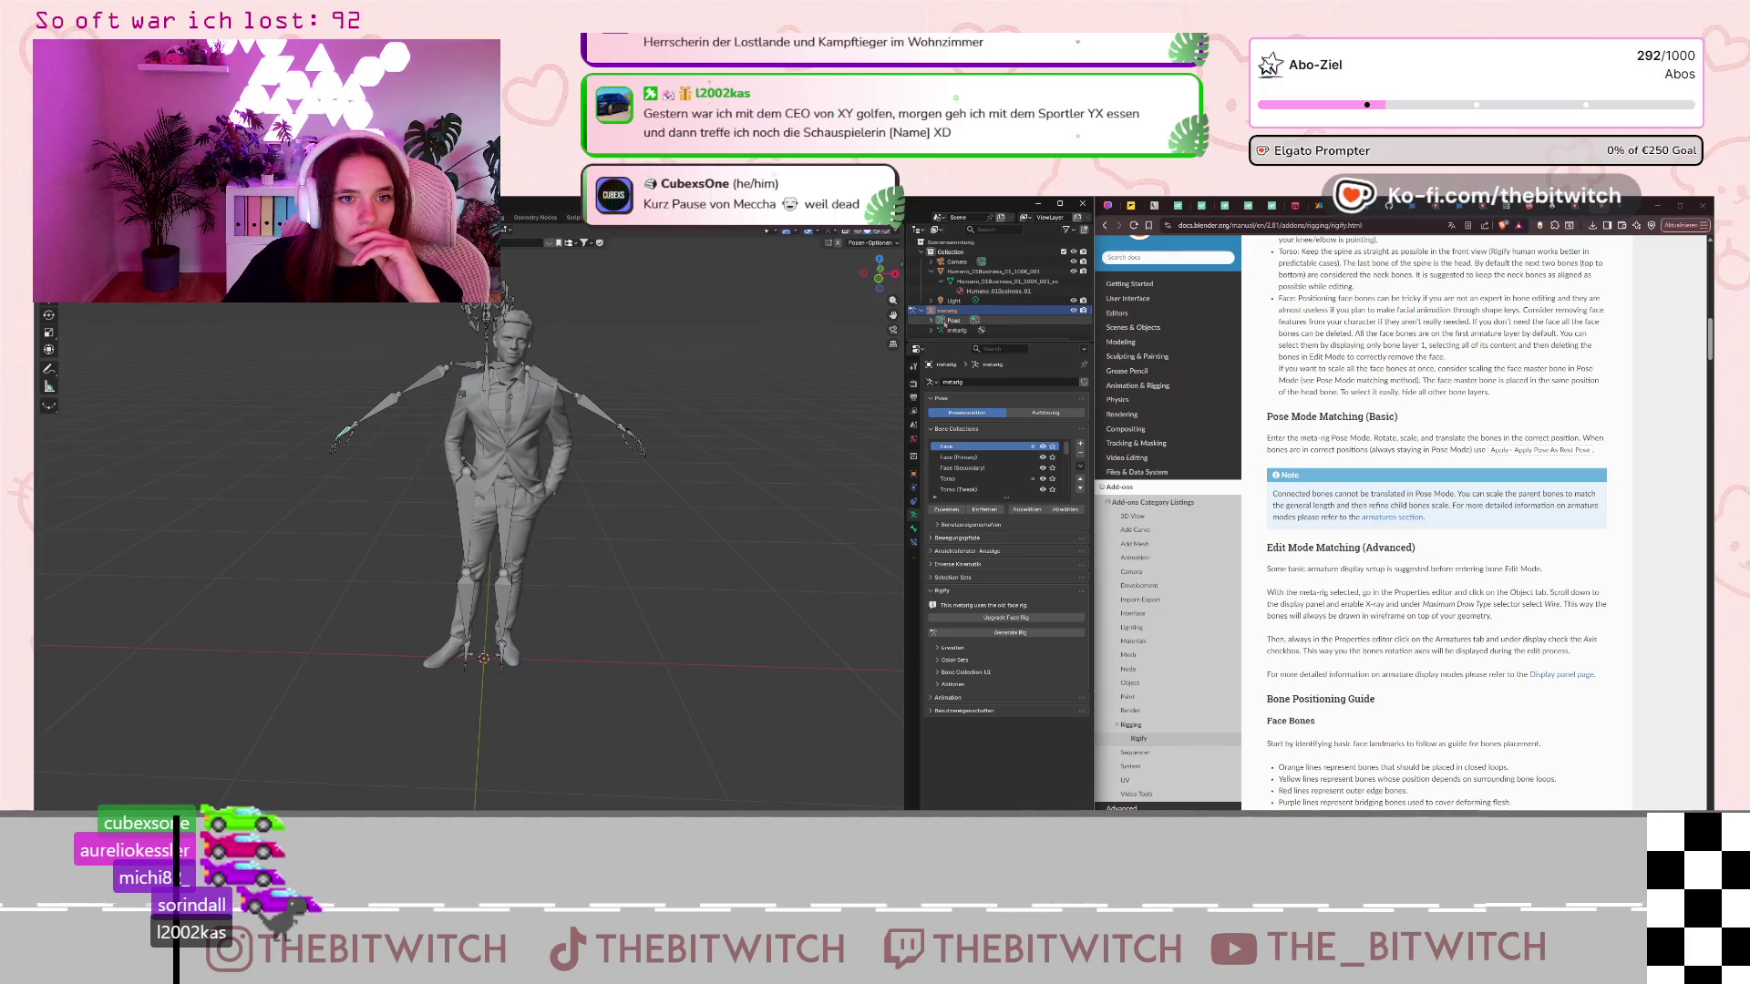
{"action": "left_click", "coordinate": [931, 319]}
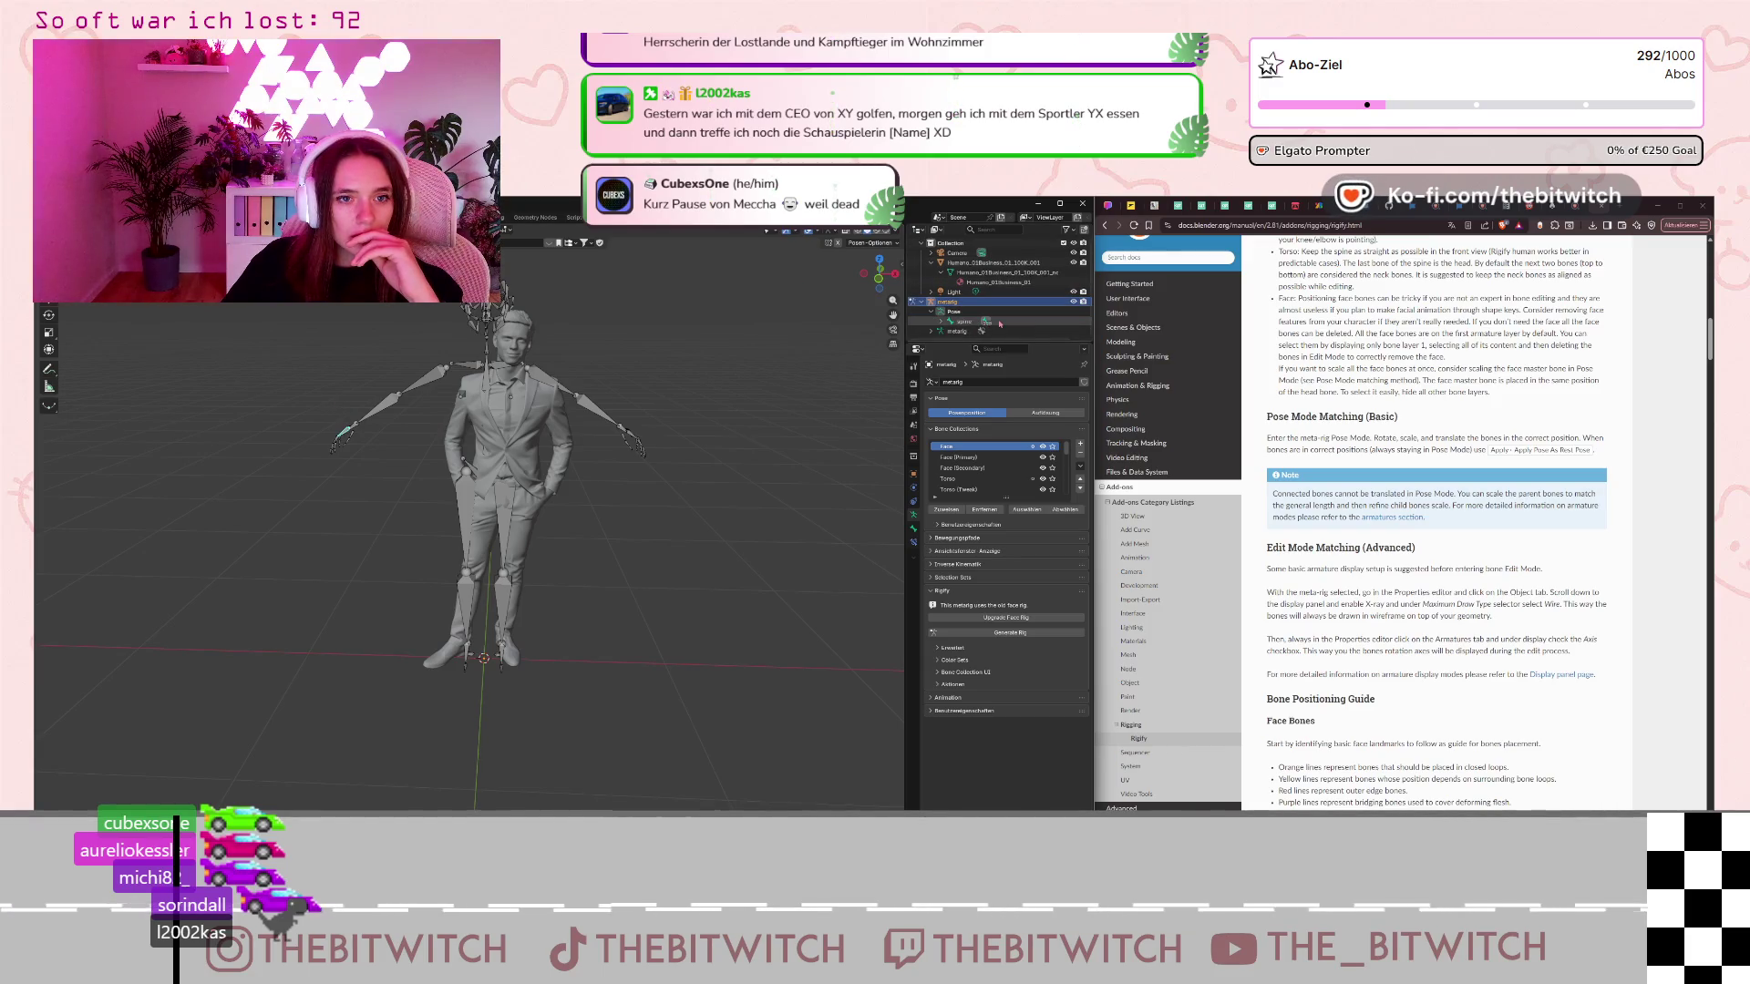
{"action": "left_click", "coordinate": [986, 322]}
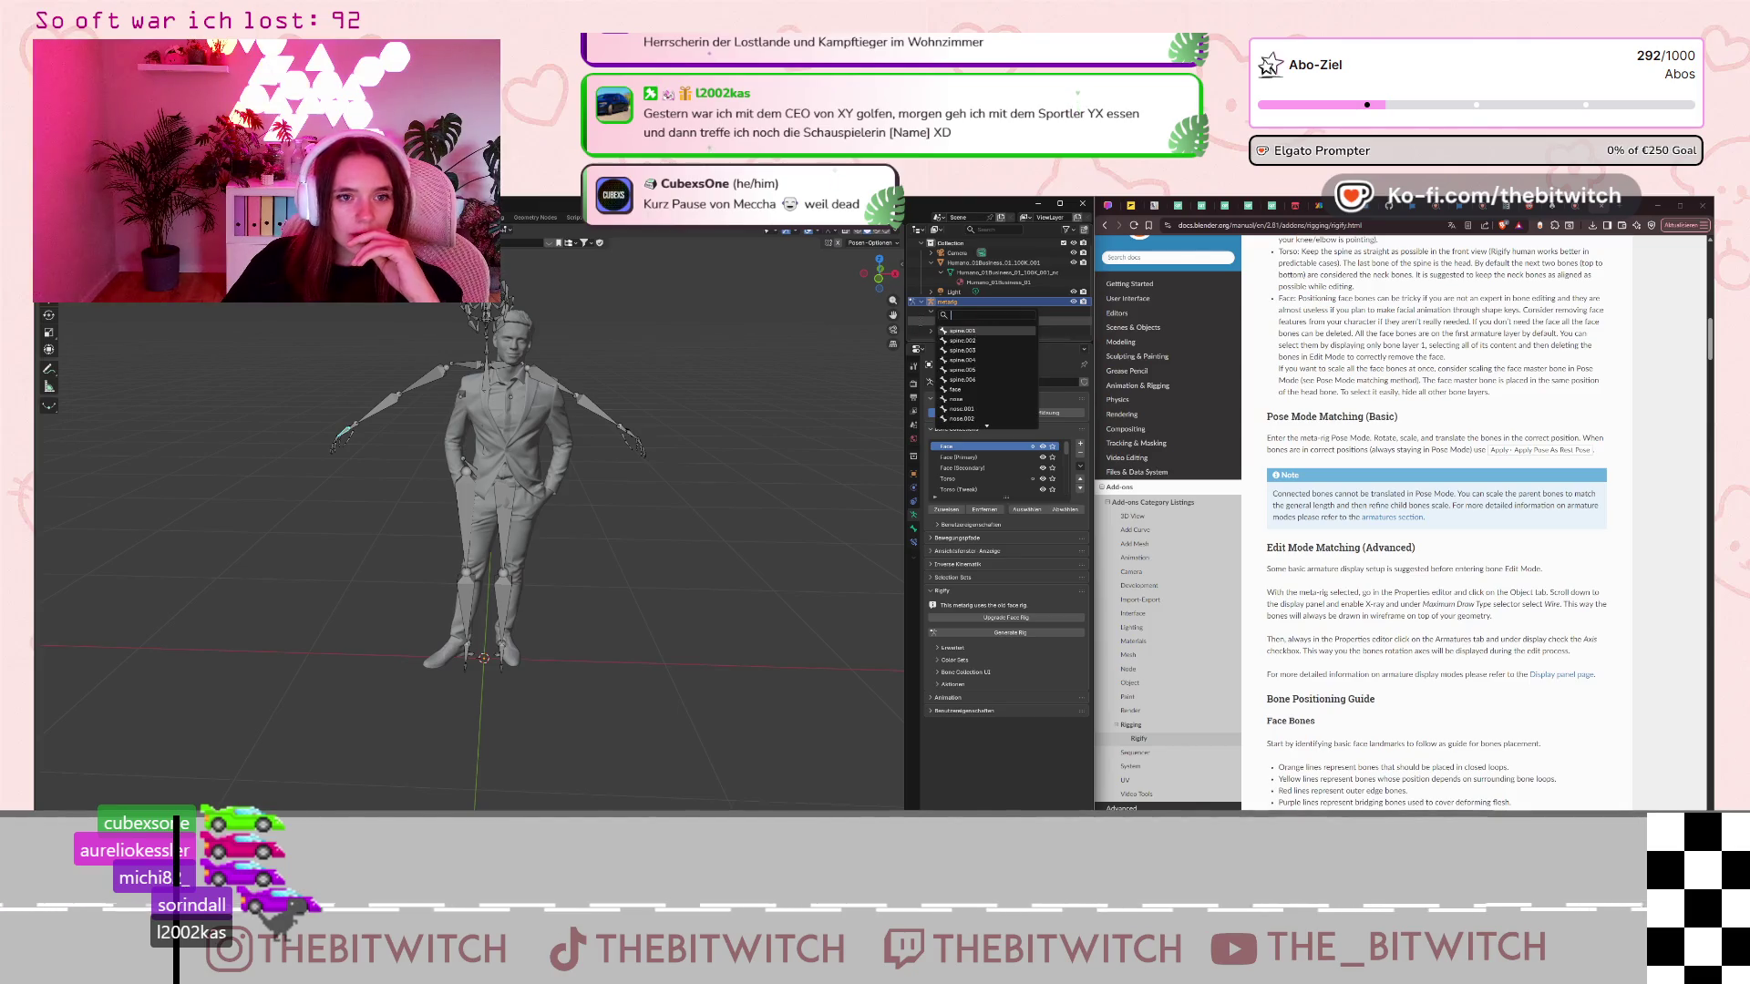
{"action": "left_click", "coordinate": [462, 481]}
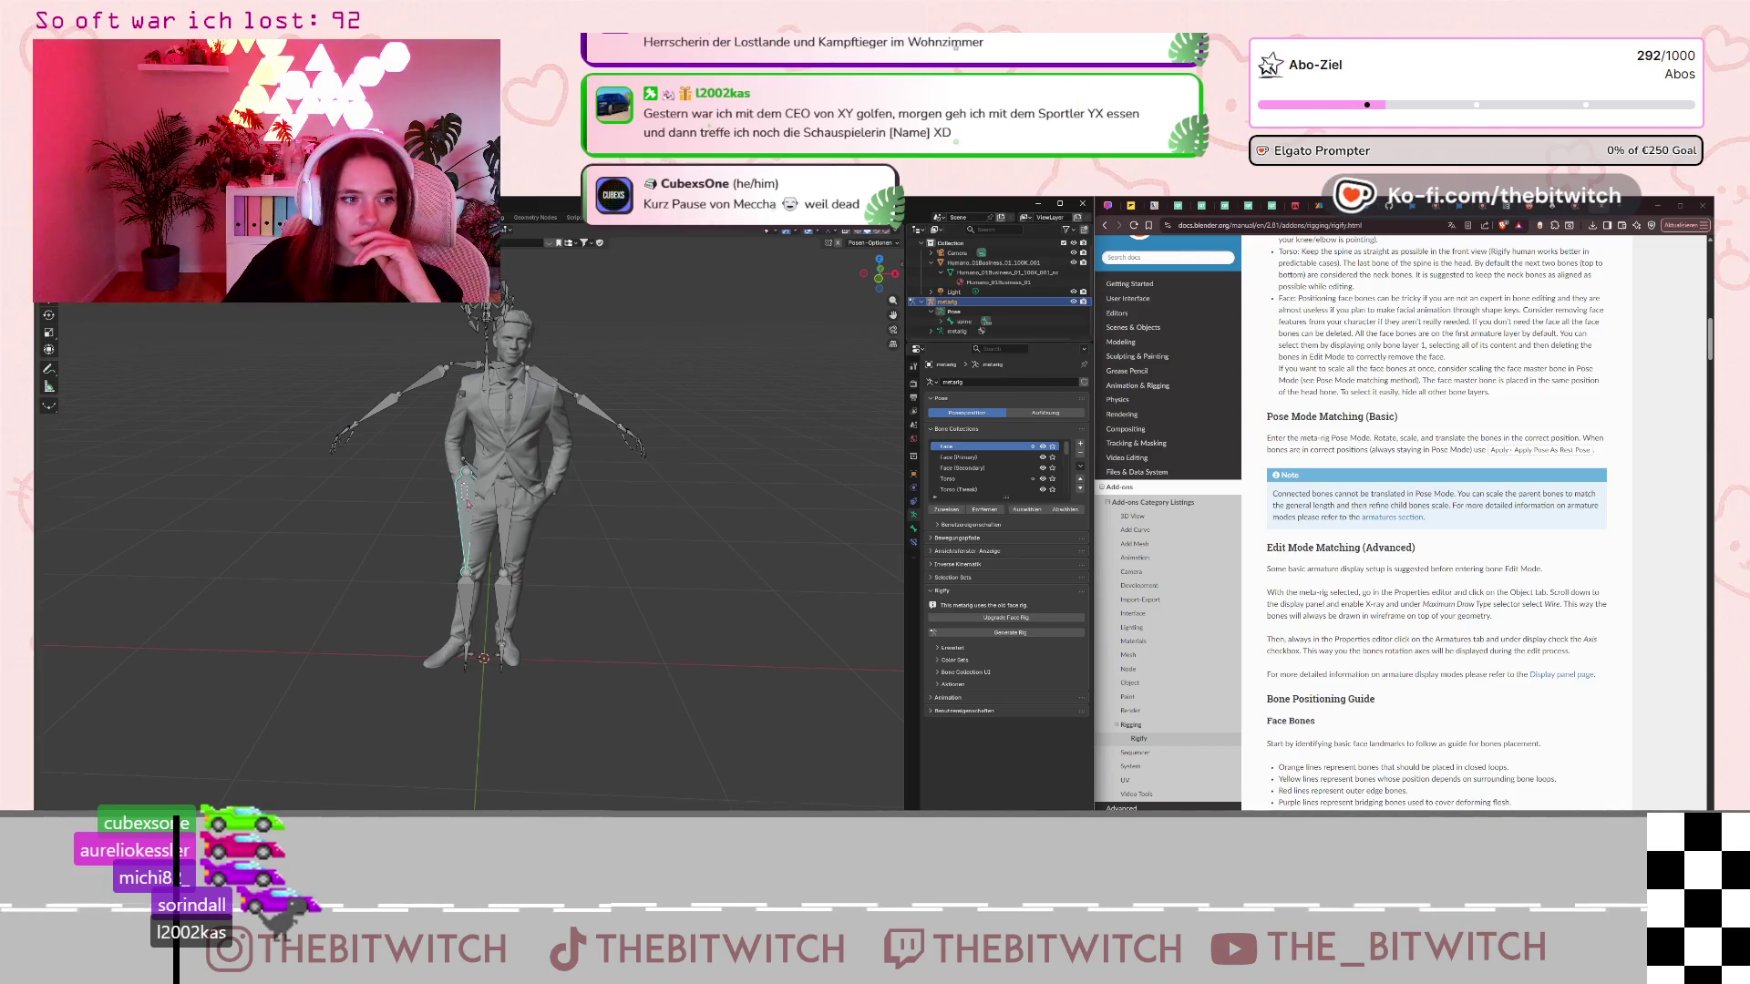
{"action": "right_click", "coordinate": [461, 485]}
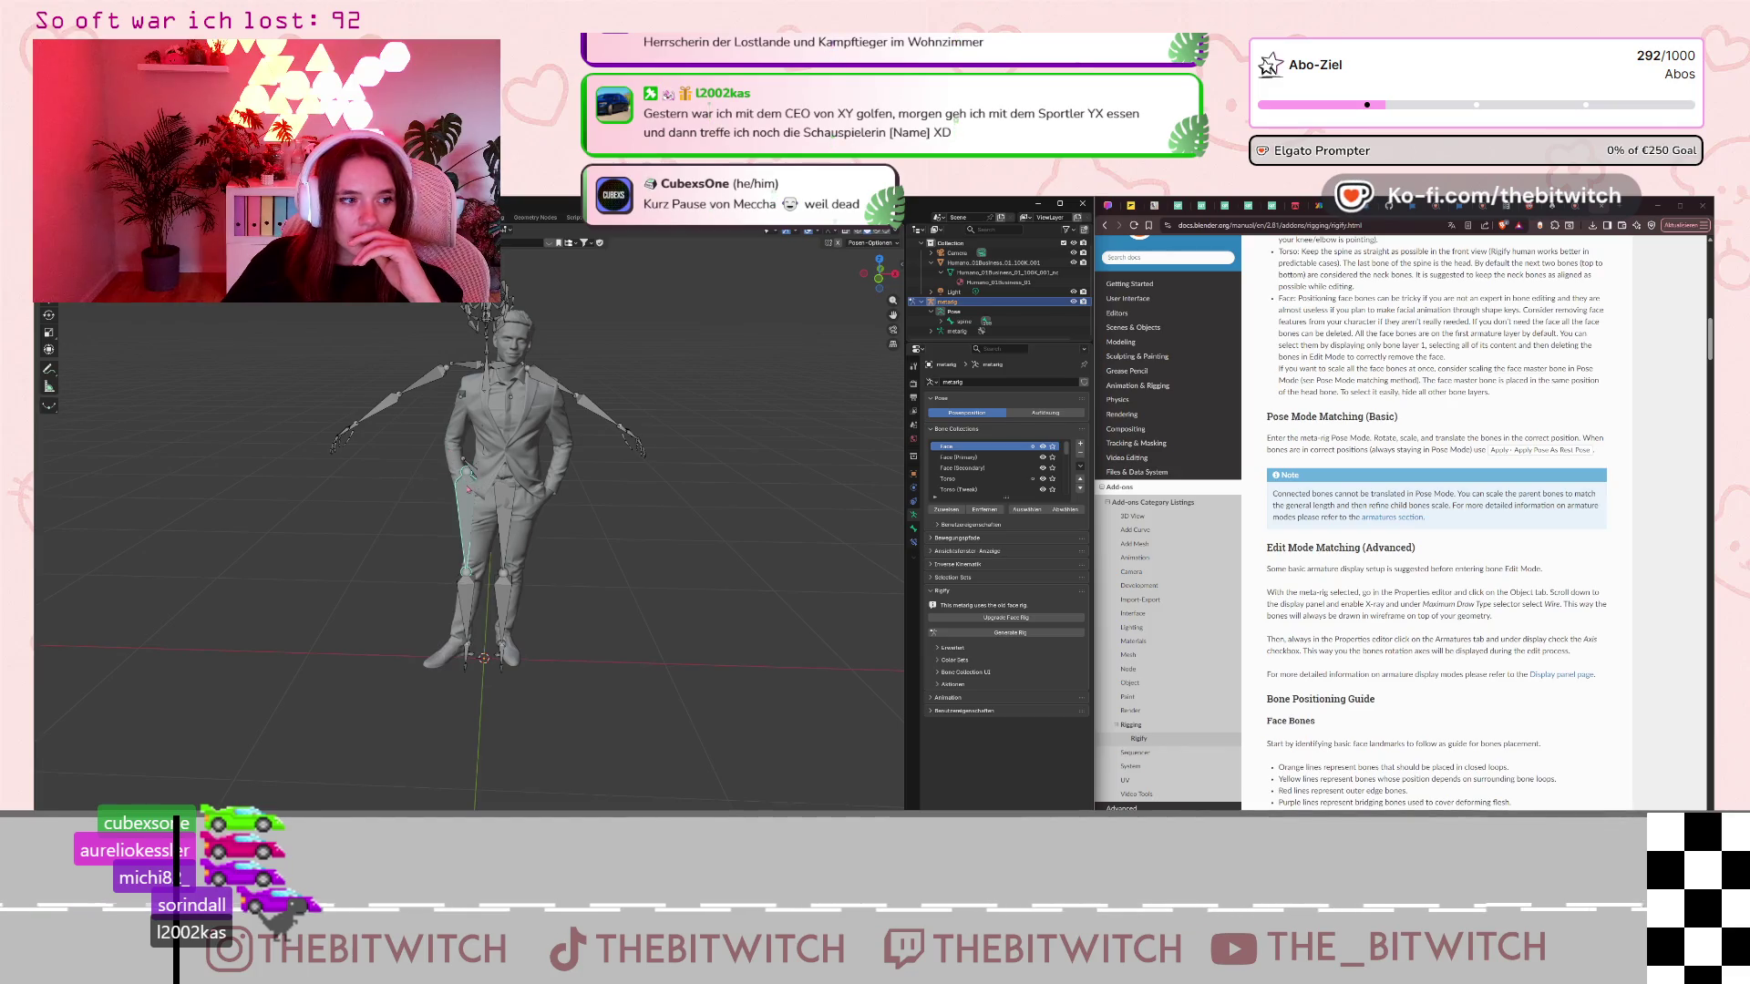
{"action": "middle_click_drag", "start_coordinate": [468, 489], "coordinate": [509, 479]}
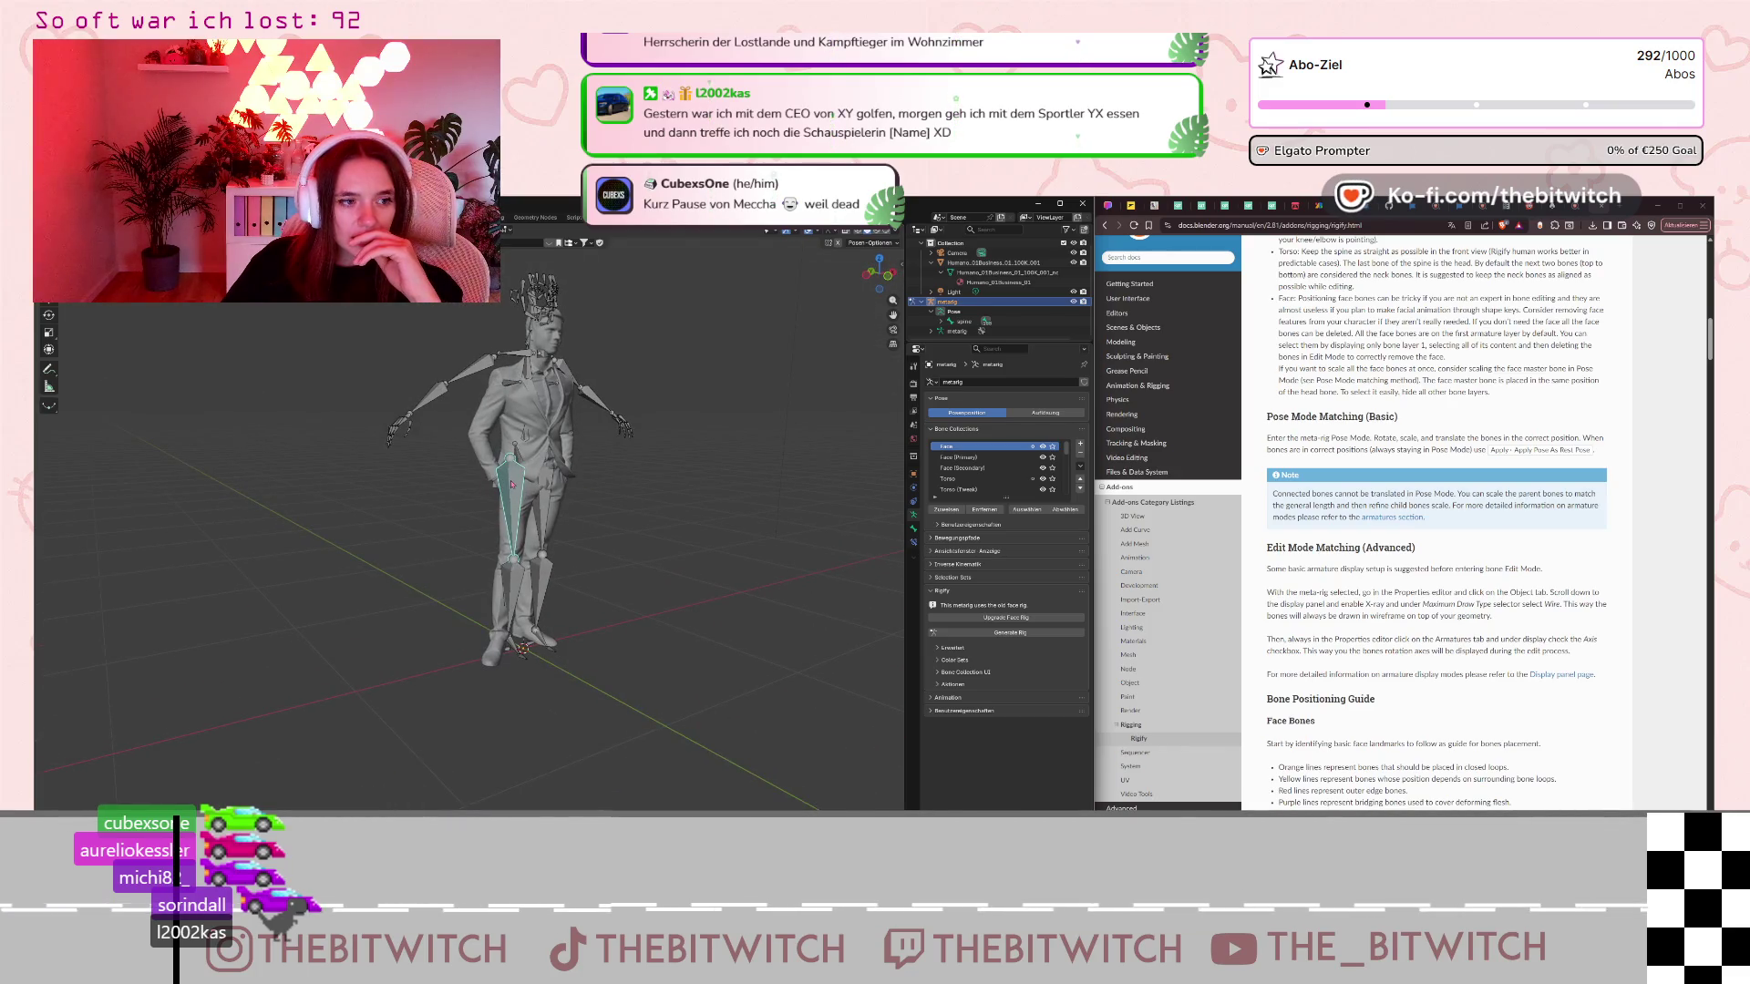
{"action": "middle_click_drag", "start_coordinate": [719, 471], "coordinate": [793, 468]}
Select every metarig bone with A, then box-select the upper-body bones.
{"action": "scroll", "coordinate": [1002, 465], "scroll_direction": "down", "scroll_amount": 1}
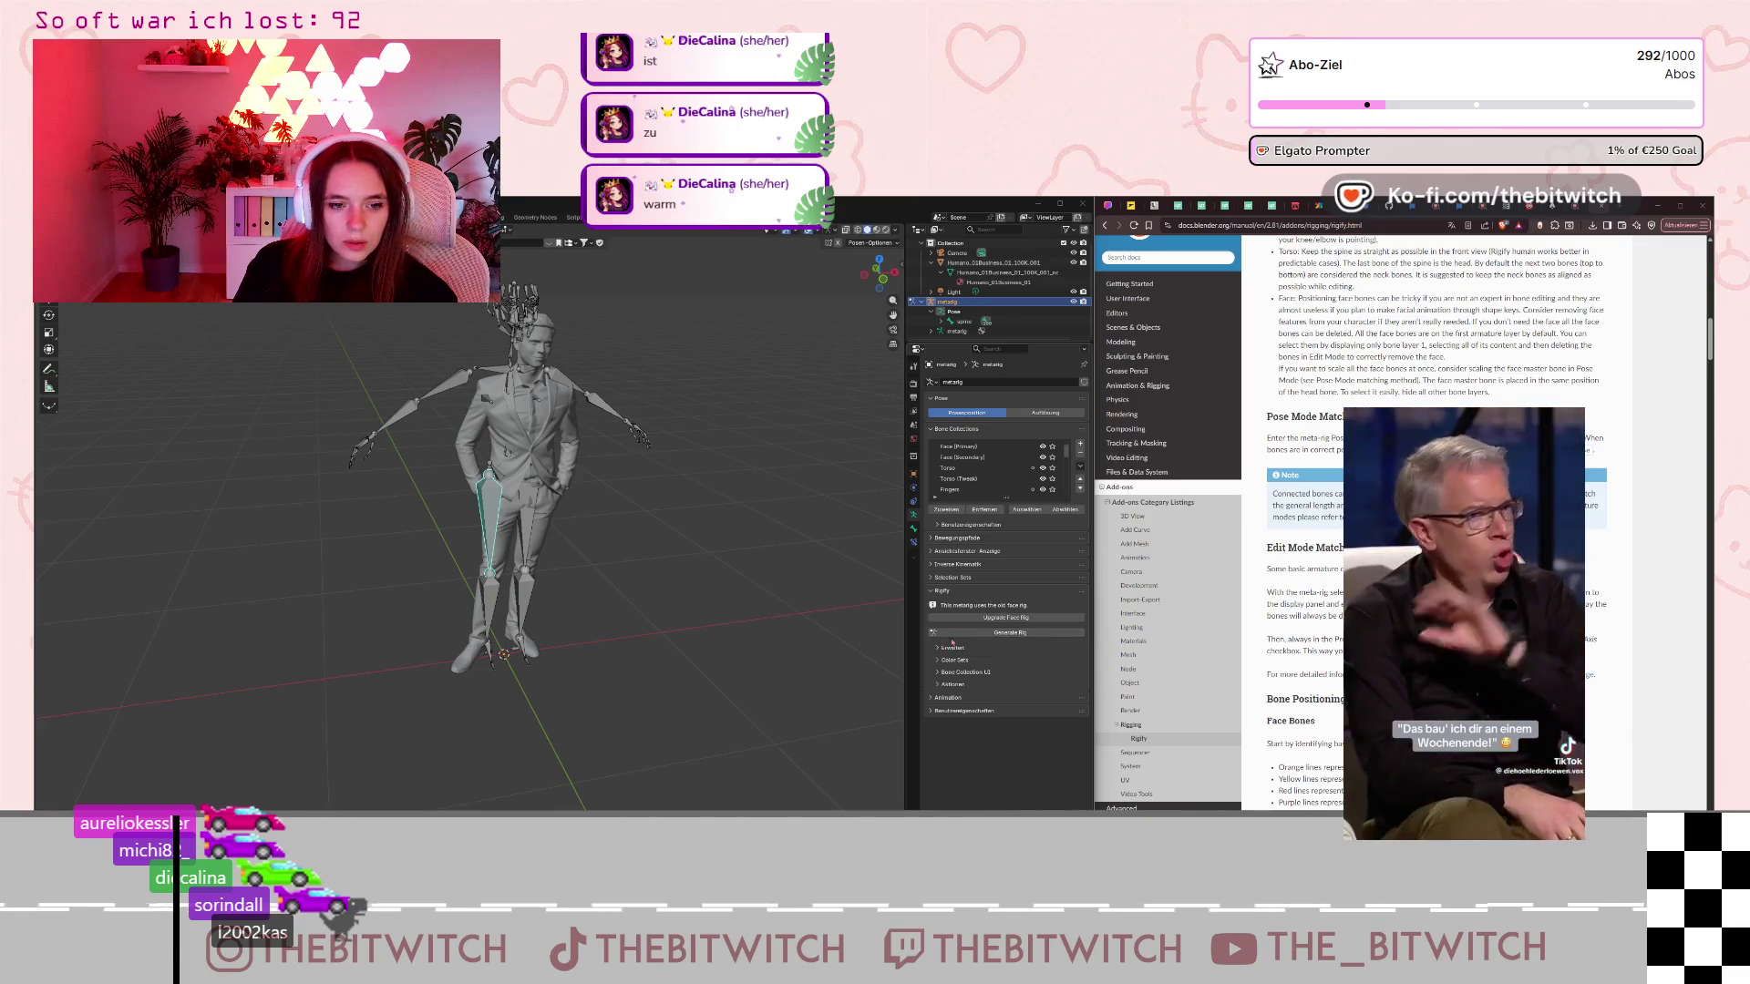
{"action": "left_click", "coordinate": [490, 370]}
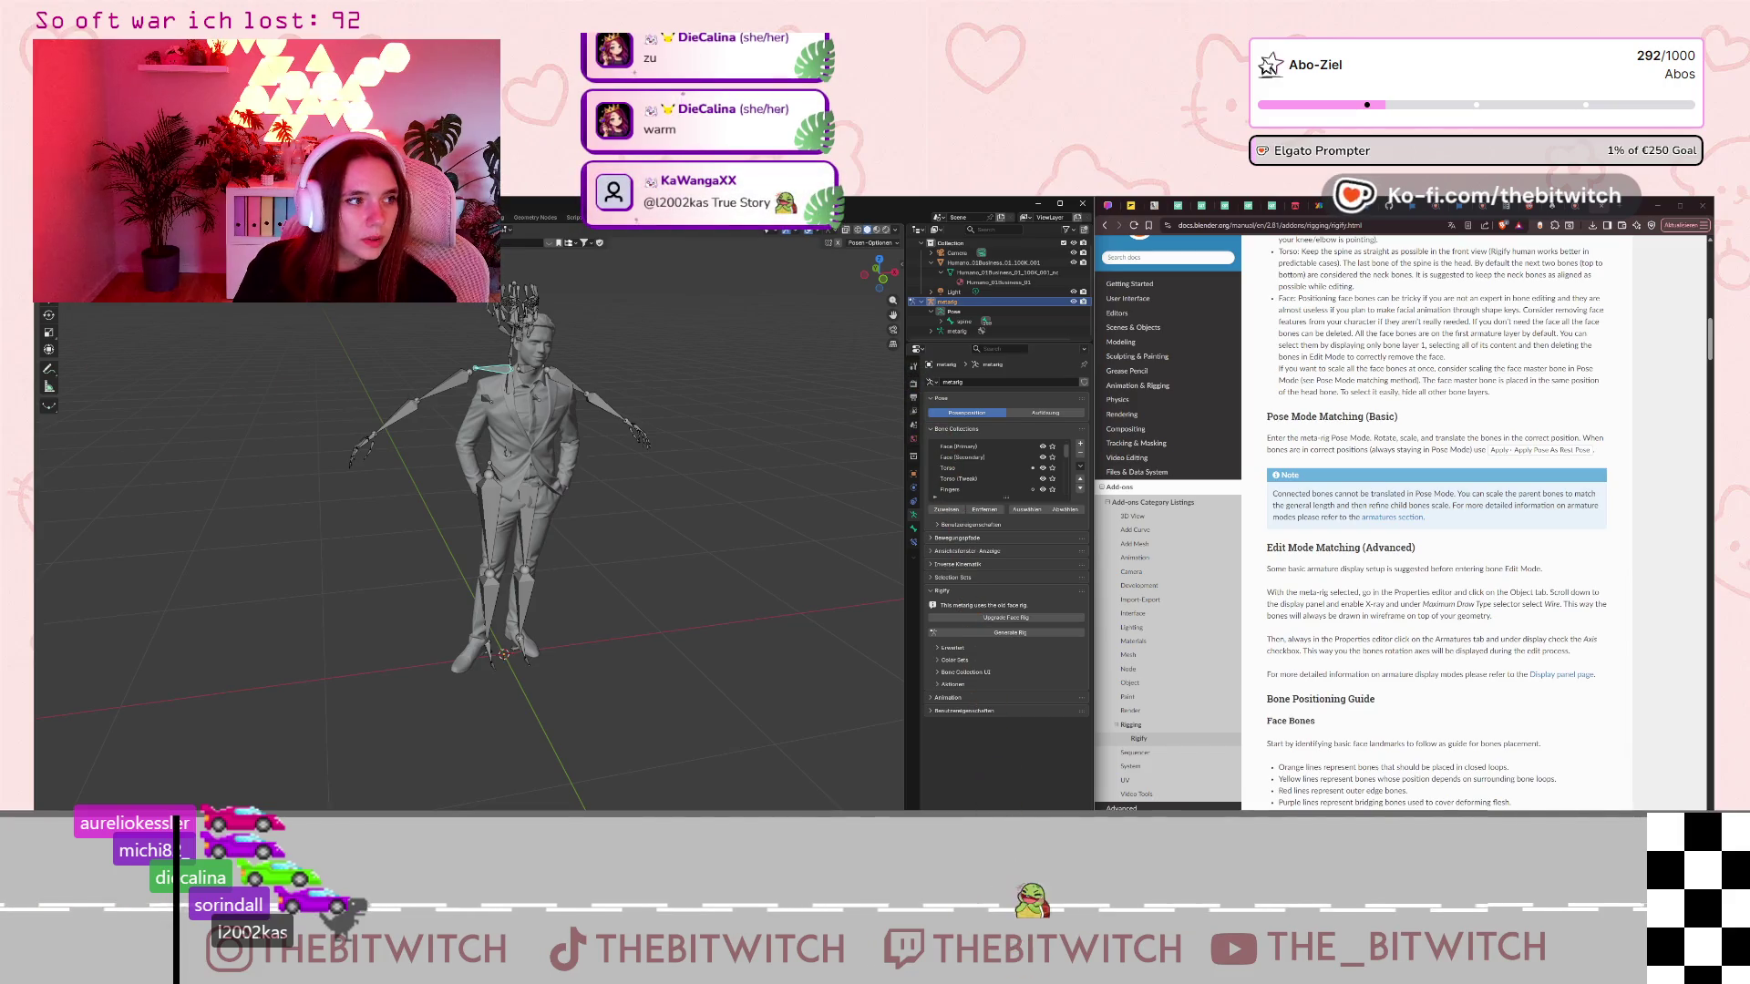
{"action": "key", "text": "a"}
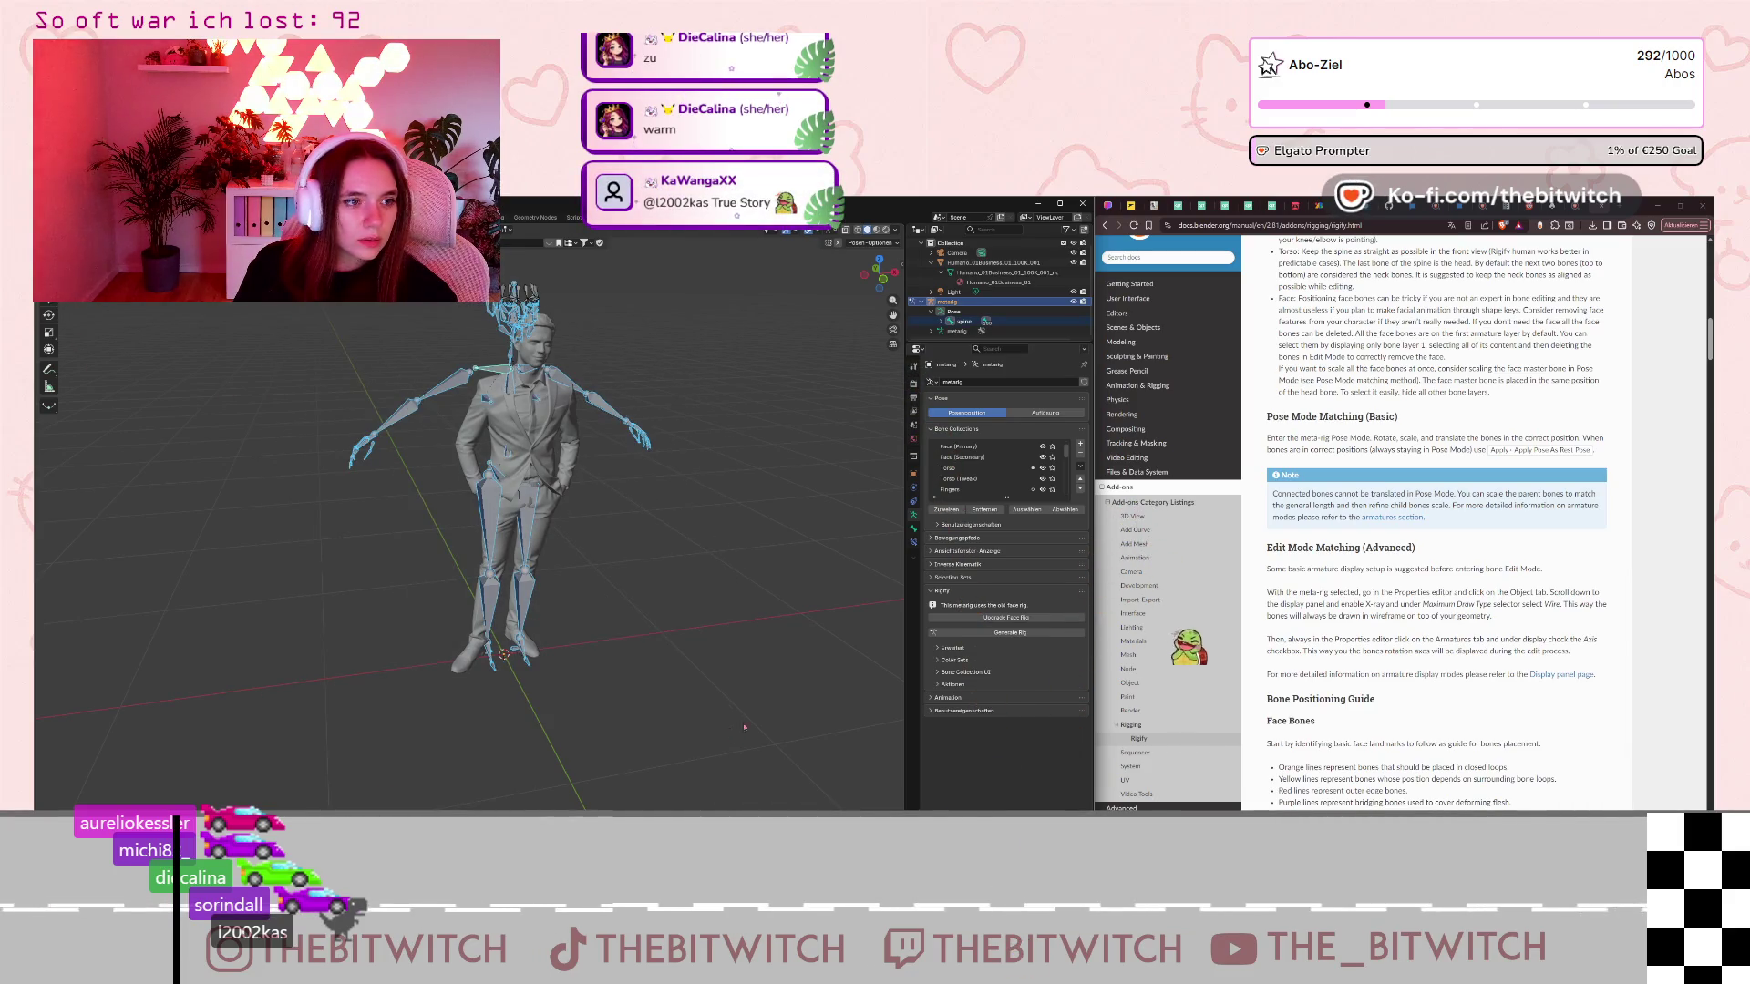
{"action": "left_click_drag", "start_coordinate": [284, 276], "coordinate": [562, 430]}
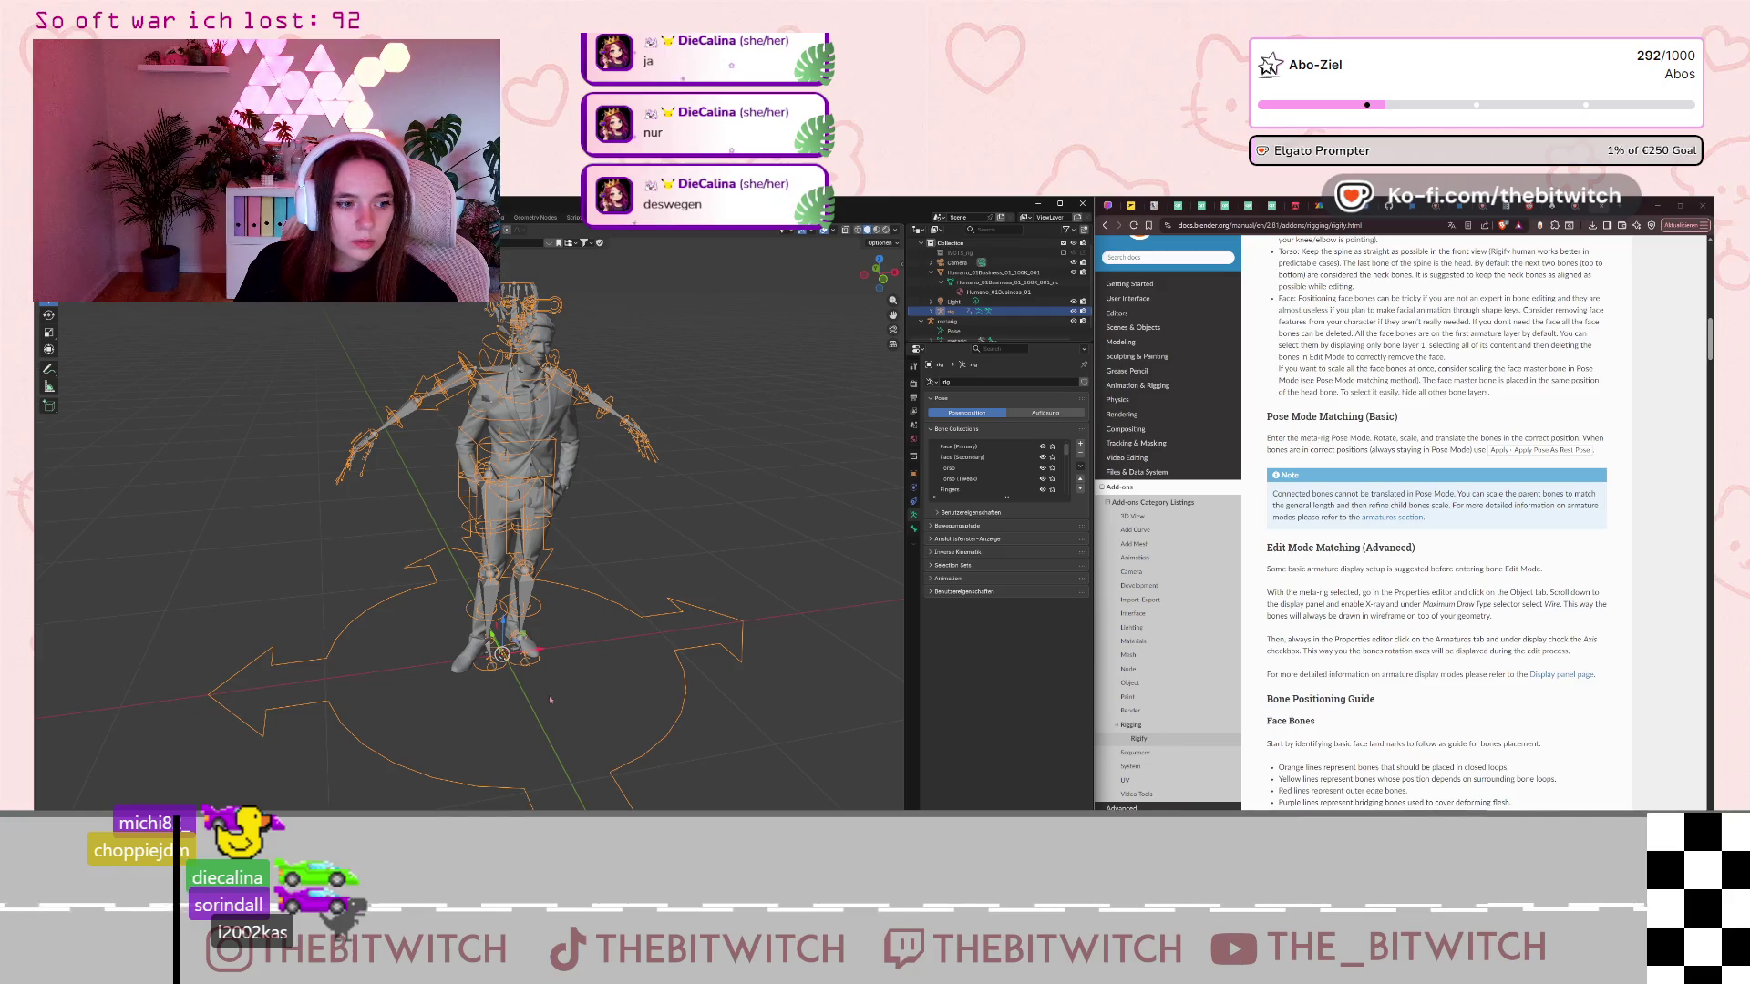
{"action": "left_click_drag", "start_coordinate": [492, 497], "coordinate": [338, 532]}
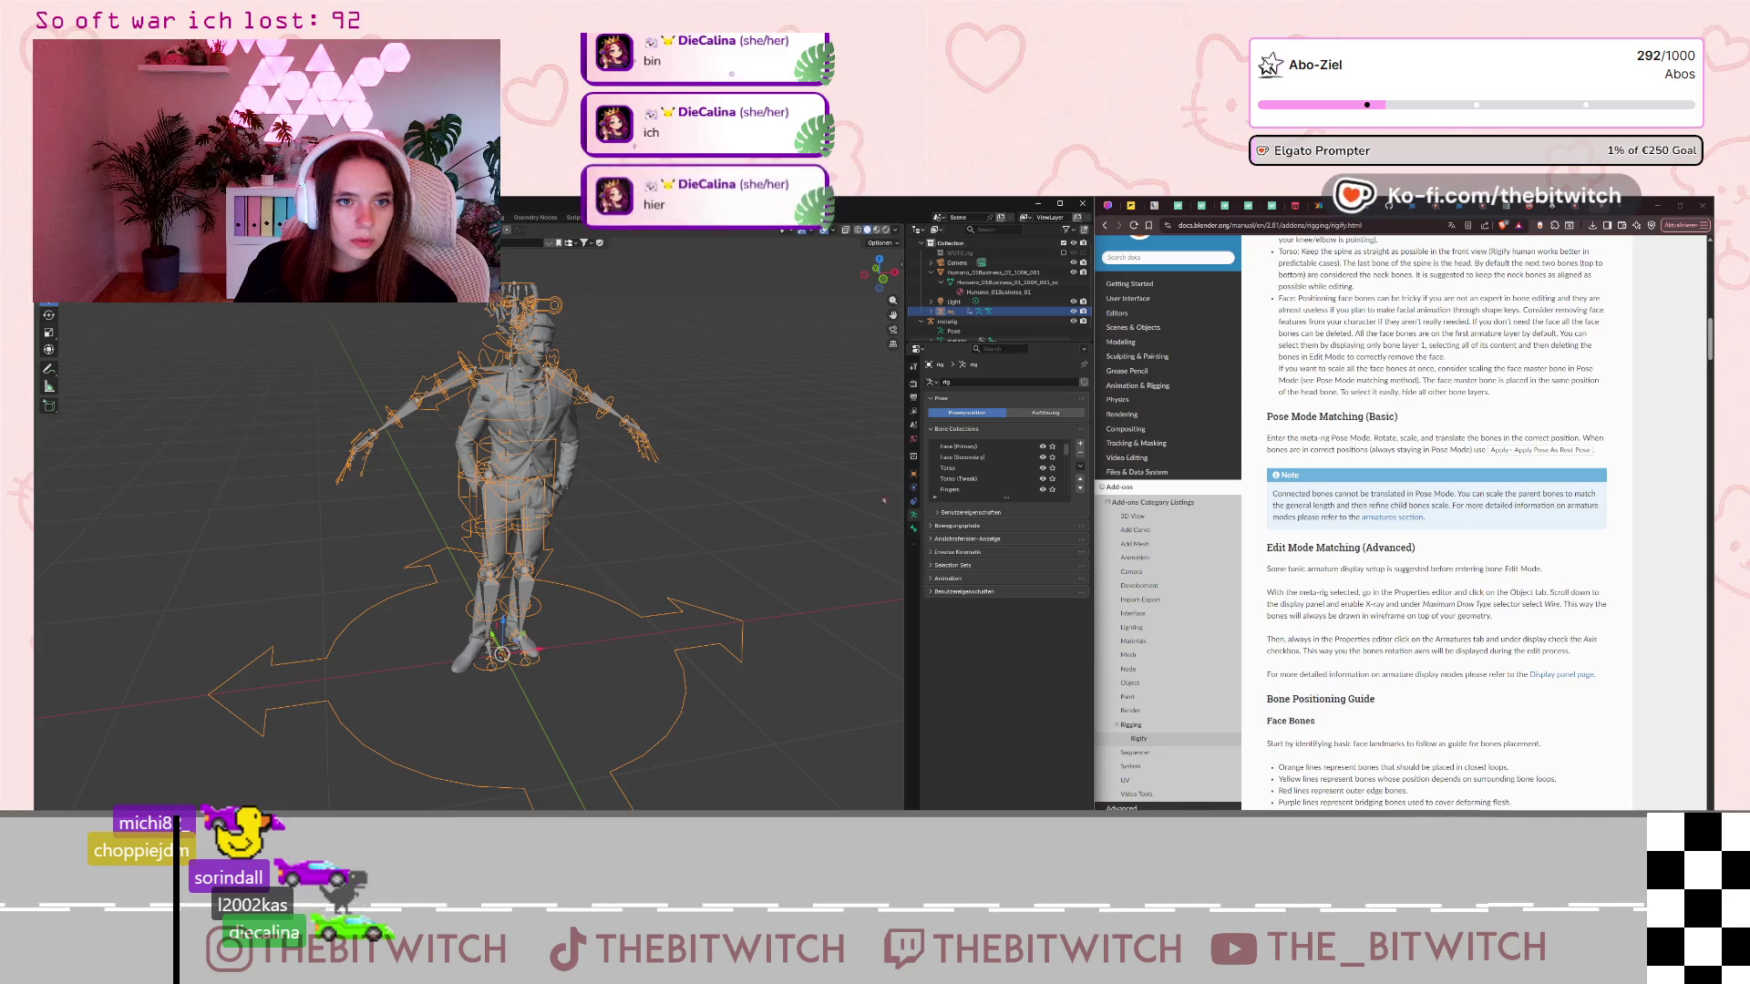
{"action": "scroll", "coordinate": [1002, 287], "scroll_direction": "down", "scroll_amount": 1}
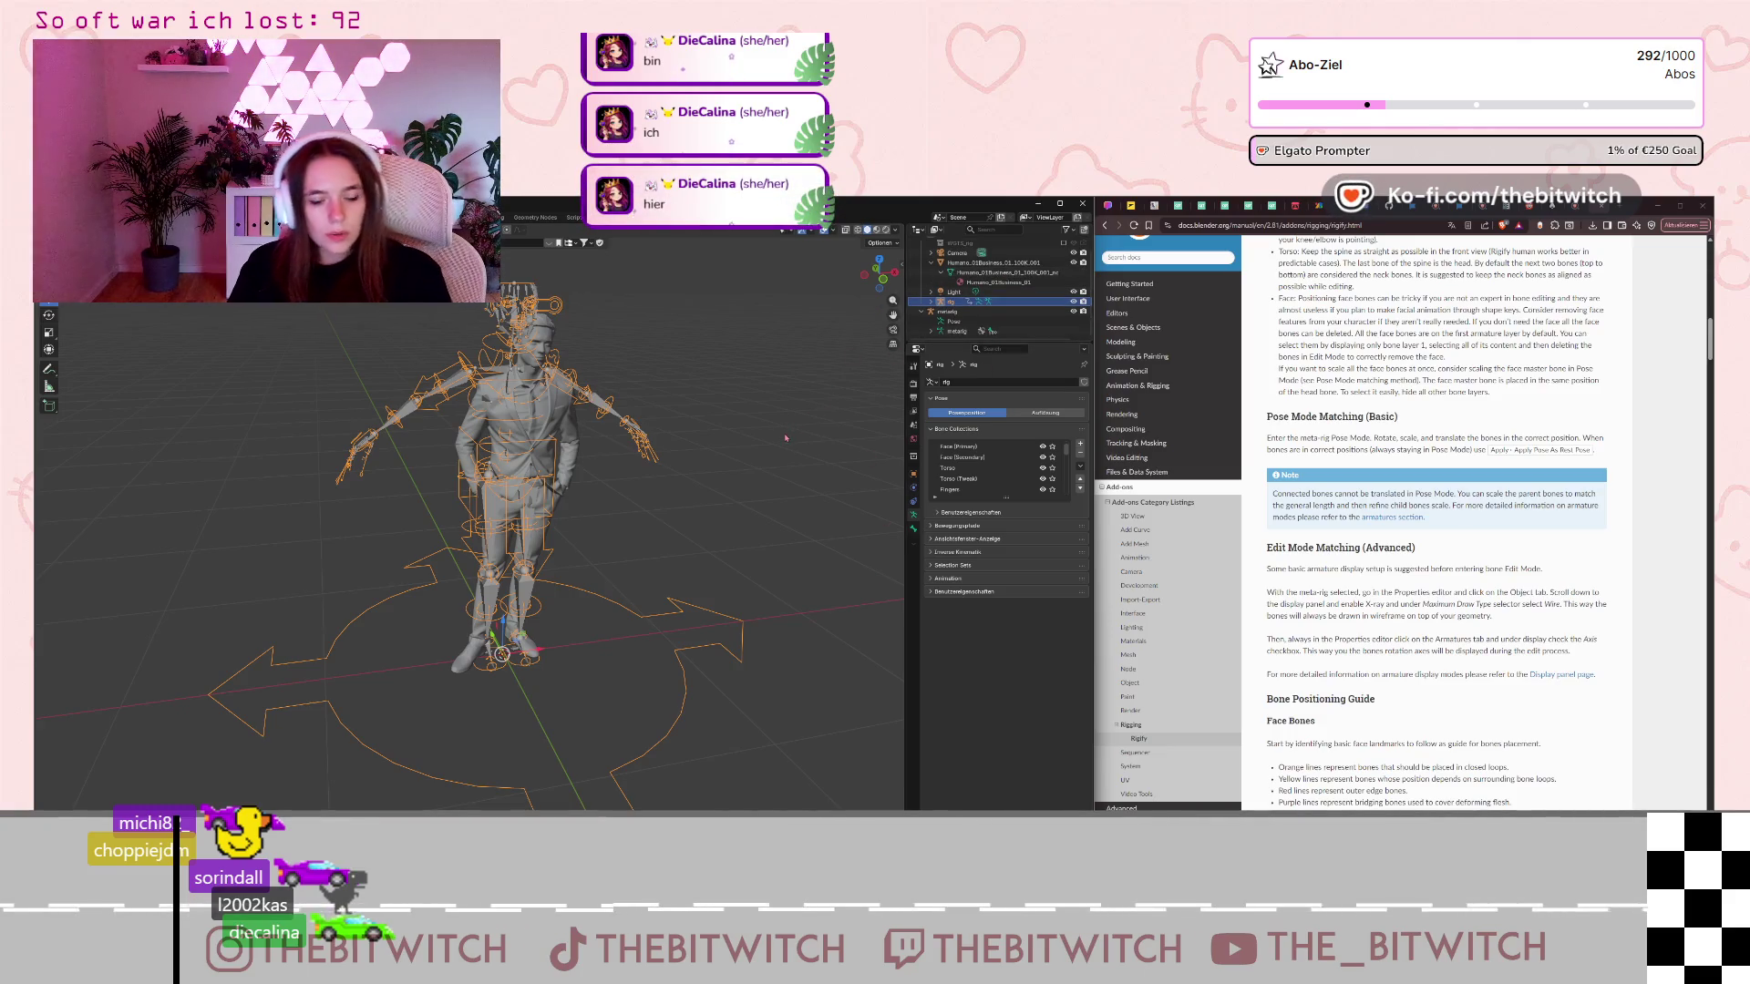
{"action": "key", "text": "h"}
{"action": "key", "text": "alt+h"}
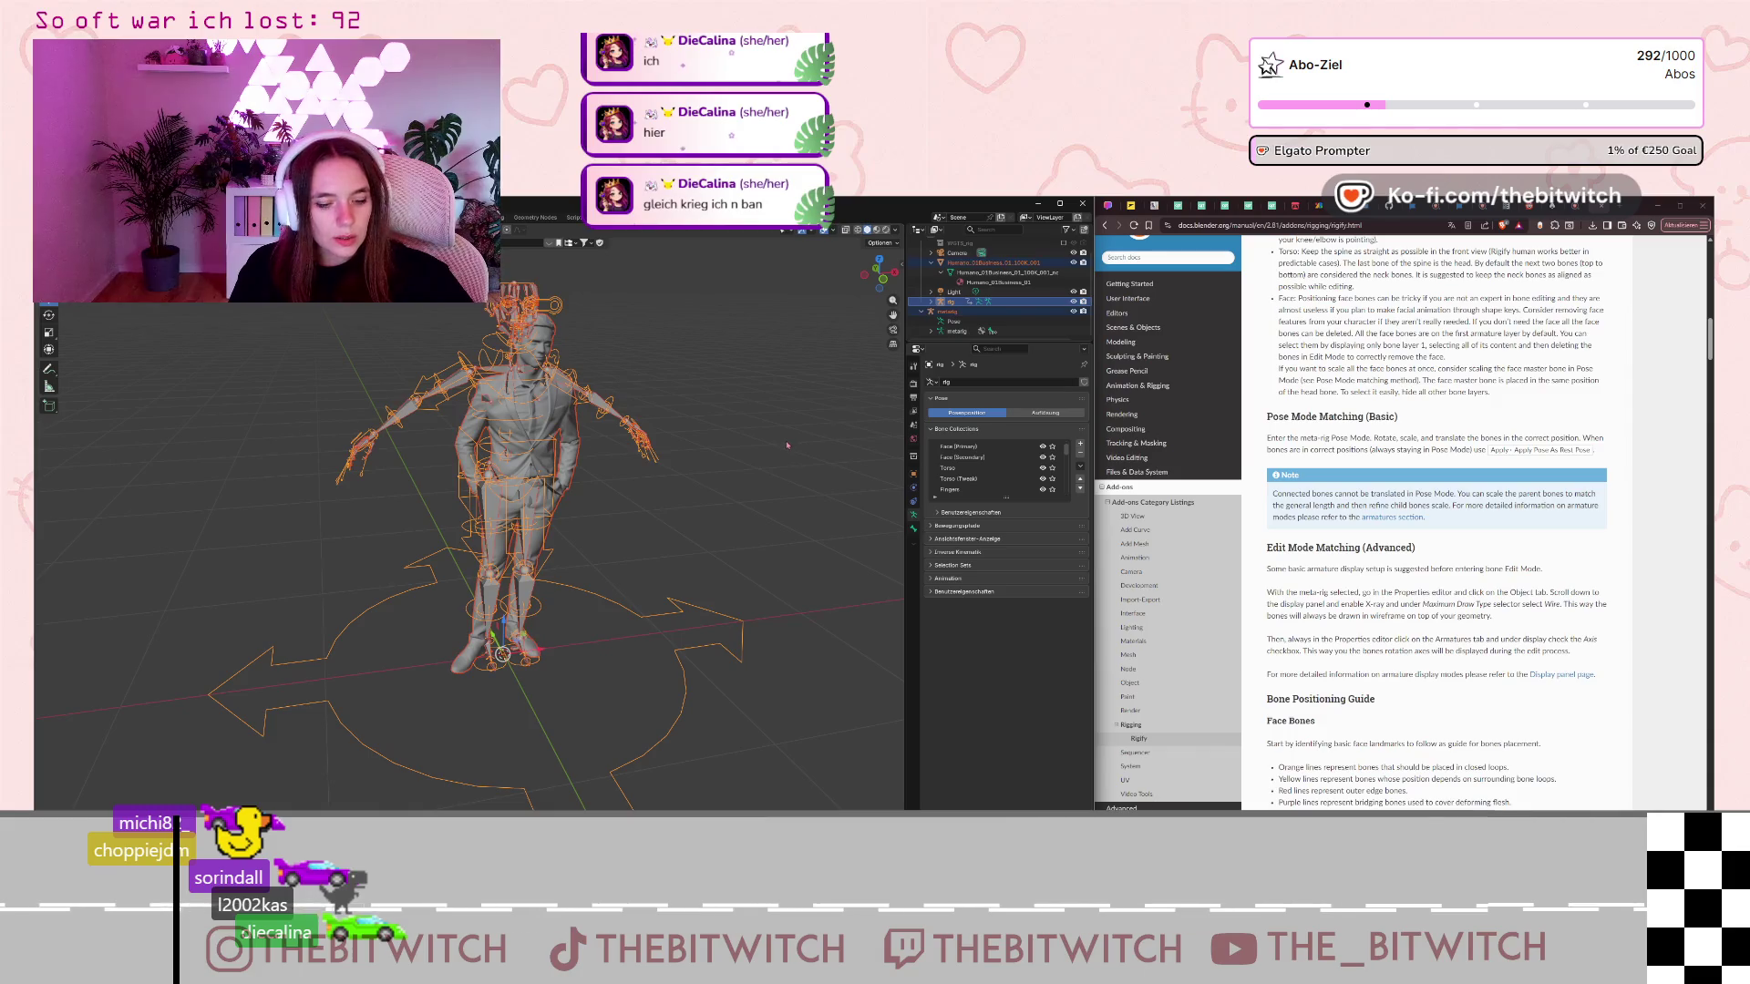
{"action": "key", "text": "alt+a"}
{"action": "key", "text": "ctrl+z"}
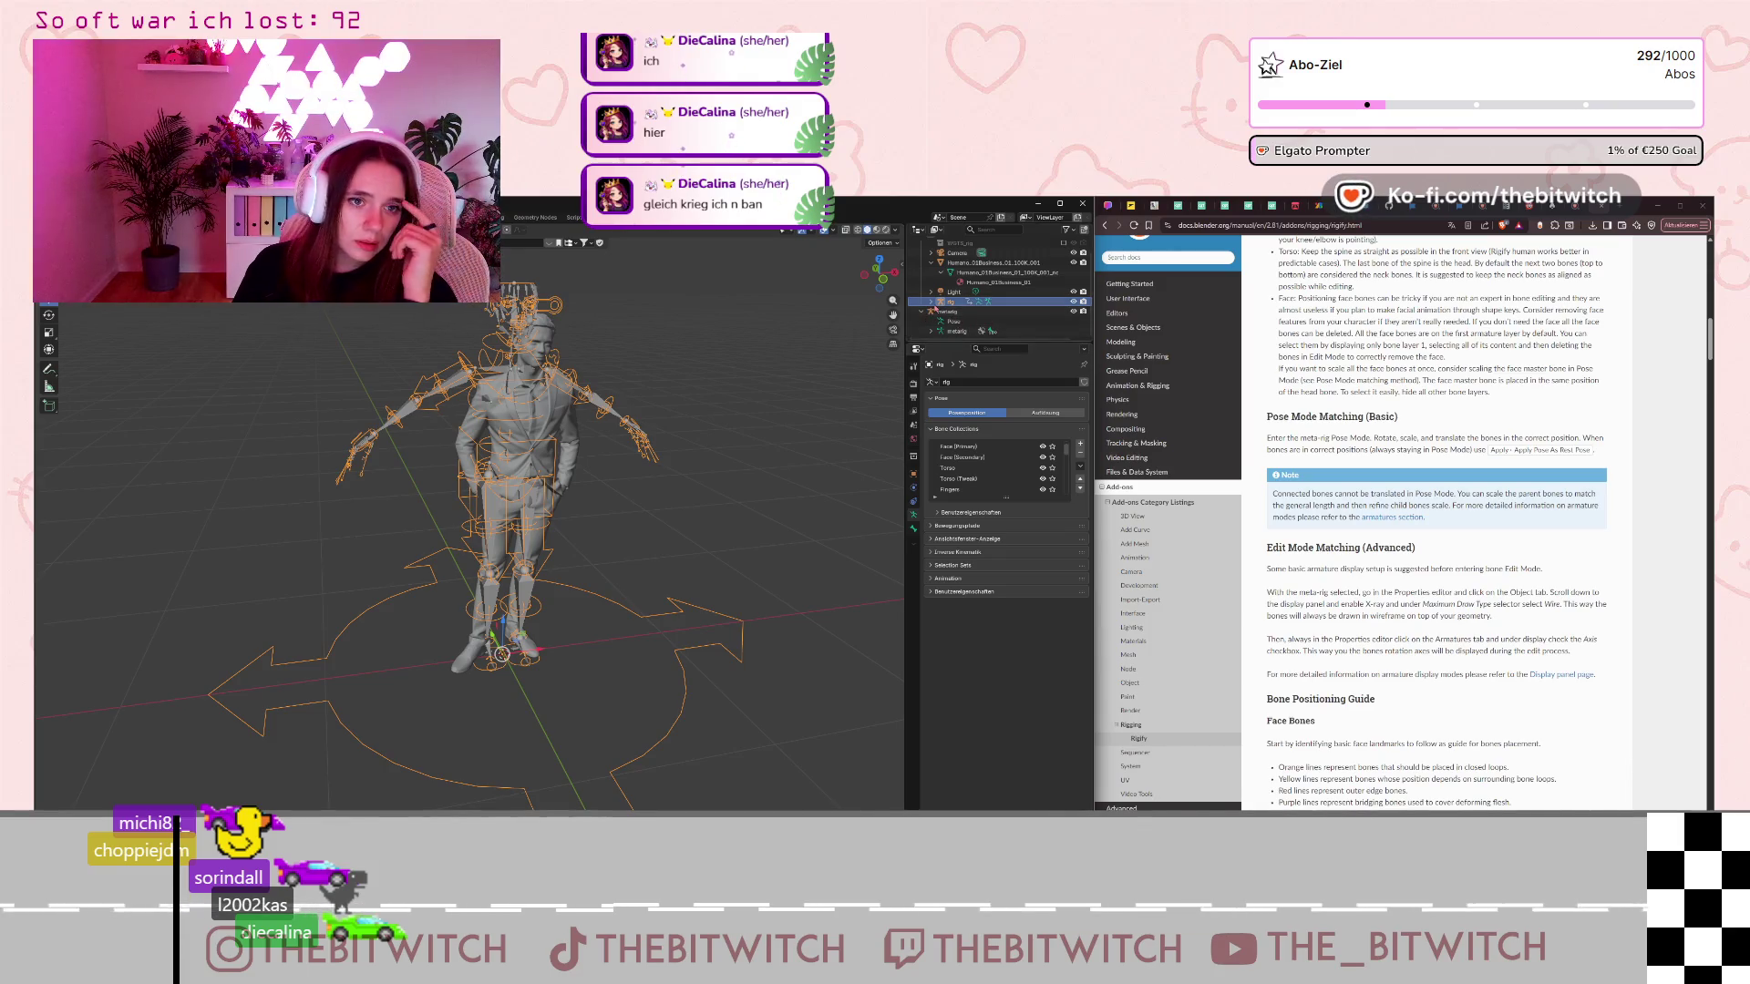
{"action": "left_click", "coordinate": [941, 301]}
Delete the generated rig object from the Outliner and select the metarig.
{"action": "right_click", "coordinate": [941, 301]}
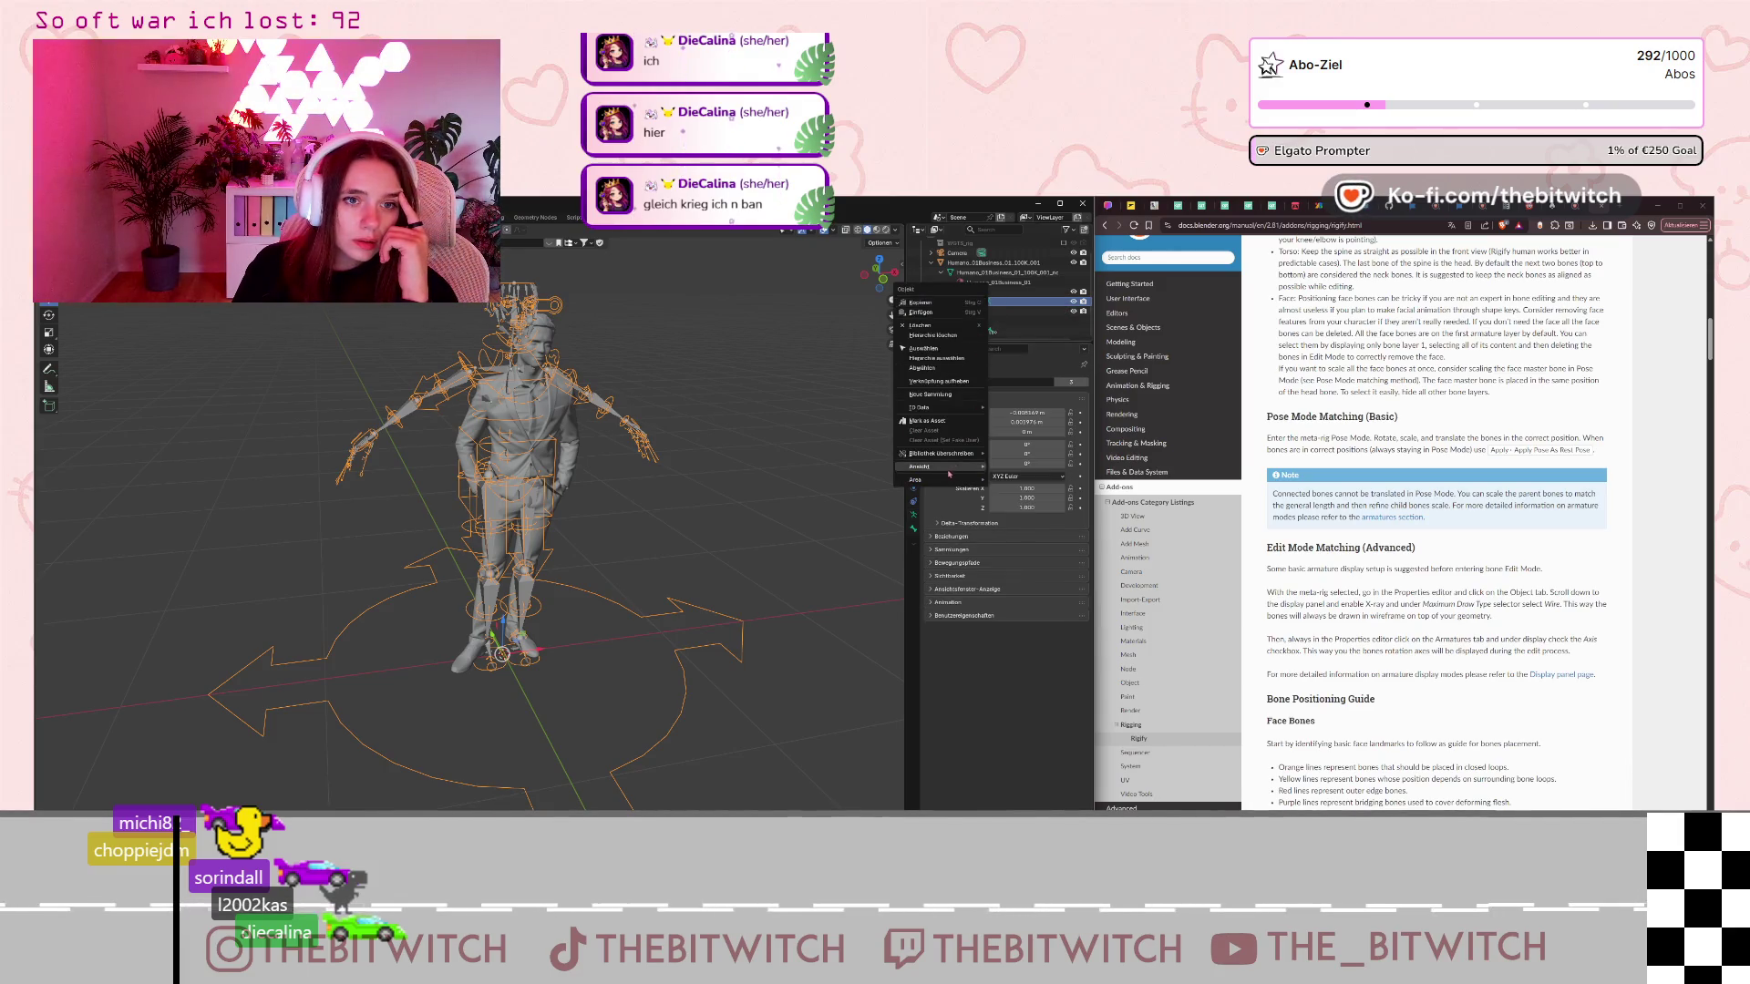
{"action": "left_click", "coordinate": [962, 326]}
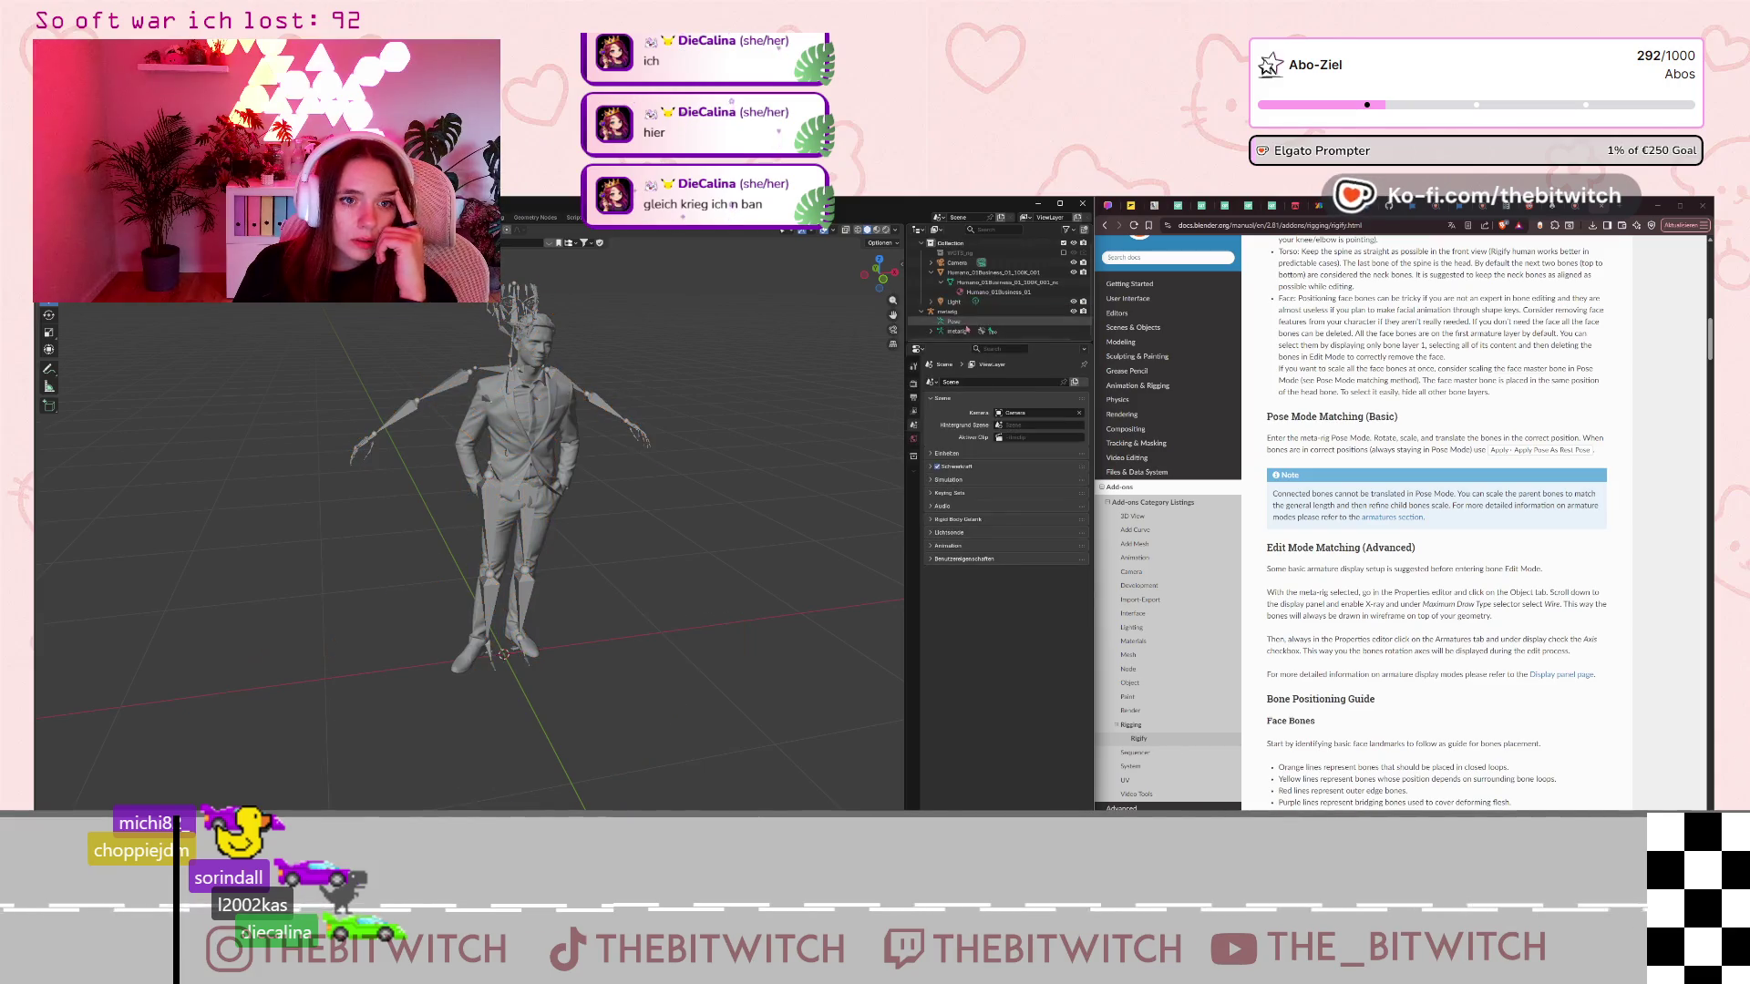
{"action": "left_click", "coordinate": [948, 310]}
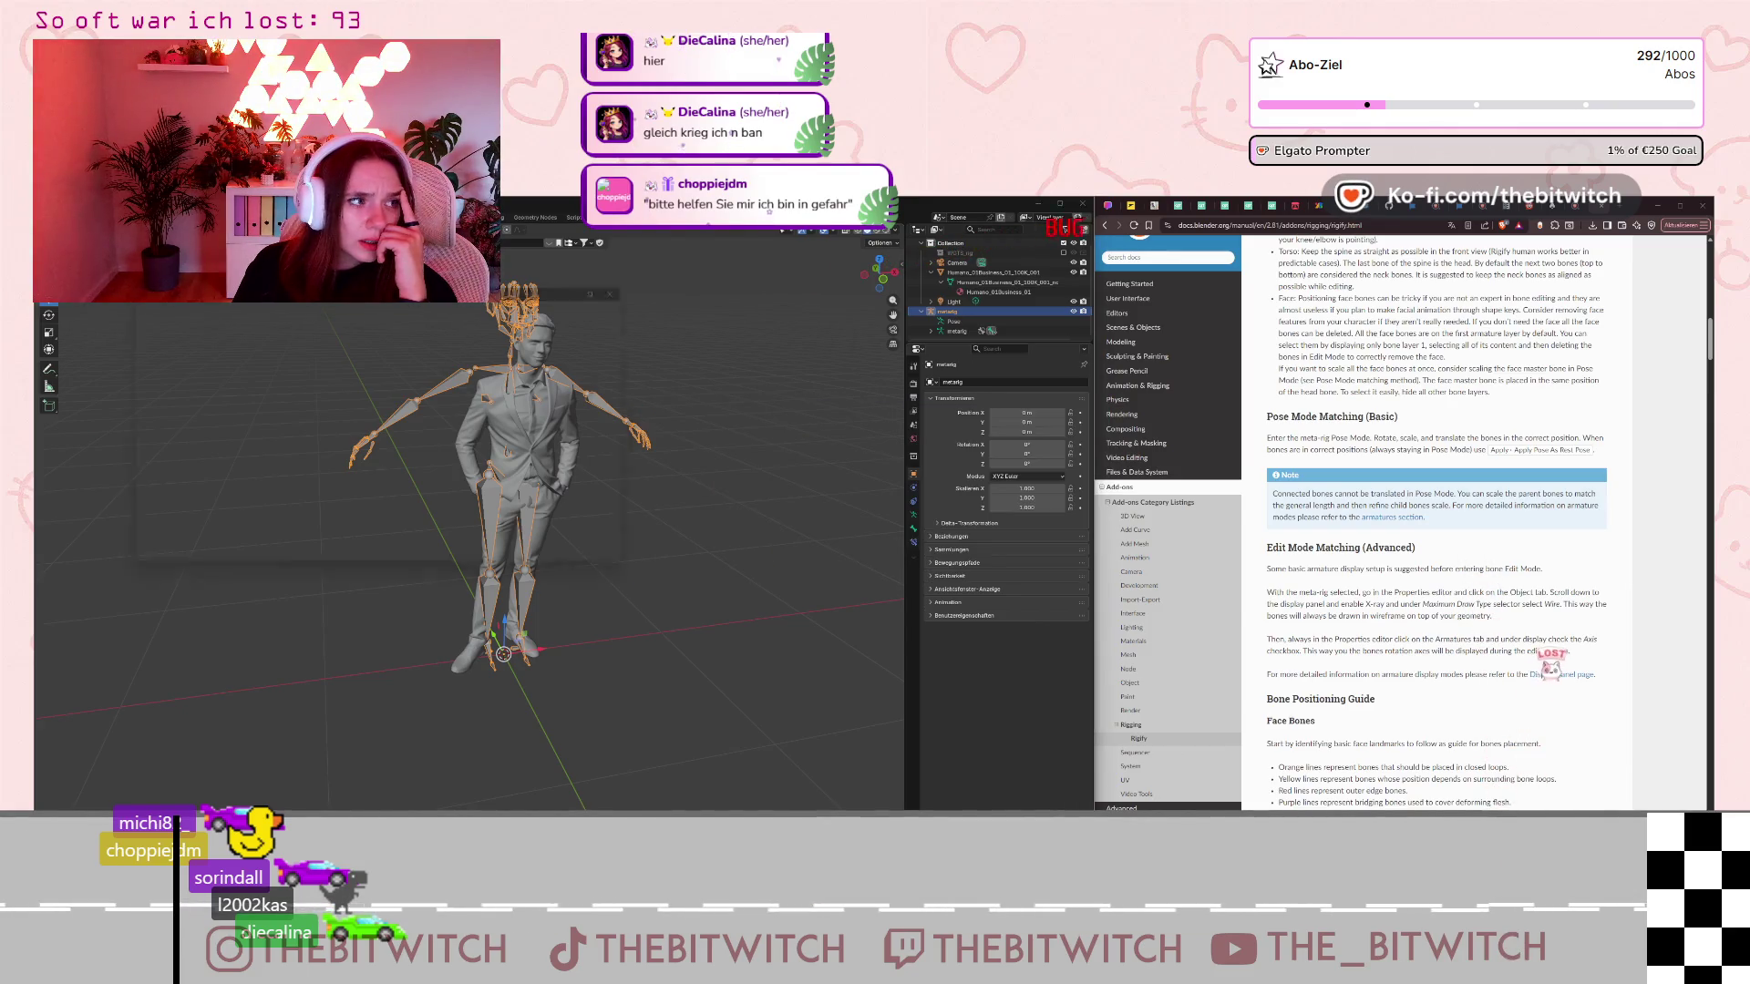
Switch the metarig into Pose Mode with Ctrl+Tab and browse the Pose menu.
{"action": "key", "text": "ctrl+Tab"}
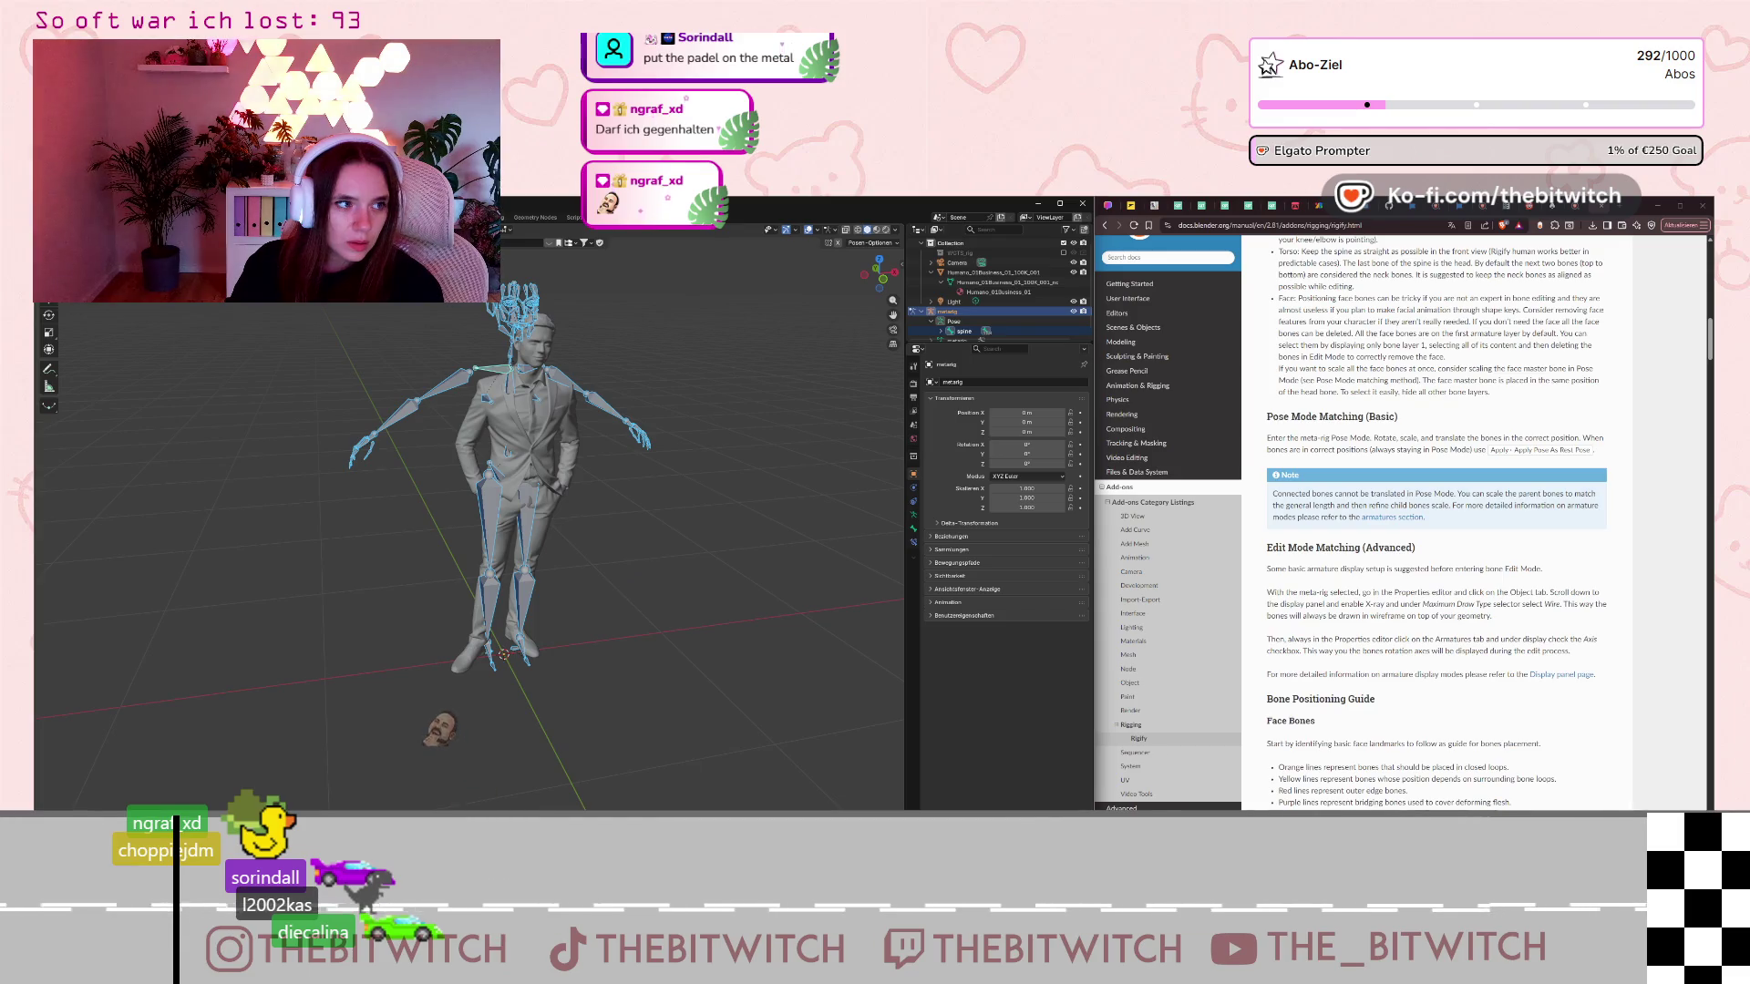
{"action": "left_click", "coordinate": [196, 243]}
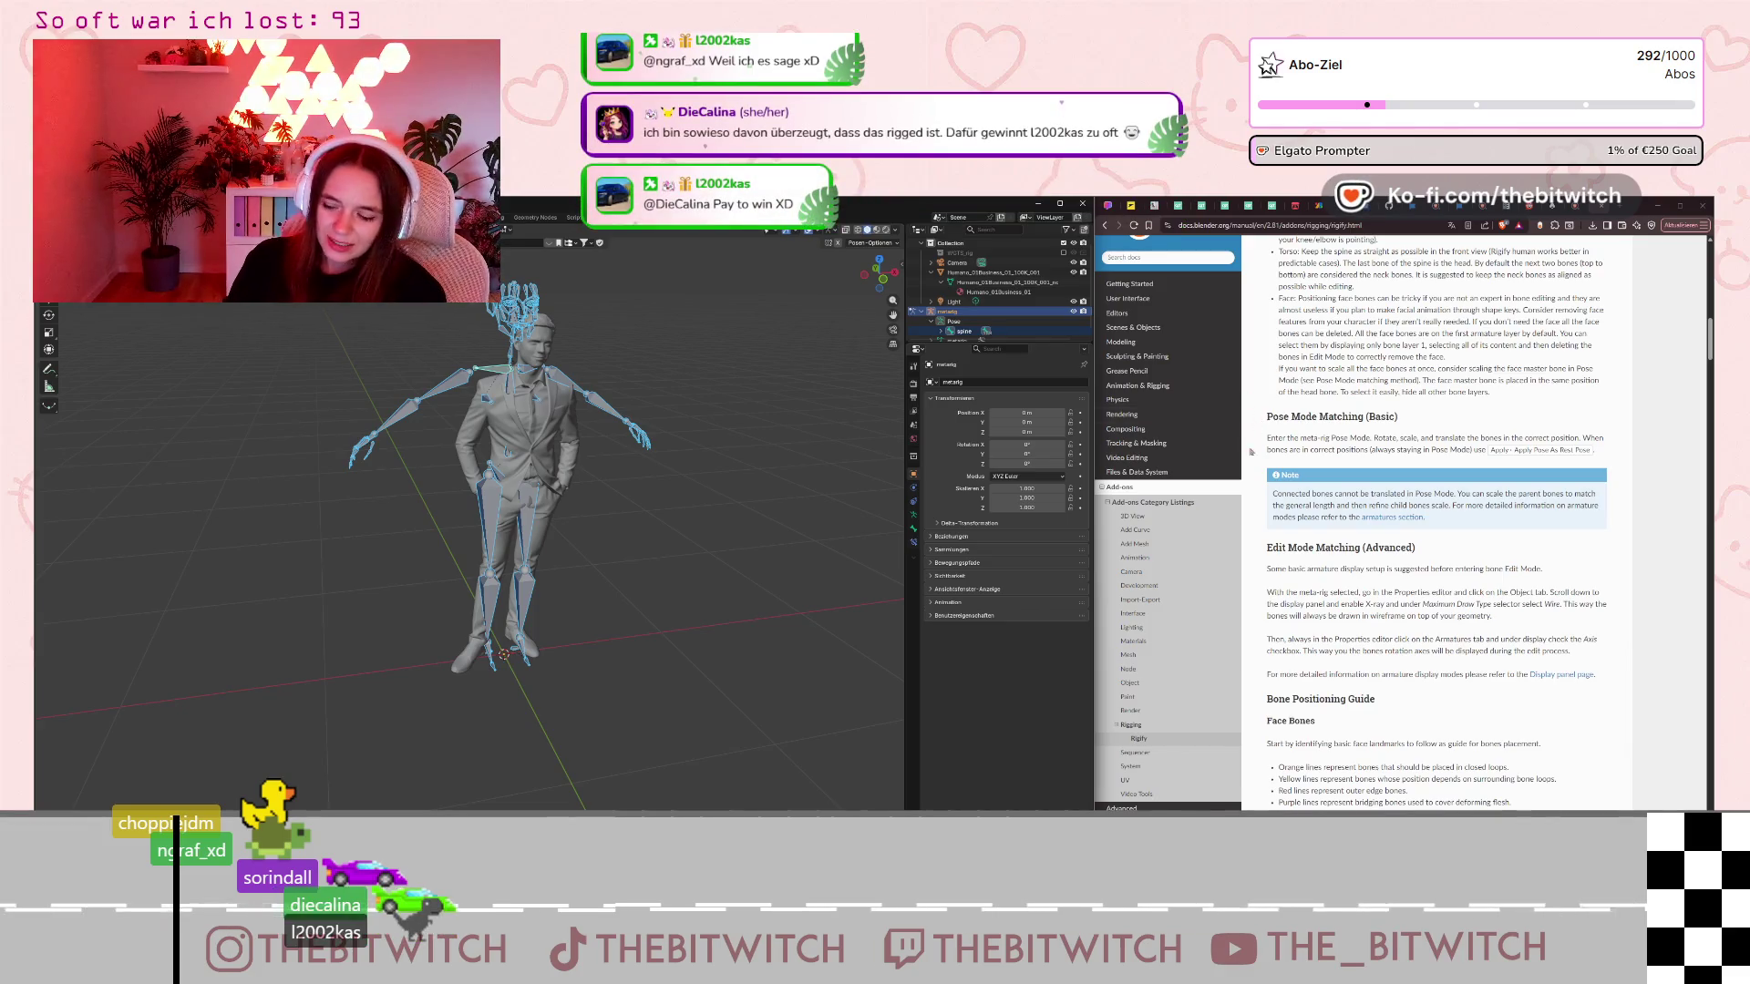
Scroll the manual past Face and Torso Bones, then back up to Rigify Human Alignment Tips.
{"action": "scroll", "coordinate": [1383, 565], "scroll_direction": "down", "scroll_amount": 4}
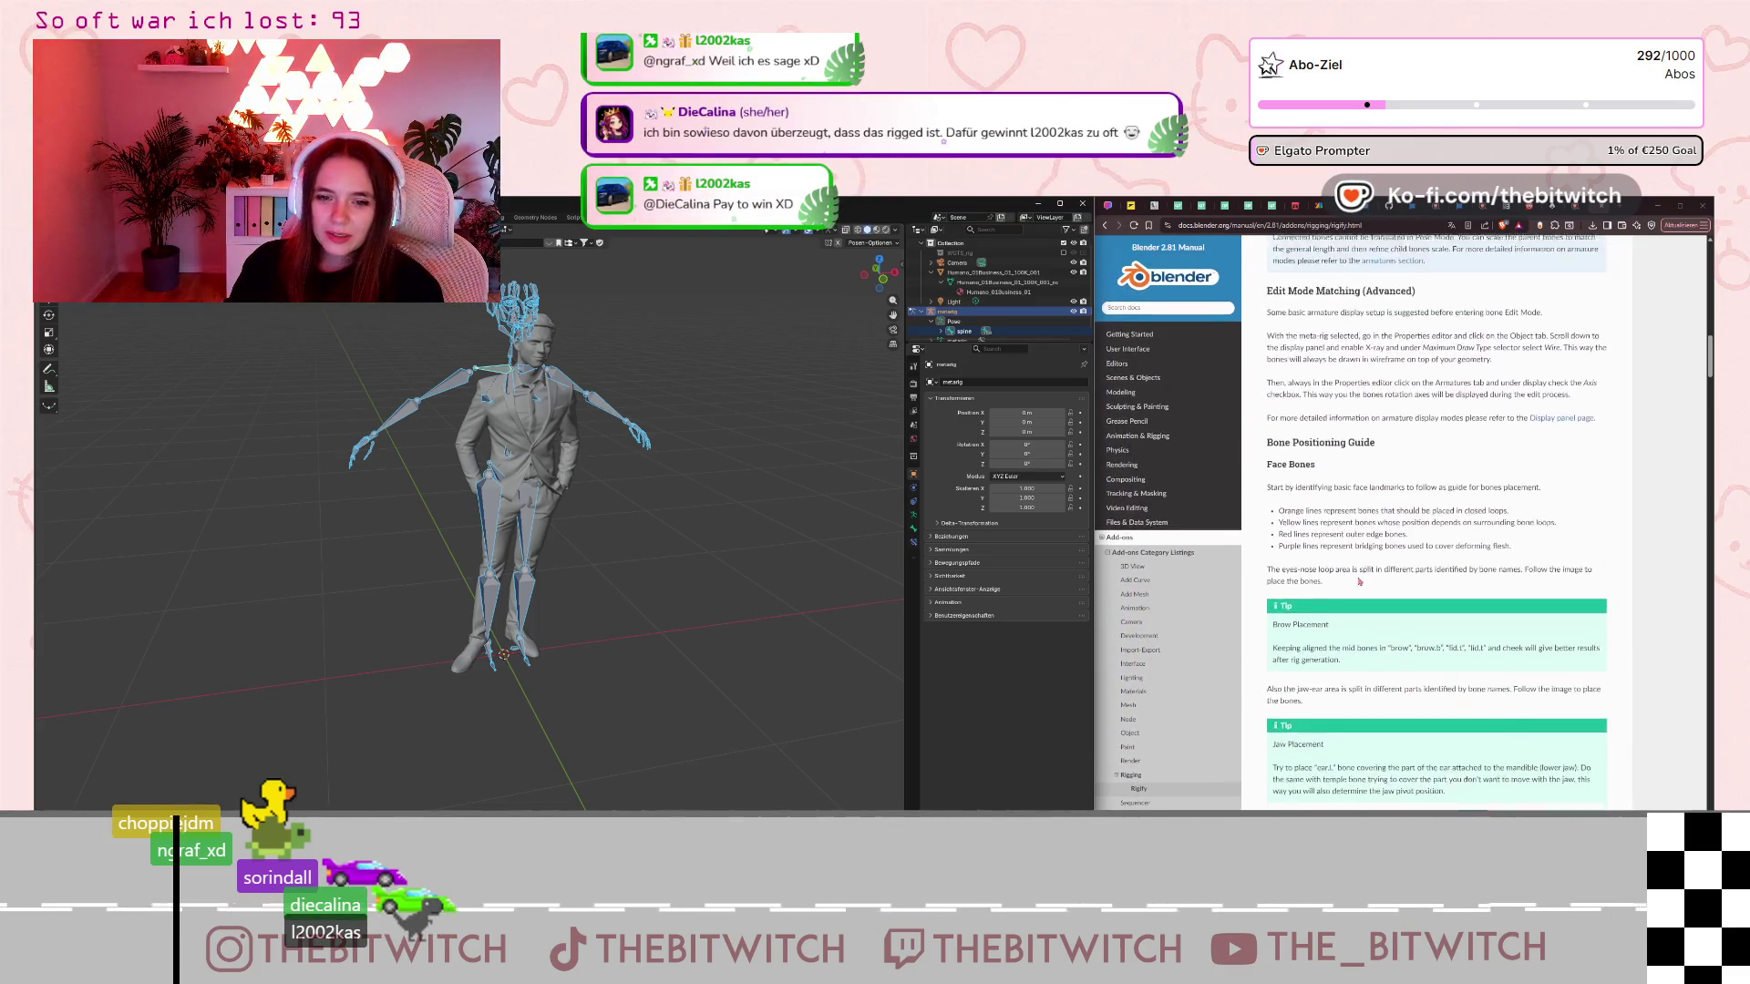
{"action": "scroll", "coordinate": [1357, 583], "scroll_direction": "down", "scroll_amount": 10}
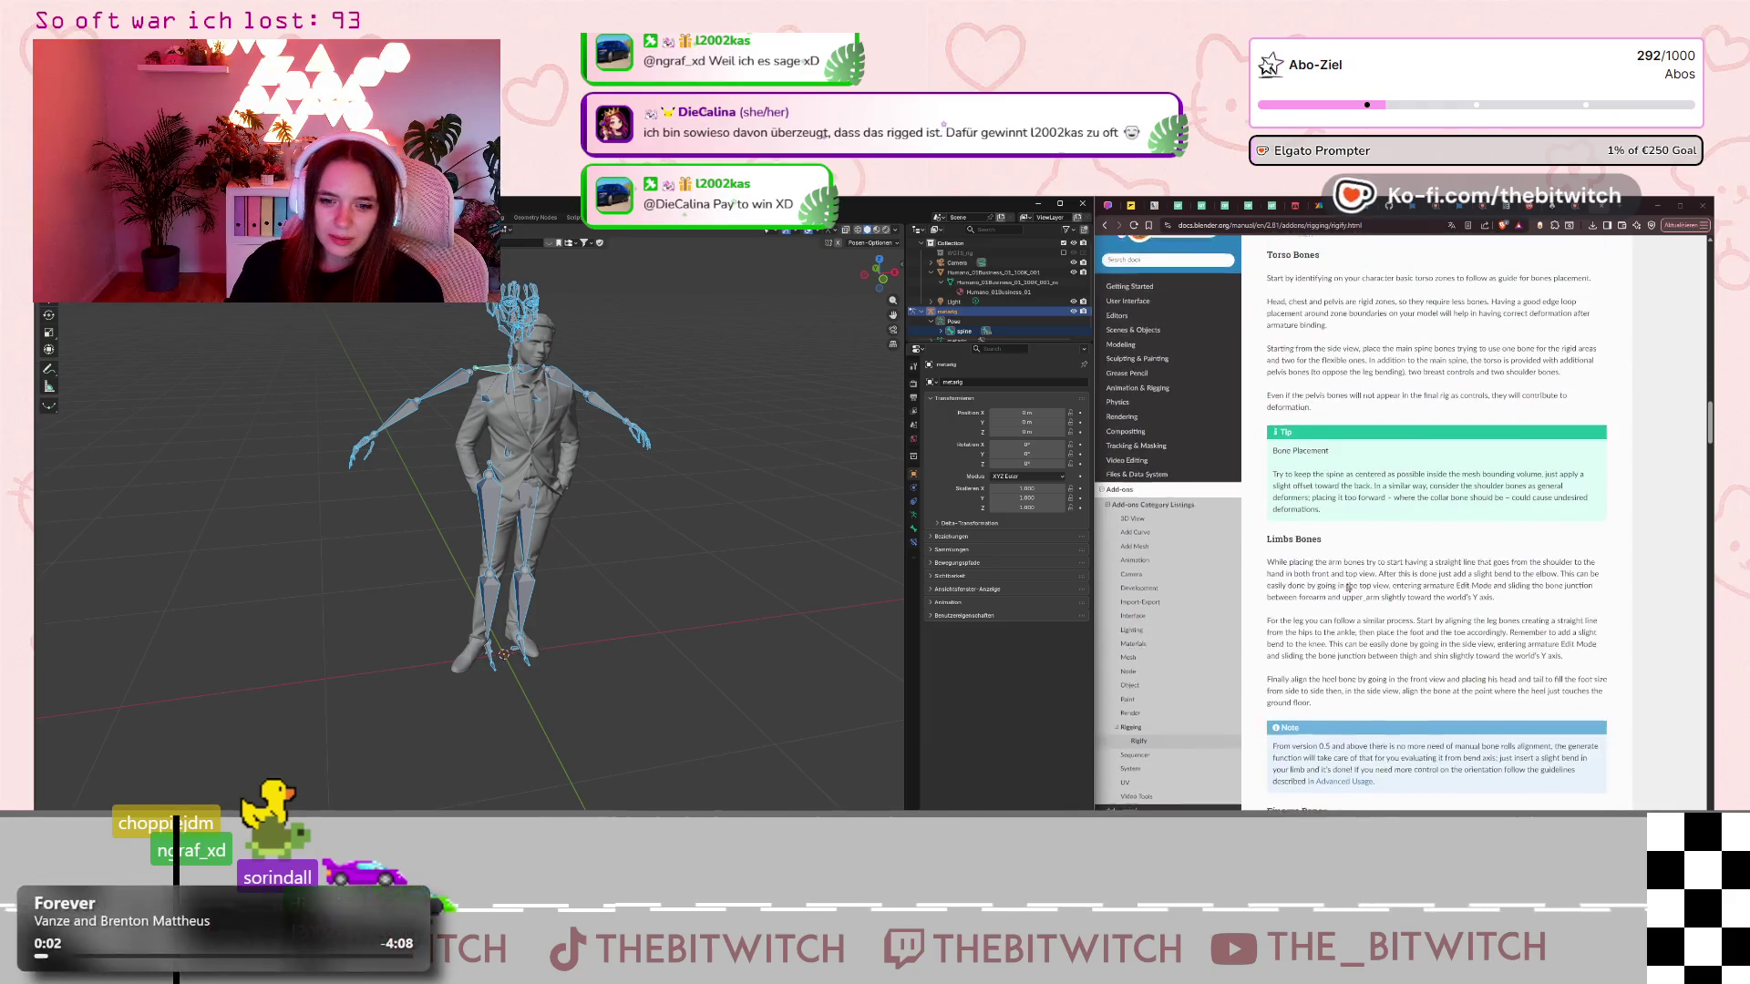
{"action": "scroll", "coordinate": [1334, 593], "scroll_direction": "up", "scroll_amount": 9}
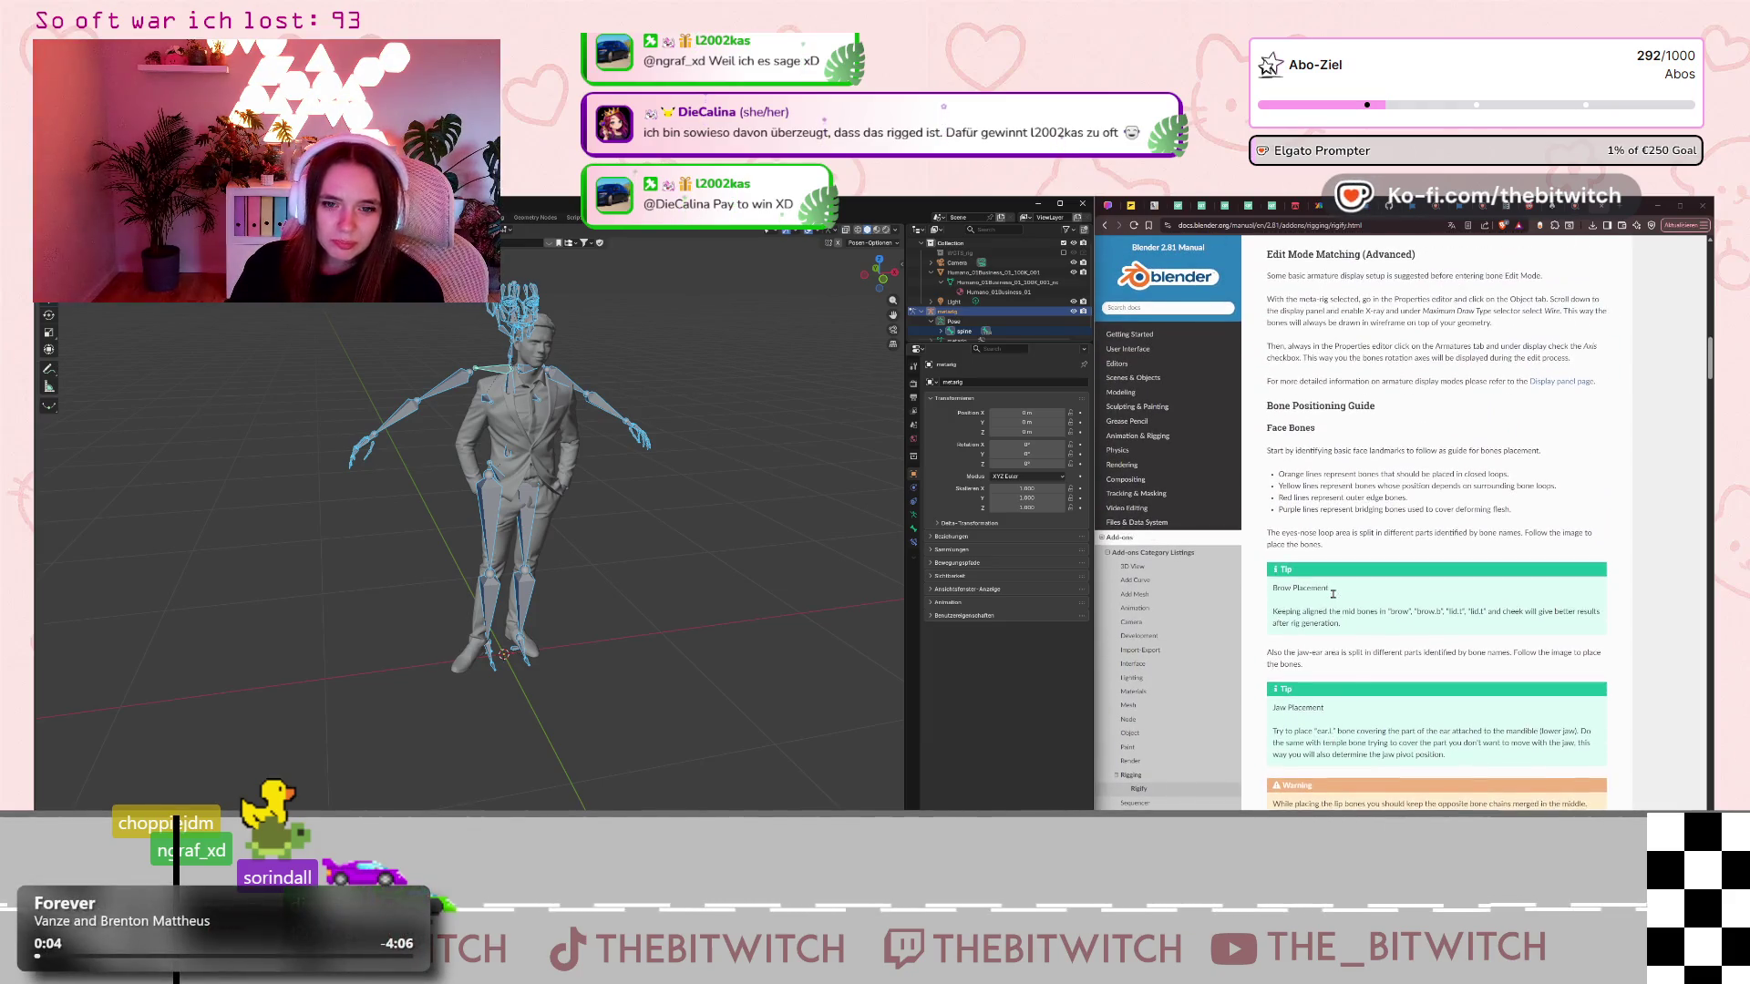
{"action": "scroll", "coordinate": [1332, 593], "scroll_direction": "up", "scroll_amount": 8}
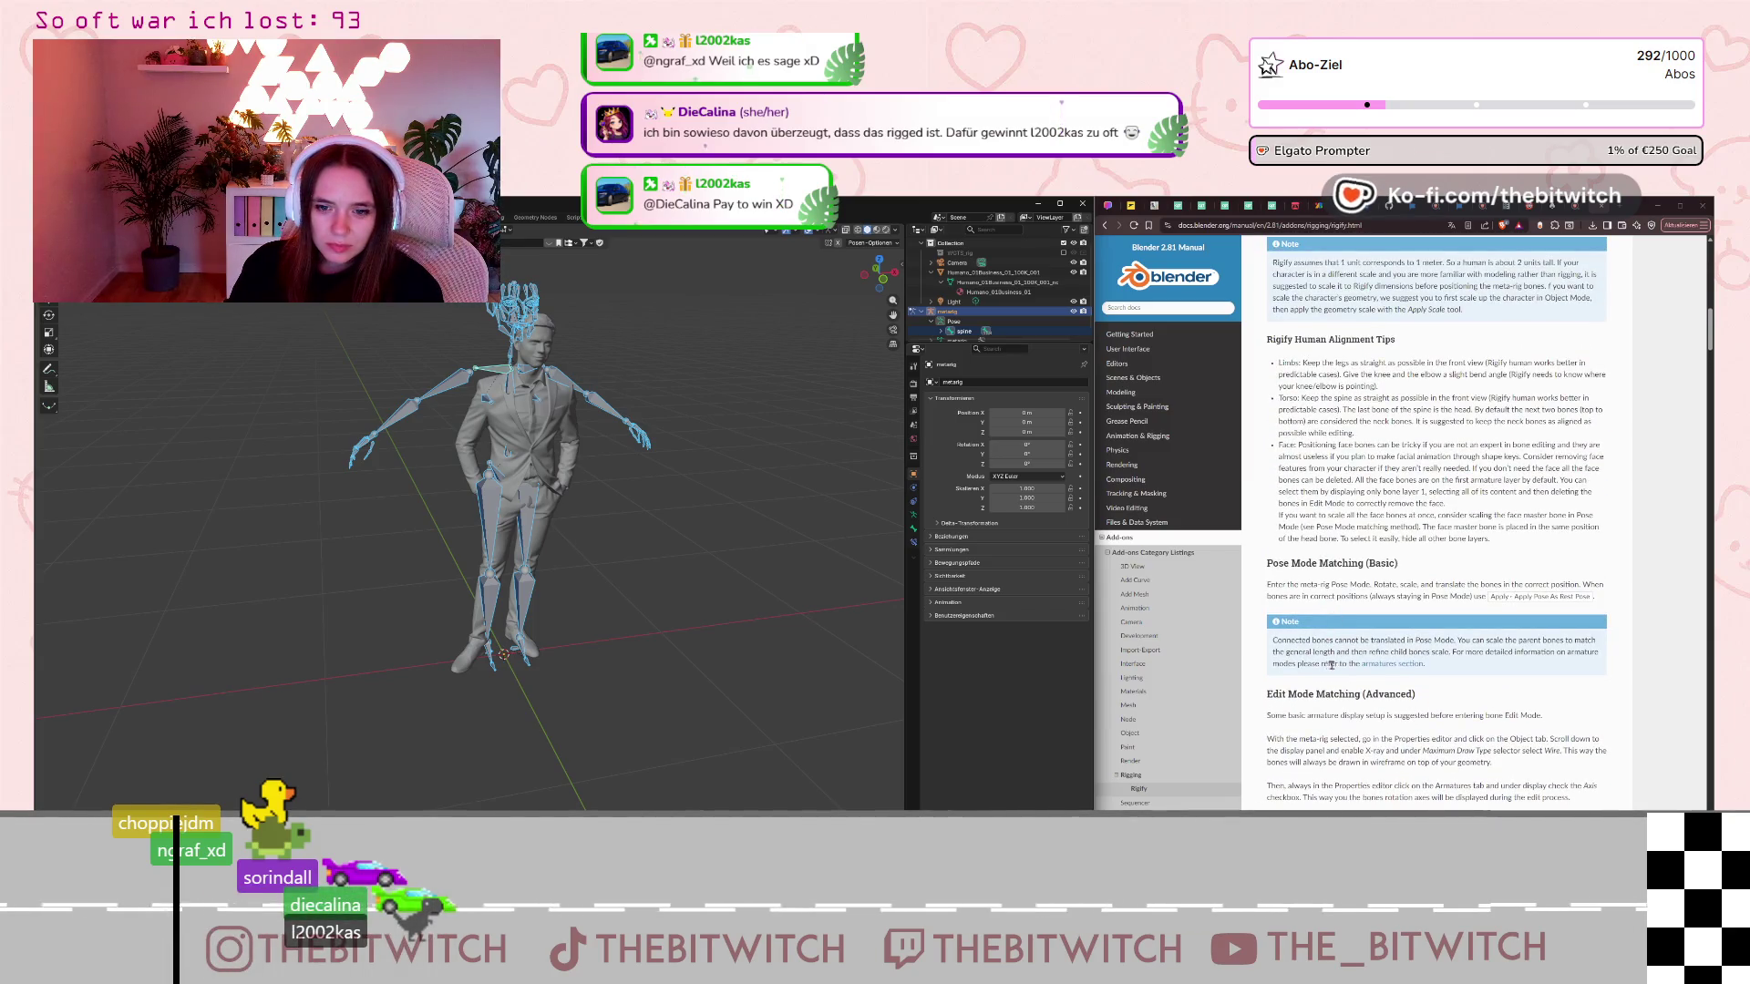
{"action": "scroll", "coordinate": [1355, 644], "scroll_direction": "up", "scroll_amount": 4}
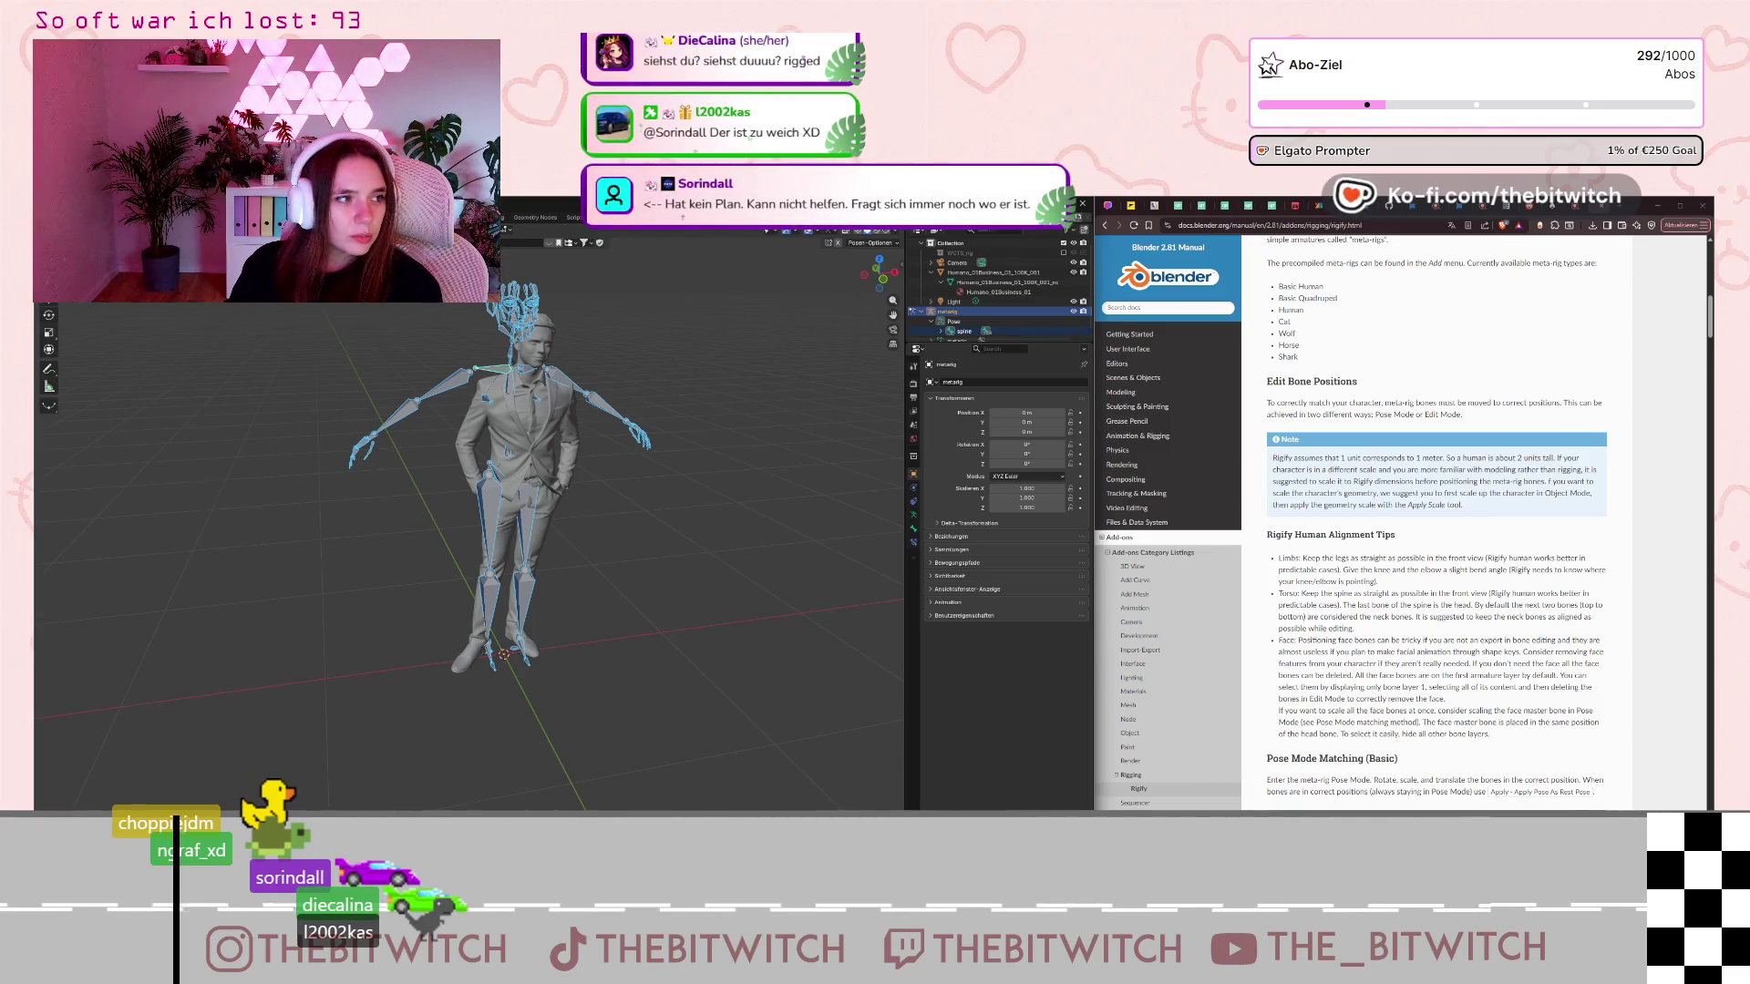
Box-select all metarig bones and scale them narrower along the X axis.
{"action": "left_click", "coordinate": [50, 331]}
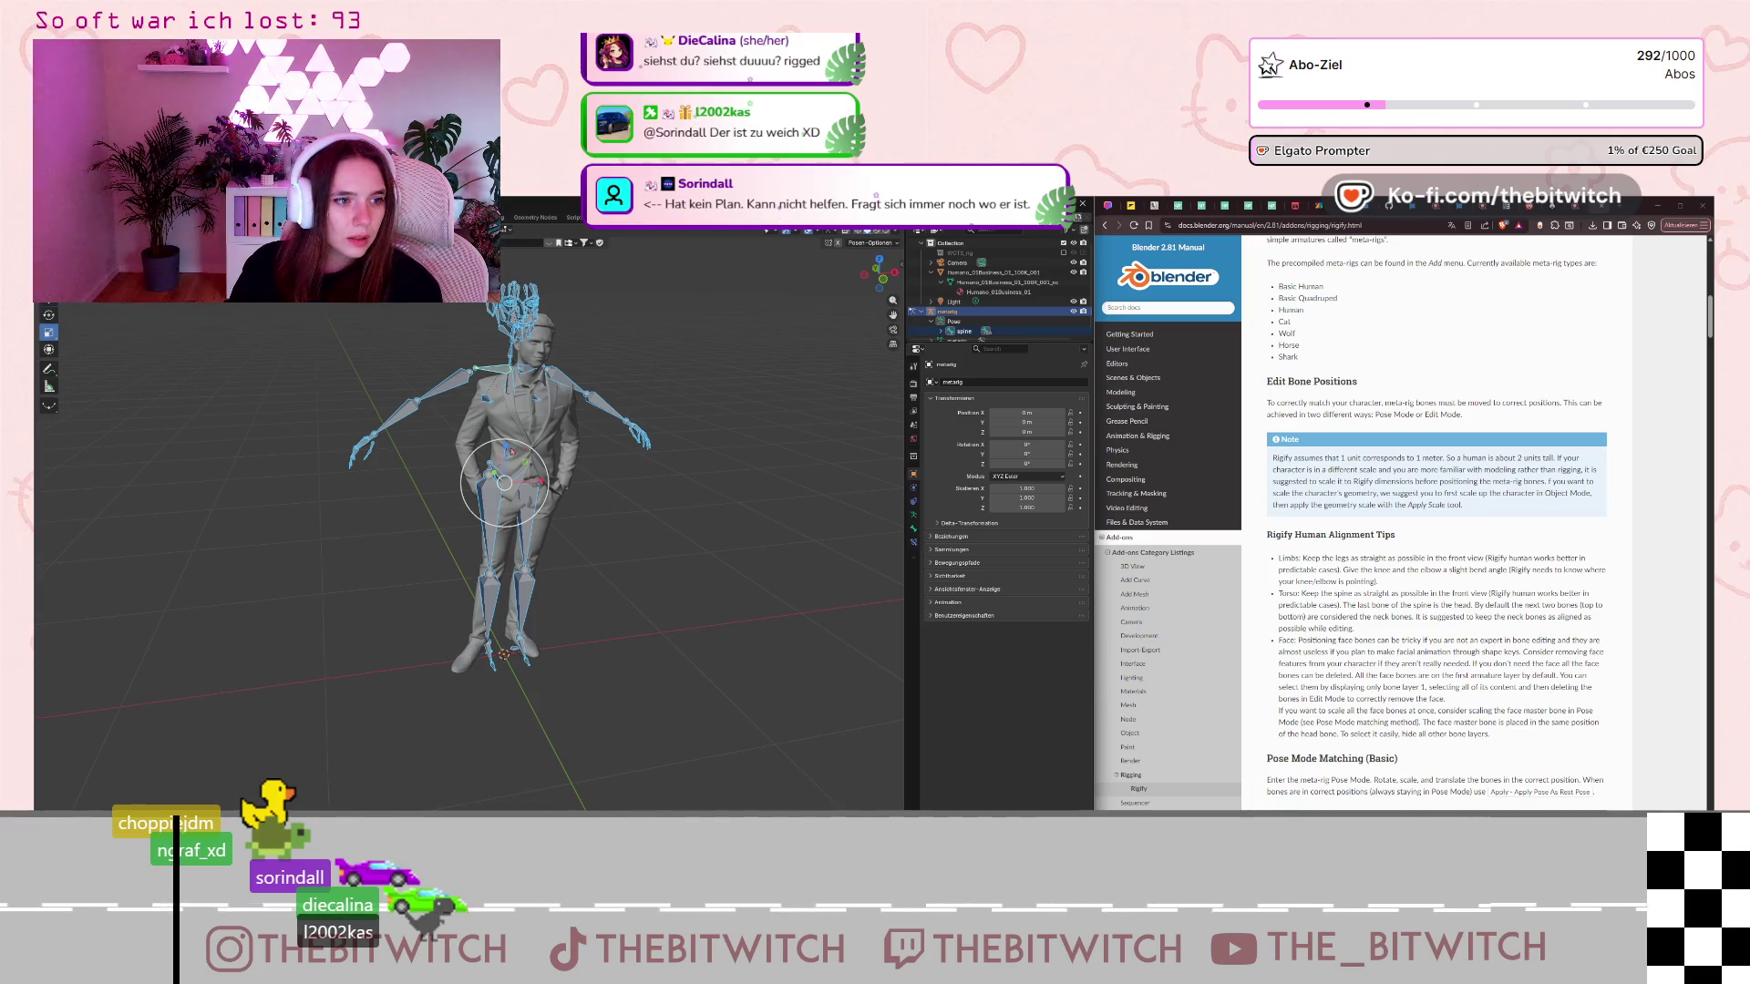
{"action": "left_click_drag", "start_coordinate": [507, 451], "coordinate": [524, 460]}
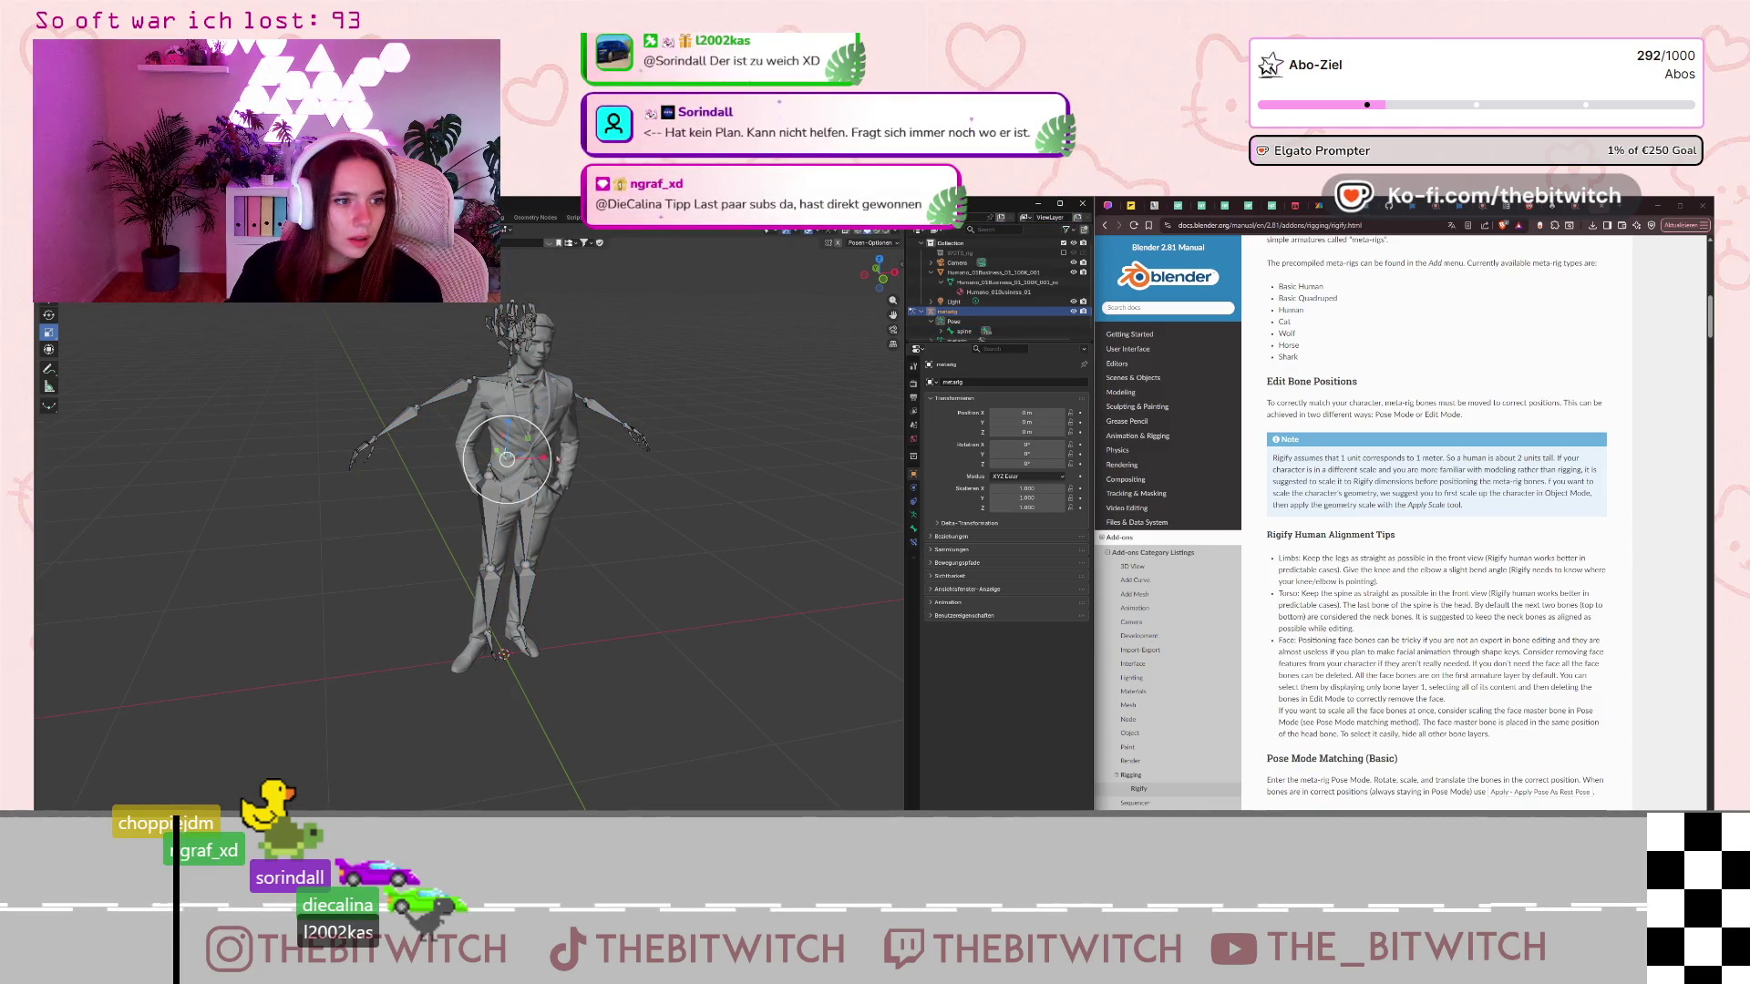
{"action": "left_click", "coordinate": [483, 339]}
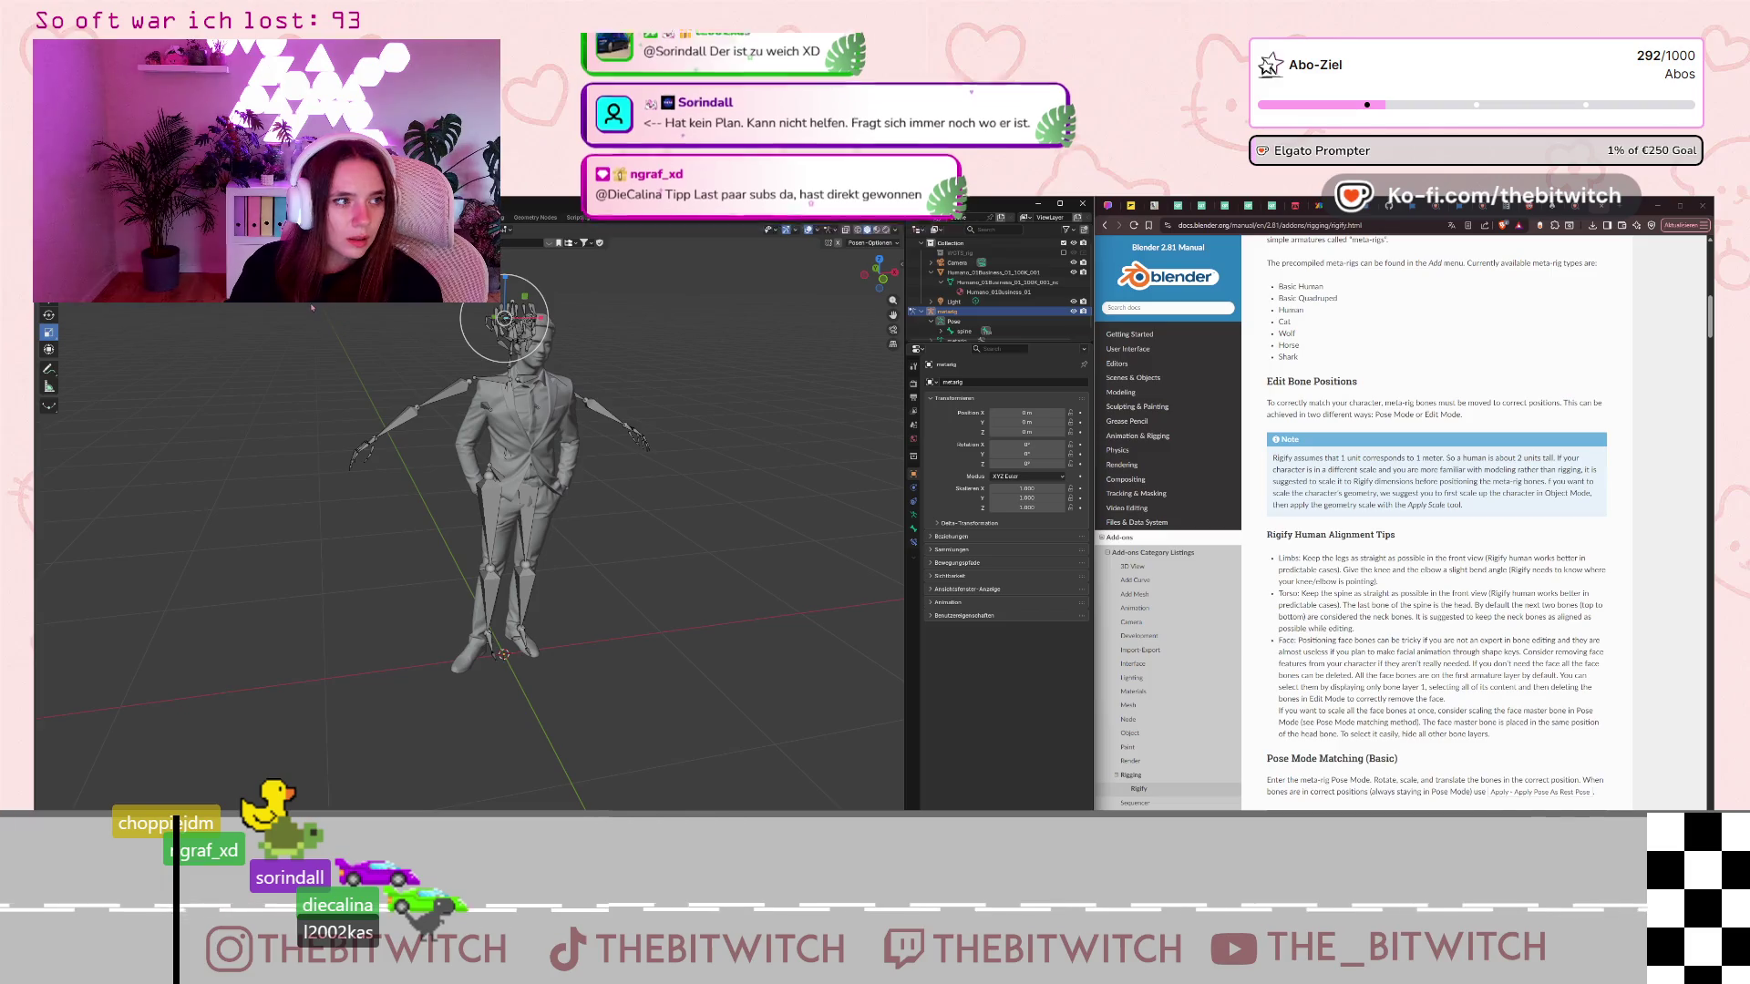
{"action": "left_click_drag", "start_coordinate": [311, 303], "coordinate": [760, 668]}
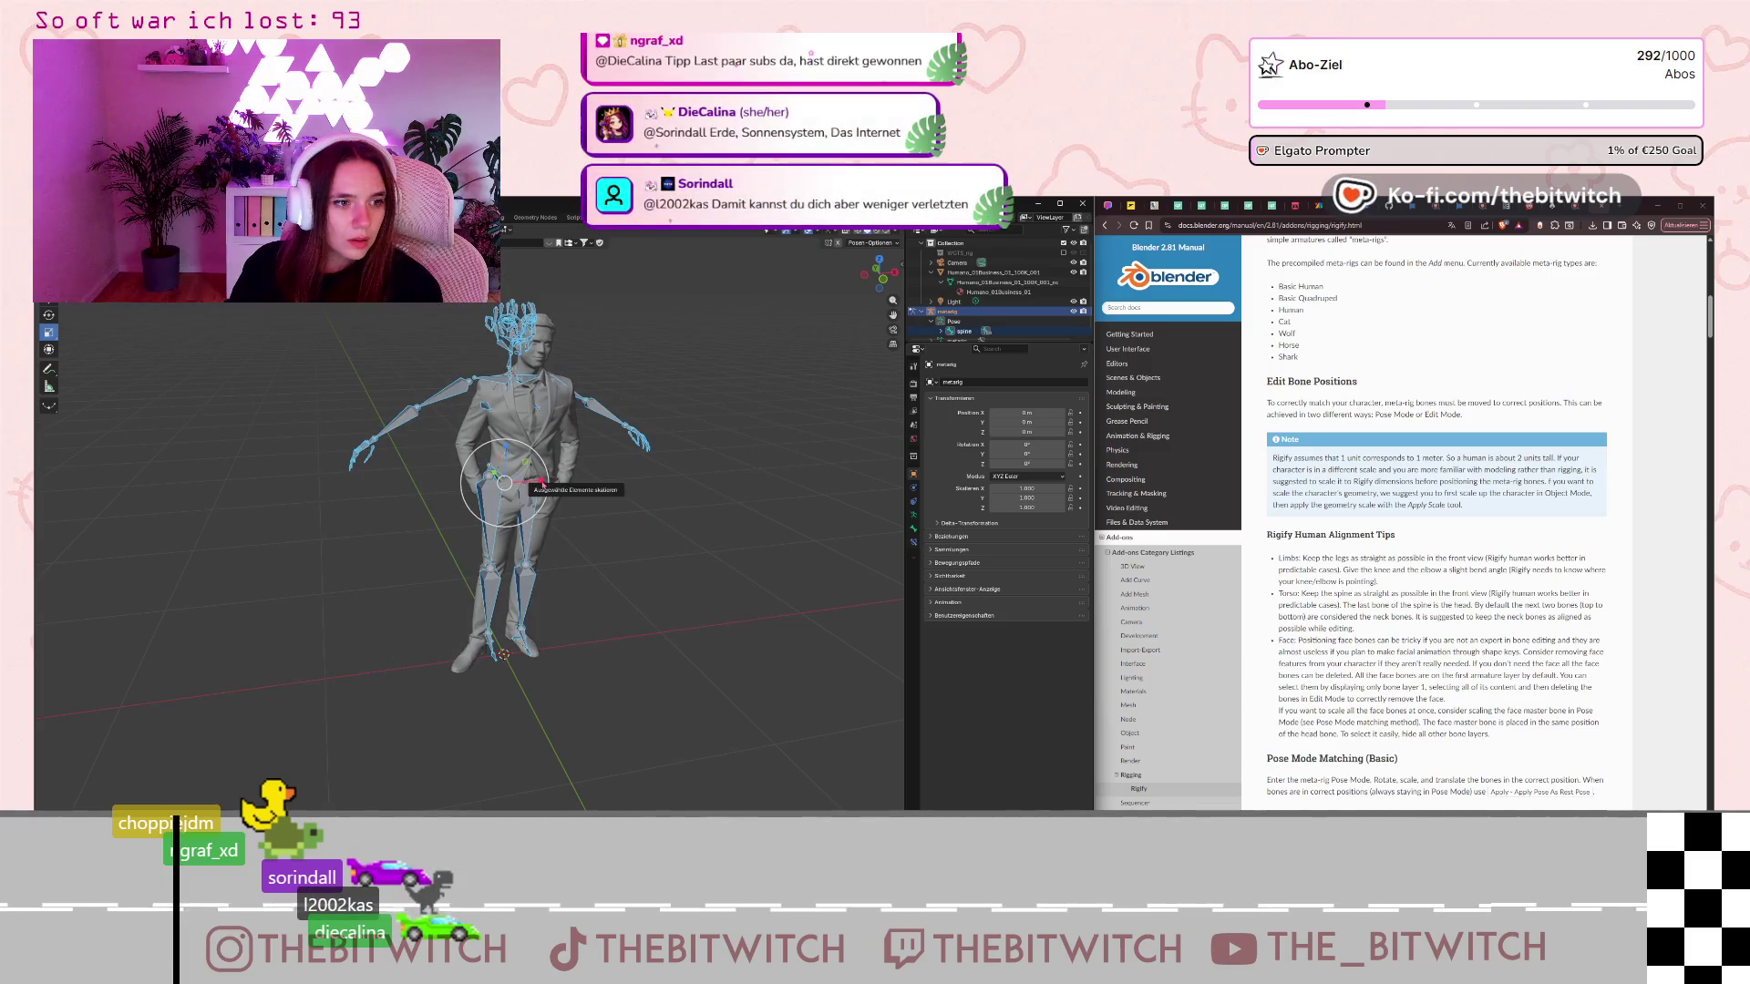
{"action": "key", "text": "s"}
{"action": "key", "text": "x"}
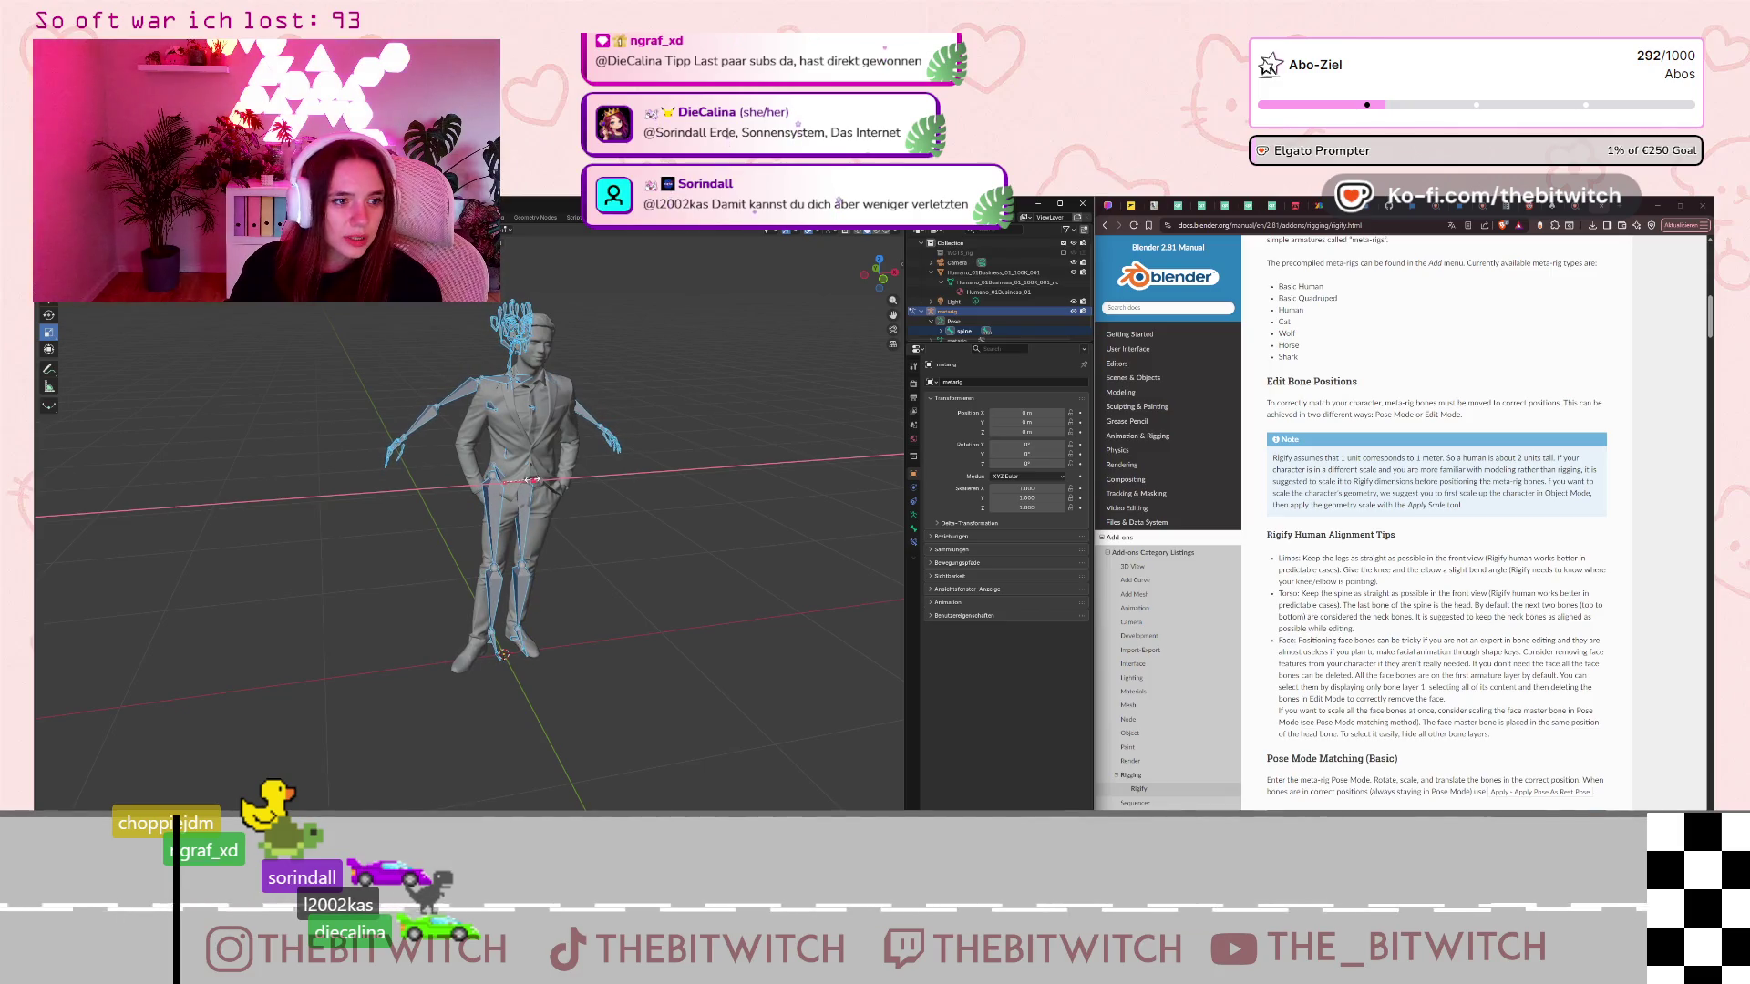
{"action": "left_click", "coordinate": [538, 481]}
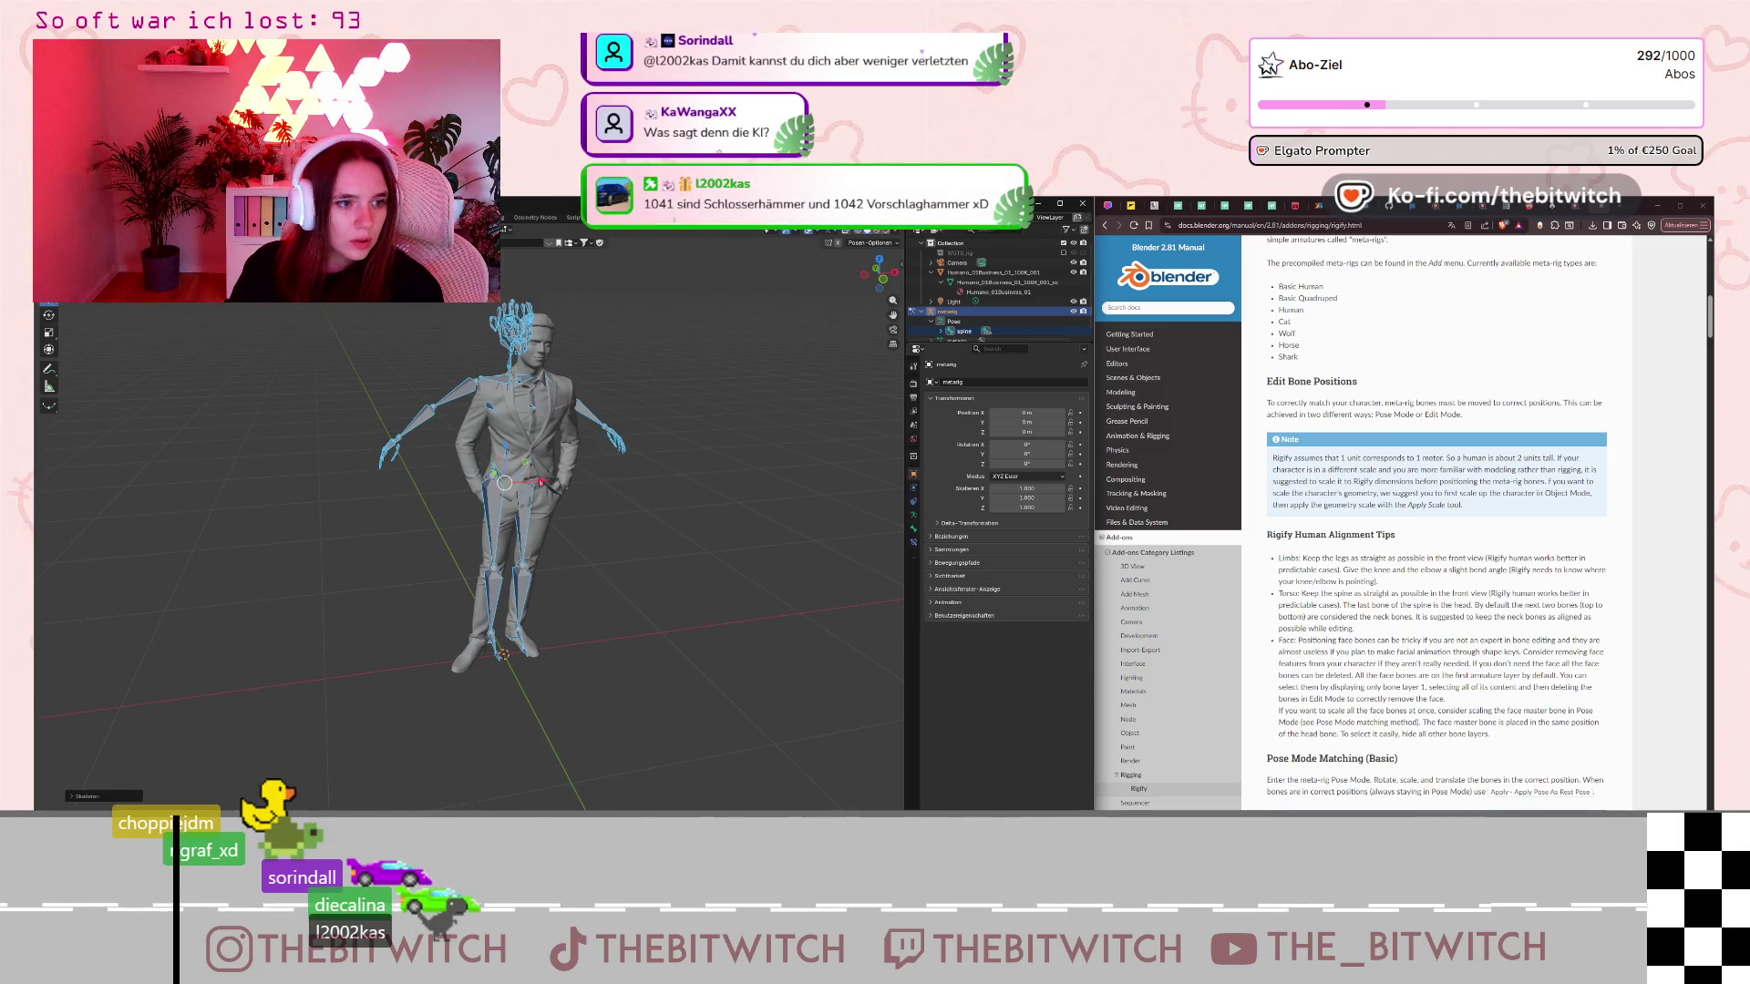
Move the selected bones along X, then lower them on Z and shift them along Y.
{"action": "key", "text": "s"}
{"action": "key", "text": "x"}
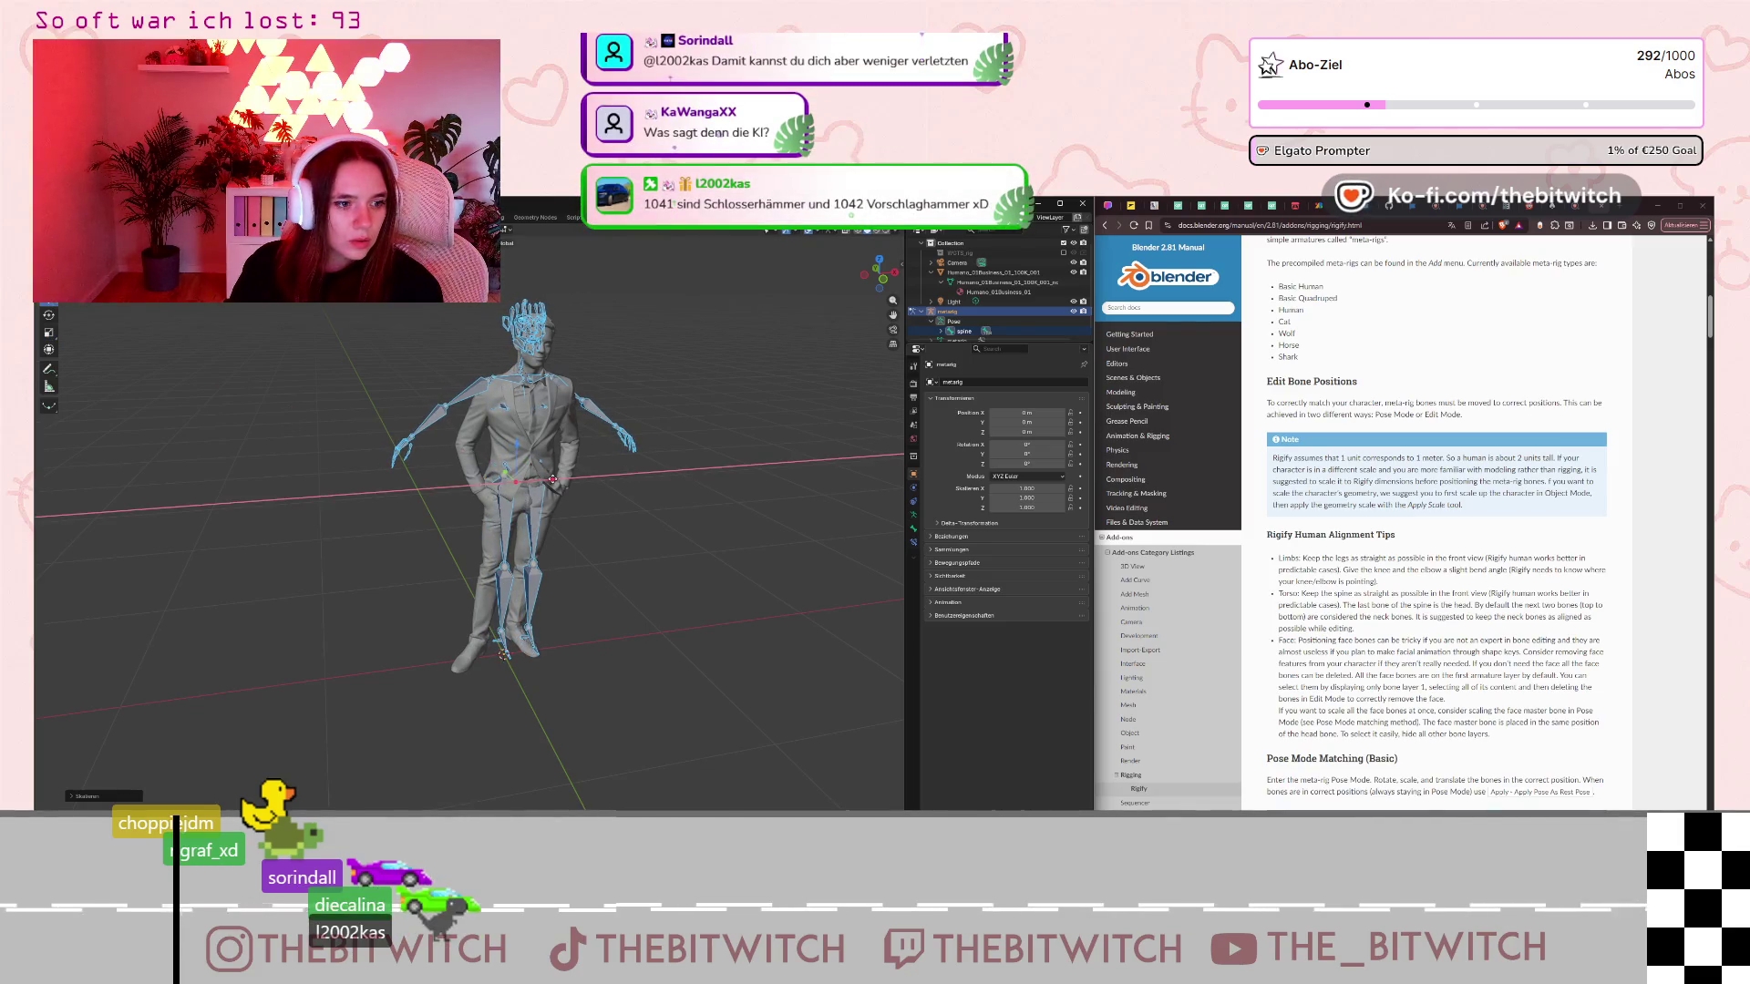
{"action": "key", "text": "g"}
{"action": "left_click", "coordinate": [520, 480]}
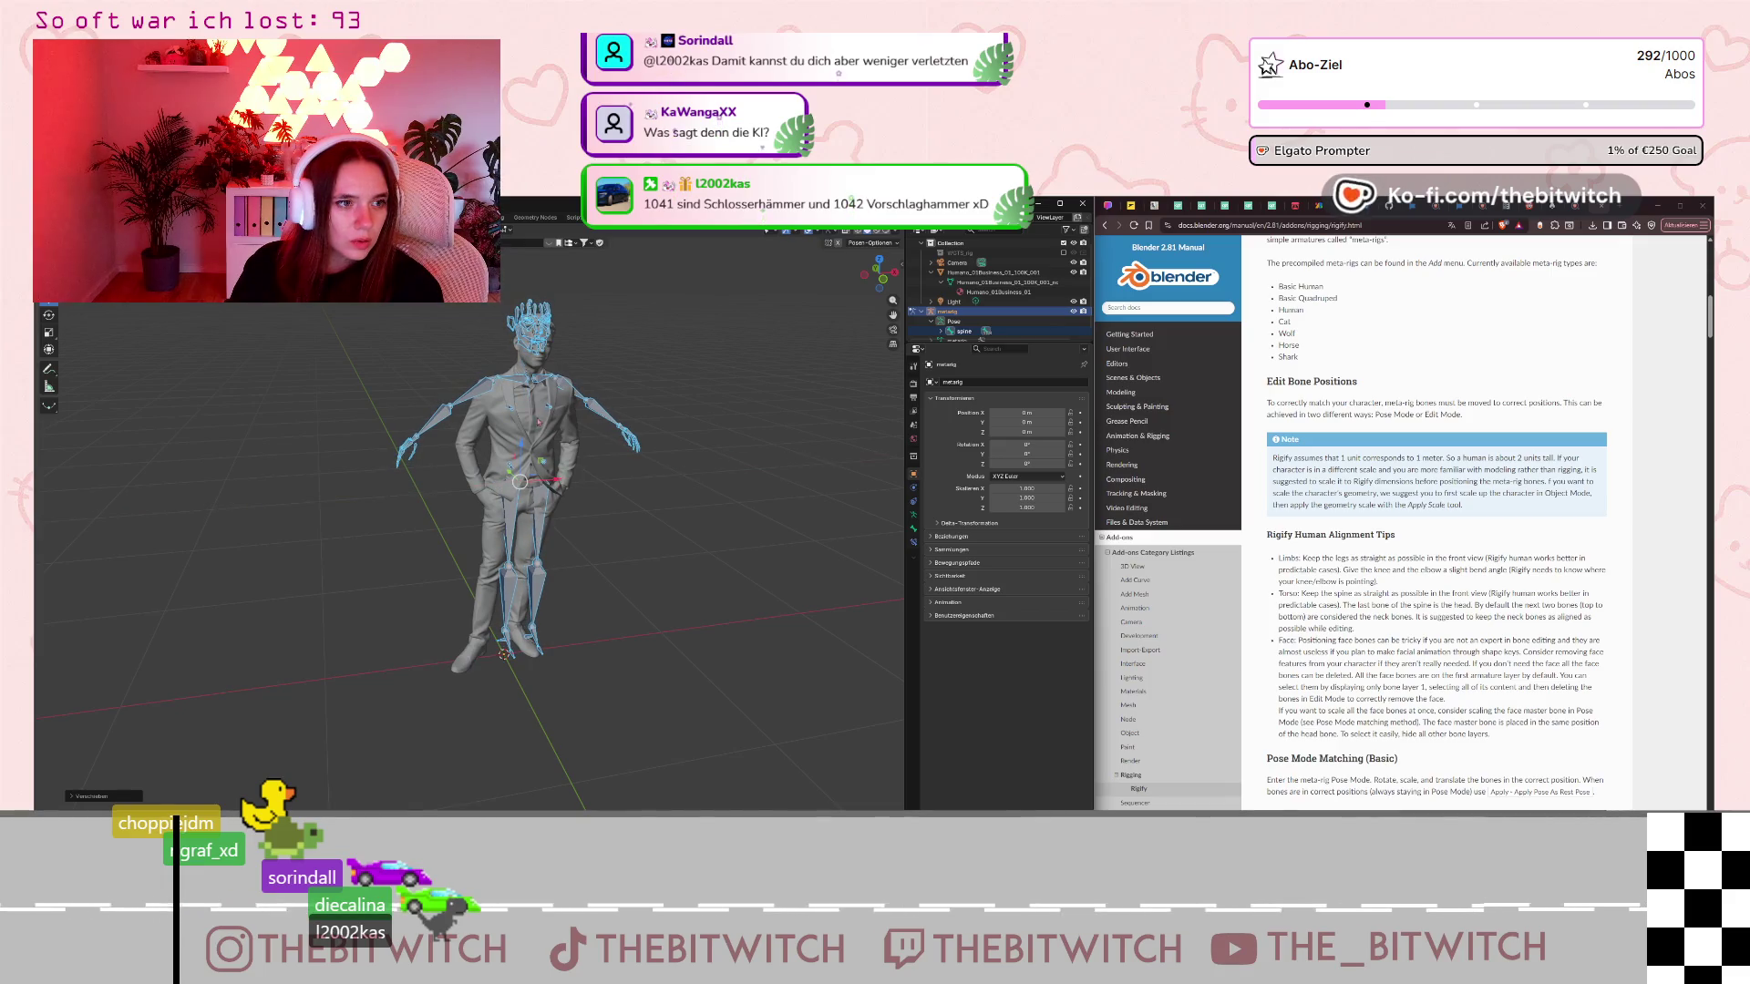
{"action": "key", "text": "g"}
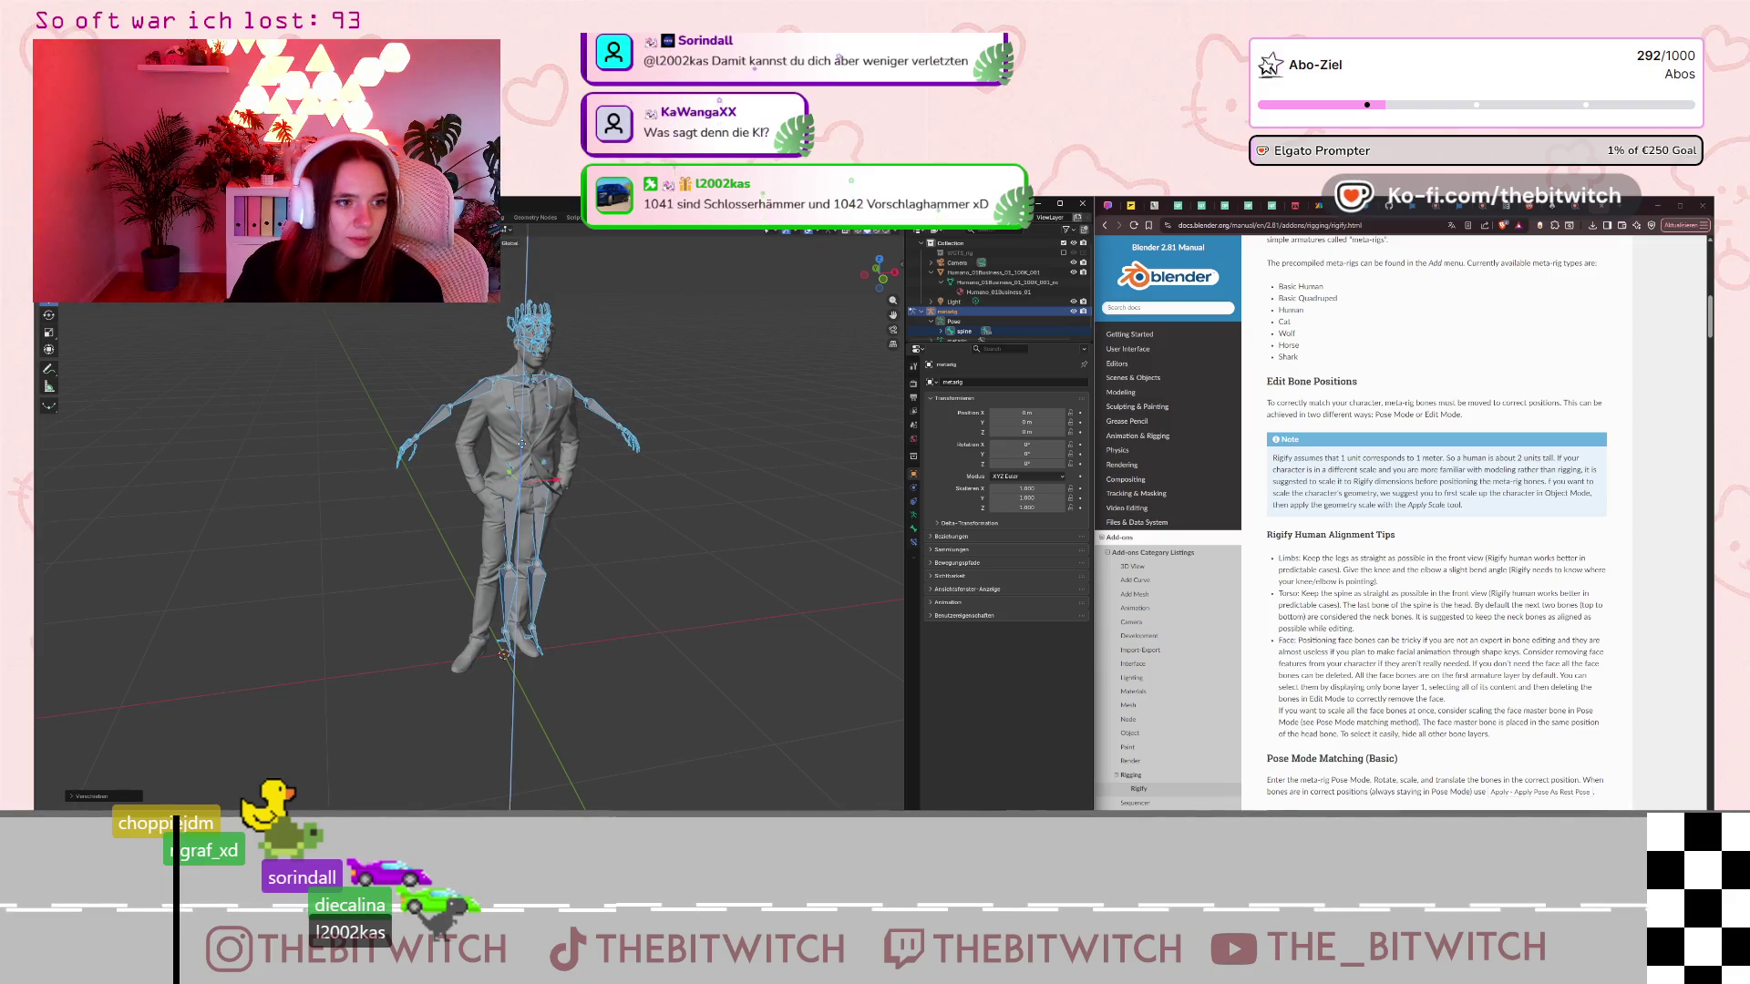
{"action": "key", "text": "z"}
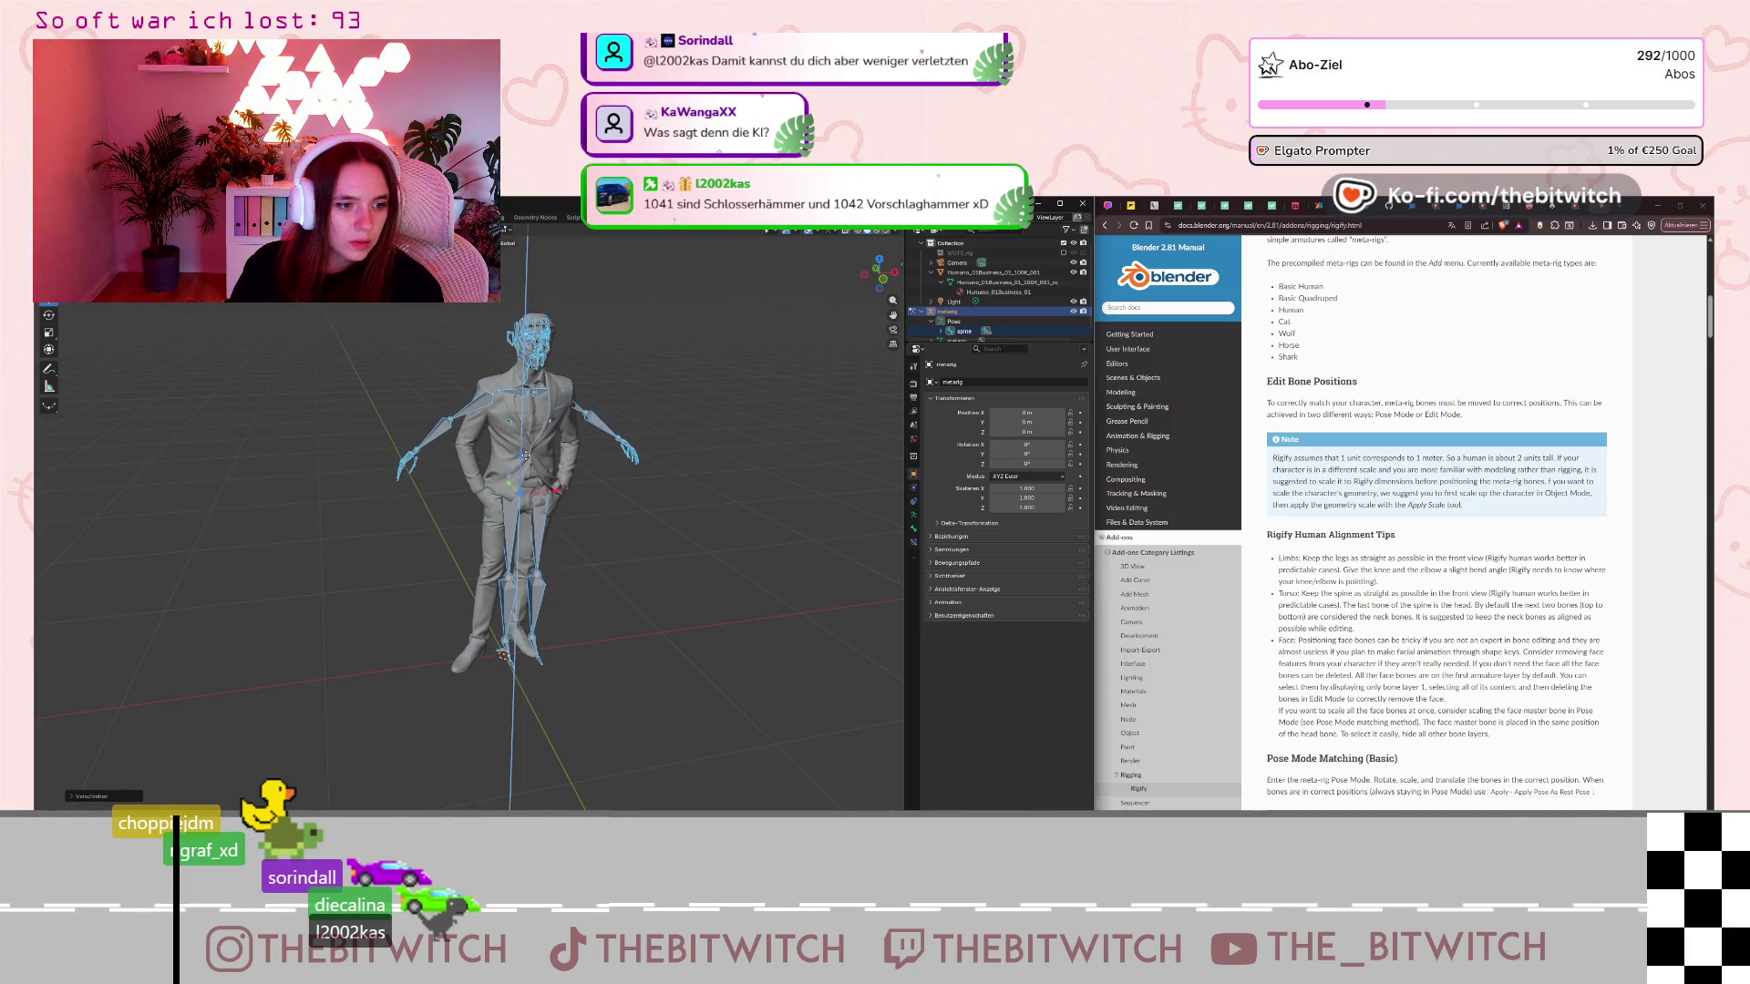
{"action": "left_click", "coordinate": [519, 490]}
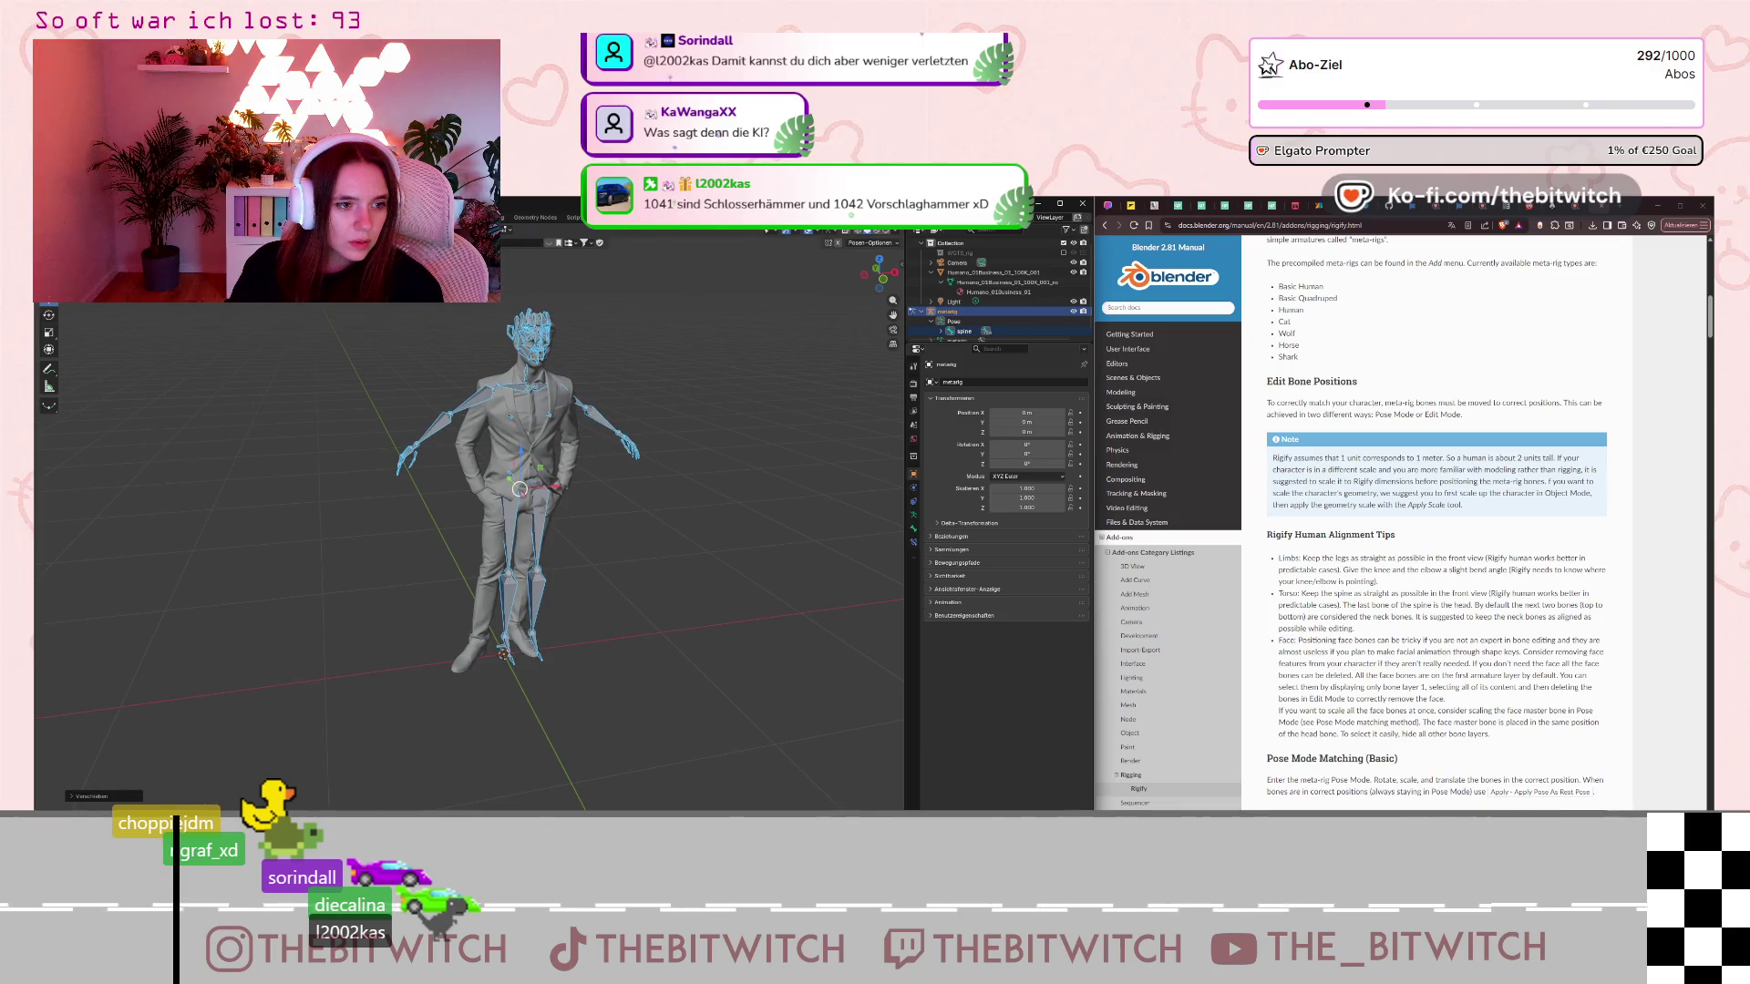
{"action": "key", "text": "g"}
{"action": "key", "text": "y"}
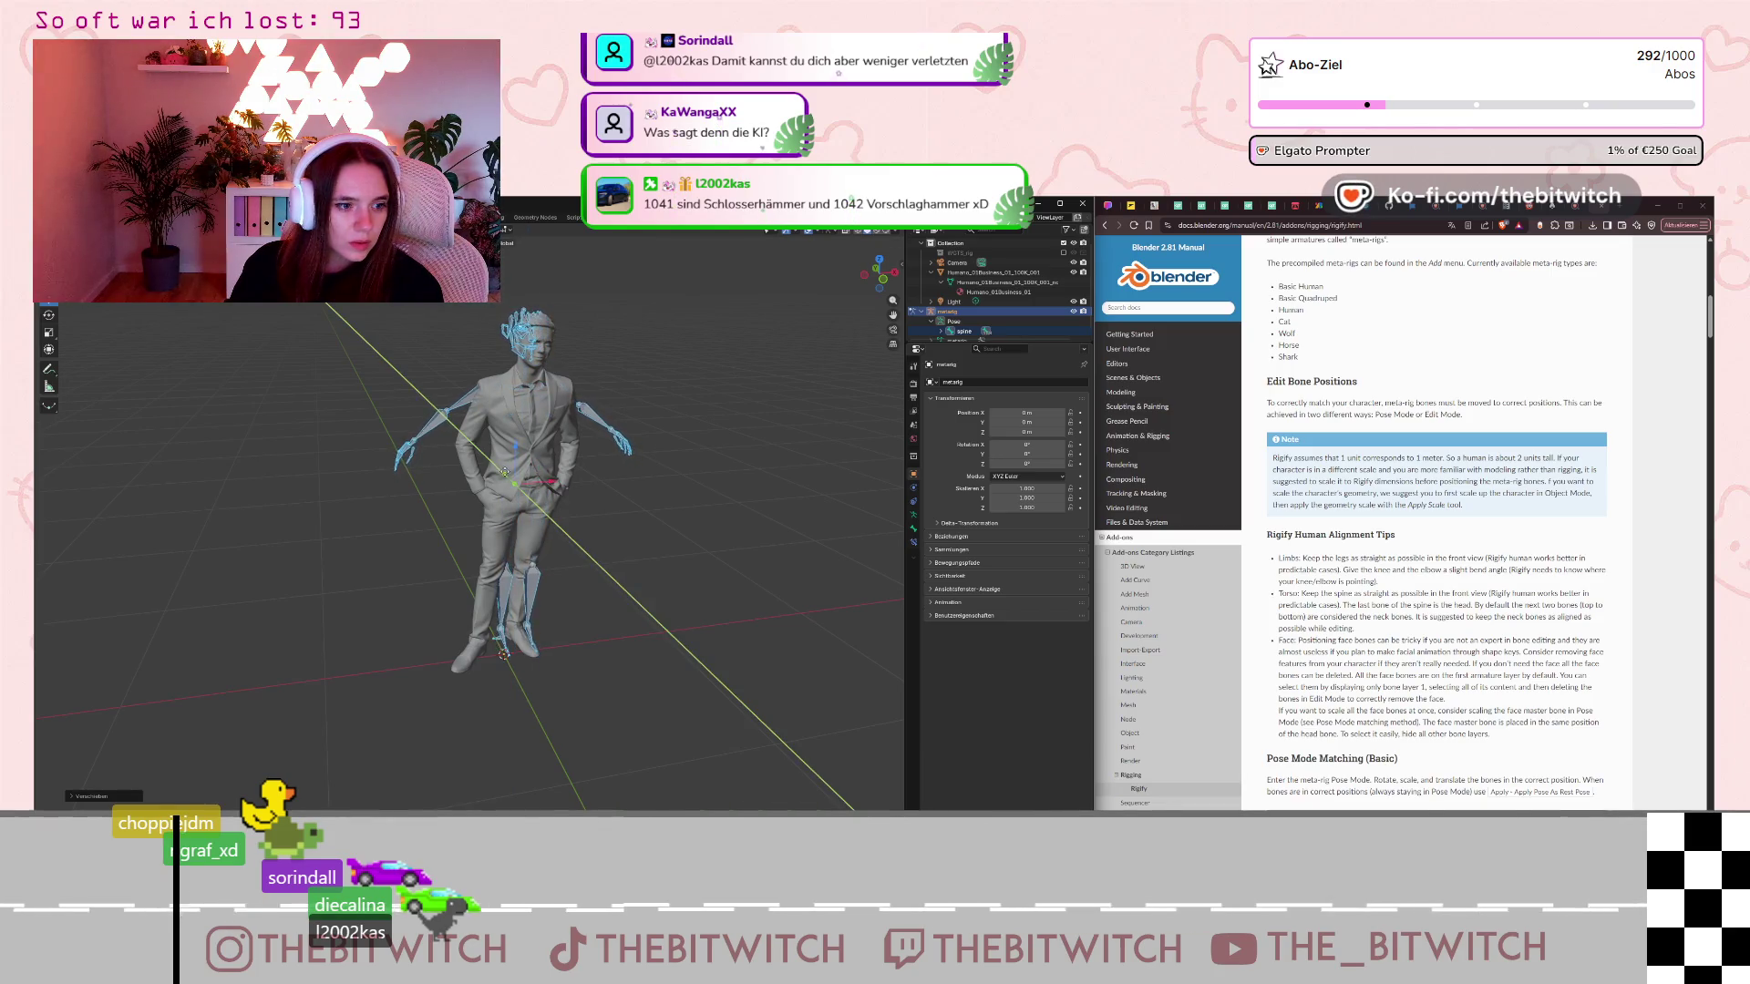
{"action": "left_click", "coordinate": [520, 490]}
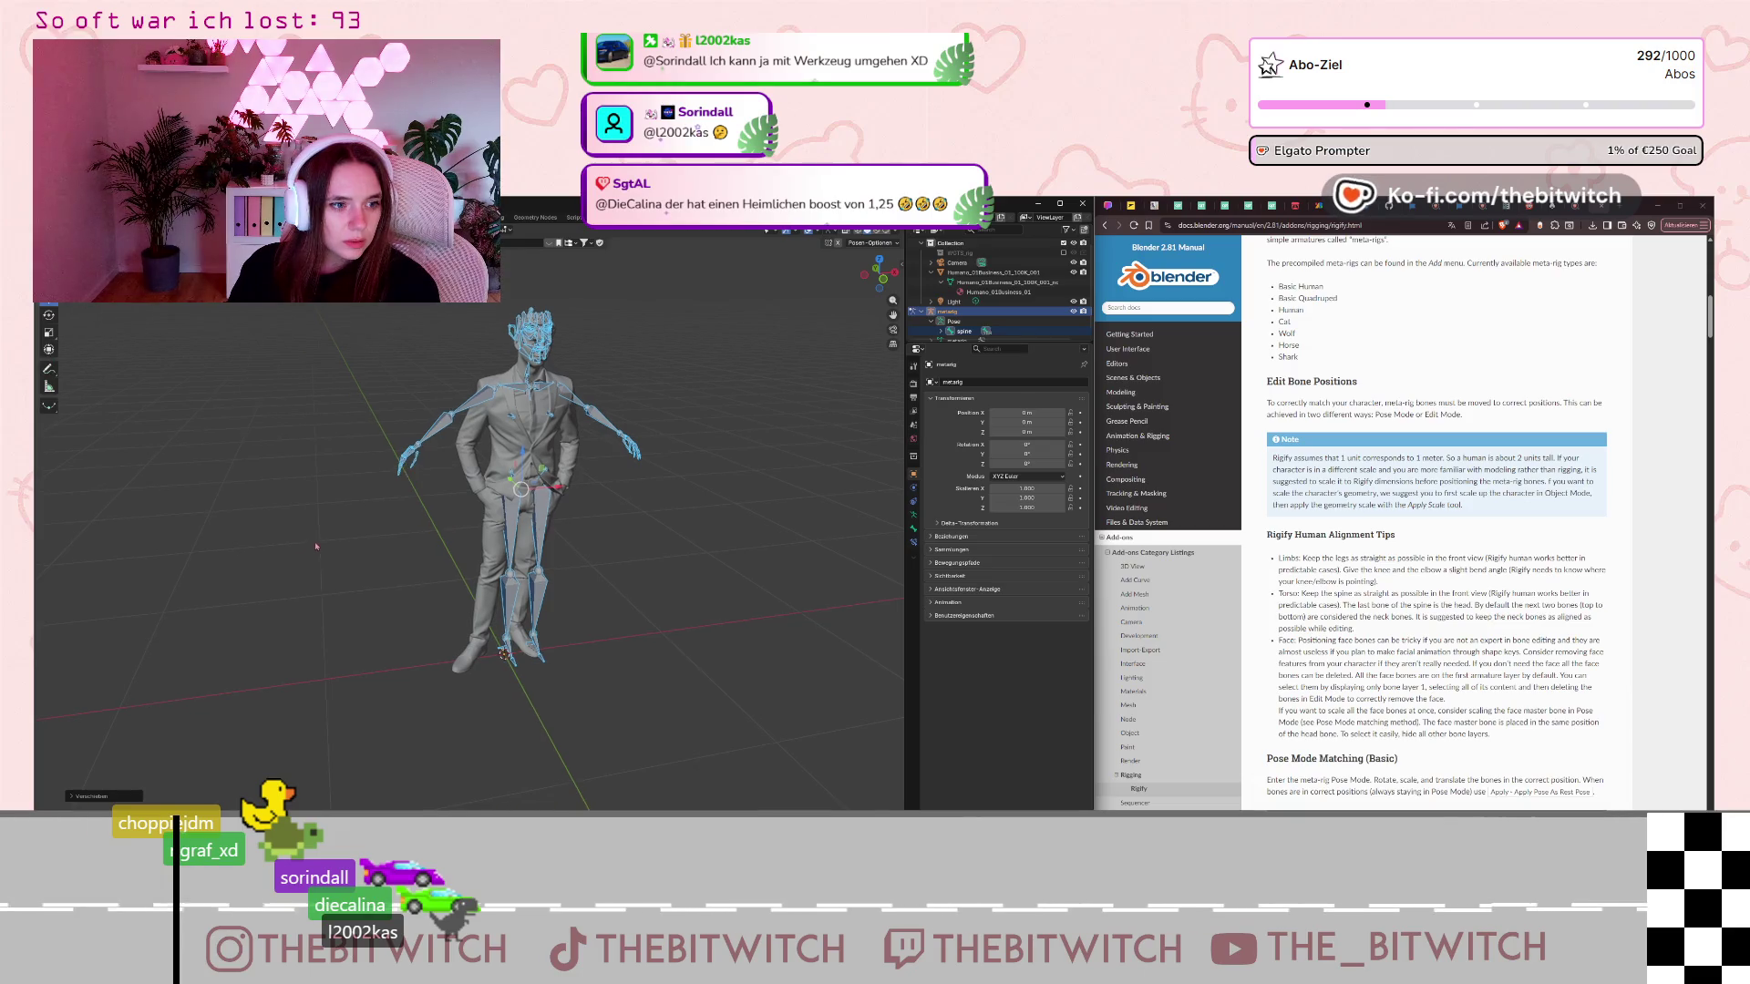
Slide the metarig sideways onto the character, checking from the side and returning to front view.
{"action": "mouse_move", "coordinate": [419, 501]}
{"action": "middle_mouse_down"}
{"action": "mouse_move", "coordinate": [386, 553]}
{"action": "mouse_move", "coordinate": [292, 557]}
{"action": "mouse_move", "coordinate": [537, 537]}
{"action": "middle_mouse_up"}
{"action": "left_click_drag", "start_coordinate": [491, 466], "coordinate": [481, 471]}
{"action": "left_click", "coordinate": [480, 470]}
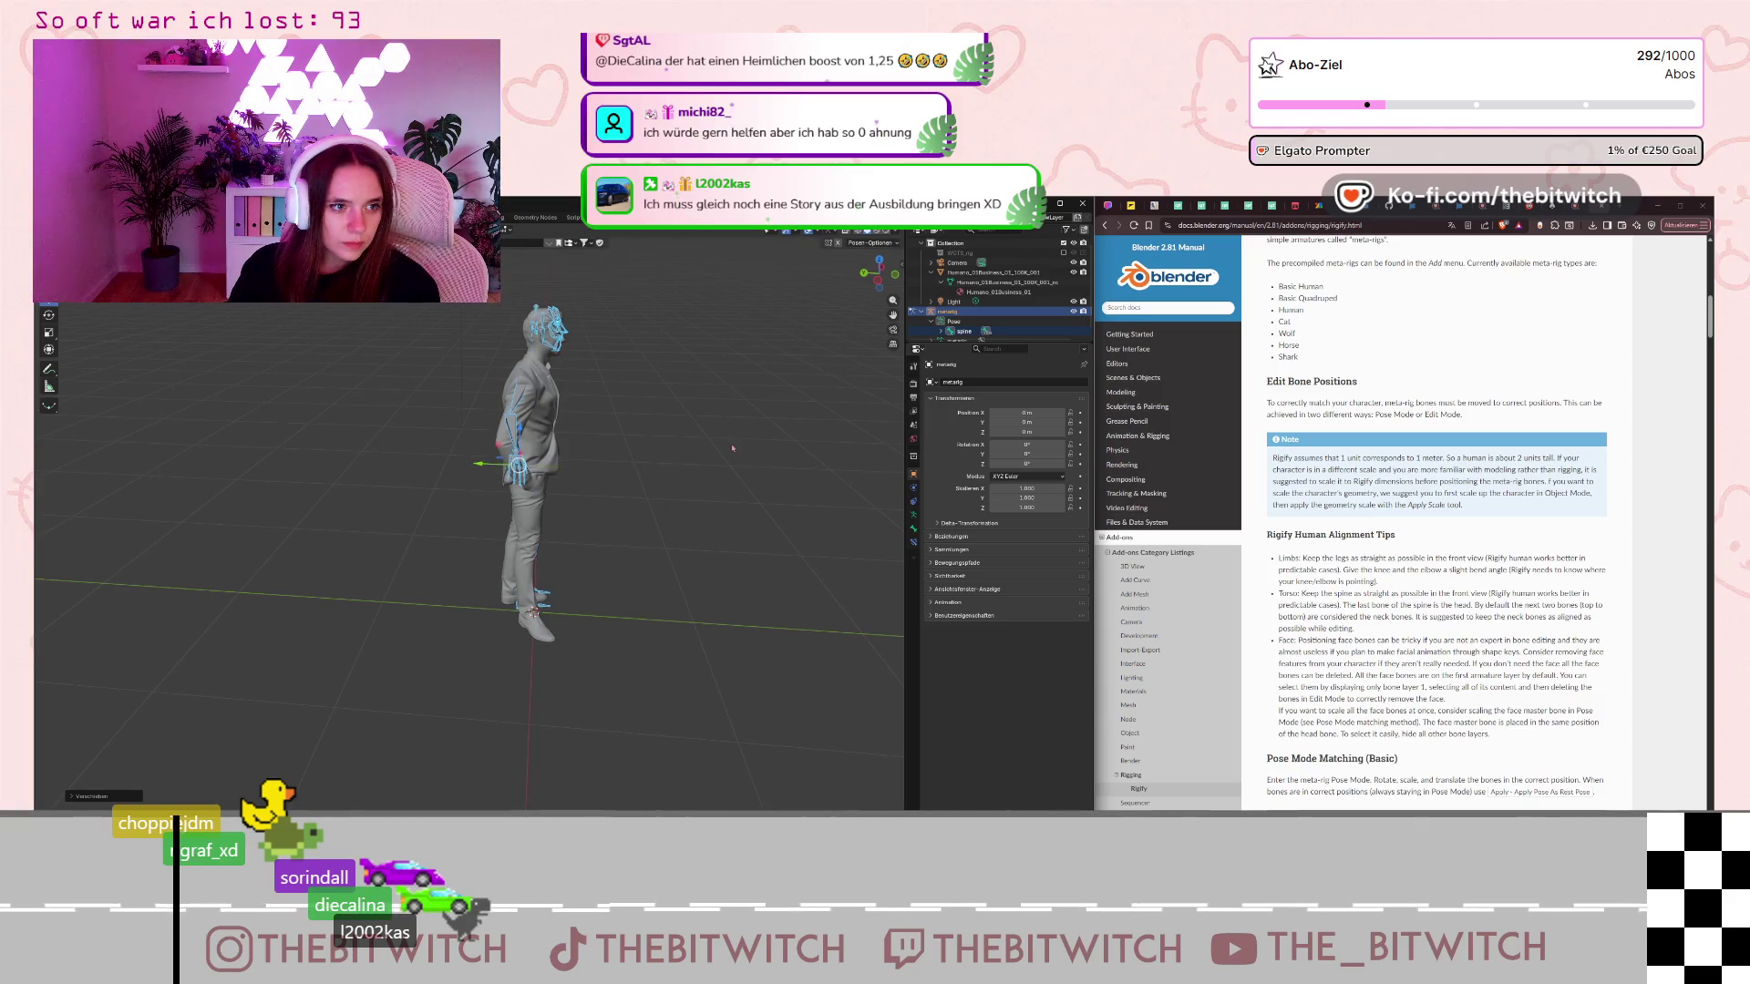
{"action": "middle_click_drag", "start_coordinate": [480, 471], "coordinate": [503, 485]}
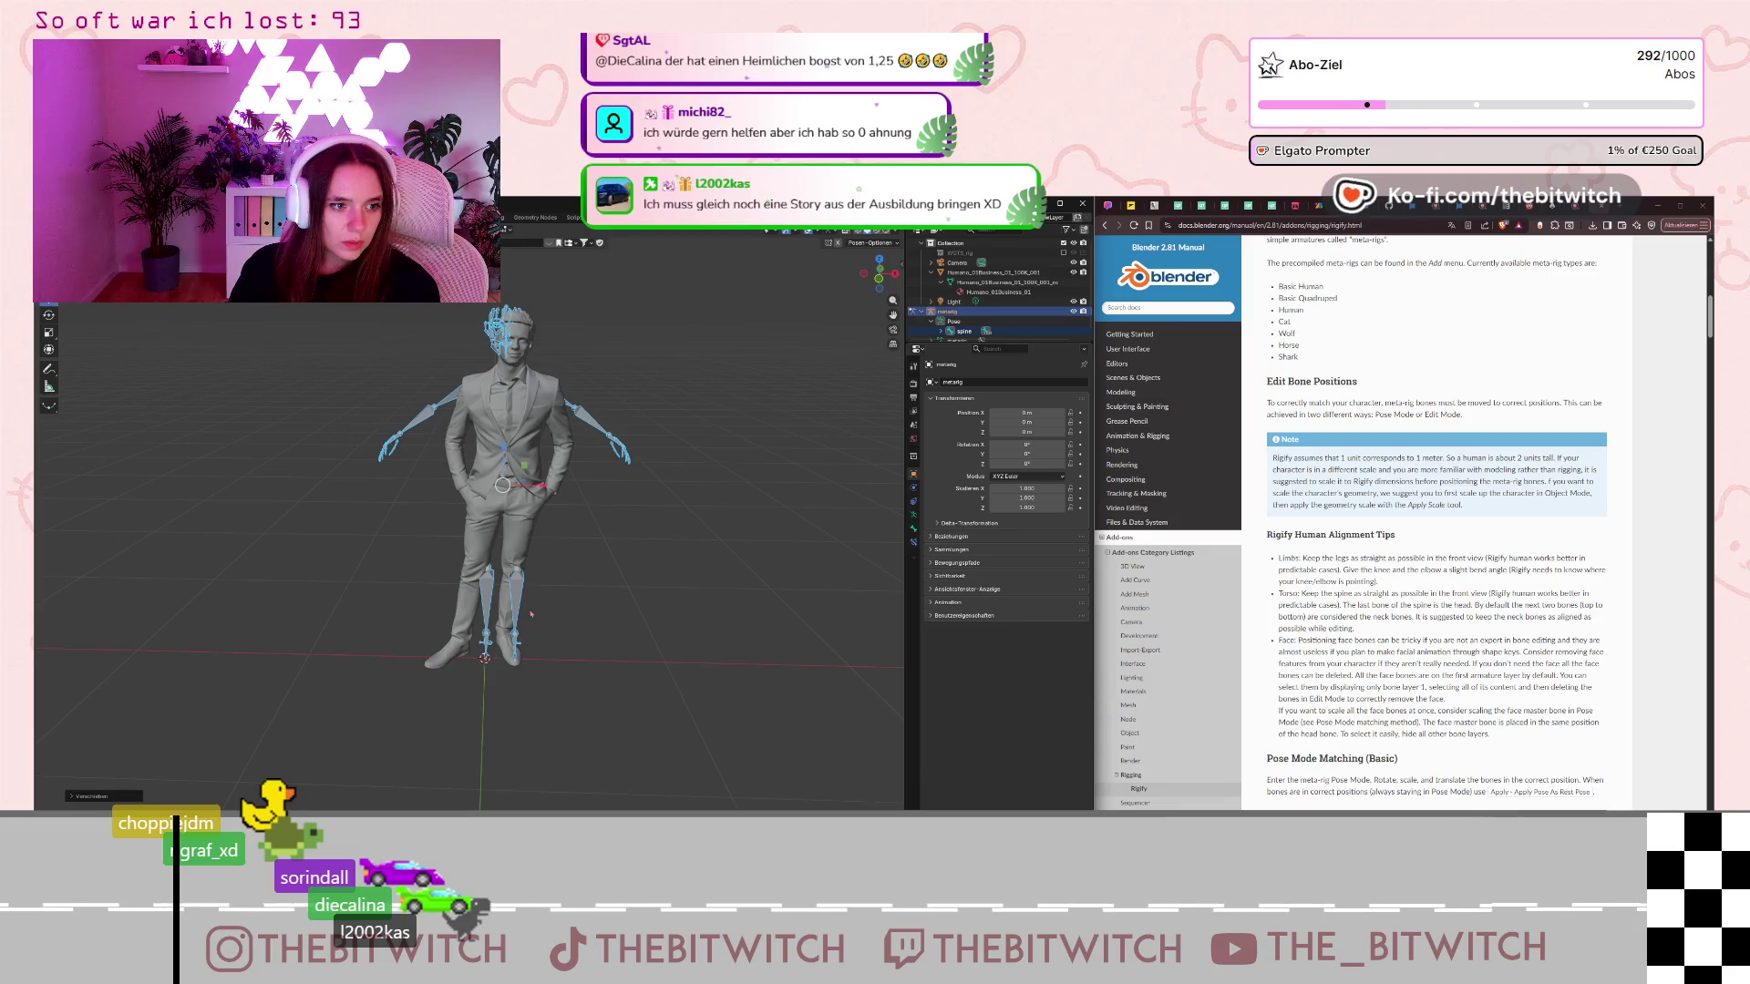
Select the left thigh bone, clear its trial rotation with Alt+R, and undo a sideways move.
{"action": "left_click", "coordinate": [489, 596]}
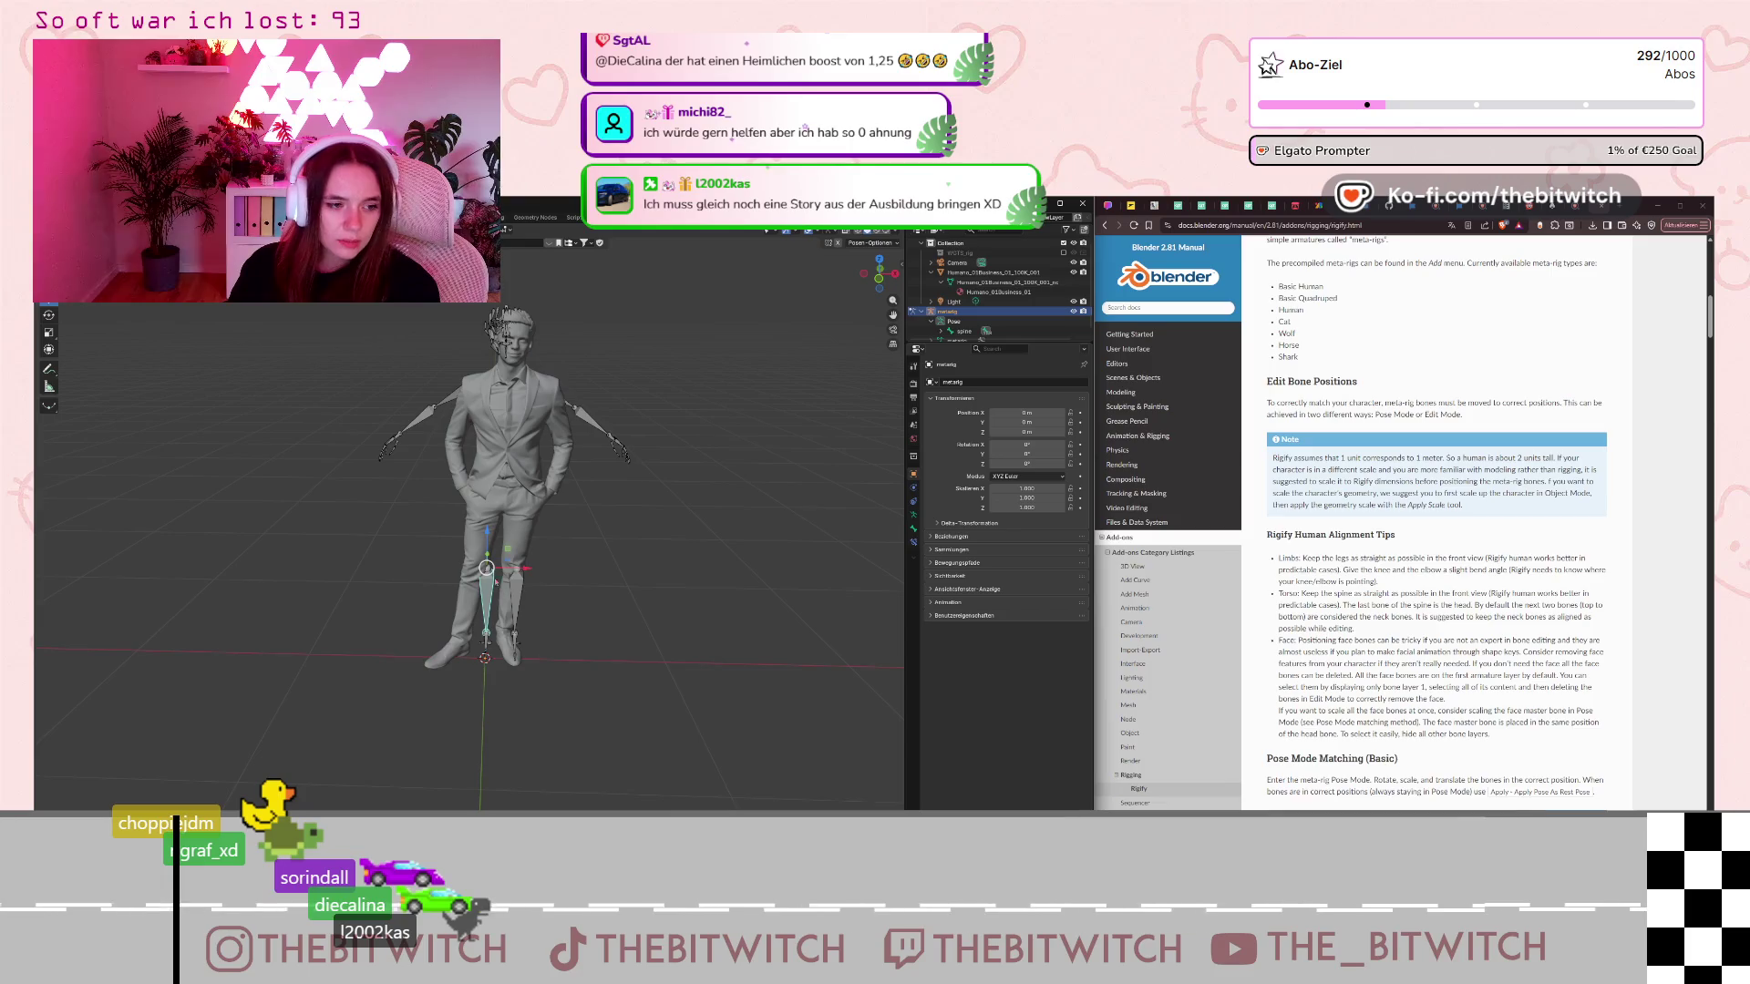
{"action": "key", "text": "r"}
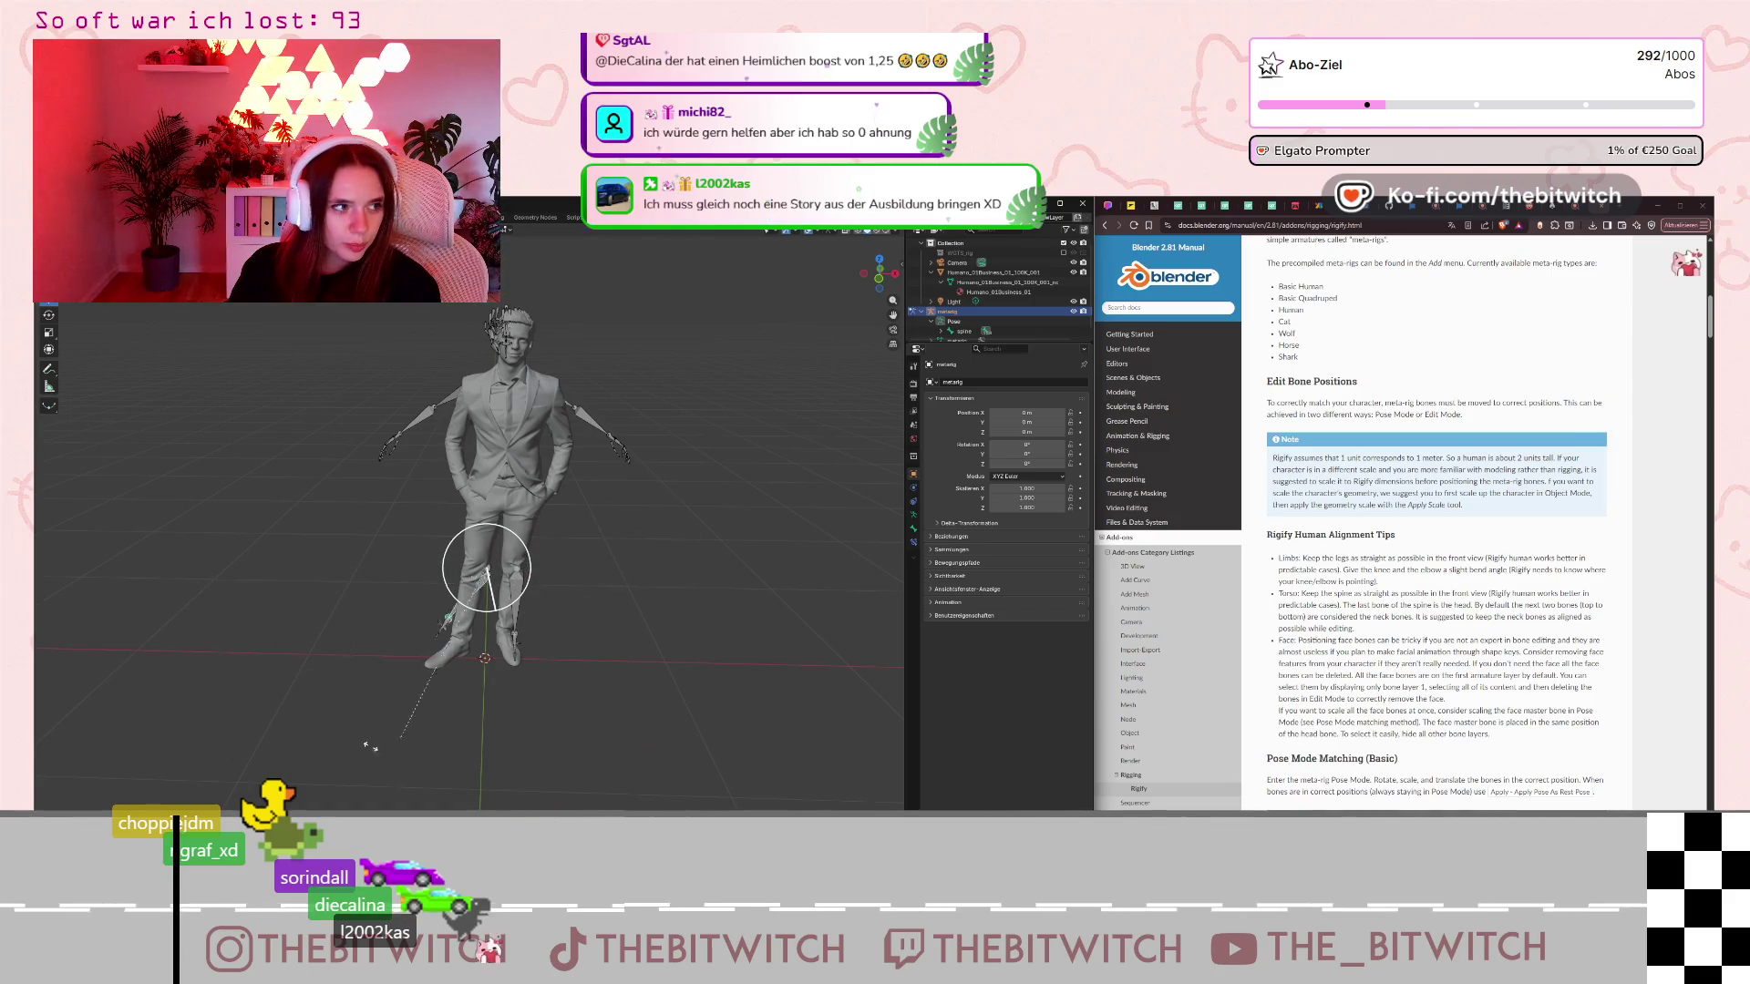
{"action": "key", "text": "Escape"}
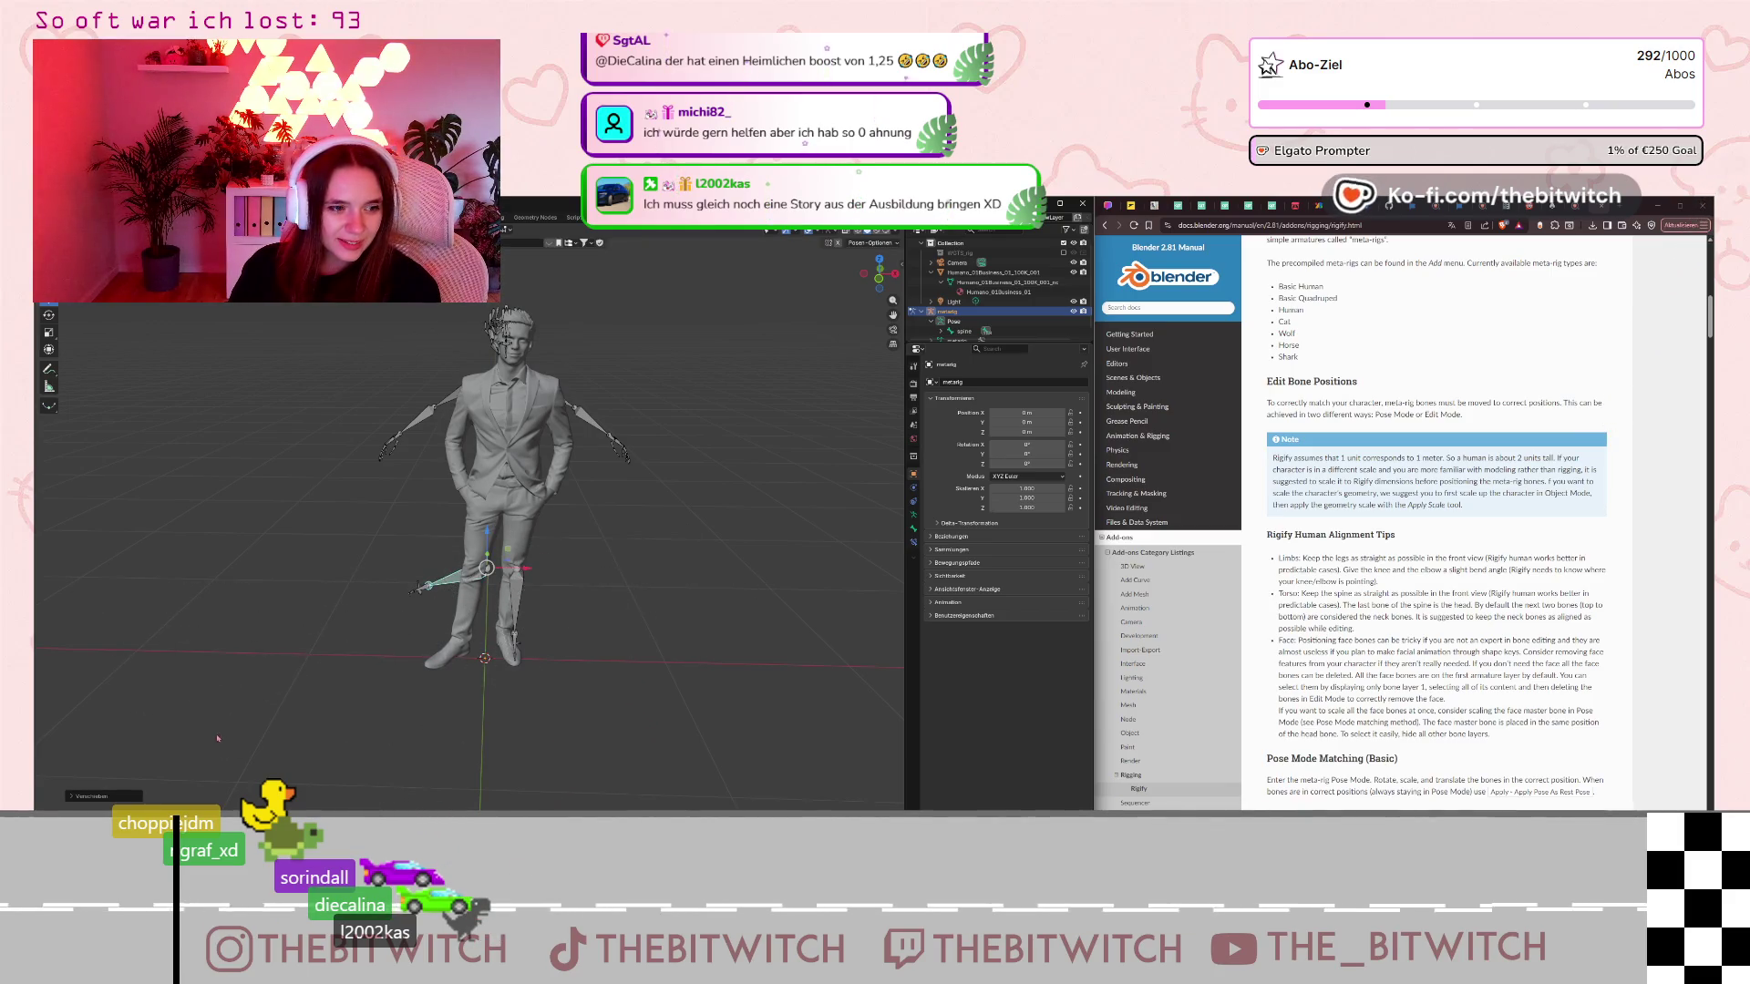
{"action": "key", "text": "alt+r"}
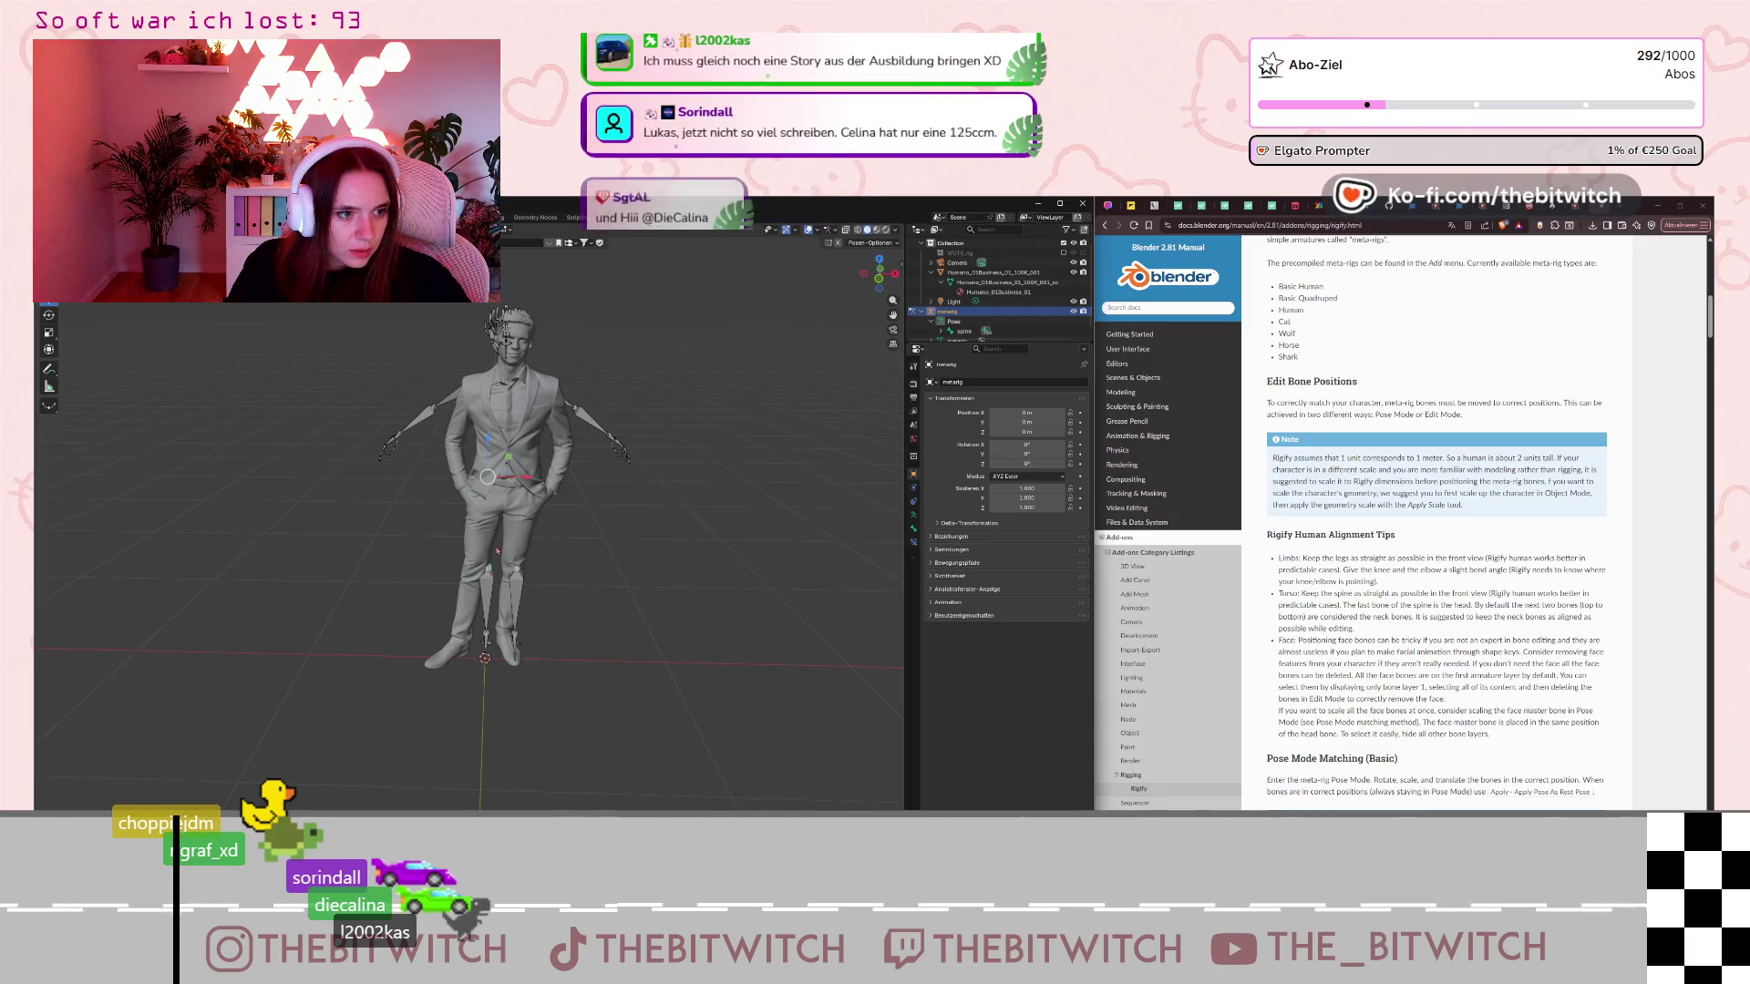
{"action": "left_click_drag", "start_coordinate": [526, 481], "coordinate": [411, 502]}
{"action": "key", "text": "ctrl+z"}
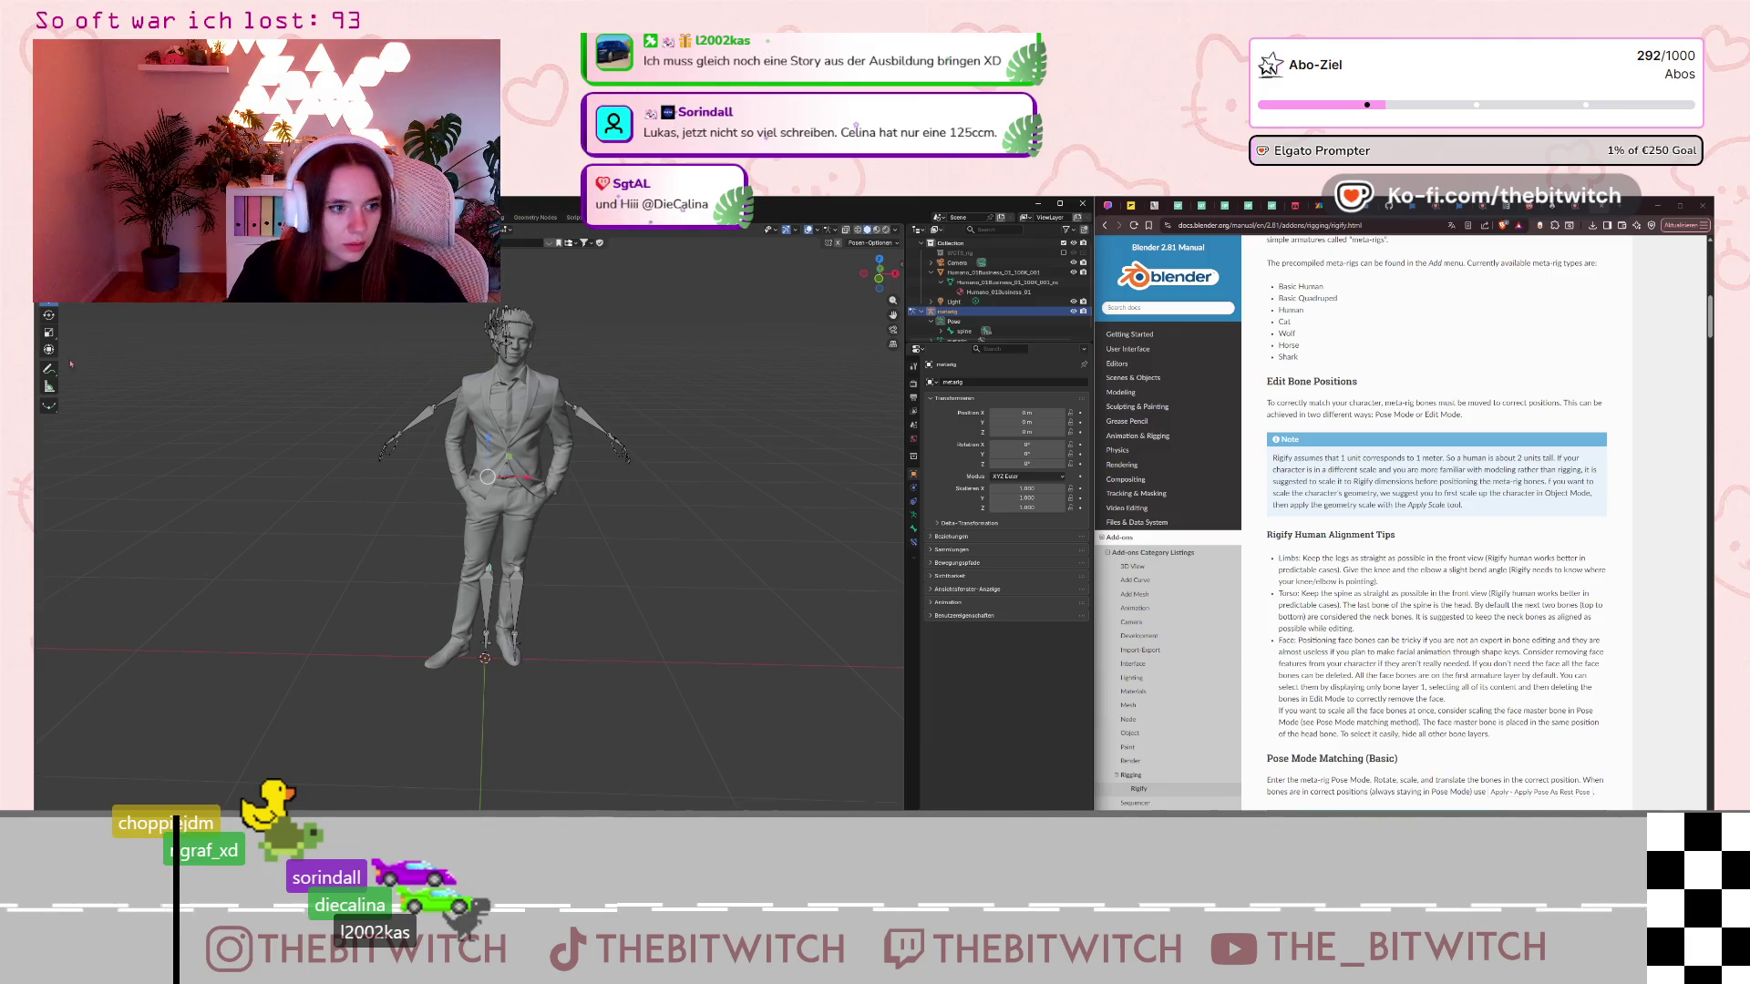
Try rotating the thigh bone and moving the shin bone, undoing the shin move.
{"action": "left_click", "coordinate": [48, 315]}
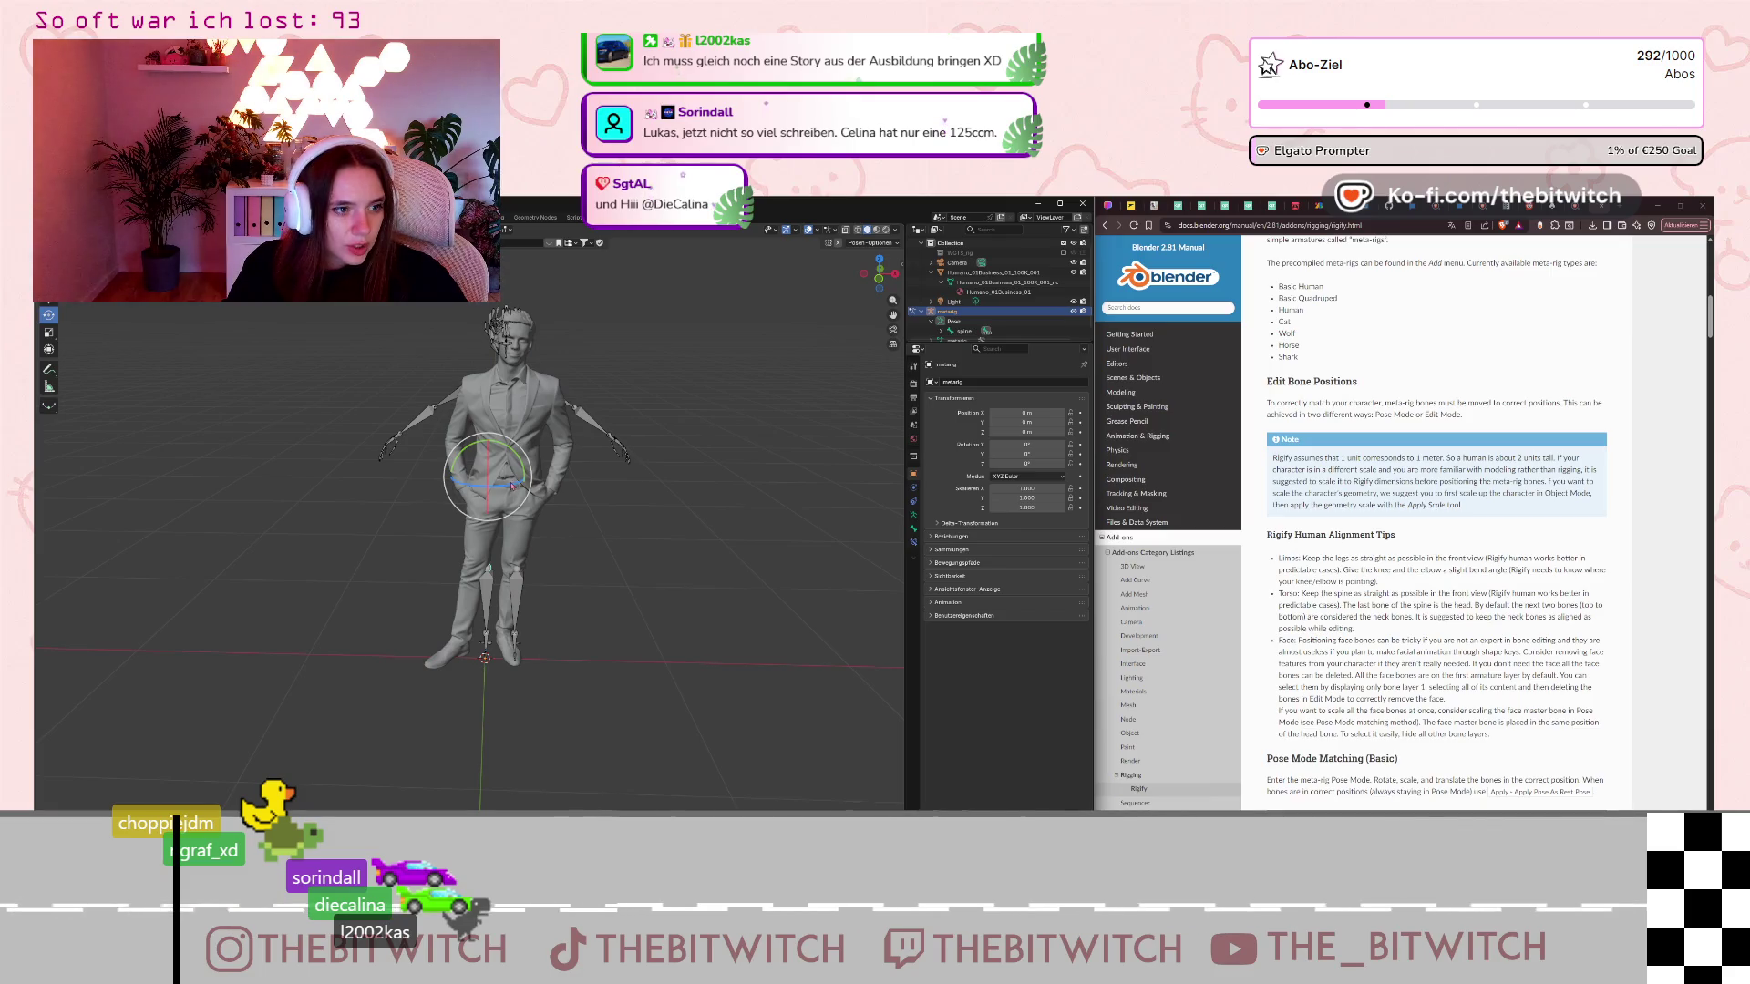
{"action": "mouse_move", "coordinate": [513, 485]}
{"action": "left_mouse_down"}
{"action": "mouse_move", "coordinate": [499, 495]}
{"action": "mouse_move", "coordinate": [493, 446]}
{"action": "left_mouse_up"}
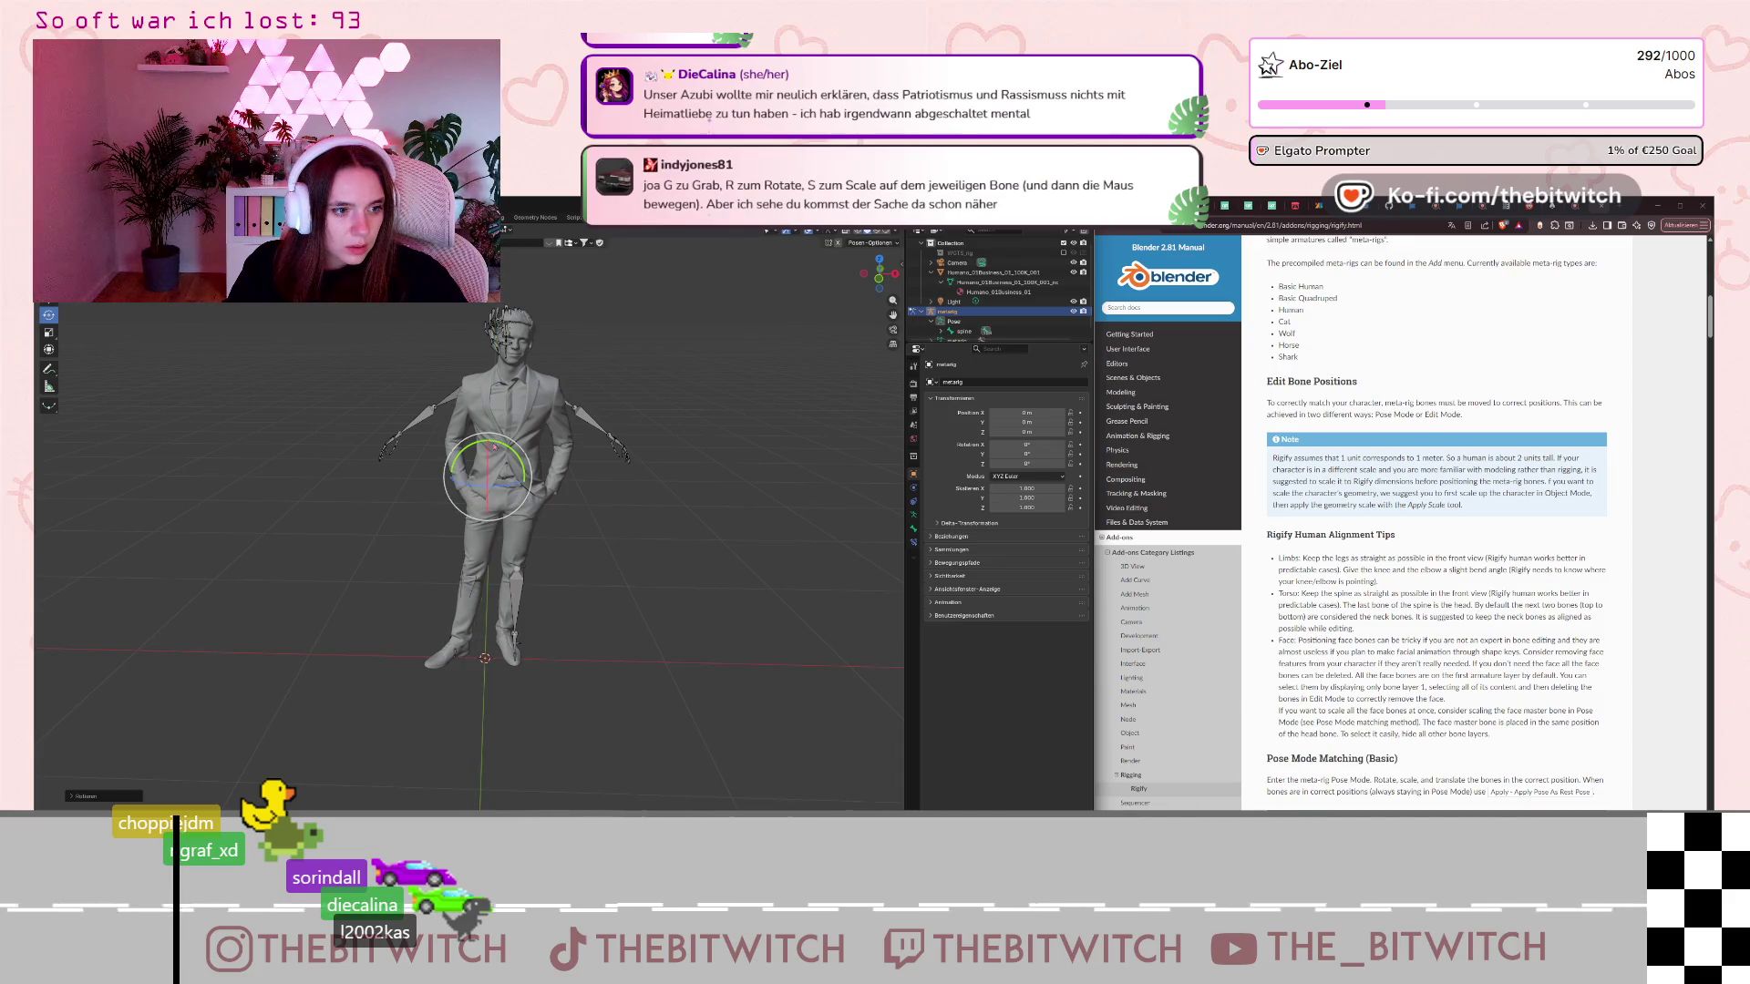
{"action": "mouse_move", "coordinate": [601, 538]}
{"action": "middle_mouse_down"}
{"action": "mouse_move", "coordinate": [529, 547]}
{"action": "mouse_move", "coordinate": [650, 593]}
{"action": "mouse_move", "coordinate": [649, 564]}
{"action": "middle_mouse_up"}
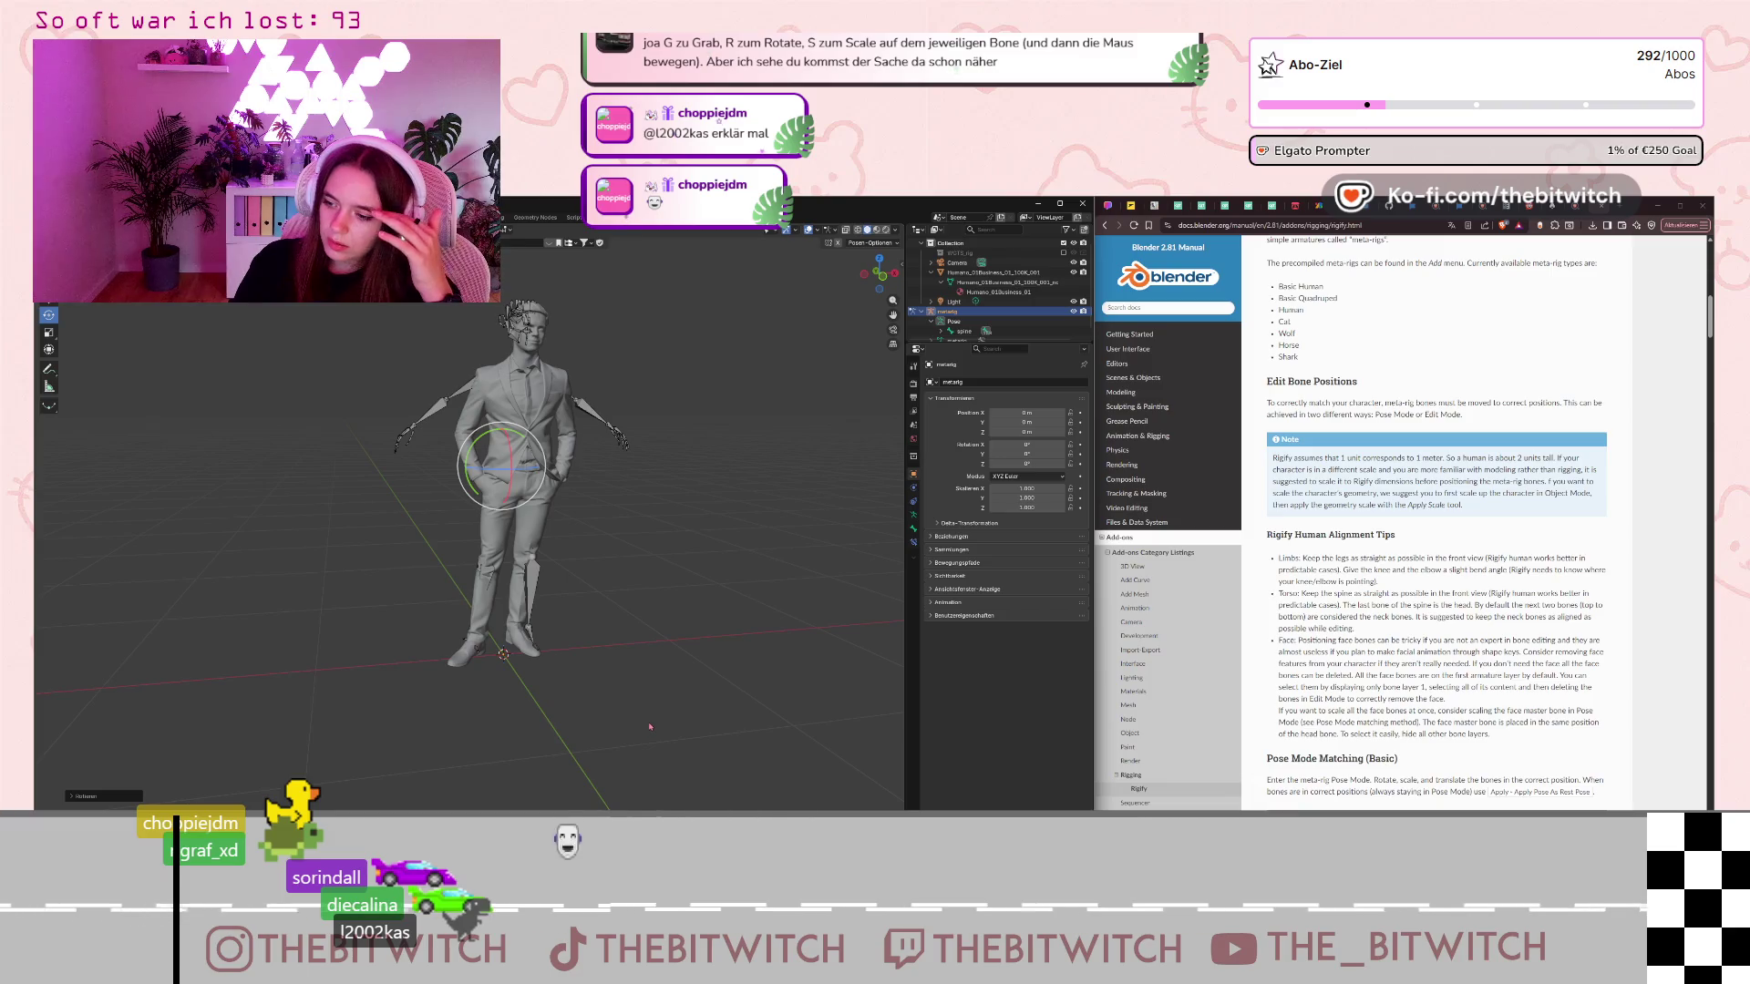
{"action": "left_click", "coordinate": [531, 583]}
{"action": "left_click", "coordinate": [535, 558]}
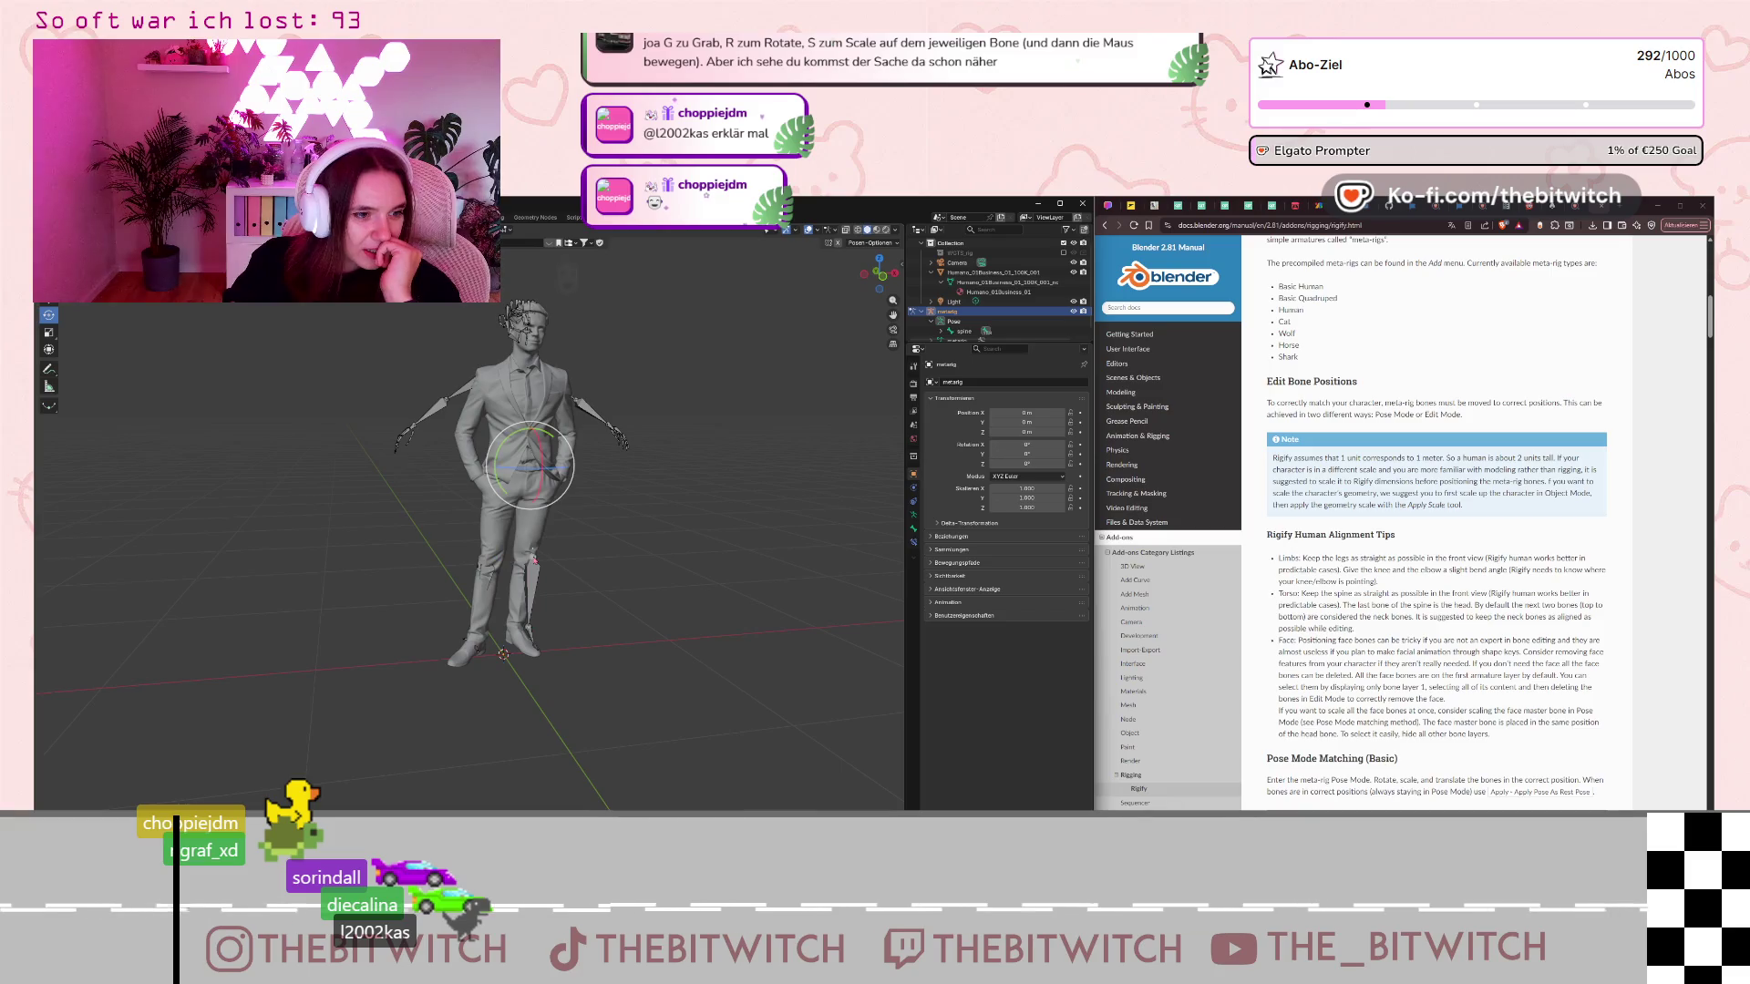
{"action": "left_click", "coordinate": [48, 296]}
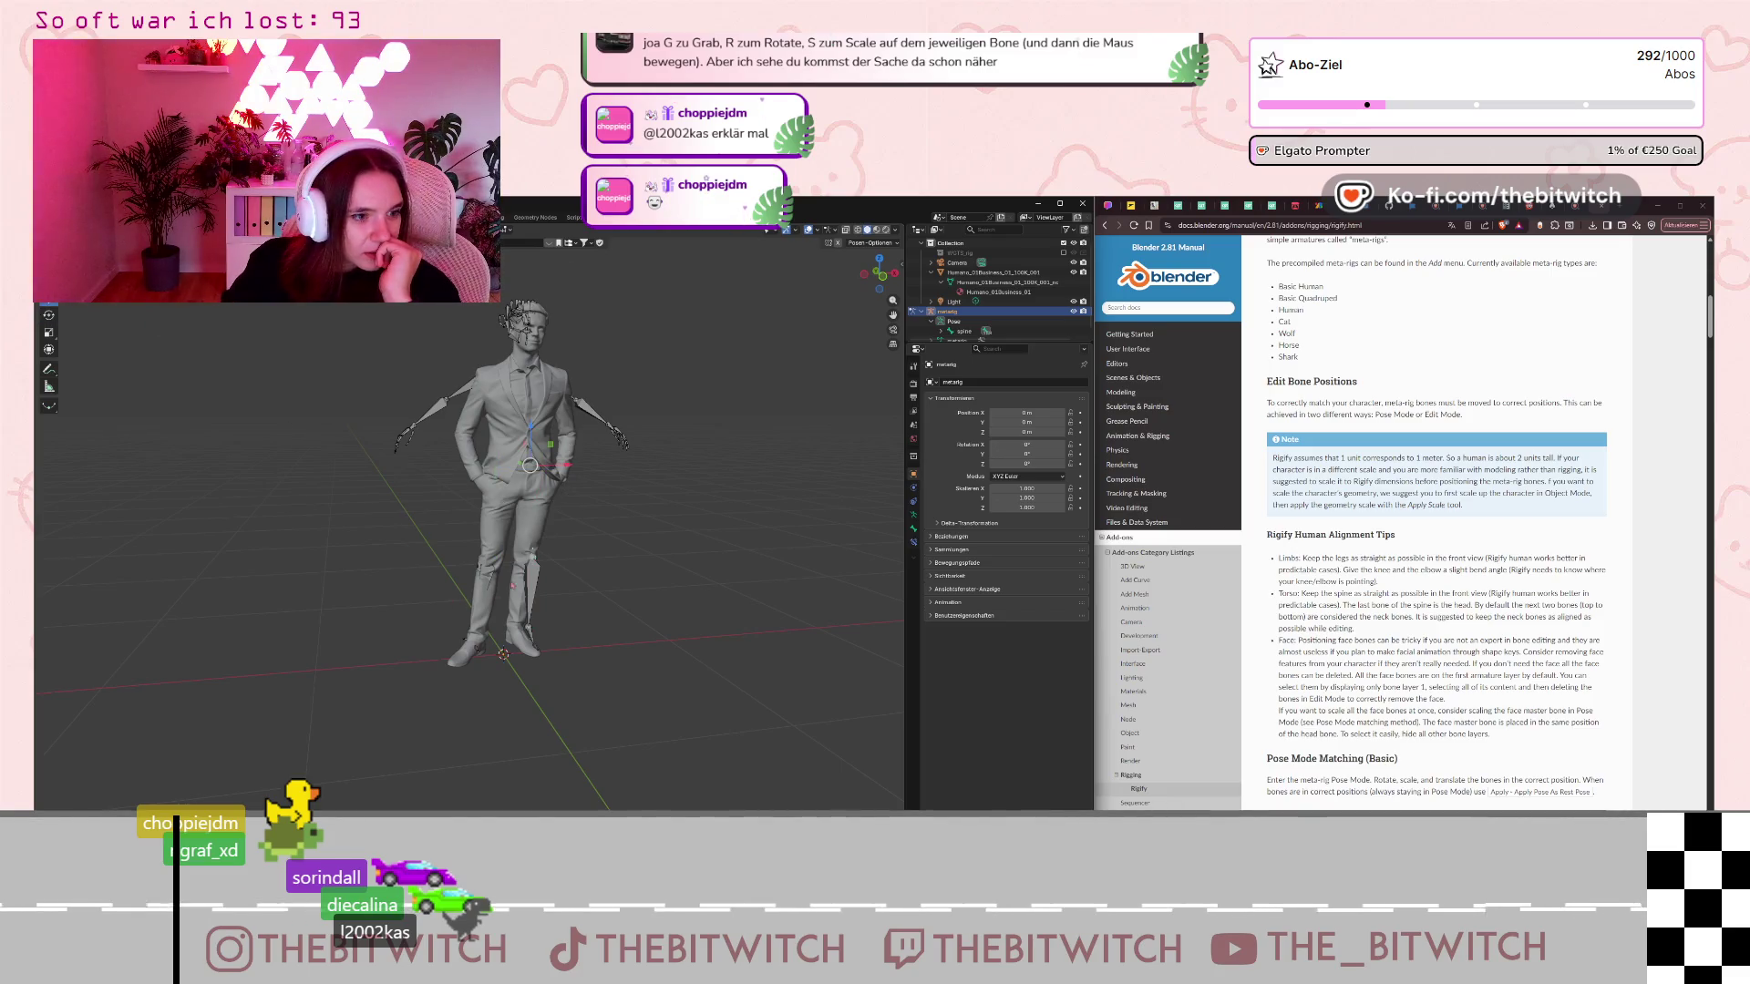
{"action": "left_click", "coordinate": [531, 558]}
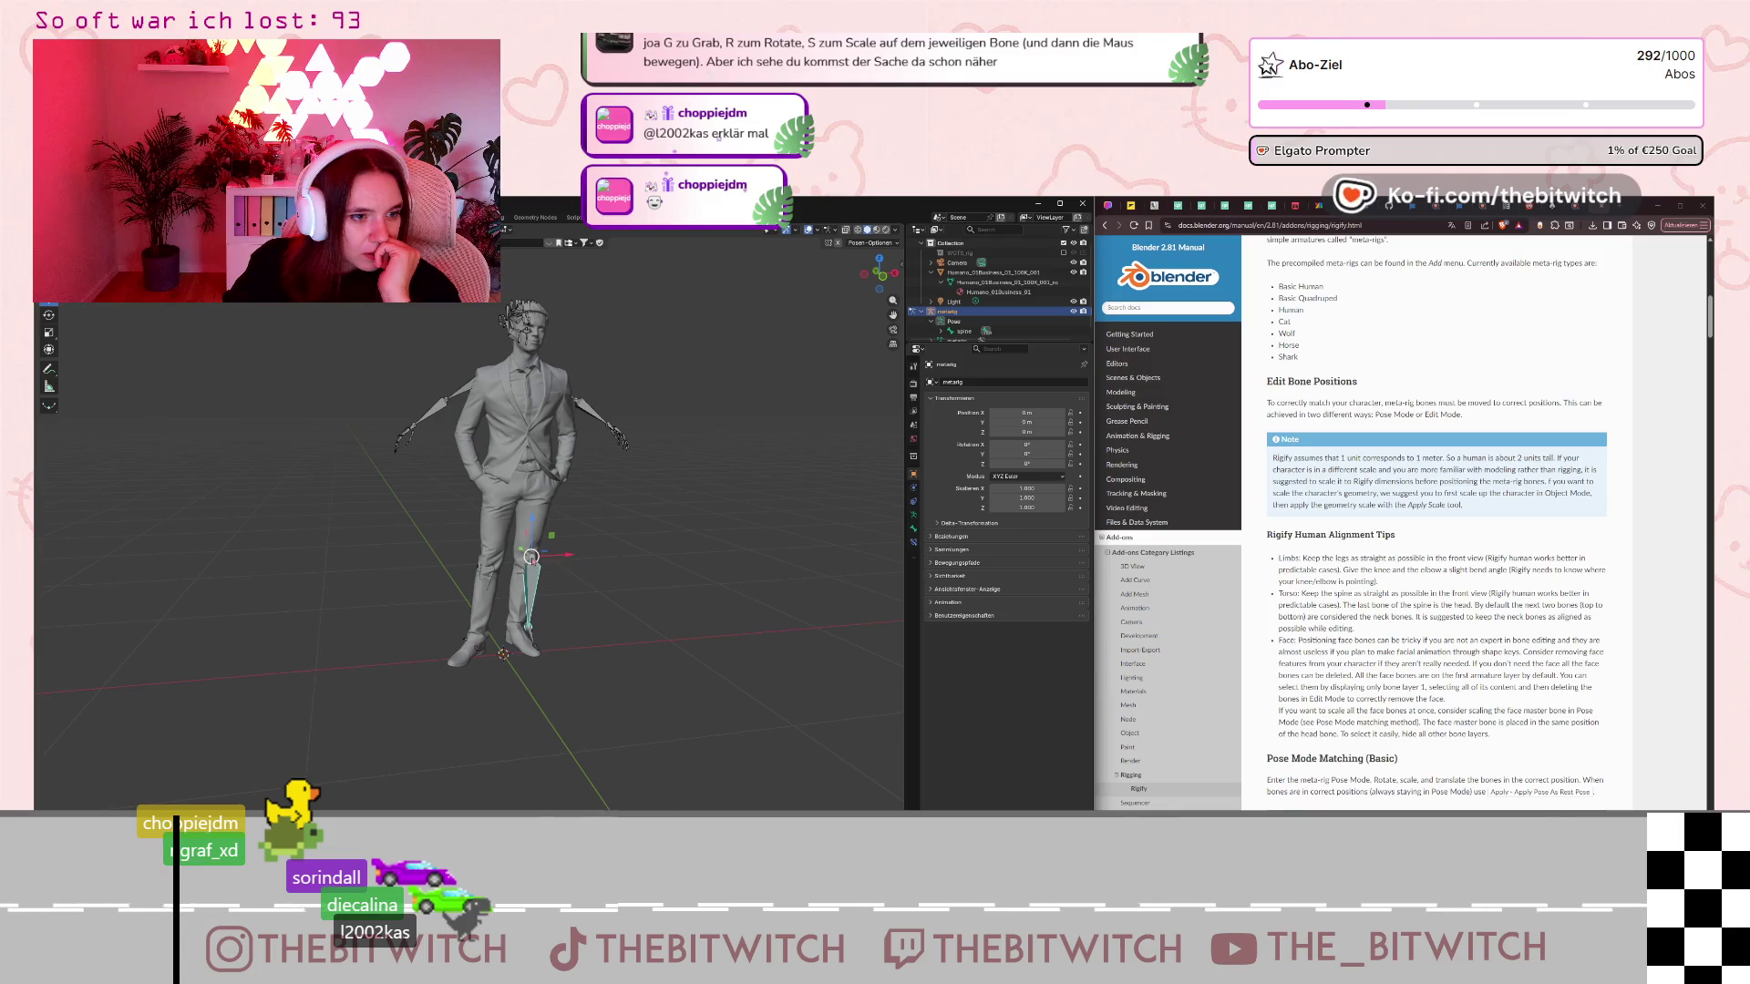
{"action": "left_click_drag", "start_coordinate": [531, 558], "coordinate": [530, 556]}
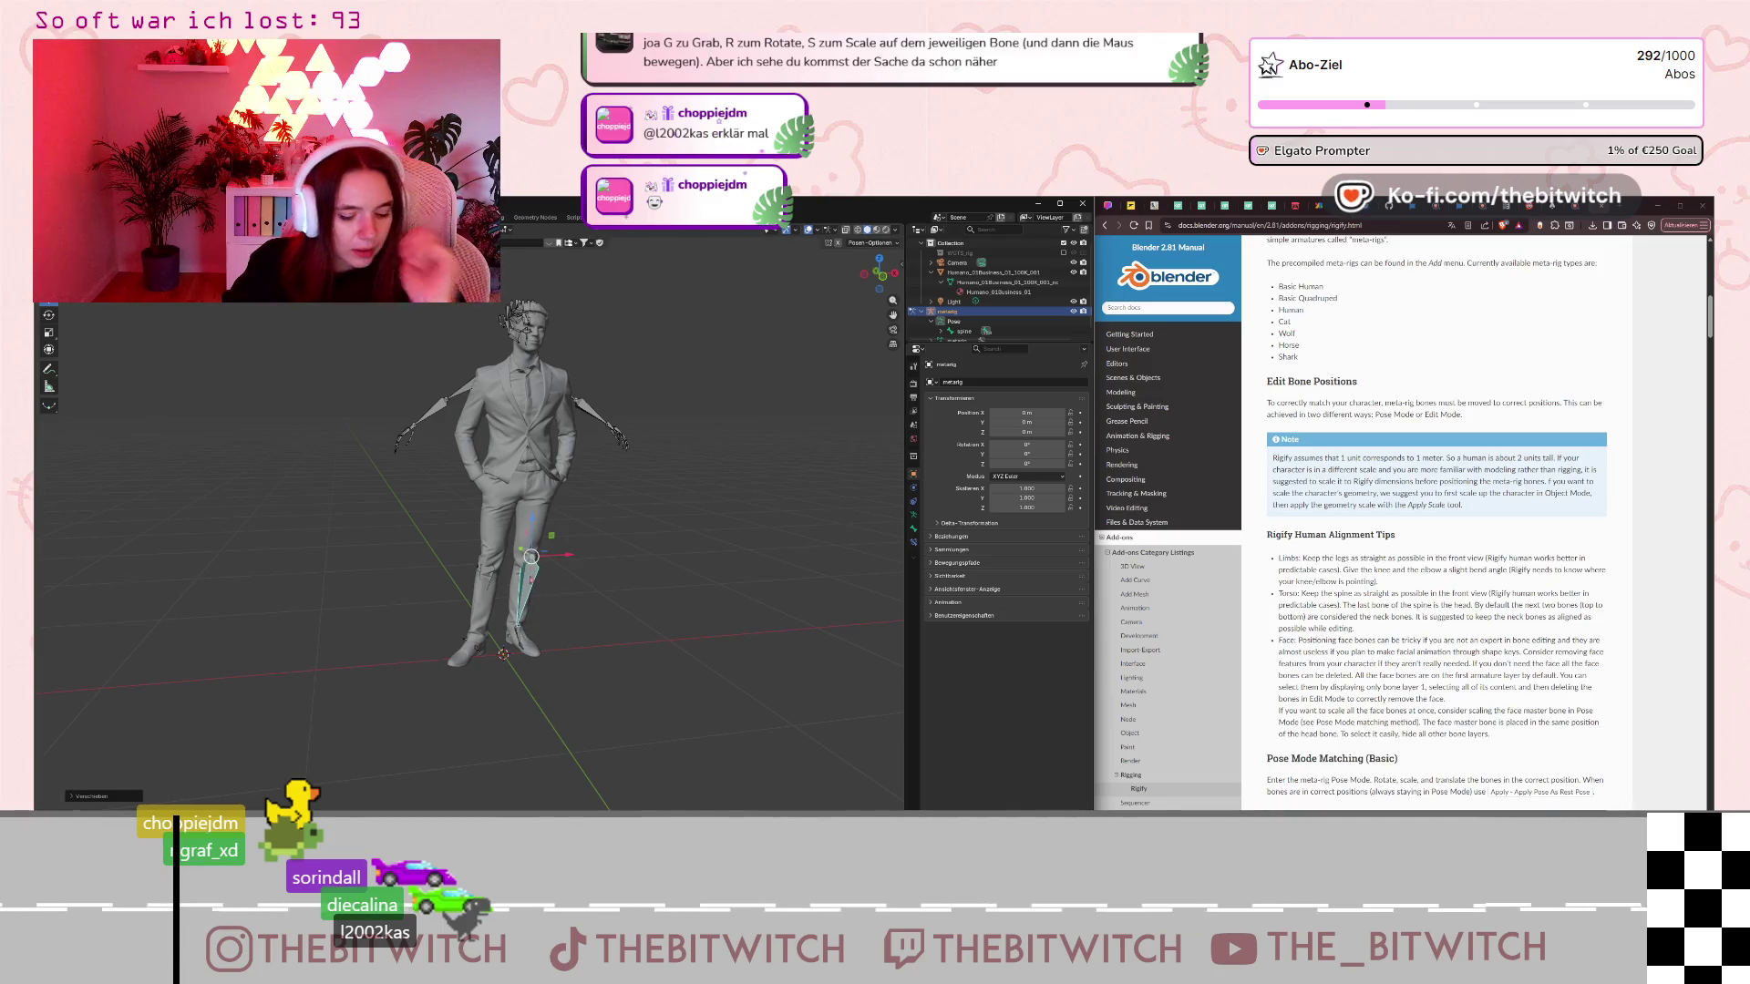
{"action": "key", "text": "ctrl+z"}
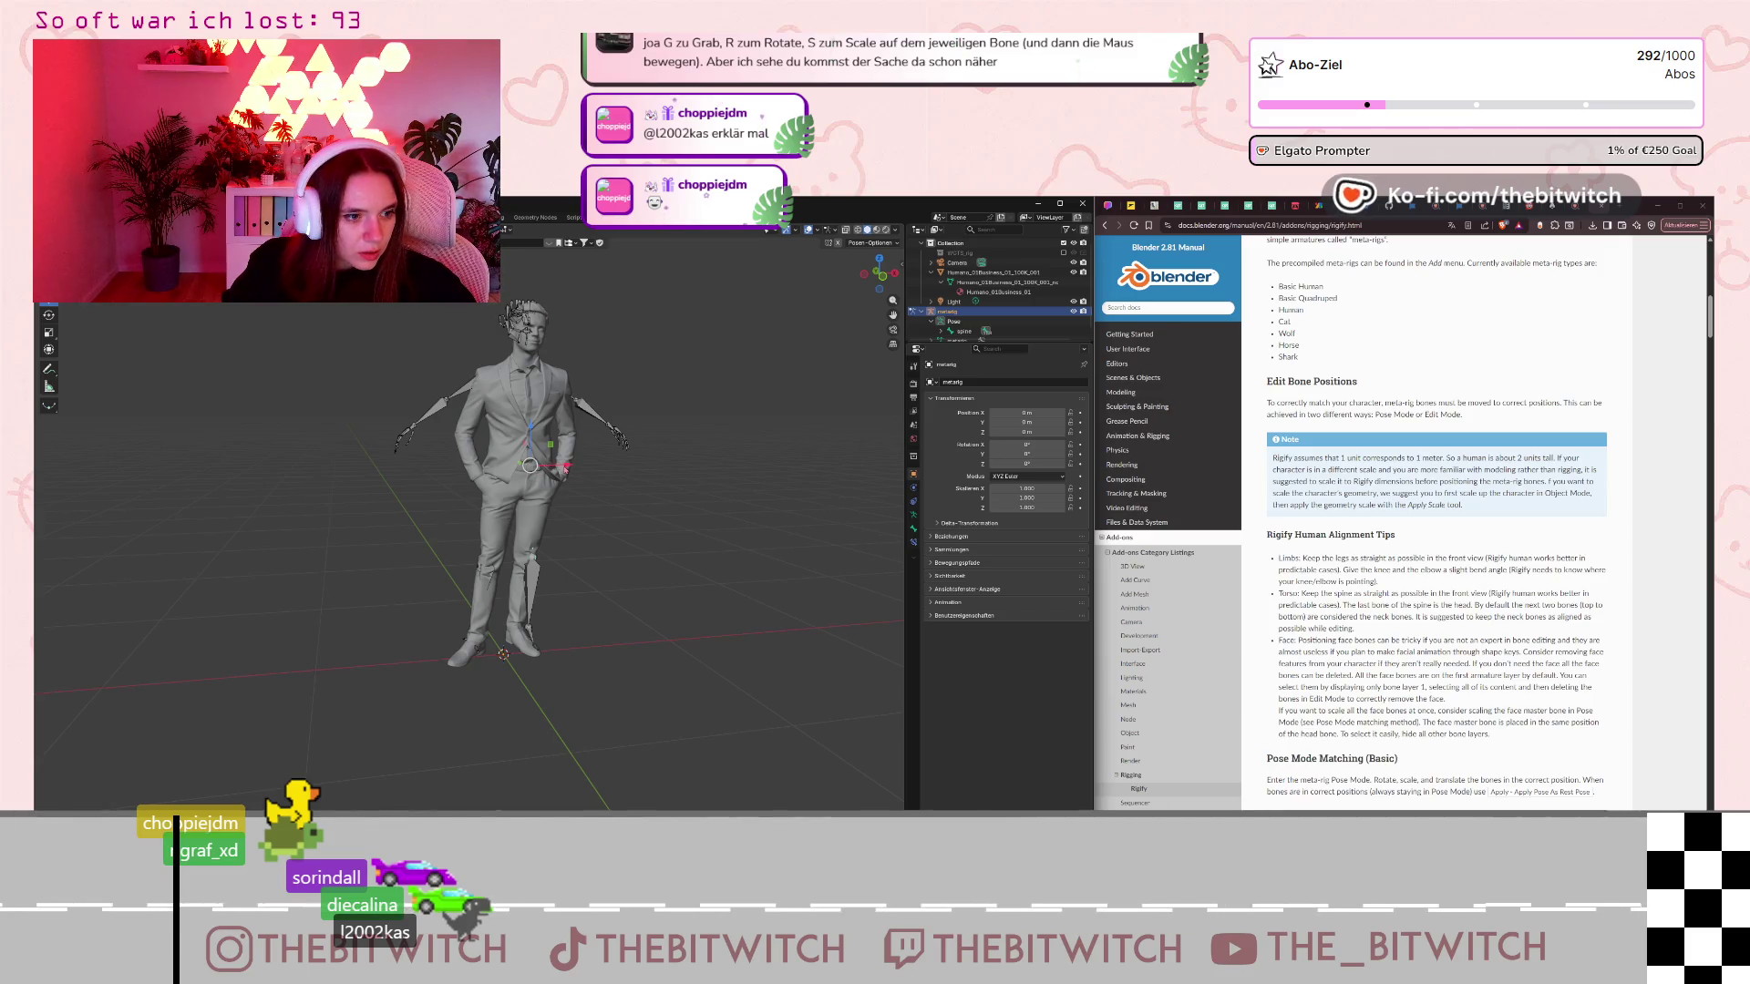
Start and cancel X- and Y-constrained rotations of the leg bone.
{"action": "key", "text": "r"}
{"action": "key", "text": "x"}
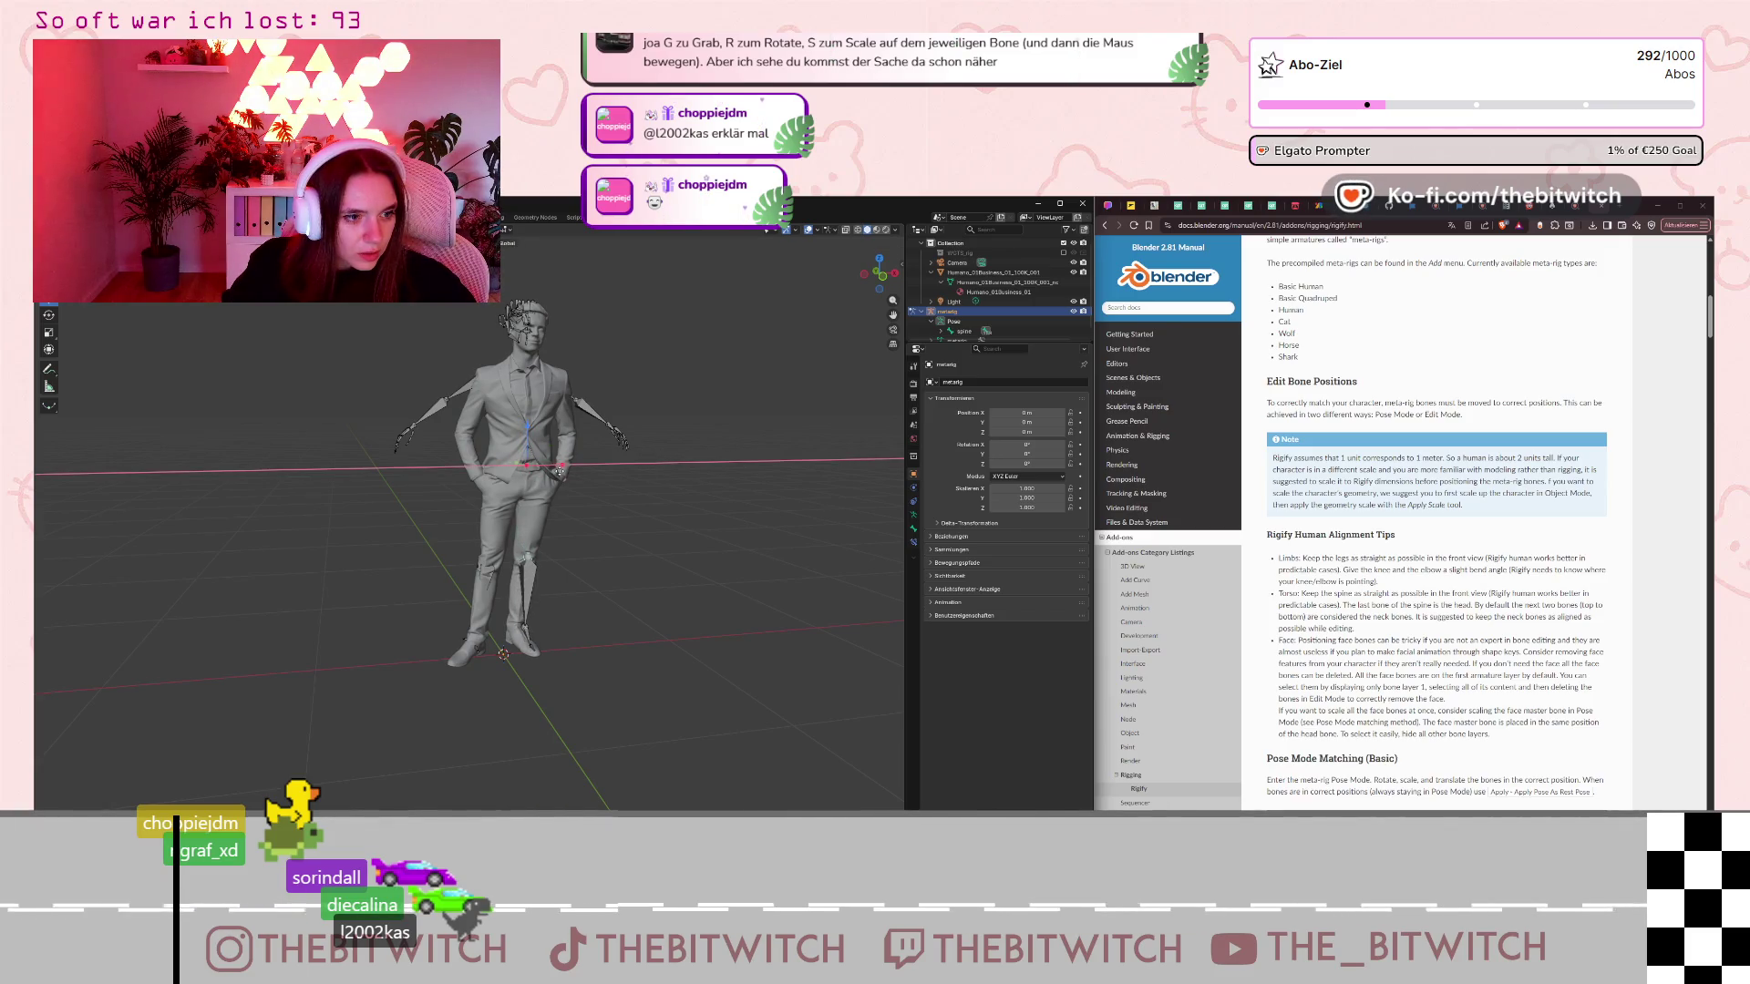
{"action": "key", "text": "Escape"}
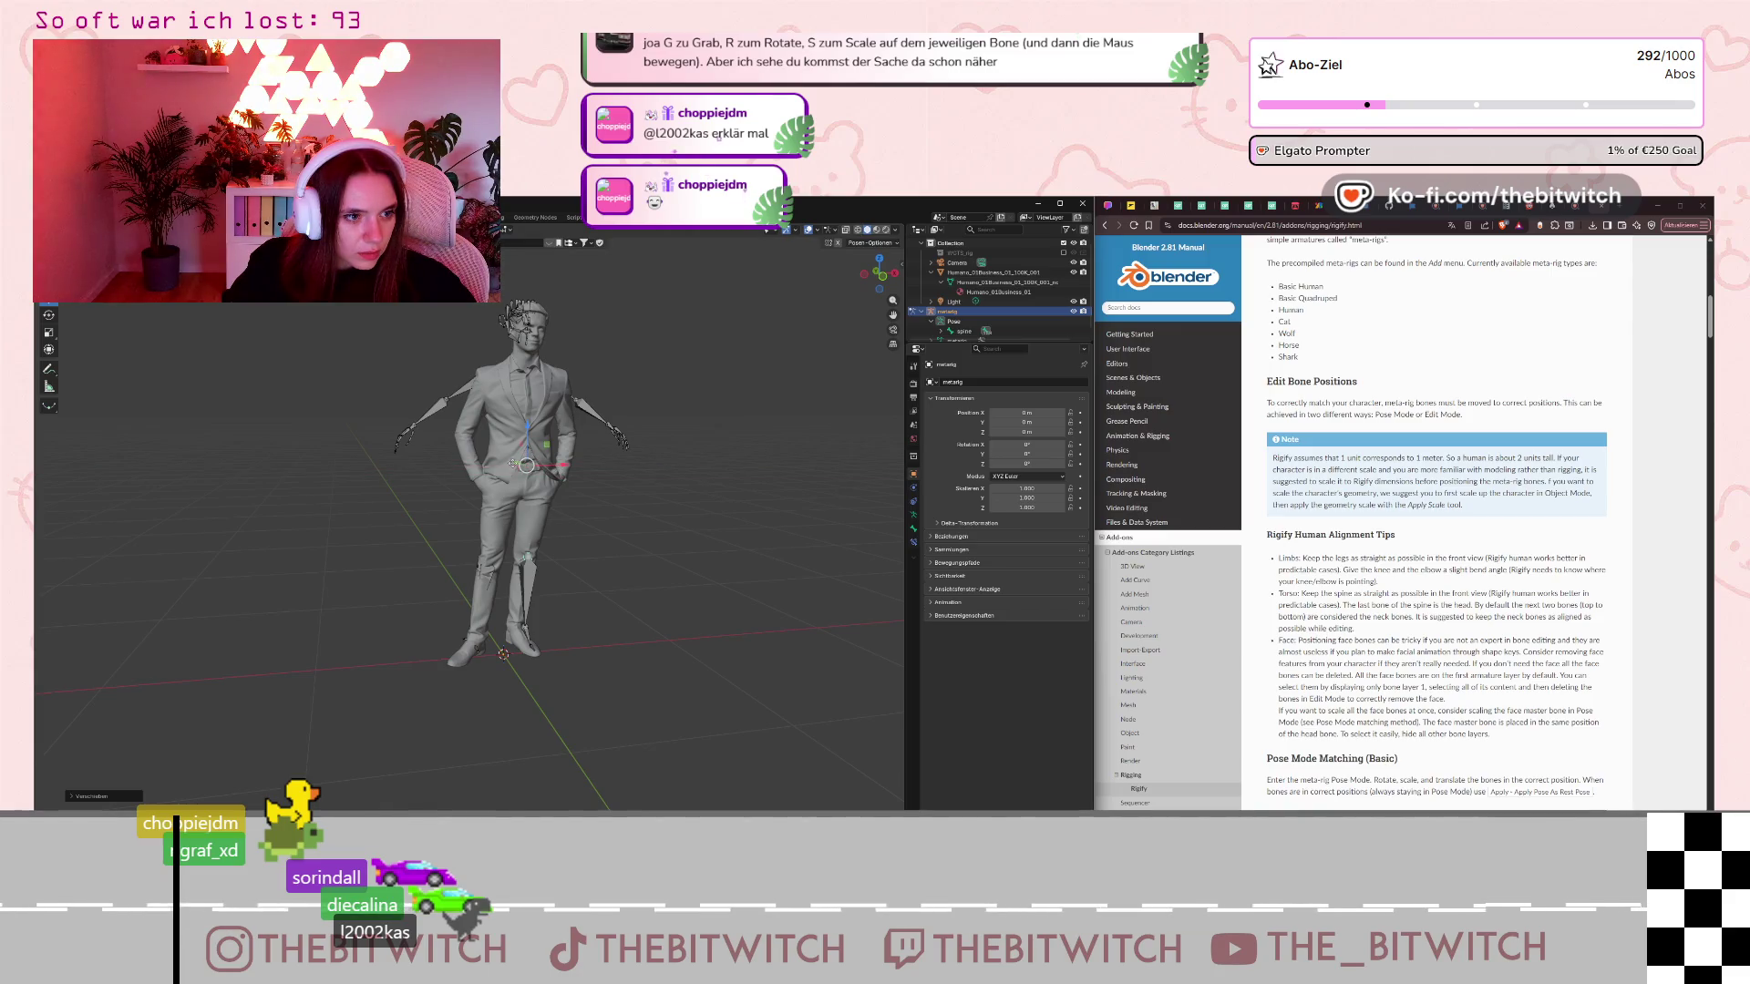
{"action": "key", "text": "r"}
{"action": "key", "text": "y"}
{"action": "key", "text": "Escape"}
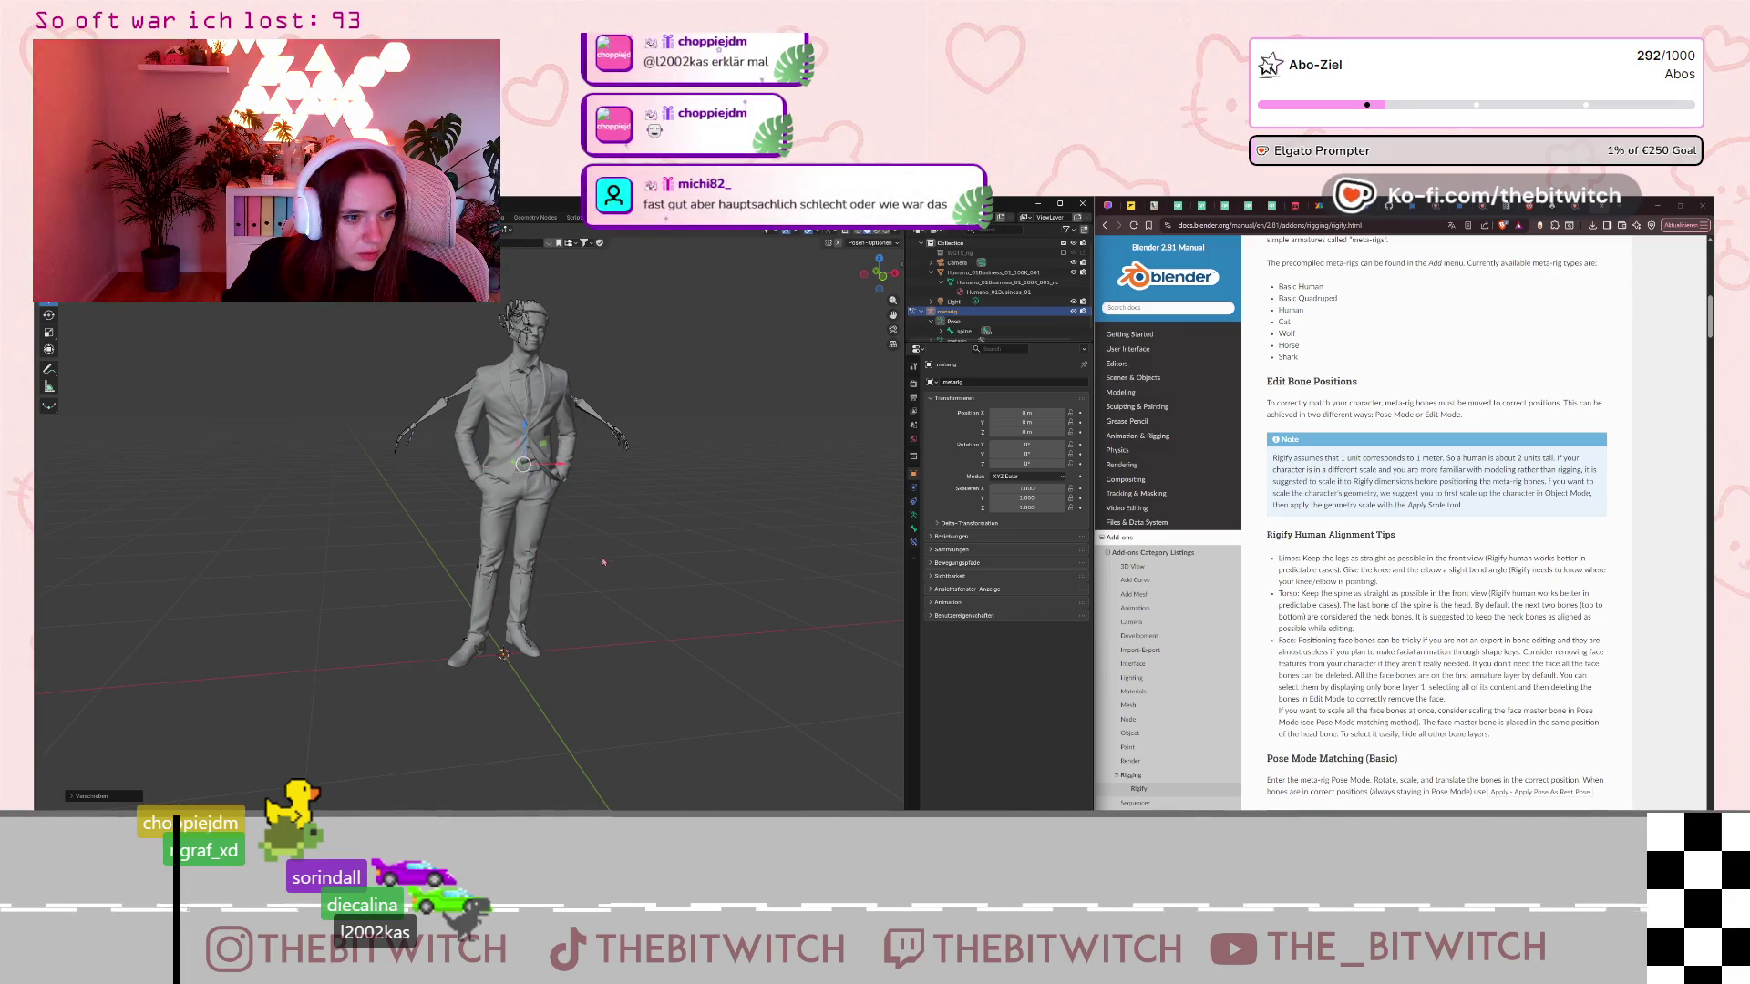
{"action": "scroll", "coordinate": [606, 492], "scroll_direction": "up", "scroll_amount": 2}
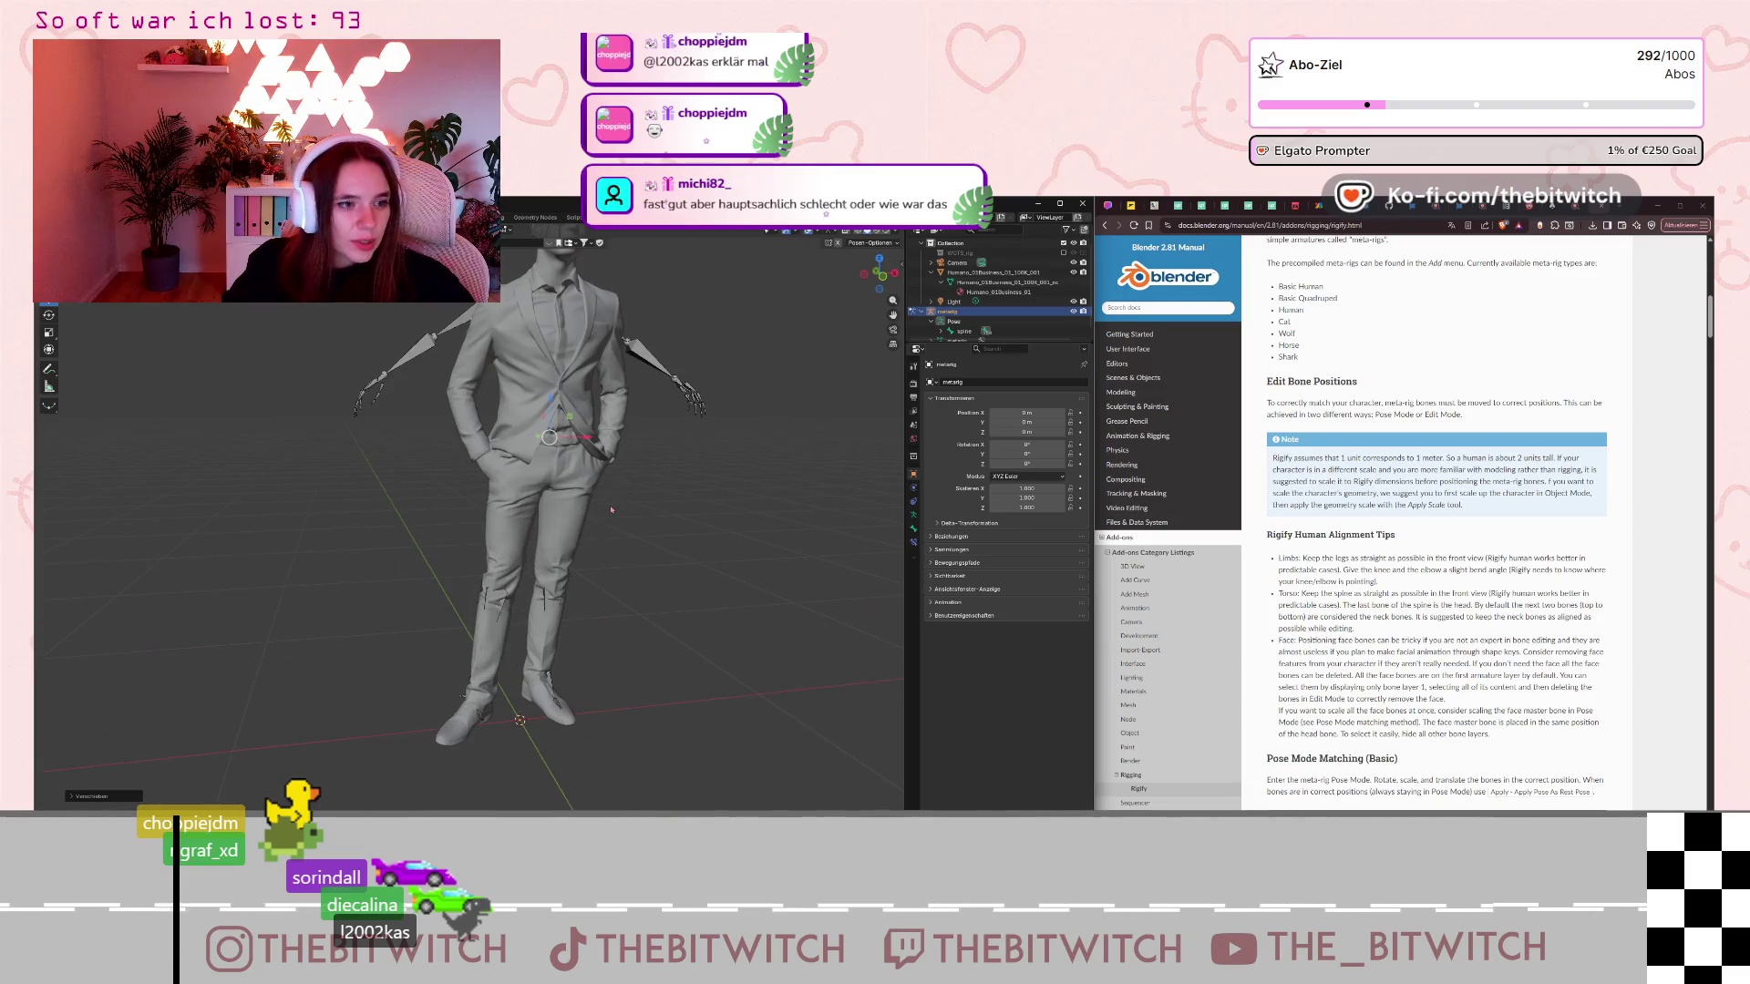
Move the hand bone toward the character's lowered hand.
{"action": "left_click", "coordinate": [693, 405]}
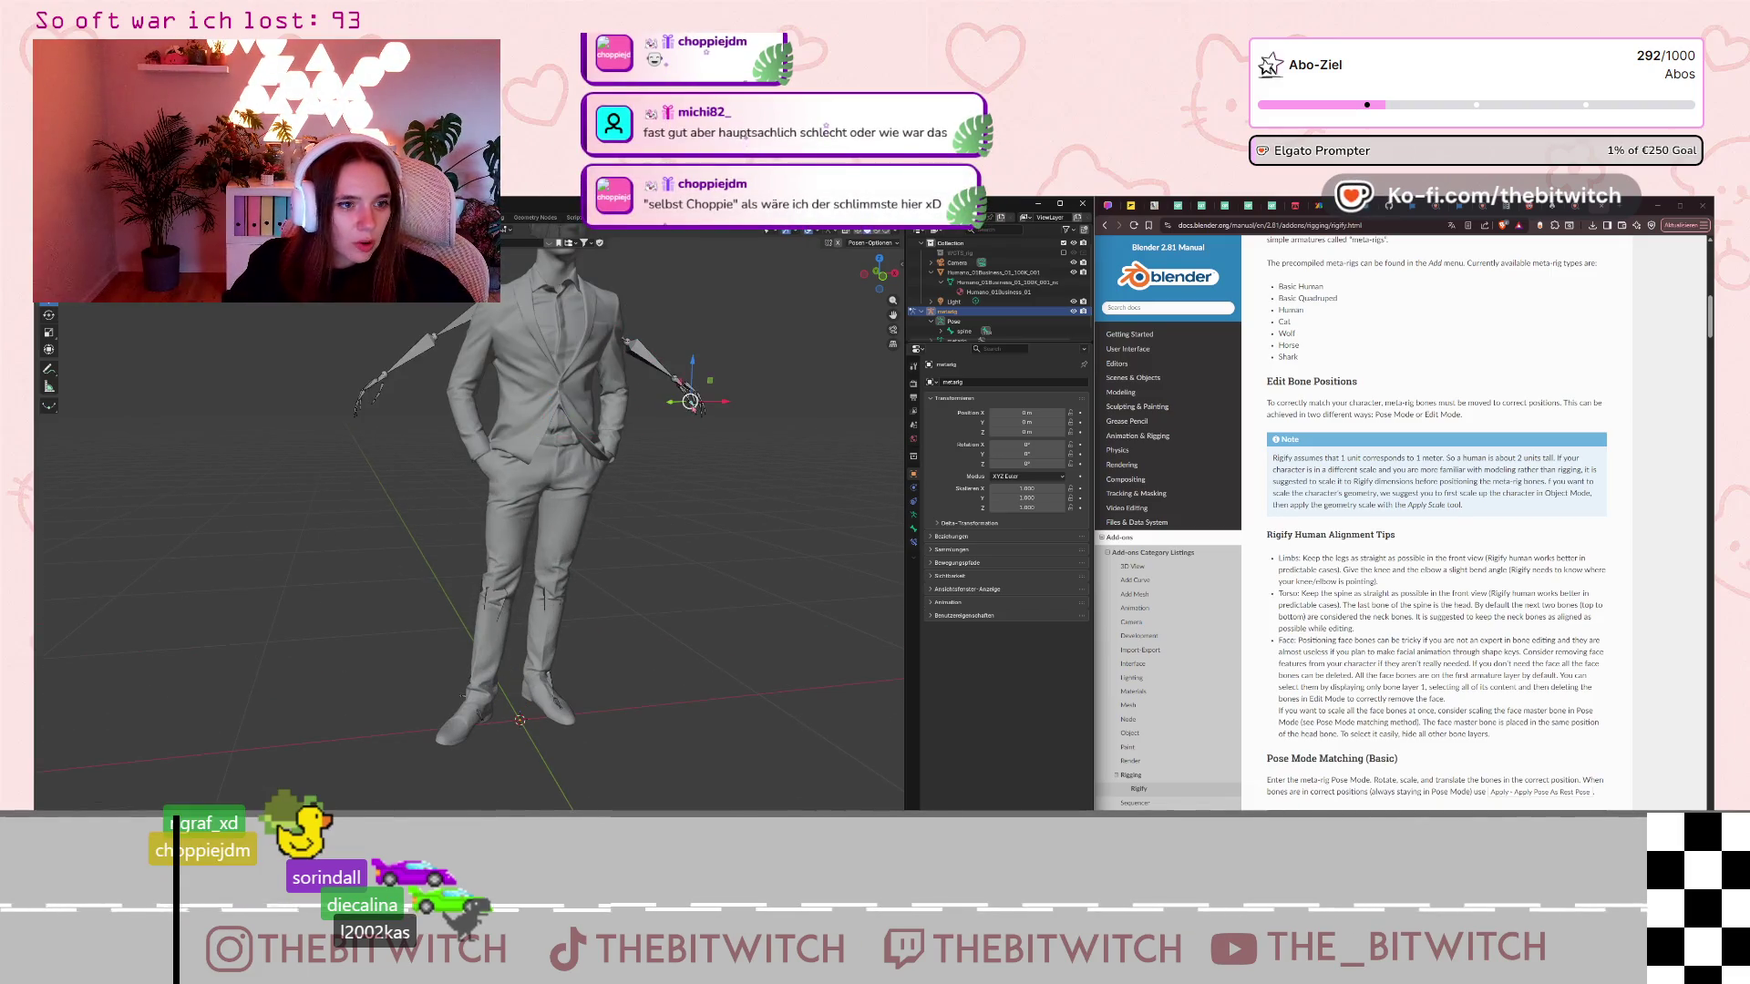
{"action": "left_click_drag", "start_coordinate": [673, 406], "coordinate": [654, 410]}
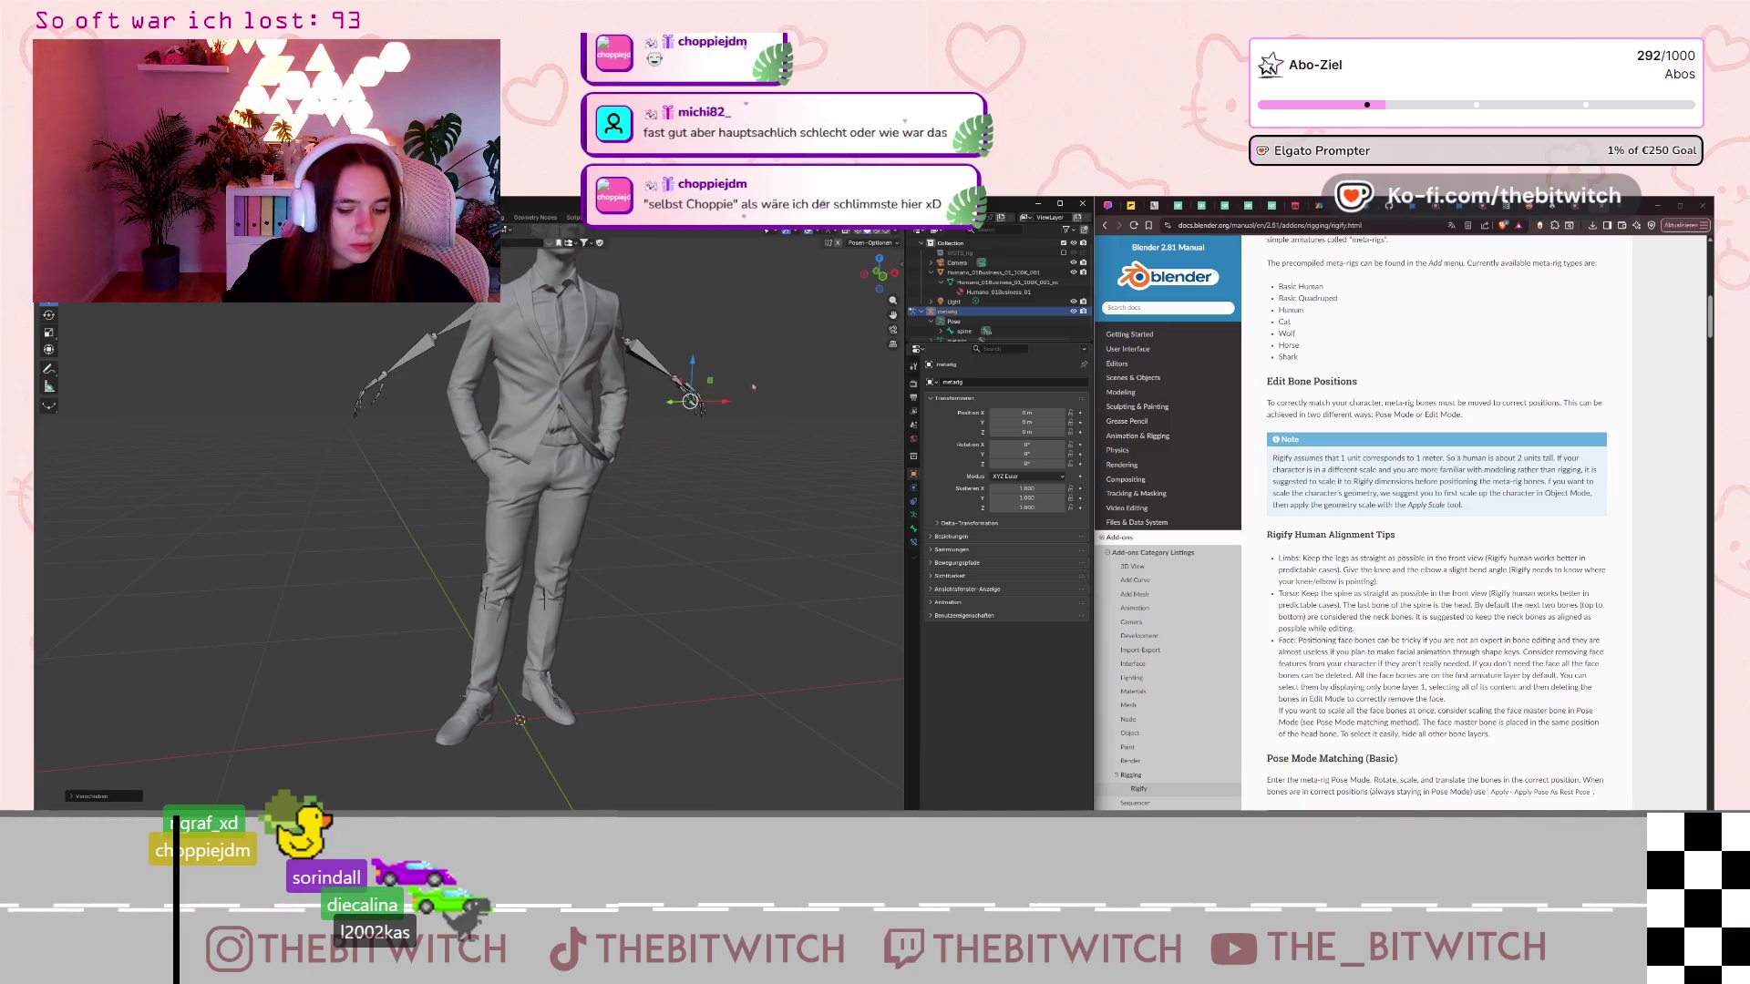
{"action": "scroll", "coordinate": [661, 442], "scroll_direction": "up", "scroll_amount": 1}
{"action": "scroll", "coordinate": [670, 419], "scroll_direction": "down", "scroll_amount": 3}
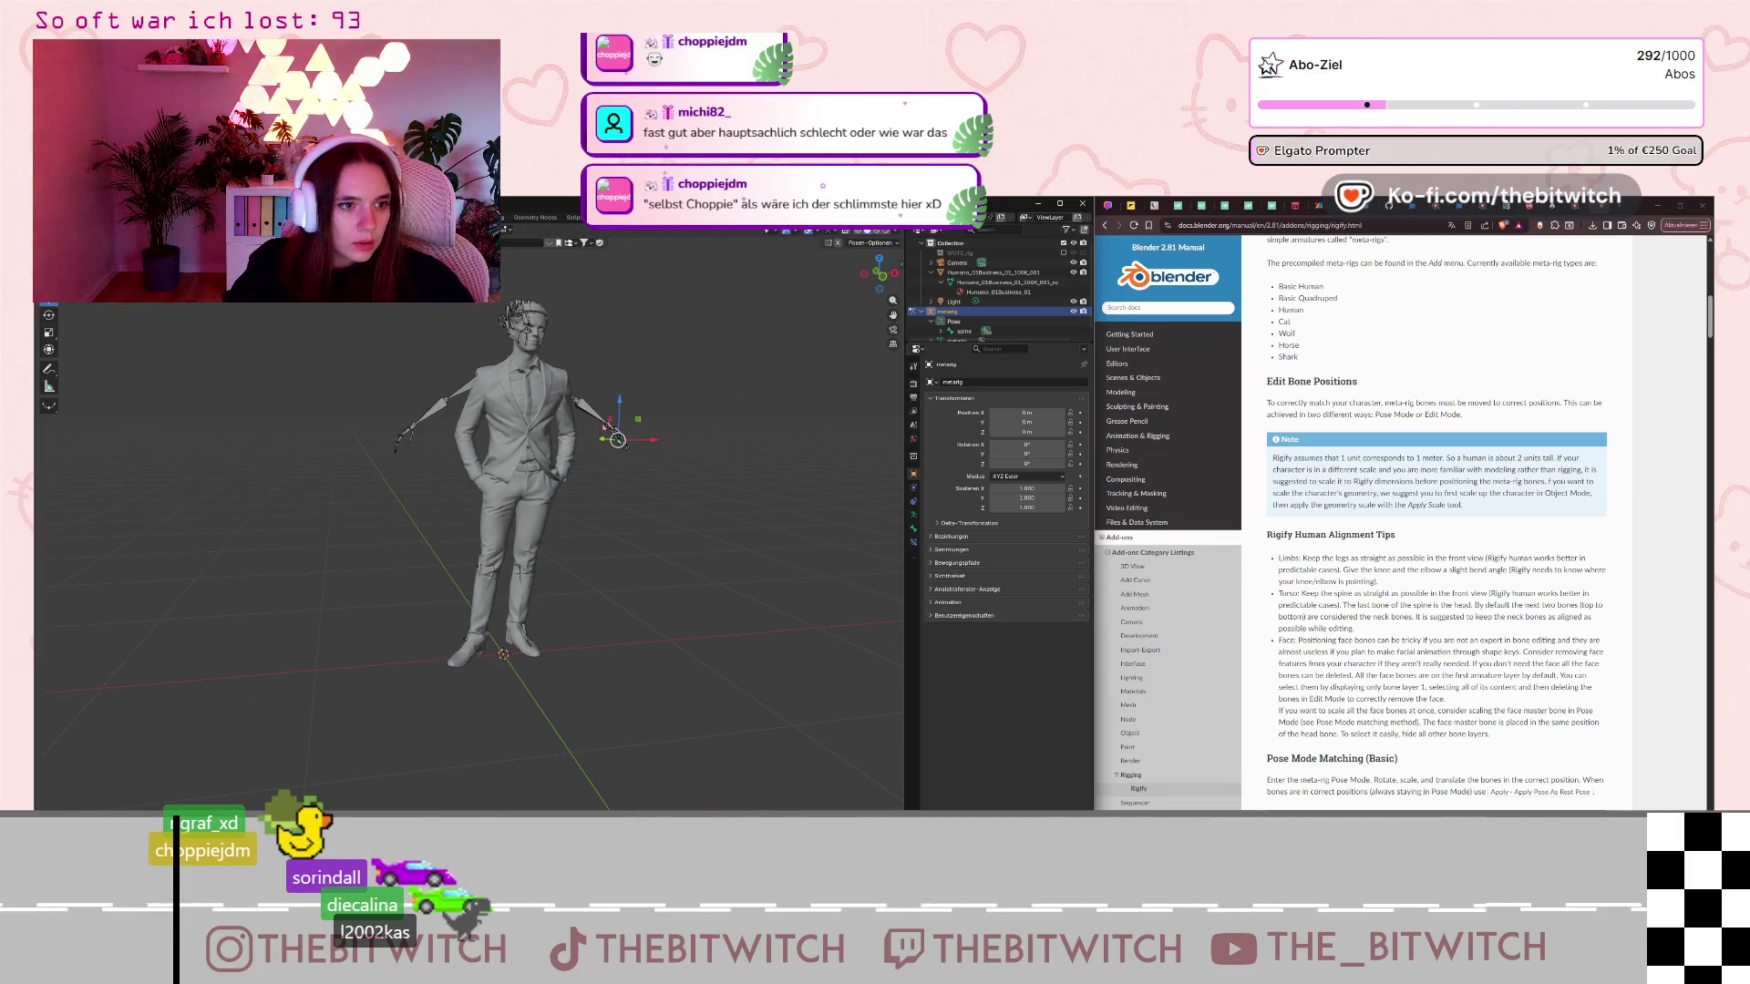
Move the forearm bone along X and then Y onto the lowered arm.
{"action": "left_click", "coordinate": [599, 435]}
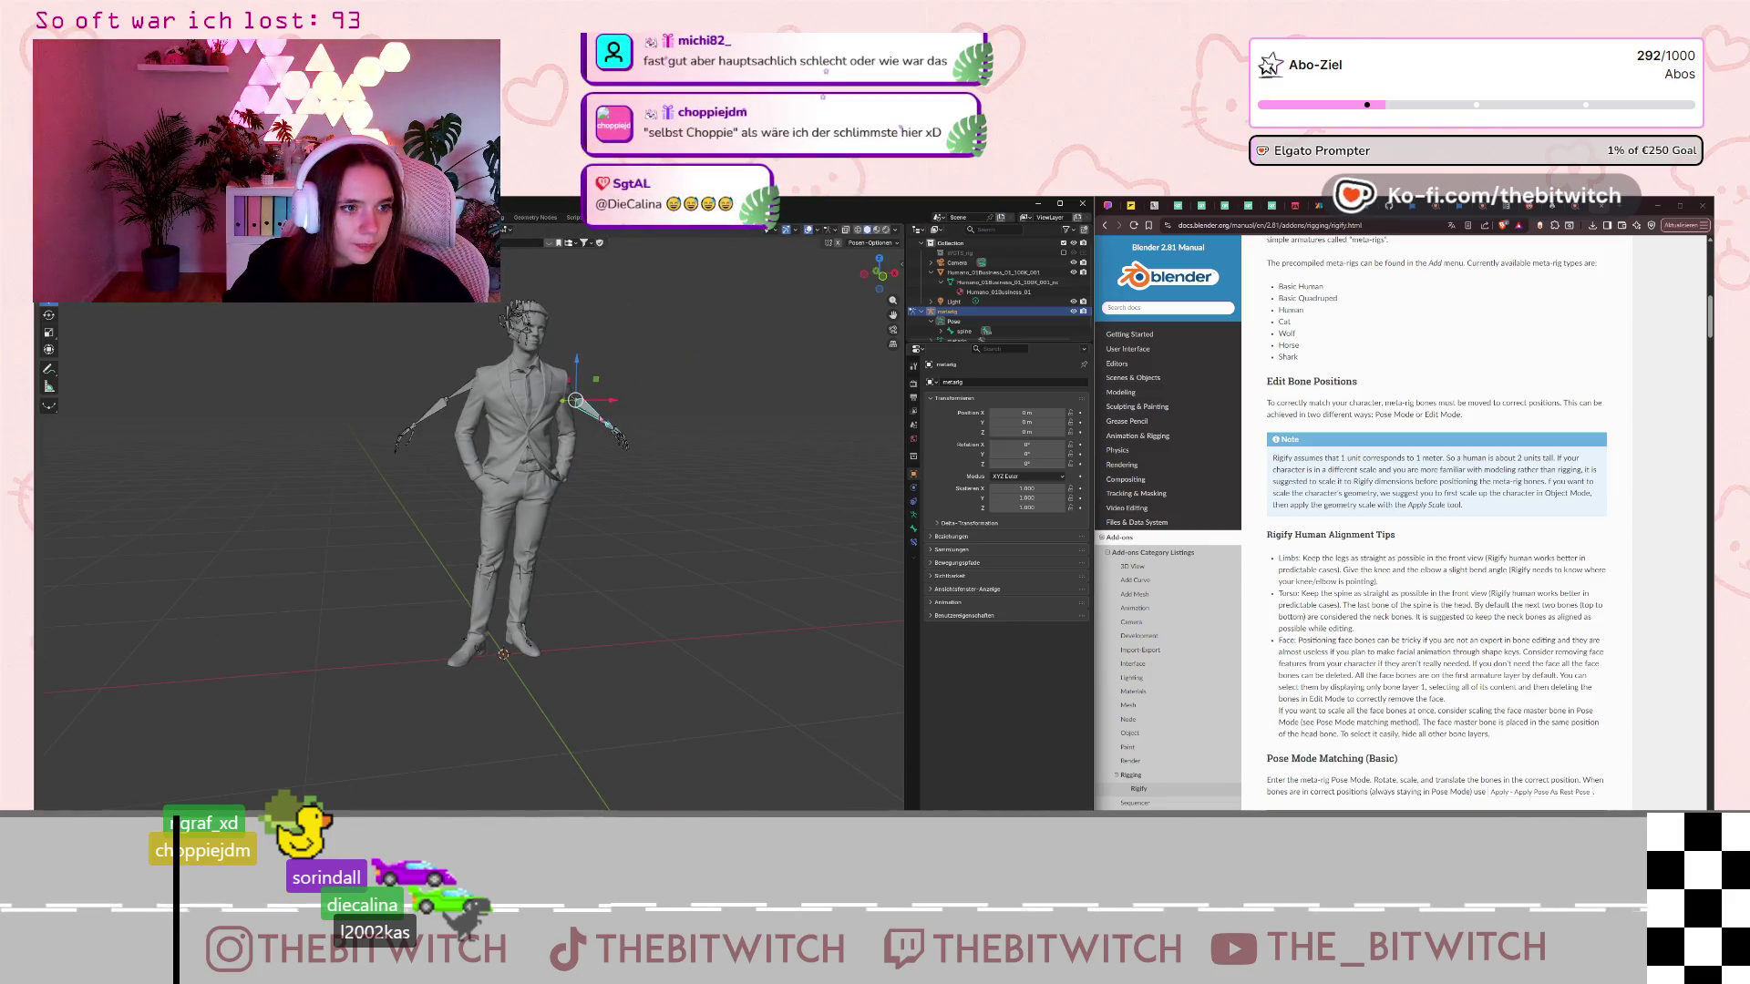
{"action": "left_click_drag", "start_coordinate": [602, 401], "coordinate": [602, 401]}
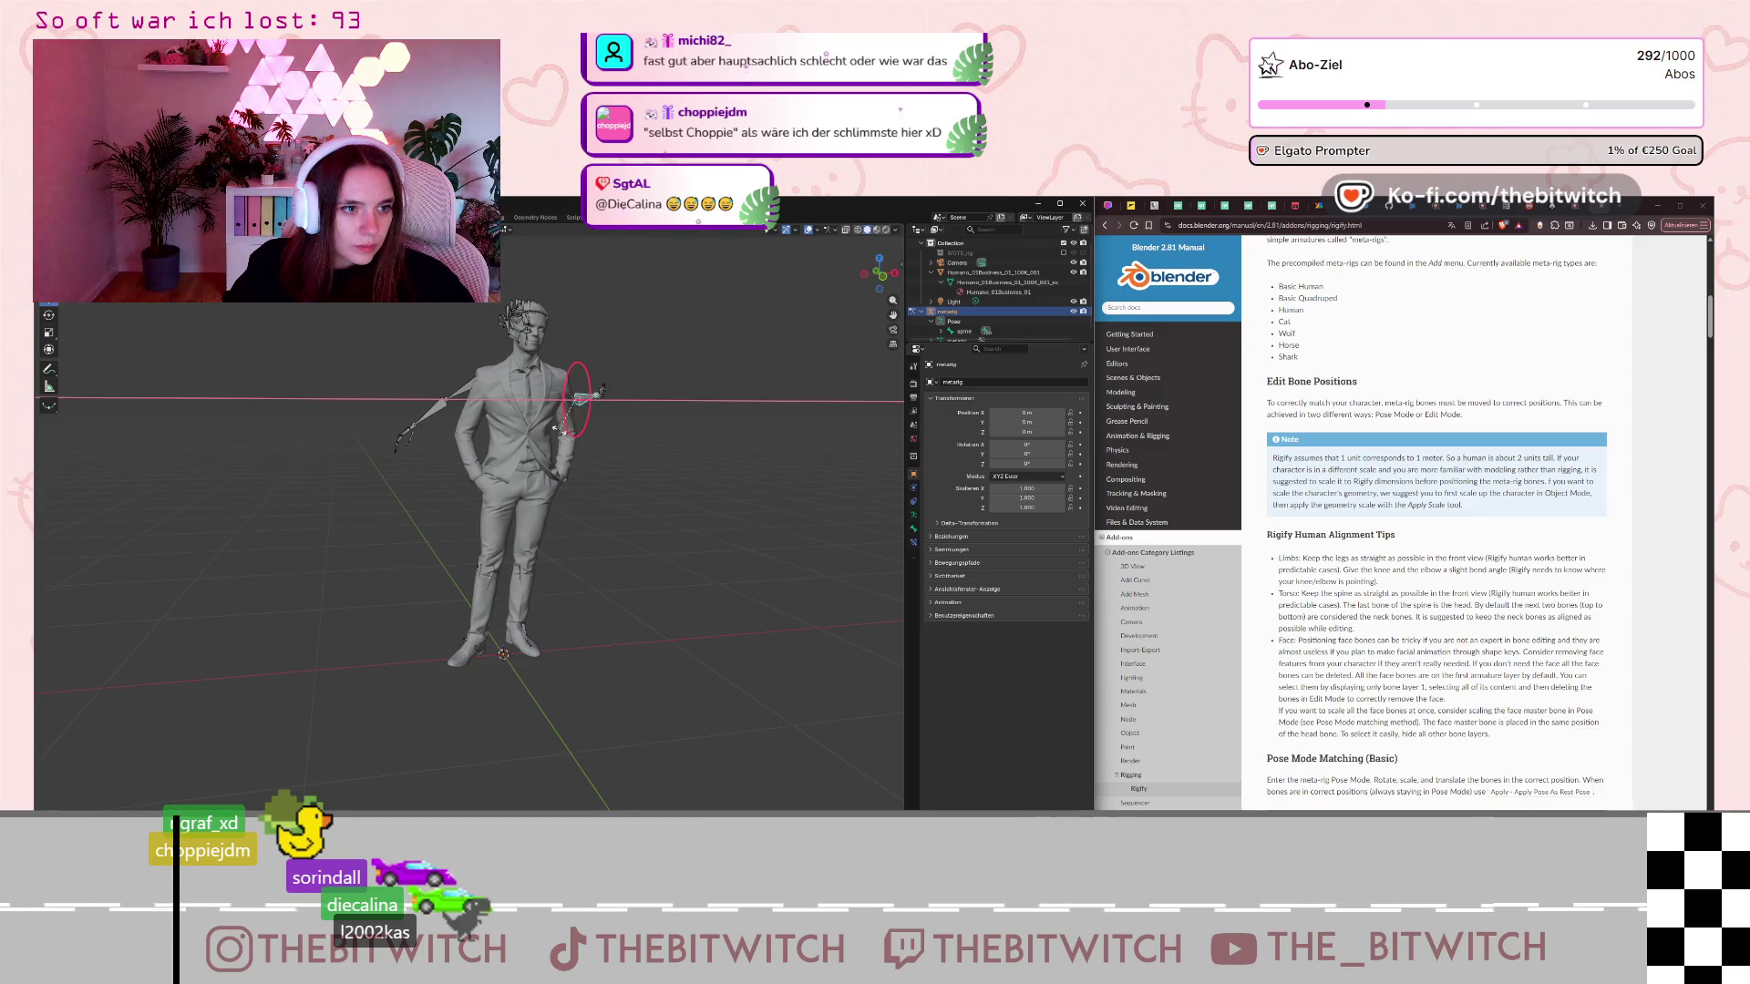
{"action": "left_click", "coordinate": [755, 391]}
{"action": "key", "text": "g"}
{"action": "key", "text": "y"}
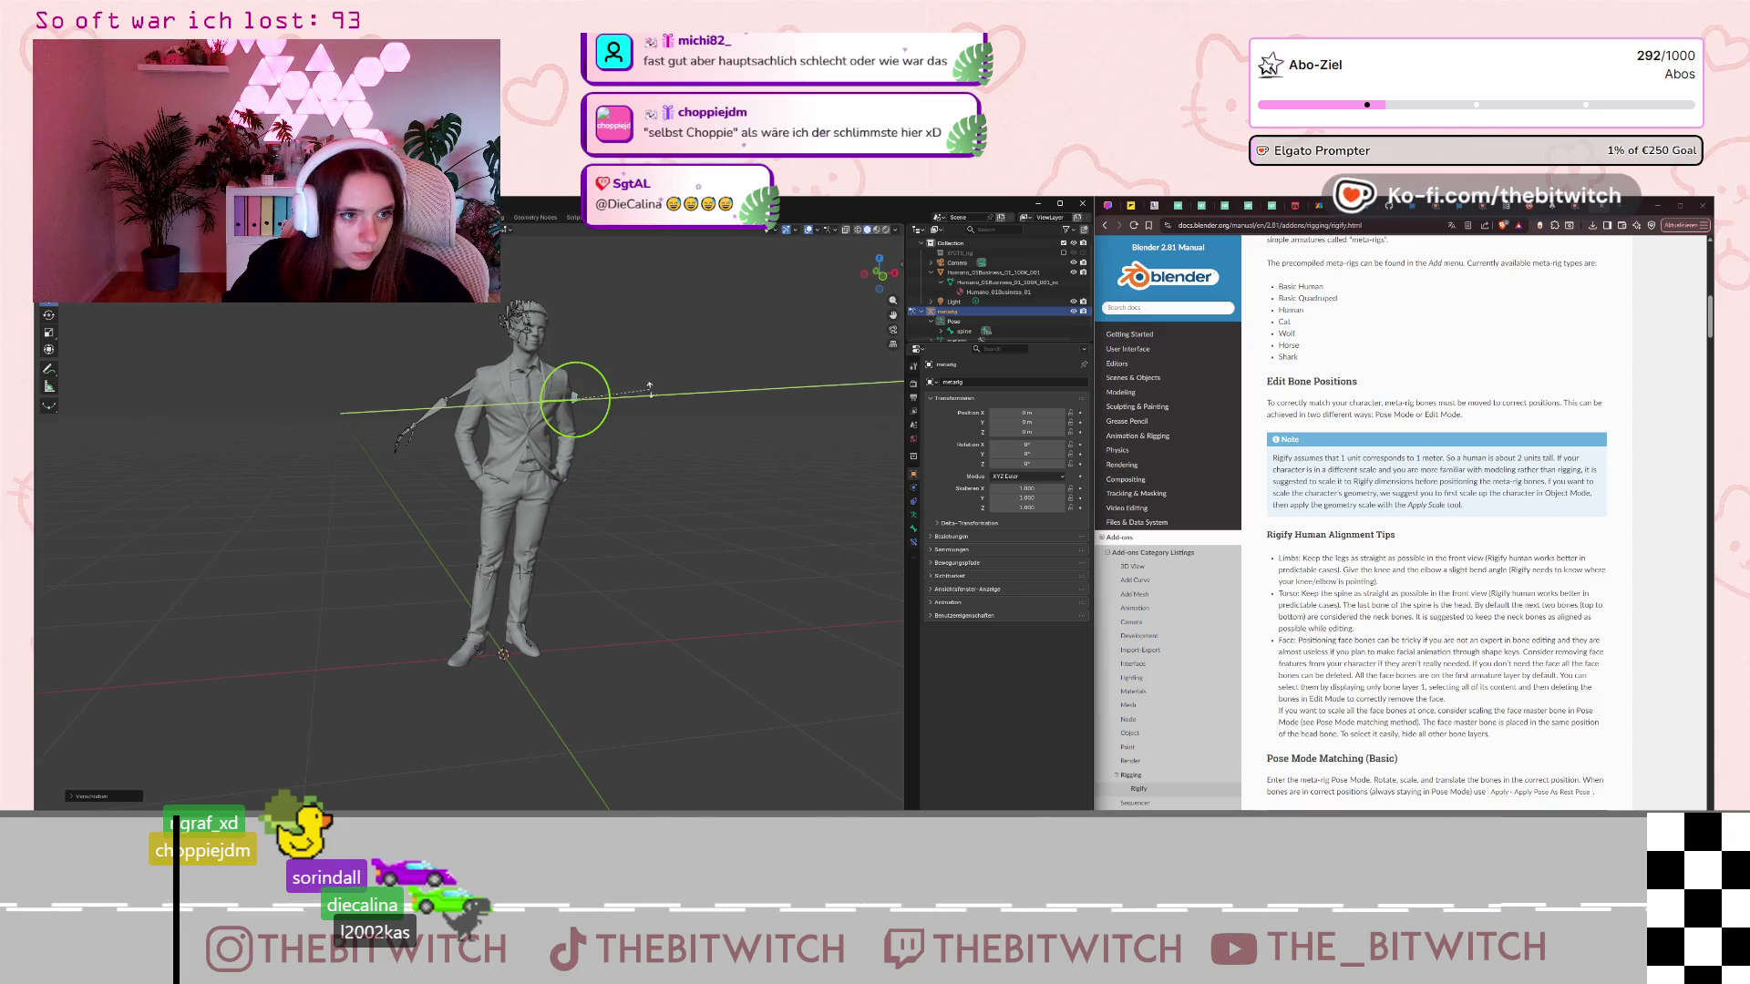
{"action": "left_click", "coordinate": [575, 398]}
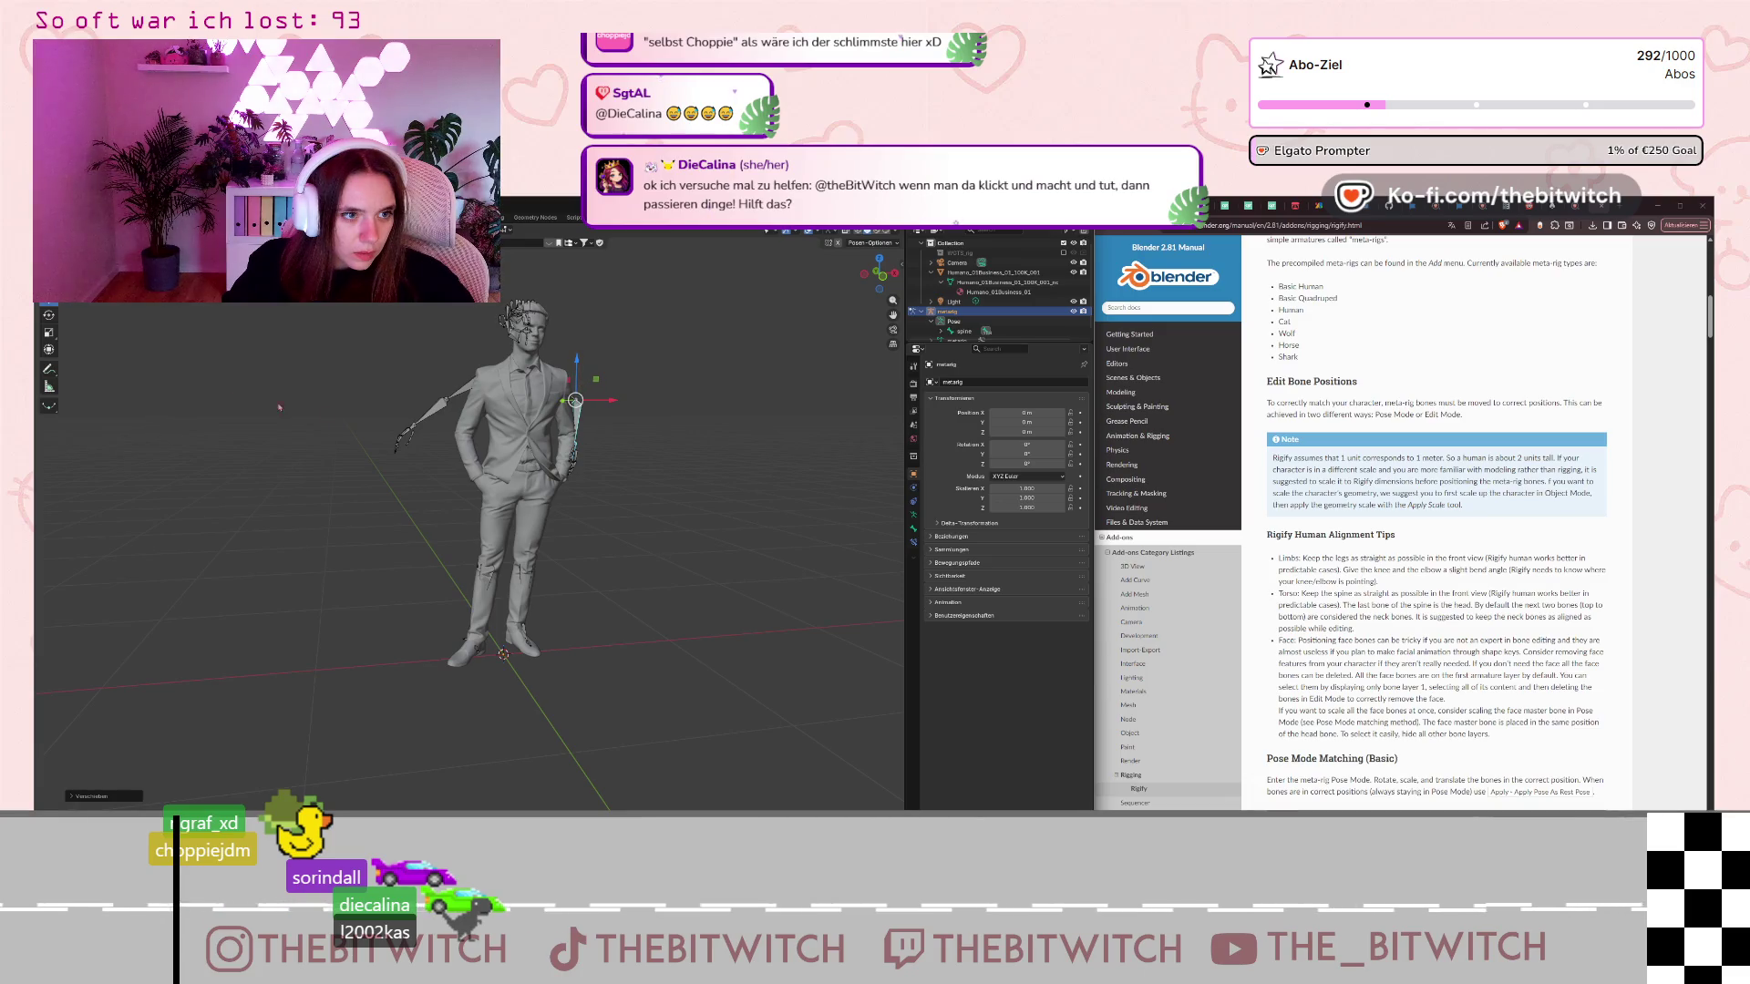
{"action": "scroll", "coordinate": [469, 524], "scroll_direction": "up", "scroll_amount": 2}
{"action": "scroll", "coordinate": [469, 524], "scroll_direction": "down", "scroll_amount": 1}
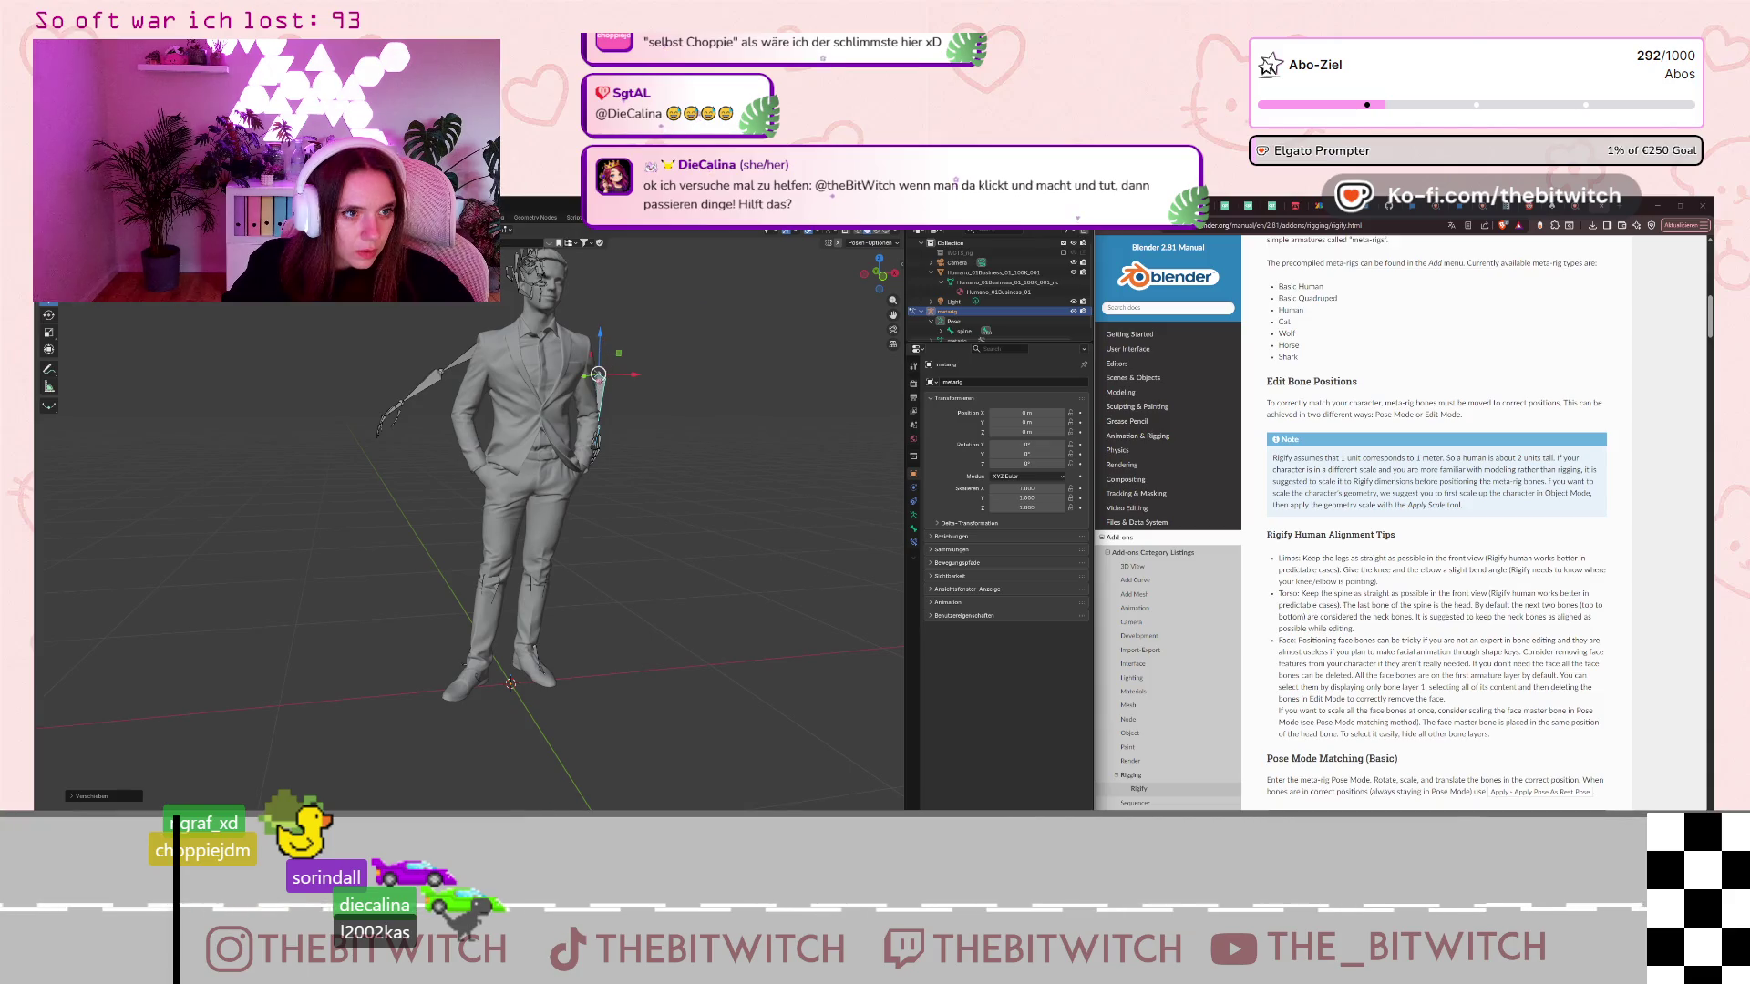
Lower the upper arm bone at the shoulder along the Z axis.
{"action": "left_click", "coordinate": [579, 358]}
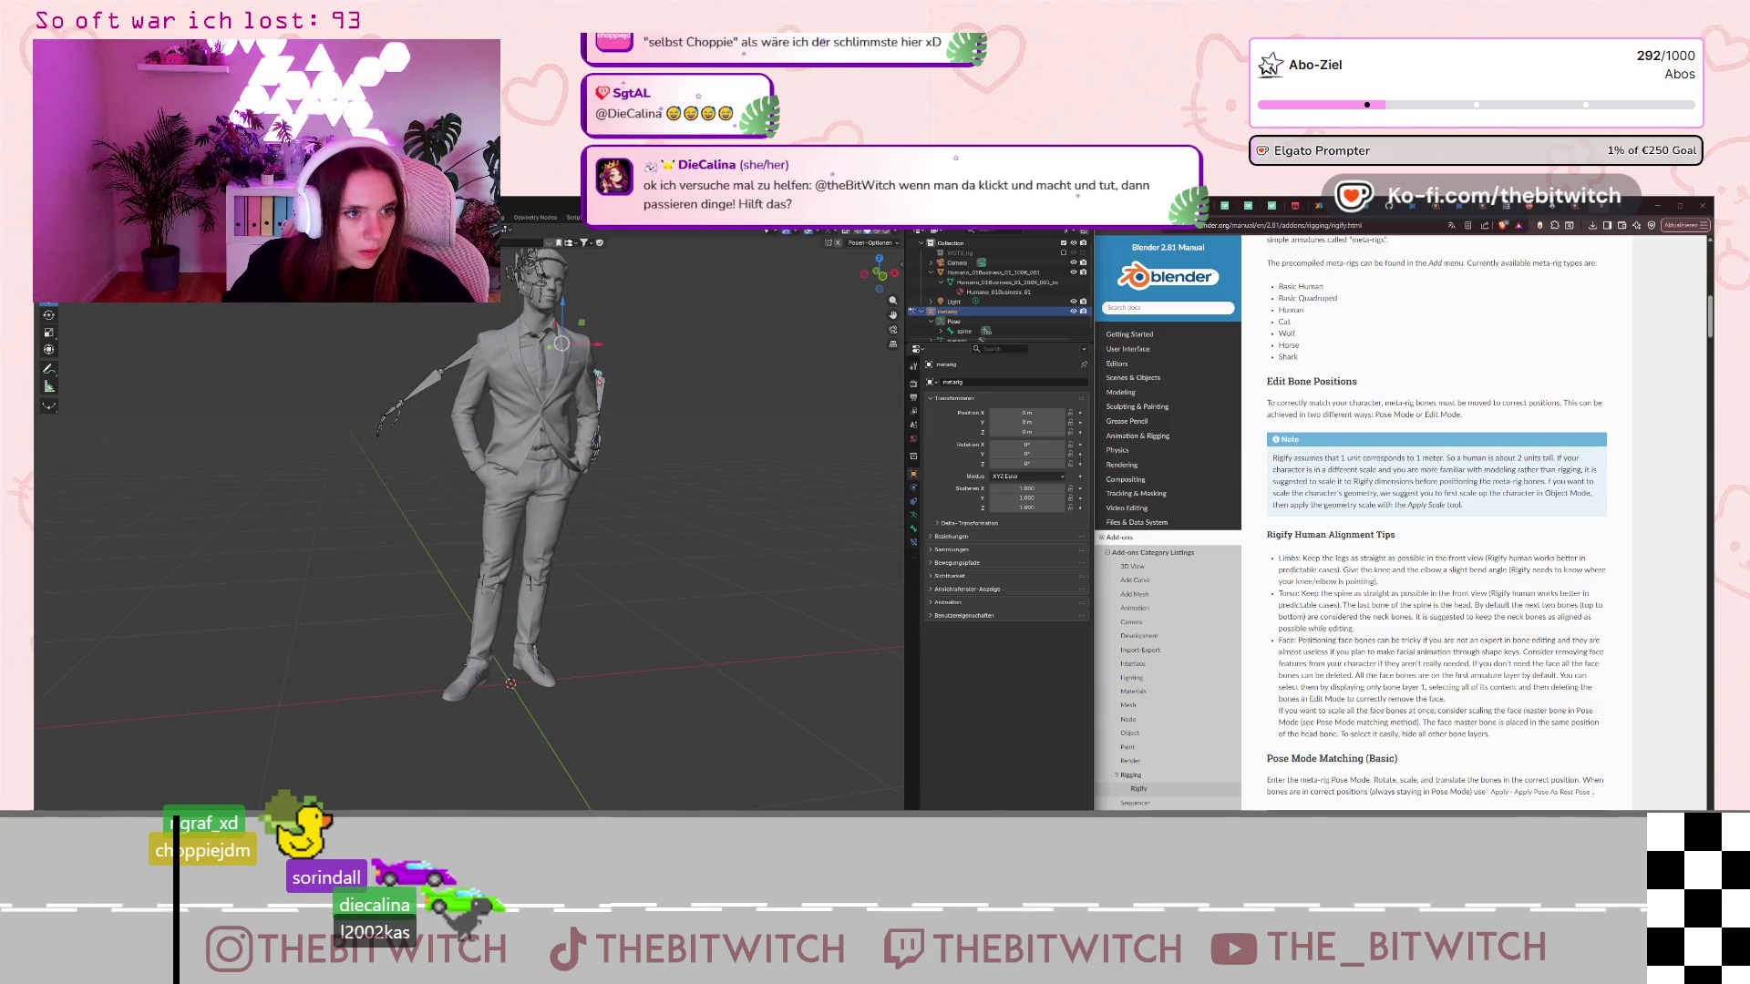
{"action": "key", "text": "g"}
{"action": "key", "text": "z"}
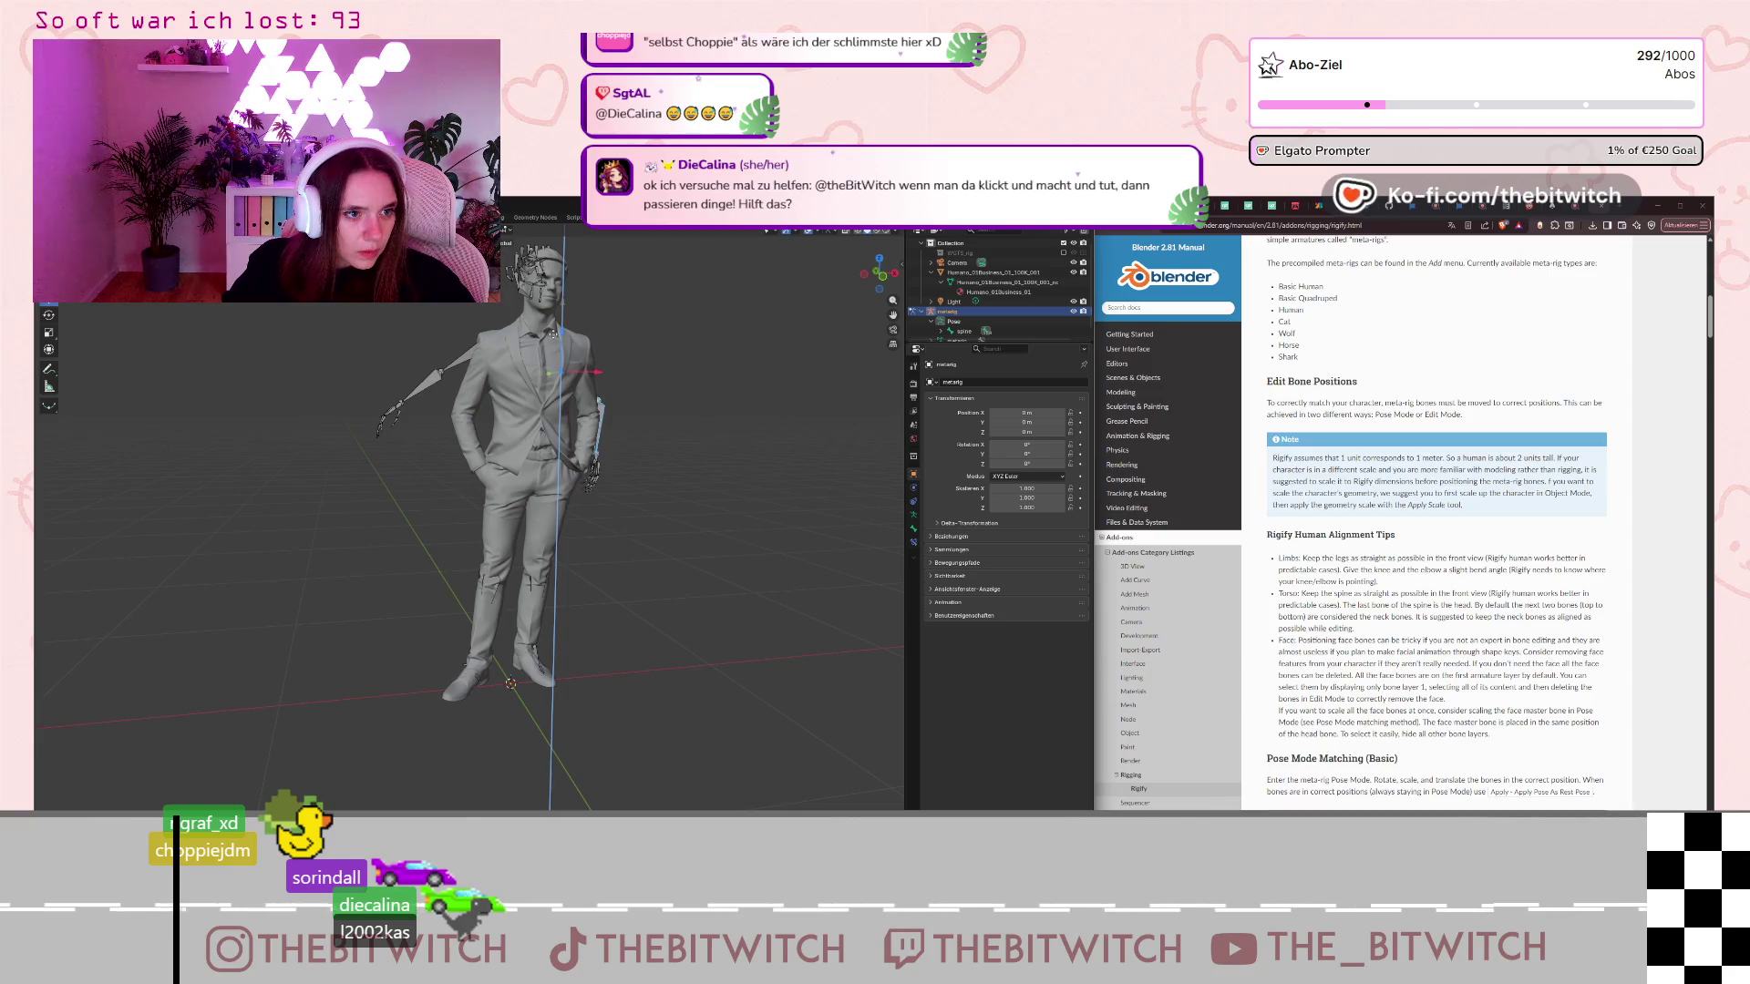
{"action": "left_click", "coordinate": [637, 377]}
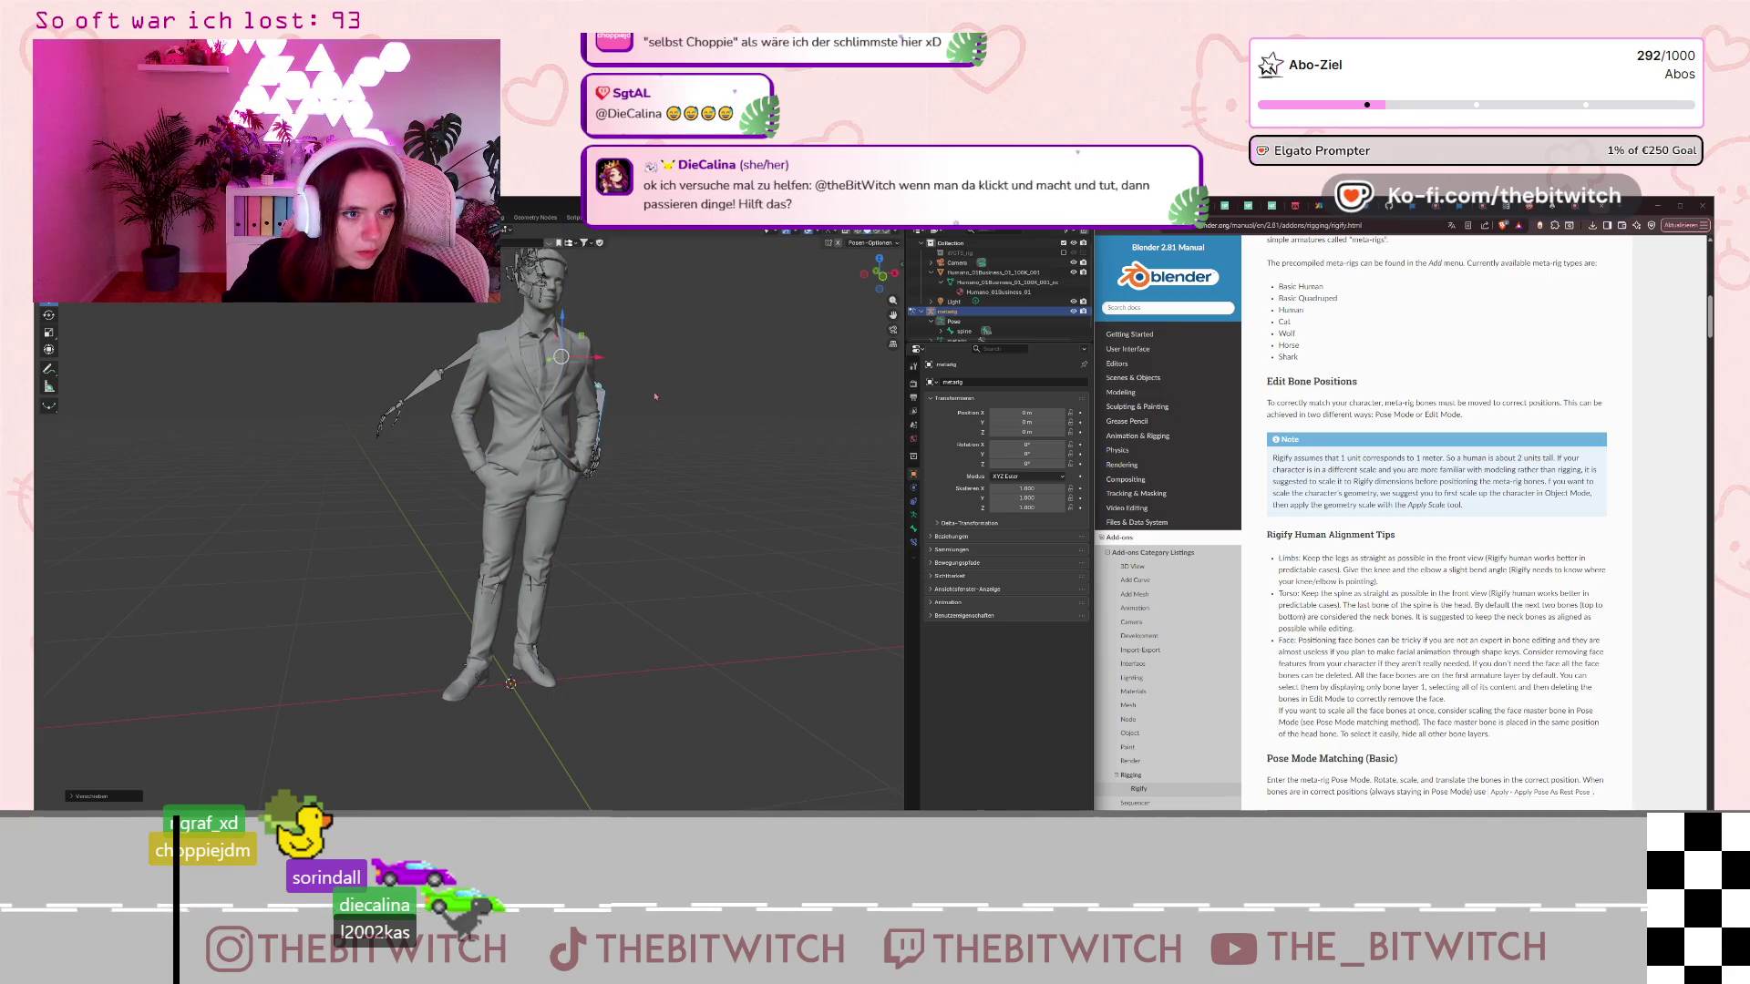
{"action": "middle_click_drag", "start_coordinate": [655, 397], "coordinate": [583, 401]}
{"action": "scroll", "coordinate": [583, 401], "scroll_direction": "up", "scroll_amount": 2}
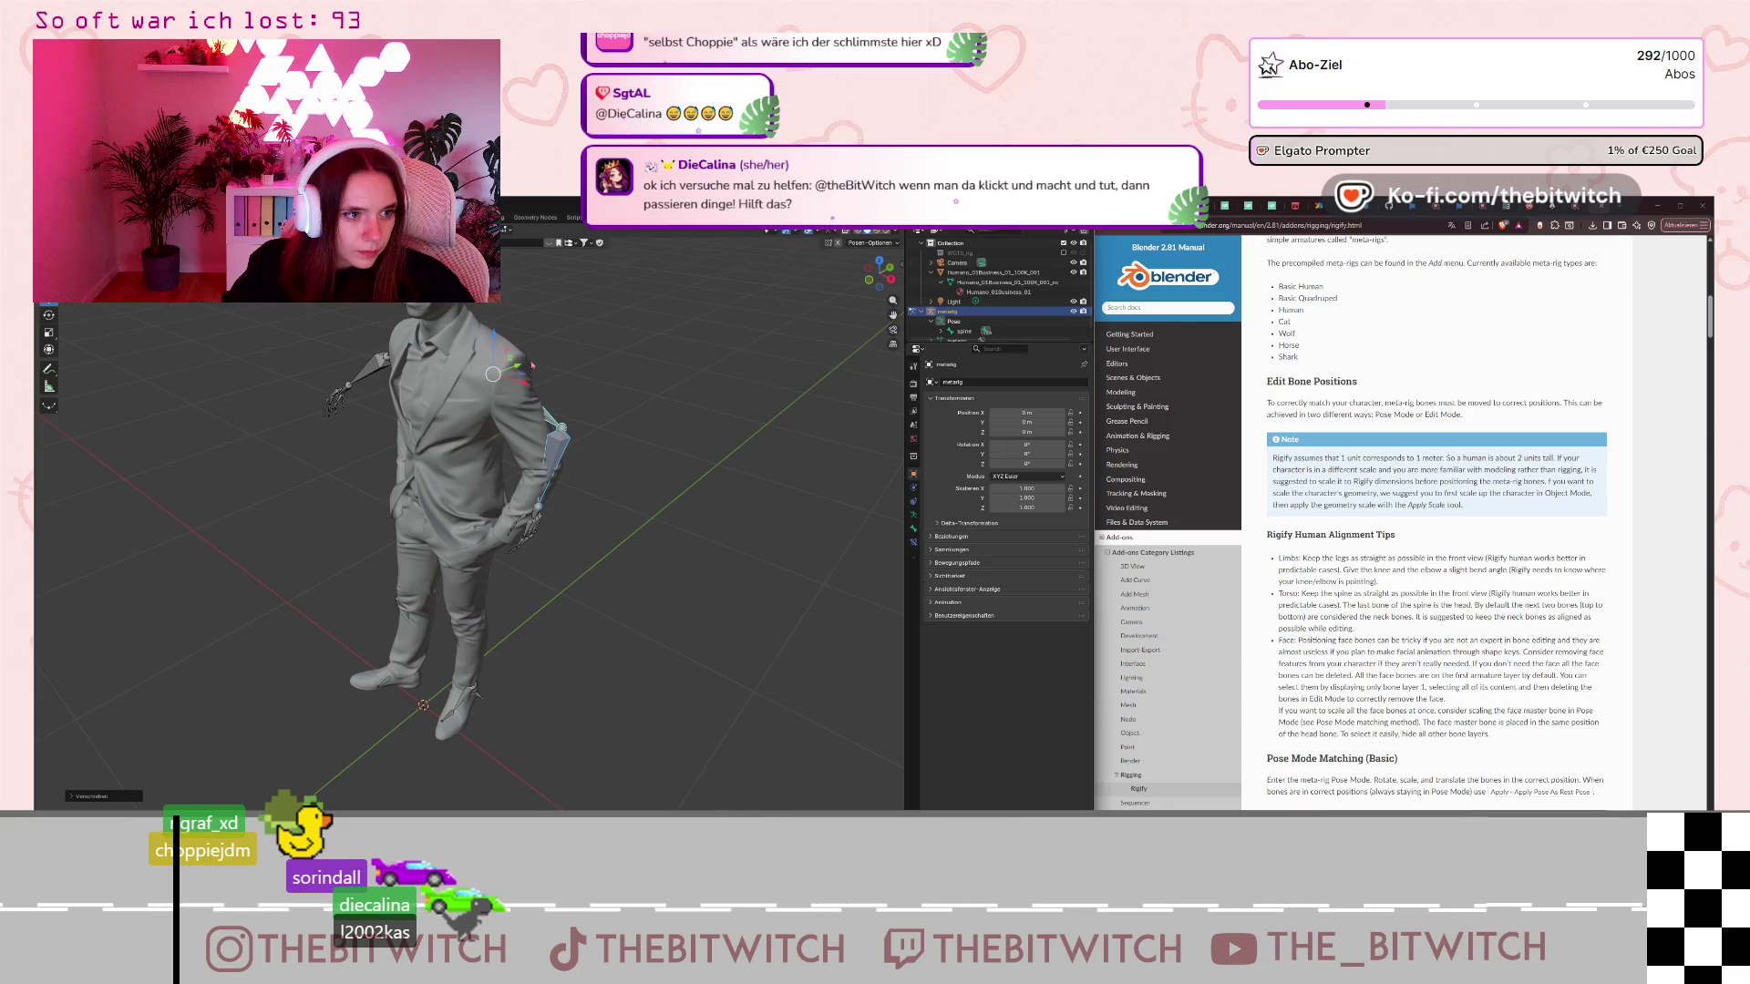
Move the arm bone along Y, rotate it in toward the body and nudge it into place.
{"action": "key", "text": "g"}
{"action": "key", "text": "y"}
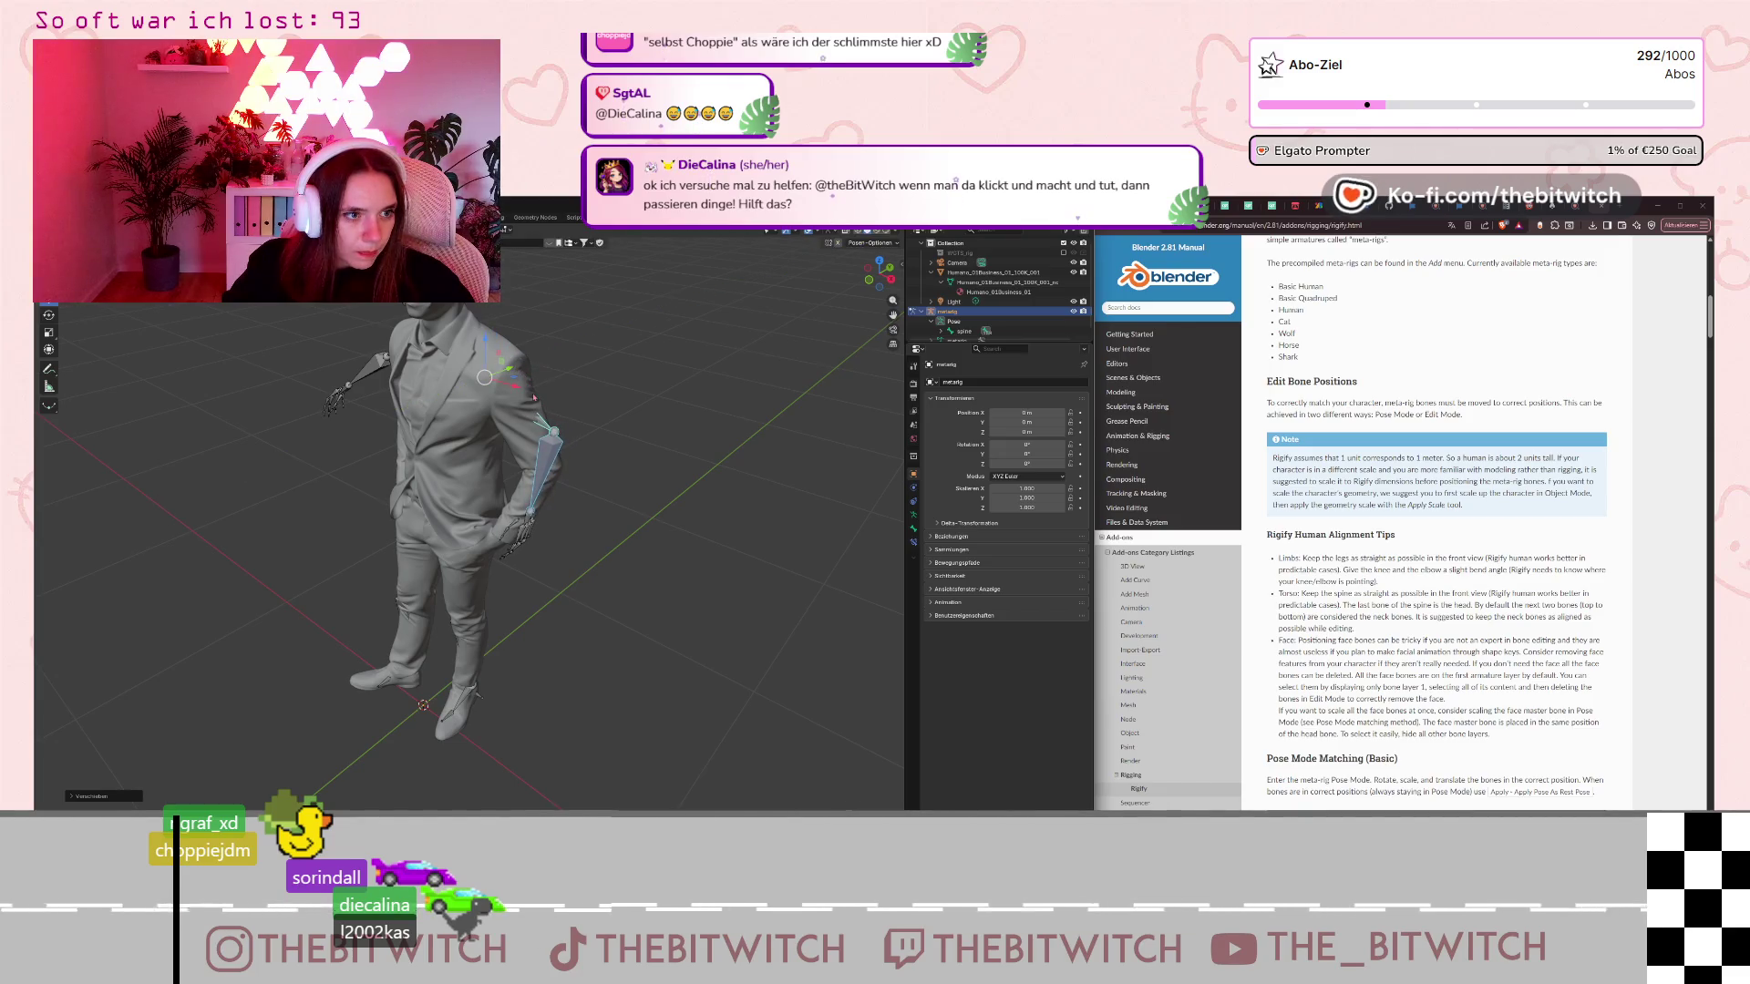
{"action": "left_click", "coordinate": [510, 368]}
{"action": "left_click", "coordinate": [48, 314]}
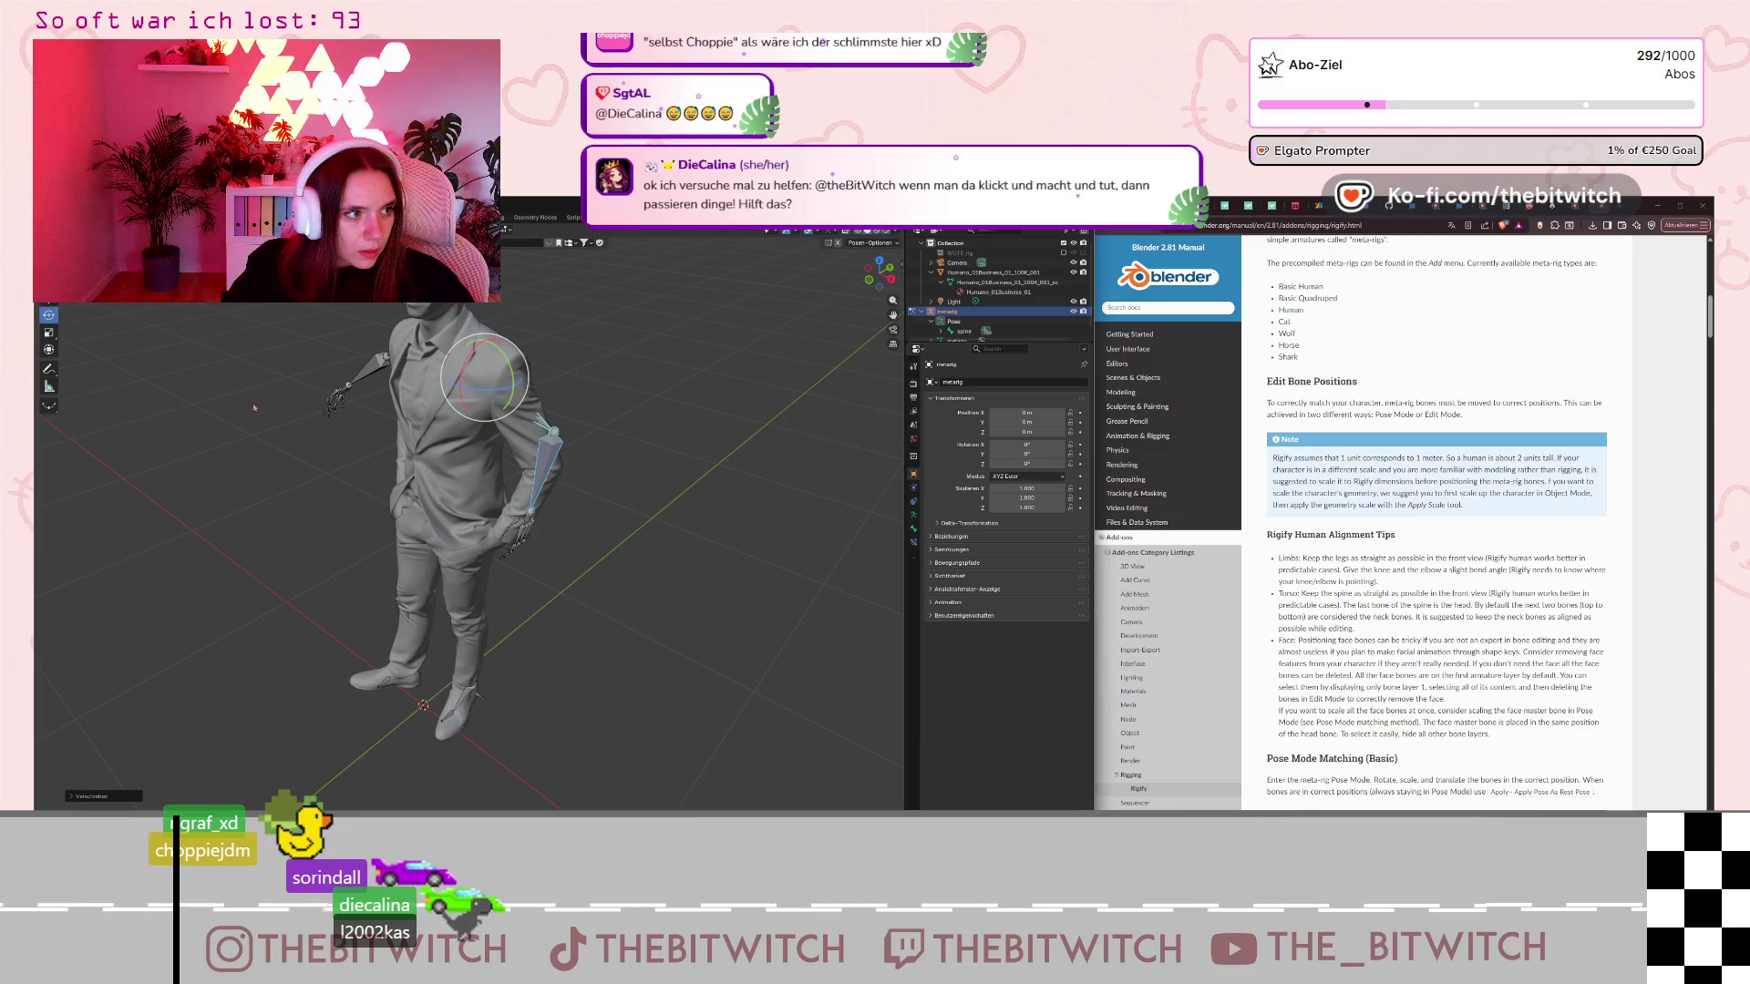
{"action": "left_click_drag", "start_coordinate": [504, 357], "coordinate": [510, 366]}
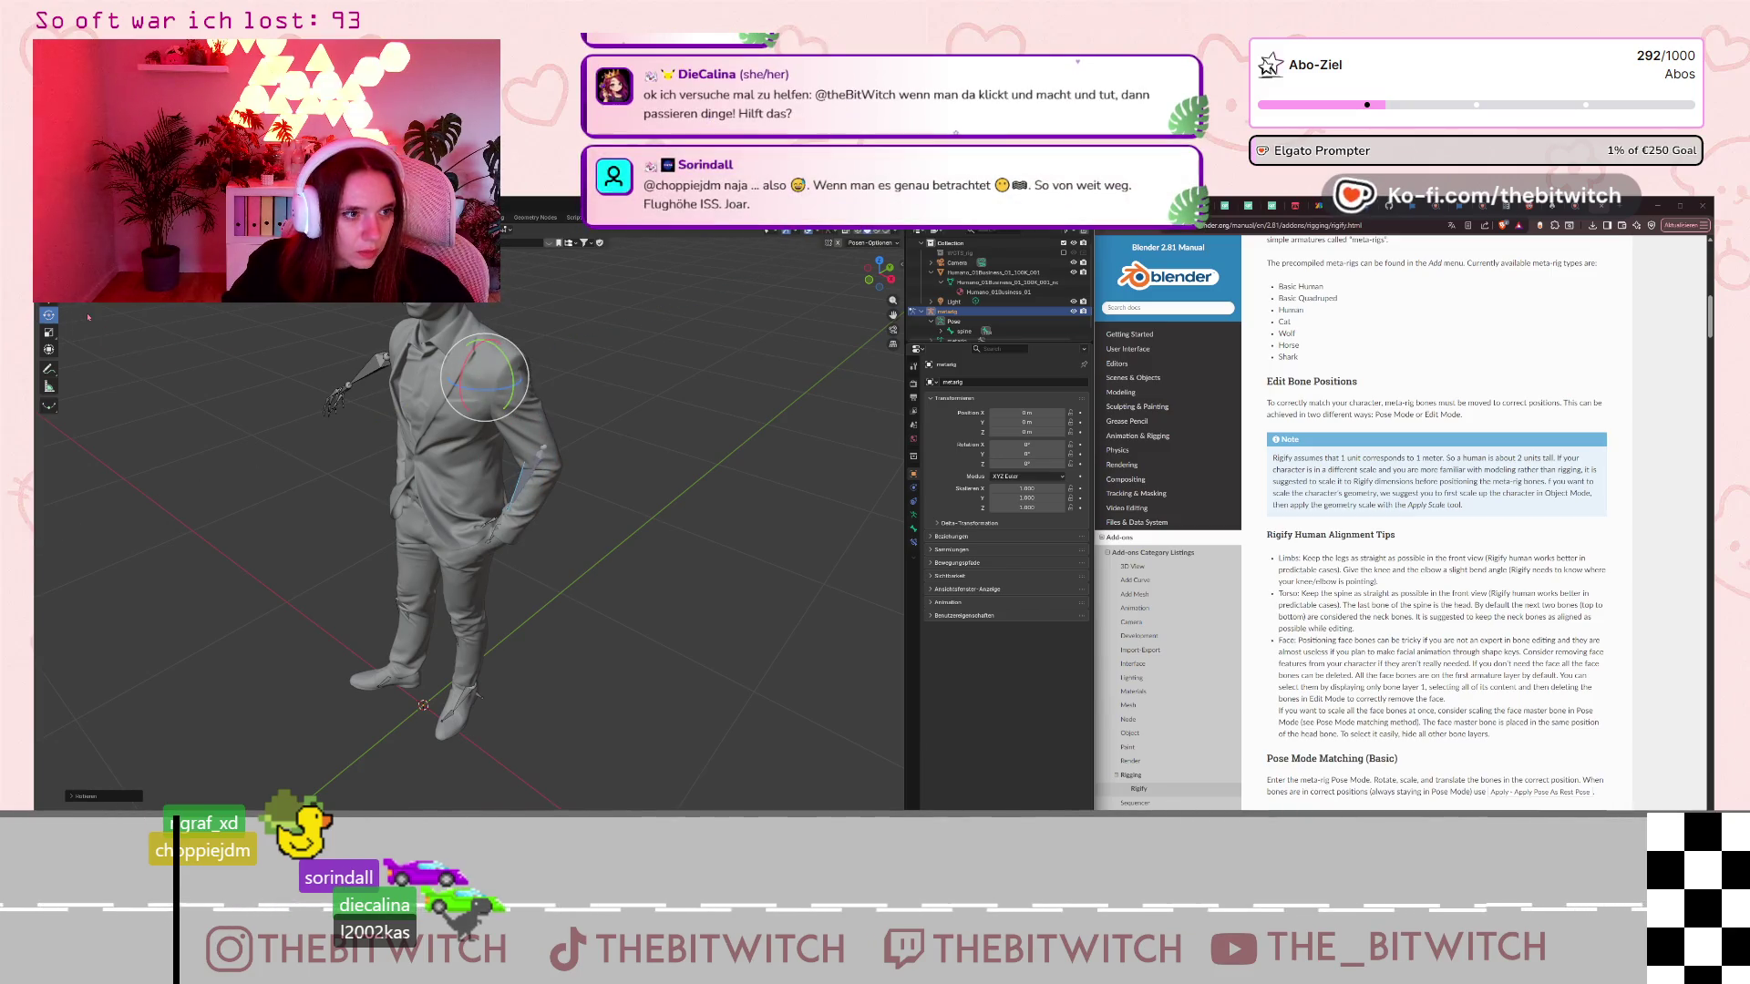
{"action": "key", "text": "shift+space"}
{"action": "key", "text": "g"}
{"action": "left_click_drag", "start_coordinate": [514, 386], "coordinate": [481, 353]}
{"action": "middle_click_drag", "start_coordinate": [481, 353], "coordinate": [421, 386]}
Shift the shoulder bone, swing the upper arm down along the body and rotate the shoulder around X.
{"action": "left_click", "coordinate": [401, 401]}
{"action": "left_click", "coordinate": [428, 389]}
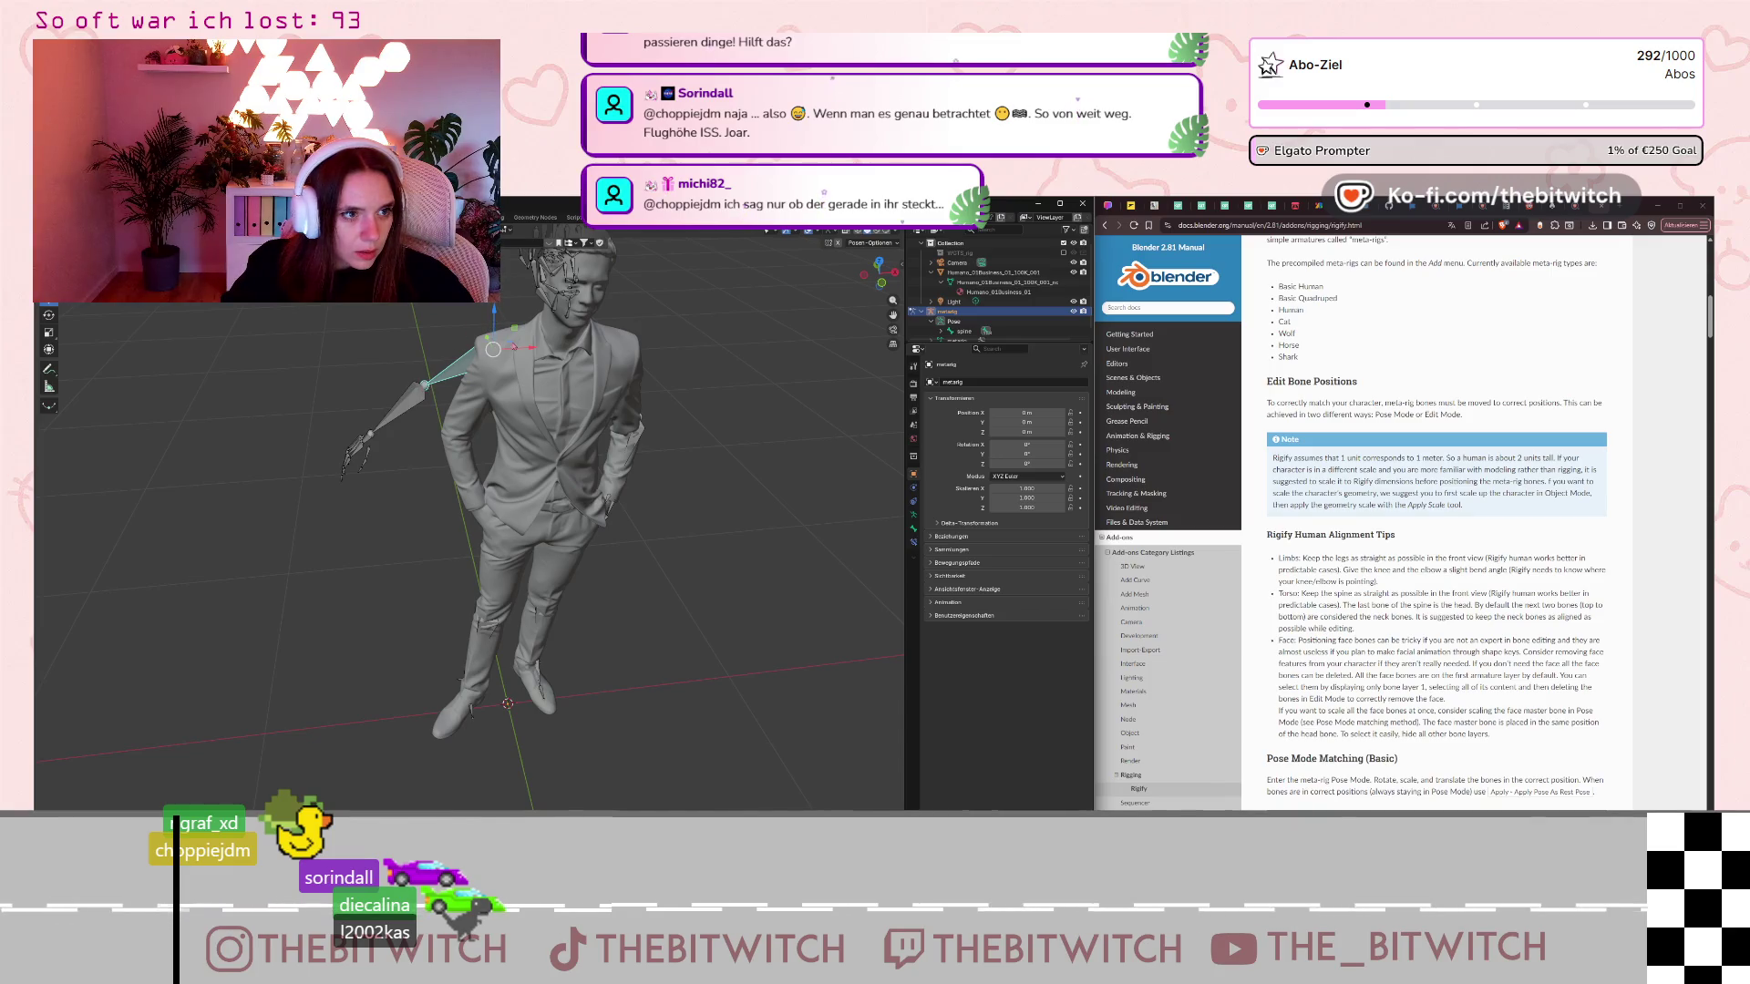
{"action": "left_click_drag", "start_coordinate": [493, 349], "coordinate": [495, 354]}
{"action": "left_click", "coordinate": [58, 318]}
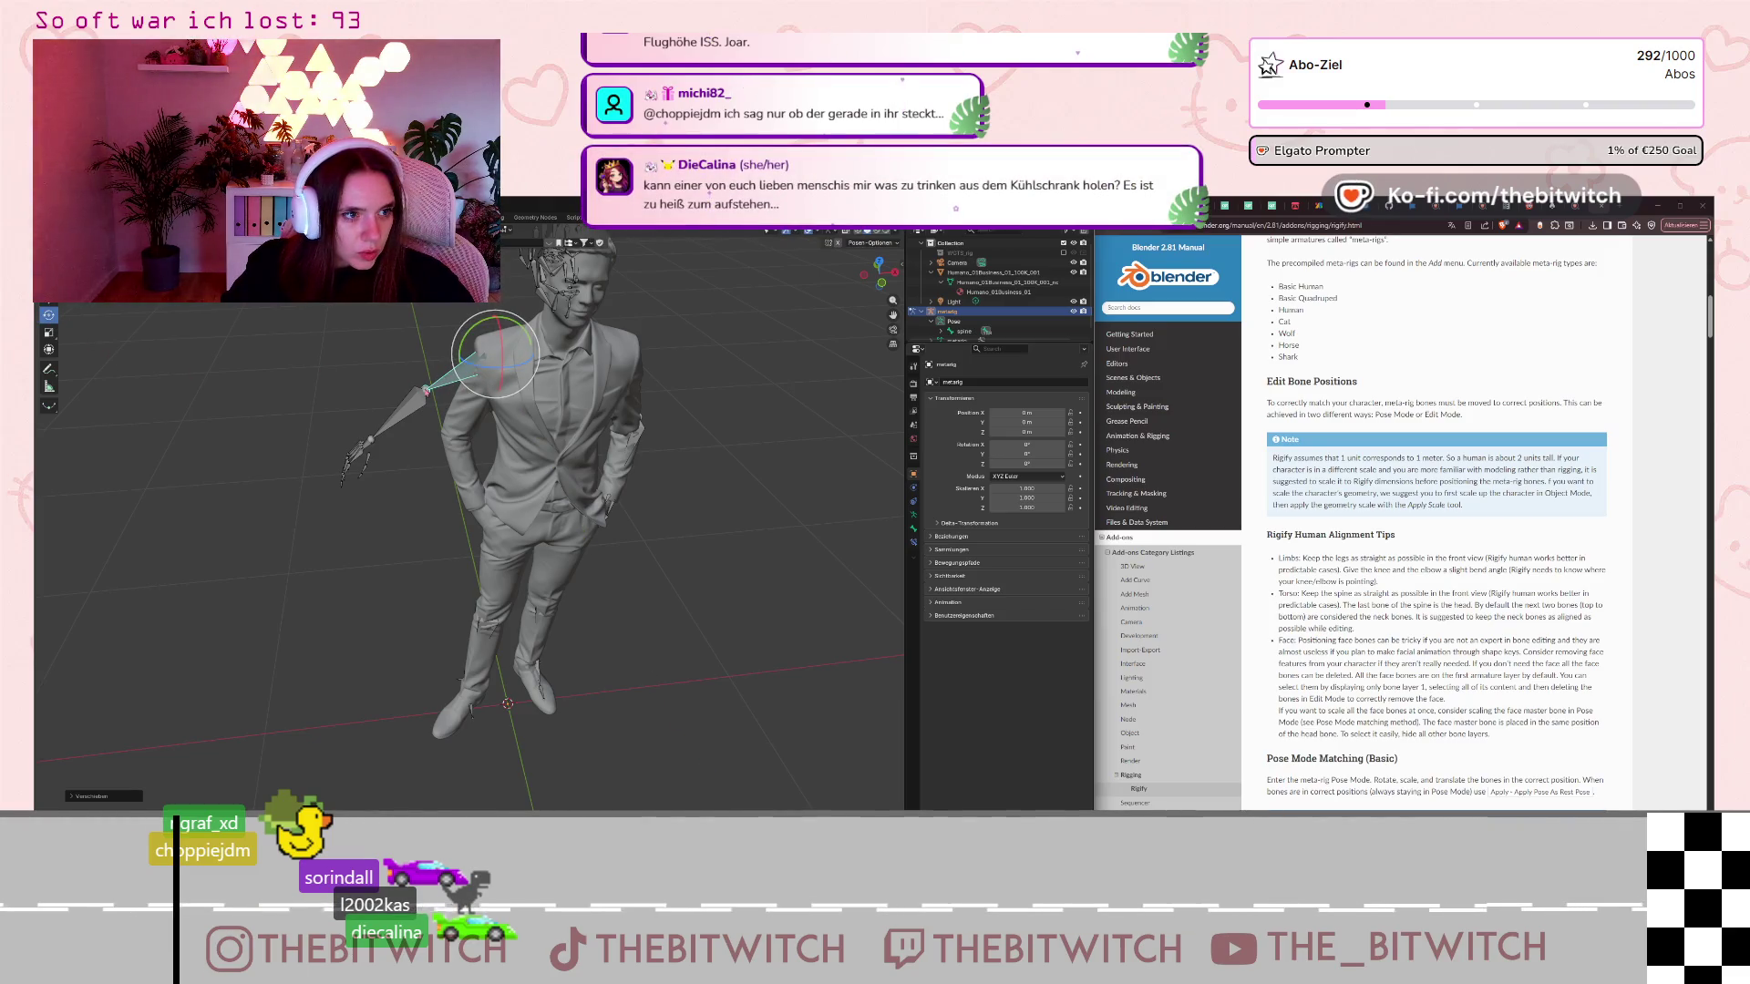
{"action": "left_click", "coordinate": [401, 412]}
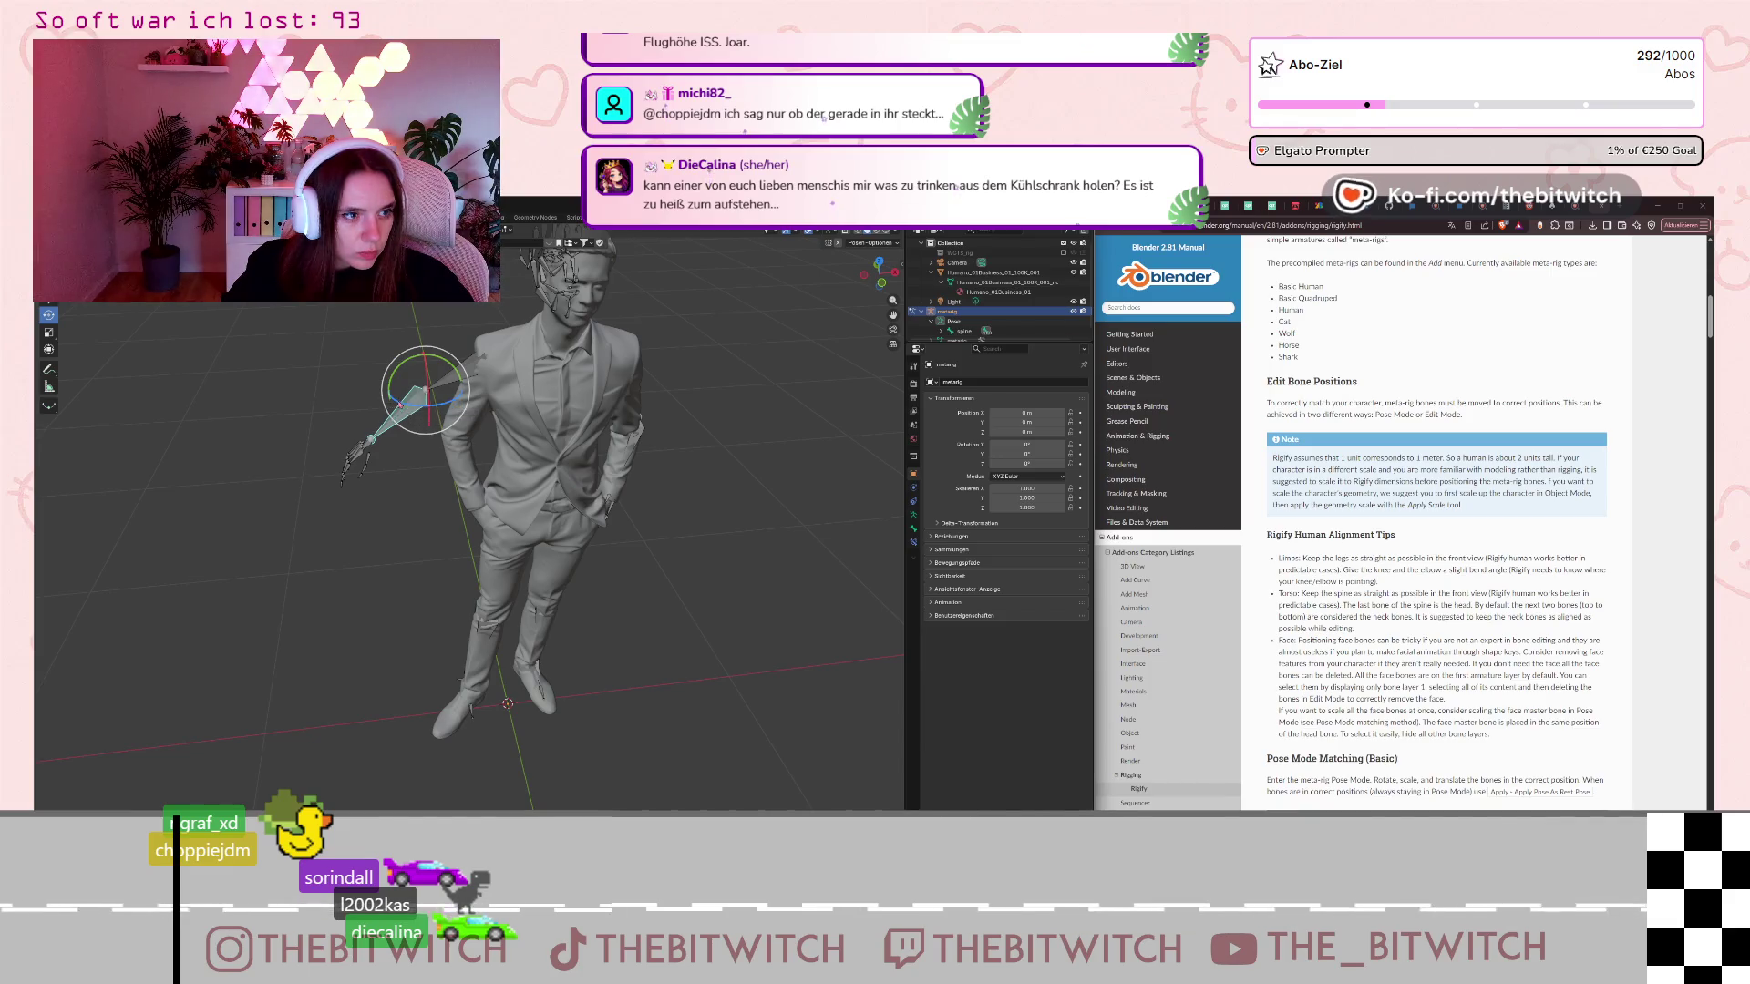
{"action": "left_click_drag", "start_coordinate": [401, 403], "coordinate": [447, 439]}
{"action": "left_click", "coordinate": [465, 369]}
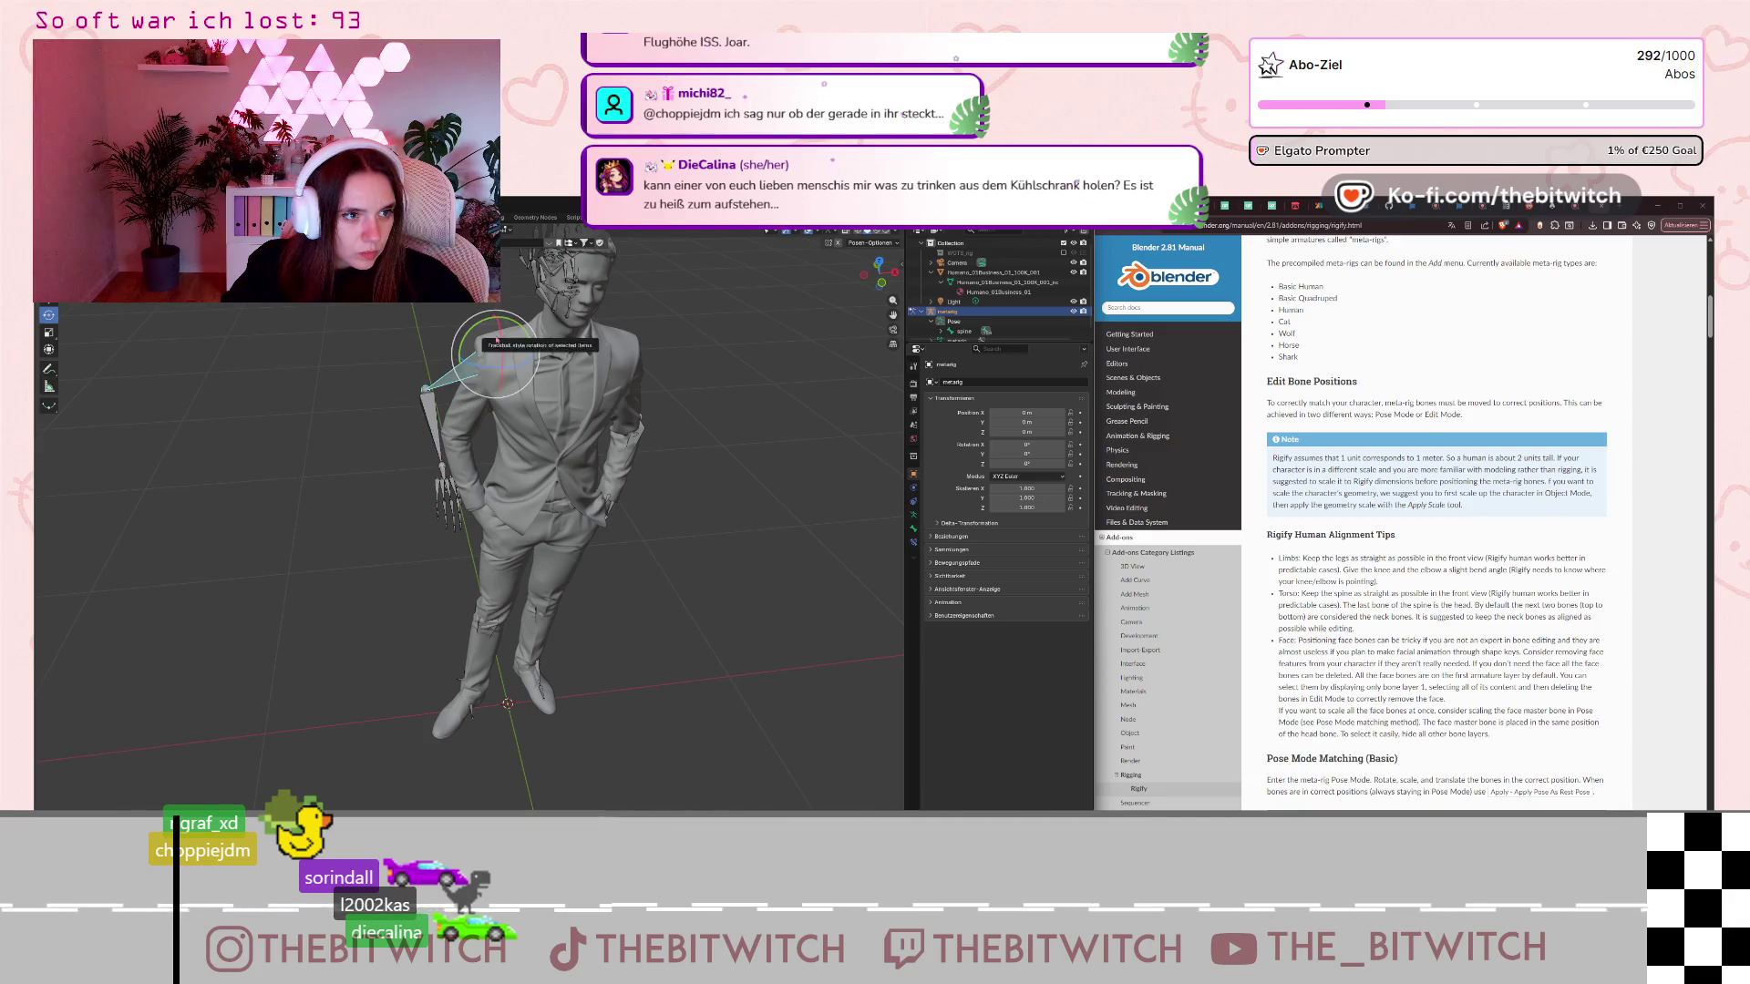
{"action": "left_click_drag", "start_coordinate": [497, 339], "coordinate": [496, 330]}
{"action": "left_click", "coordinate": [492, 322]}
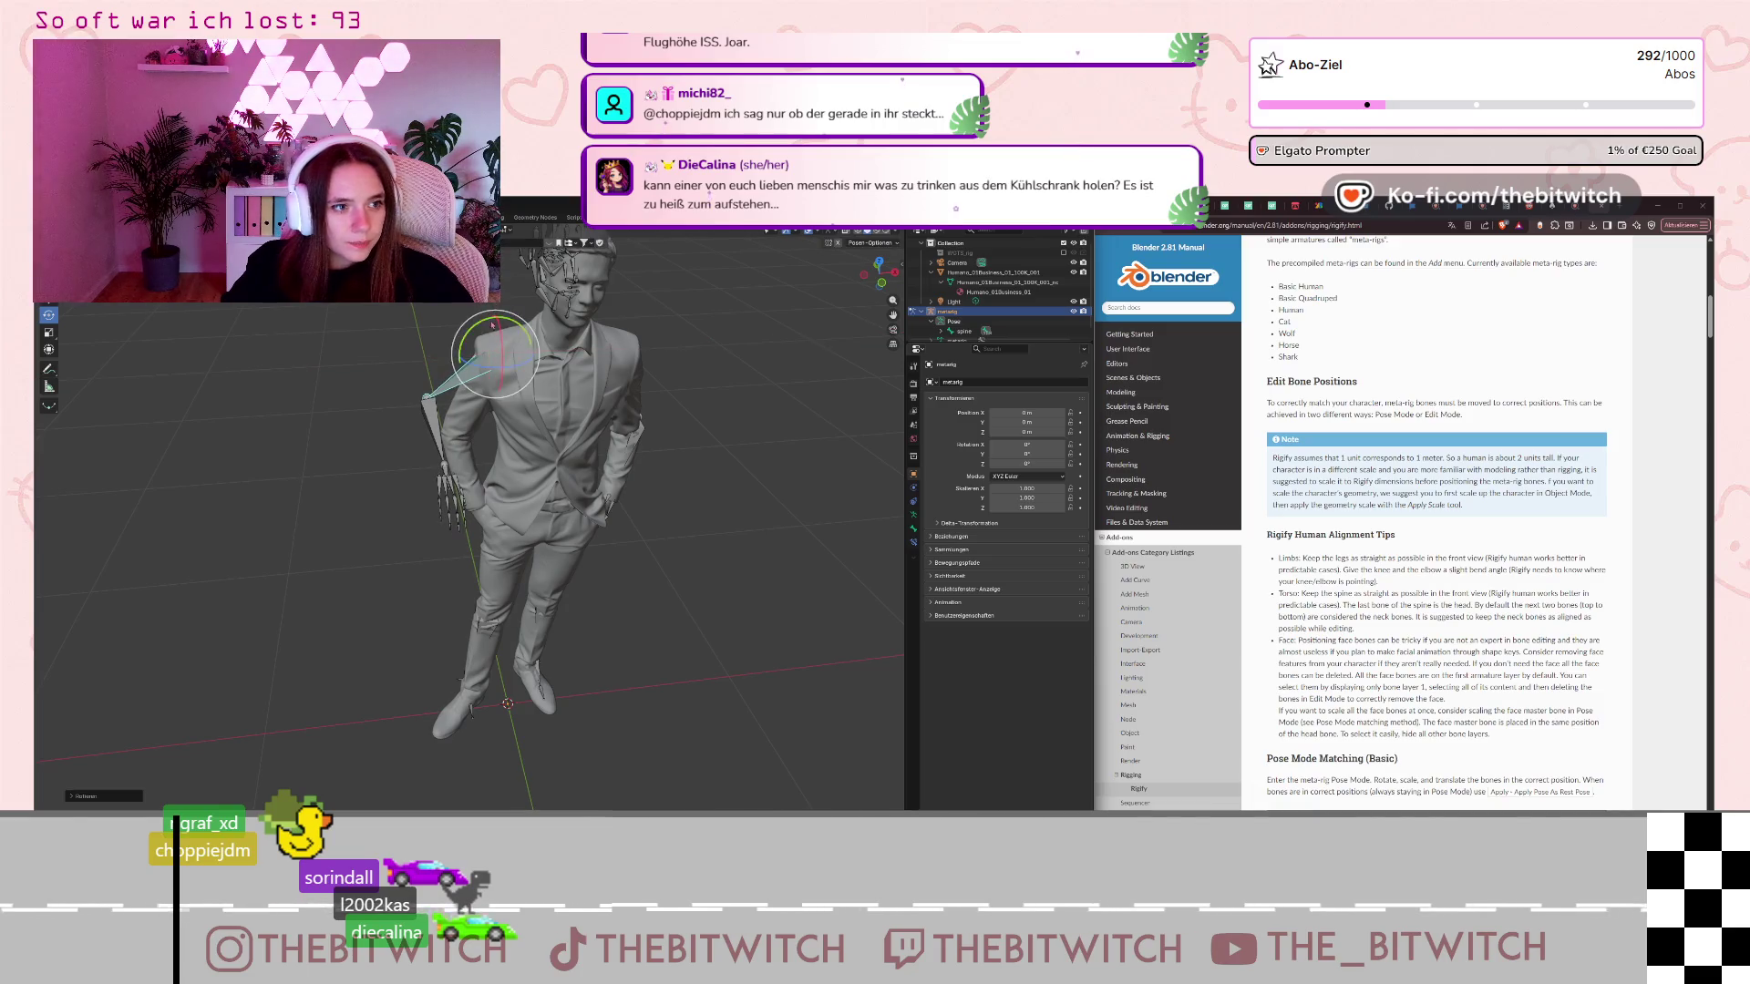
{"action": "left_click_drag", "start_coordinate": [460, 347], "coordinate": [458, 371]}
{"action": "middle_click_drag", "start_coordinate": [458, 371], "coordinate": [565, 375]}
Rotate the forearm down at the elbow and around Y to follow the lowered arm.
{"action": "left_click", "coordinate": [545, 461]}
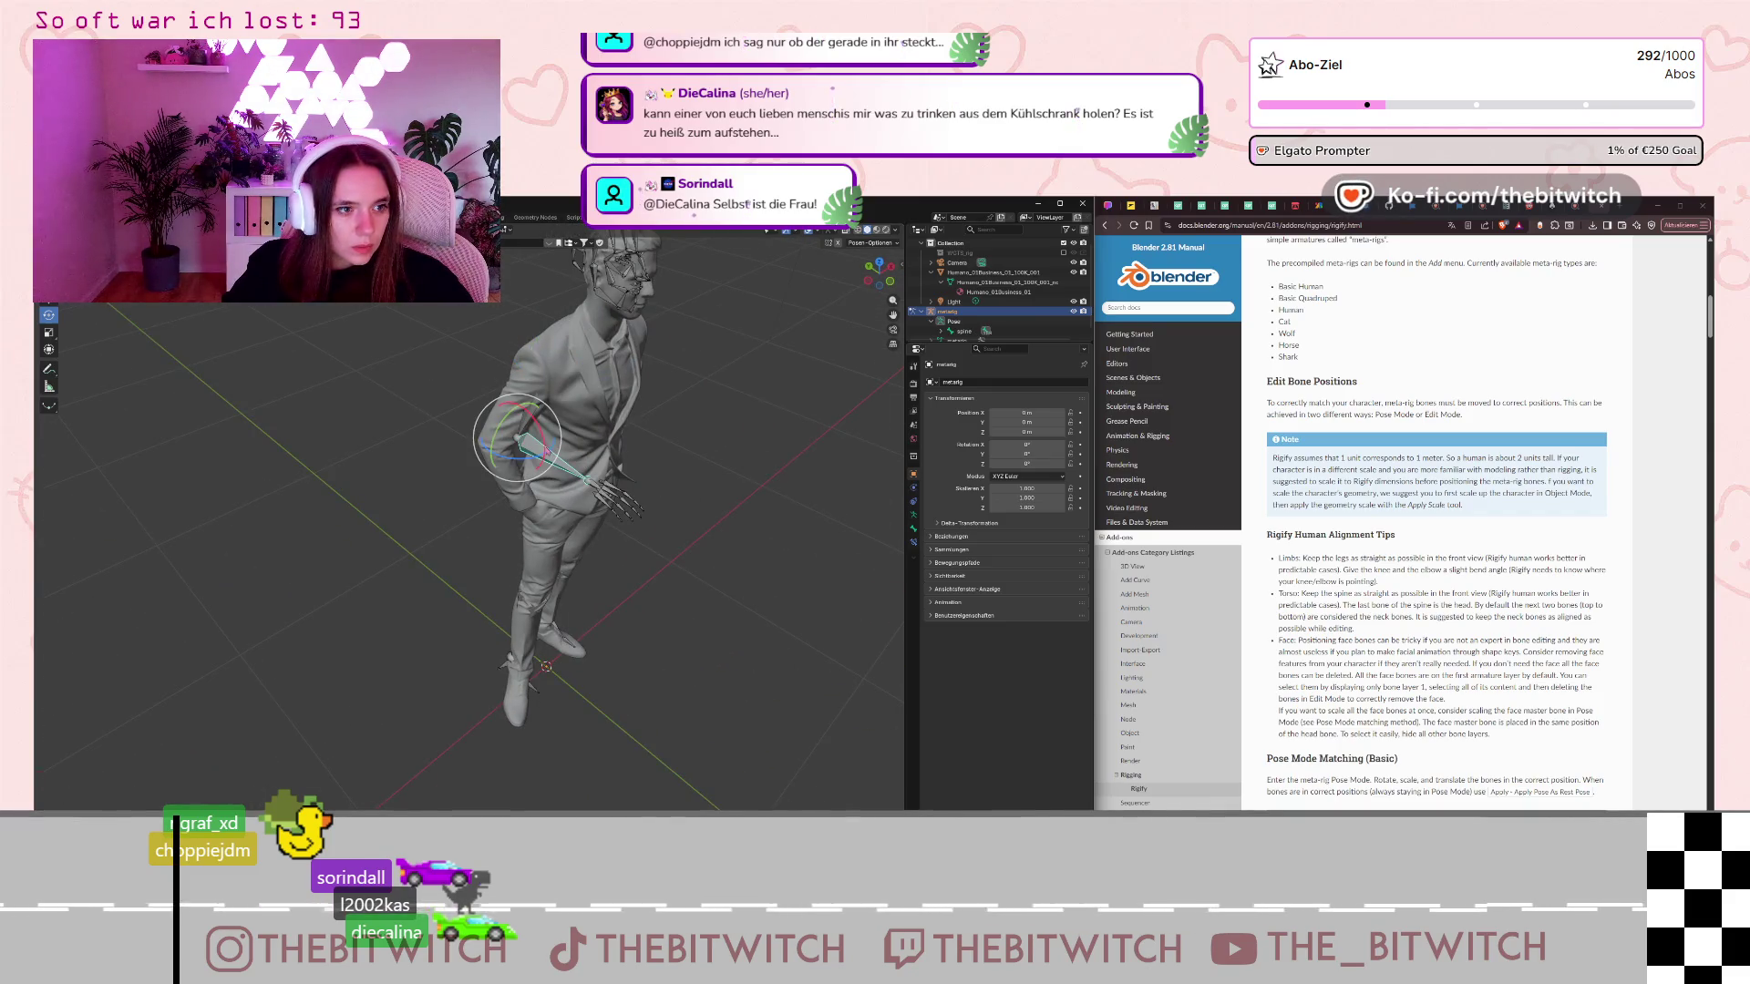
{"action": "middle_click_drag", "start_coordinate": [545, 461], "coordinate": [553, 470]}
{"action": "left_click_drag", "start_coordinate": [590, 530], "coordinate": [583, 638]}
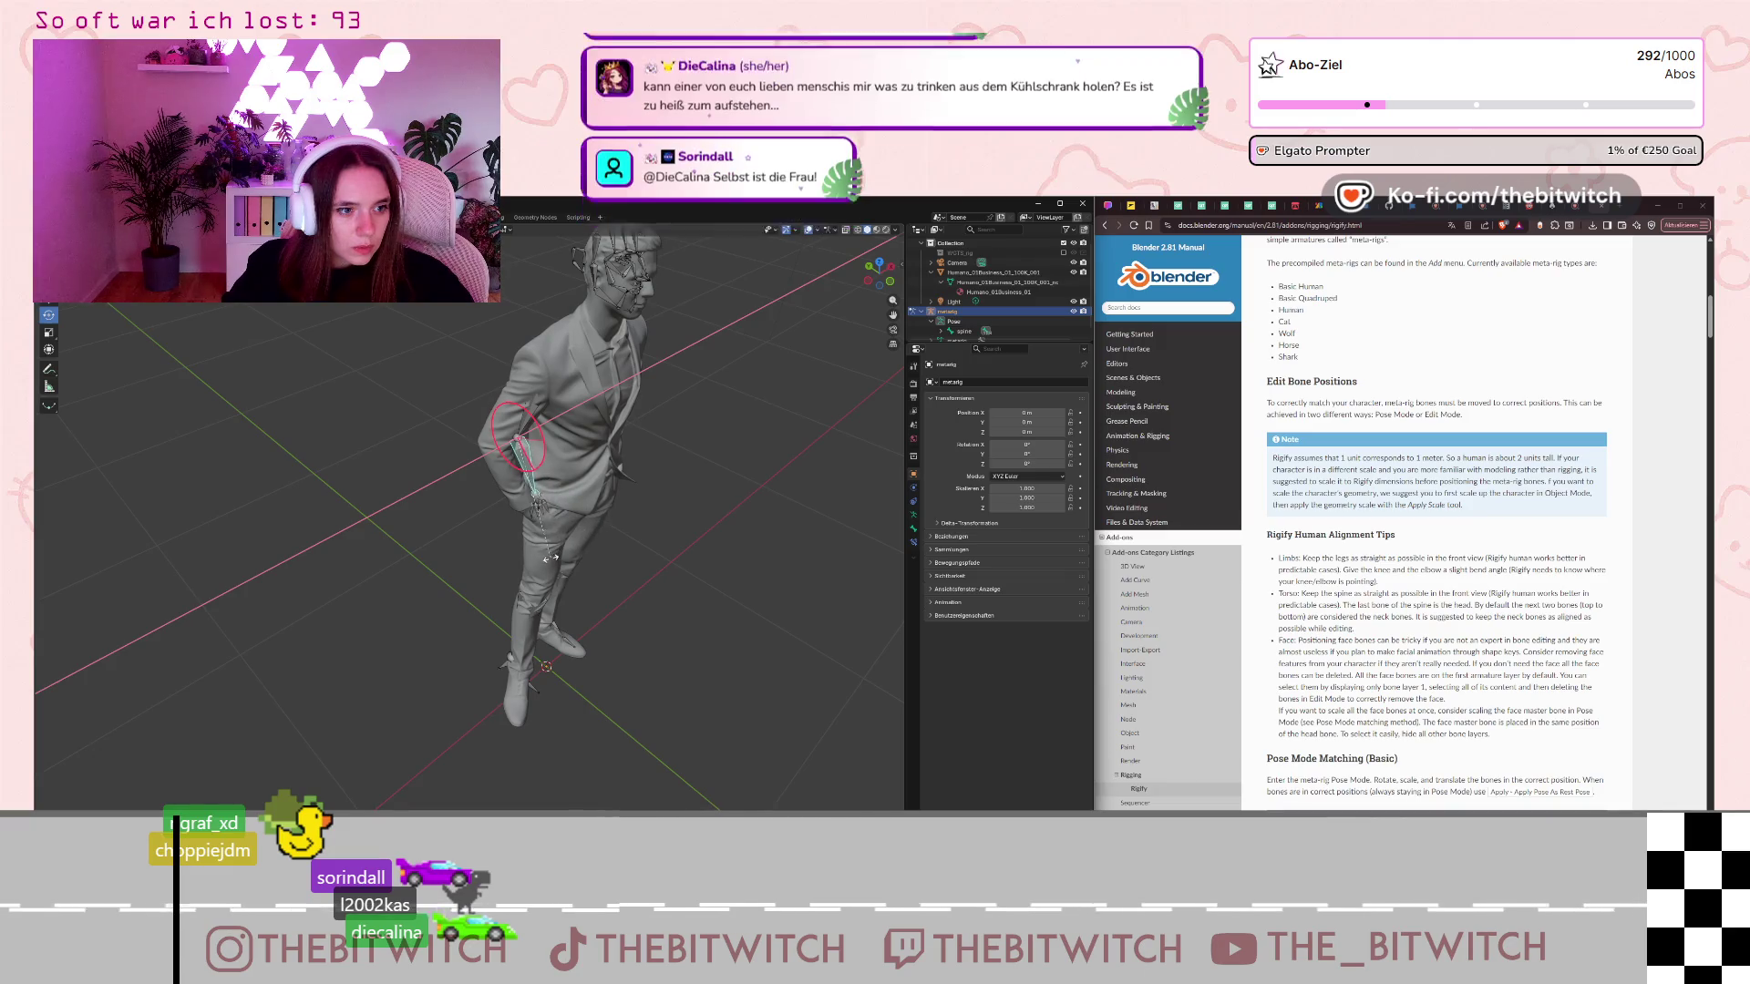
{"action": "right_click", "coordinate": [581, 652]}
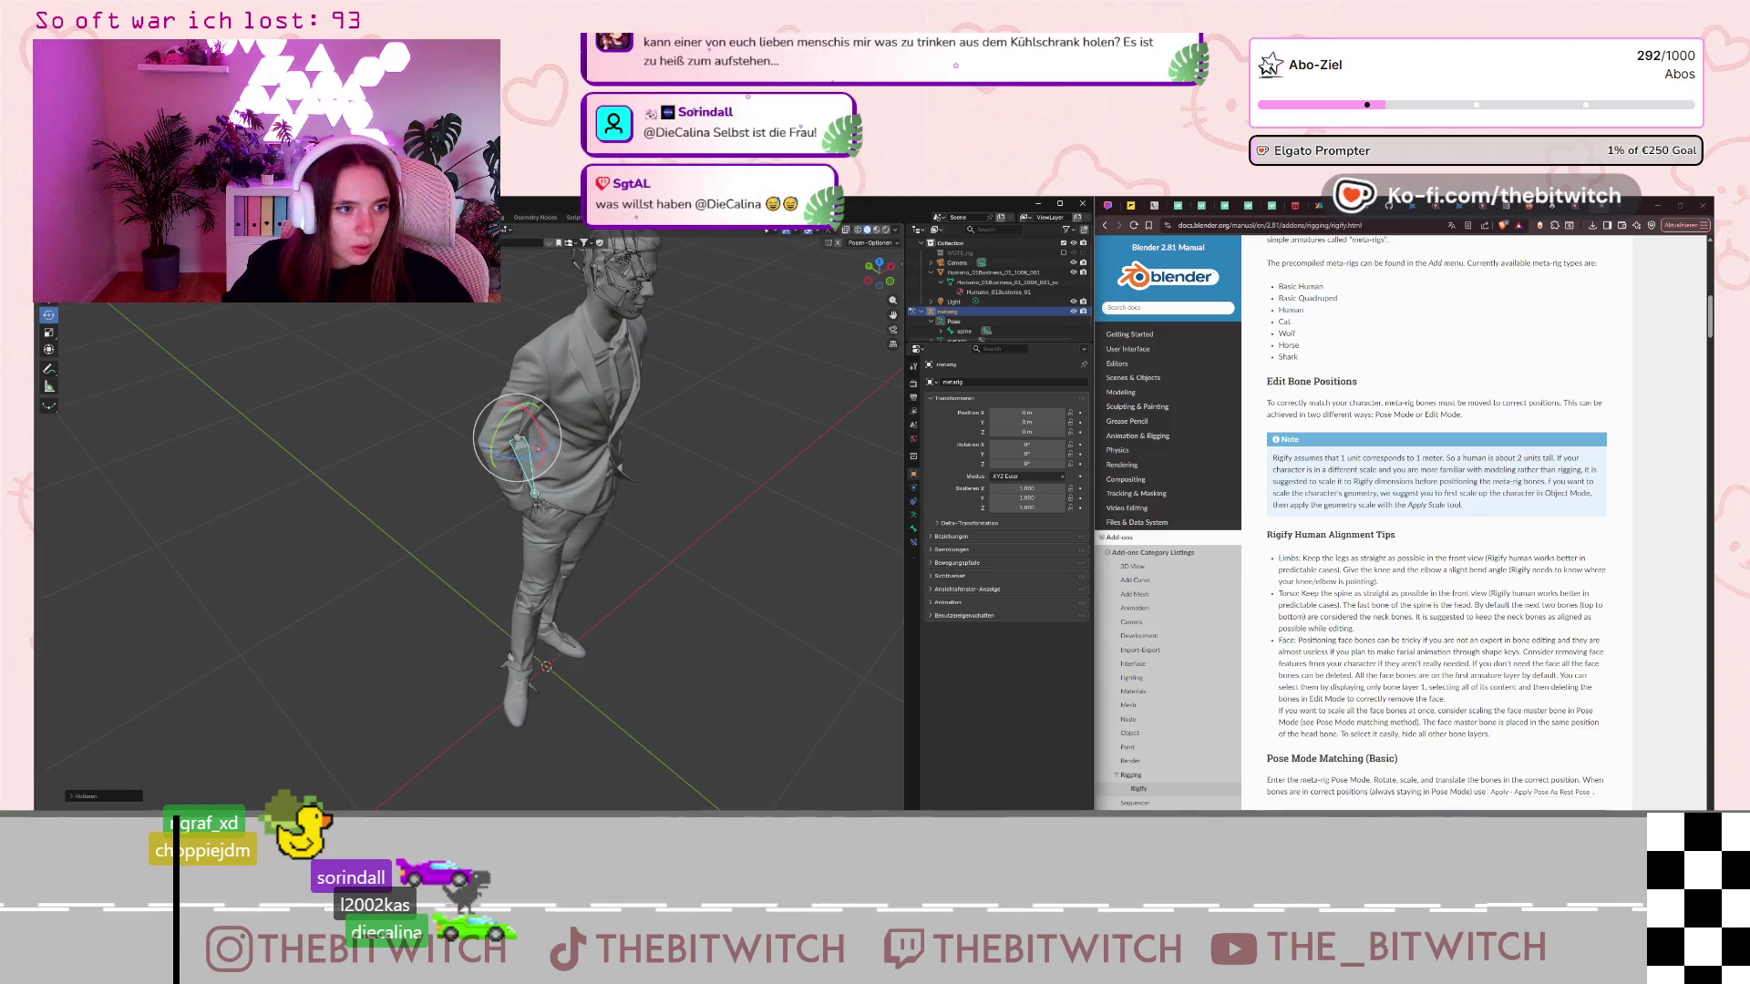
{"action": "left_click", "coordinate": [49, 301]}
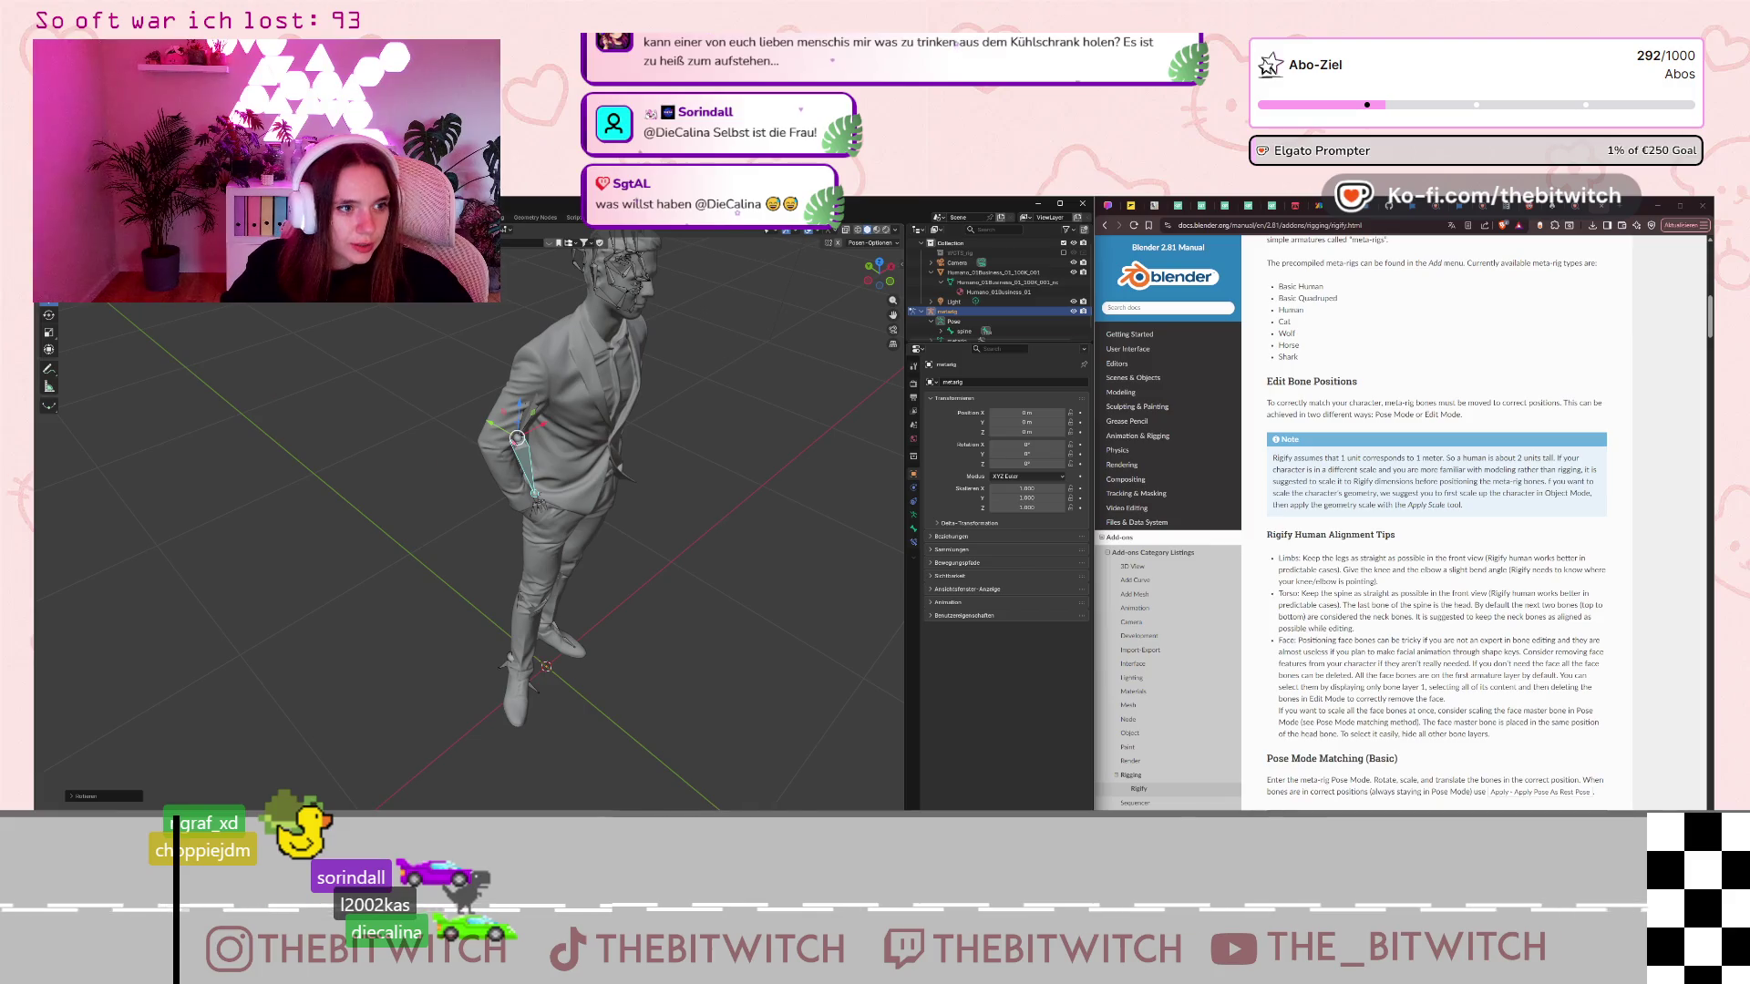
{"action": "key", "text": "r"}
{"action": "key", "text": "y"}
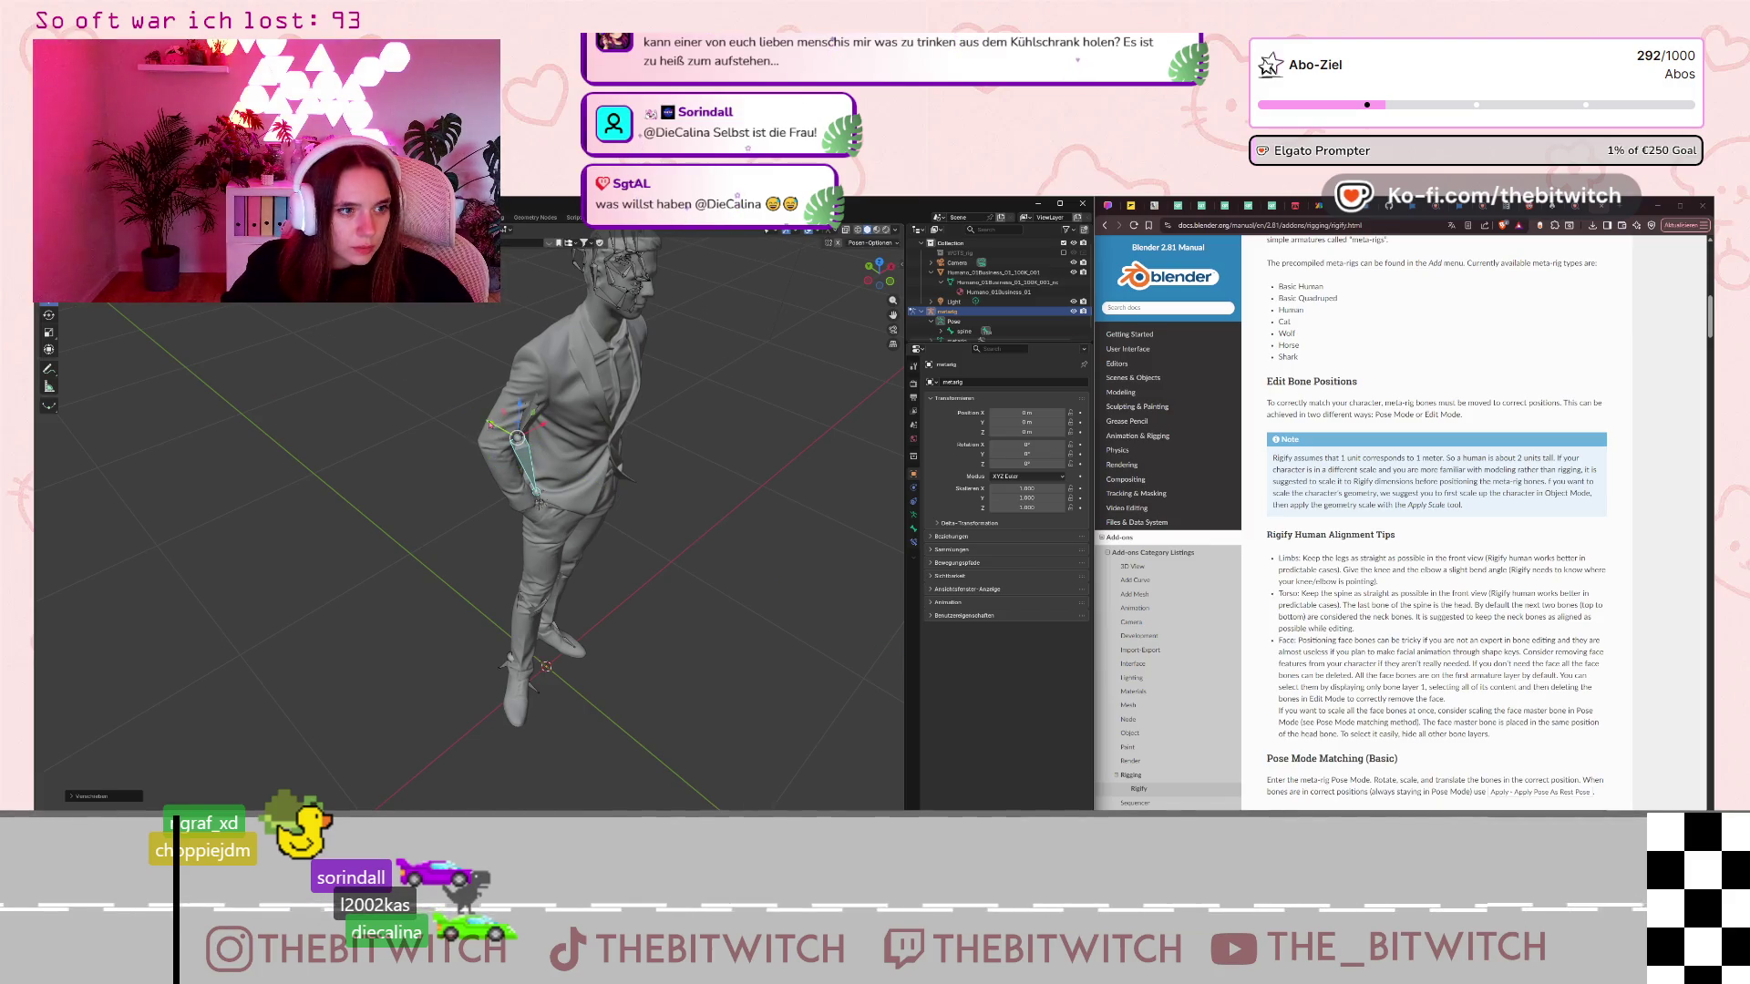
{"action": "left_click", "coordinate": [472, 424]}
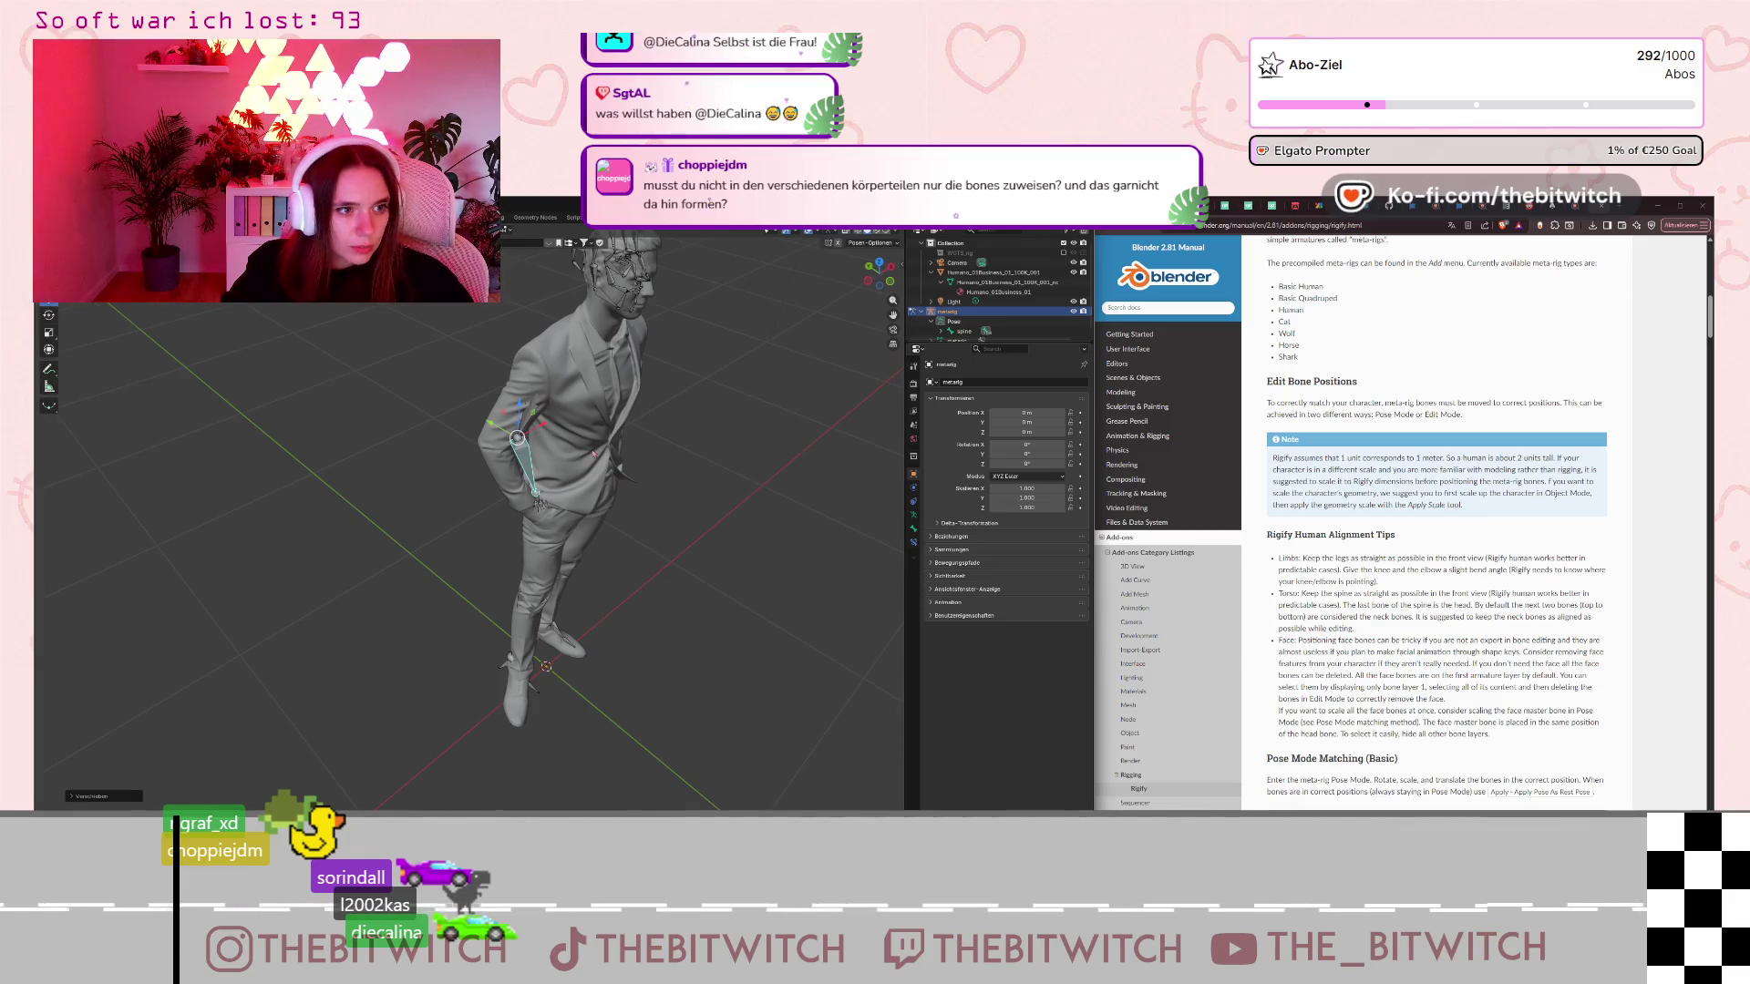
Move the upper-arm bone along global Y to line it up with the suit's arm.
{"action": "mouse_move", "coordinate": [593, 453]}
{"action": "middle_mouse_down"}
{"action": "mouse_move", "coordinate": [628, 453]}
{"action": "mouse_move", "coordinate": [593, 456]}
{"action": "middle_mouse_up"}
{"action": "scroll", "coordinate": [593, 455], "scroll_direction": "up", "scroll_amount": 3}
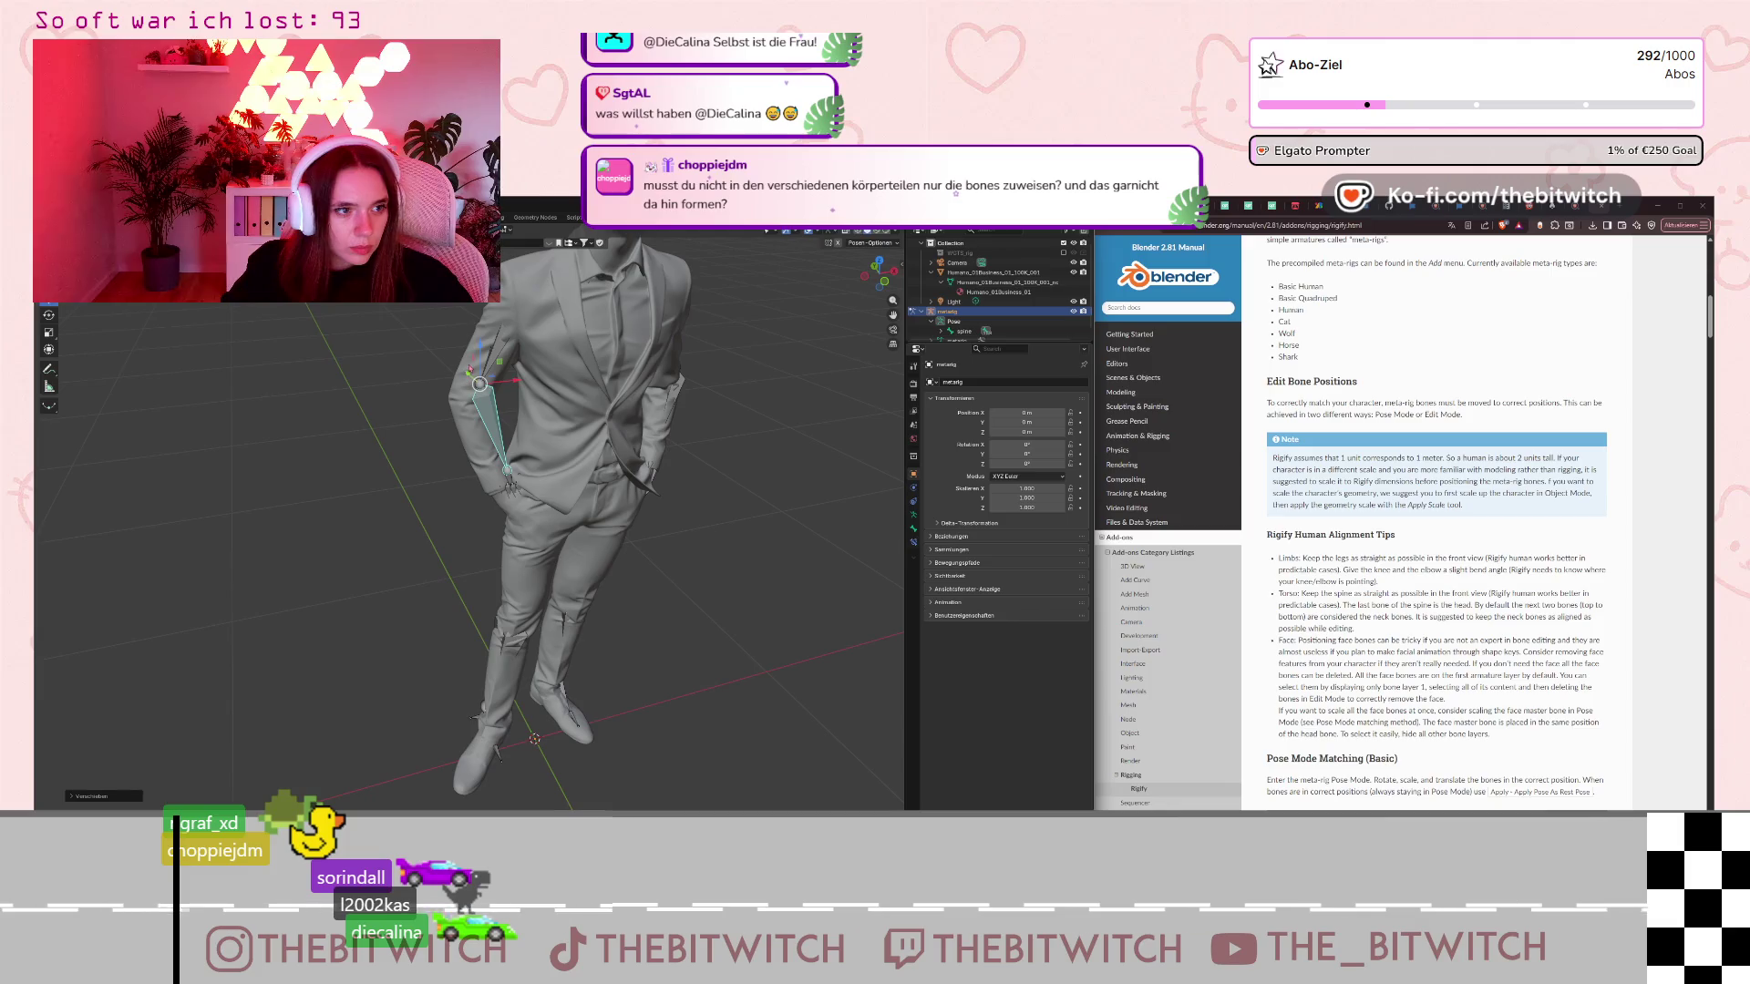
{"action": "left_click", "coordinate": [501, 339]}
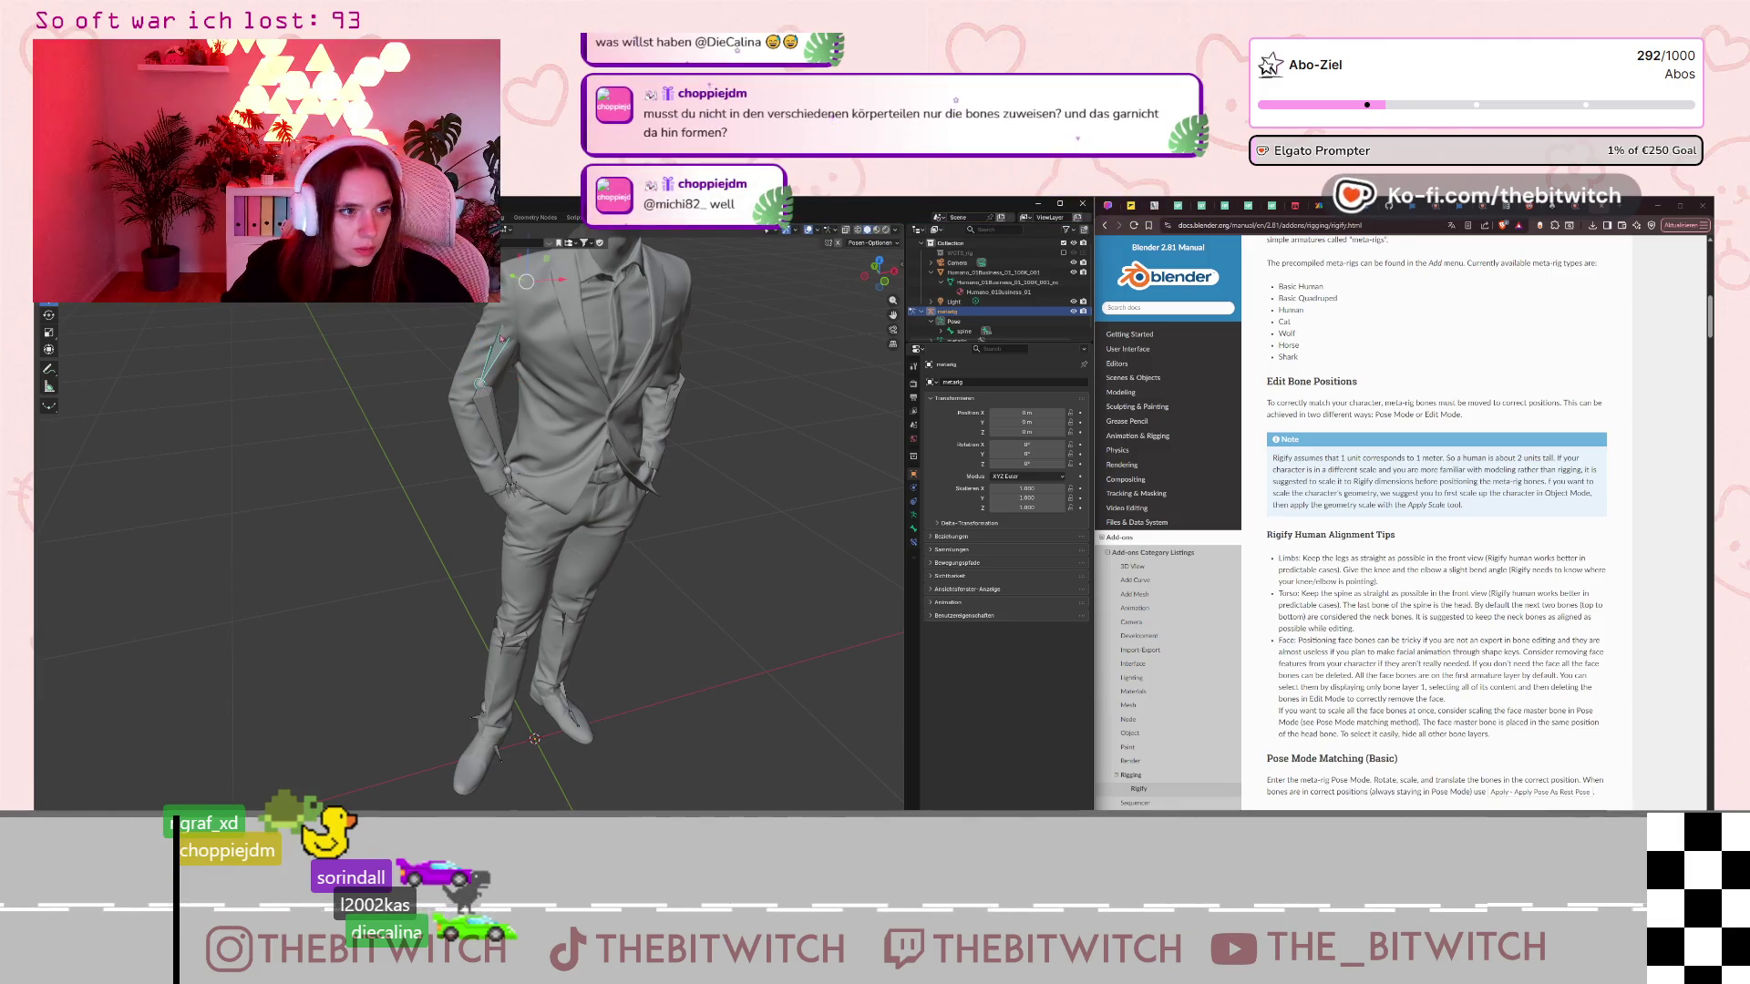
{"action": "key", "text": "g"}
{"action": "key", "text": "y"}
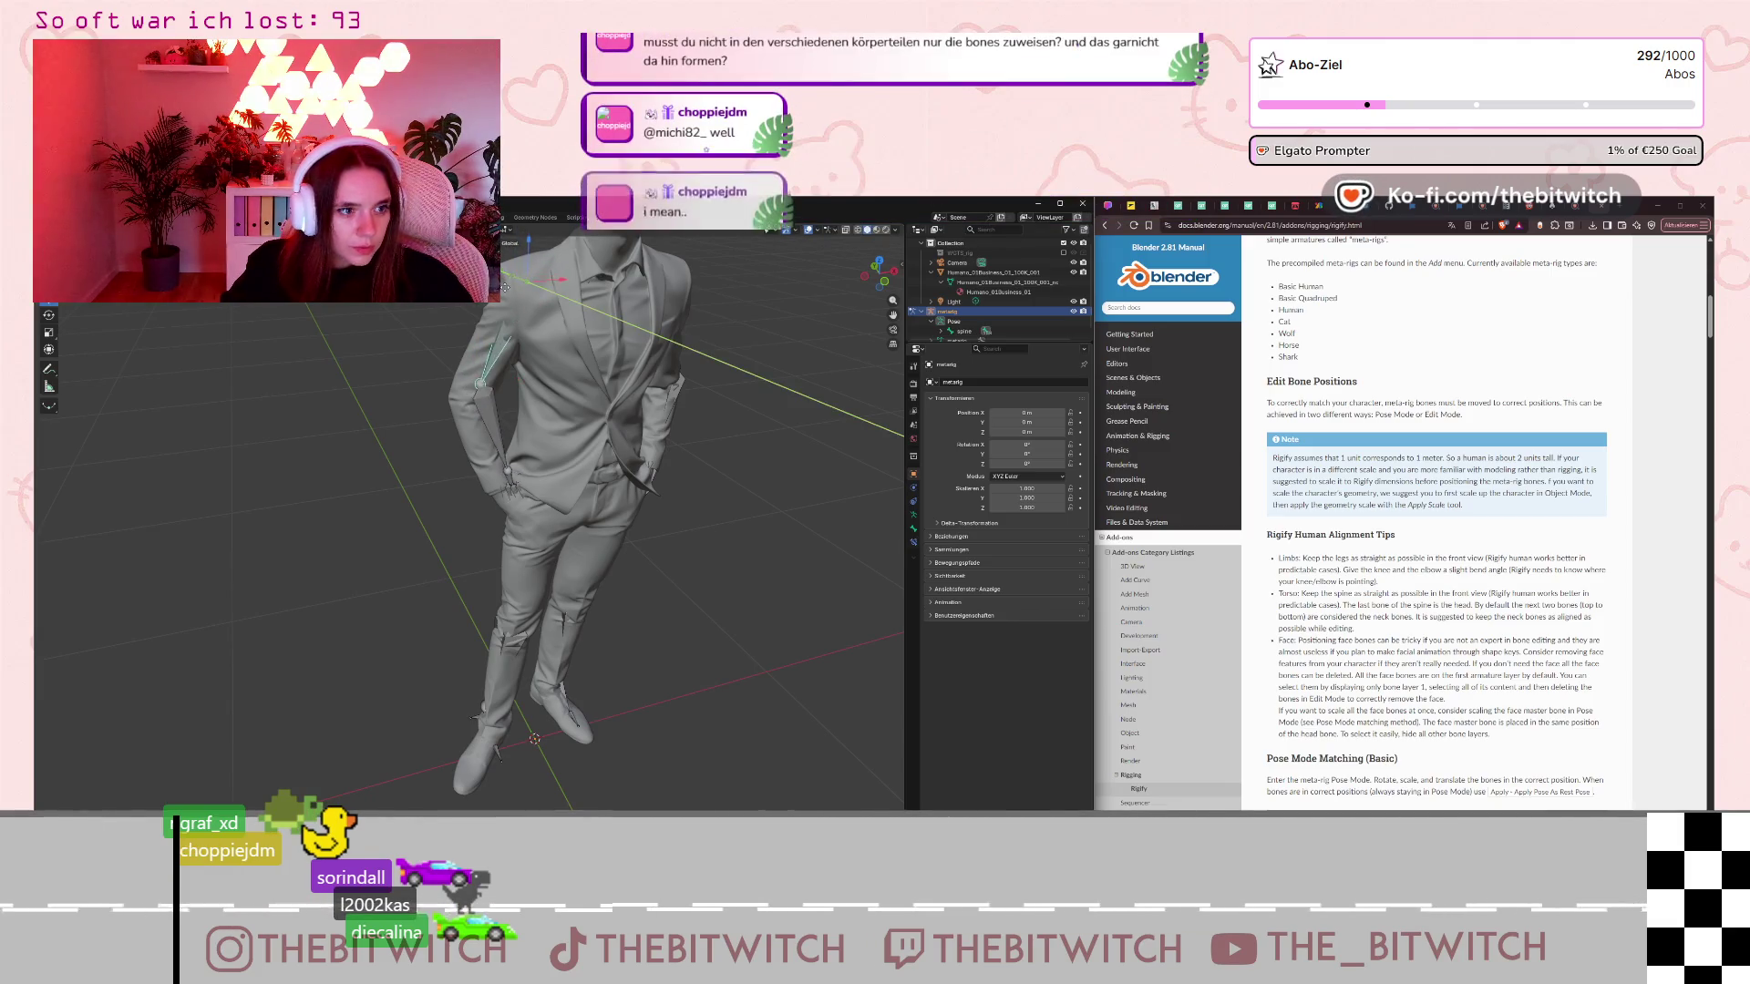
{"action": "left_click", "coordinate": [521, 259]}
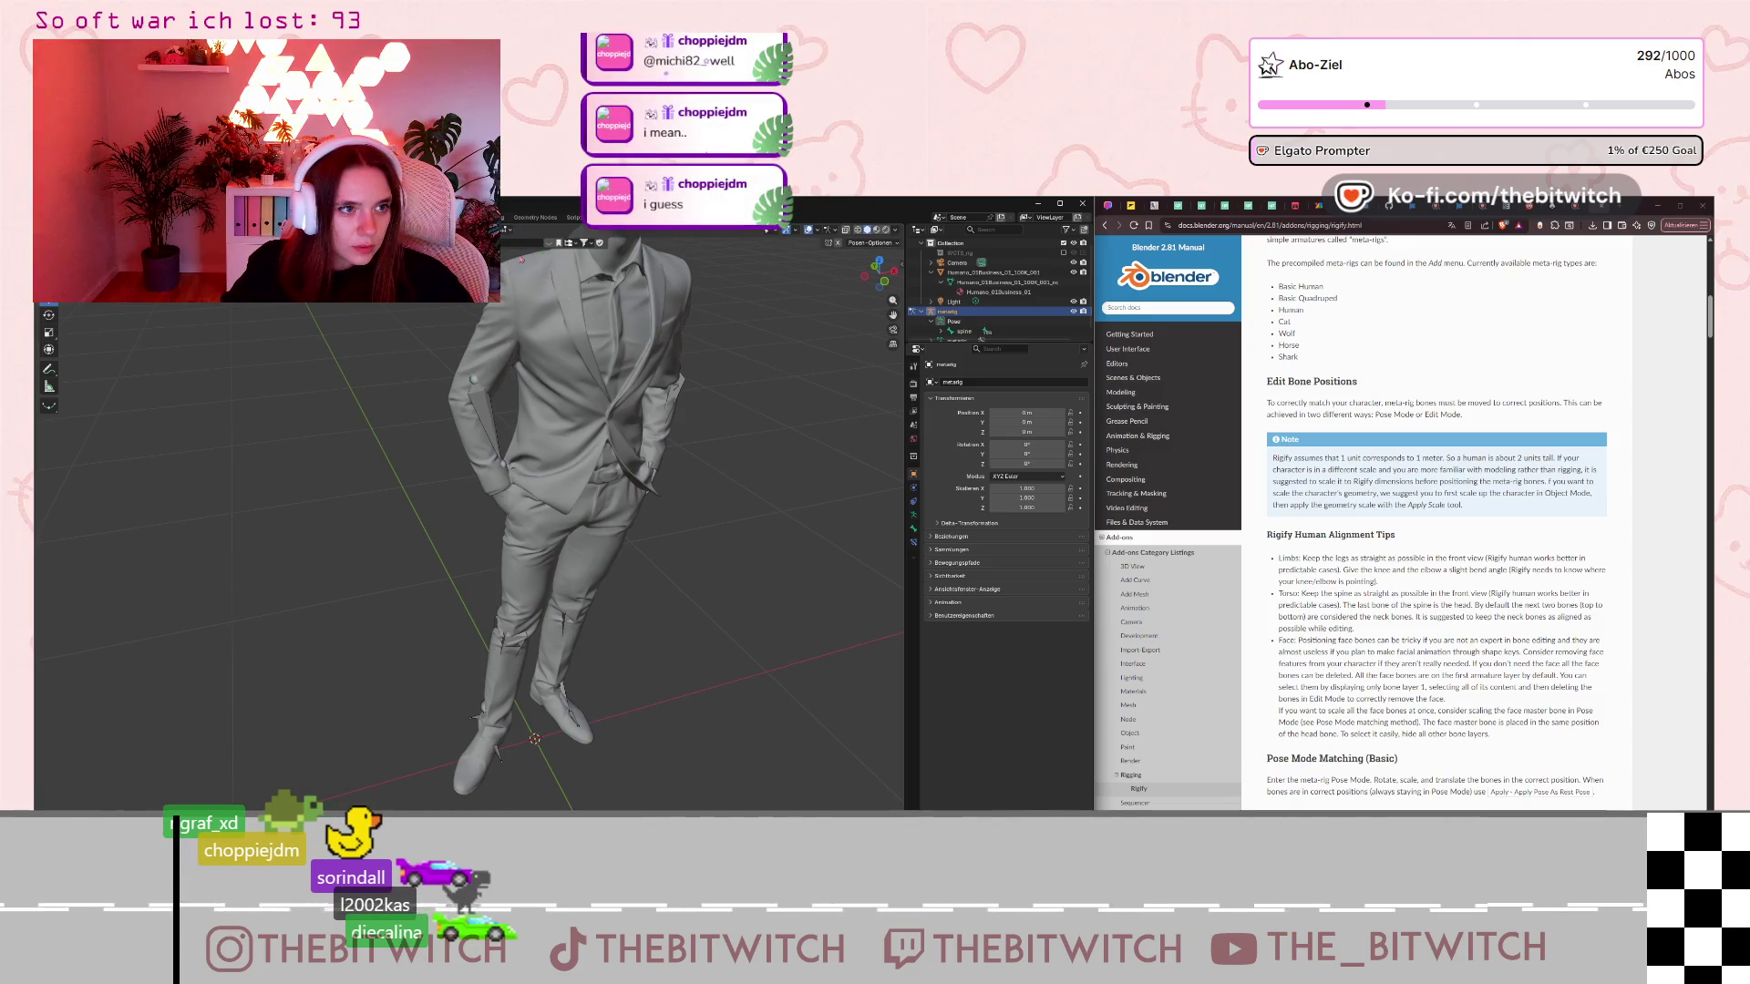
{"action": "scroll", "coordinate": [474, 381], "scroll_direction": "down", "scroll_amount": 3}
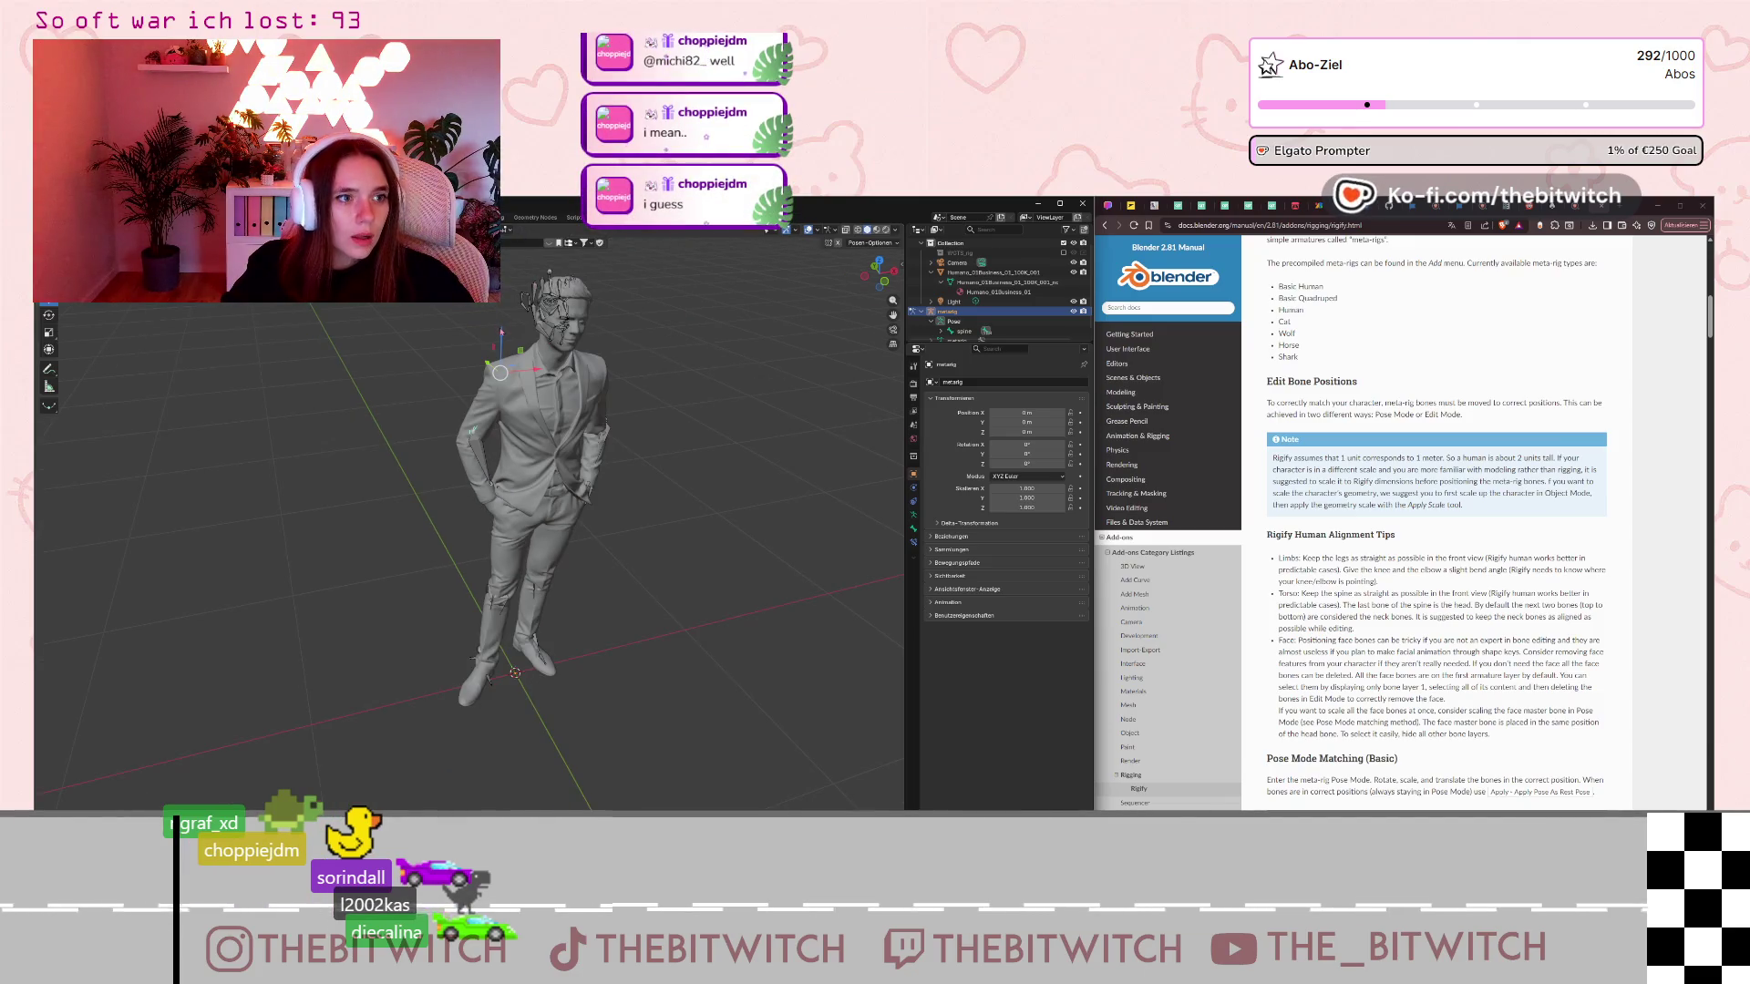
Move the selected bone along global Z, then orbit to a side view of the character.
{"action": "key", "text": "g"}
{"action": "key", "text": "z"}
{"action": "left_click", "coordinate": [499, 338]}
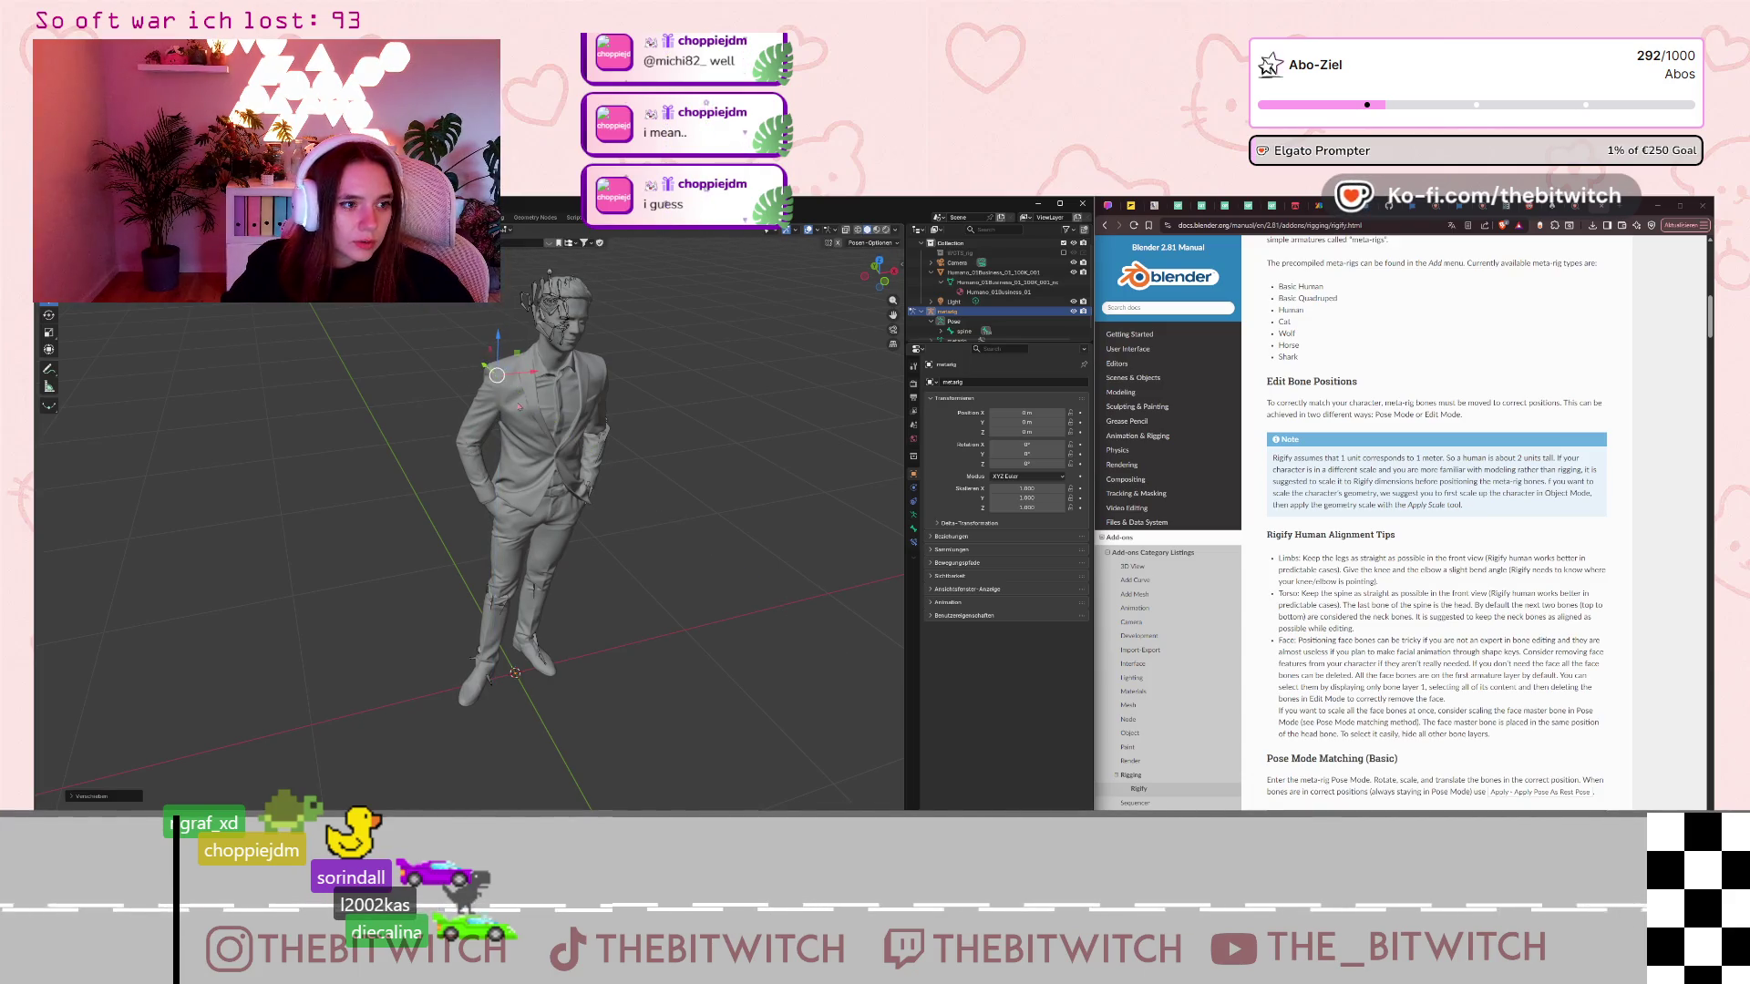
{"action": "scroll", "coordinate": [649, 461], "scroll_direction": "up", "scroll_amount": 2}
{"action": "mouse_move", "coordinate": [546, 456]}
{"action": "middle_mouse_down"}
{"action": "mouse_move", "coordinate": [650, 461]}
{"action": "mouse_move", "coordinate": [419, 419]}
{"action": "middle_mouse_up"}
{"action": "scroll", "coordinate": [470, 510], "scroll_direction": "up", "scroll_amount": 2}
Select the cluster of face bones and rotate them around Z, then around X.
{"action": "left_click", "coordinate": [515, 317]}
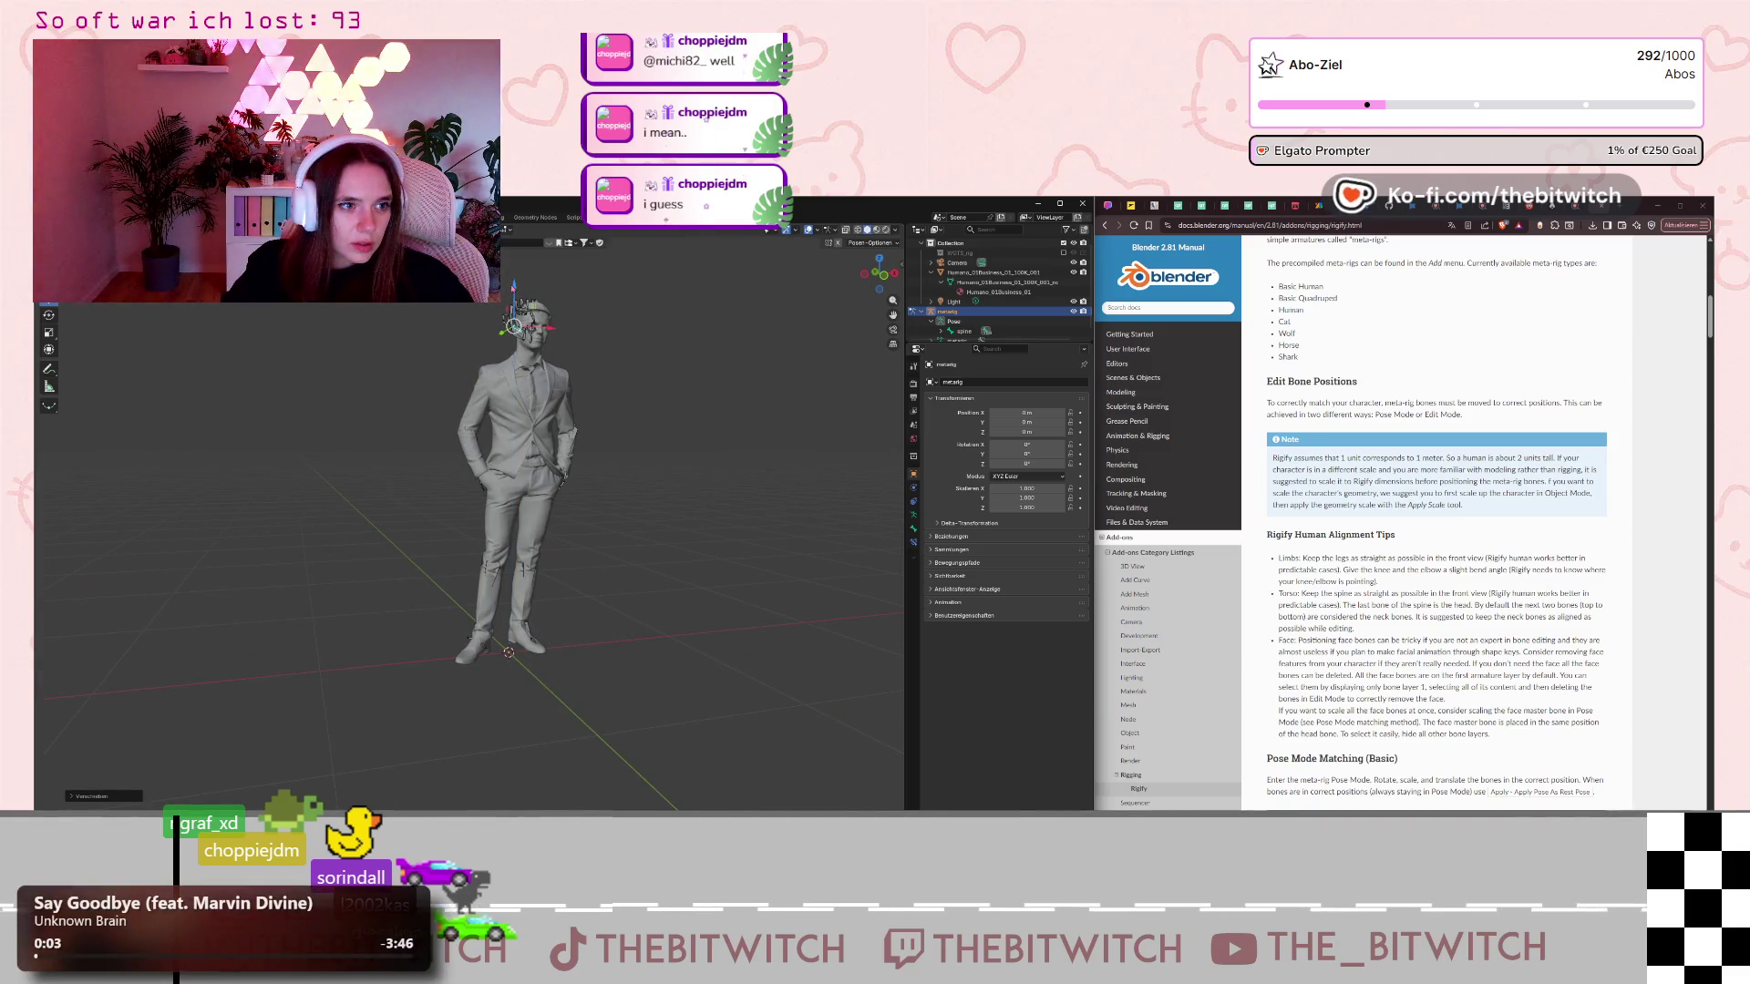
{"action": "key", "text": "shift+bracketright"}
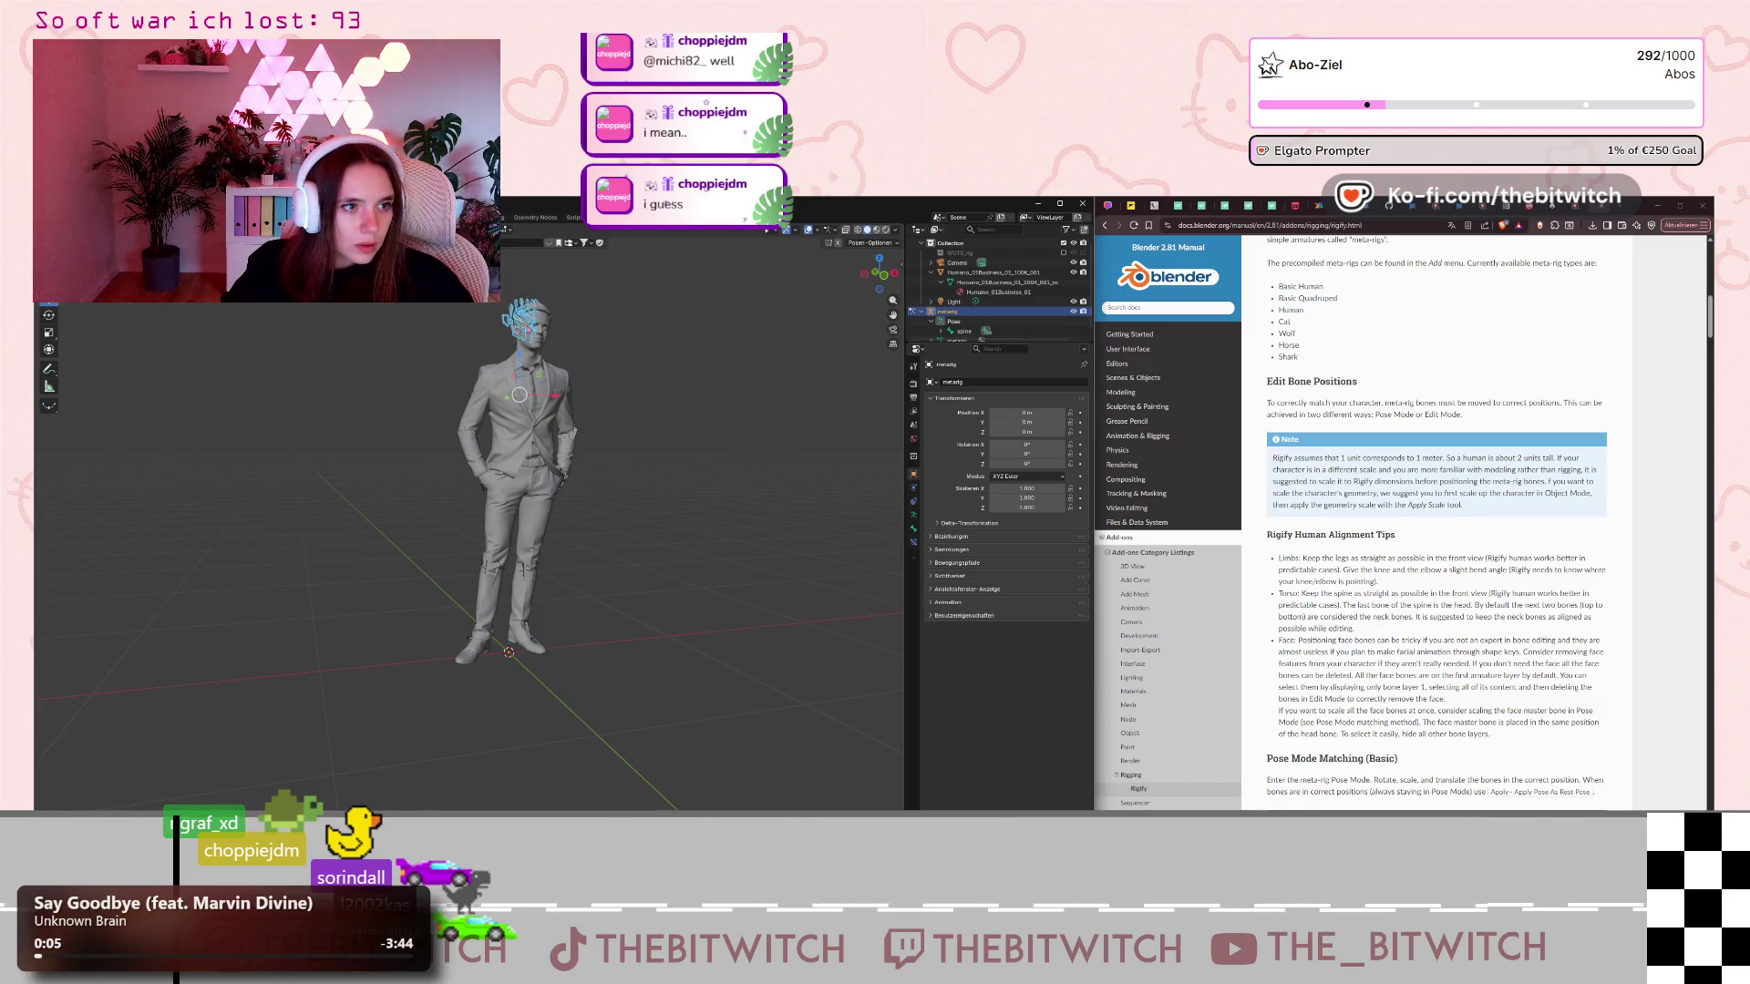
{"action": "key", "text": "r"}
{"action": "key", "text": "z"}
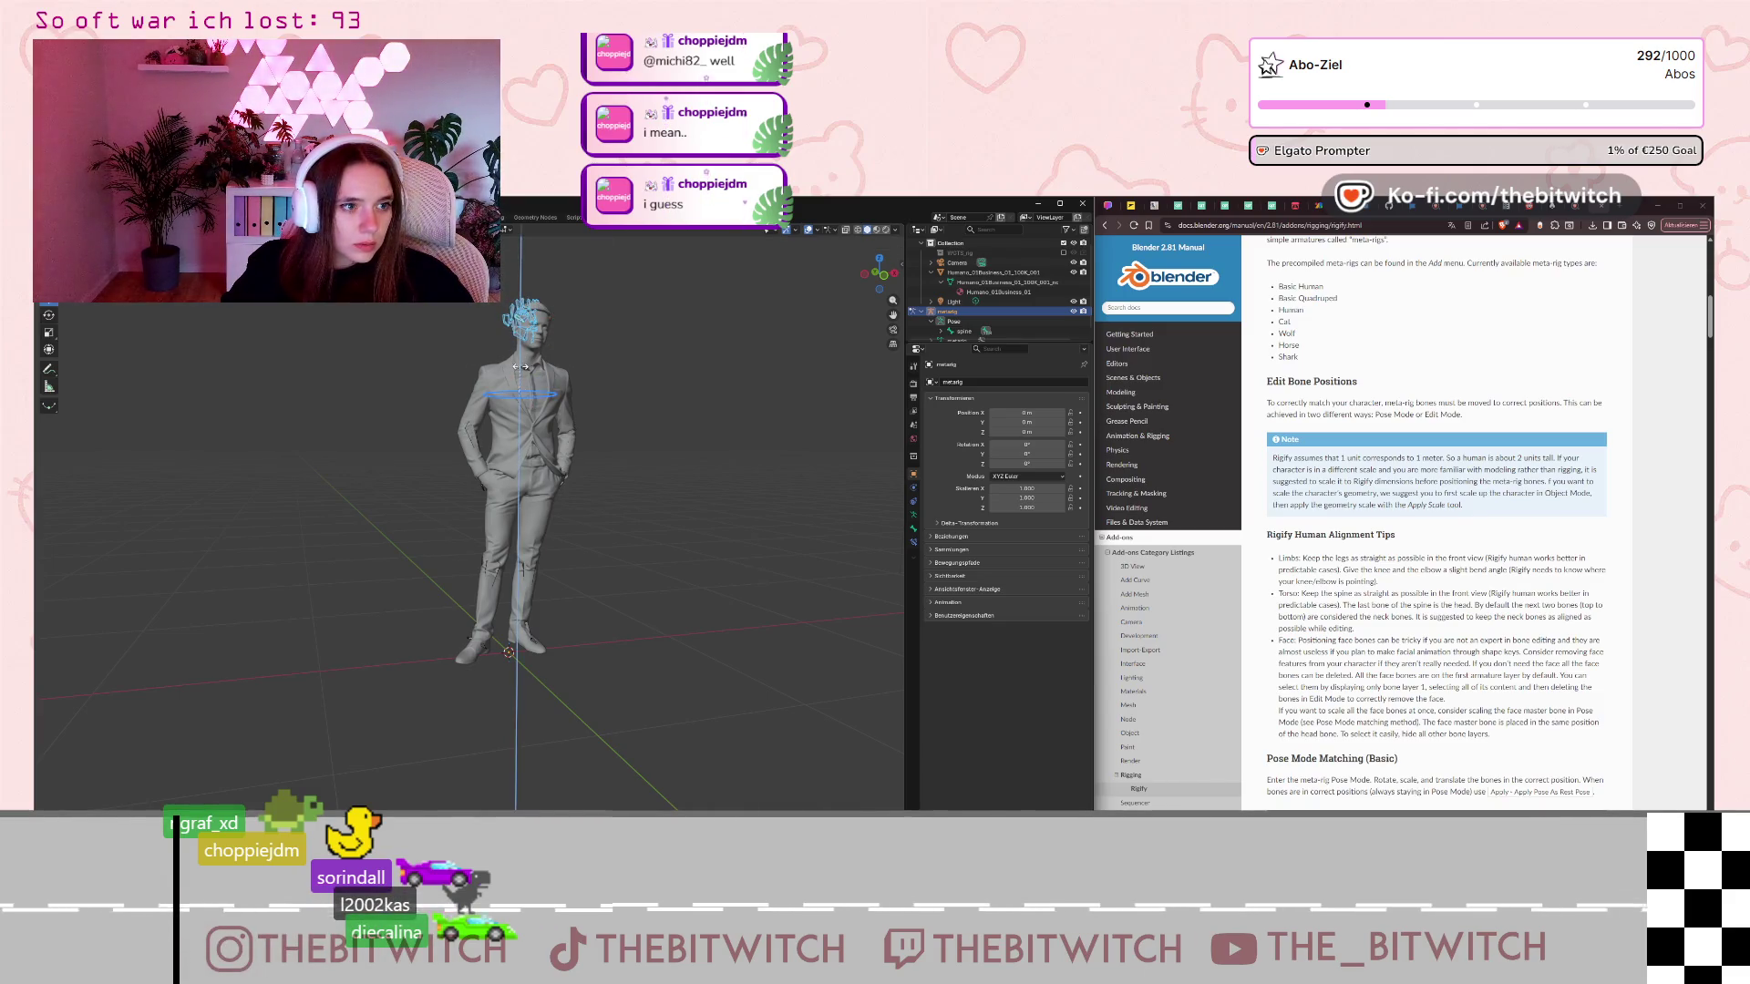
{"action": "left_click", "coordinate": [518, 368]}
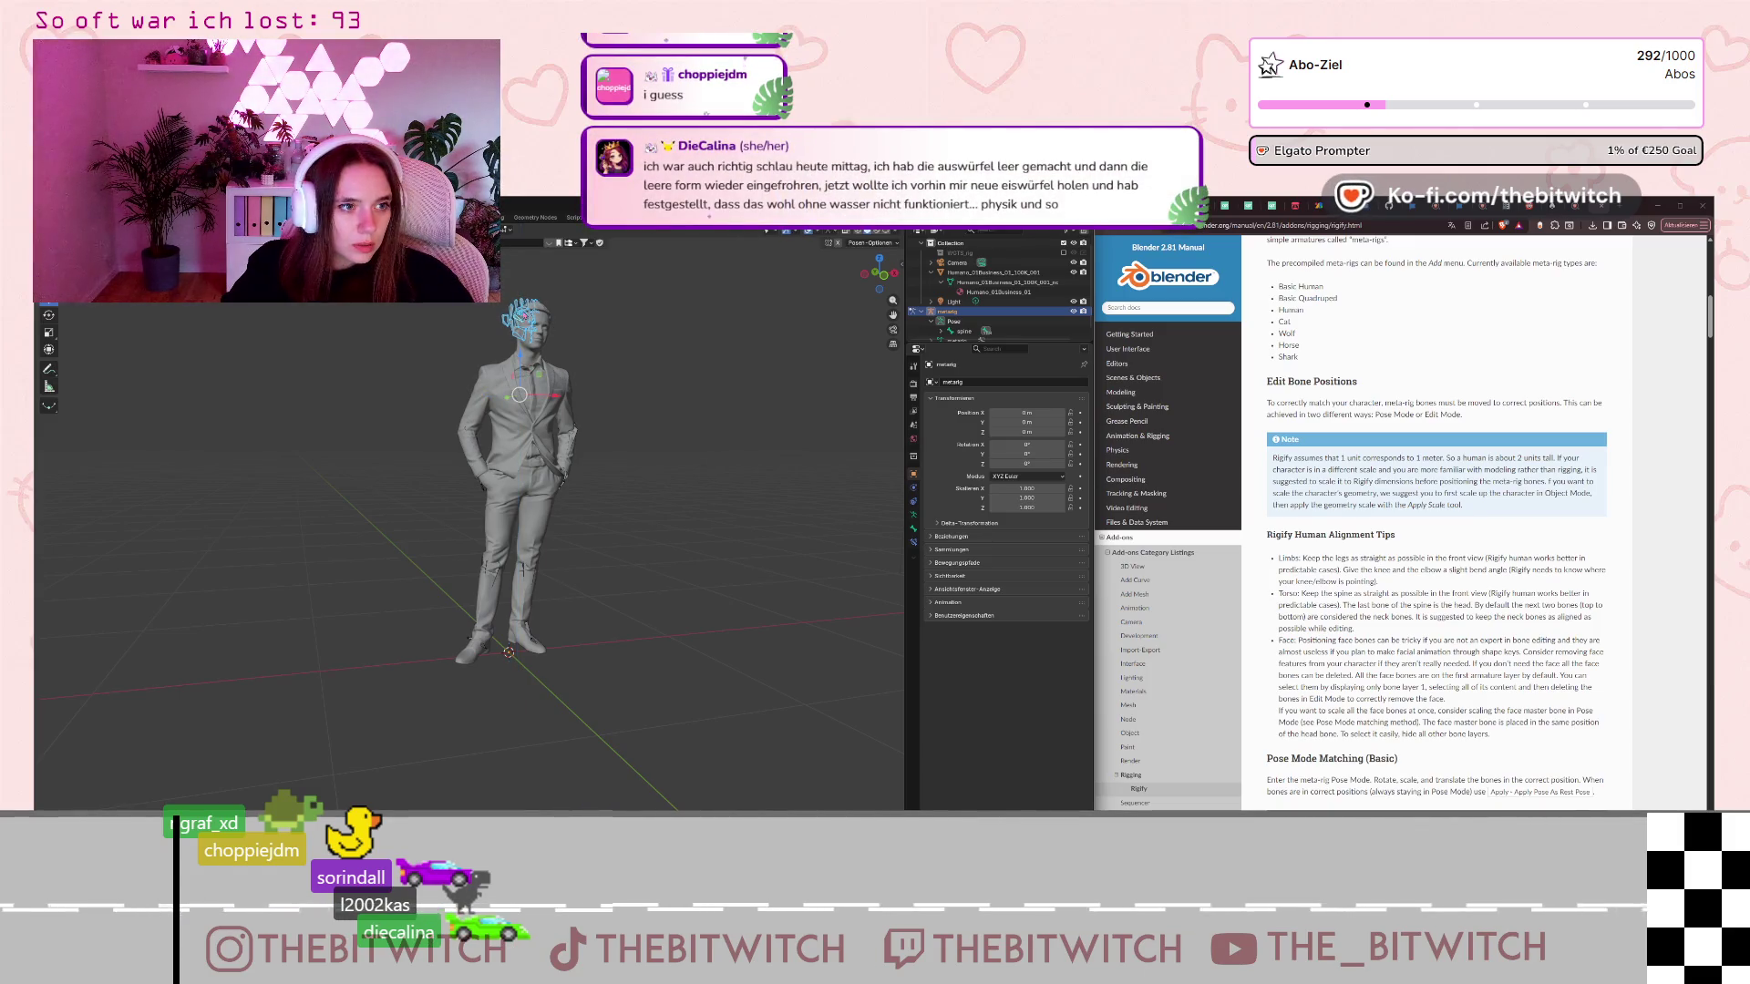
{"action": "left_click", "coordinate": [521, 315]}
{"action": "left_click_drag", "start_coordinate": [547, 334], "coordinate": [546, 332]}
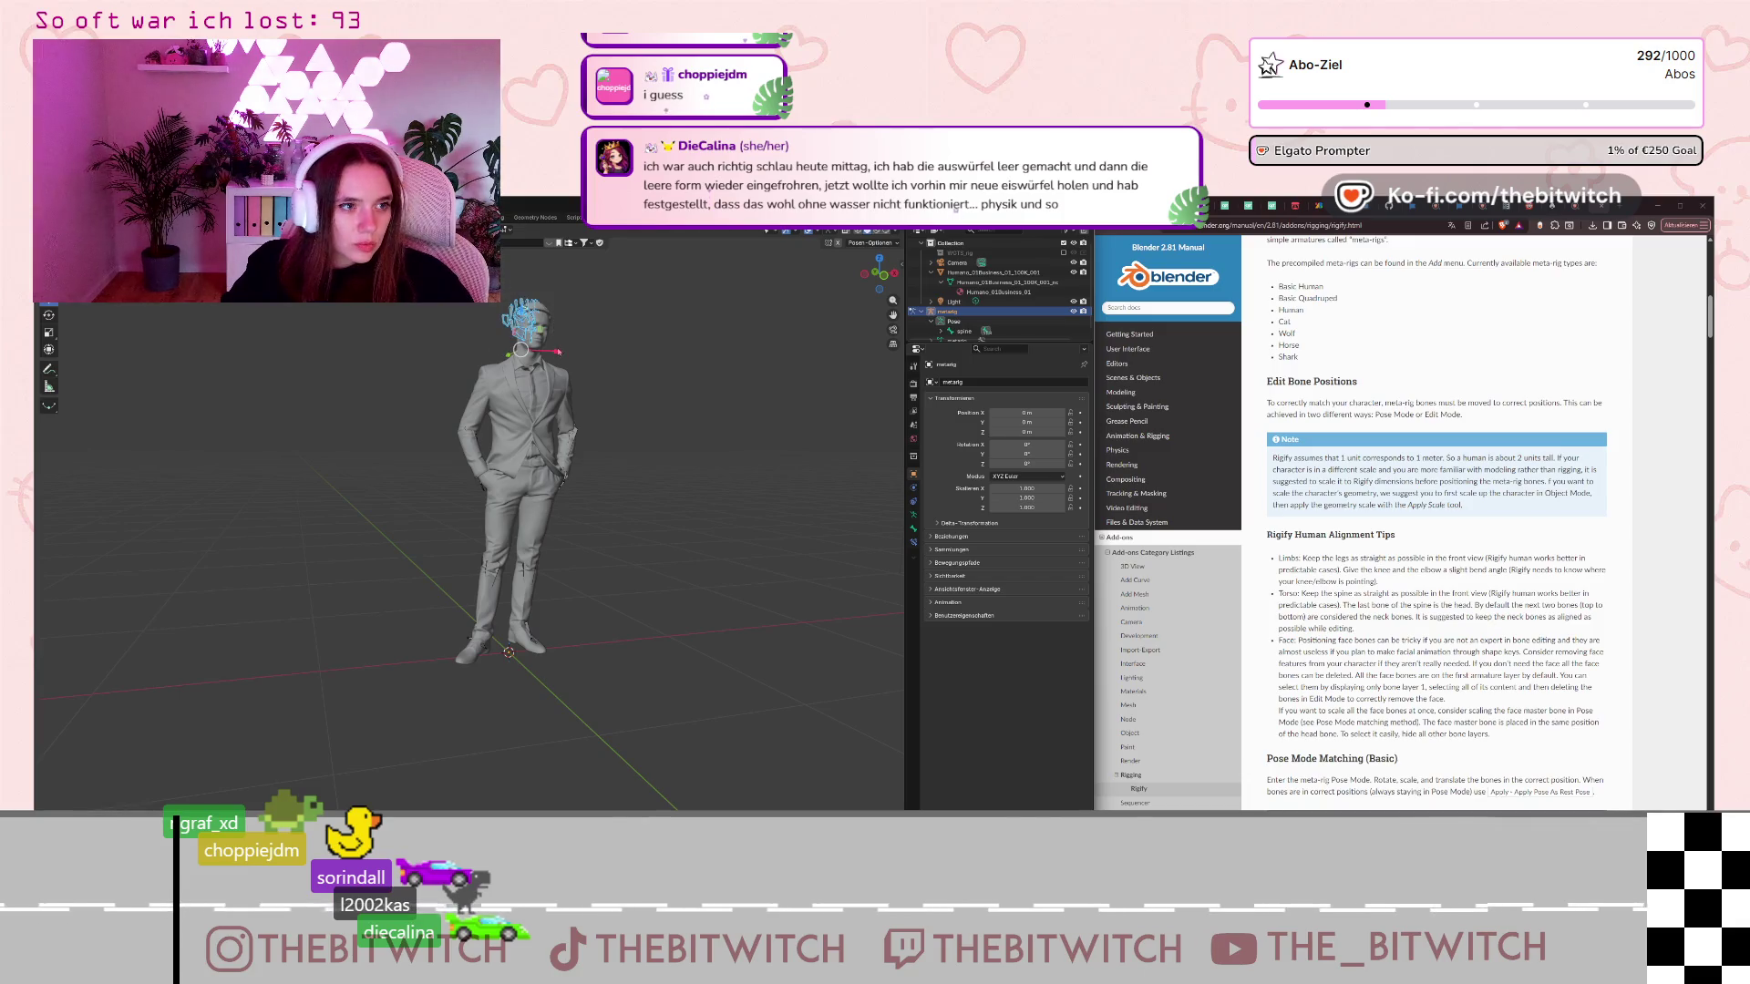
{"action": "key", "text": "r"}
{"action": "key", "text": "x"}
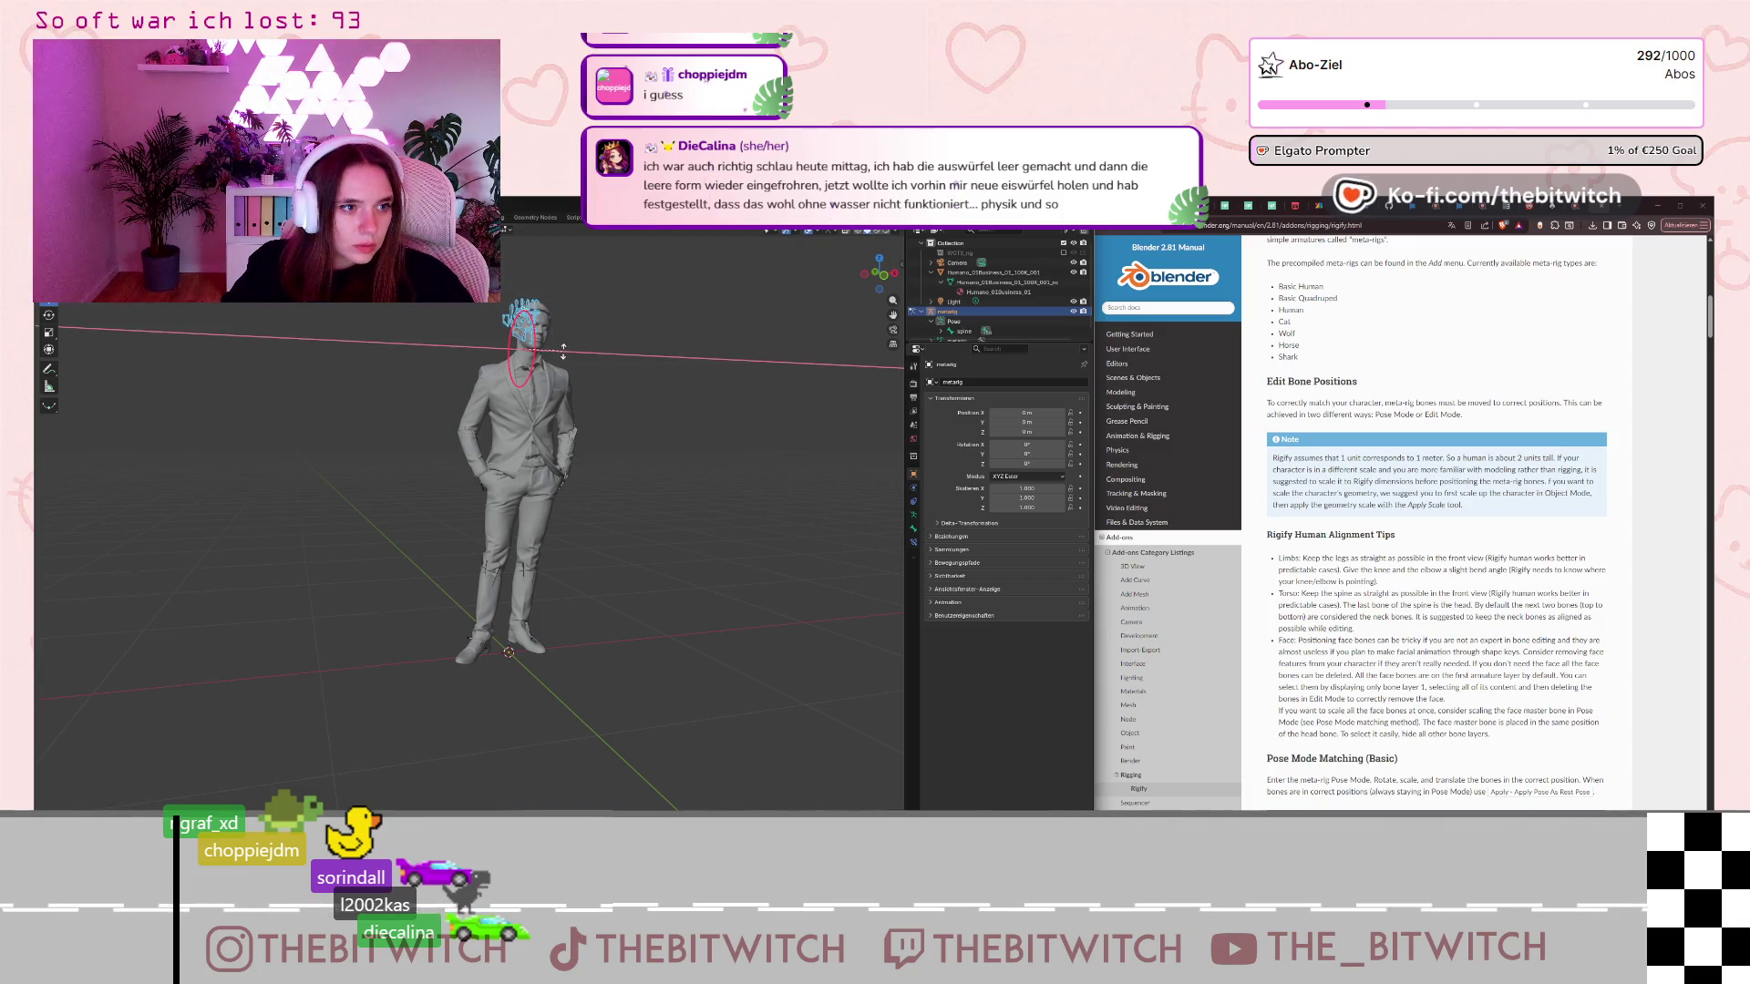
{"action": "left_click", "coordinate": [562, 351]}
Transform the head bones with S, then rotate them around Y to sit inside the head.
{"action": "scroll", "coordinate": [534, 343], "scroll_direction": "up", "scroll_amount": 4}
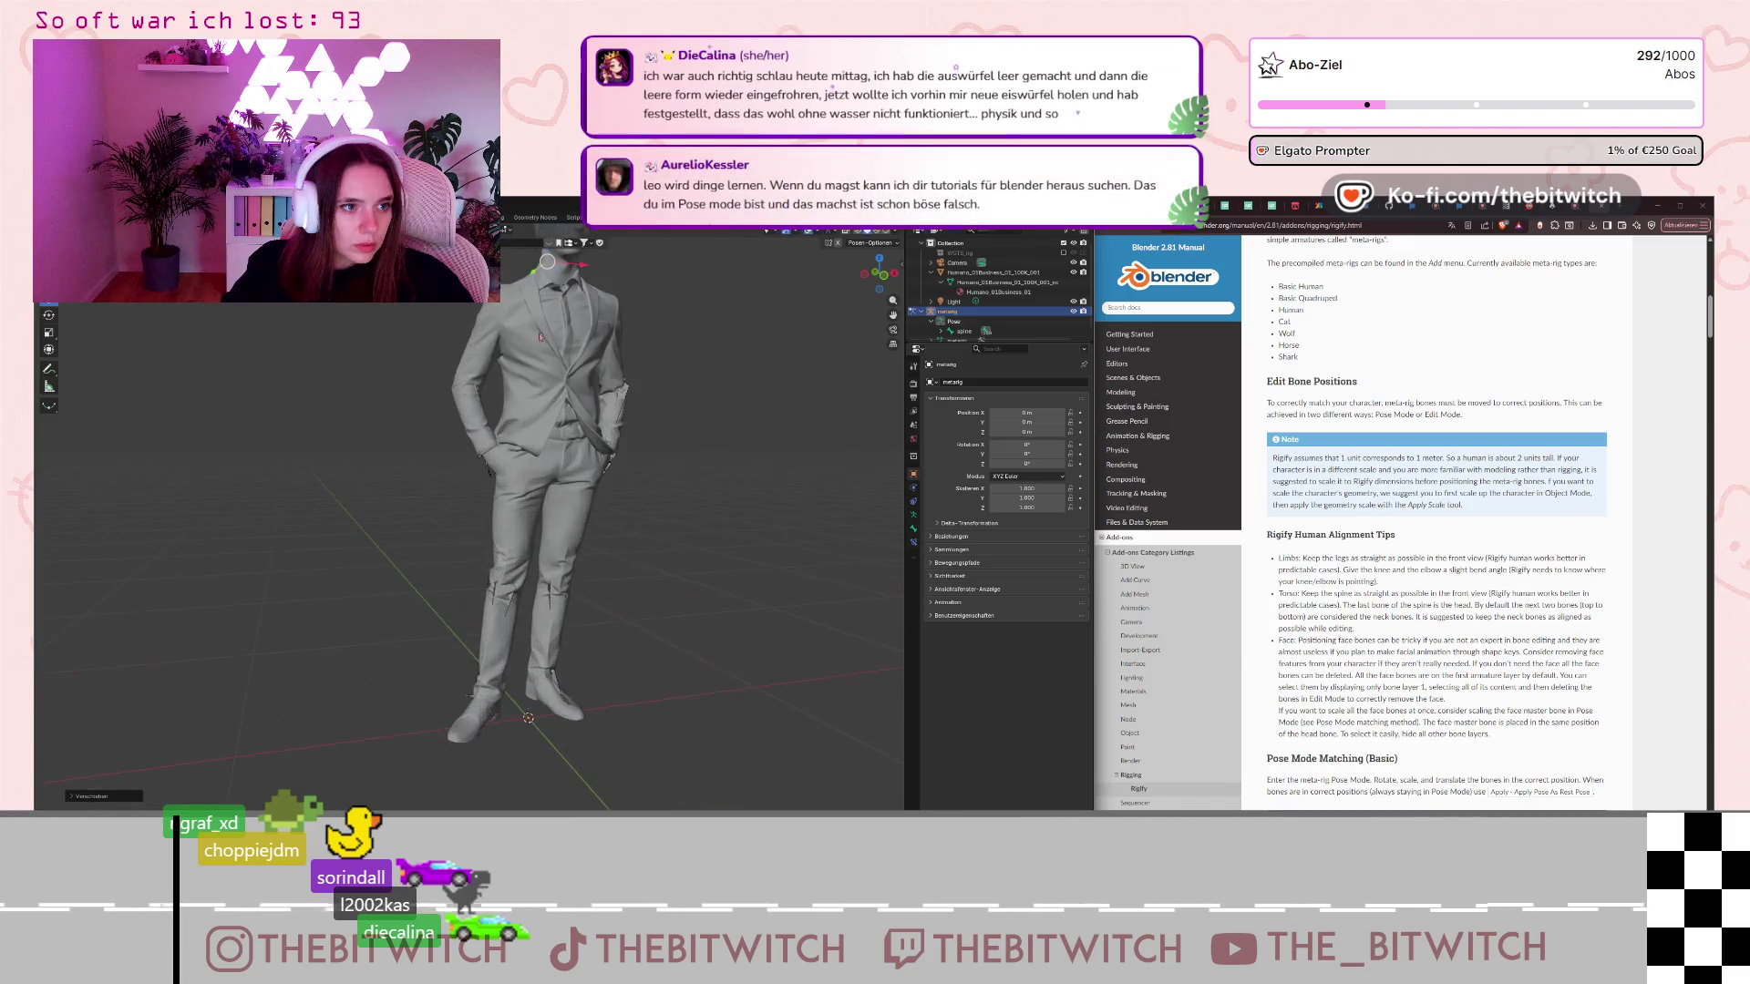
{"action": "scroll", "coordinate": [525, 359], "scroll_direction": "down", "scroll_amount": 5}
{"action": "key", "text": "s"}
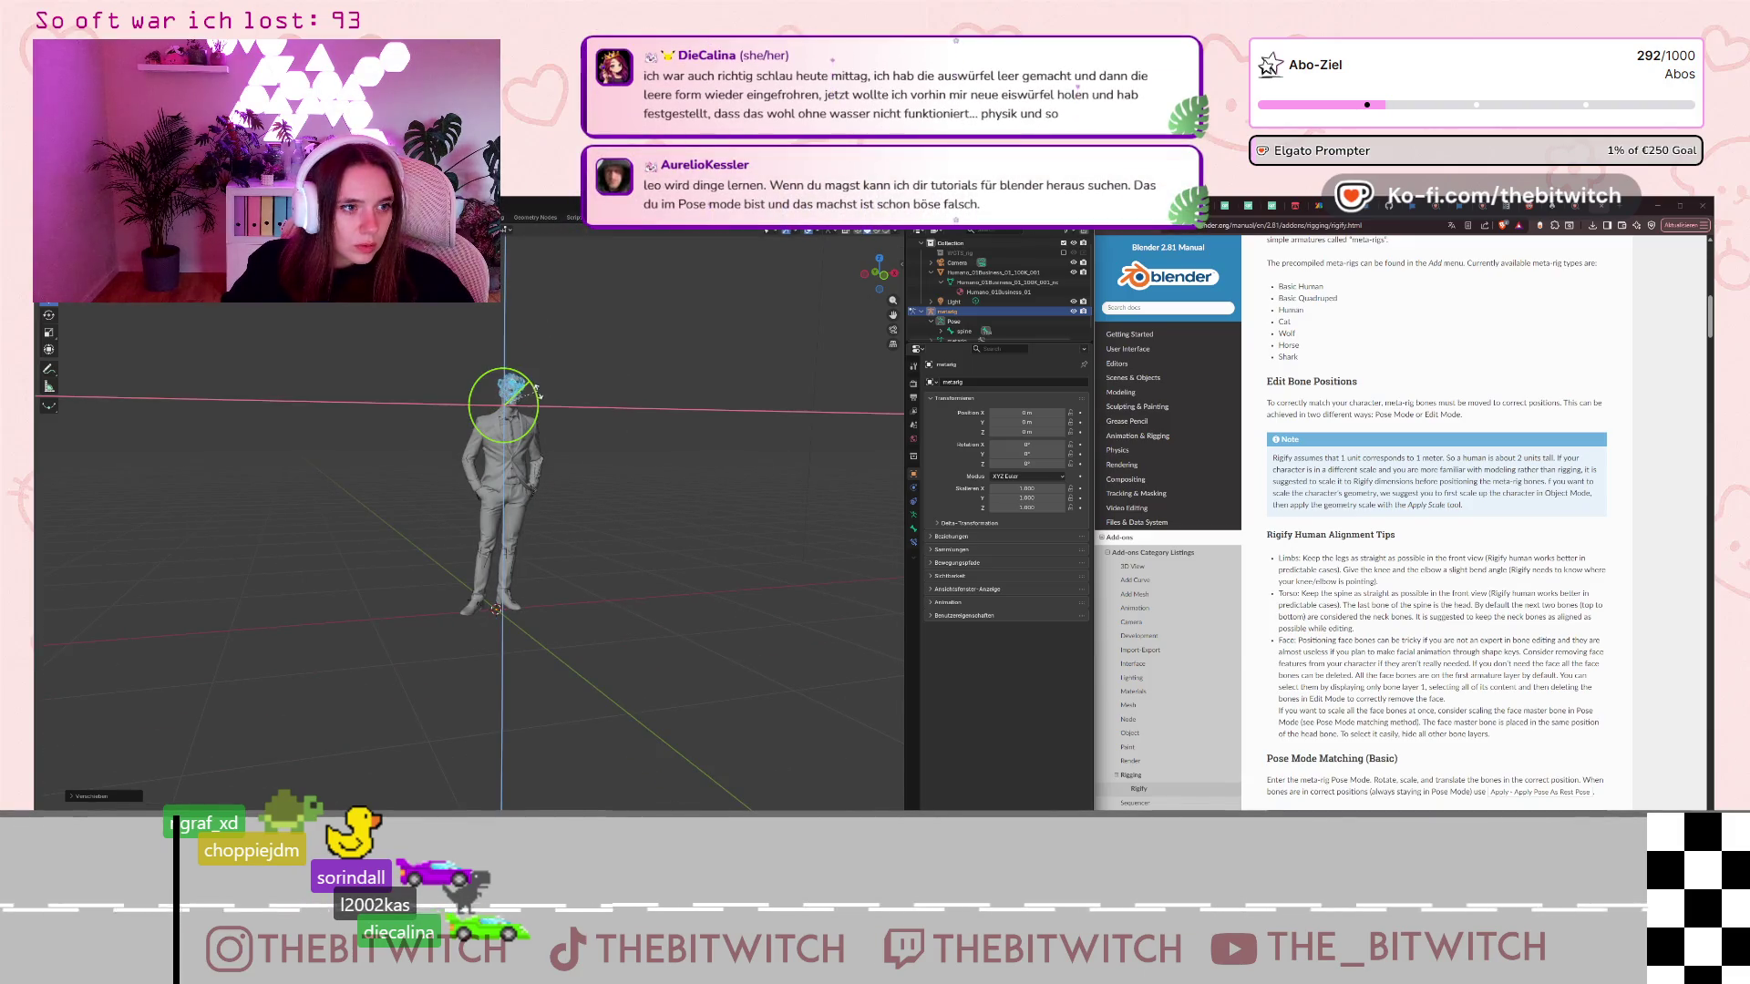
{"action": "left_click", "coordinate": [528, 394]}
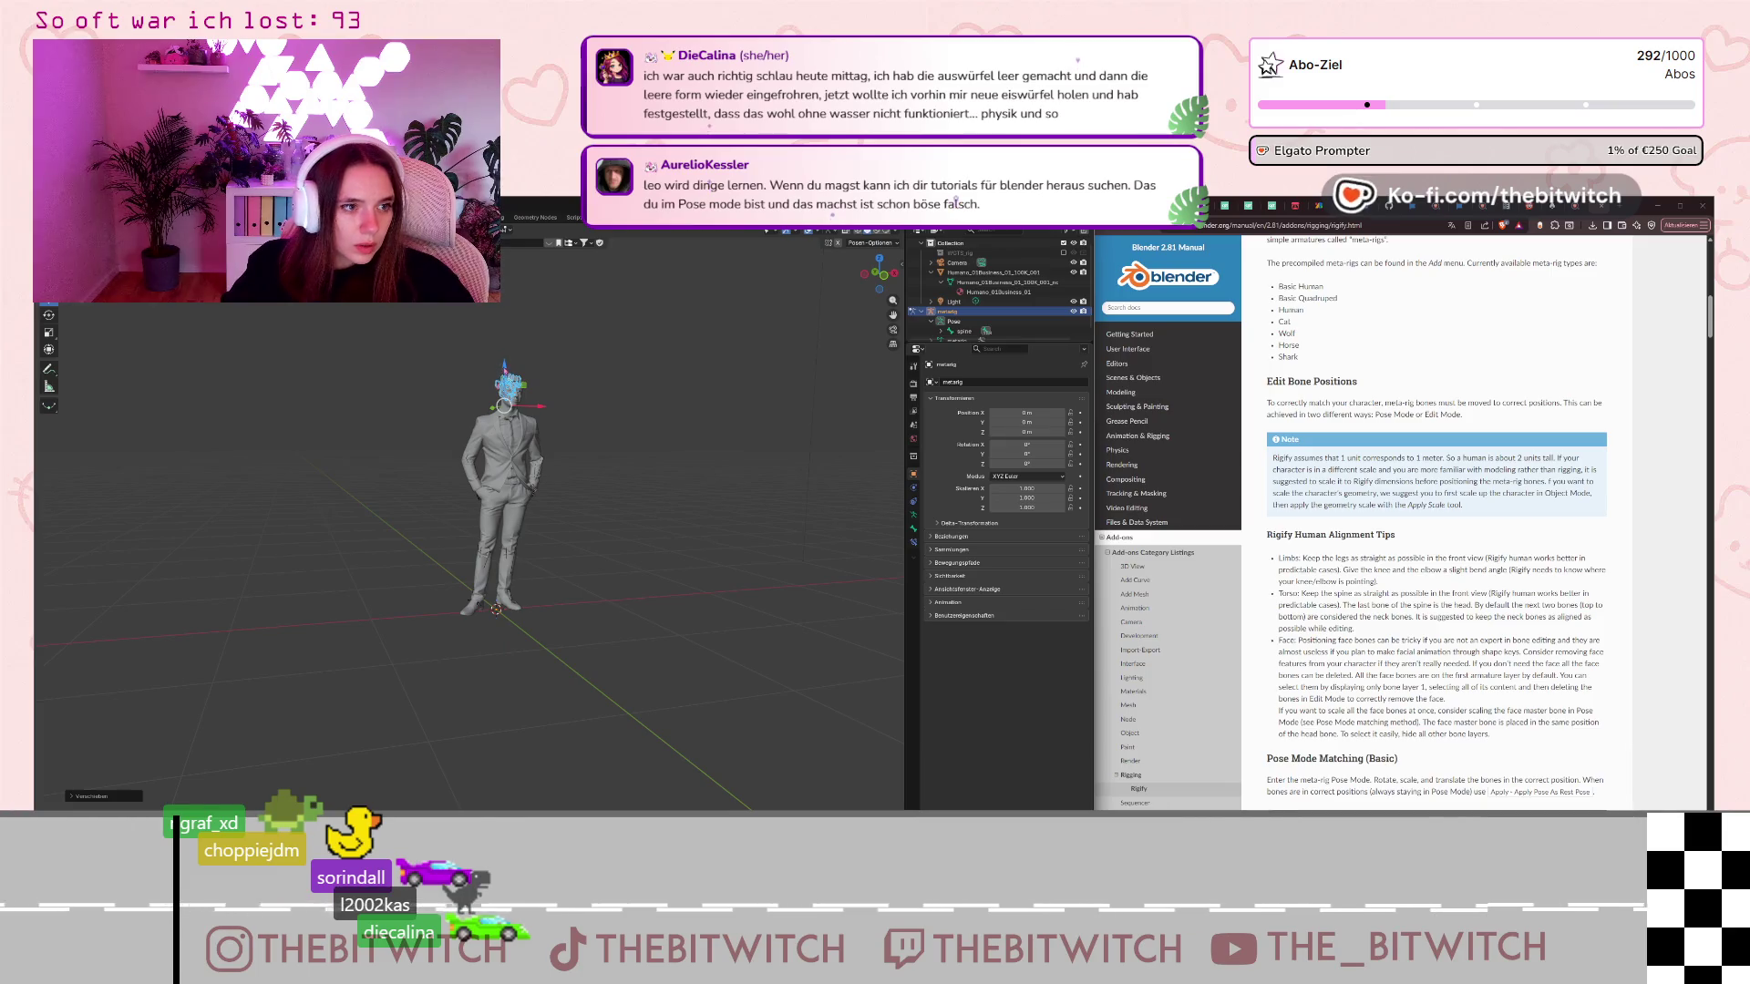
{"action": "middle_click_drag", "start_coordinate": [574, 418], "coordinate": [477, 384]}
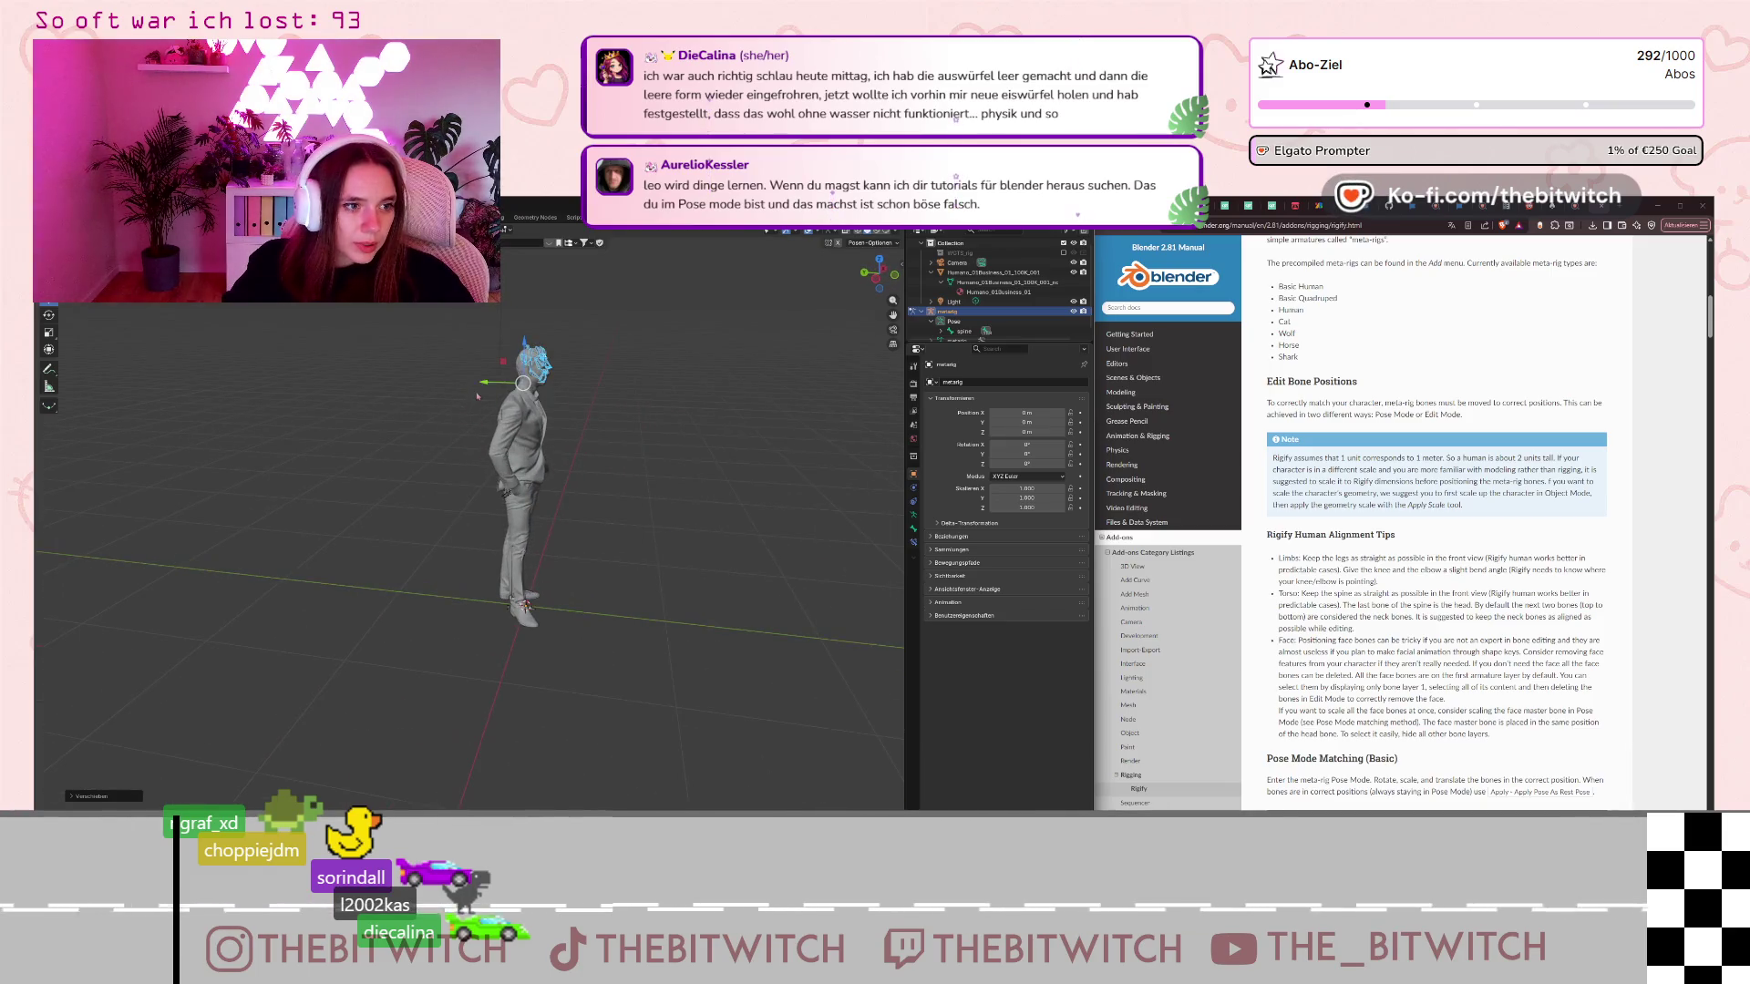
{"action": "key", "text": "r"}
{"action": "key", "text": "y"}
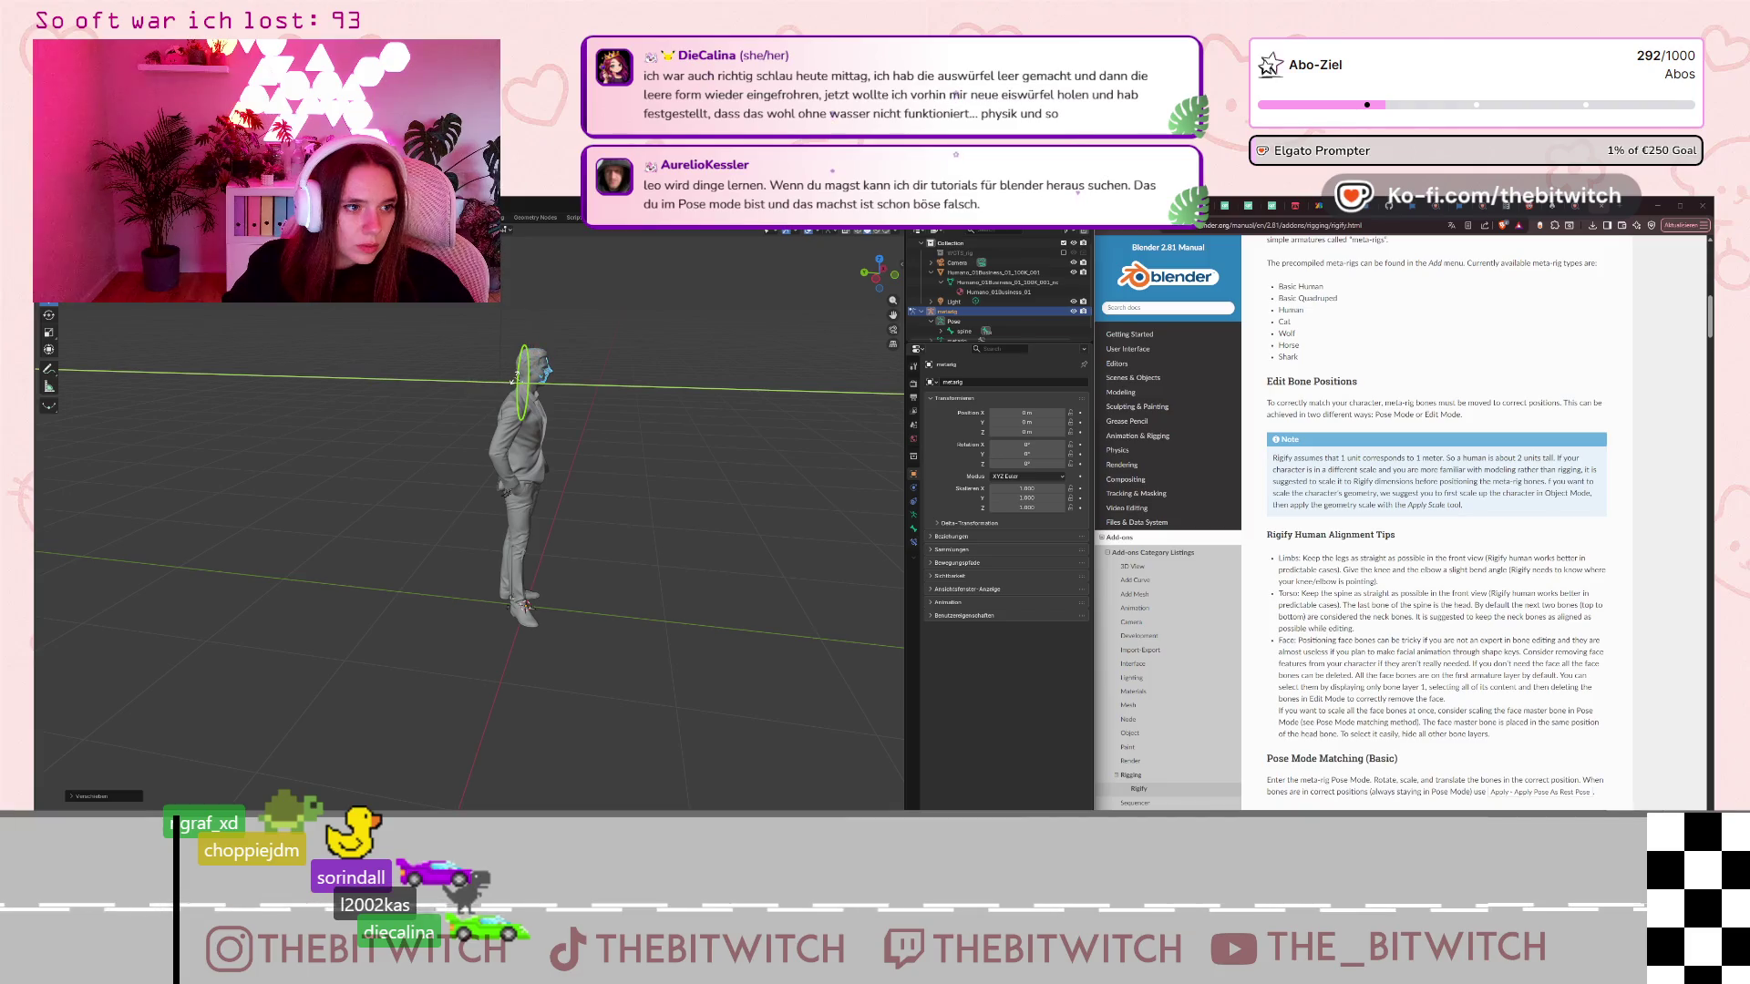
{"action": "left_click", "coordinate": [493, 383]}
Activate the Rotate tool and orbit around the character to check the head fit.
{"action": "middle_click_drag", "start_coordinate": [493, 383], "coordinate": [565, 347]}
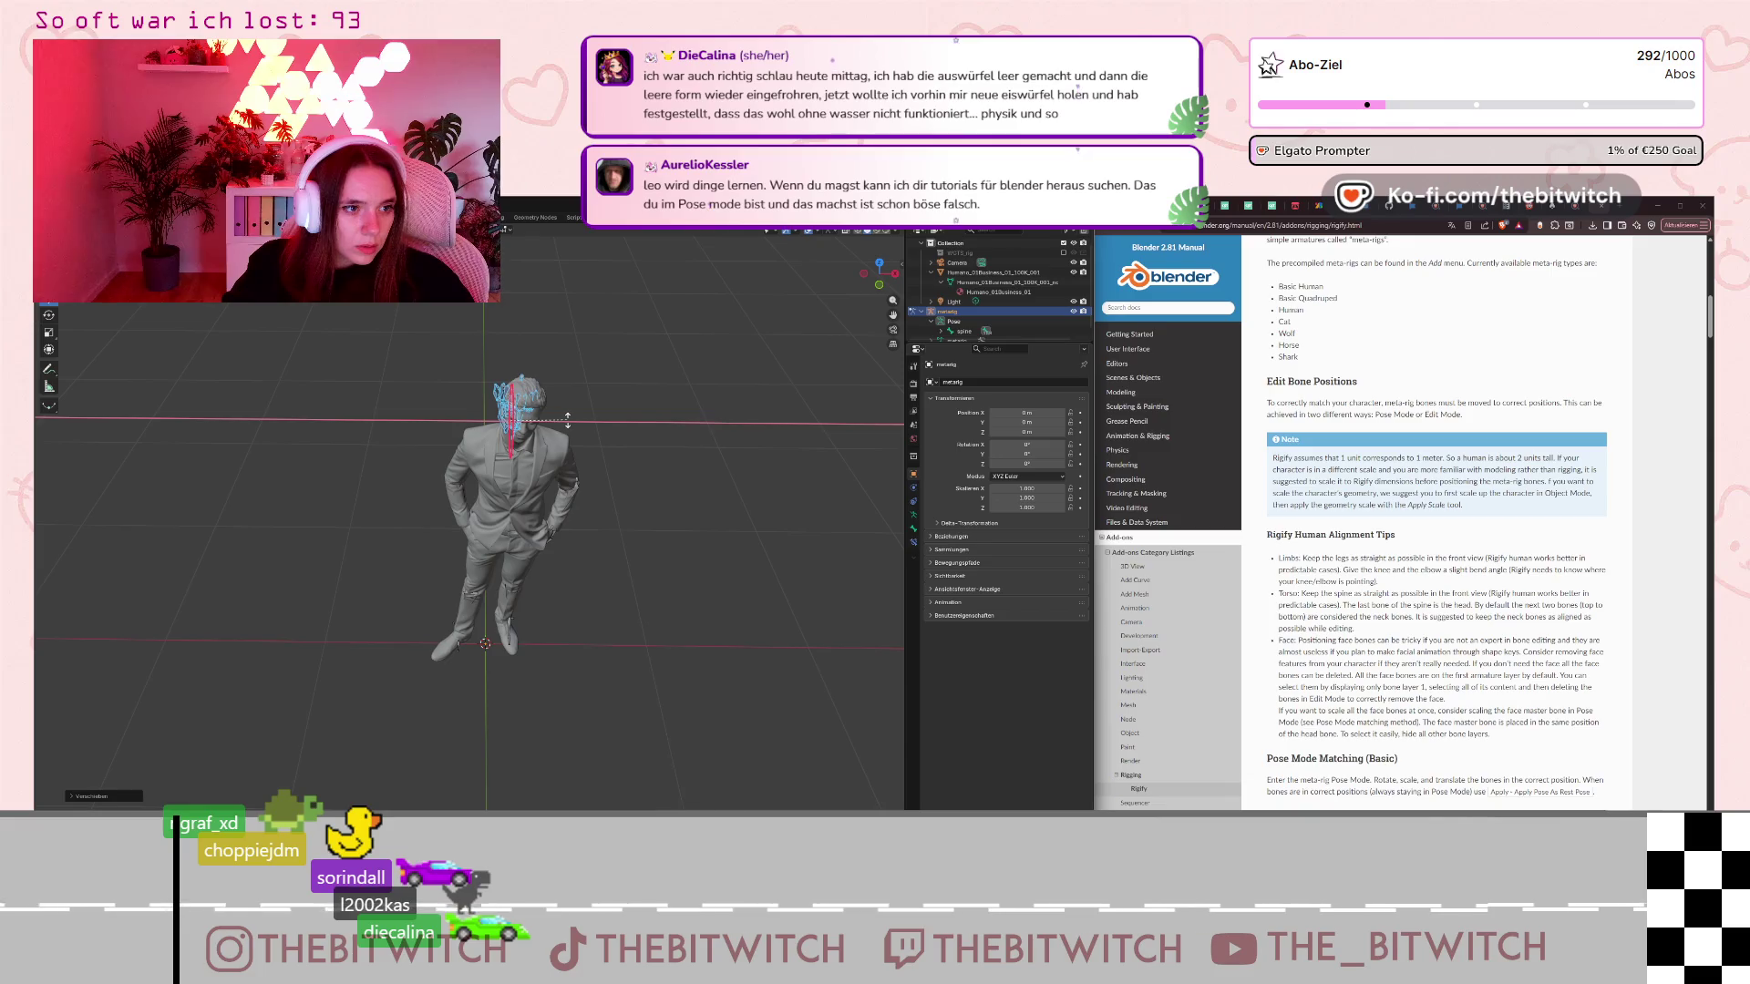
{"action": "left_click", "coordinate": [48, 314]}
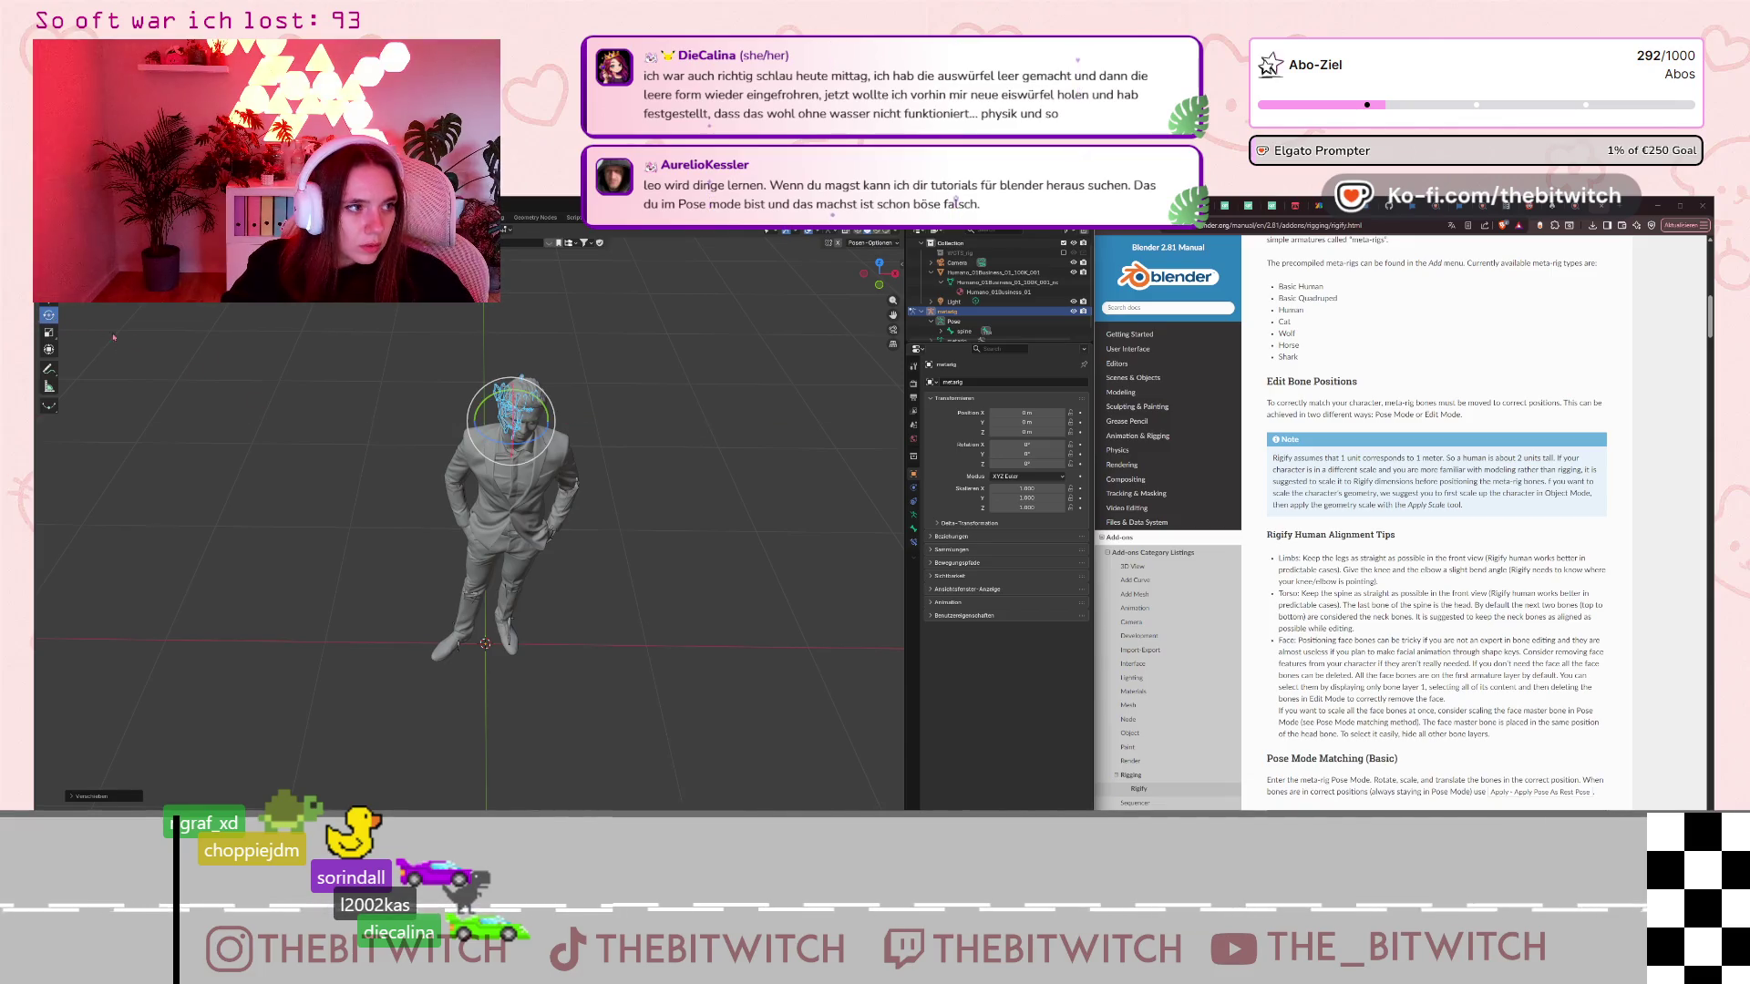
{"action": "middle_click_drag", "start_coordinate": [638, 410], "coordinate": [777, 407]}
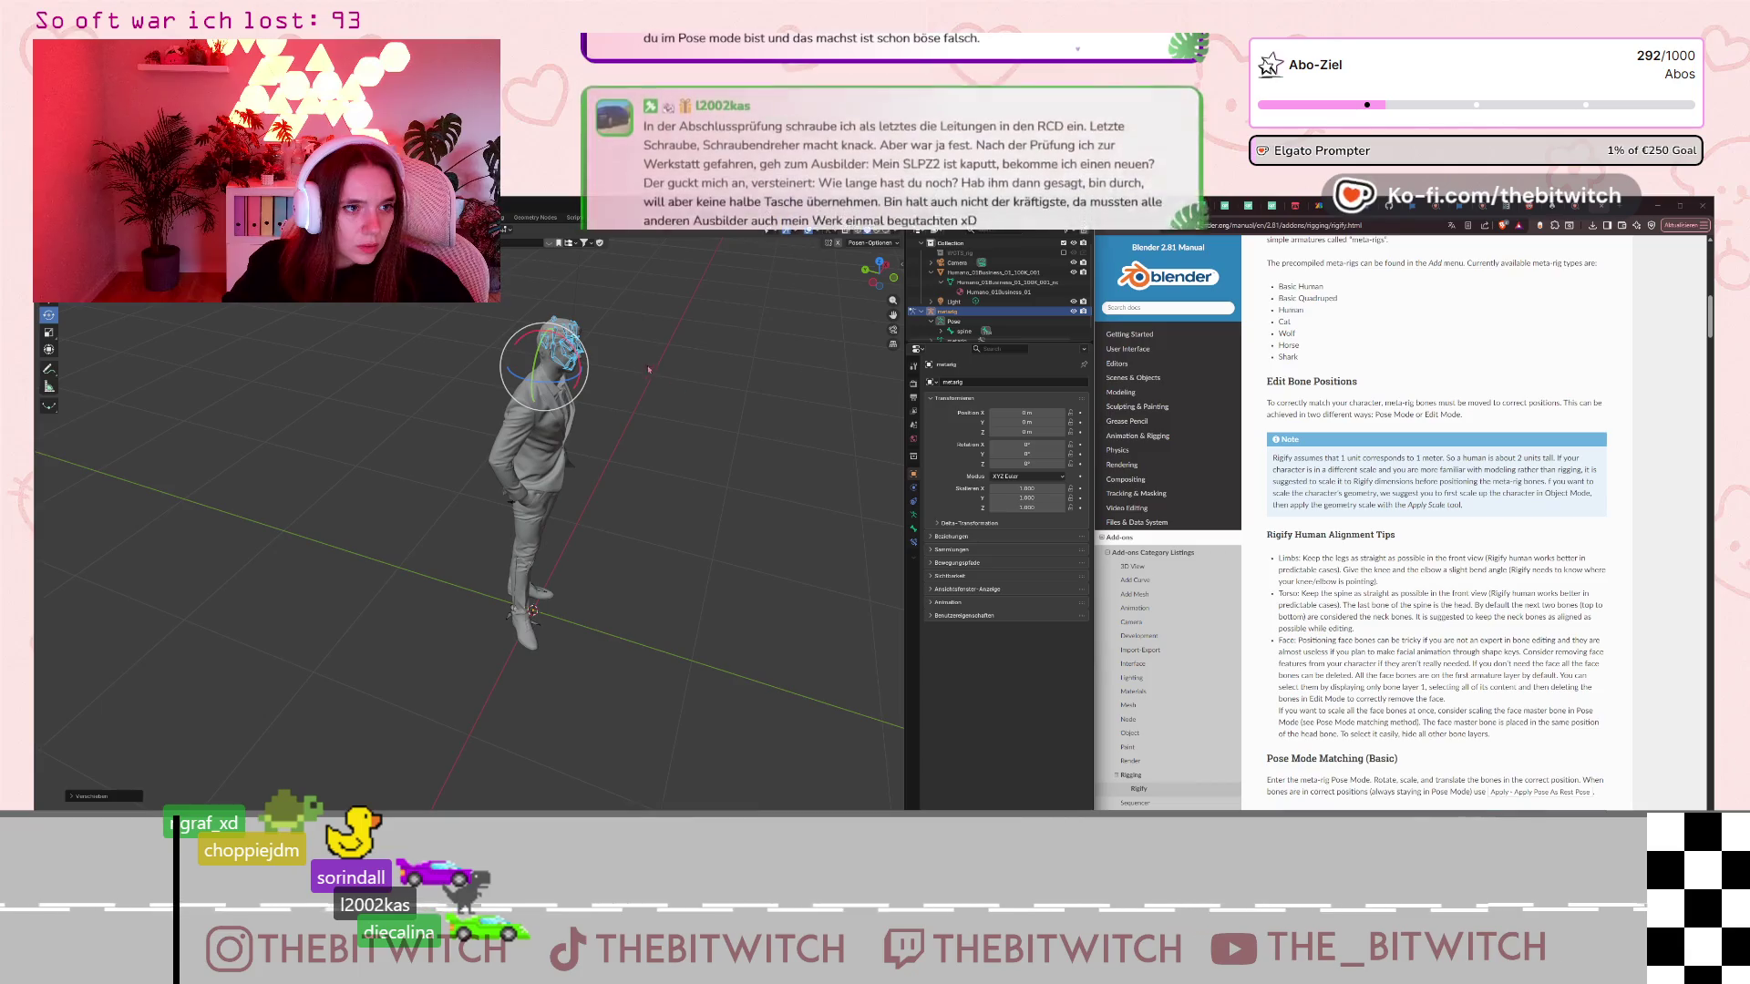
{"action": "scroll", "coordinate": [579, 369], "scroll_direction": "down", "scroll_amount": 3}
{"action": "scroll", "coordinate": [580, 369], "scroll_direction": "up", "scroll_amount": 5}
{"action": "scroll", "coordinate": [580, 369], "scroll_direction": "down", "scroll_amount": 3}
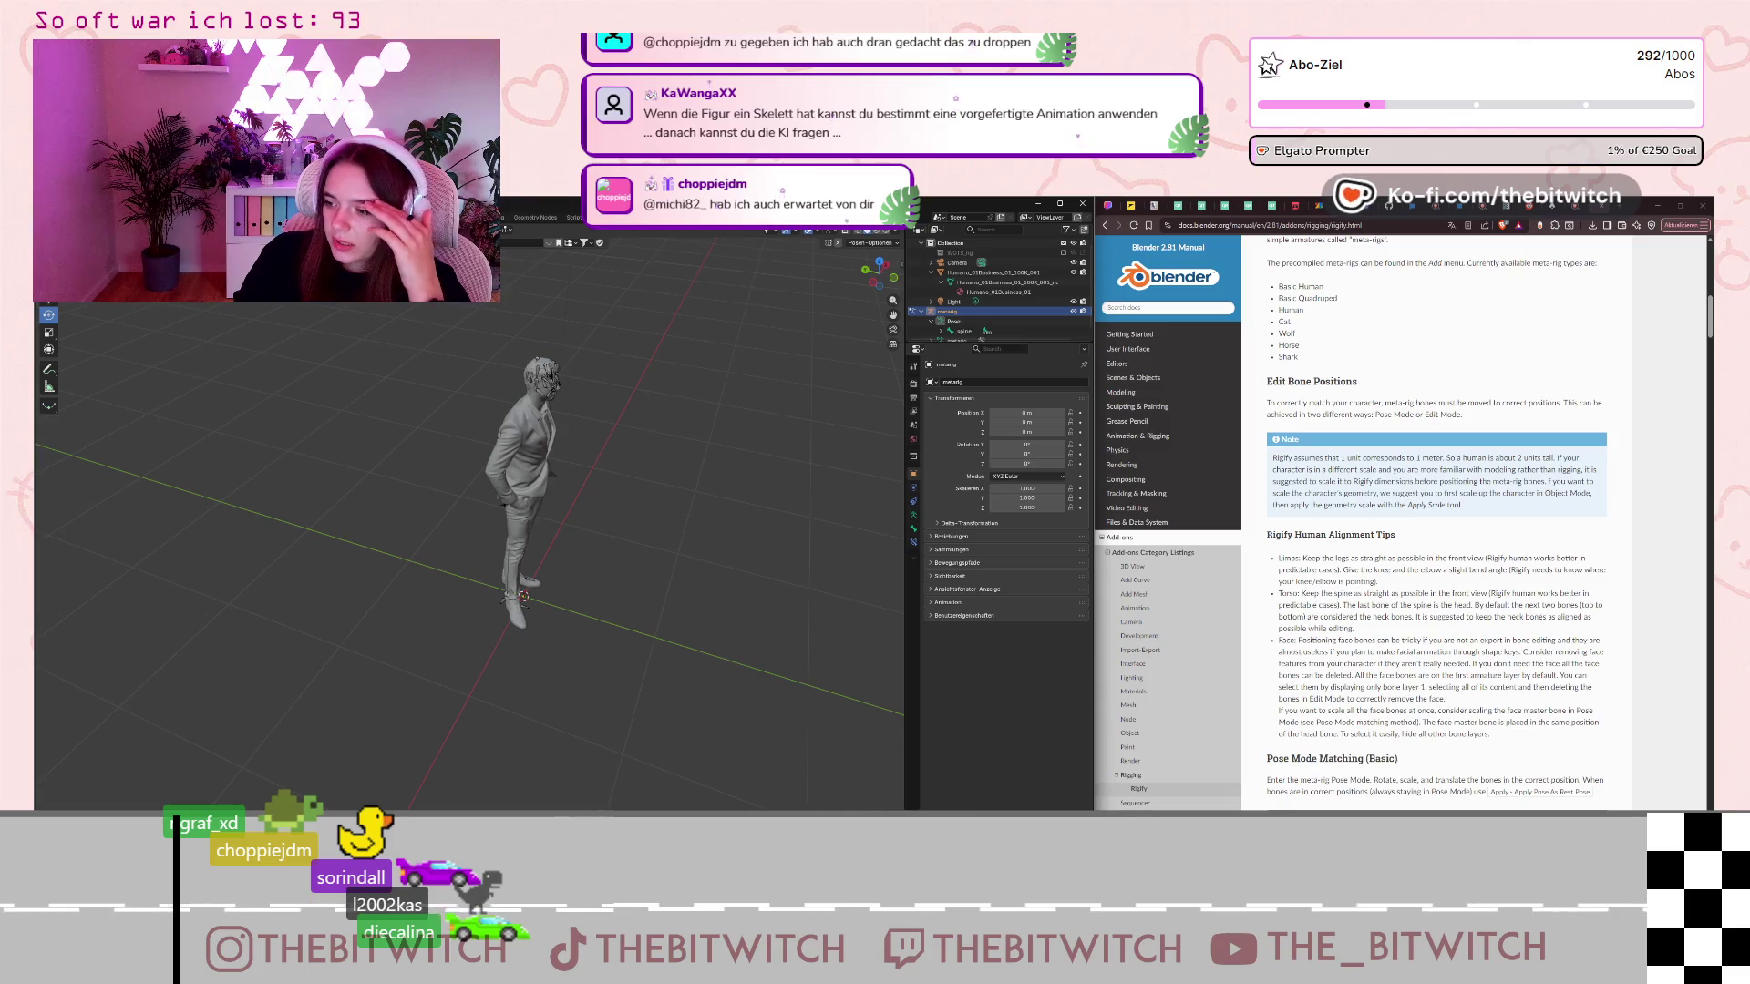
Orbit to a front view of the figure and select one of the metarig's leg bones.
{"action": "scroll", "coordinate": [447, 641], "scroll_direction": "up", "scroll_amount": 2}
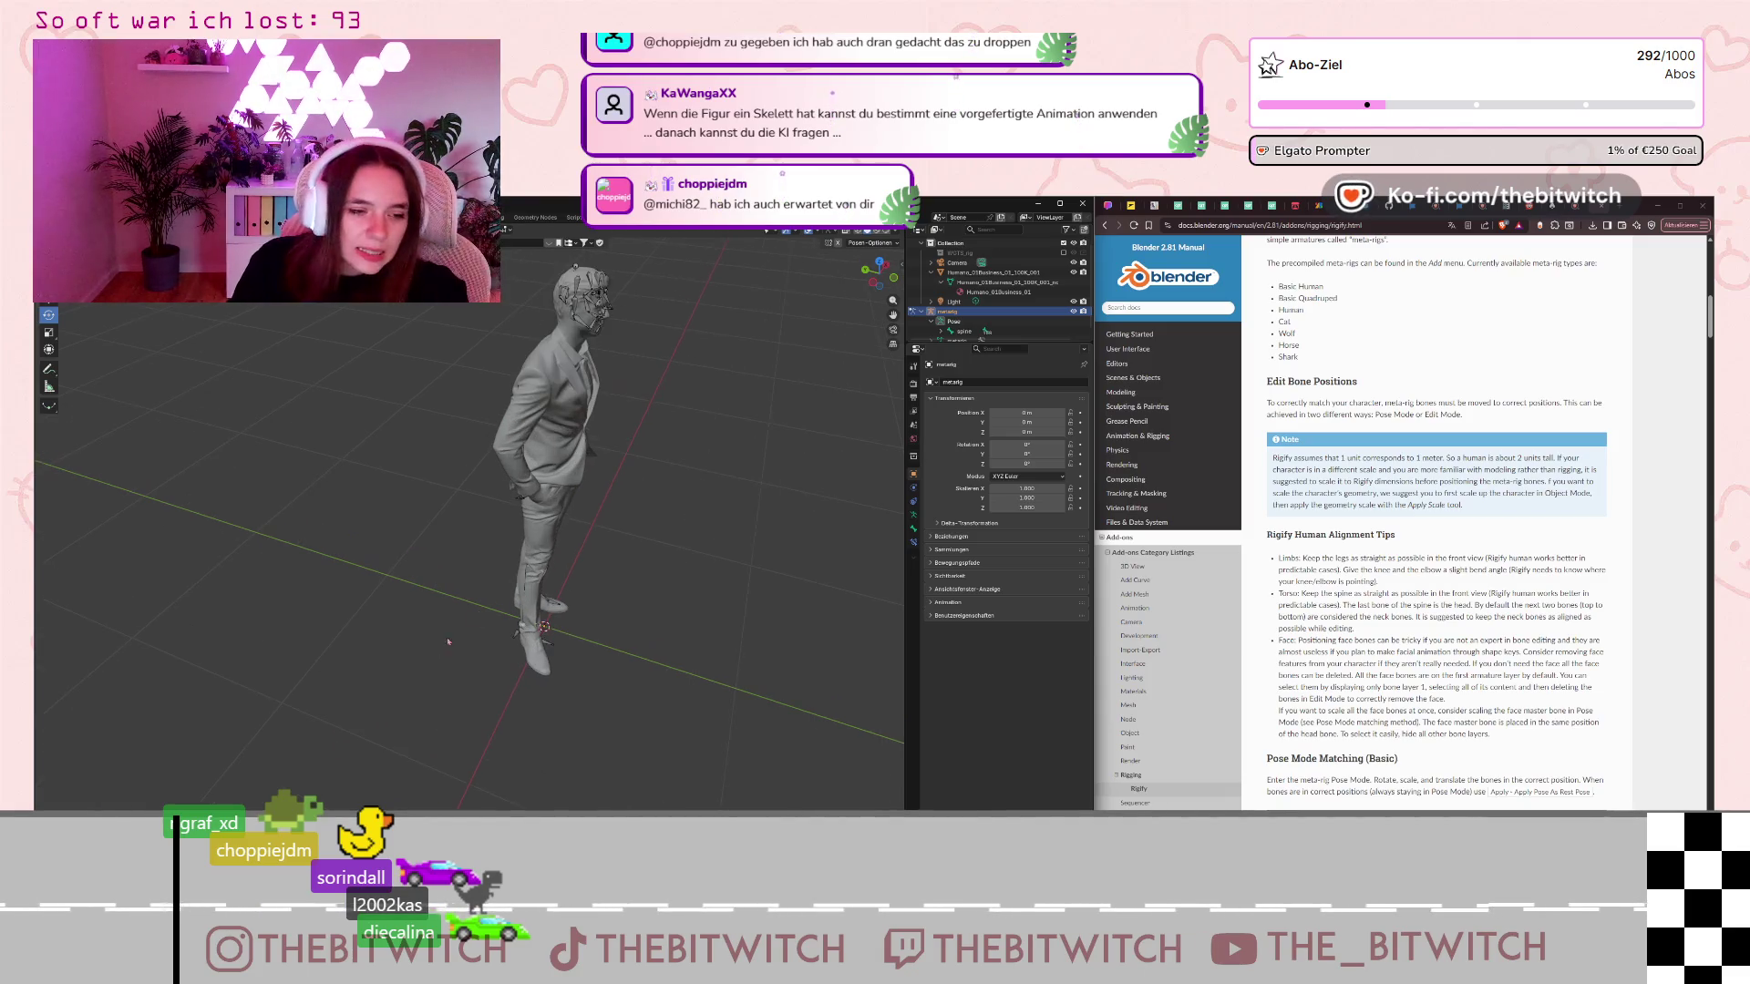
{"action": "middle_click_drag", "start_coordinate": [684, 568], "coordinate": [547, 619]}
{"action": "left_click", "coordinate": [530, 625]}
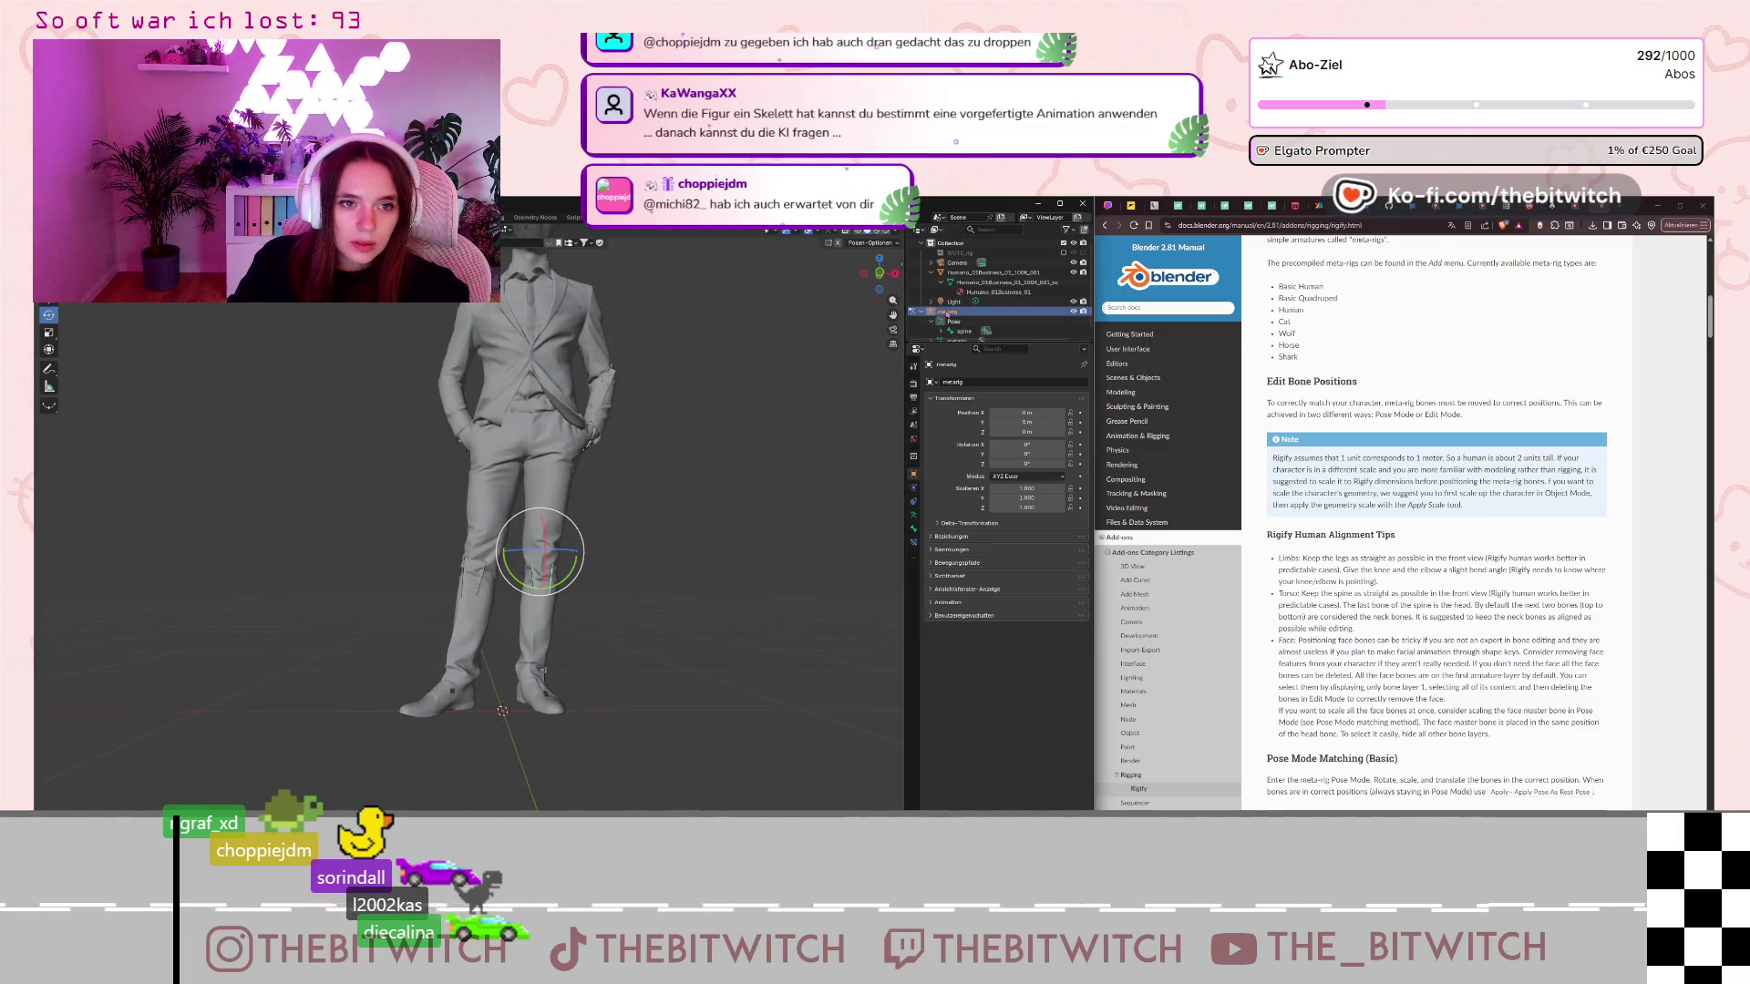
{"action": "scroll", "coordinate": [945, 319], "scroll_direction": "up", "scroll_amount": 2}
{"action": "scroll", "coordinate": [946, 320], "scroll_direction": "down", "scroll_amount": 2}
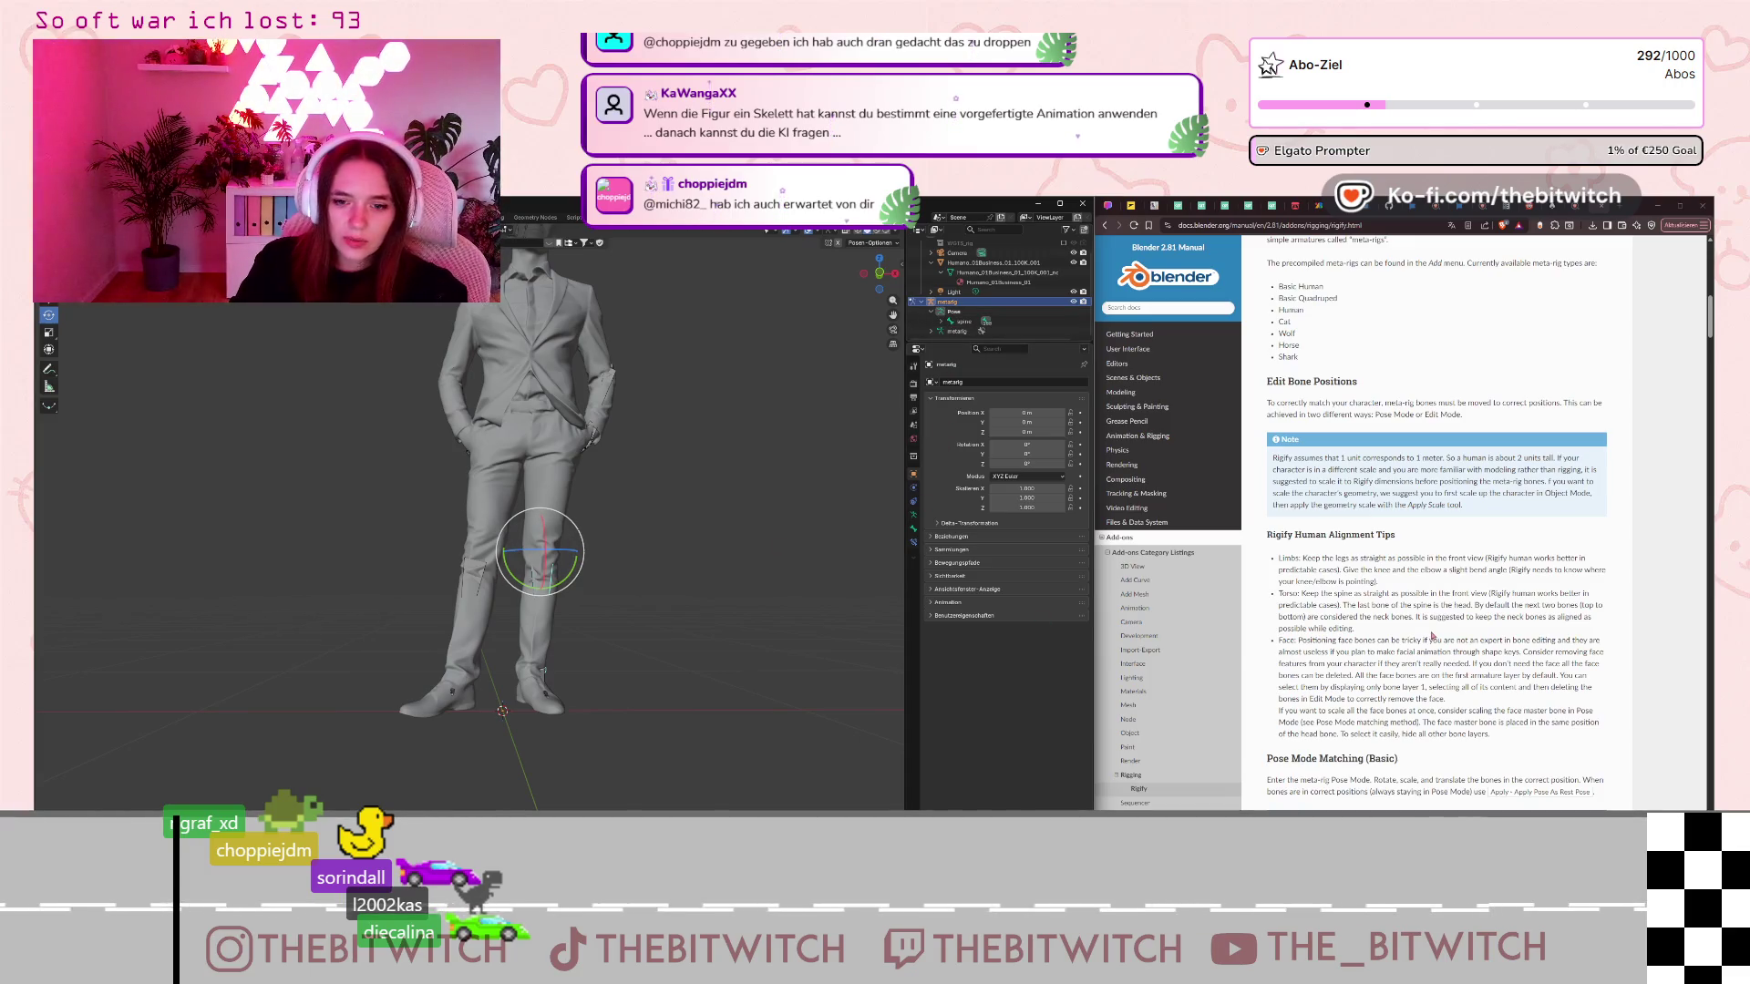
Scroll the Rigify manual past the Face, Torso, Limbs and Fingers bones to Generating the Rig.
{"action": "scroll", "coordinate": [1431, 635], "scroll_direction": "down", "scroll_amount": 10}
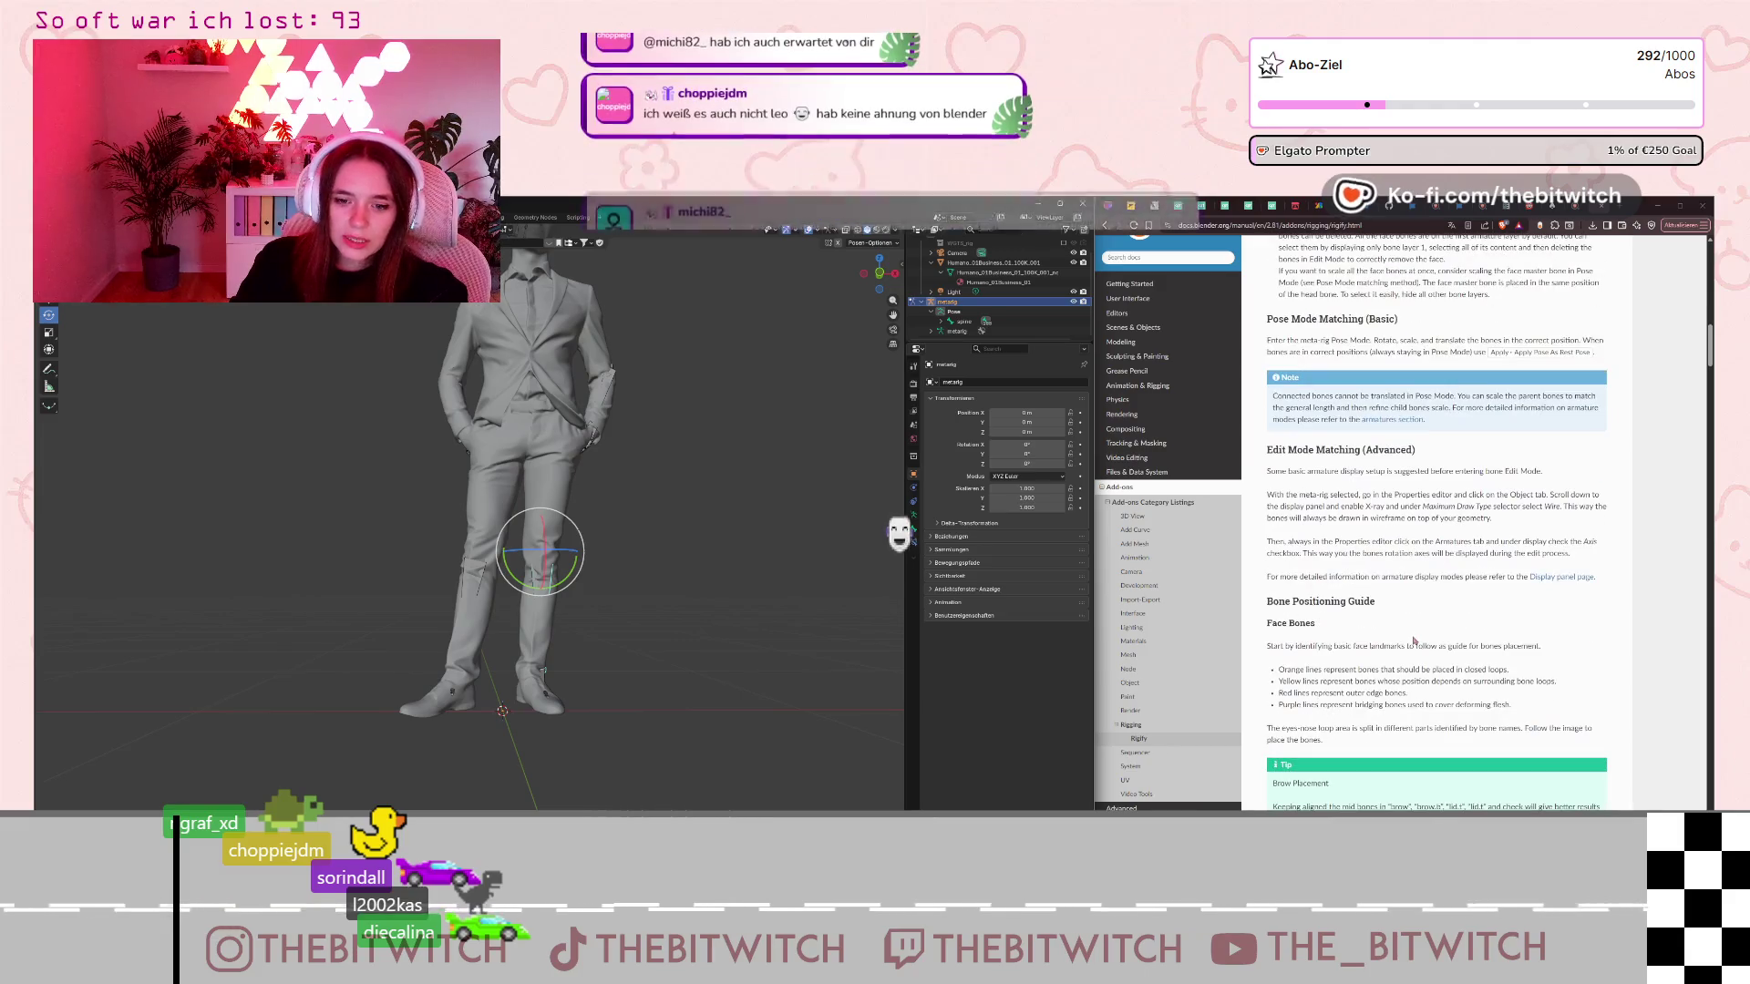
{"action": "scroll", "coordinate": [1416, 642], "scroll_direction": "down", "scroll_amount": 10}
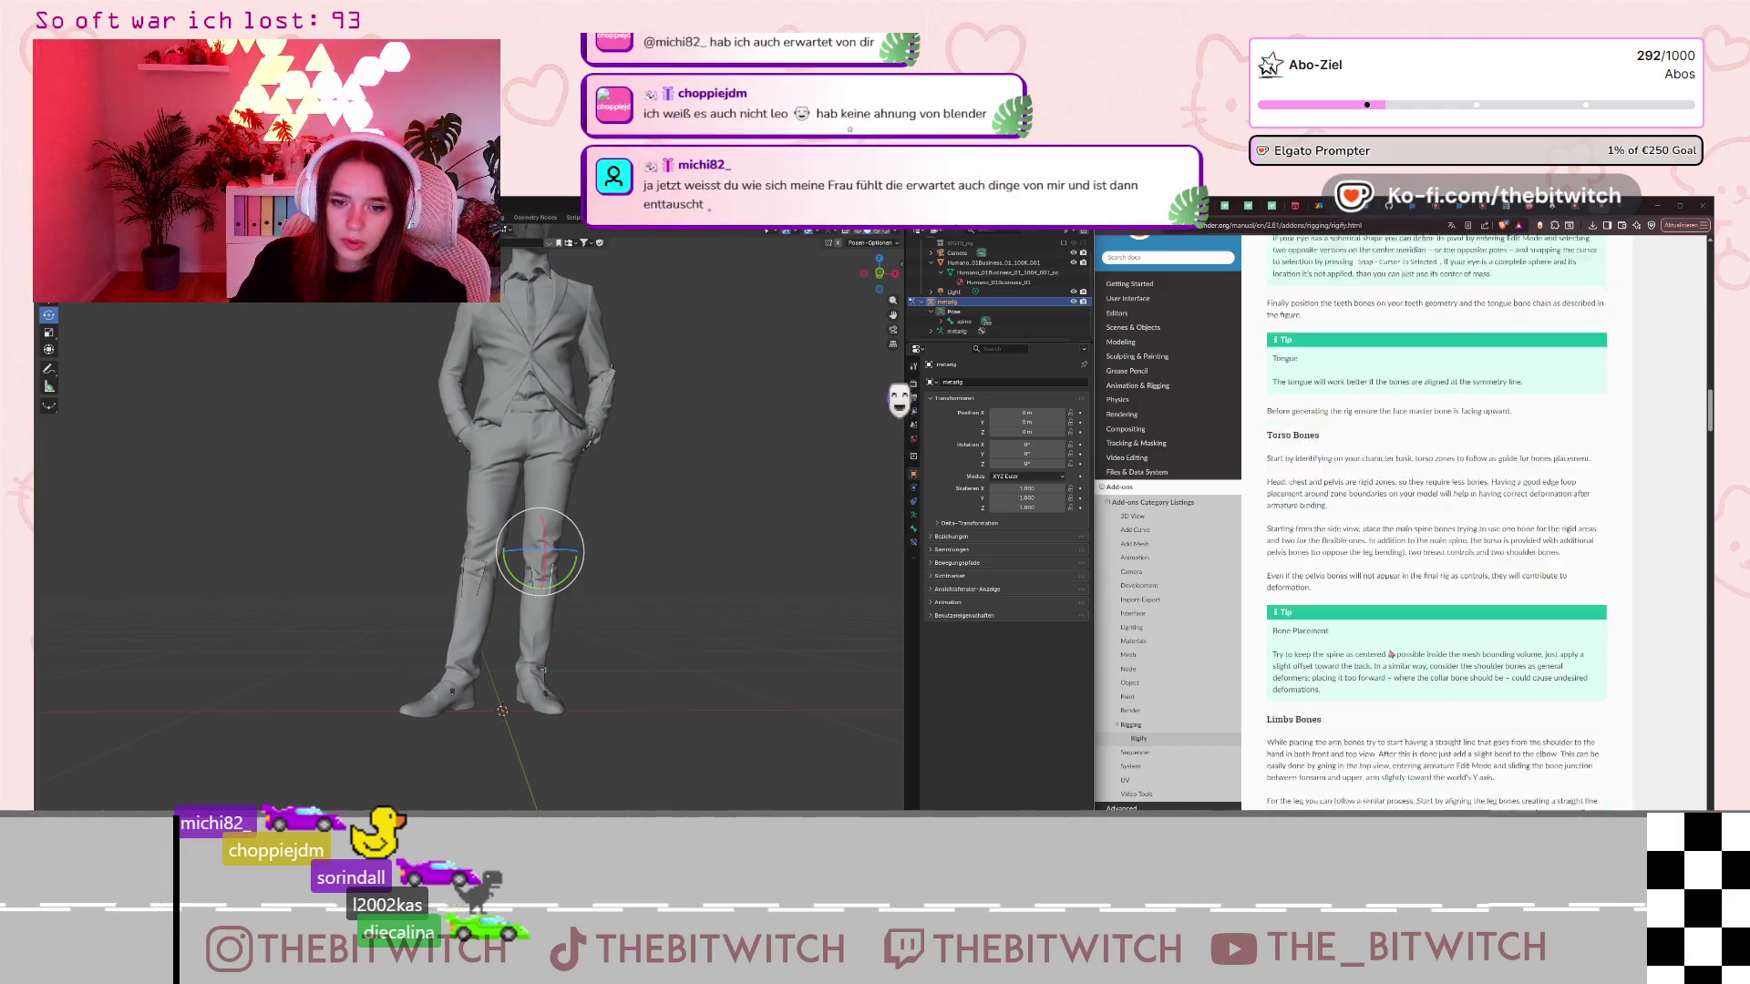
{"action": "scroll", "coordinate": [1391, 652], "scroll_direction": "down", "scroll_amount": 8}
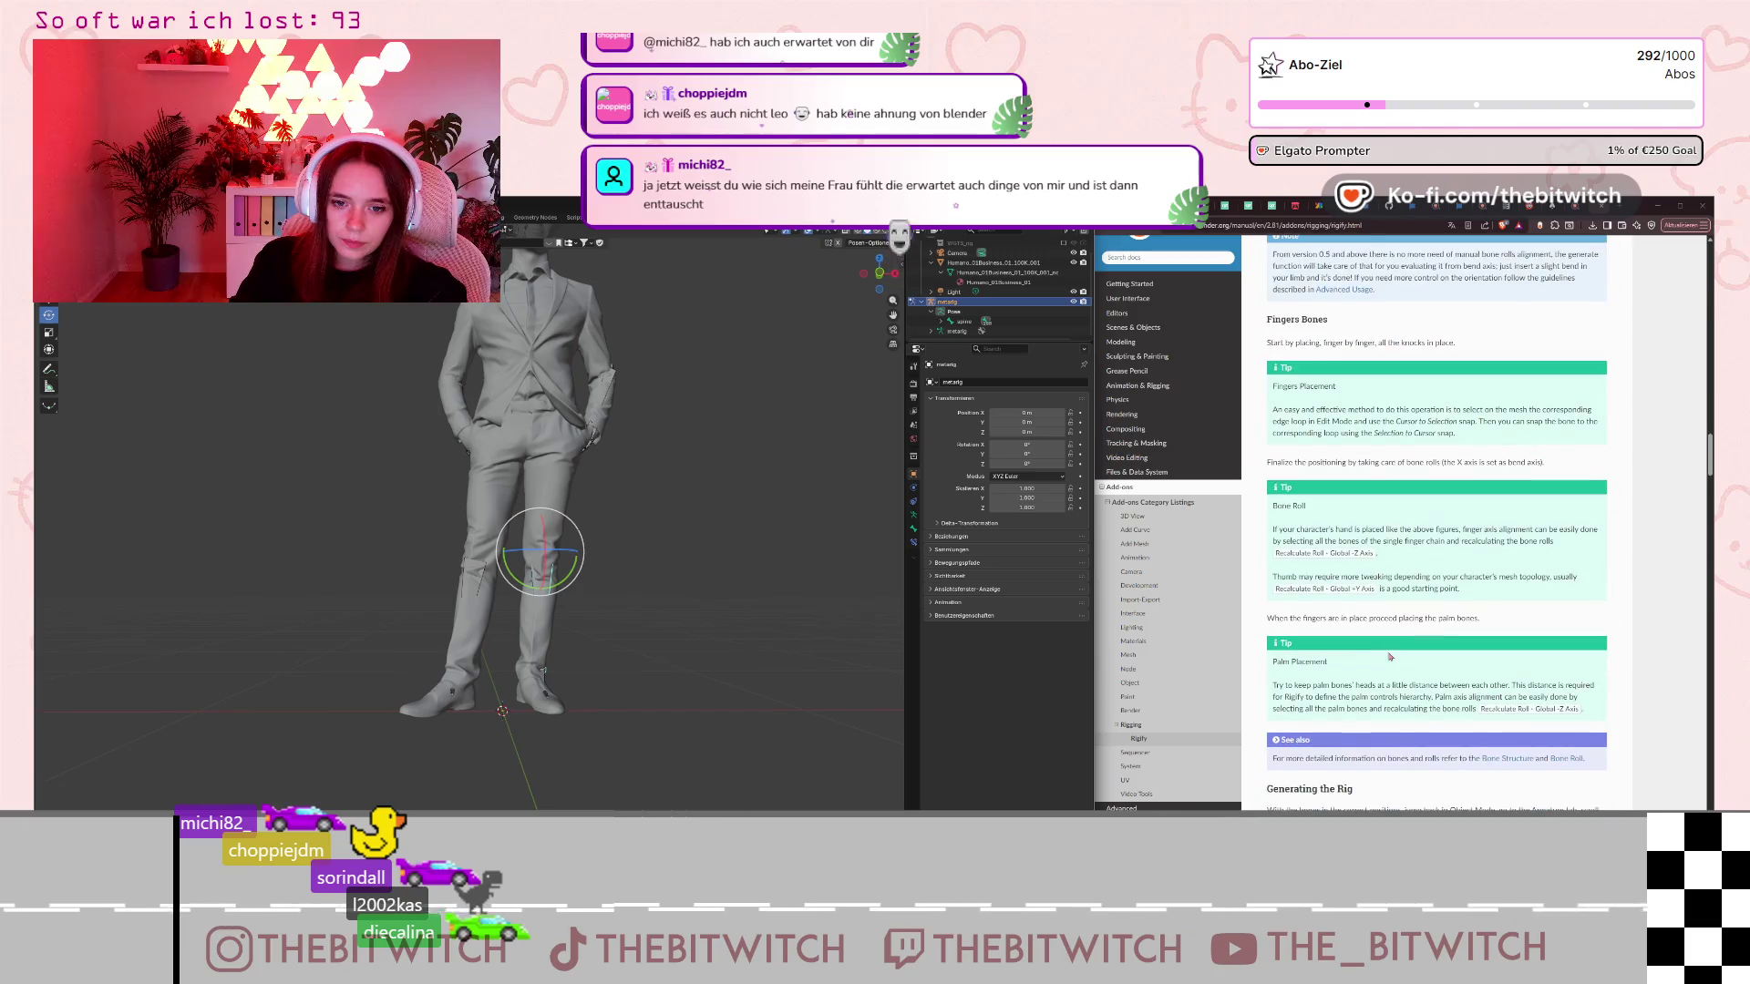
{"action": "scroll", "coordinate": [1391, 656], "scroll_direction": "down", "scroll_amount": 5}
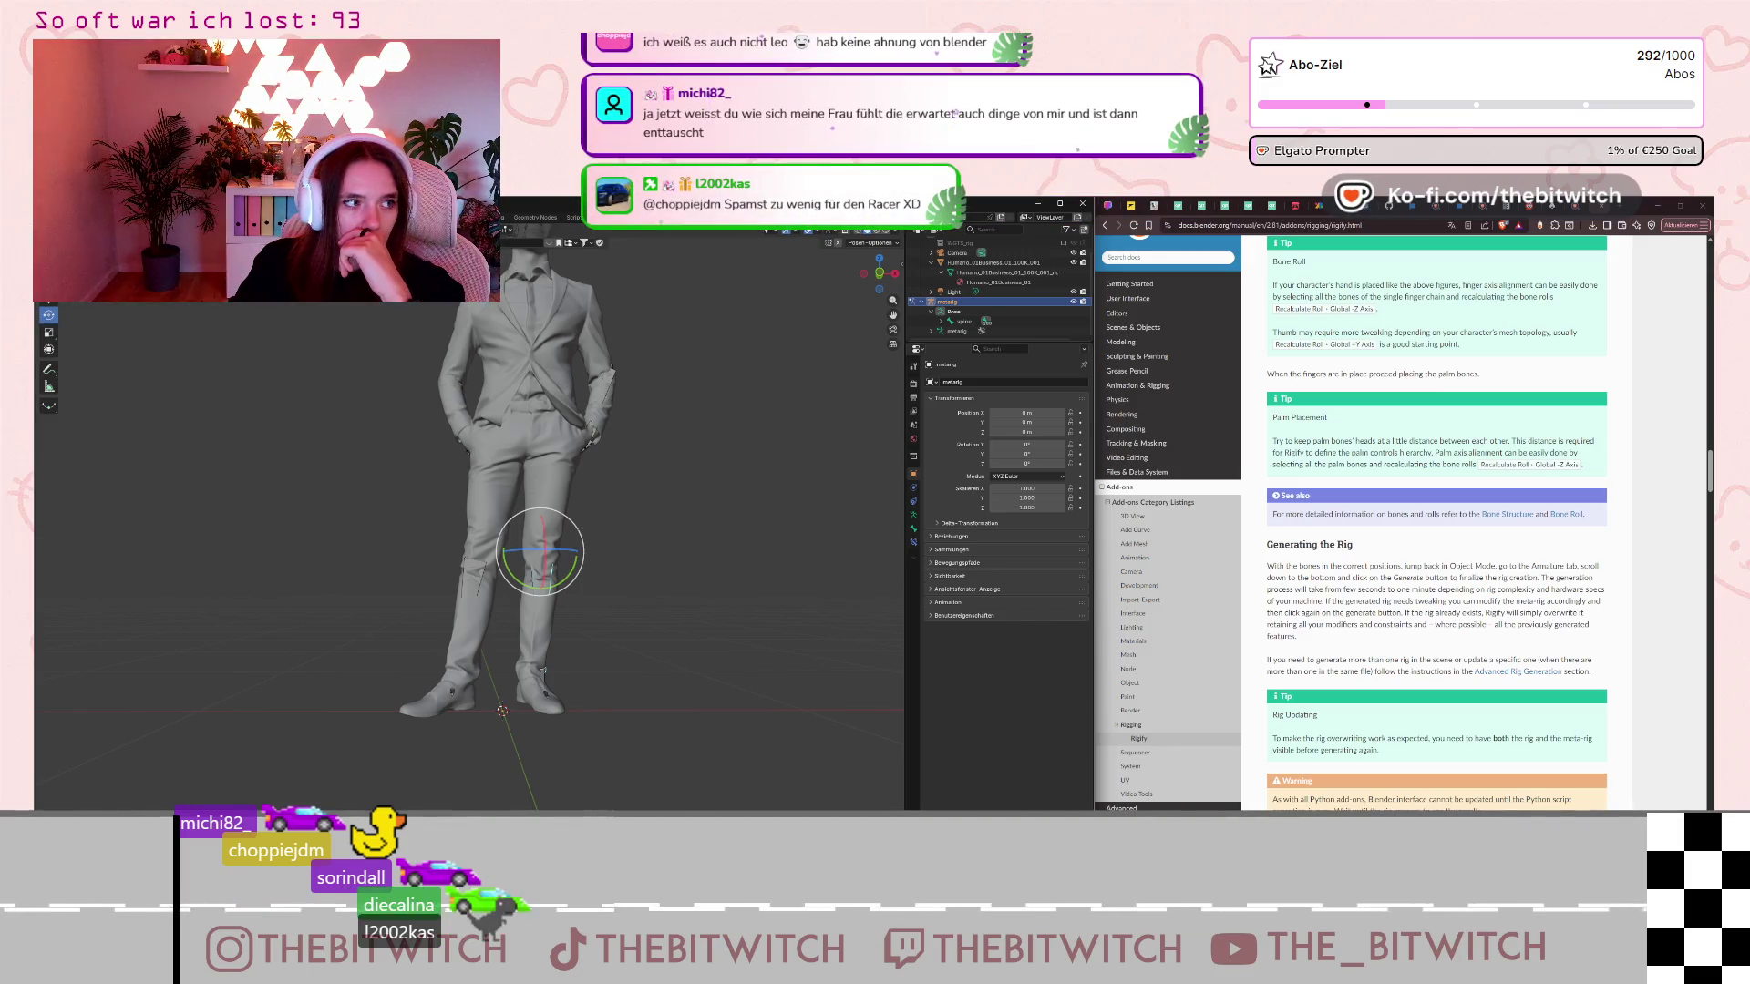
Switch the metarig to Object Mode with Ctrl+Tab and highlight the rig-generation step in the manual.
{"action": "key", "text": "ctrl+Tab"}
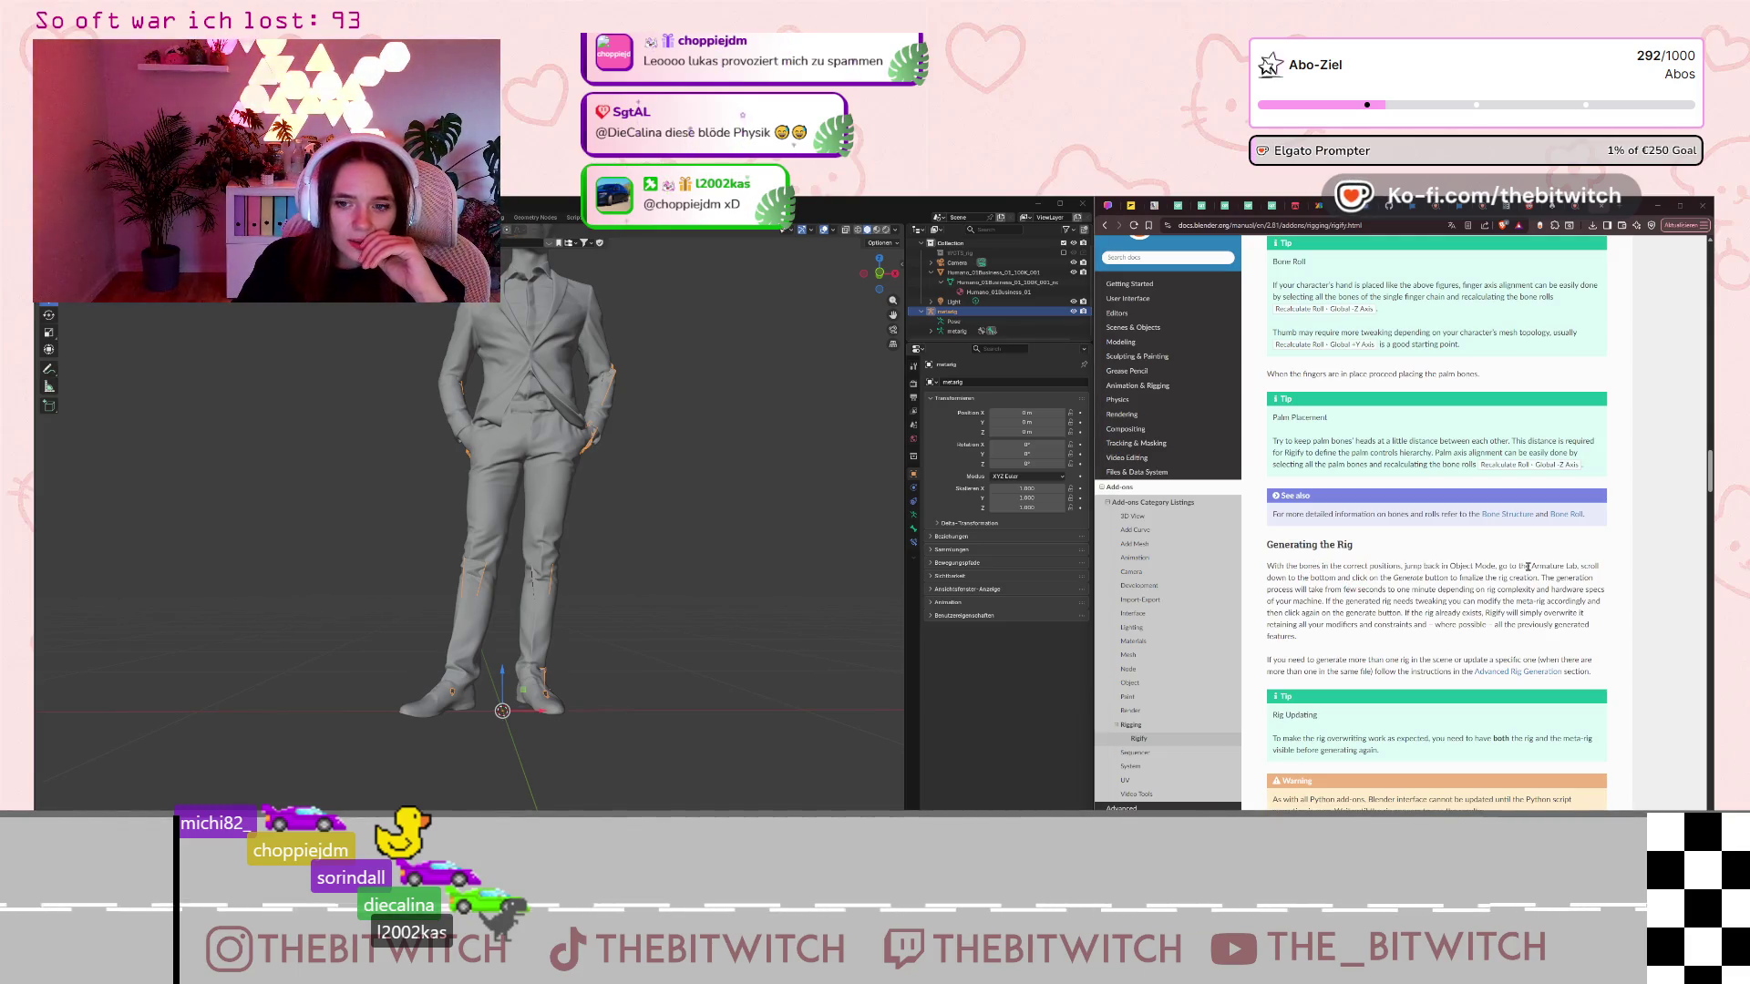
{"action": "left_click_drag", "start_coordinate": [1473, 569], "coordinate": [1275, 580]}
{"action": "left_click", "coordinate": [981, 463]}
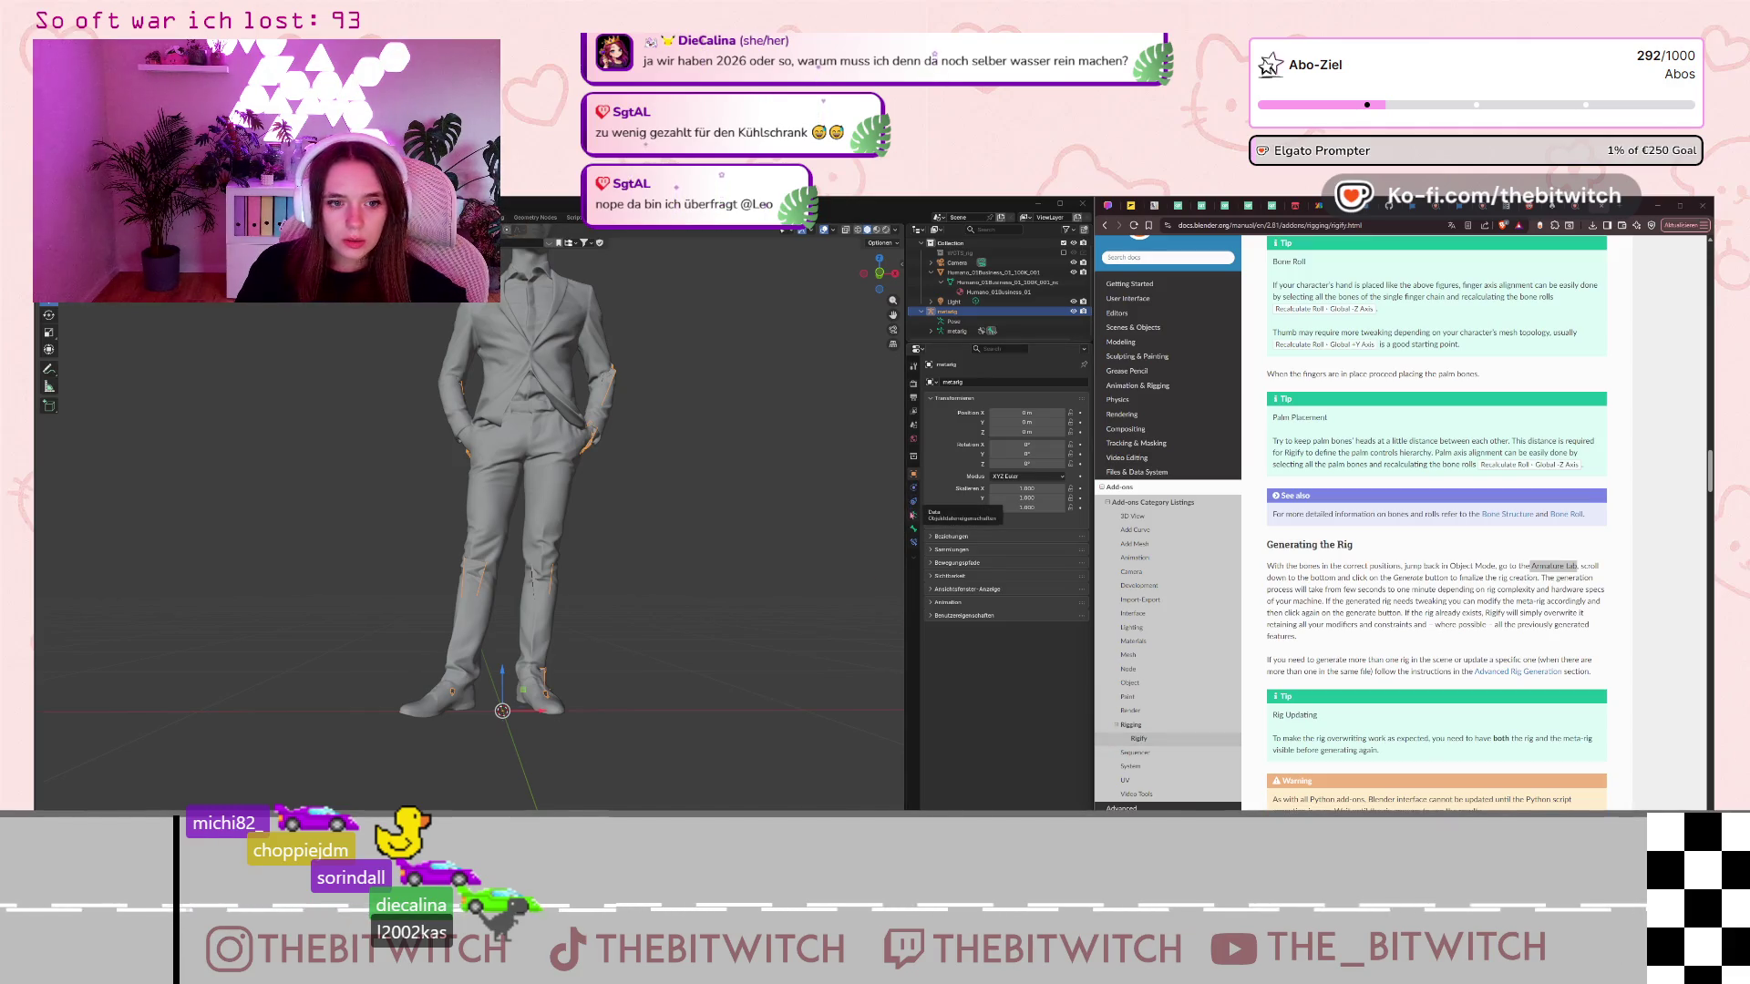
Open the metarig's Object Data properties and run Generate Rig from the Rigify panel.
{"action": "left_click", "coordinate": [914, 514]}
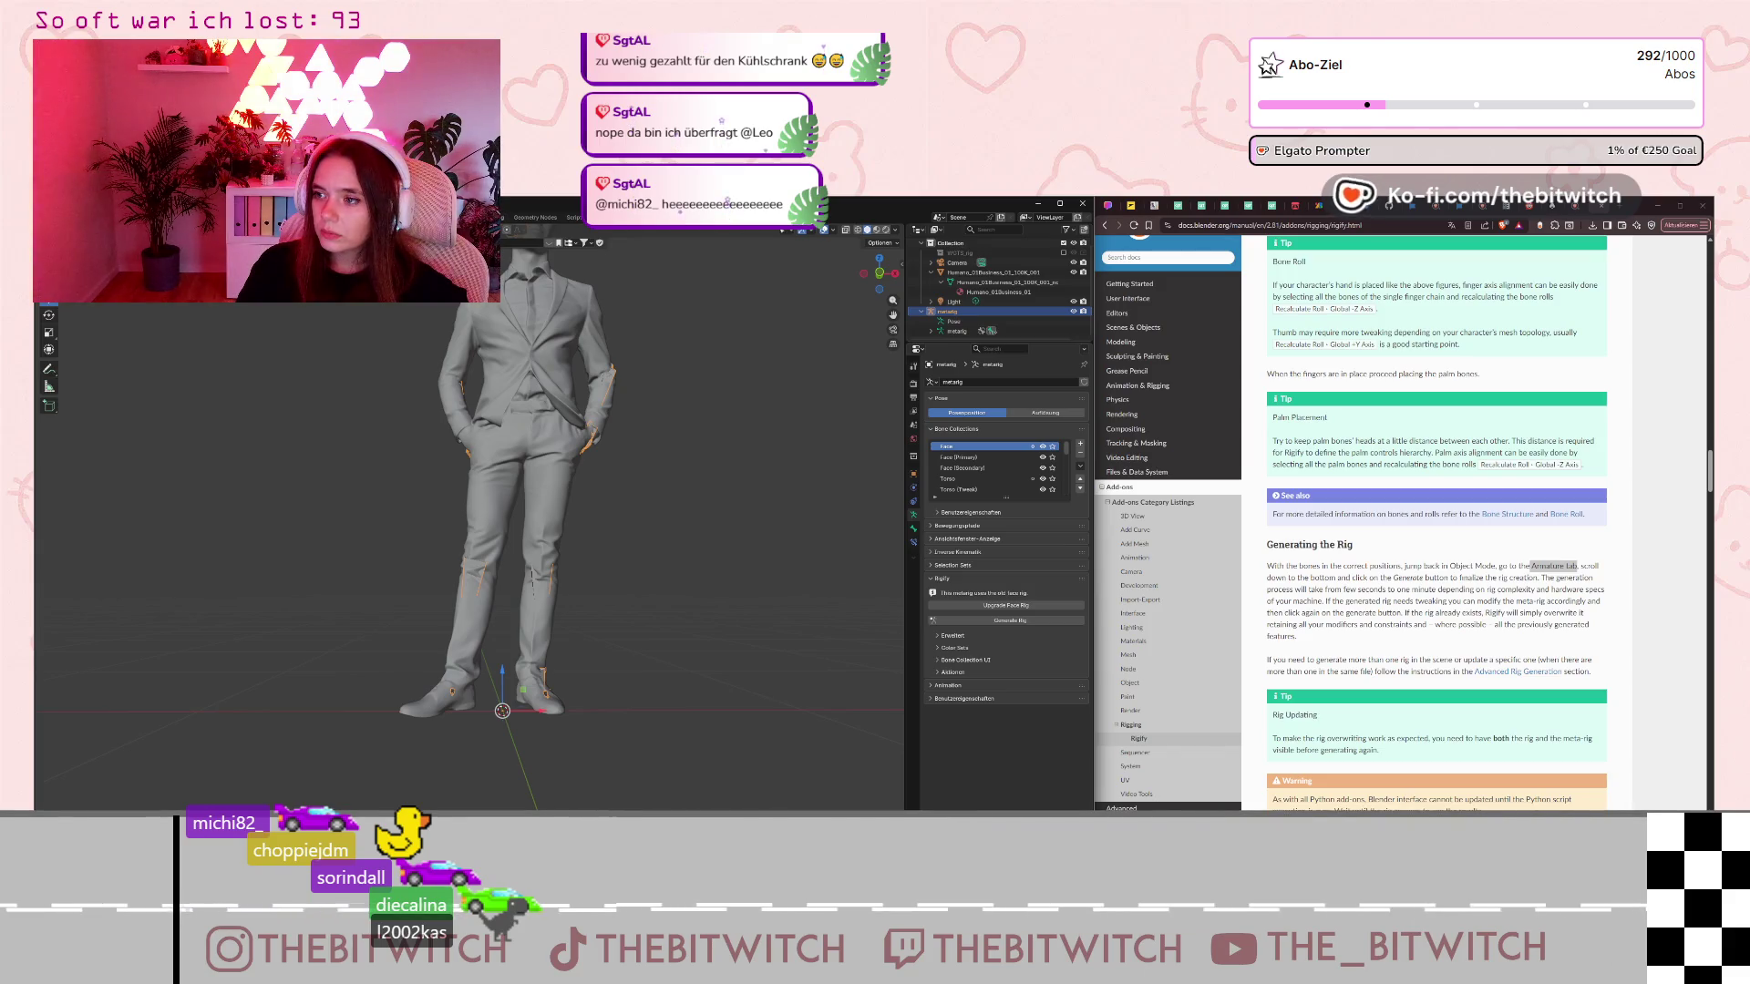
{"action": "left_click", "coordinate": [1395, 593]}
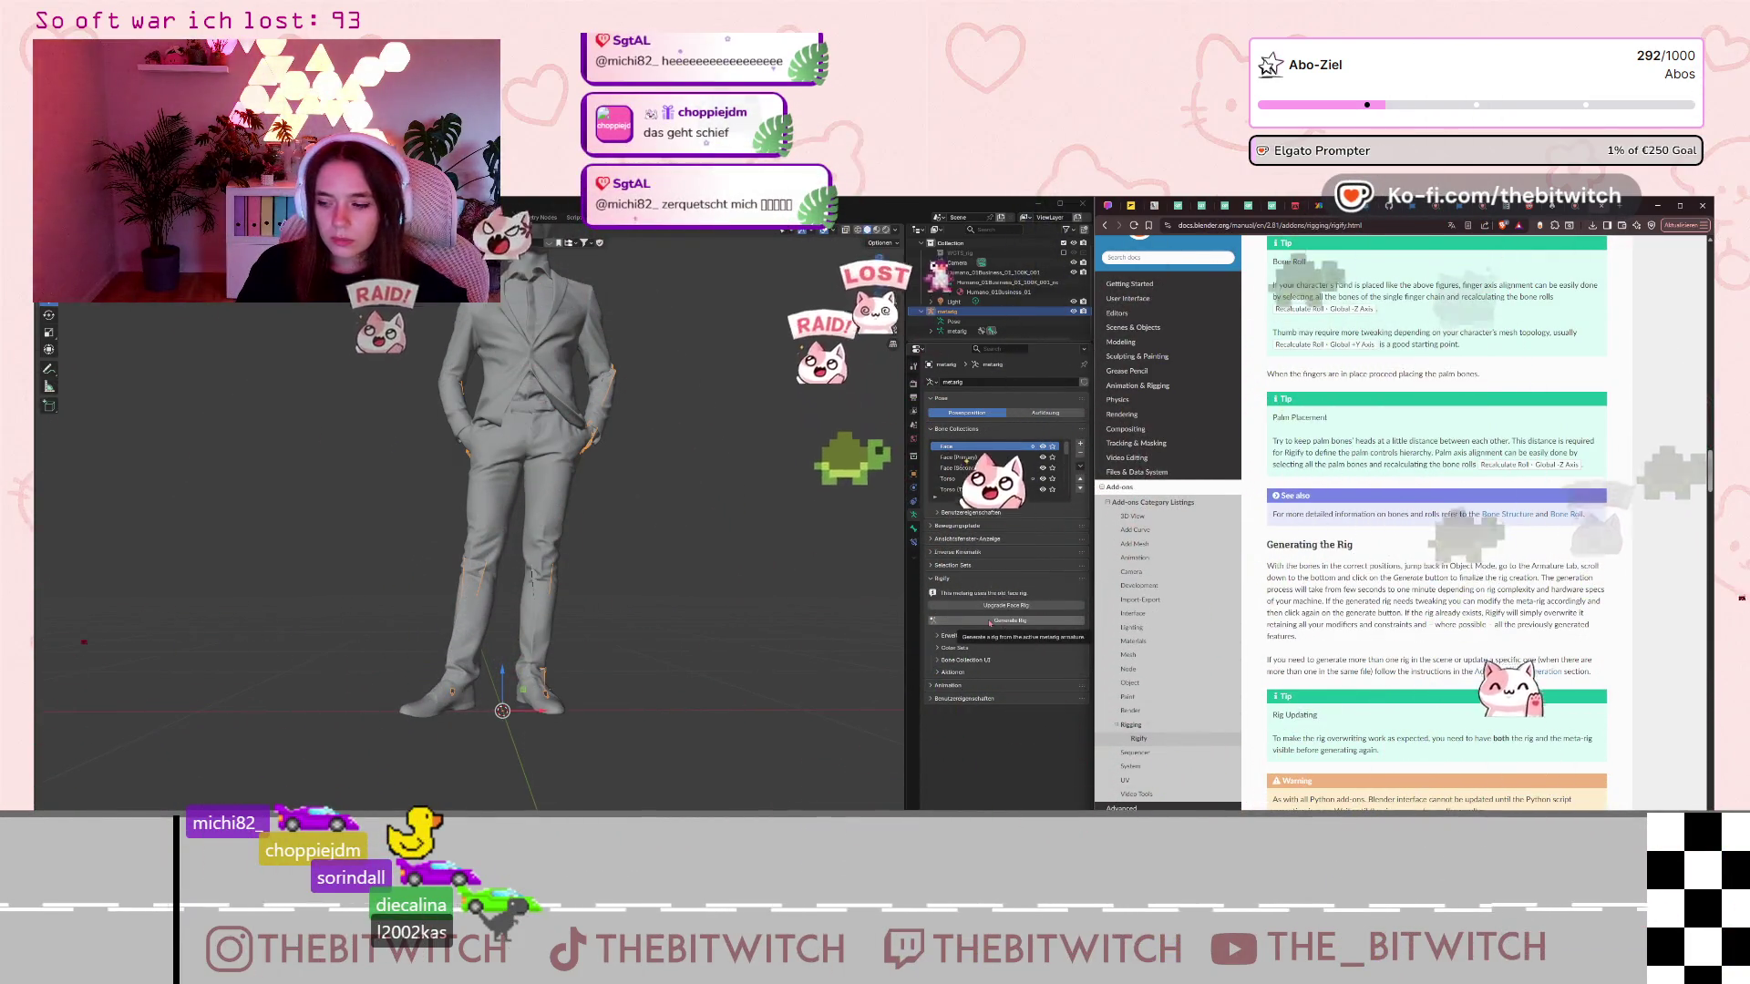
{"action": "left_click", "coordinate": [990, 621]}
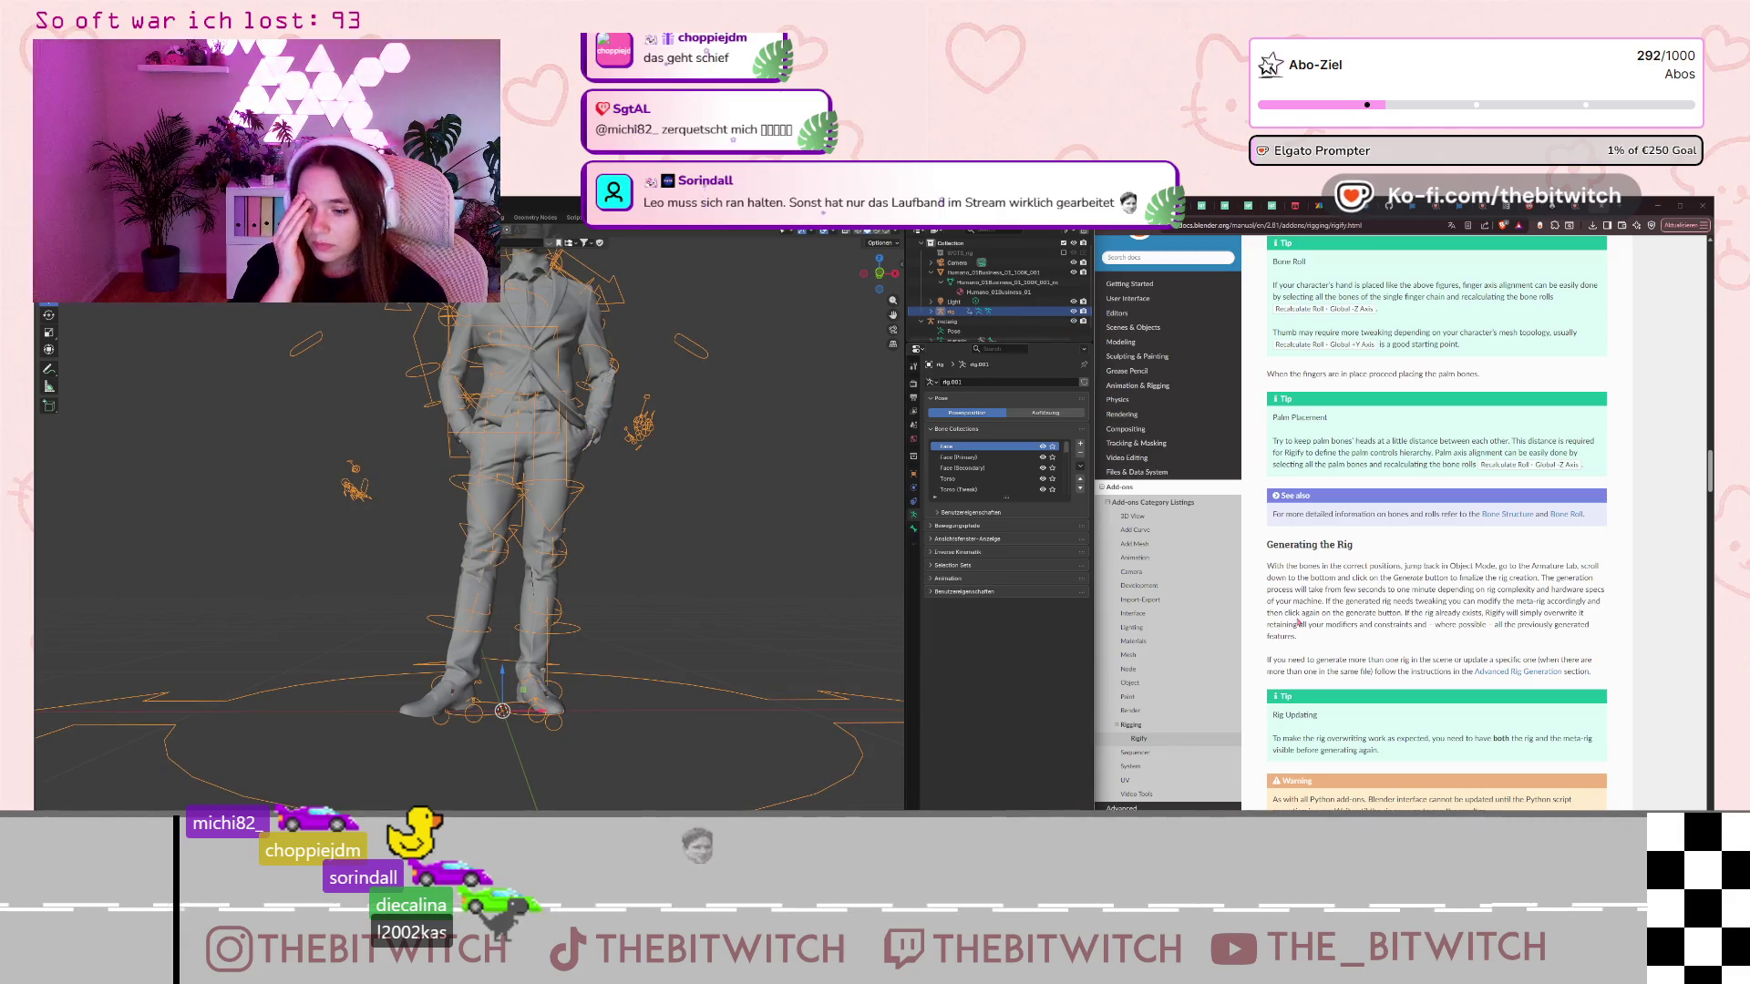
Orbit and zoom out to view the newly generated control rig from above.
{"action": "mouse_move", "coordinate": [583, 584]}
{"action": "middle_mouse_down"}
{"action": "mouse_move", "coordinate": [617, 658]}
{"action": "mouse_move", "coordinate": [606, 615]}
{"action": "middle_mouse_up"}
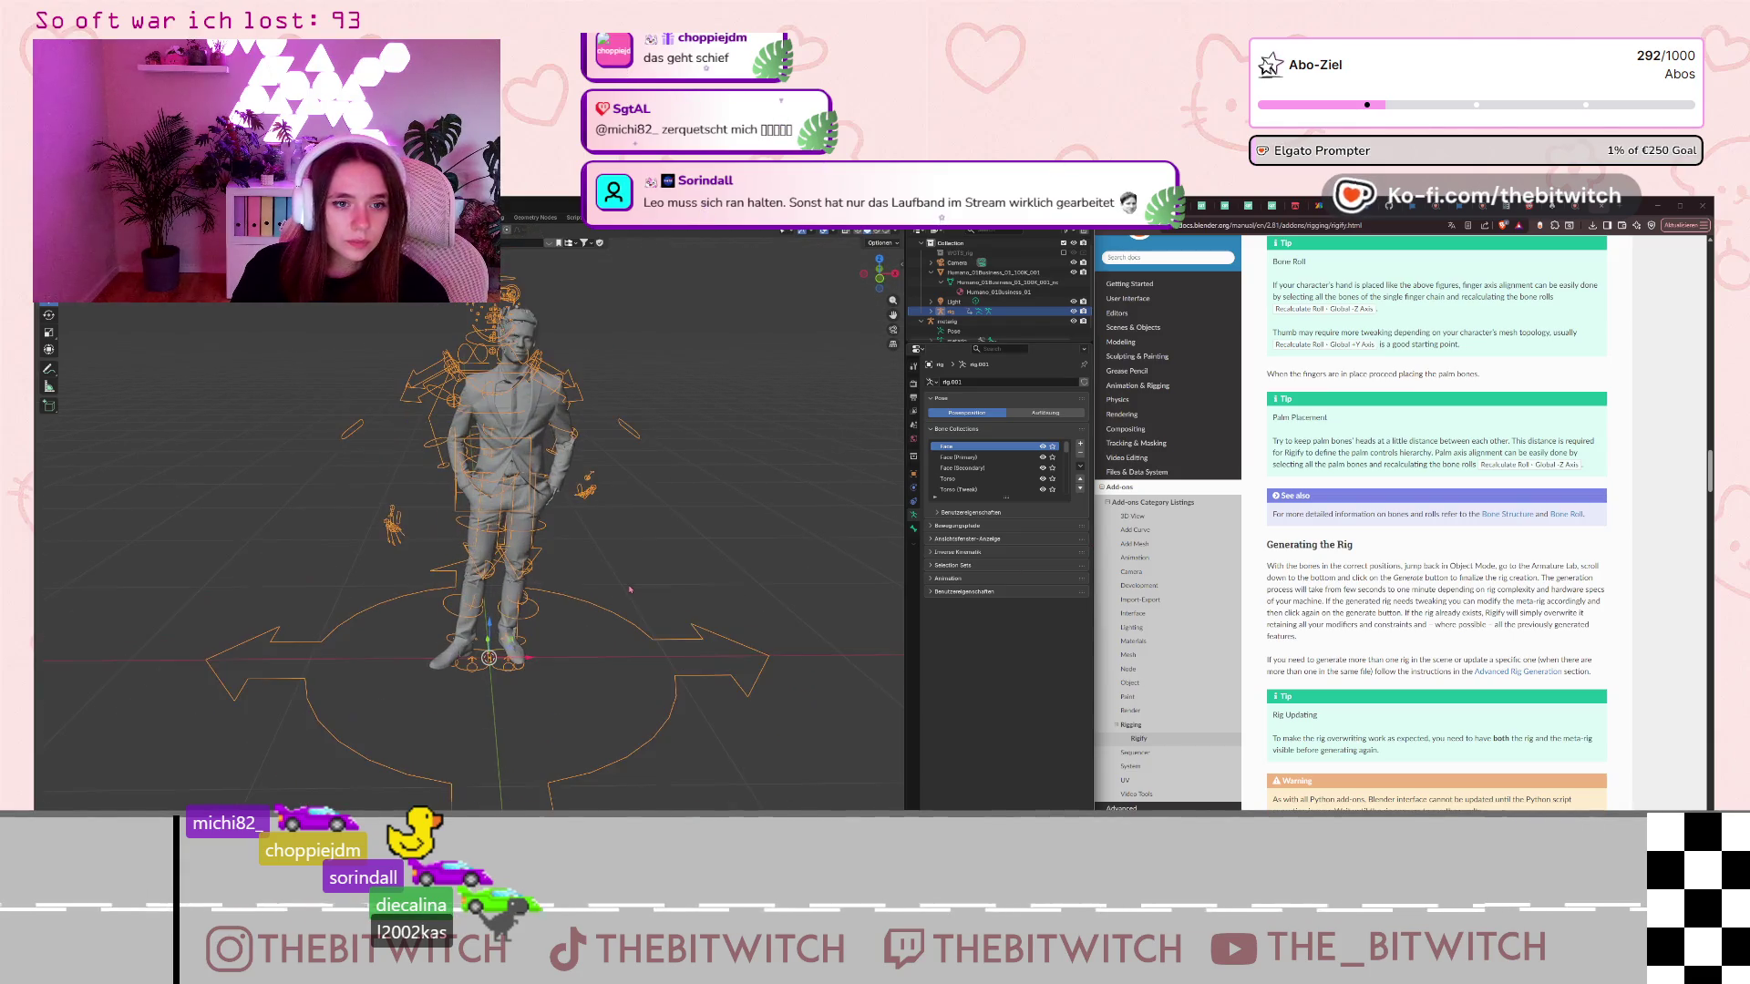
{"action": "scroll", "coordinate": [969, 469], "scroll_direction": "down", "scroll_amount": 10}
{"action": "scroll", "coordinate": [969, 469], "scroll_direction": "down", "scroll_amount": 3}
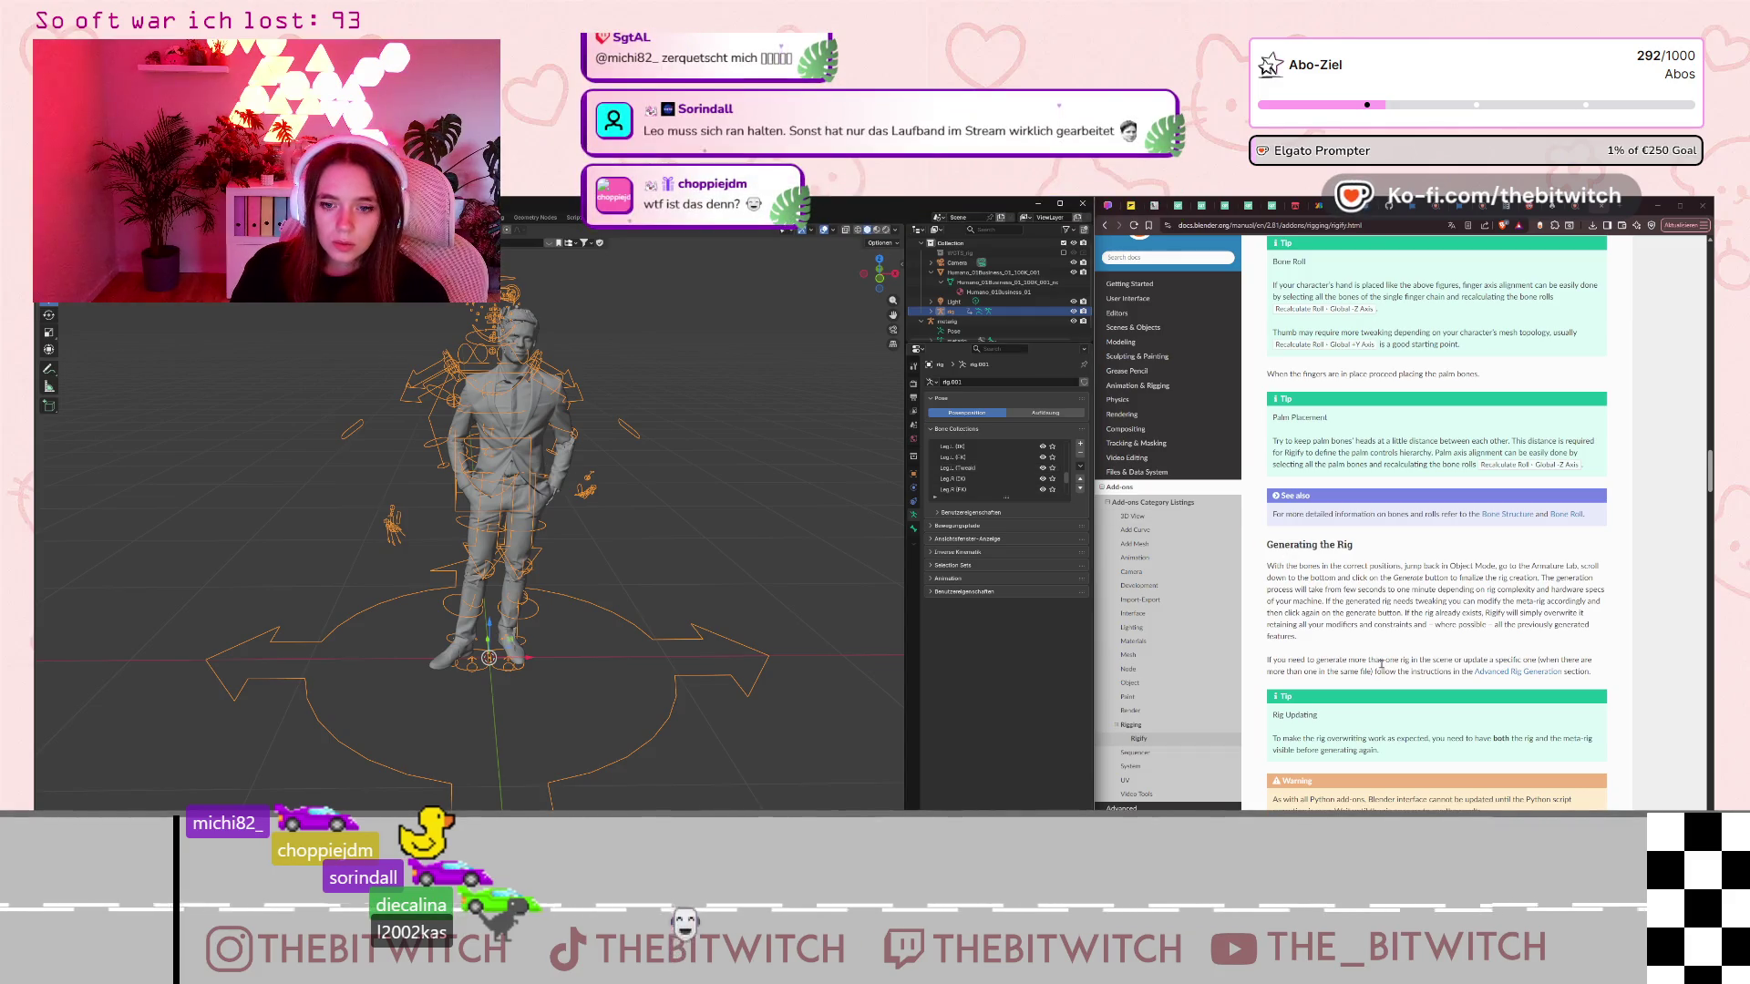
{"action": "scroll", "coordinate": [1421, 673], "scroll_direction": "down", "scroll_amount": 2}
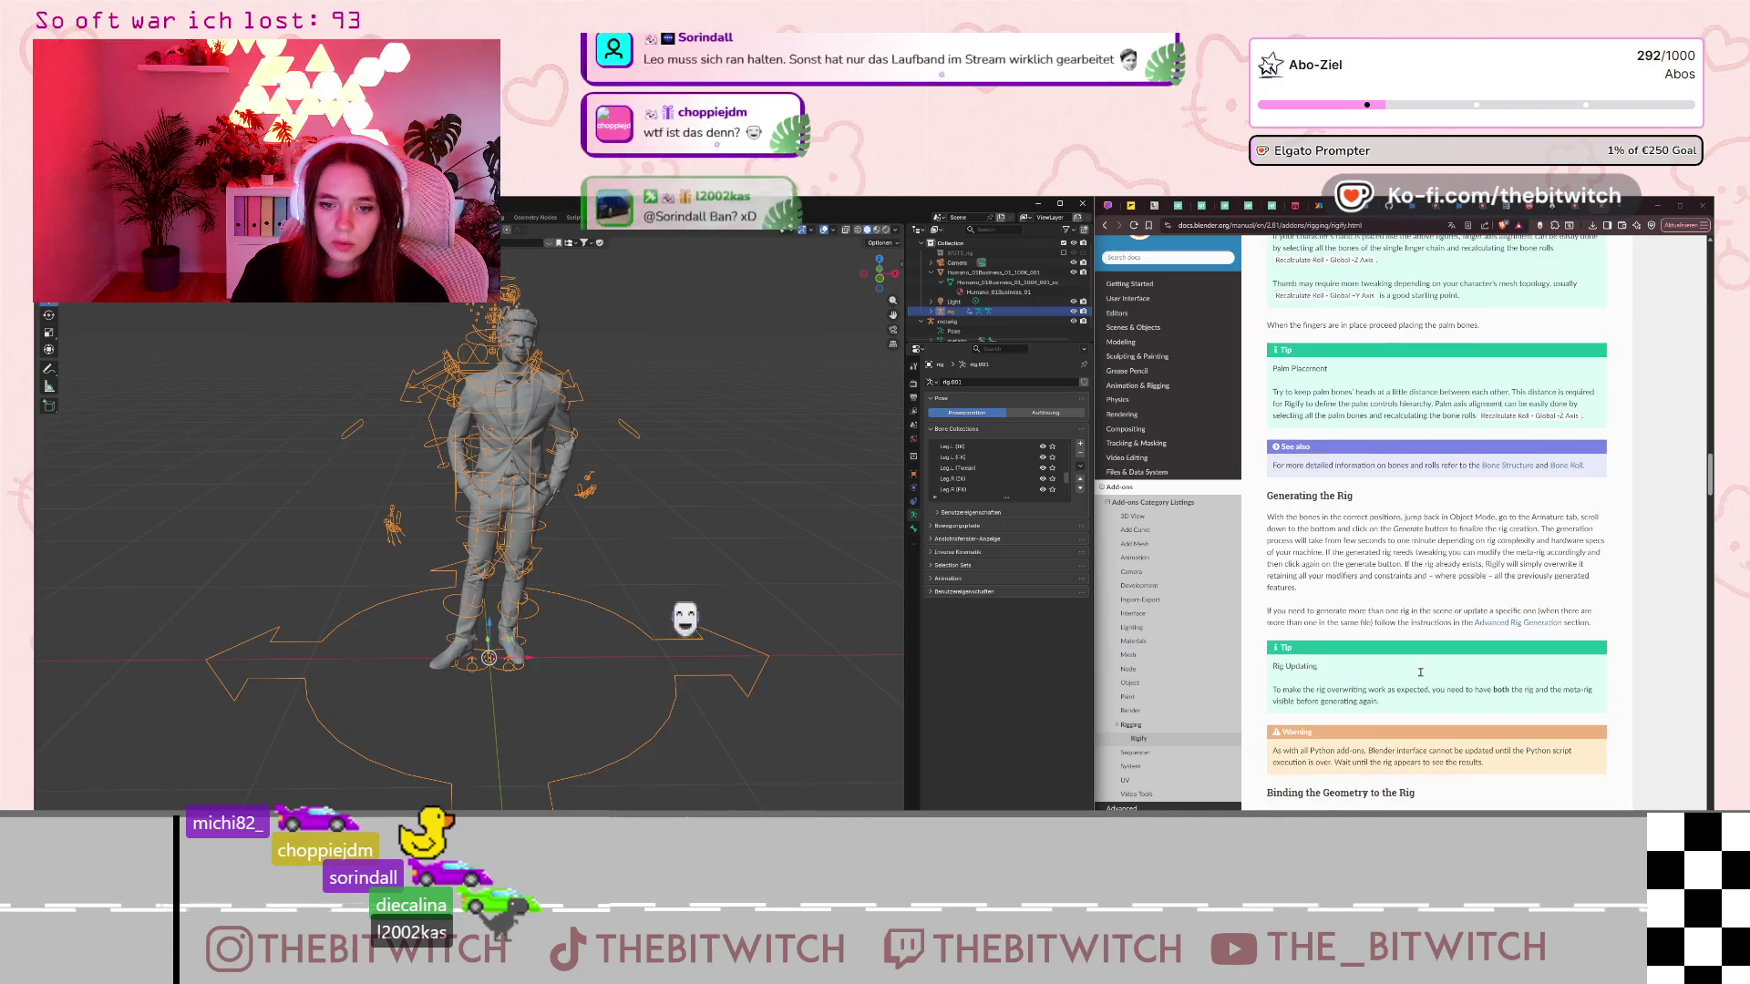
Scroll the manual through Binding the Geometry down to Advanced Usage, then expand rig in the Outliner.
{"action": "scroll", "coordinate": [1420, 674], "scroll_direction": "down", "scroll_amount": 1}
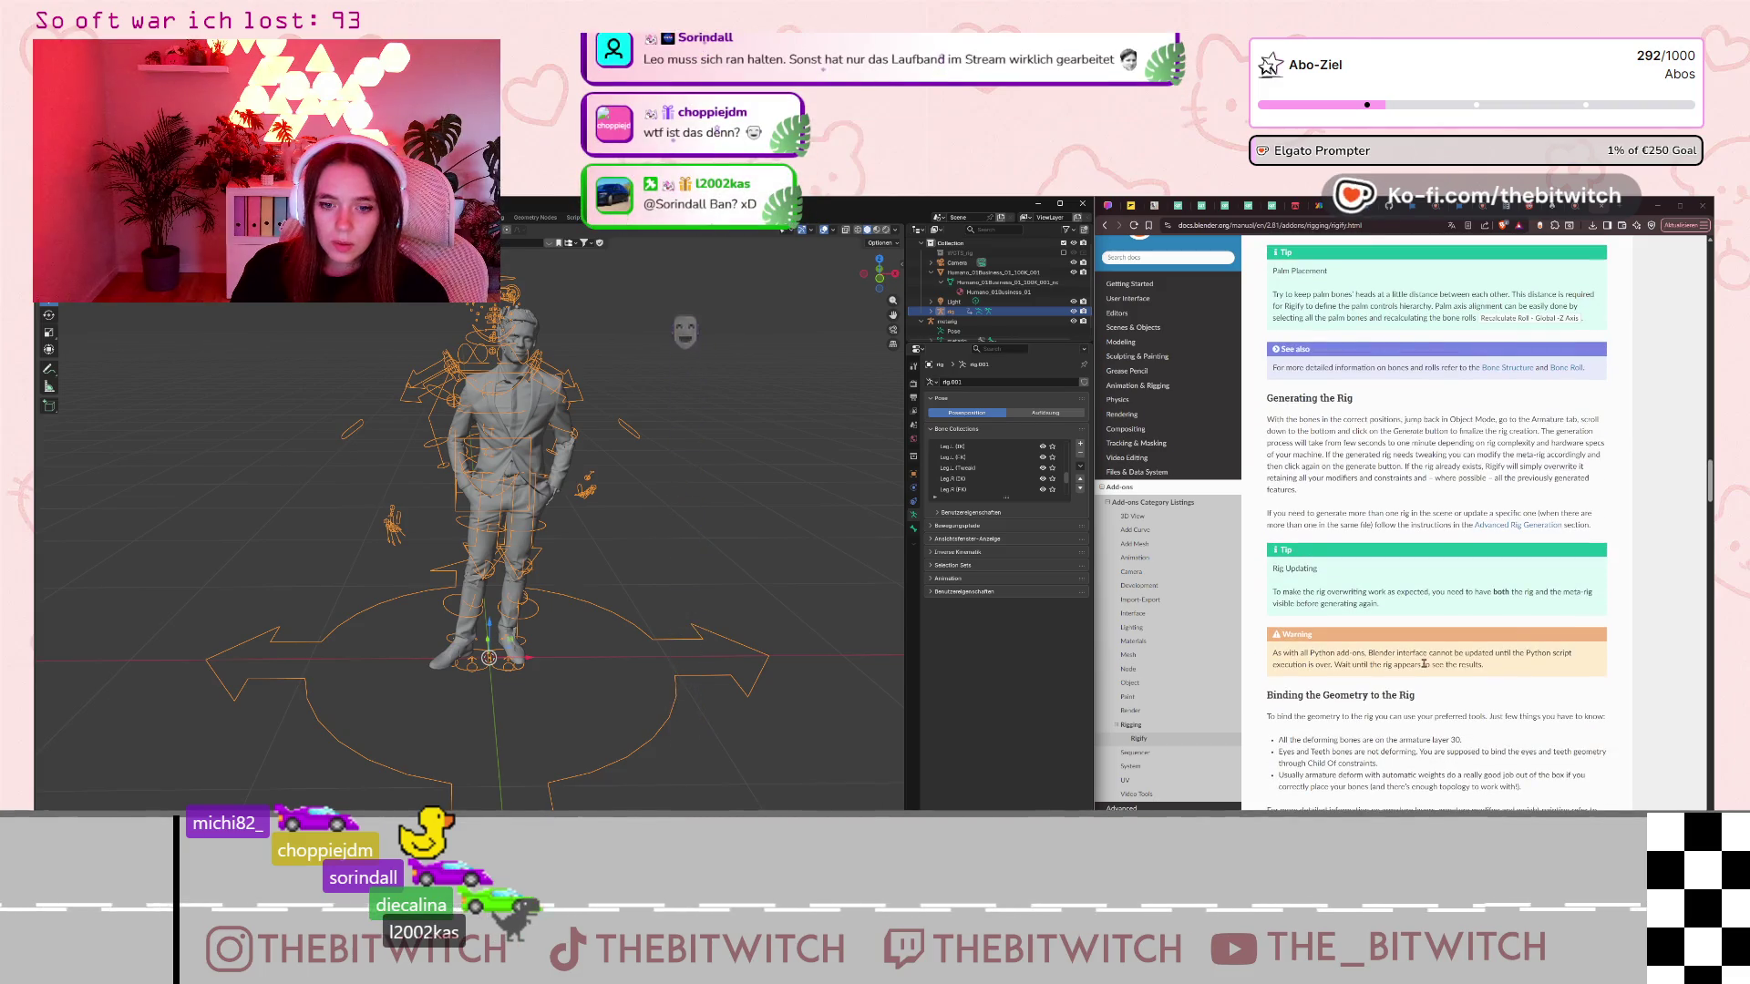
{"action": "scroll", "coordinate": [1424, 665], "scroll_direction": "down", "scroll_amount": 2}
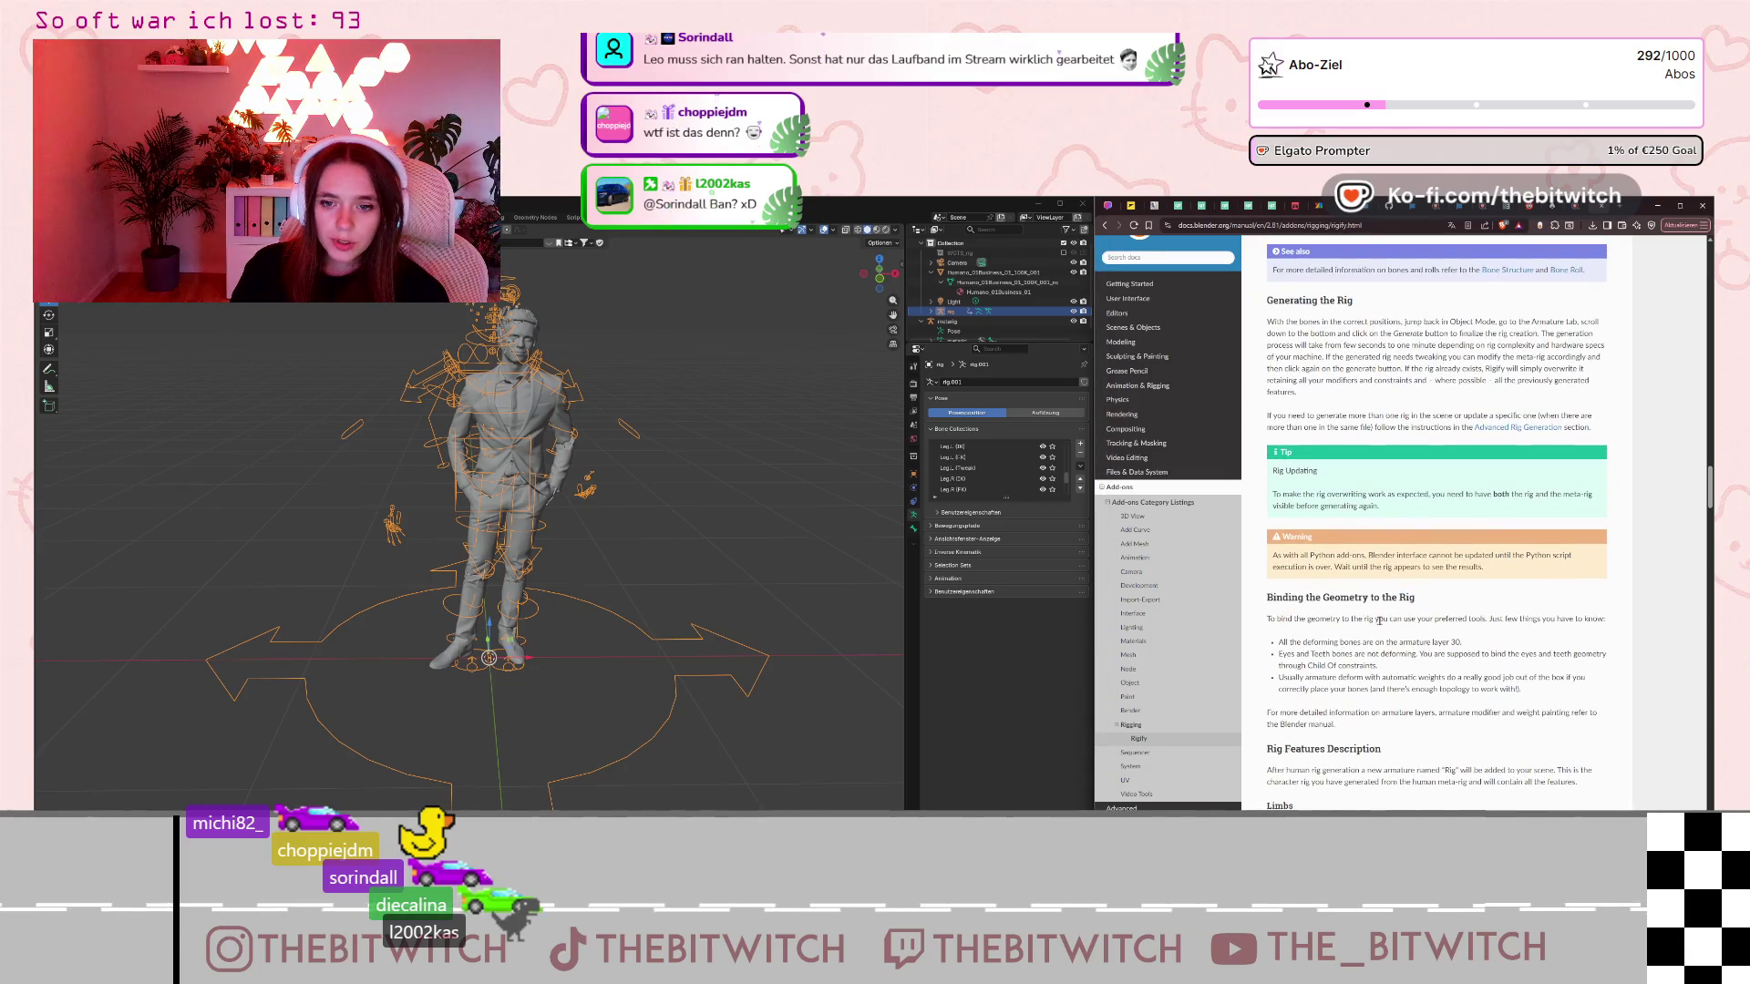
{"action": "scroll", "coordinate": [1381, 628], "scroll_direction": "down", "scroll_amount": 1}
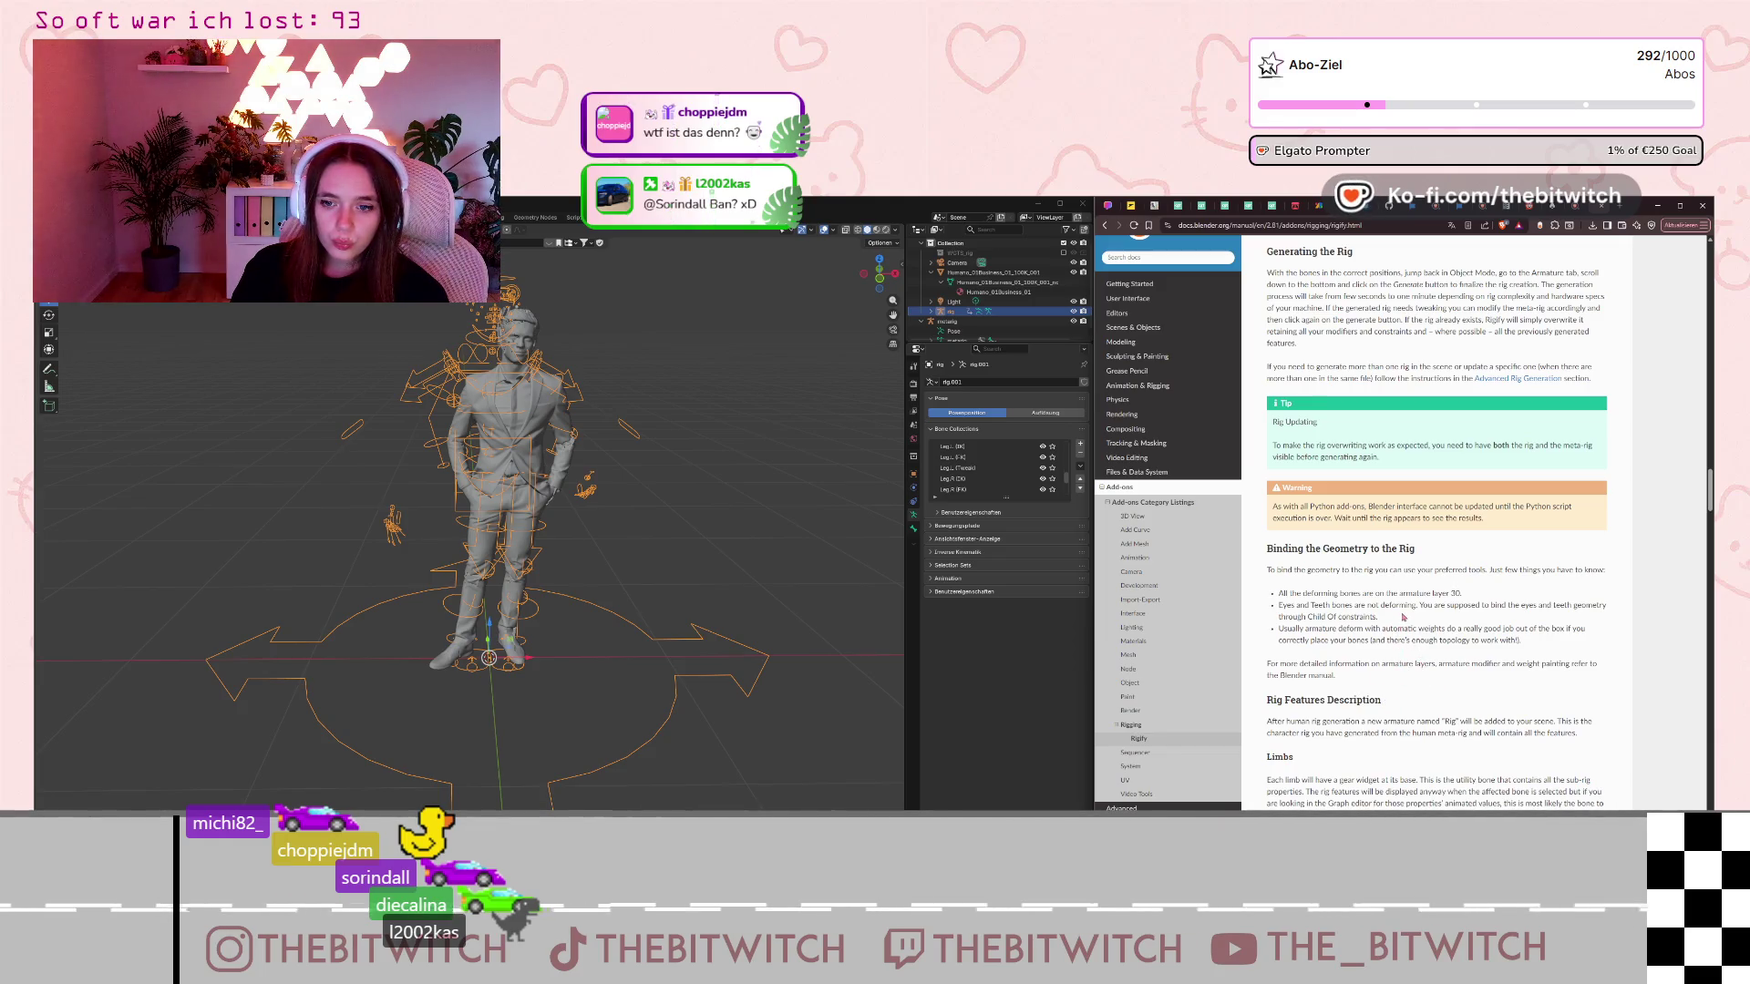
{"action": "scroll", "coordinate": [1405, 617], "scroll_direction": "down", "scroll_amount": 3}
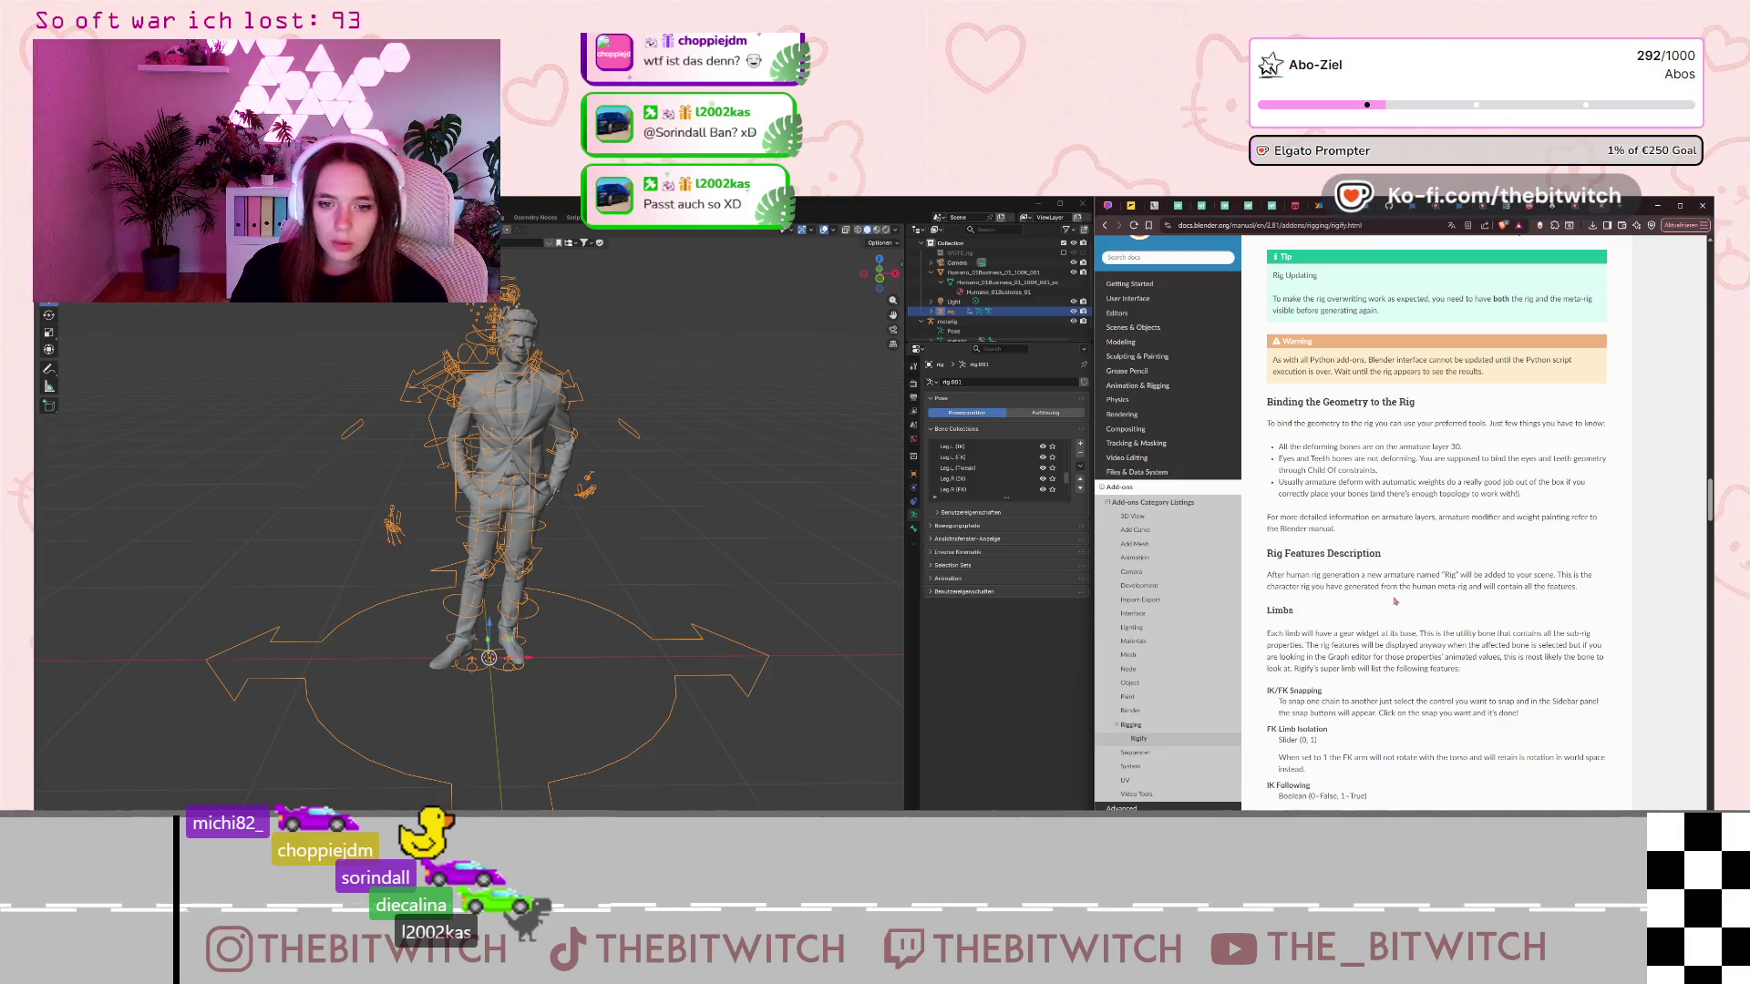
{"action": "scroll", "coordinate": [1391, 616], "scroll_direction": "down", "scroll_amount": 1}
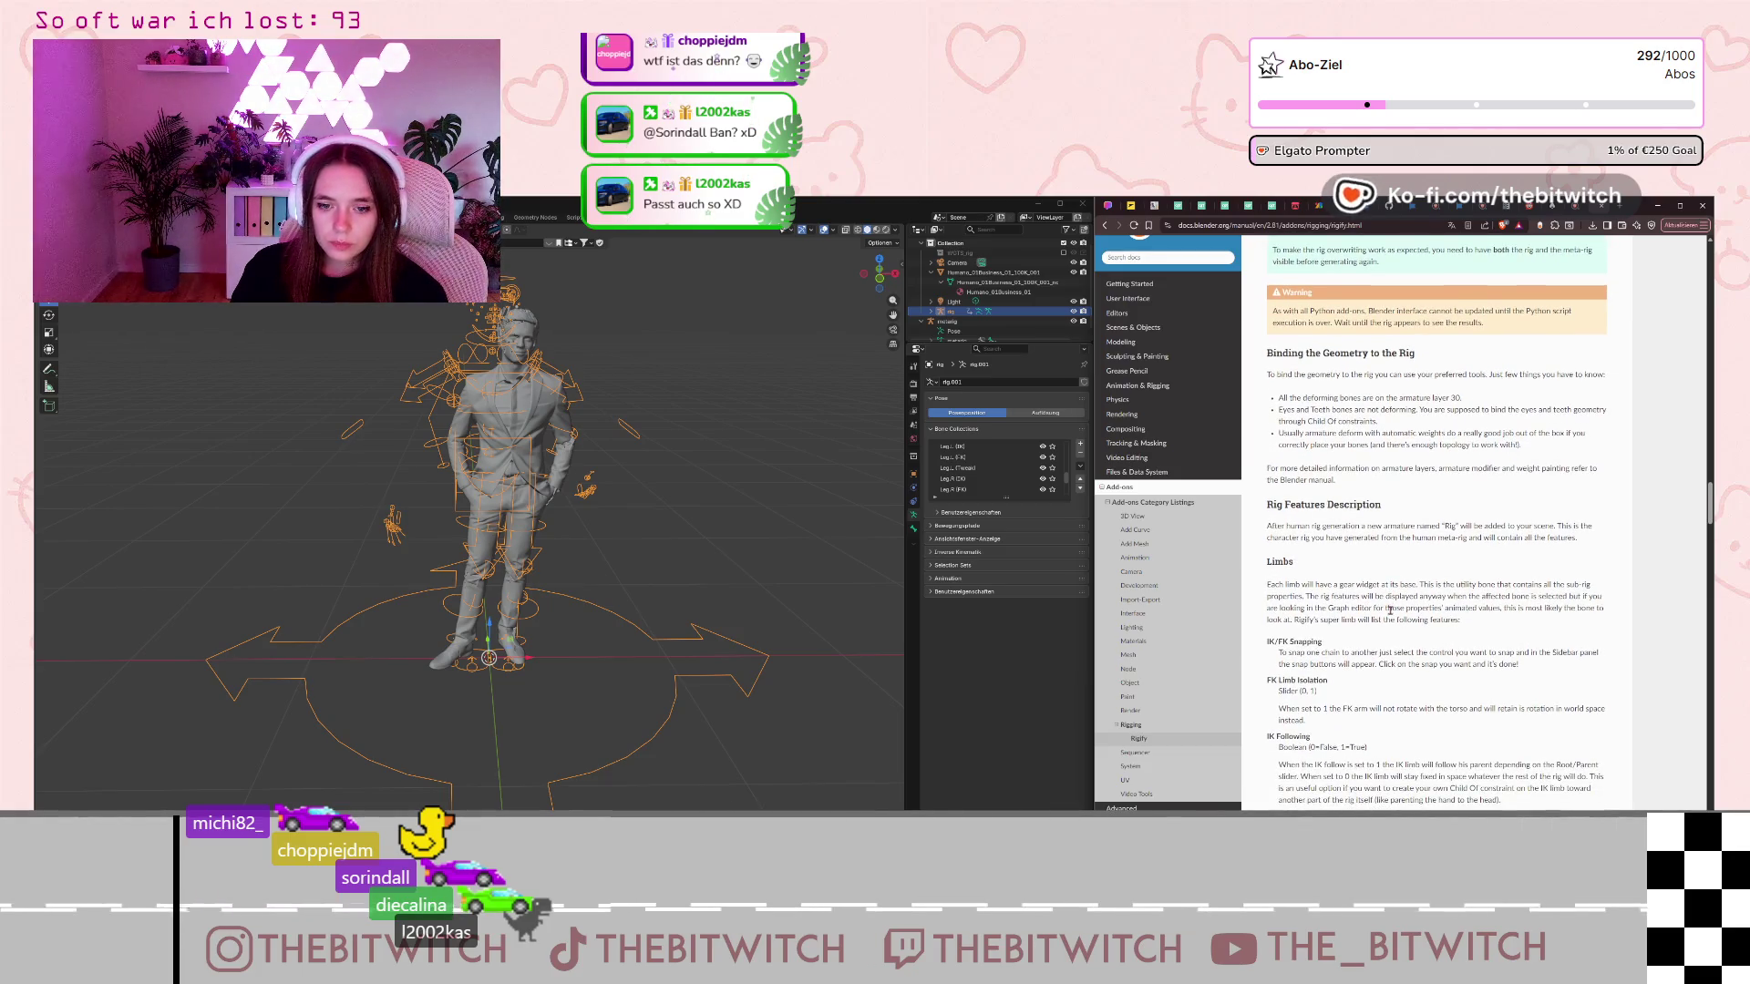
{"action": "scroll", "coordinate": [1391, 612], "scroll_direction": "down", "scroll_amount": 10}
{"action": "scroll", "coordinate": [1391, 615], "scroll_direction": "down", "scroll_amount": 10}
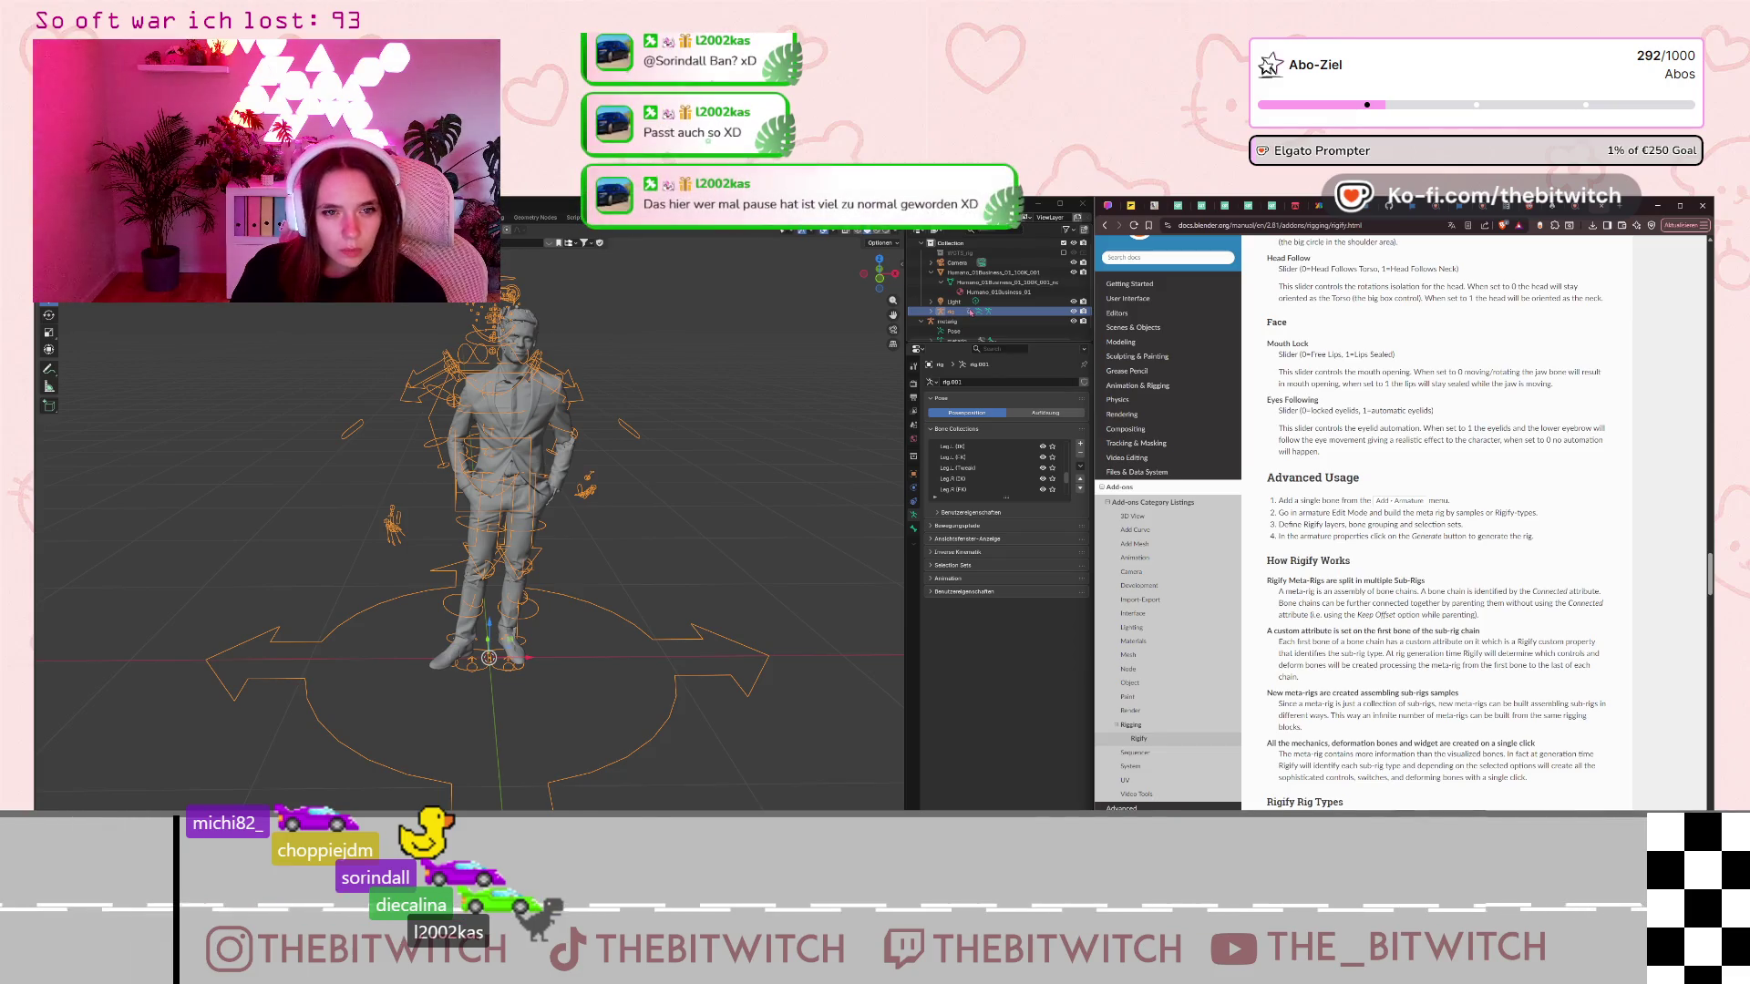
{"action": "left_click", "coordinate": [930, 312]}
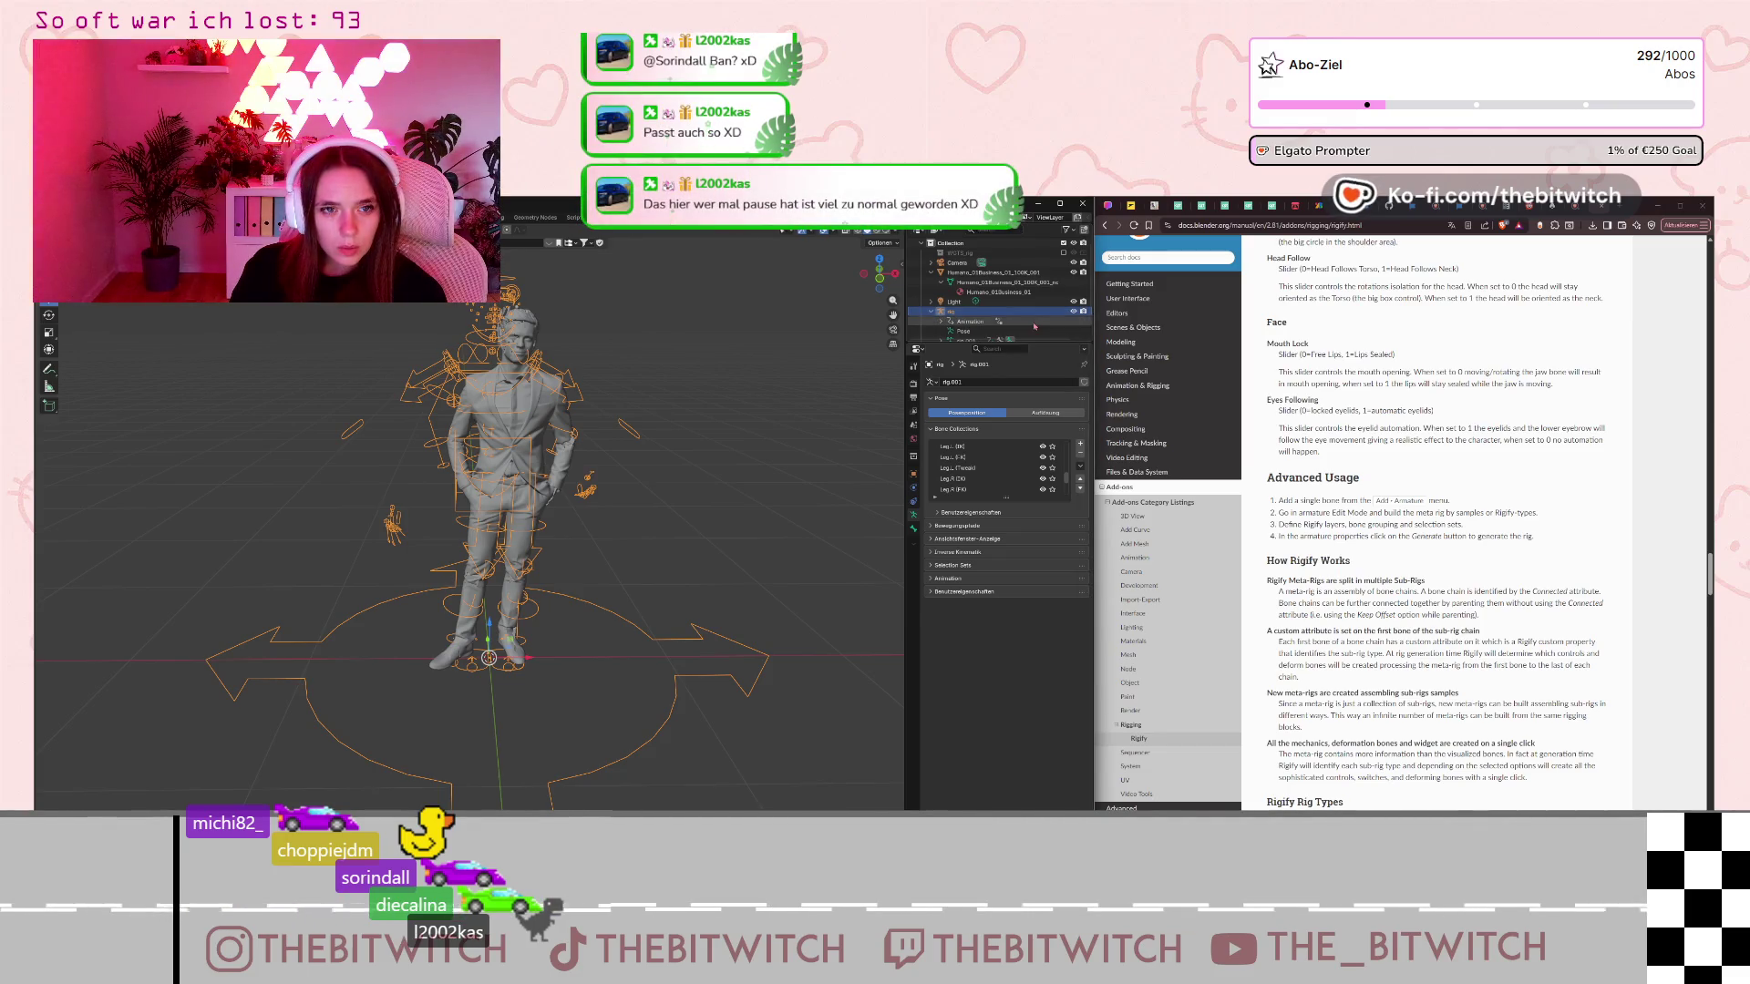
Select rig.001 and enlarge its Bone Collections list to show Face through DEF.
{"action": "scroll", "coordinate": [1002, 319], "scroll_direction": "down", "scroll_amount": 2}
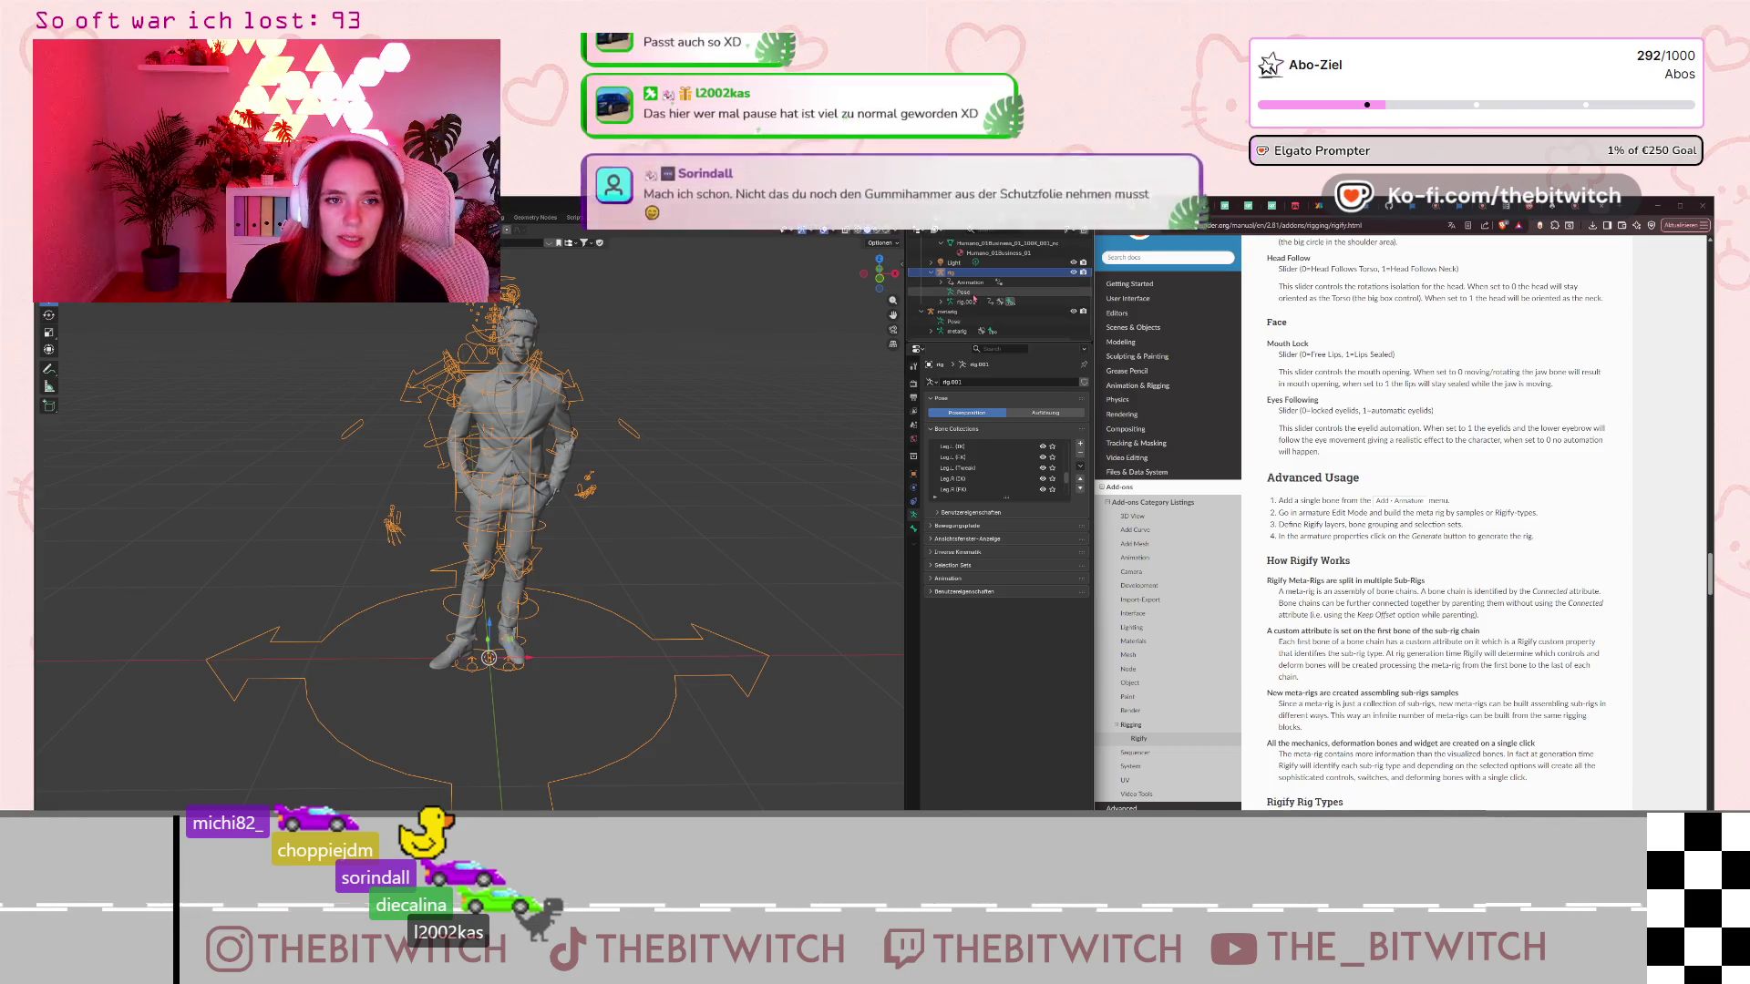
{"action": "left_click", "coordinate": [973, 293]}
{"action": "left_click", "coordinate": [972, 303]}
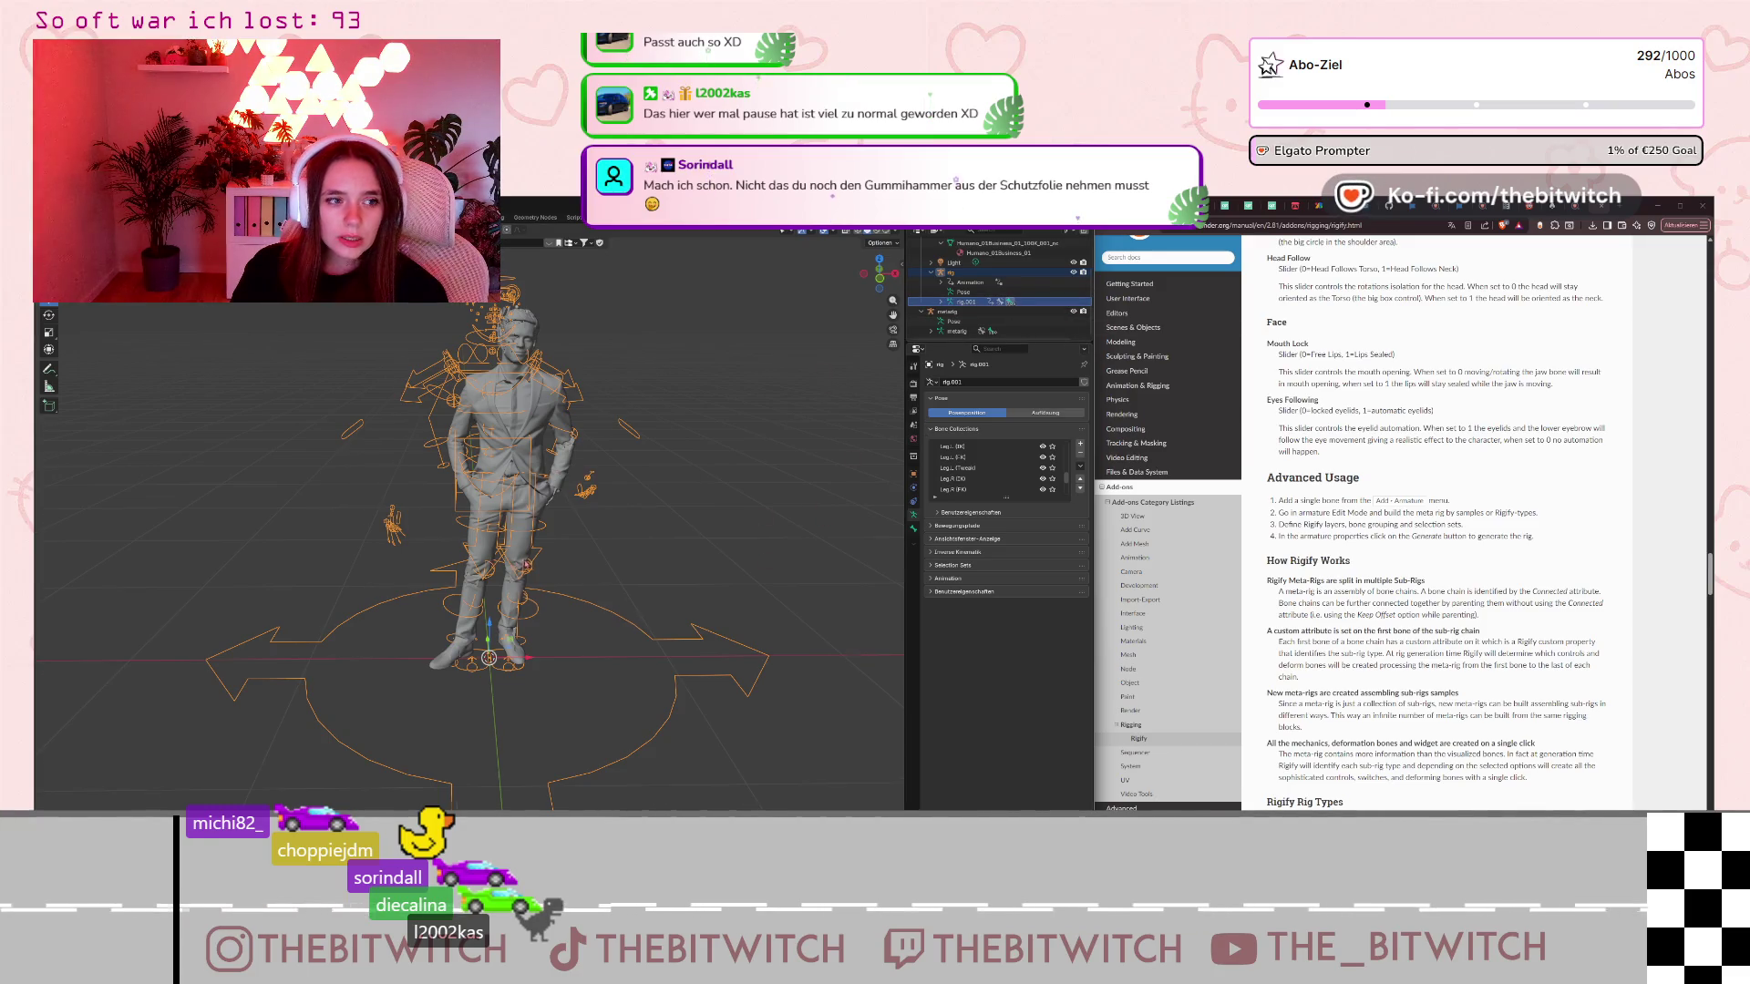
{"action": "mouse_move", "coordinate": [546, 455]}
{"action": "middle_mouse_down"}
{"action": "mouse_move", "coordinate": [657, 460]}
{"action": "mouse_move", "coordinate": [574, 428]}
{"action": "middle_mouse_up"}
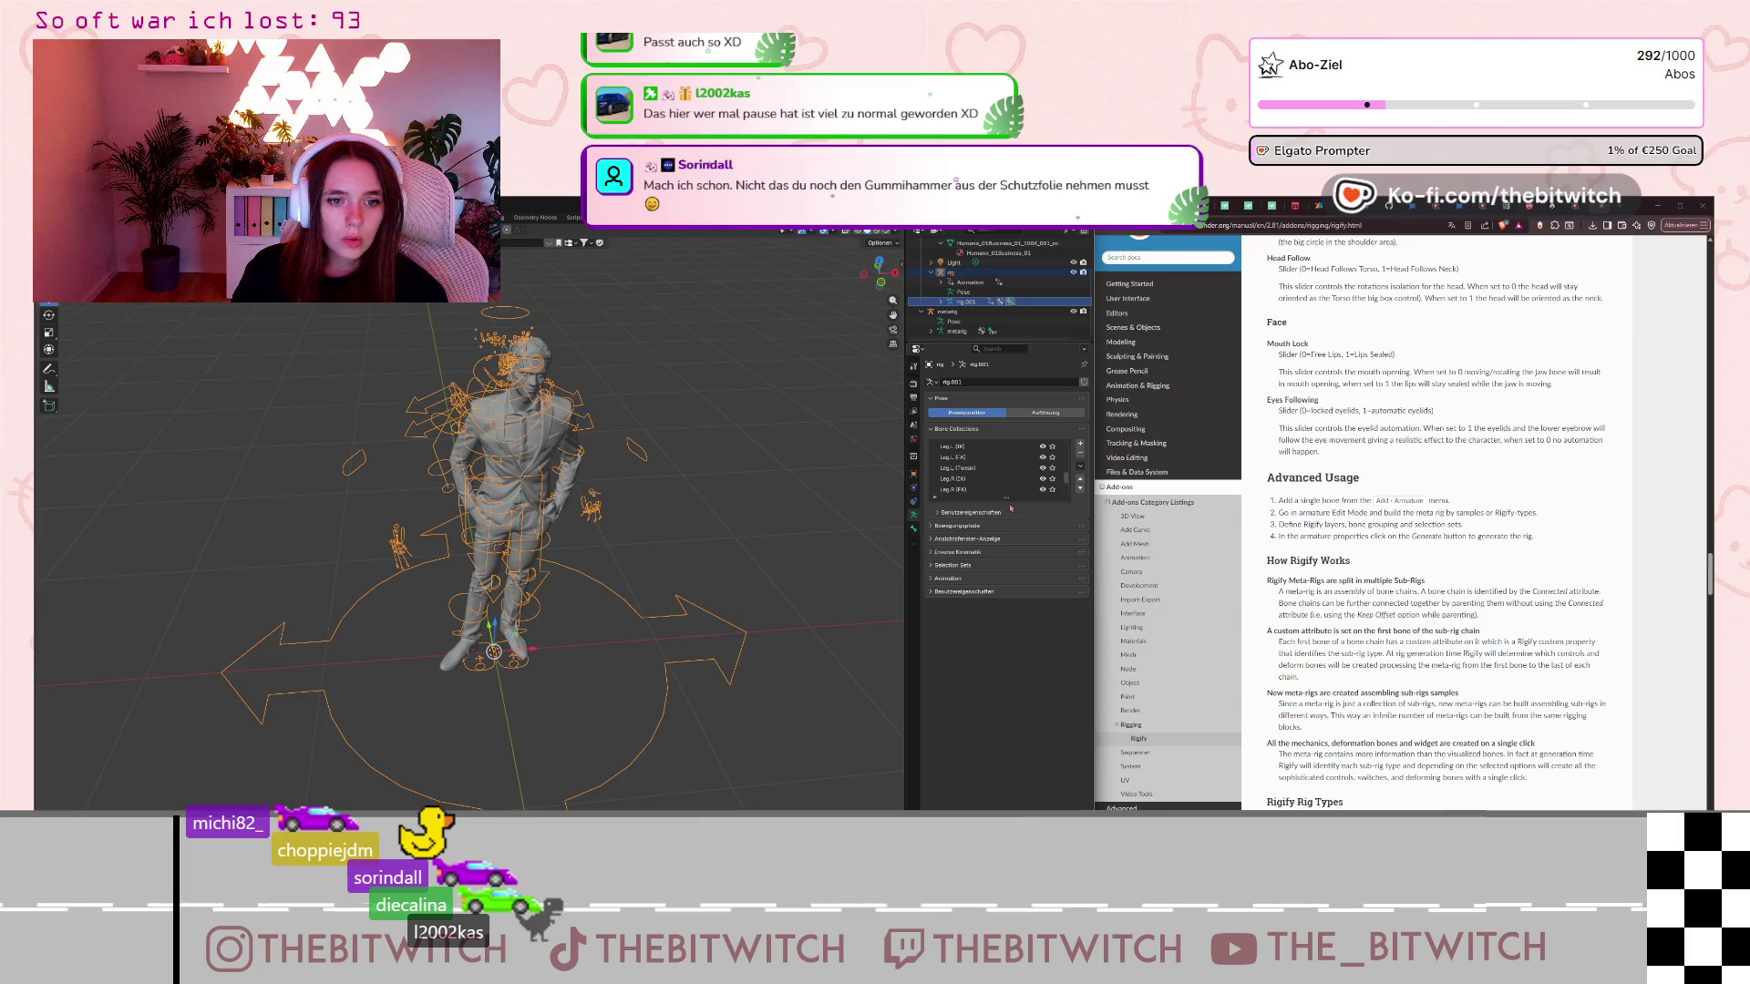
{"action": "left_click_drag", "start_coordinate": [1007, 498], "coordinate": [1033, 719]}
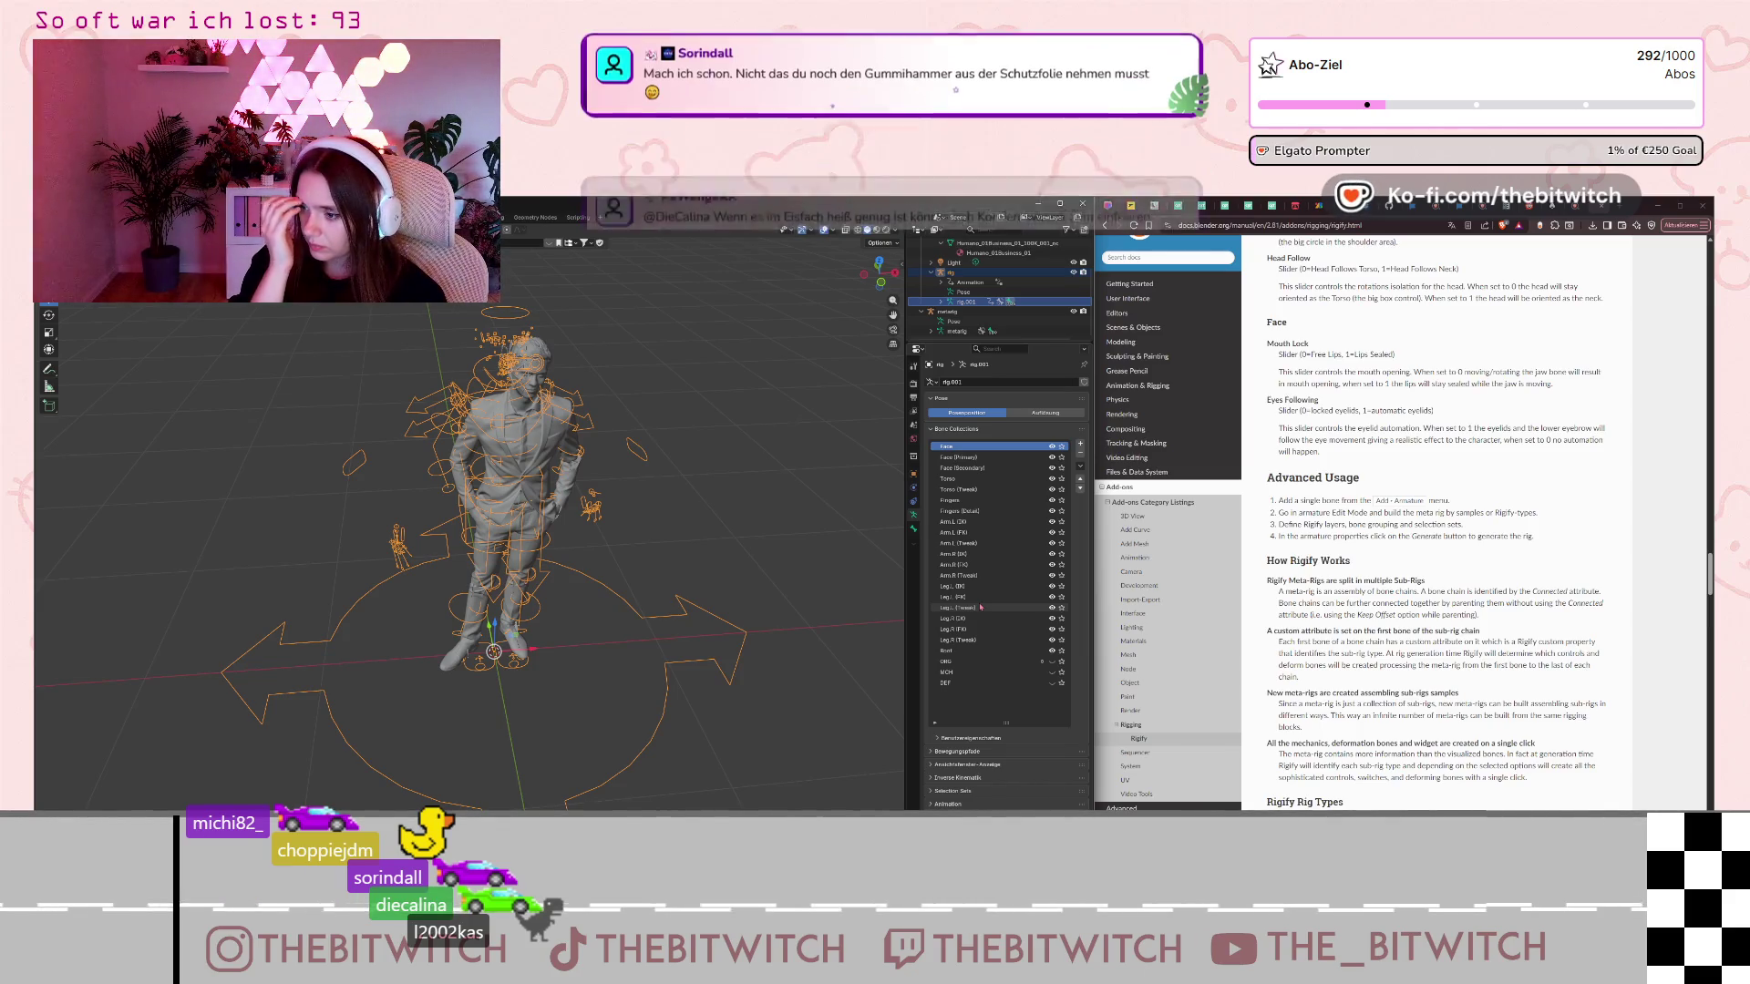
{"action": "scroll", "coordinate": [1356, 669], "scroll_direction": "down", "scroll_amount": 5}
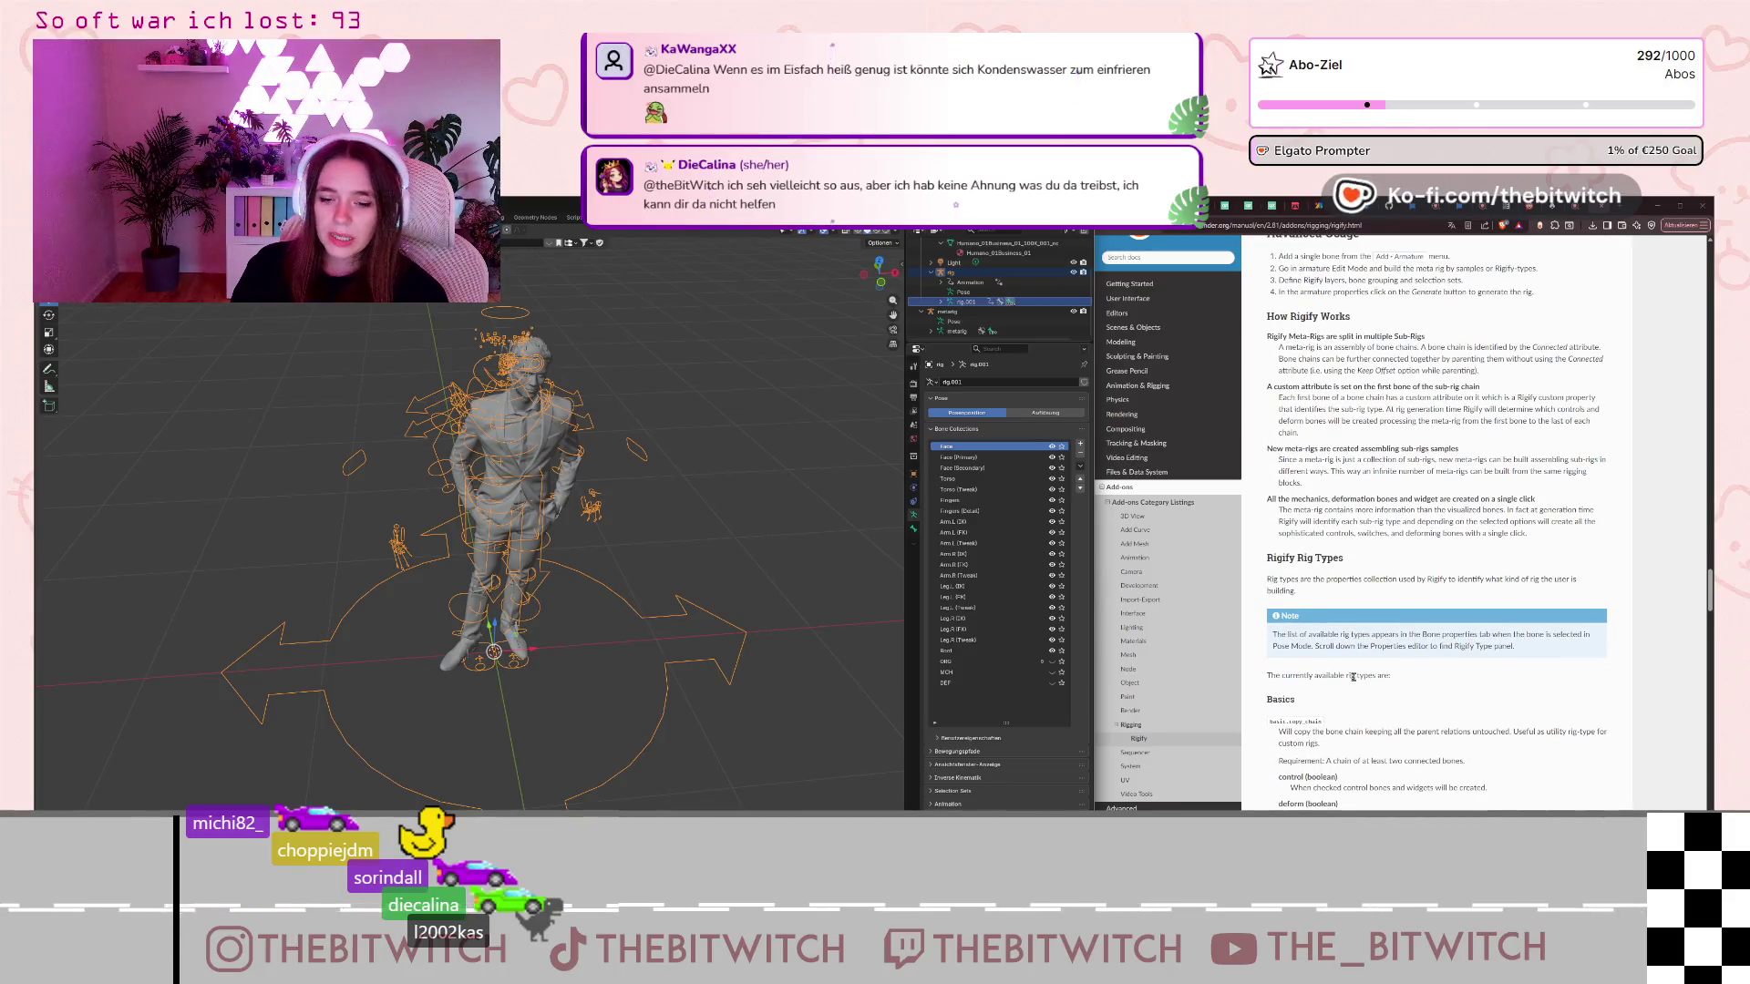
Scroll the manual to the Basics and Spines rig types and shorten the Bone Collections list.
{"action": "scroll", "coordinate": [1354, 682], "scroll_direction": "down", "scroll_amount": 3}
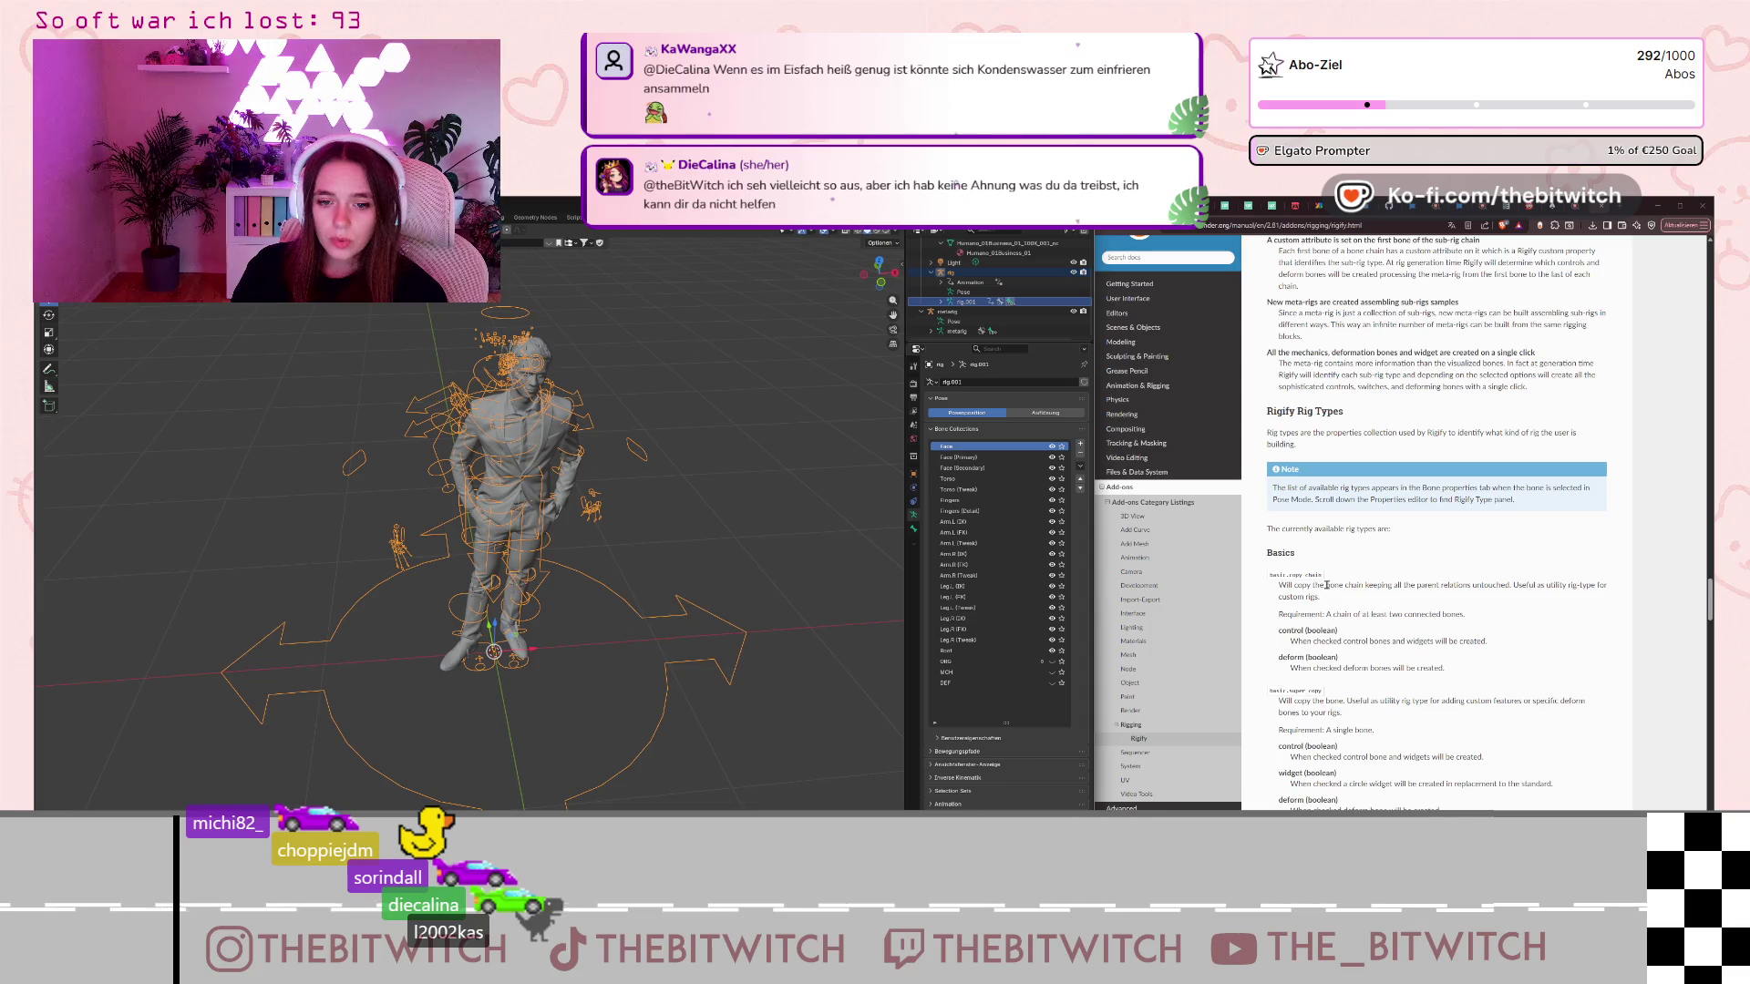
{"action": "scroll", "coordinate": [1327, 585], "scroll_direction": "down", "scroll_amount": 4}
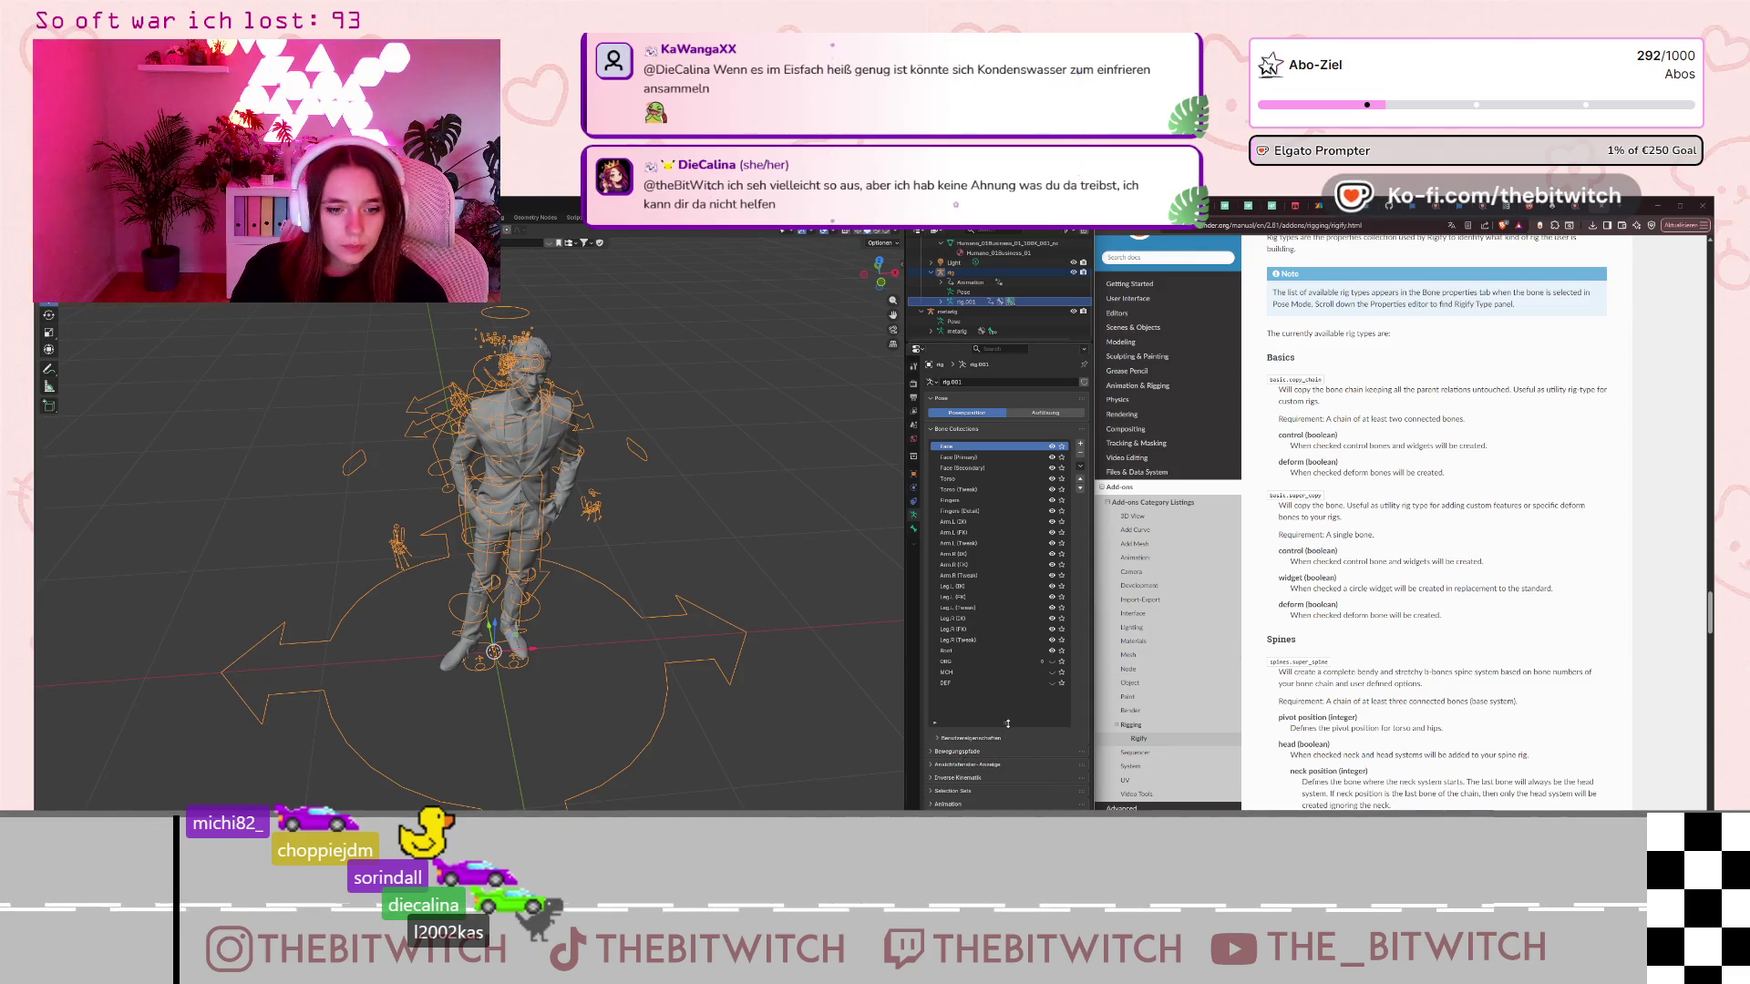
{"action": "left_click_drag", "start_coordinate": [1007, 724], "coordinate": [1007, 679]}
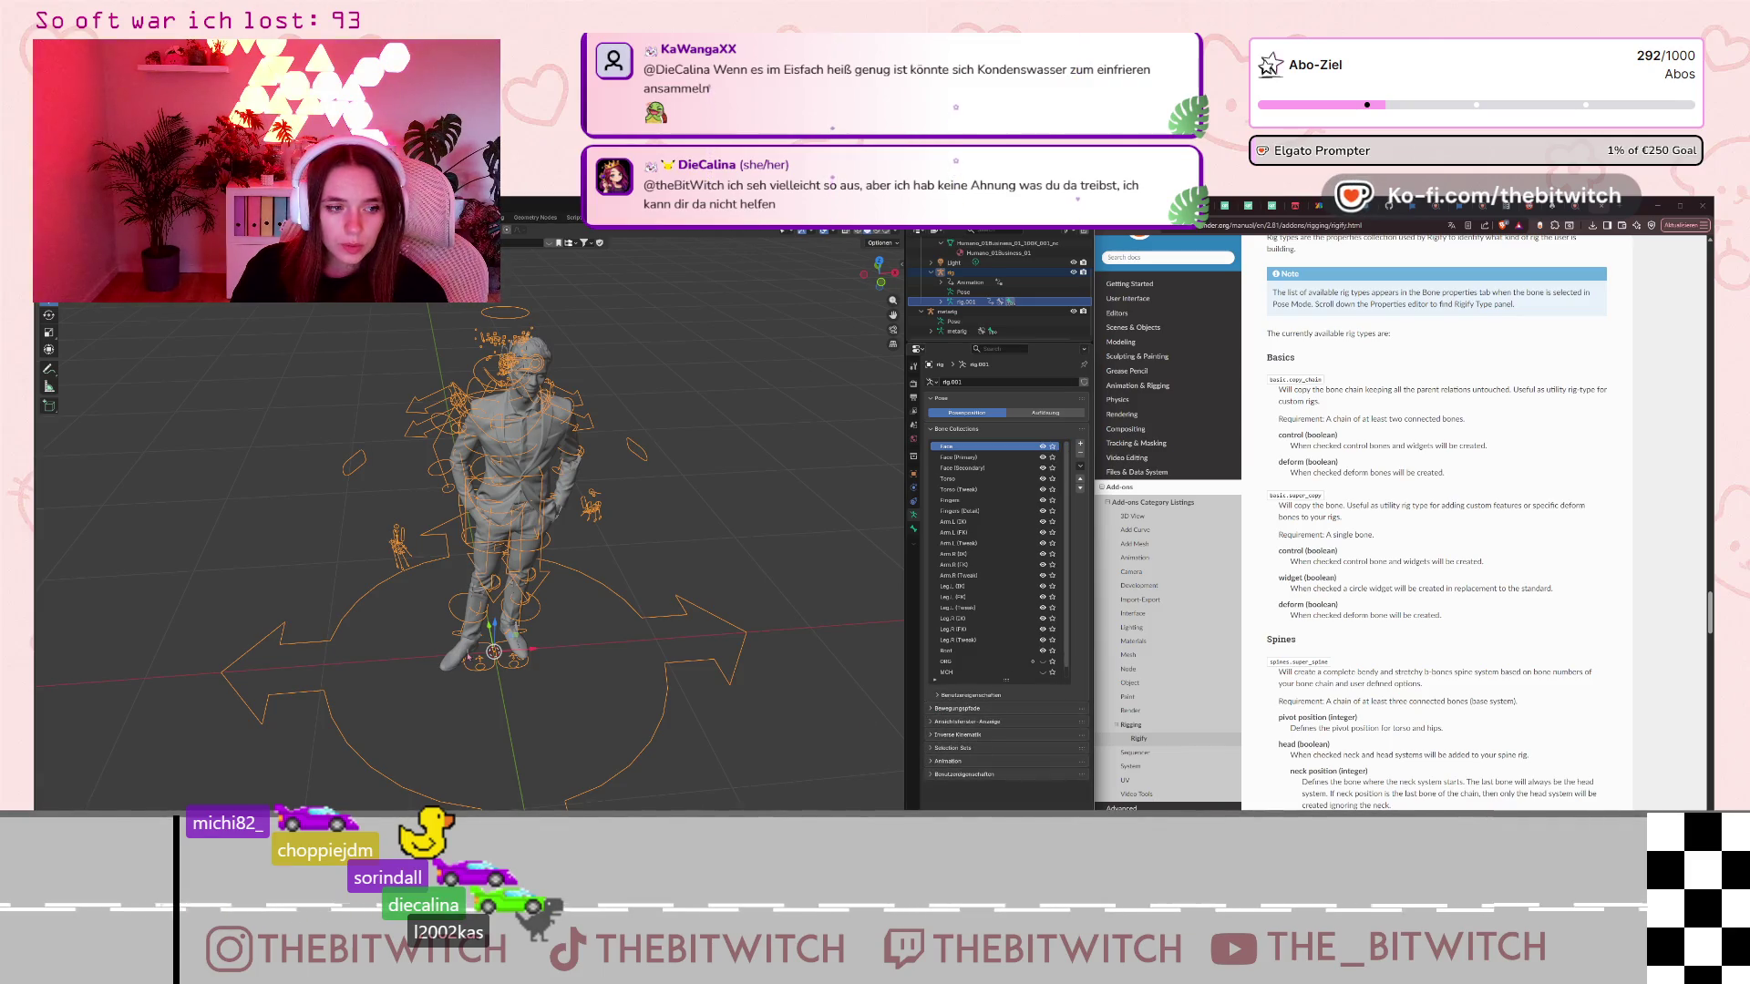
{"action": "scroll", "coordinate": [519, 668], "scroll_direction": "down", "scroll_amount": 3}
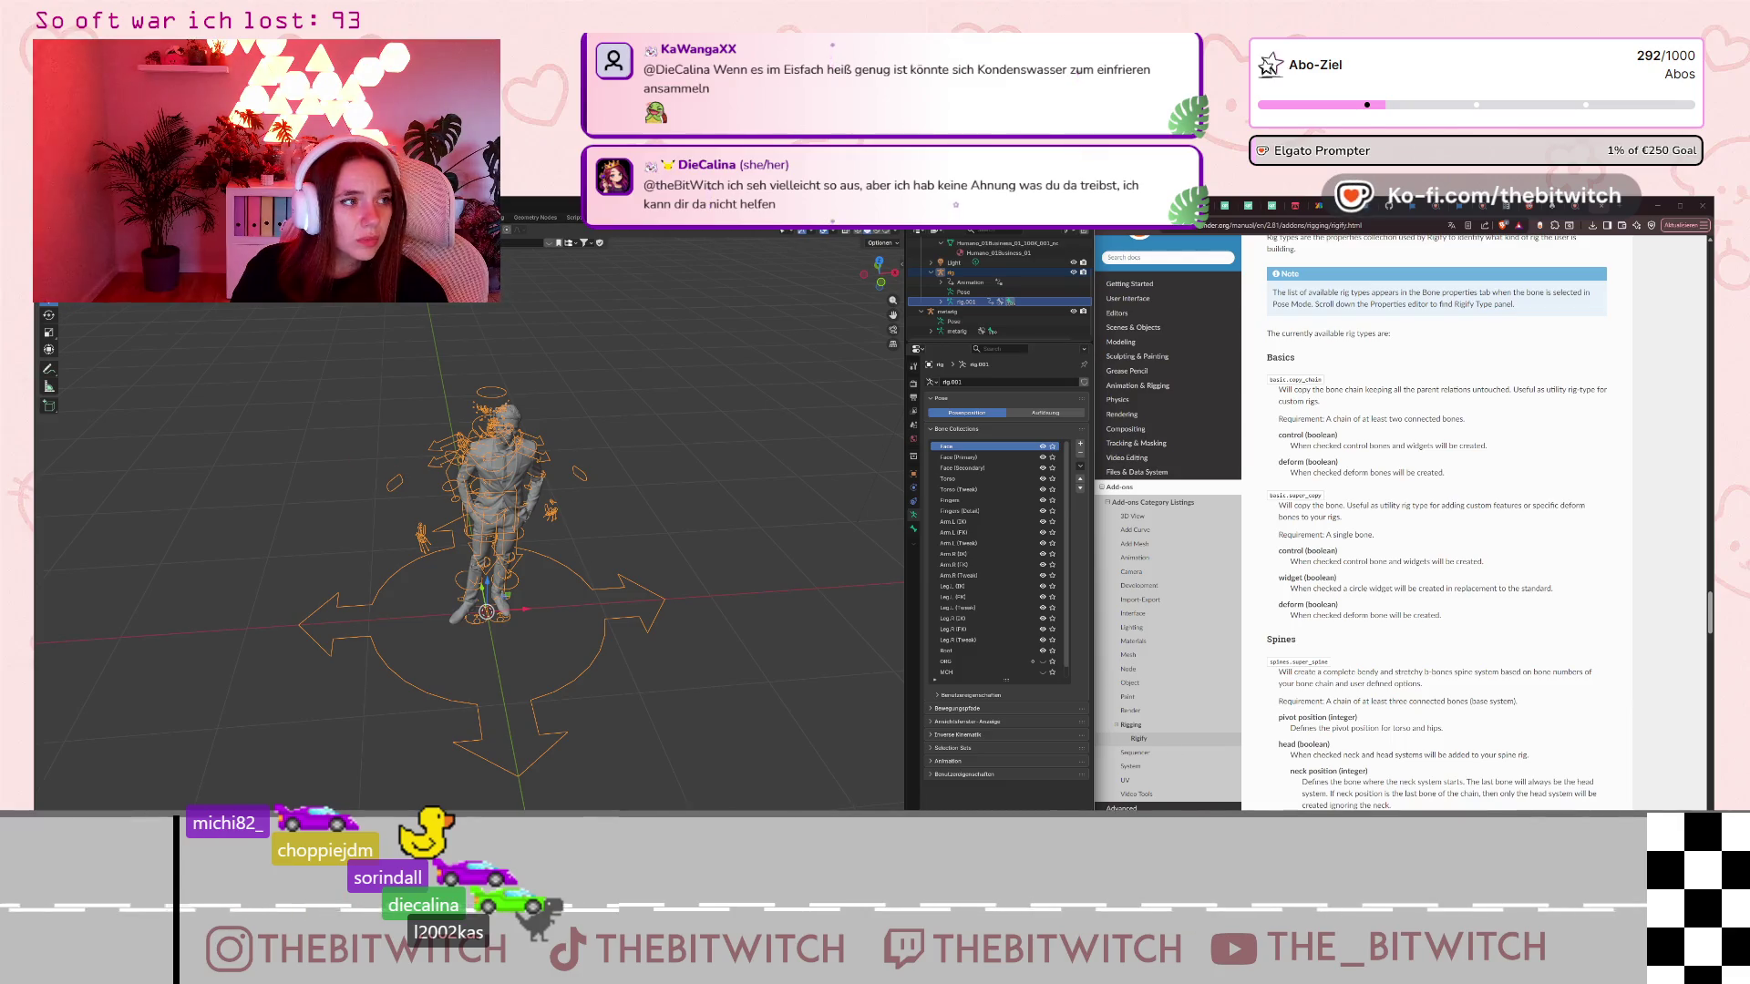
Expand rig.001's Animation entry in the Outliner to reveal its Treiber (drivers).
{"action": "scroll", "coordinate": [941, 325], "scroll_direction": "up", "scroll_amount": 2}
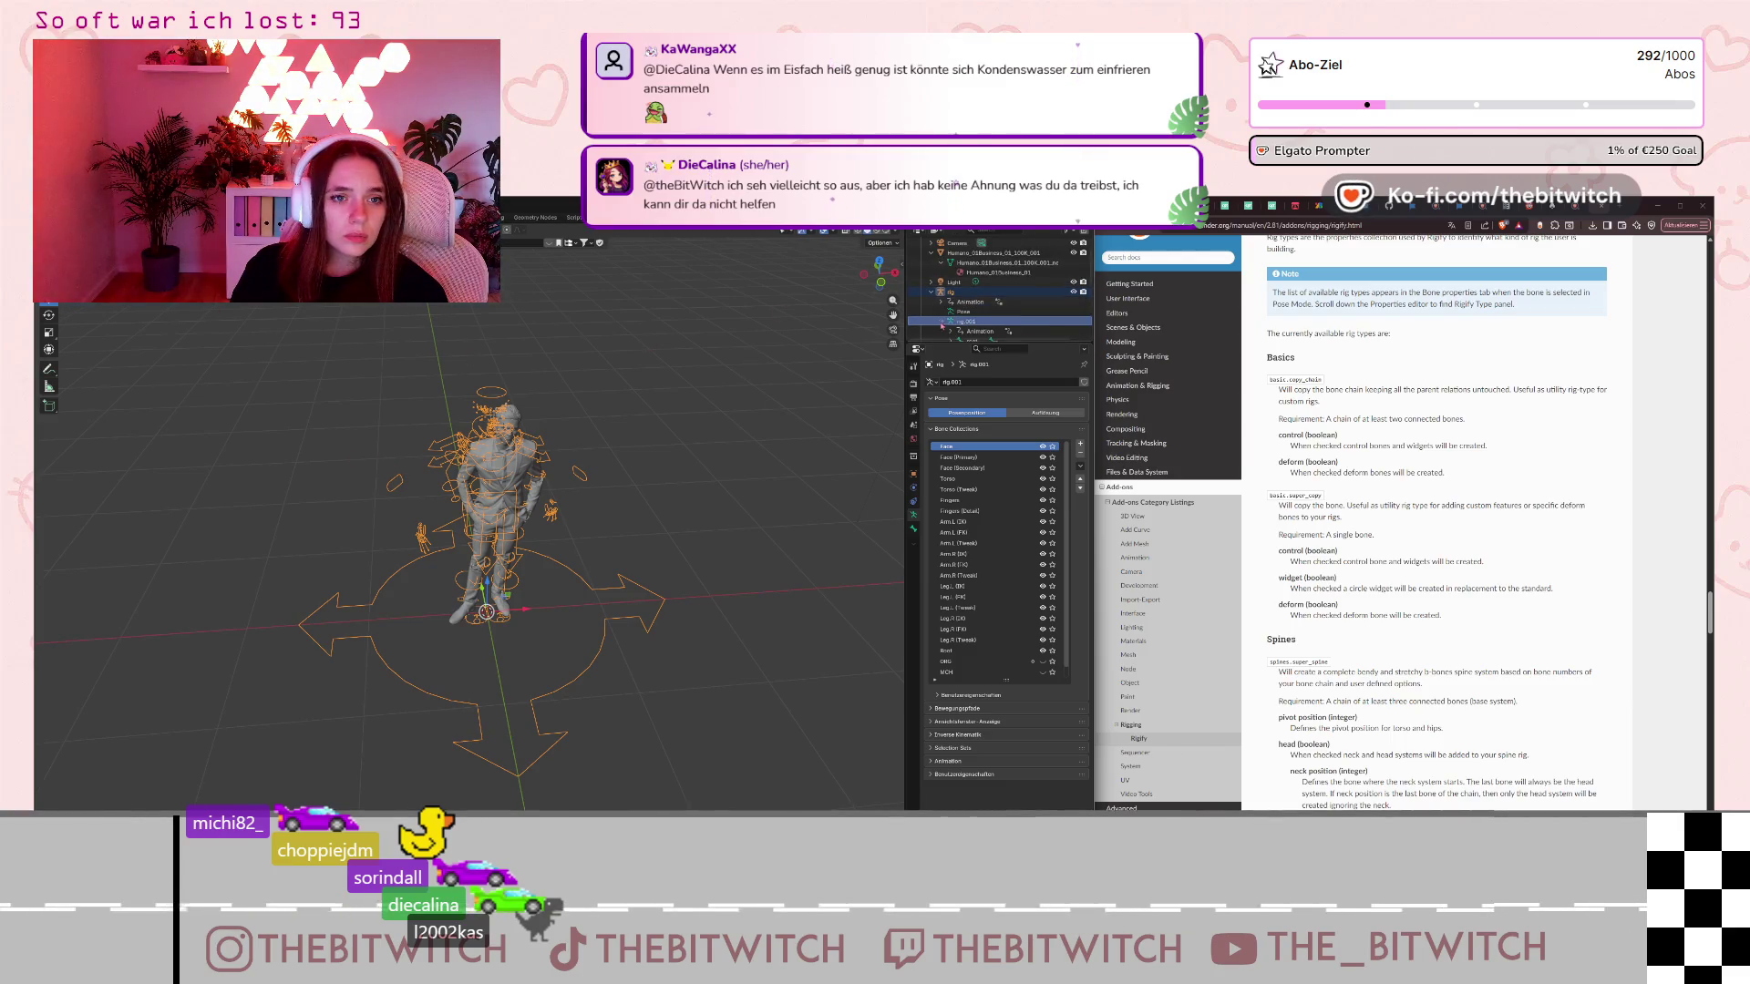
{"action": "scroll", "coordinate": [941, 326], "scroll_direction": "down", "scroll_amount": 2}
{"action": "left_click", "coordinate": [969, 314]}
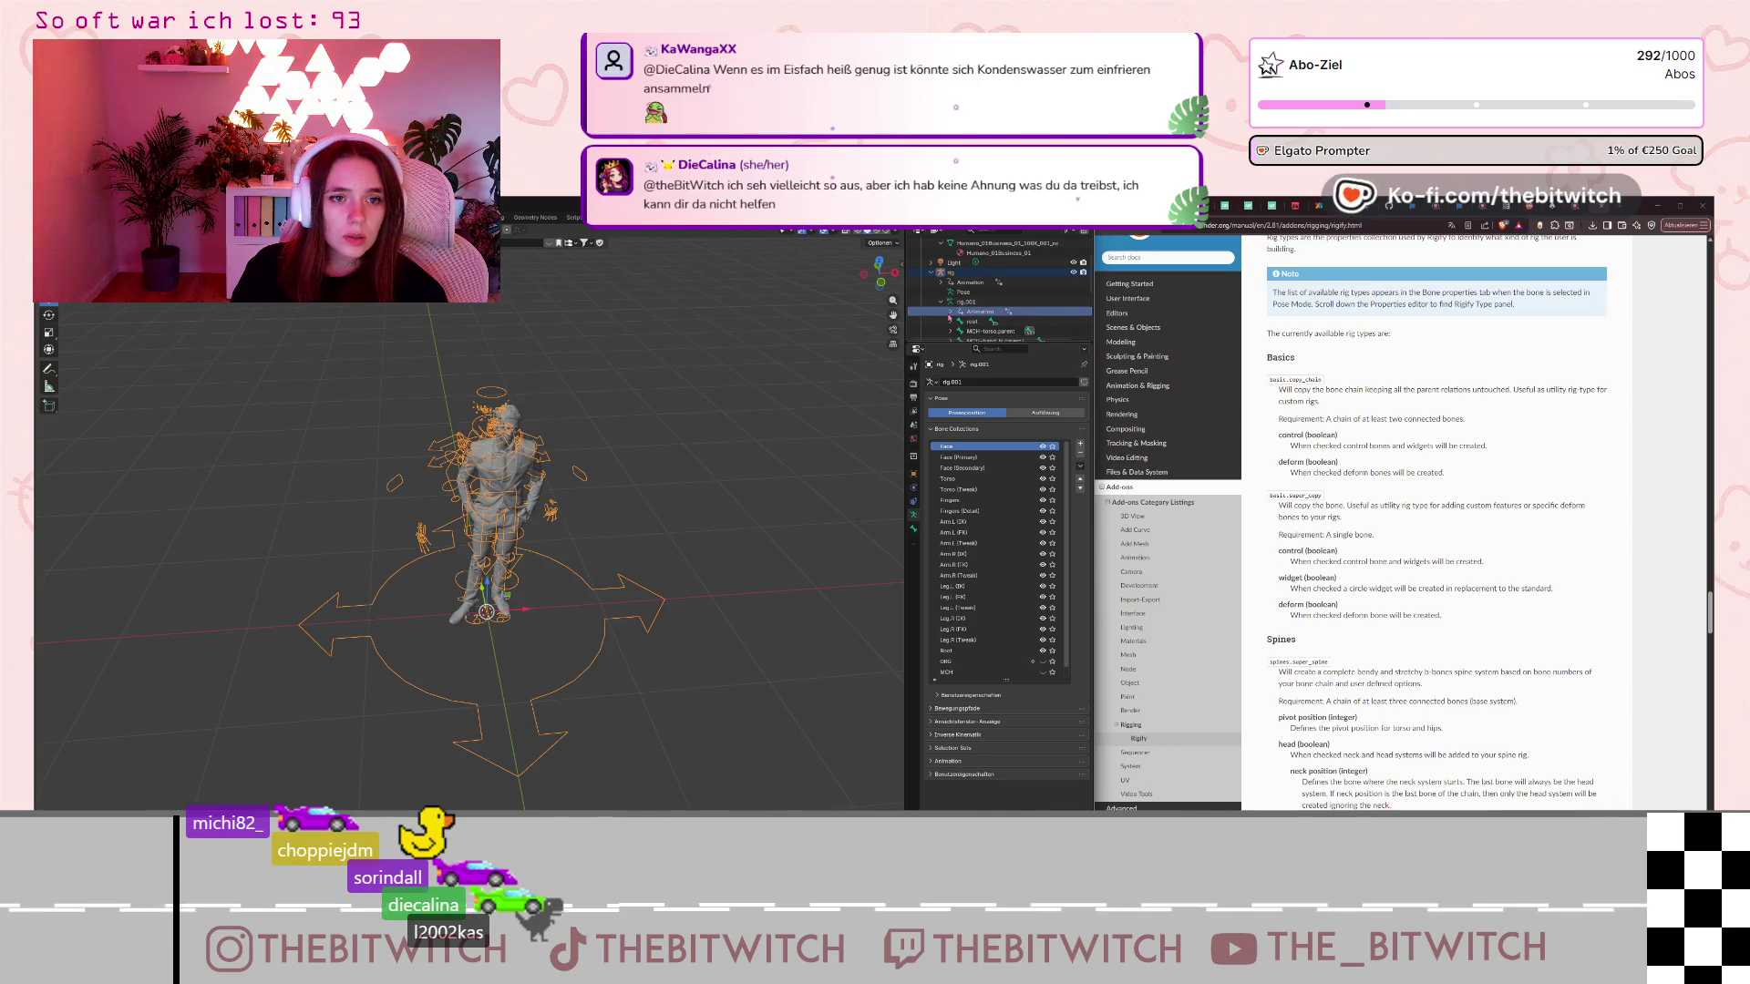
{"action": "left_click", "coordinate": [950, 312]}
{"action": "scroll", "coordinate": [979, 321], "scroll_direction": "down", "scroll_amount": 10}
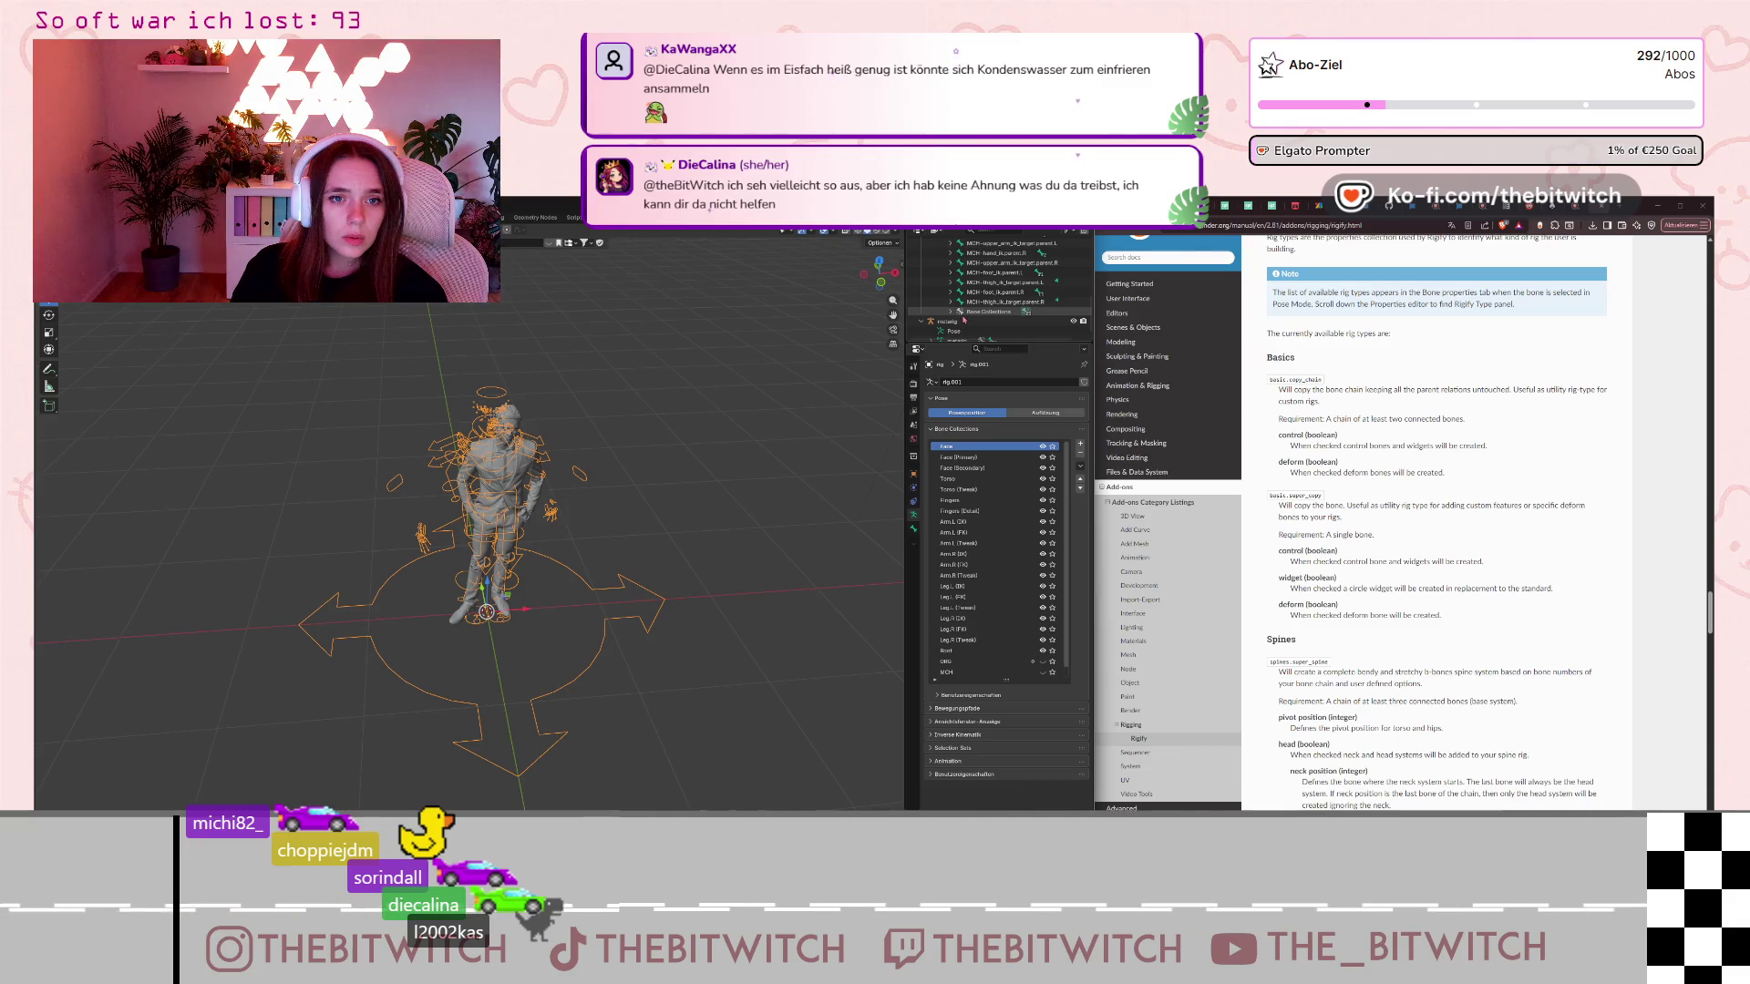
Glance at the active bone's properties, then return to Armature Data.
{"action": "scroll", "coordinate": [966, 320], "scroll_direction": "up", "scroll_amount": 10}
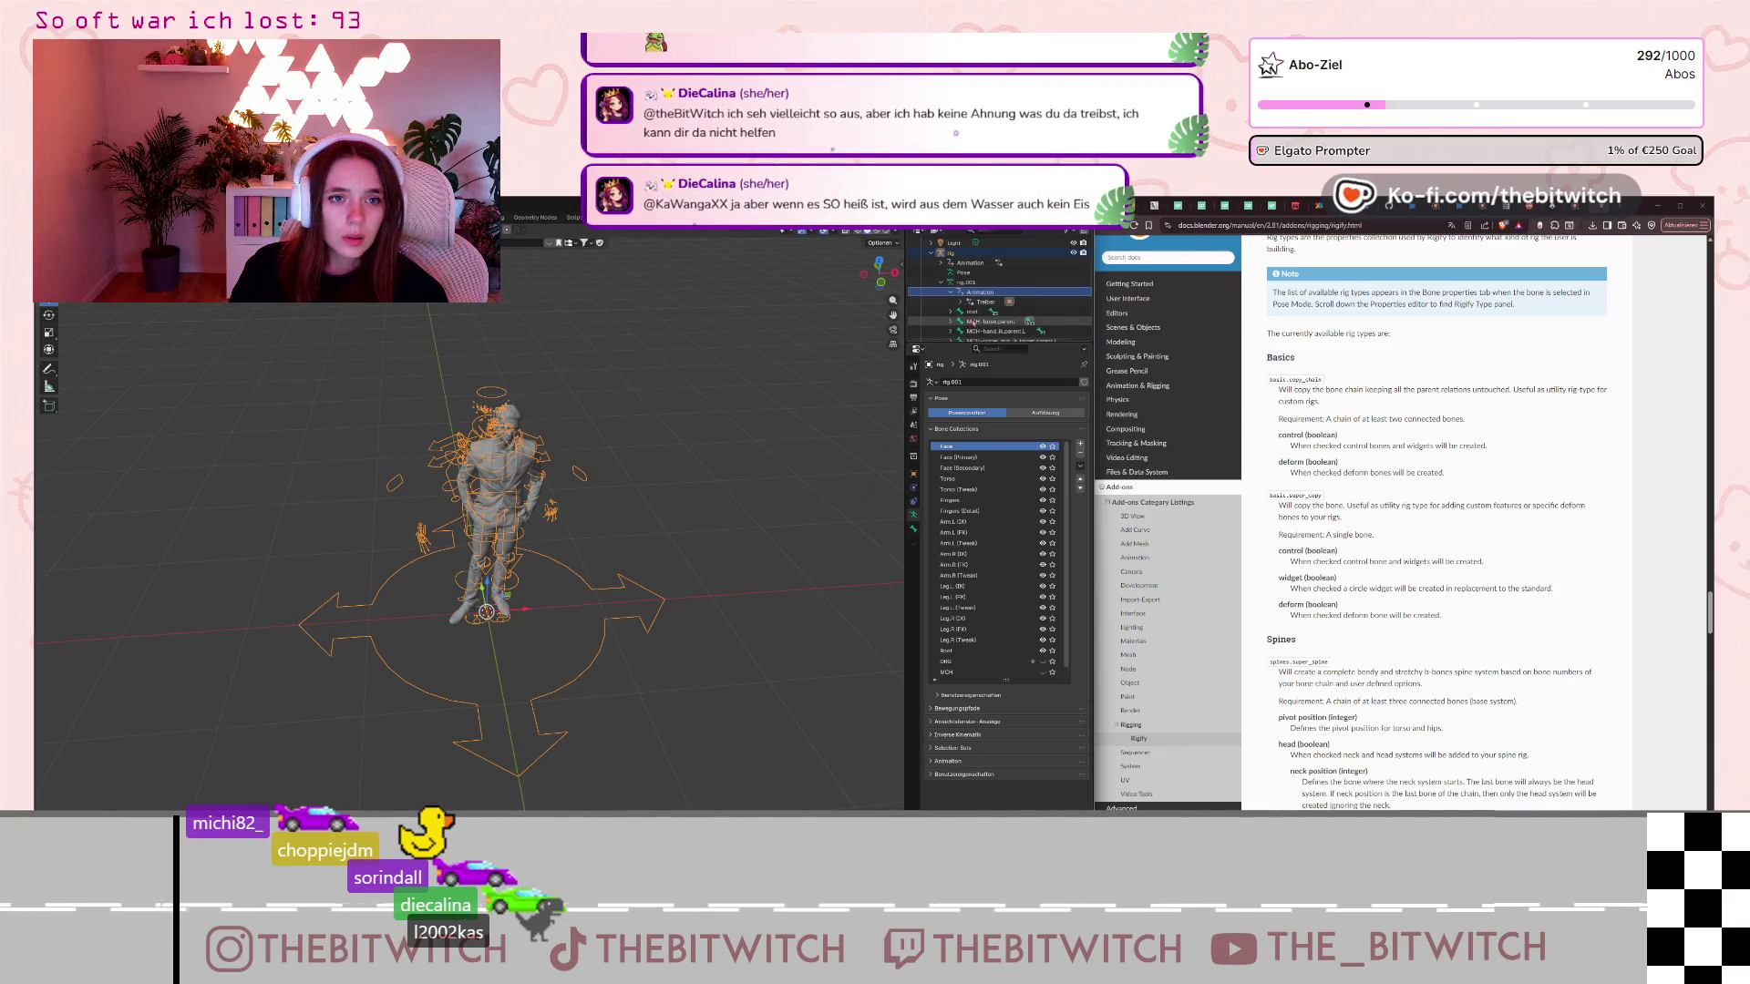
{"action": "scroll", "coordinate": [973, 322], "scroll_direction": "down", "scroll_amount": 3}
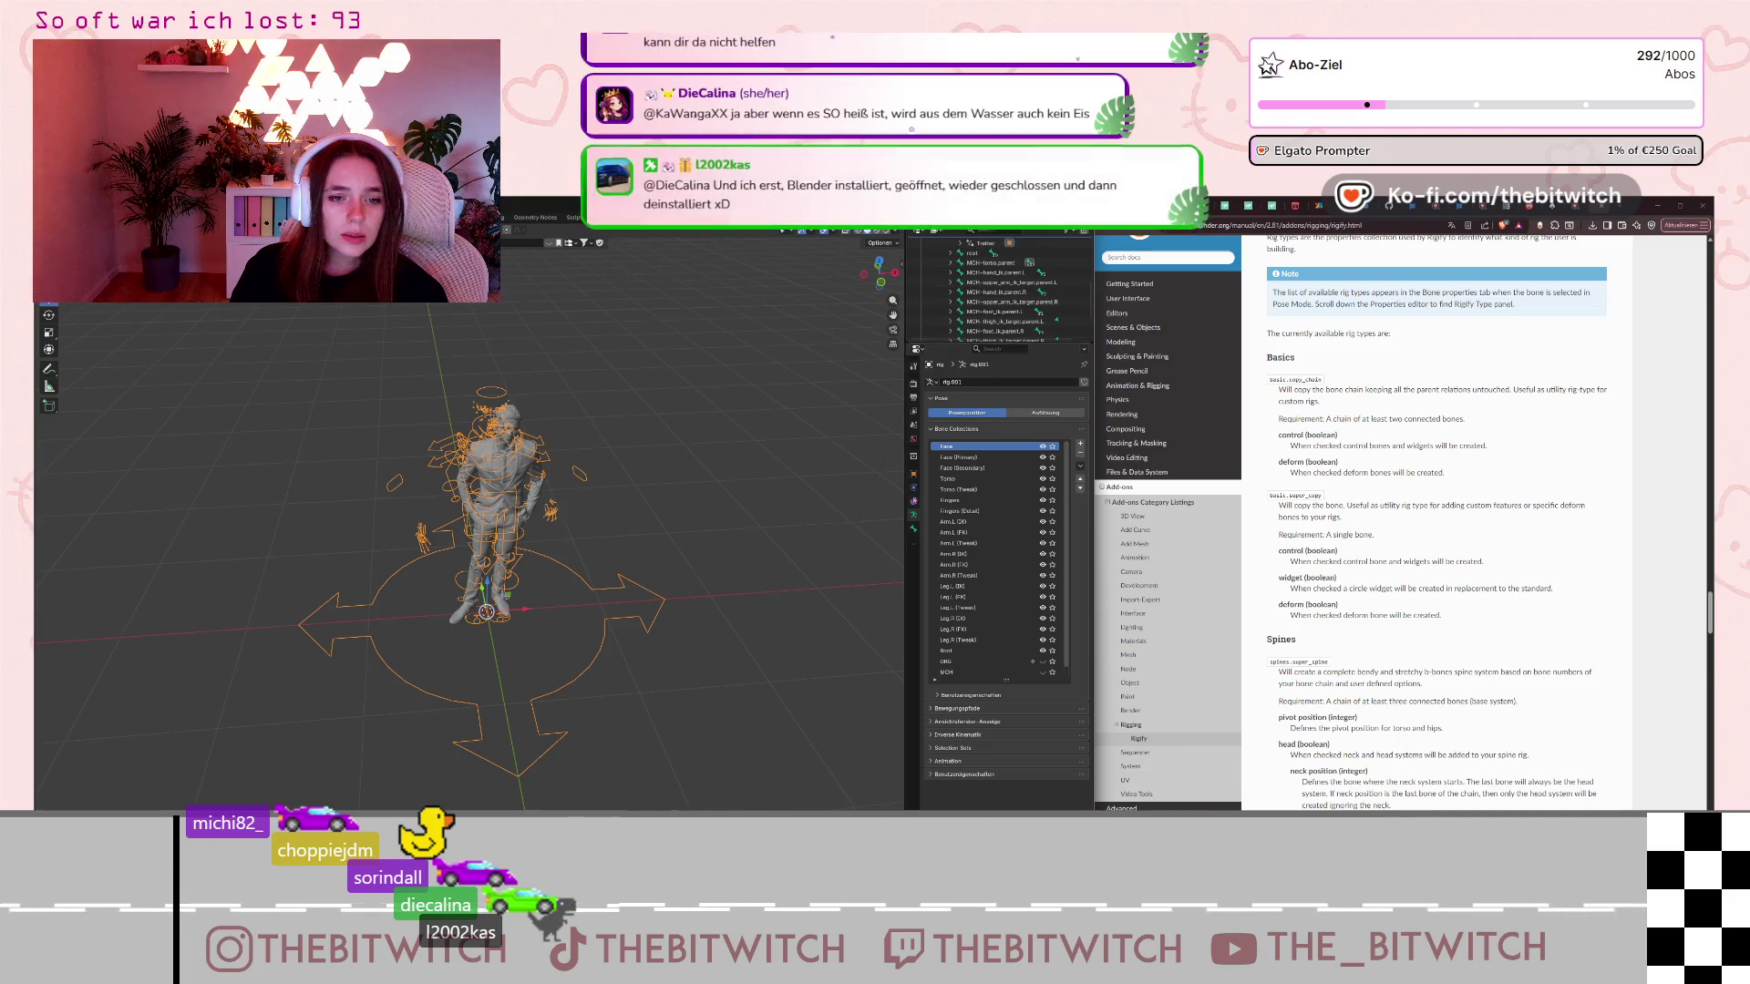
{"action": "left_click", "coordinate": [913, 529]}
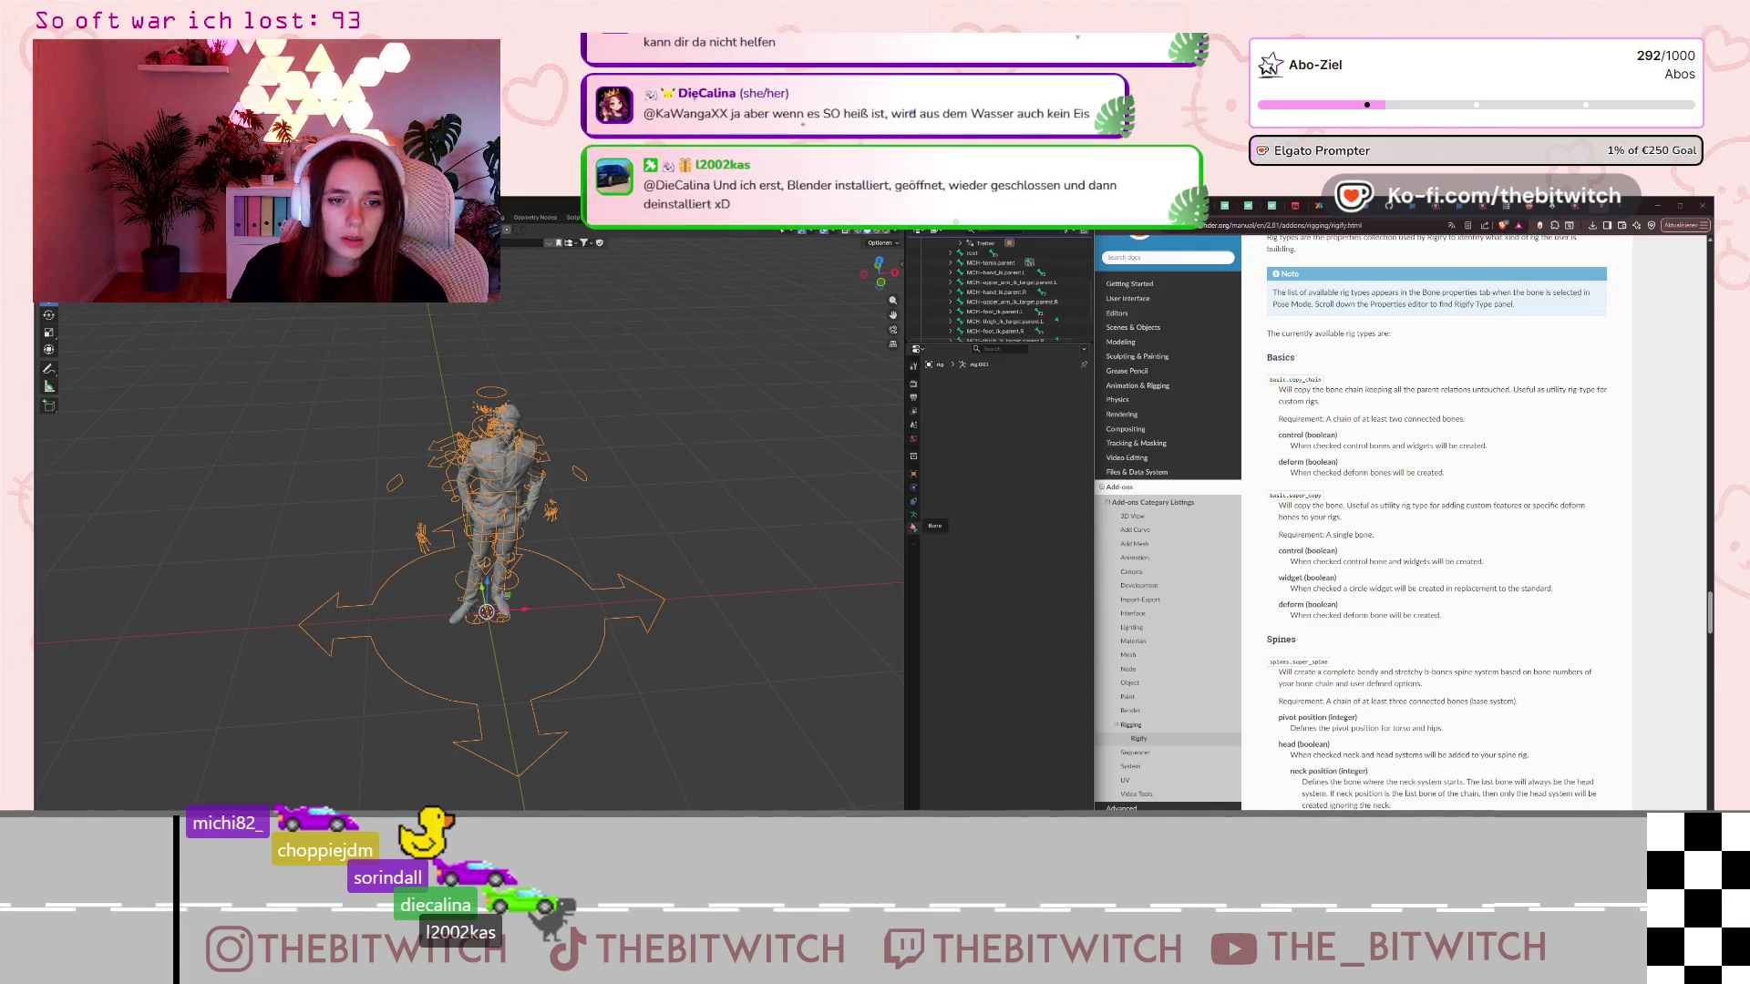
{"action": "left_click", "coordinate": [914, 516]}
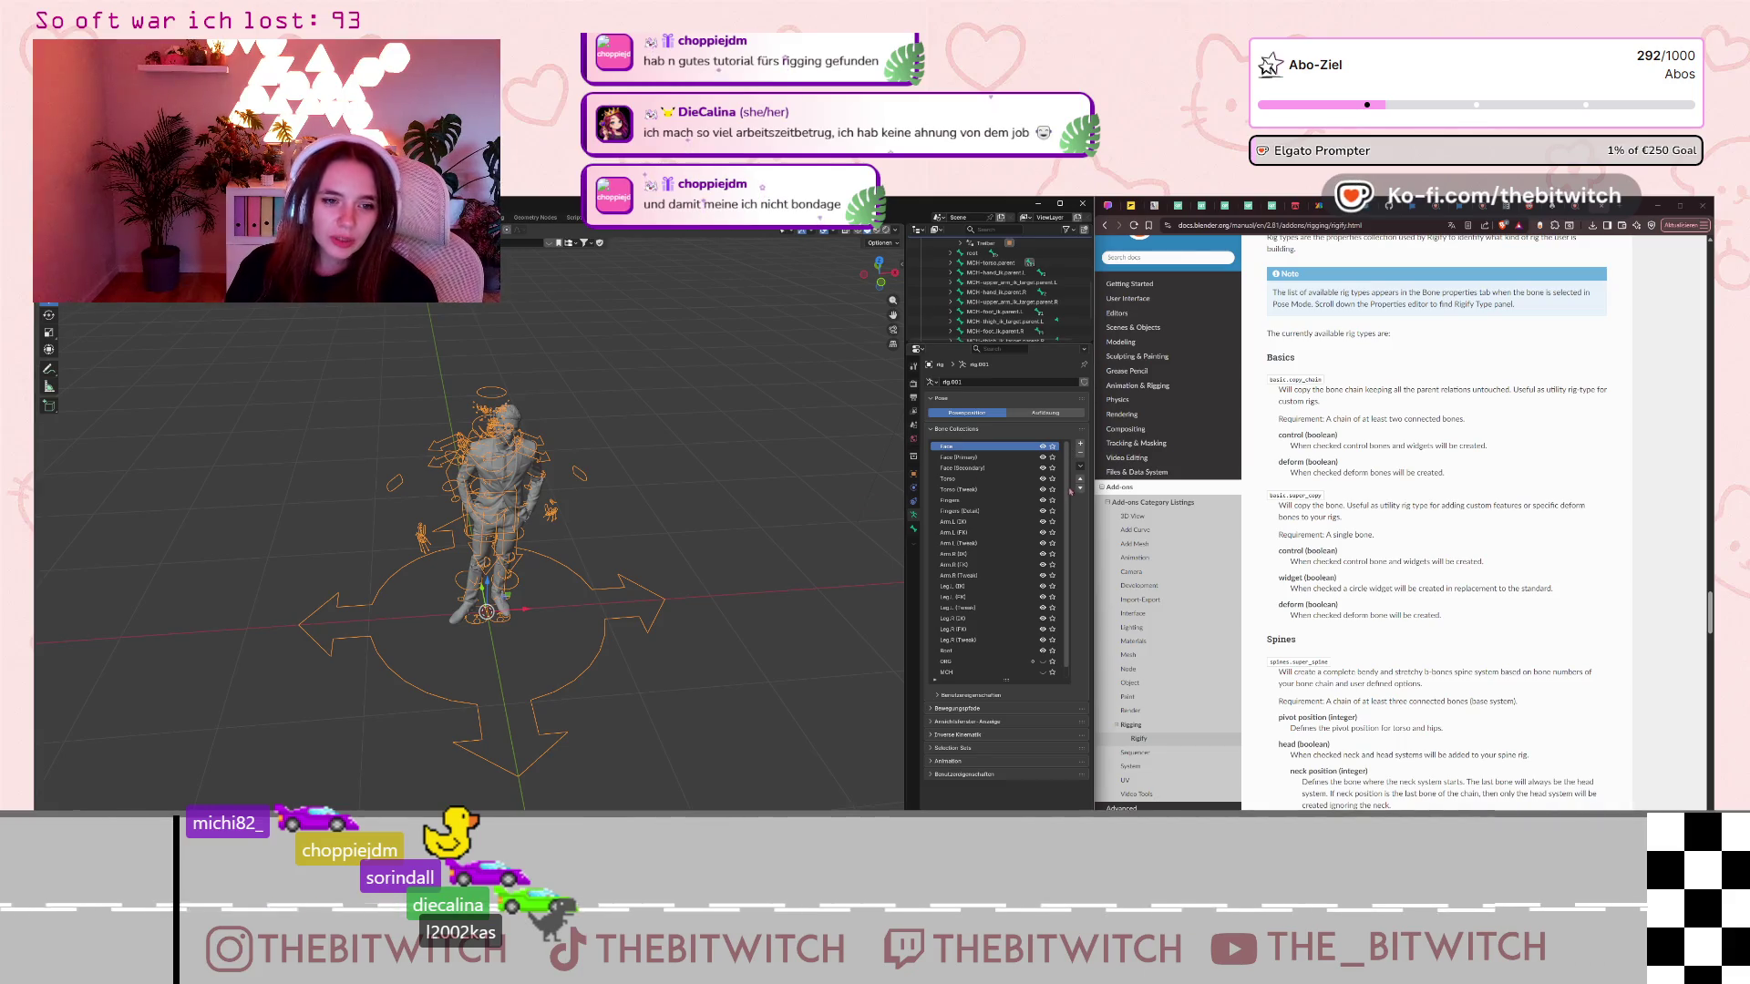
Make Leg.L (FK) the active bone collection in the Bone Collections list.
{"action": "scroll", "coordinate": [951, 564], "scroll_direction": "down", "scroll_amount": 1}
{"action": "scroll", "coordinate": [963, 574], "scroll_direction": "up", "scroll_amount": 1}
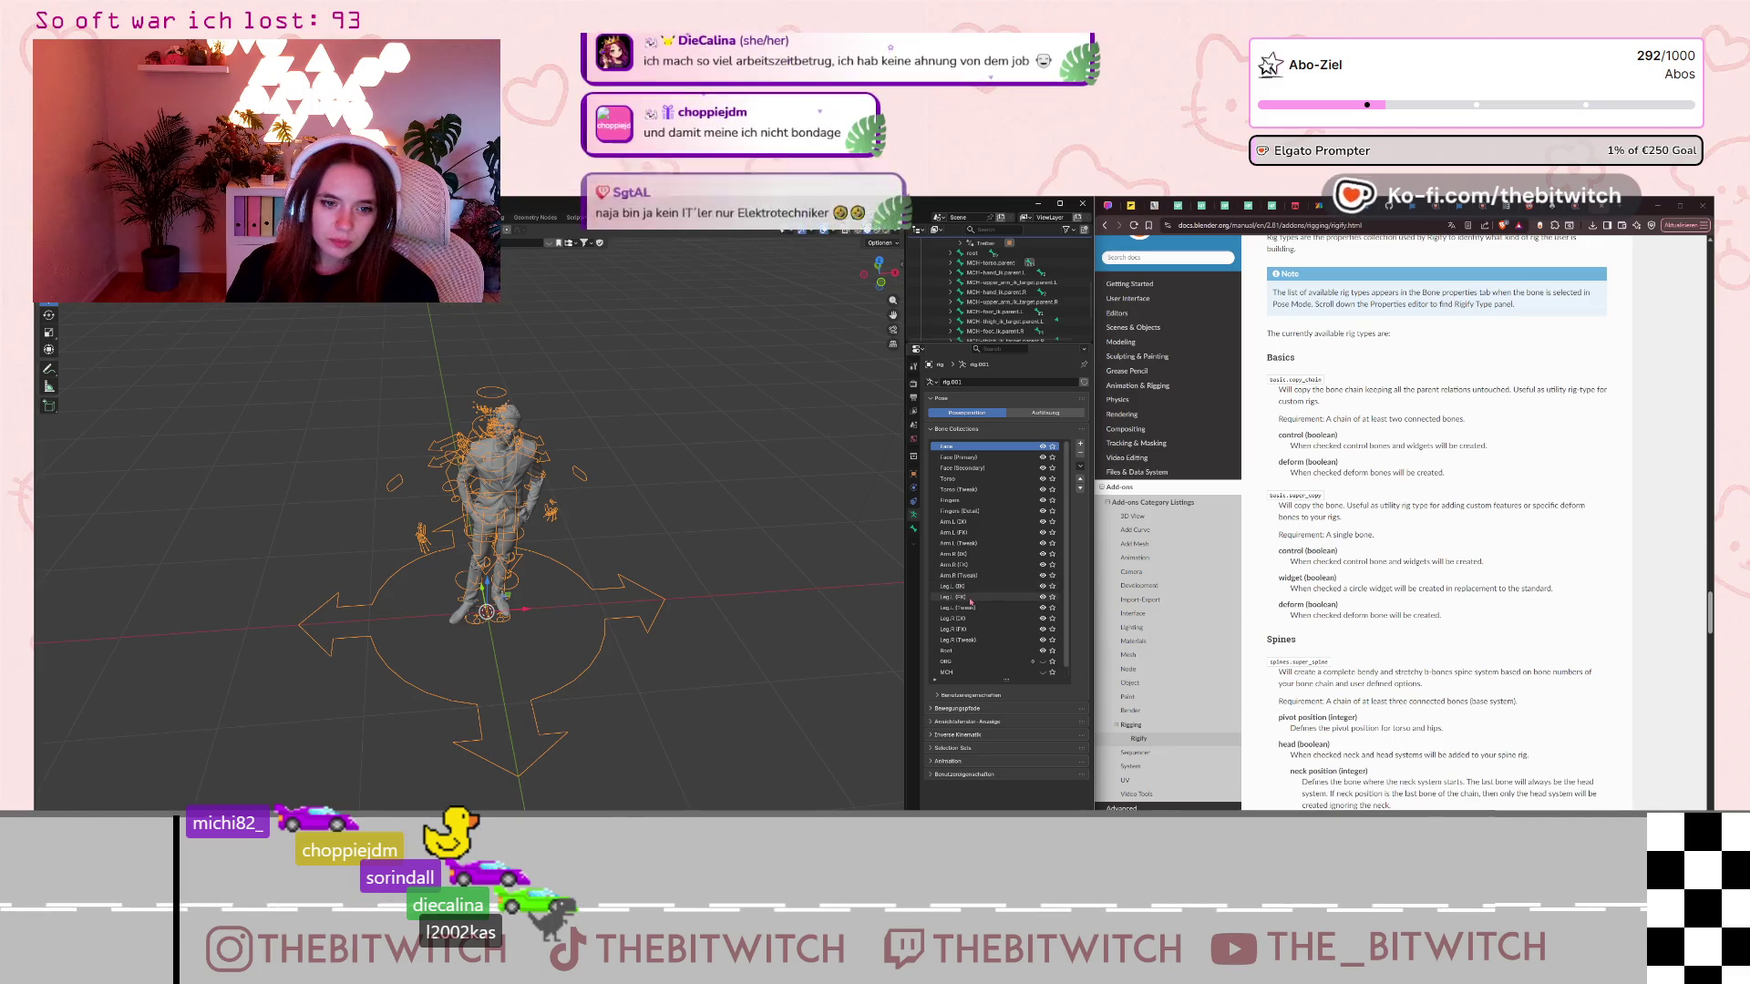
{"action": "left_click", "coordinate": [970, 598]}
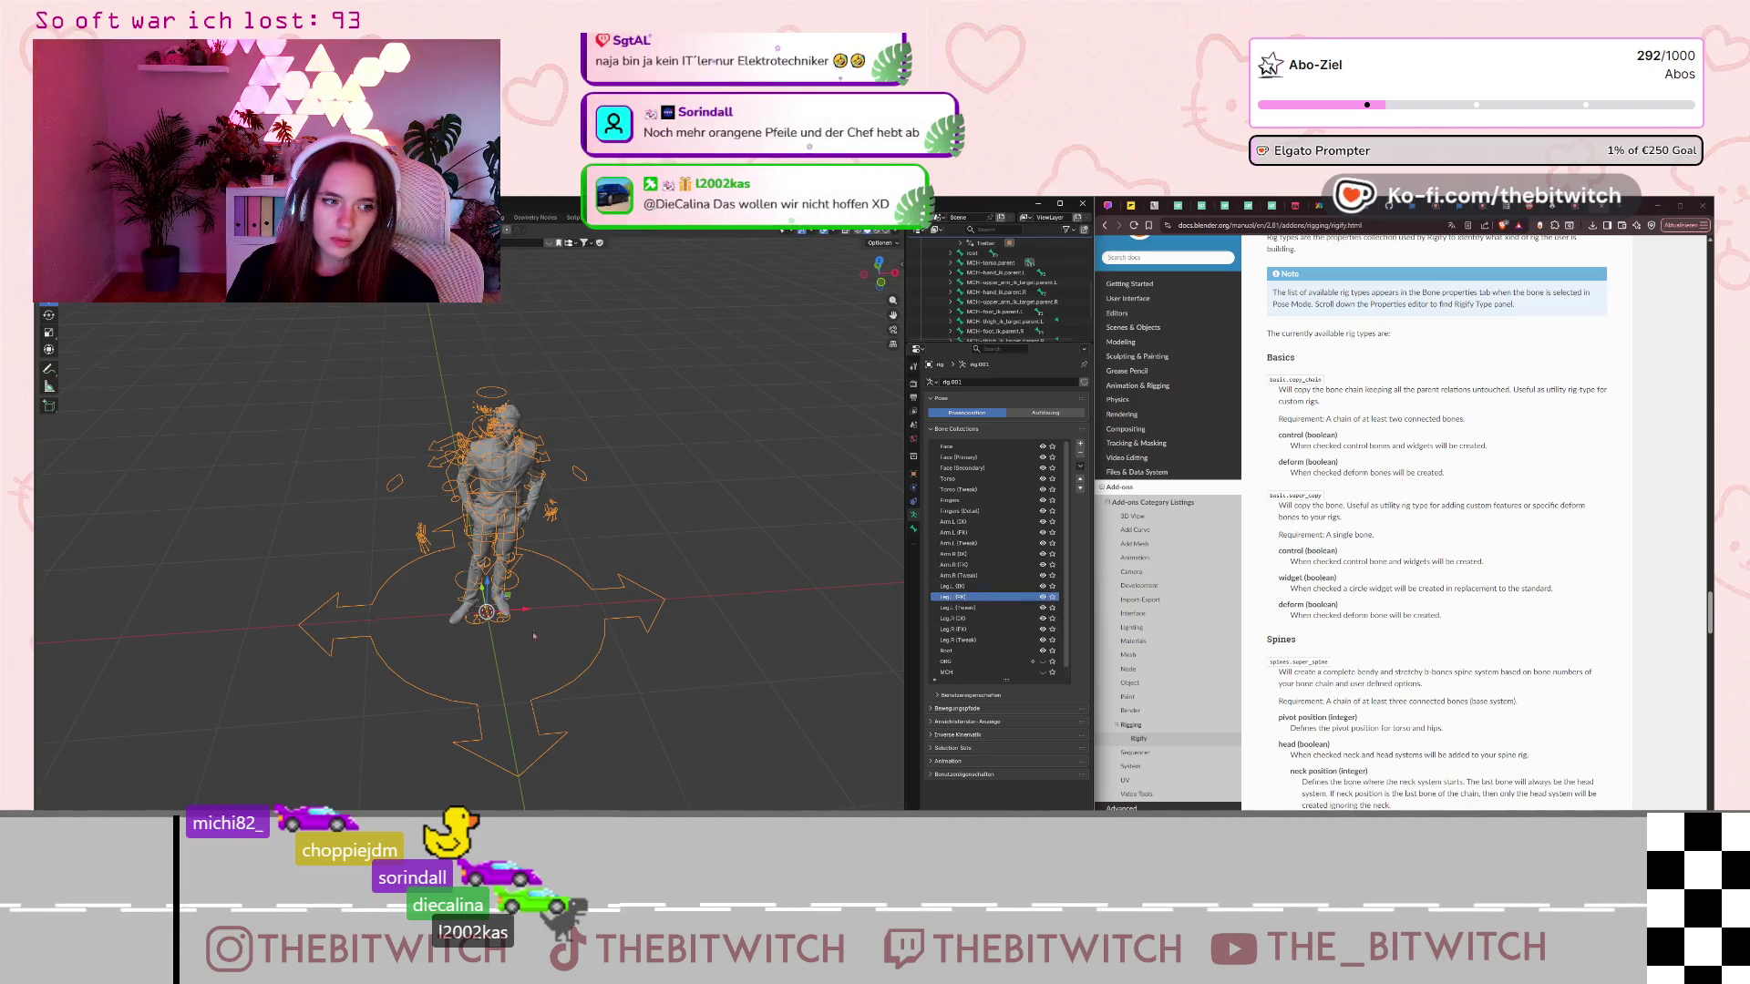
Expand the Motion Paths (Bewegungspfade) panel and review its settings.
{"action": "scroll", "coordinate": [853, 555], "scroll_direction": "up", "scroll_amount": 5}
{"action": "scroll", "coordinate": [853, 556], "scroll_direction": "down", "scroll_amount": 4}
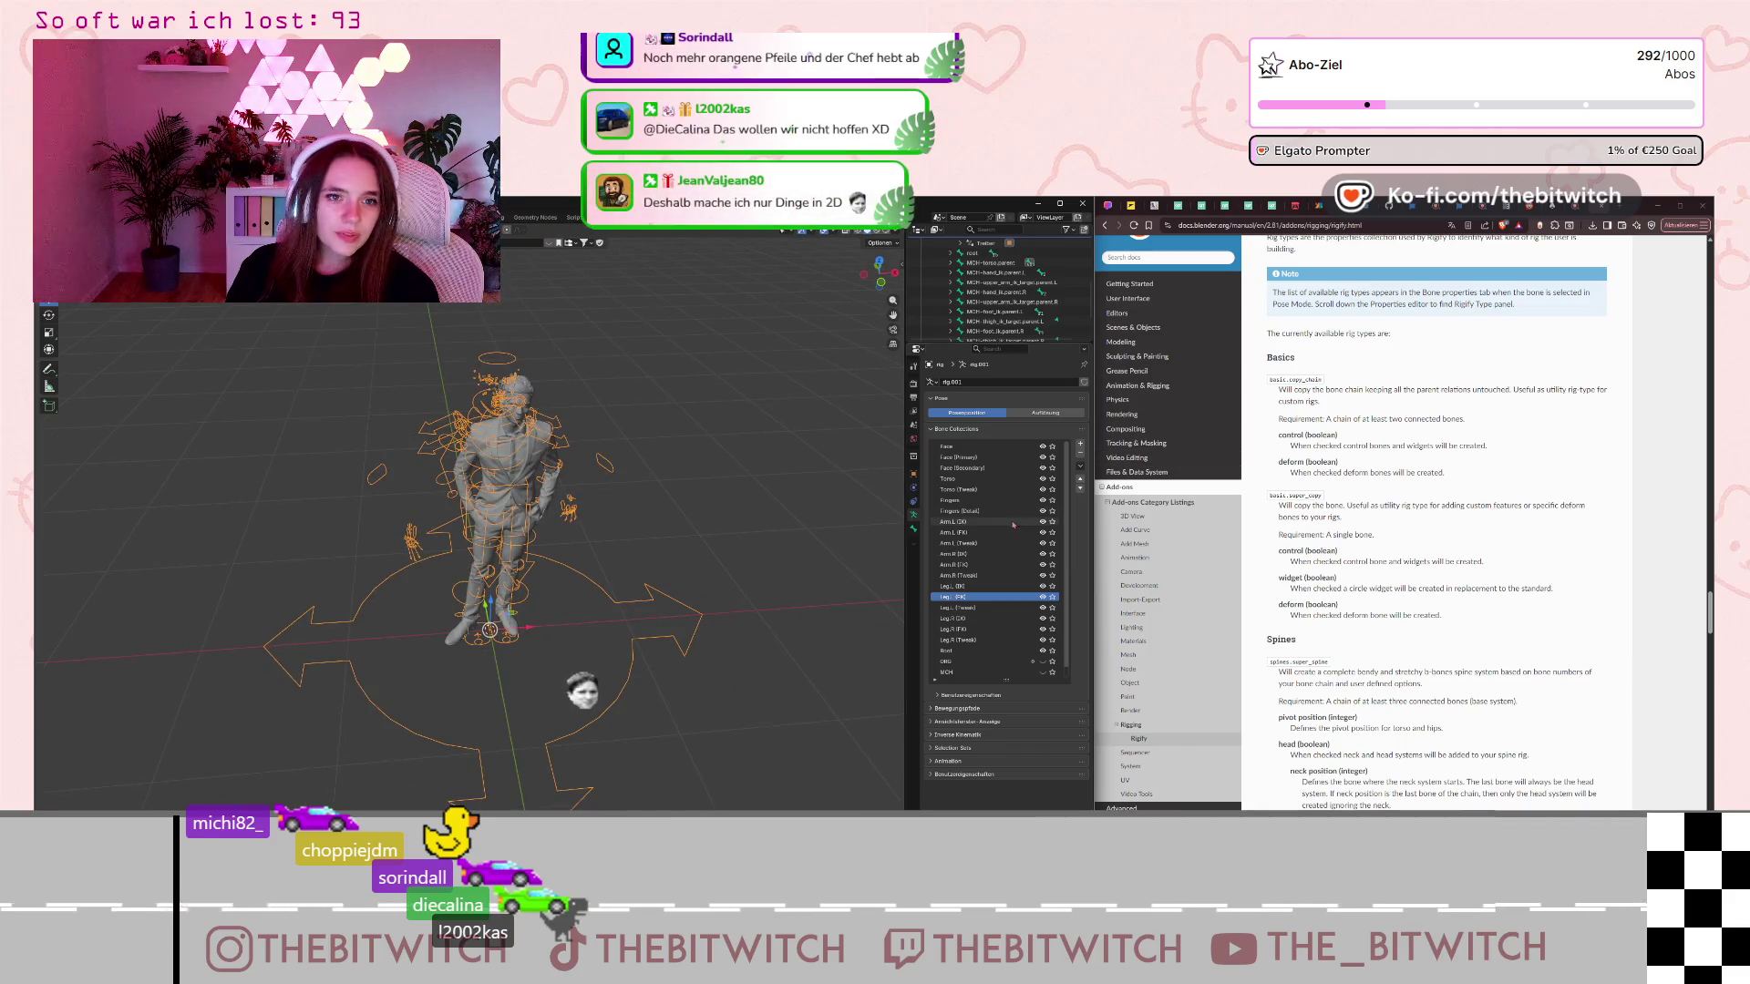
{"action": "scroll", "coordinate": [984, 593], "scroll_direction": "down", "scroll_amount": 1}
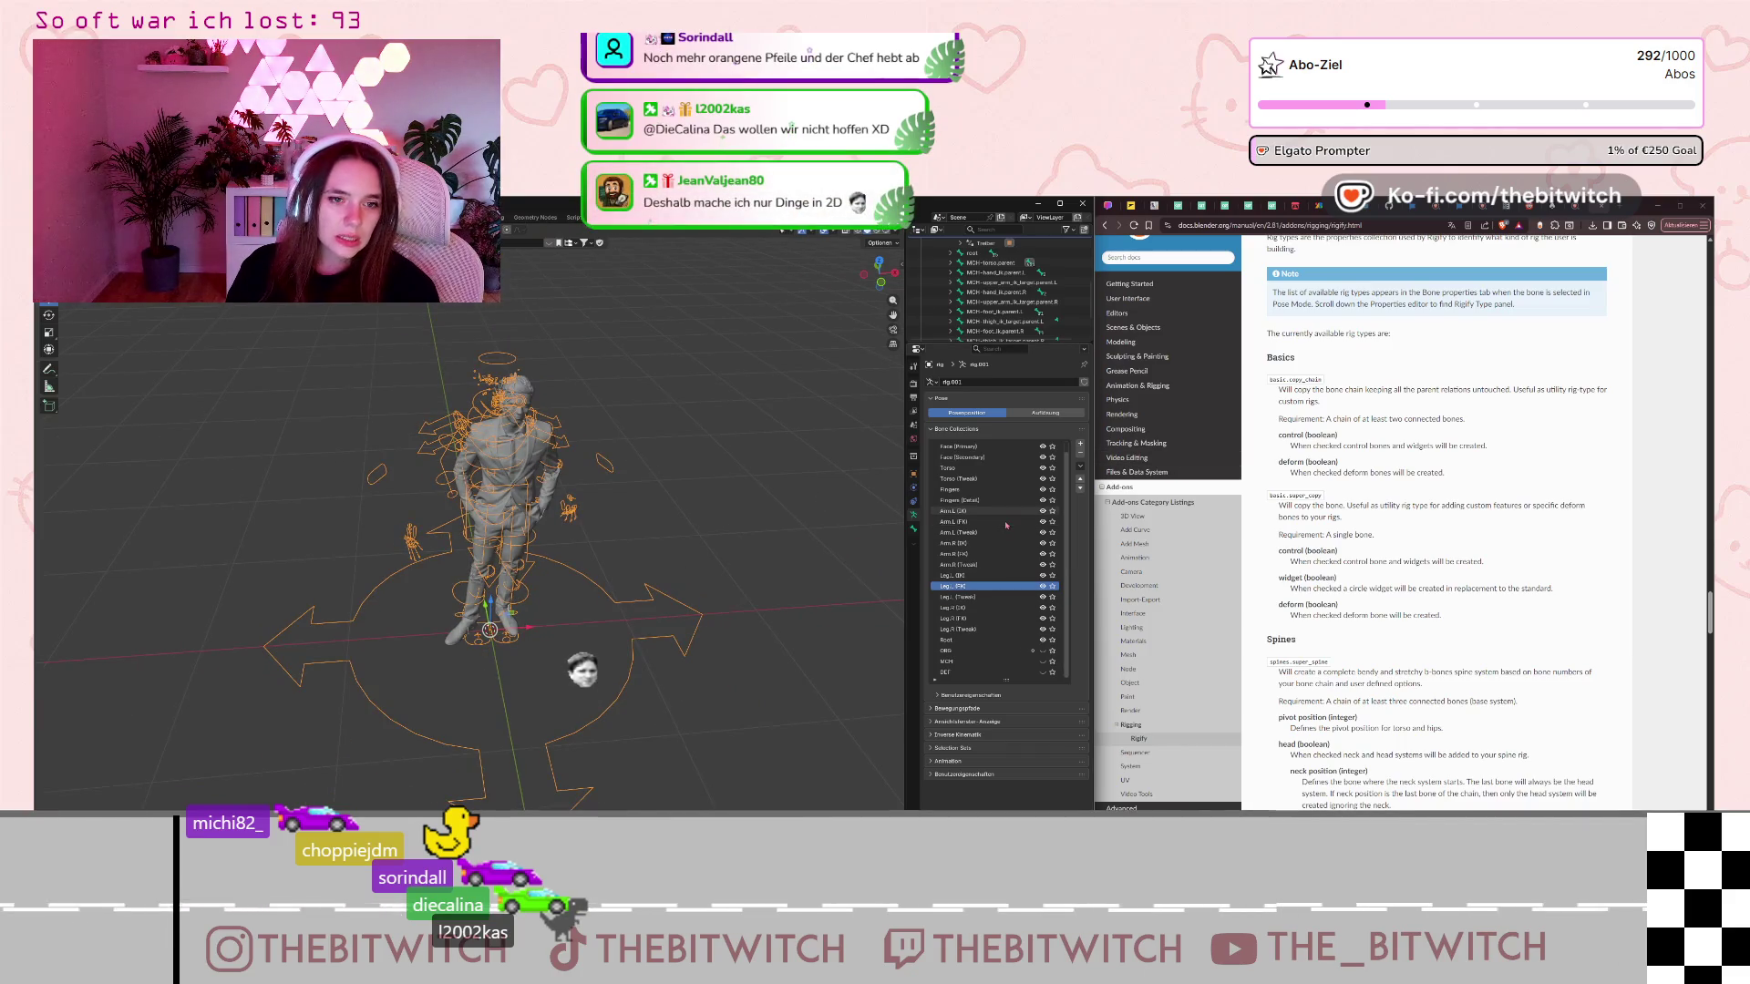
{"action": "left_click", "coordinate": [955, 709]}
{"action": "scroll", "coordinate": [984, 716], "scroll_direction": "down", "scroll_amount": 1}
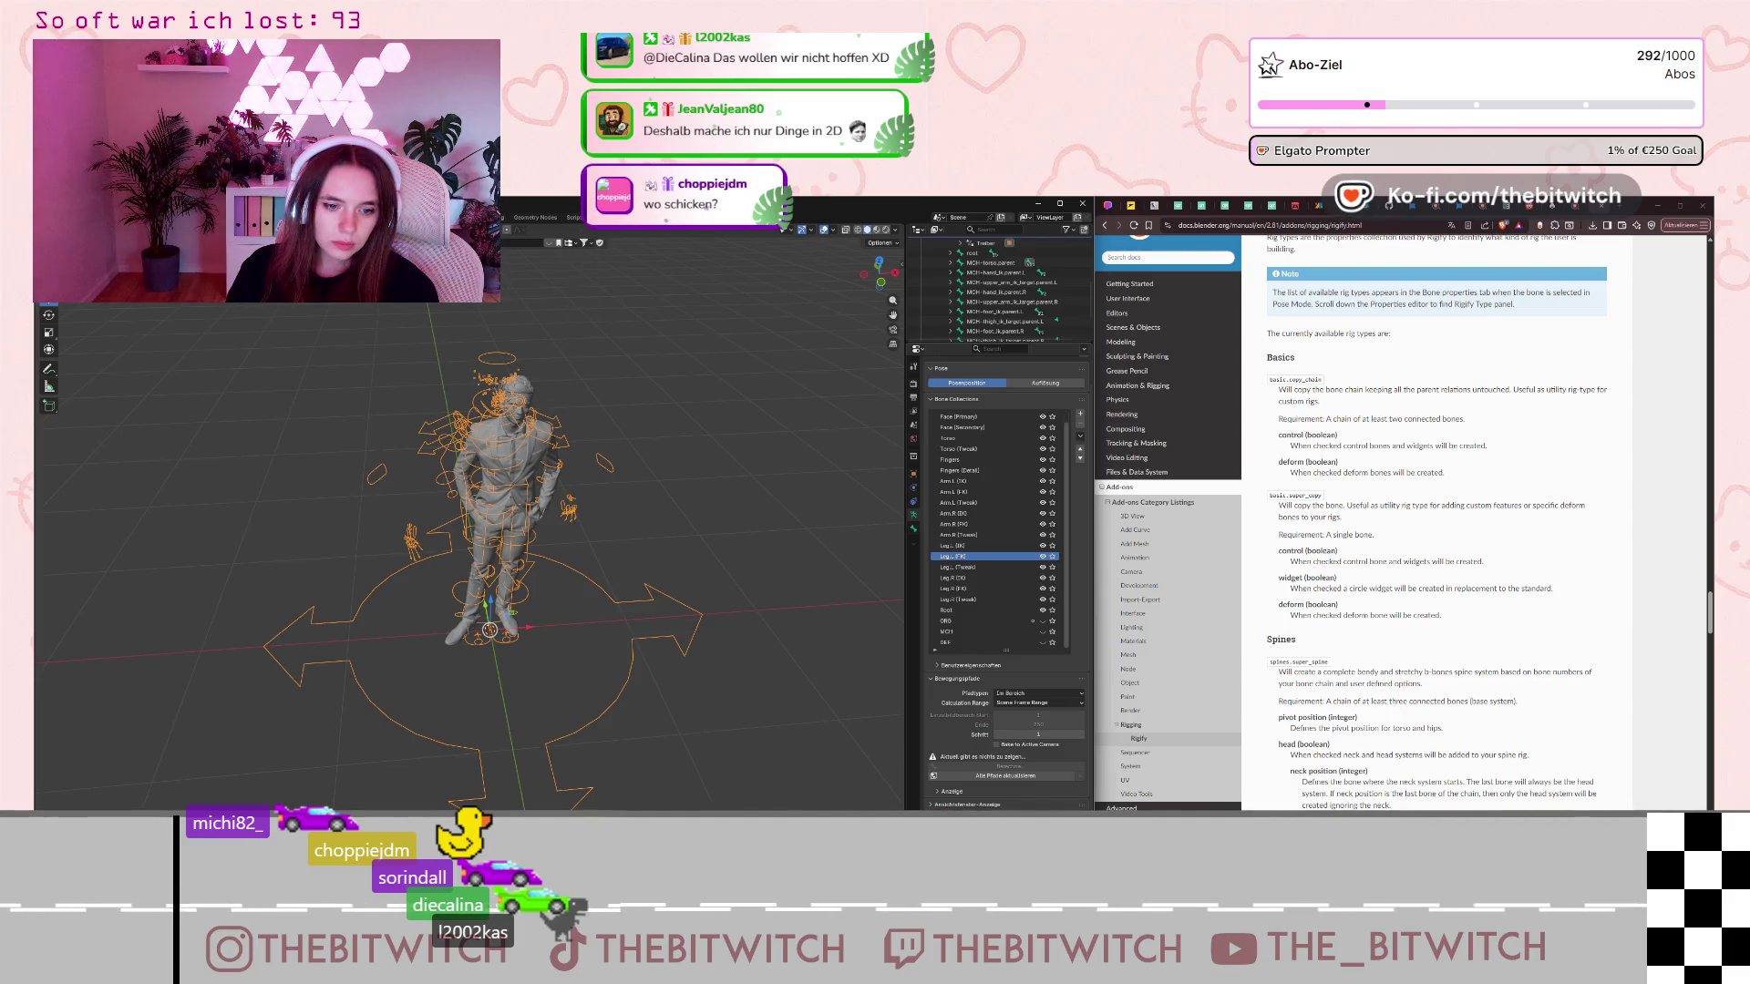
{"action": "scroll", "coordinate": [984, 592], "scroll_direction": "down", "scroll_amount": 1}
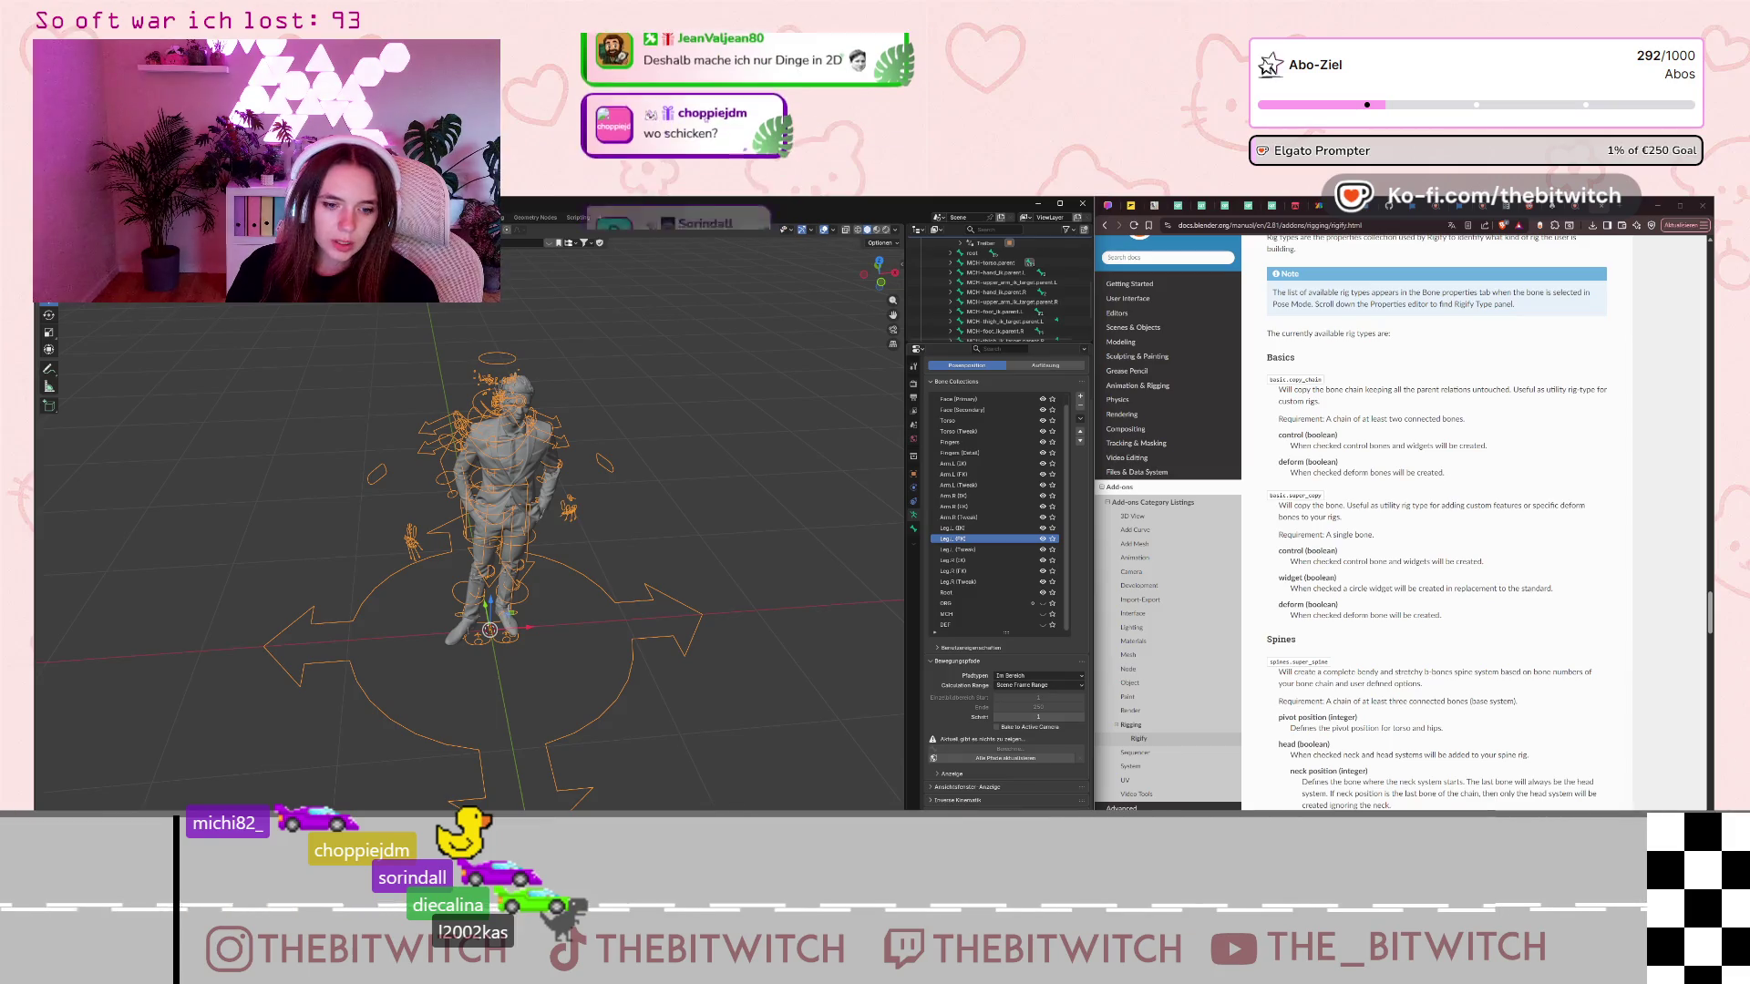
{"action": "scroll", "coordinate": [1002, 292], "scroll_direction": "down", "scroll_amount": 1}
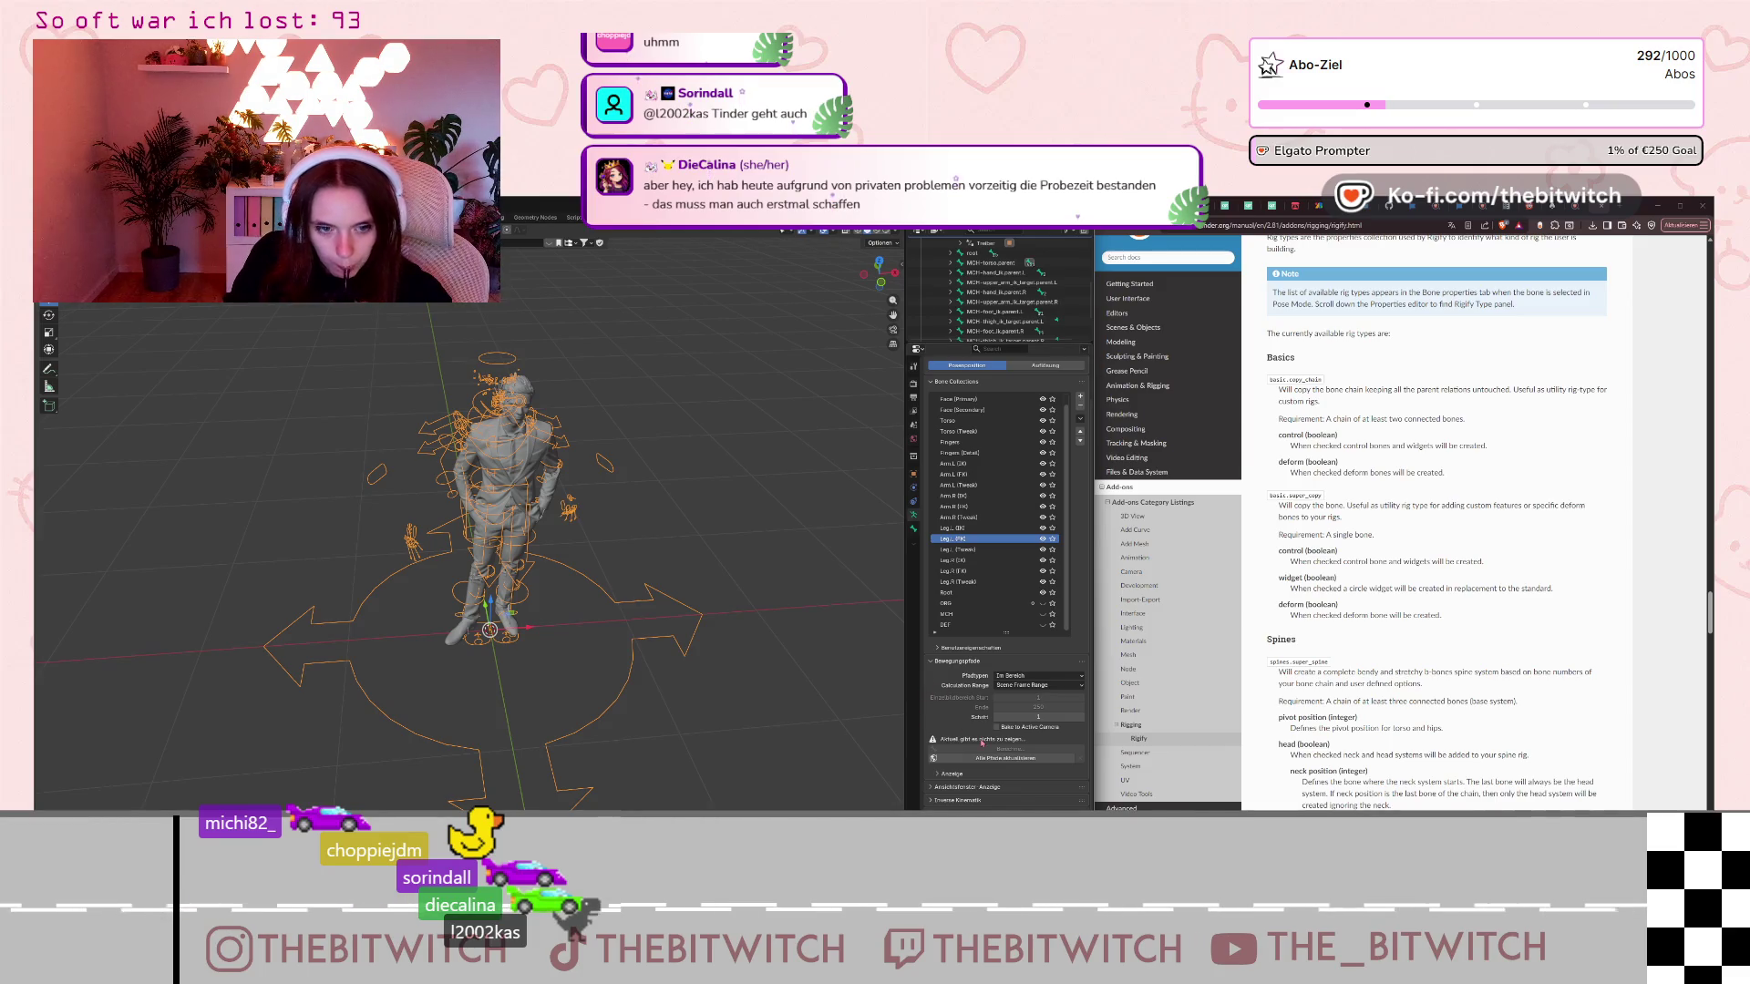
Collapse the rig.003, rig and Humano hierarchies in the Outliner.
{"action": "scroll", "coordinate": [1002, 292], "scroll_direction": "up", "scroll_amount": 5}
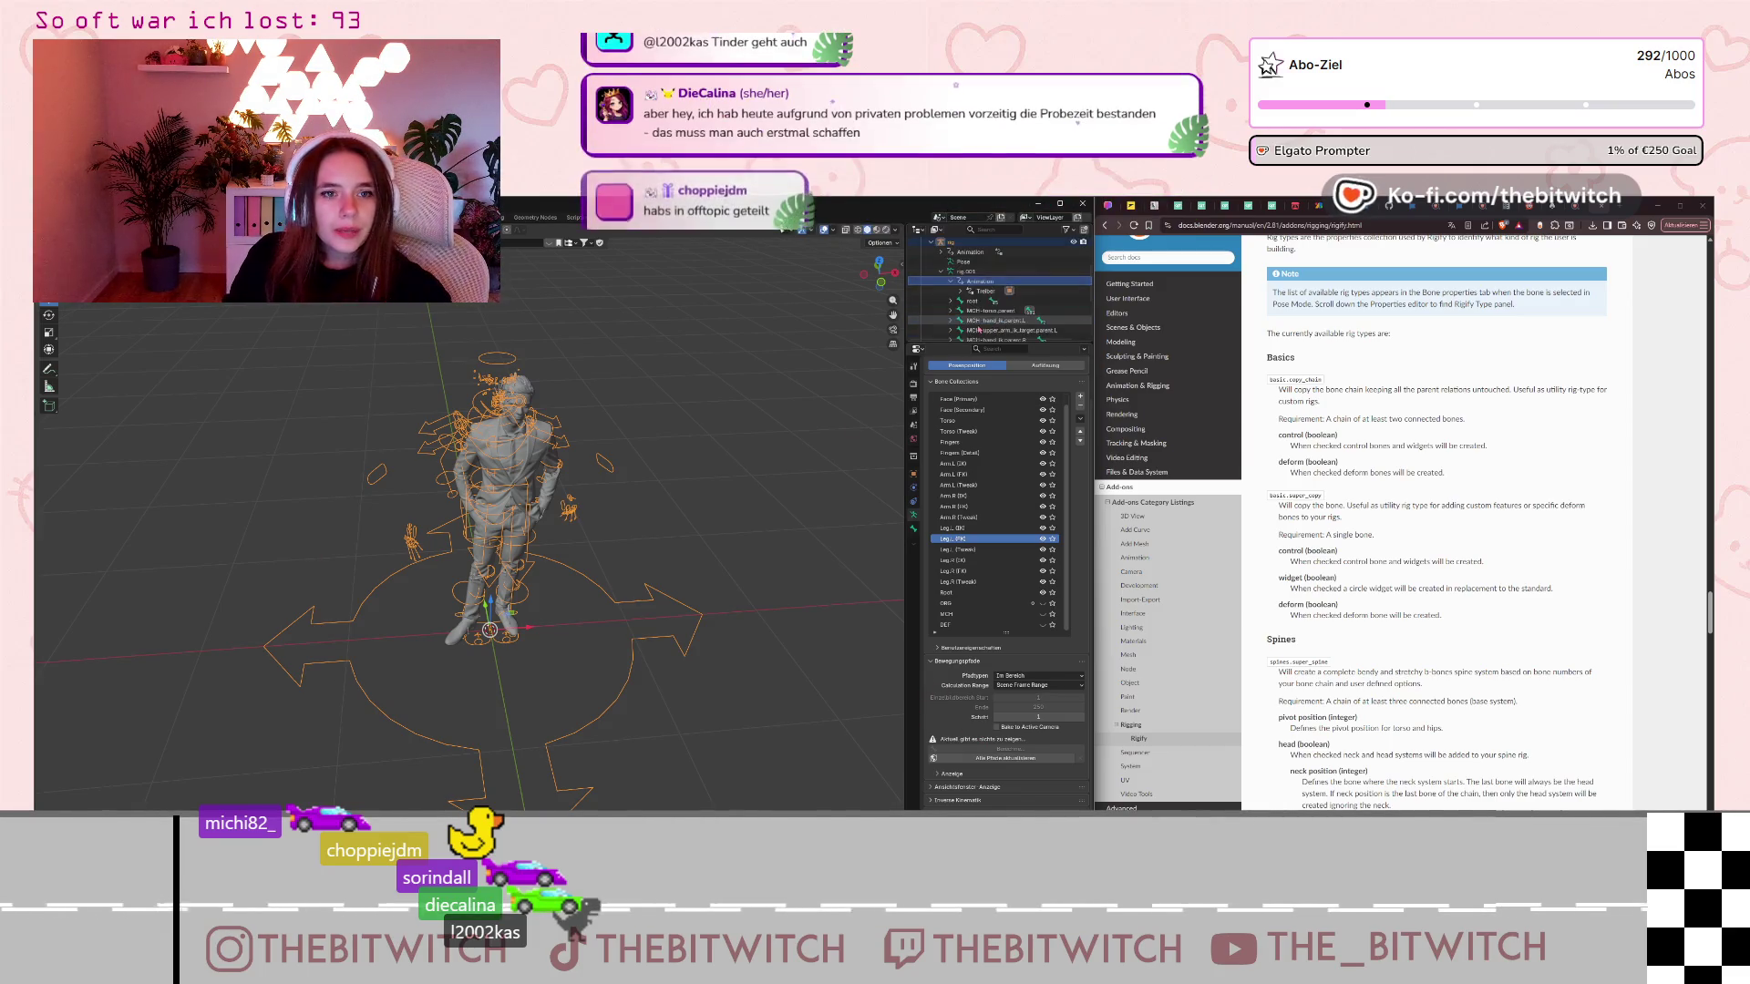
{"action": "left_click", "coordinate": [941, 311]}
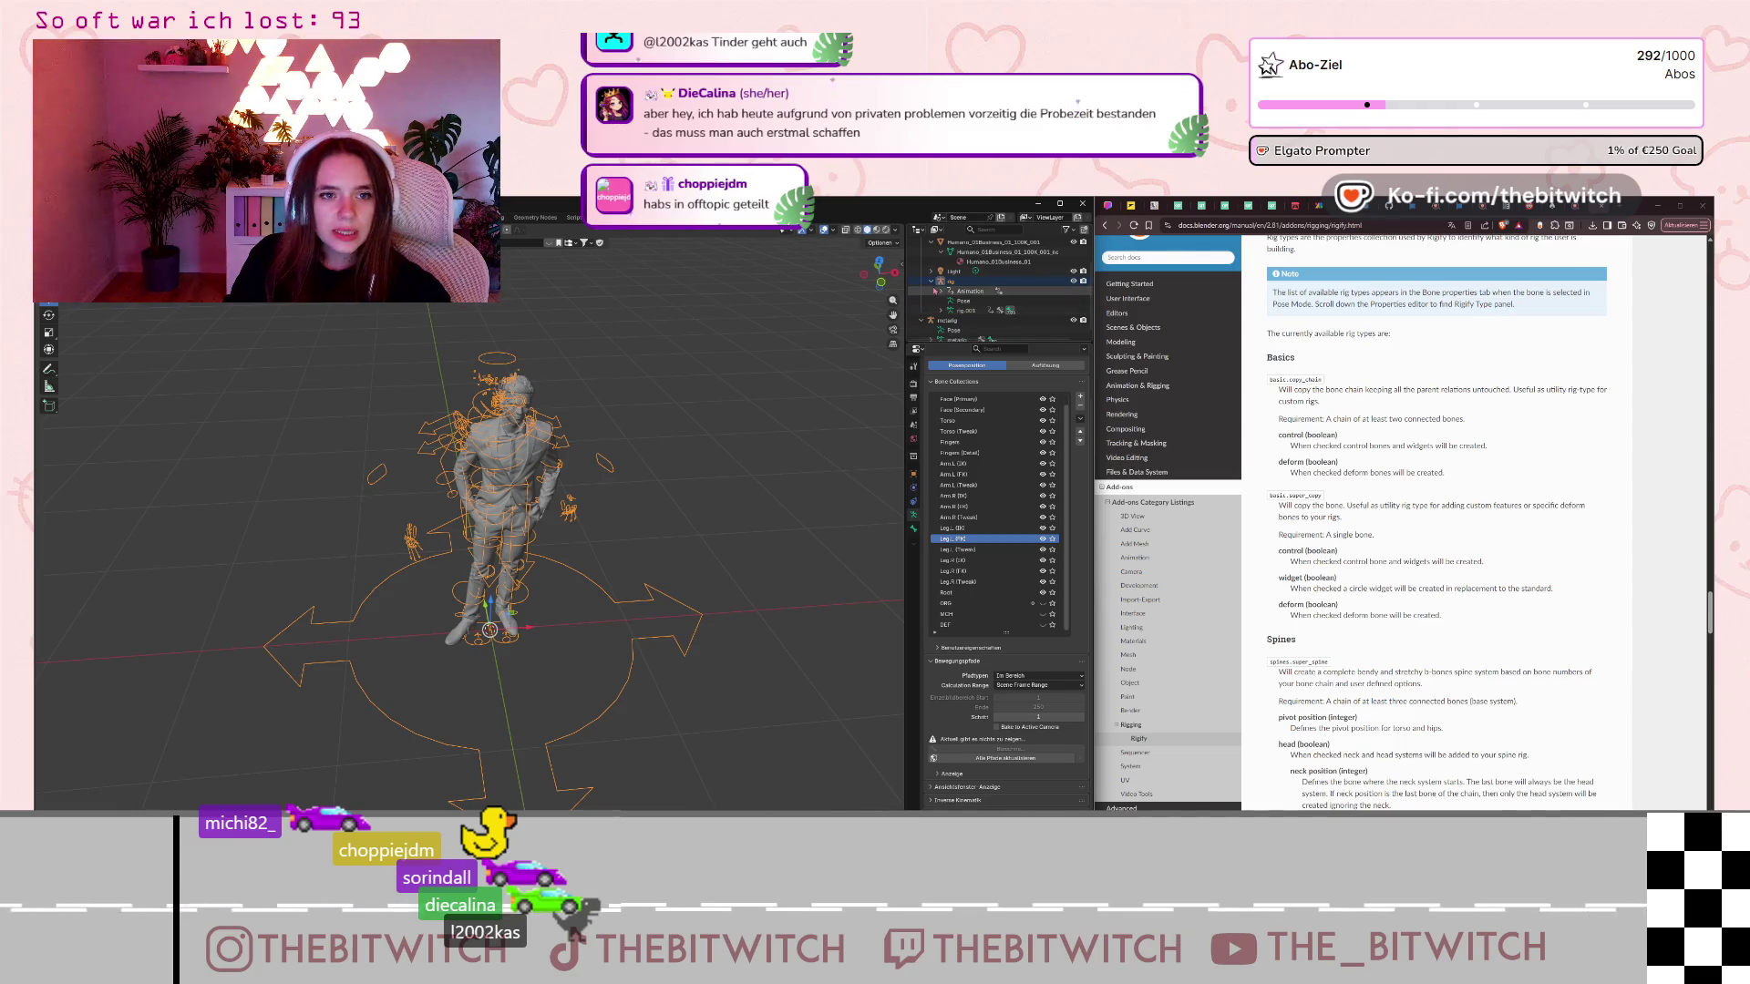
{"action": "left_click", "coordinate": [930, 281]}
{"action": "scroll", "coordinate": [966, 289], "scroll_direction": "up", "scroll_amount": 2}
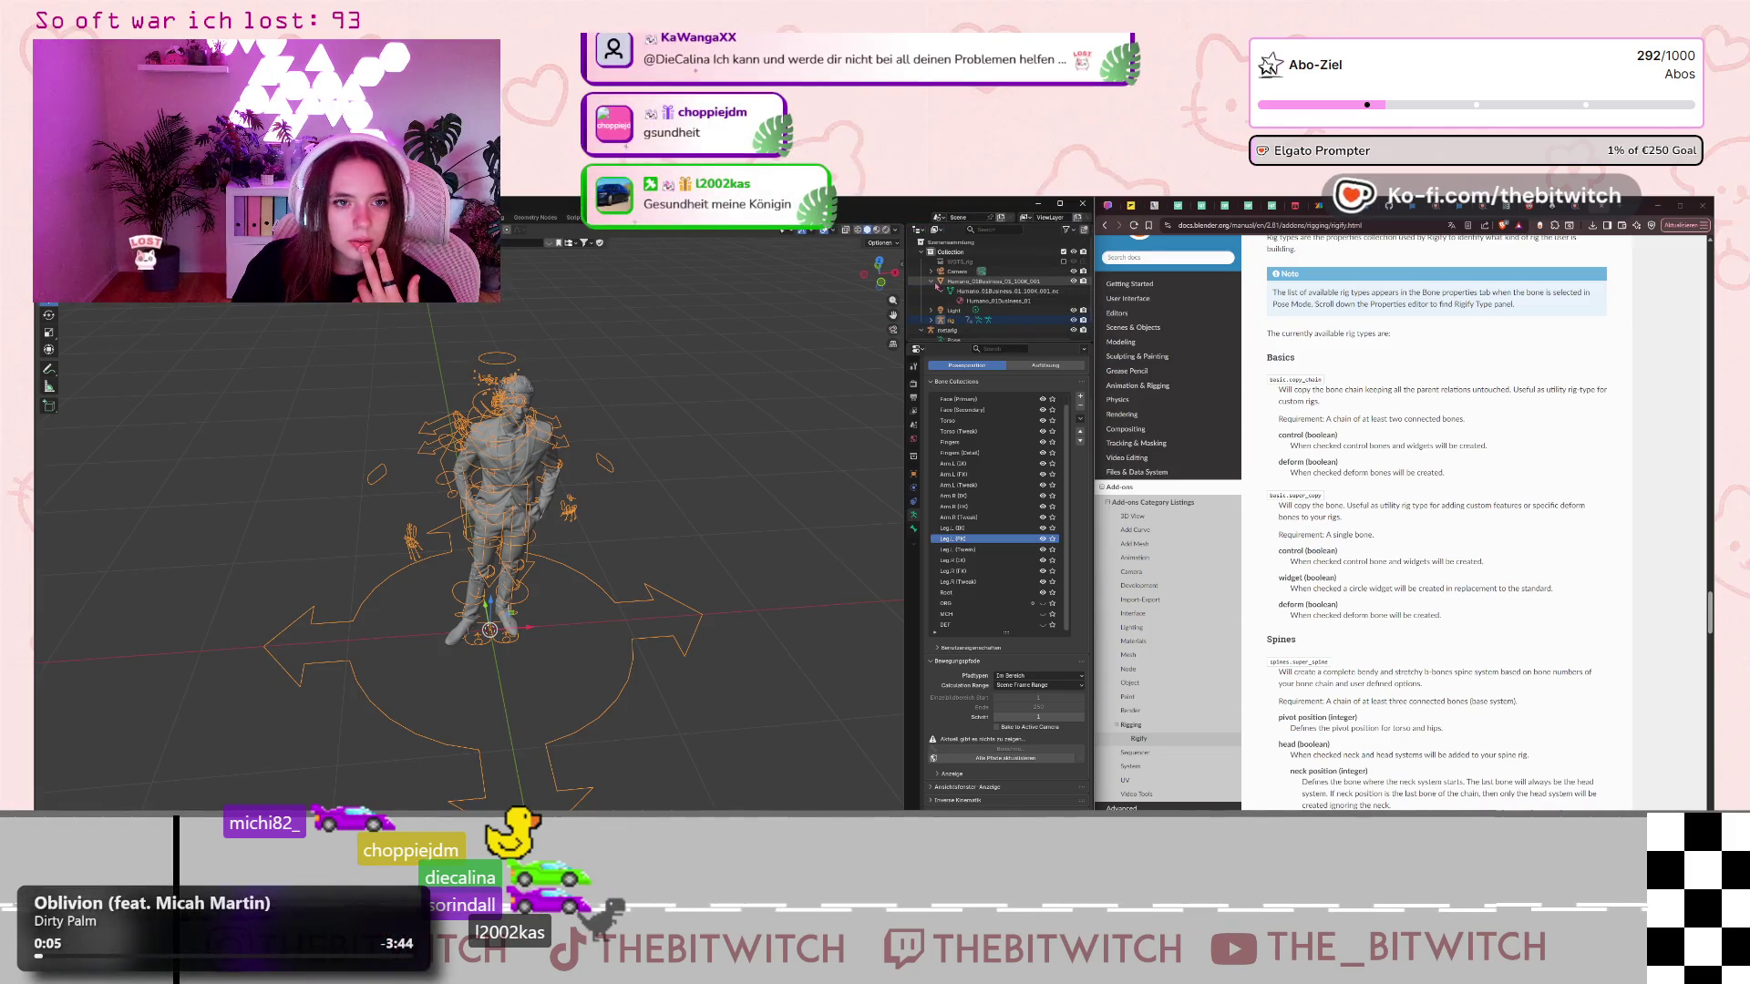
{"action": "left_click", "coordinate": [931, 281]}
Select the Humano mesh, then make the rig active again.
{"action": "left_click", "coordinate": [952, 300]}
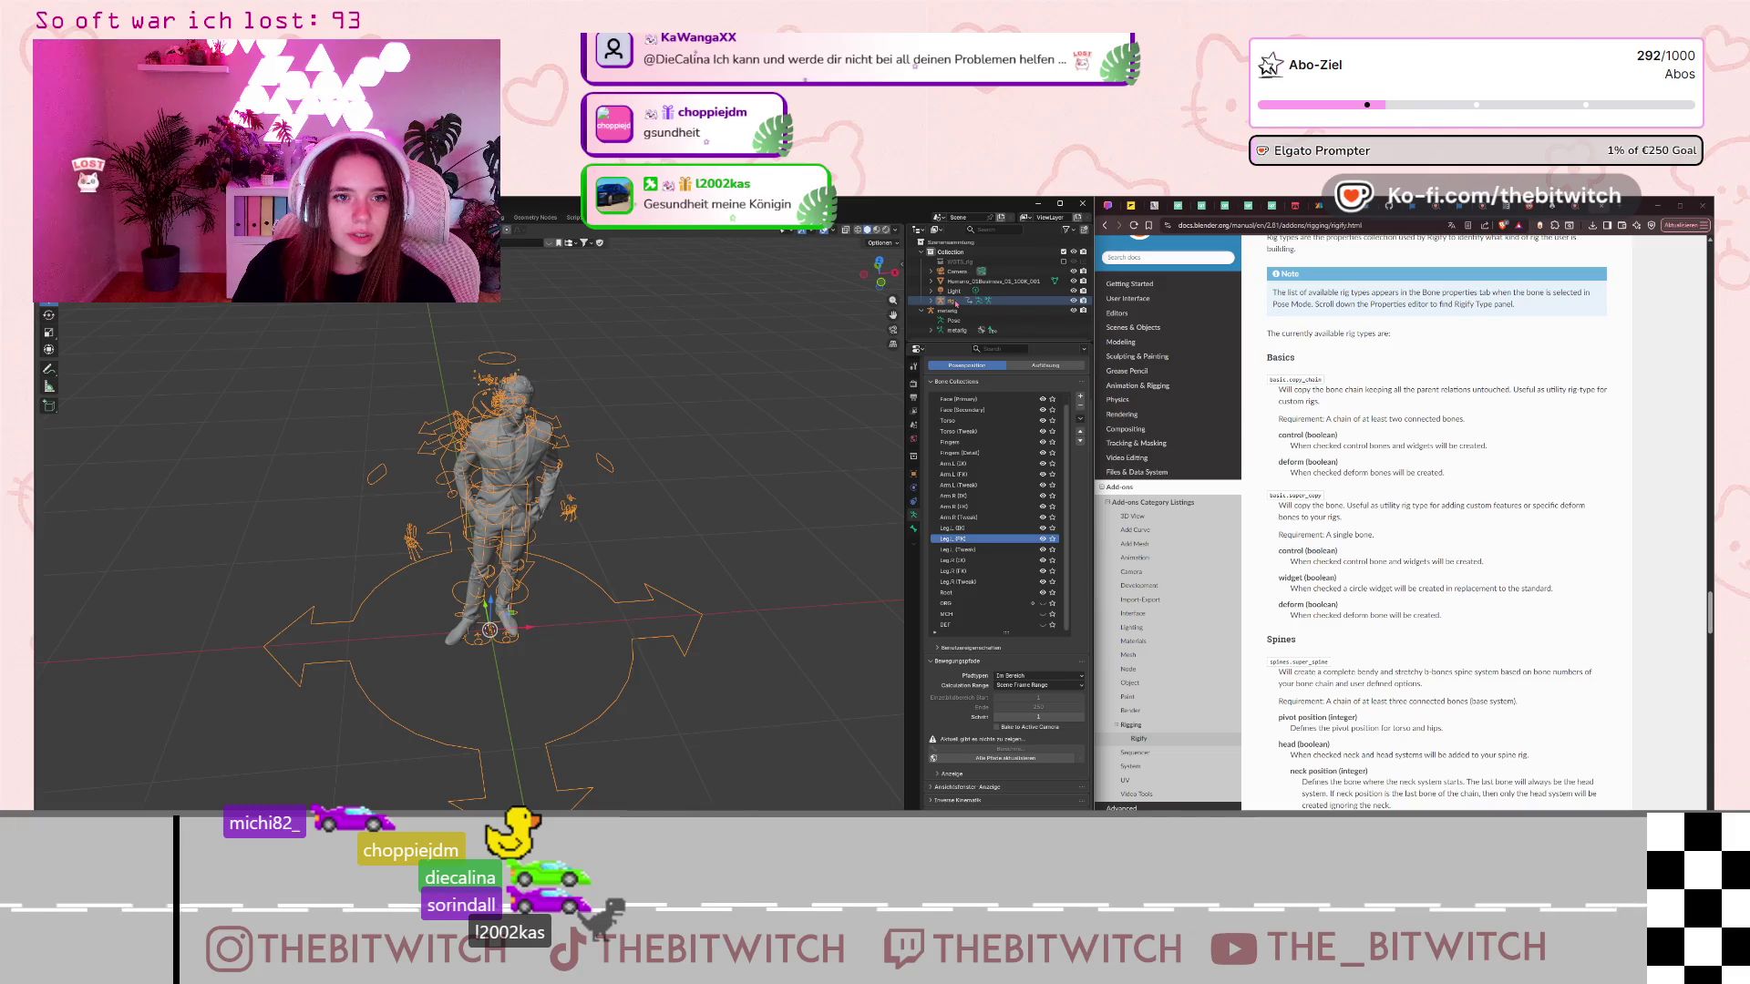
{"action": "left_click", "coordinate": [959, 281]}
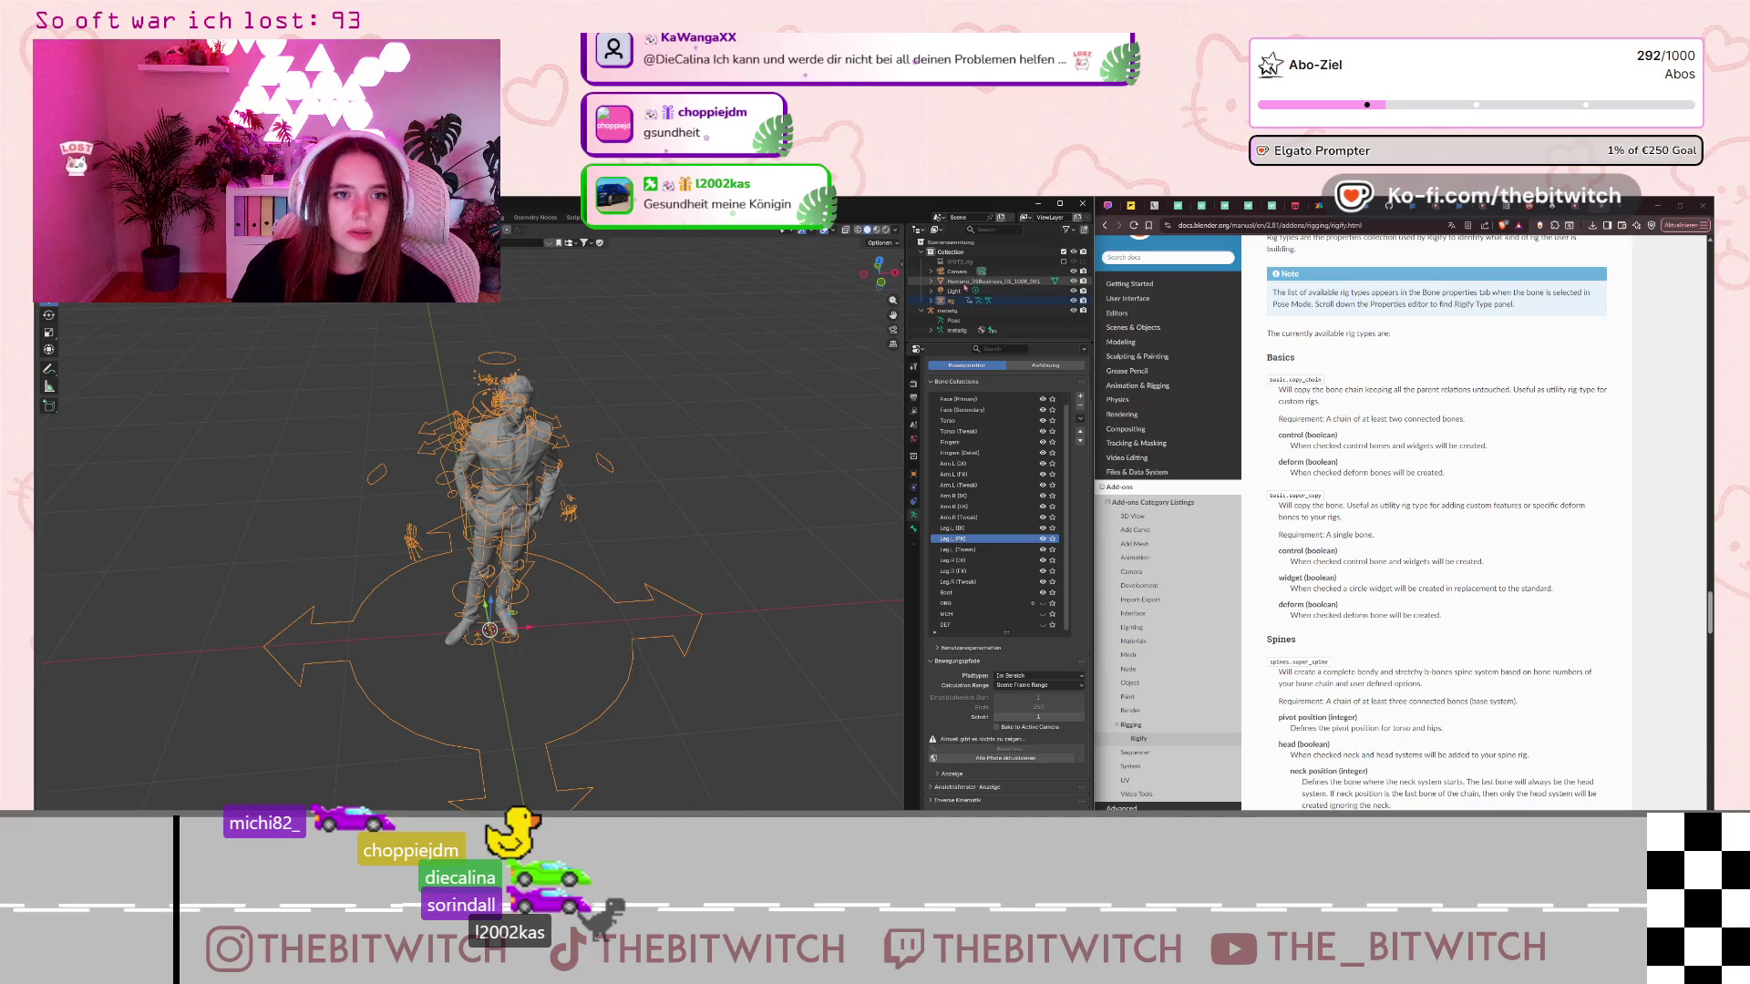
{"action": "left_click", "coordinate": [960, 301]}
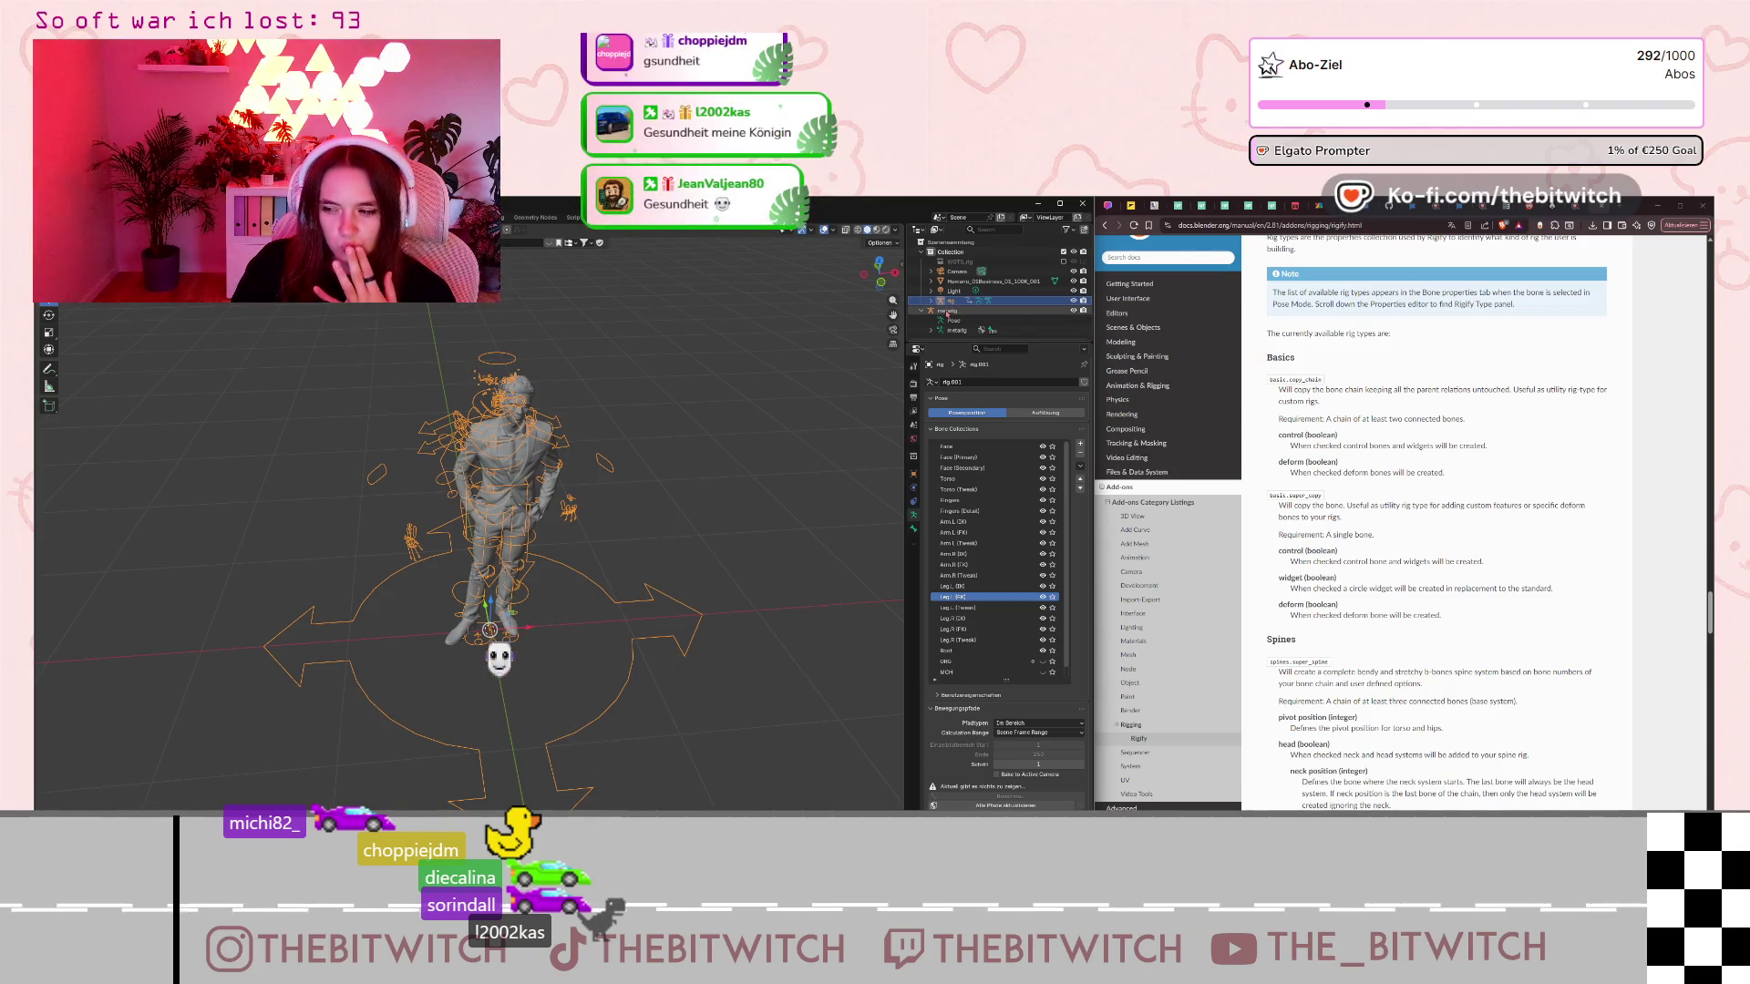
Orbit to view the character from above and scroll the manual to Add a New Armature Object.
{"action": "mouse_move", "coordinate": [638, 438]}
{"action": "middle_mouse_down"}
{"action": "mouse_move", "coordinate": [718, 503]}
{"action": "mouse_move", "coordinate": [560, 531]}
{"action": "mouse_move", "coordinate": [690, 663]}
{"action": "middle_mouse_up"}
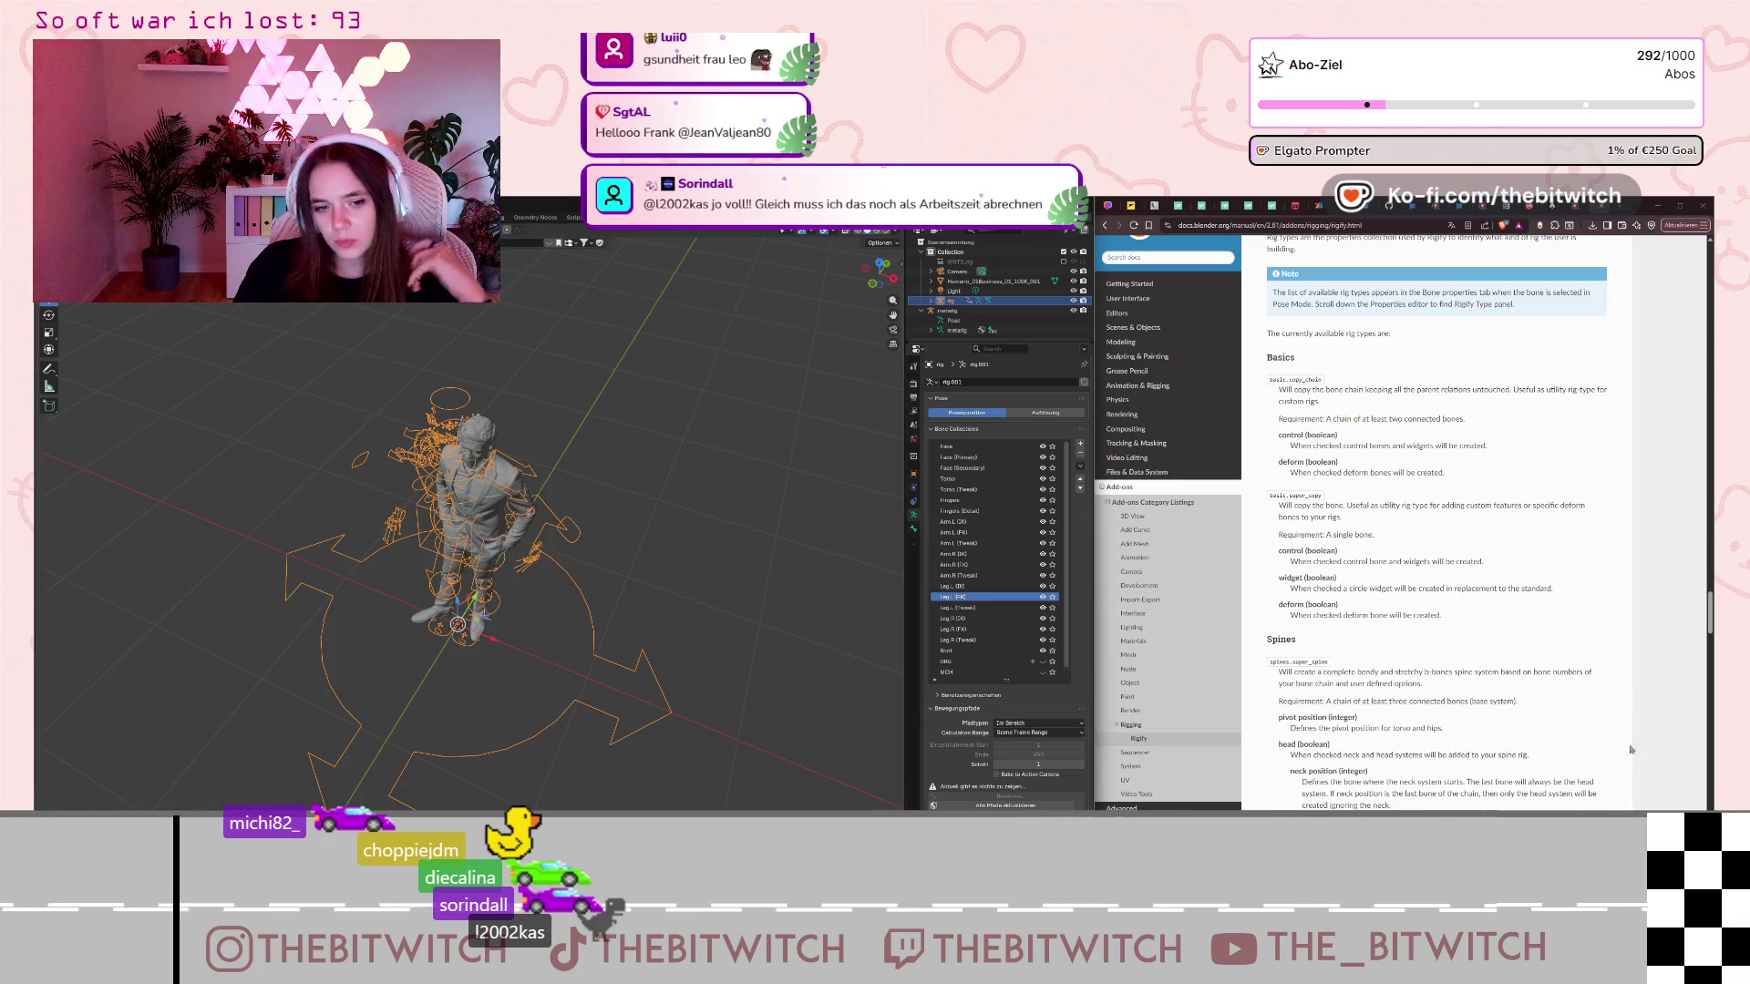
{"action": "scroll", "coordinate": [1553, 688], "scroll_direction": "down", "scroll_amount": 15}
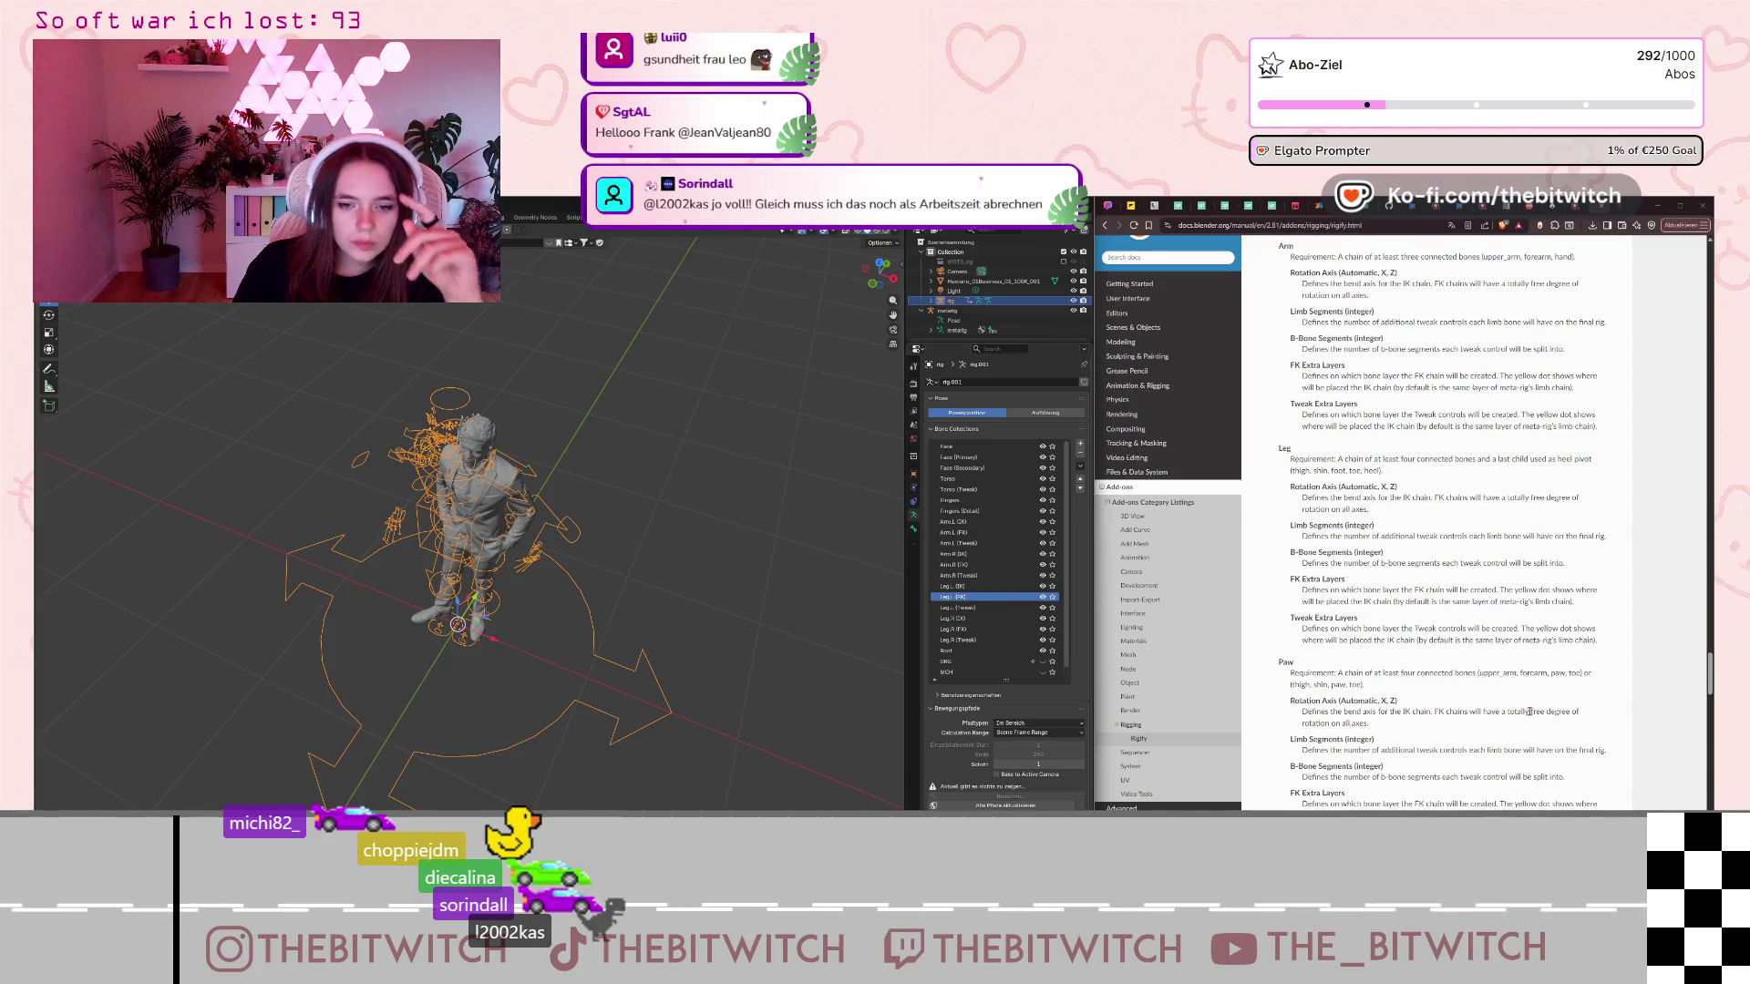
{"action": "scroll", "coordinate": [1529, 711], "scroll_direction": "up", "scroll_amount": 10}
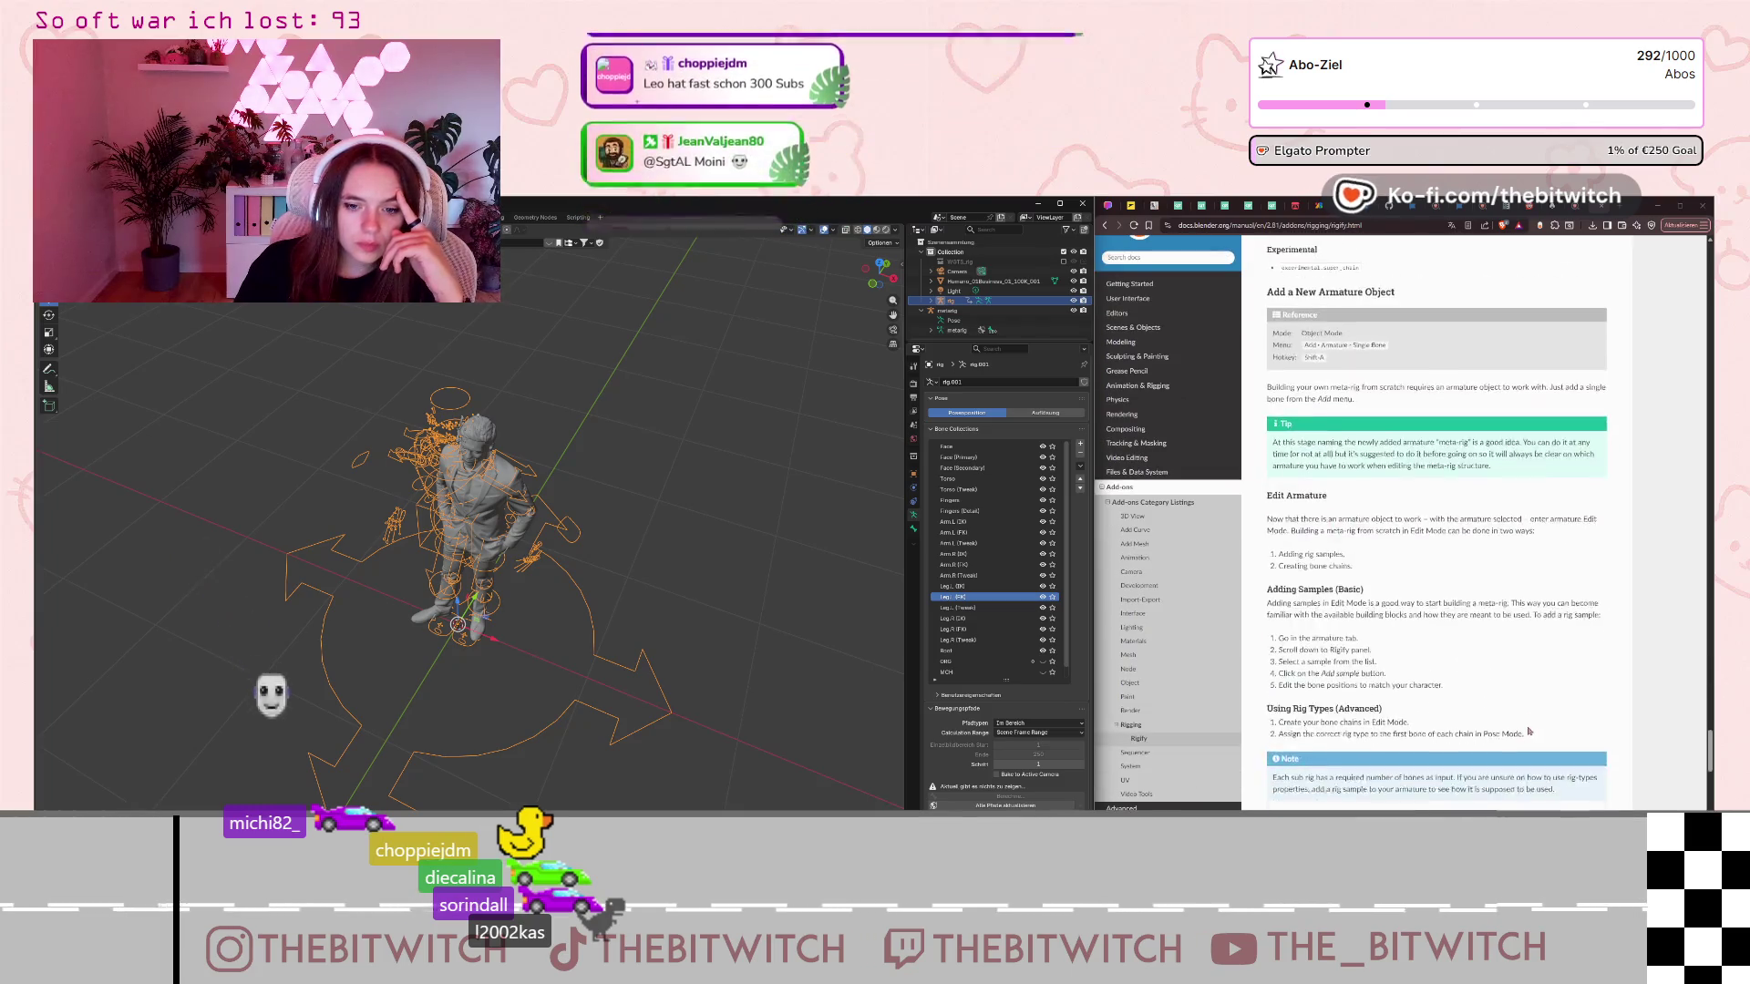
{"action": "scroll", "coordinate": [1524, 724], "scroll_direction": "down", "scroll_amount": 5}
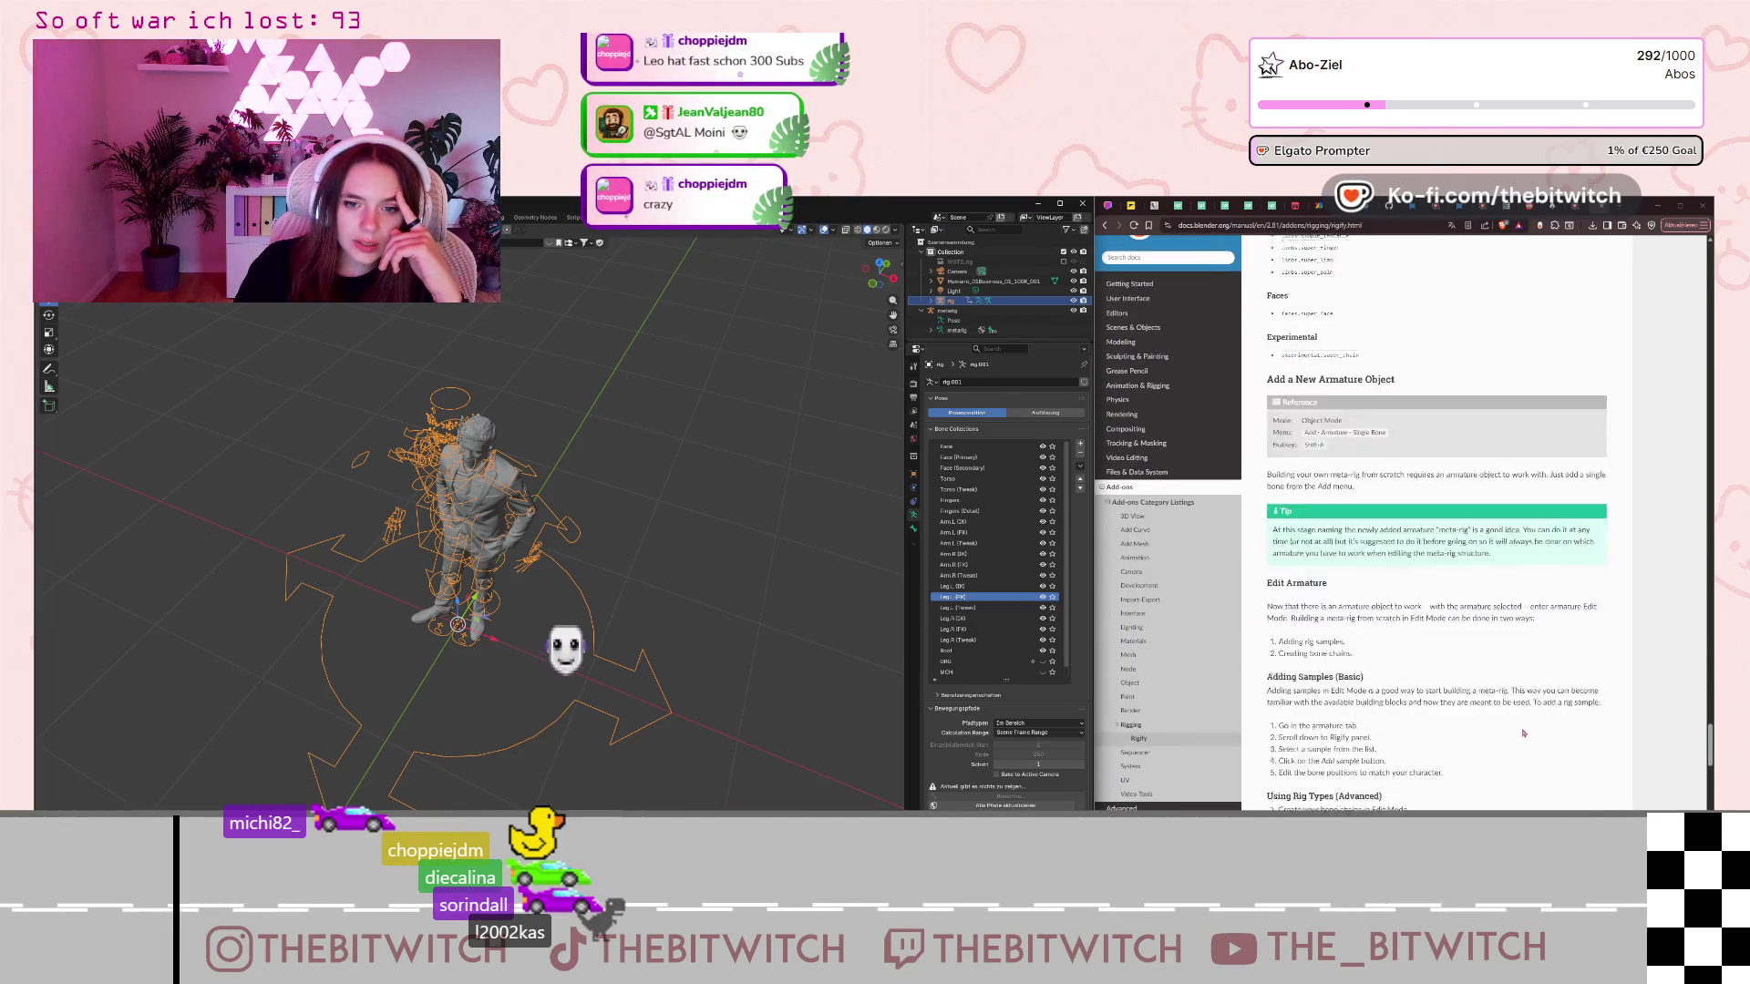
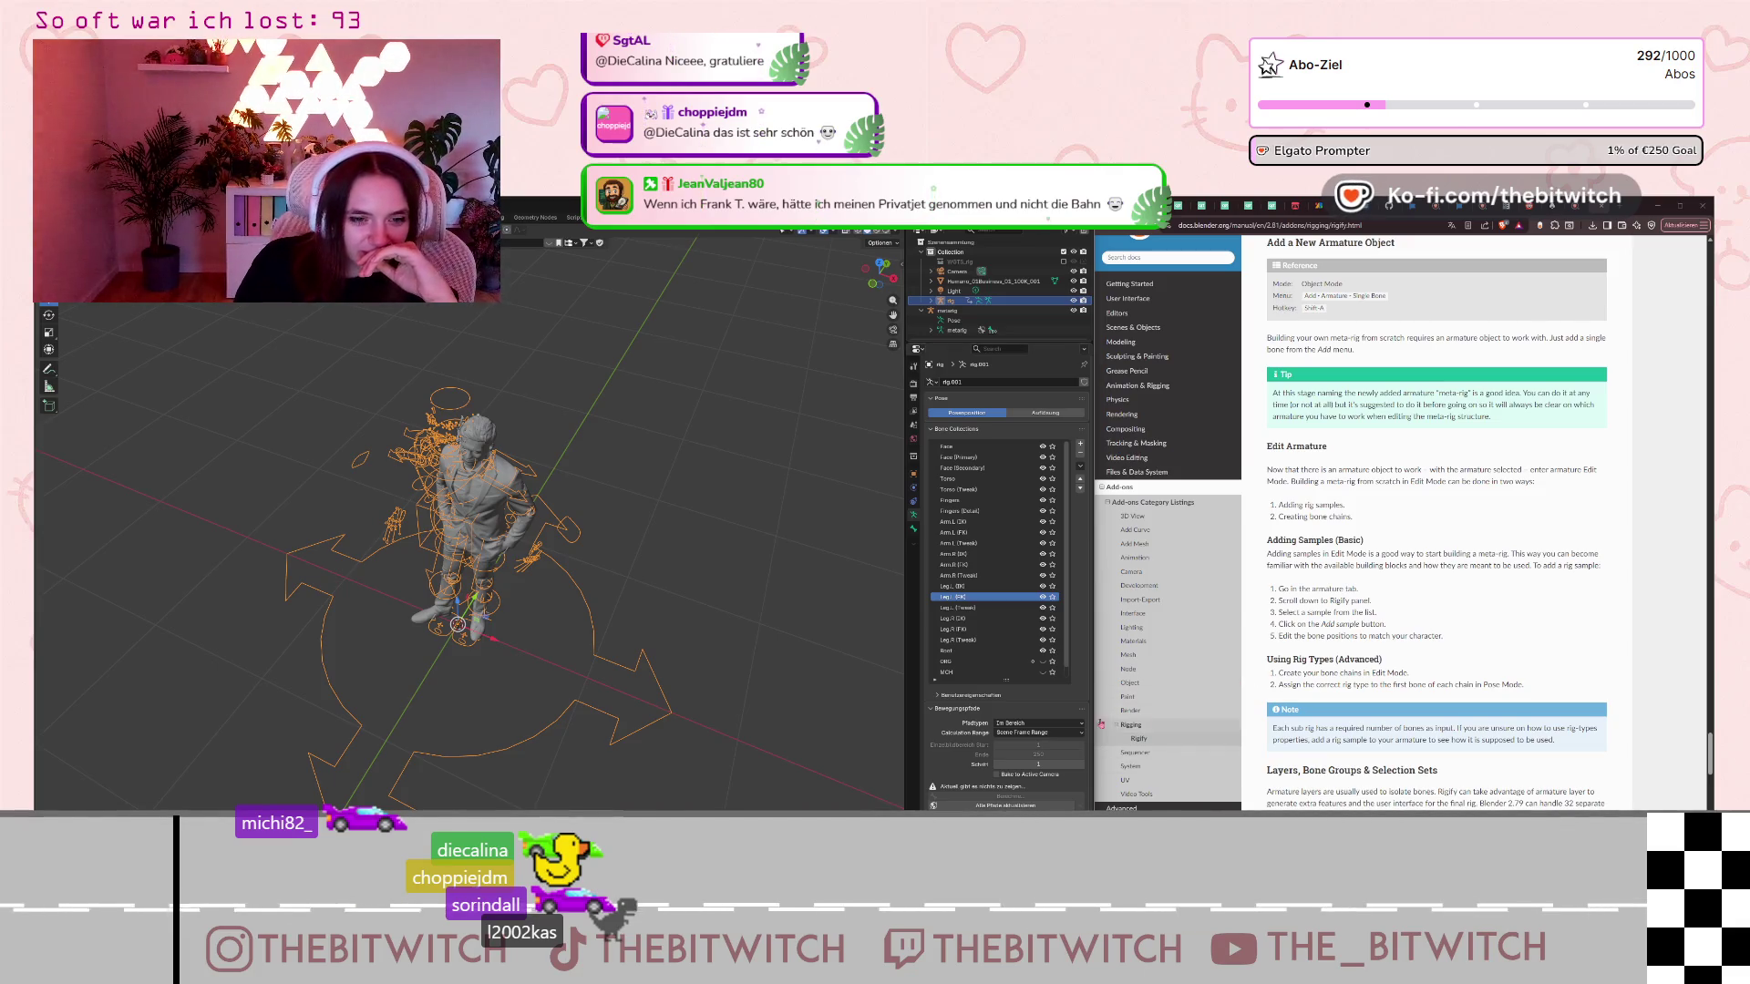
Review the rig's bone collections, then bring the Notion 'Gegner' plan page to the front.
{"action": "scroll", "coordinate": [970, 640], "scroll_direction": "down", "scroll_amount": 1}
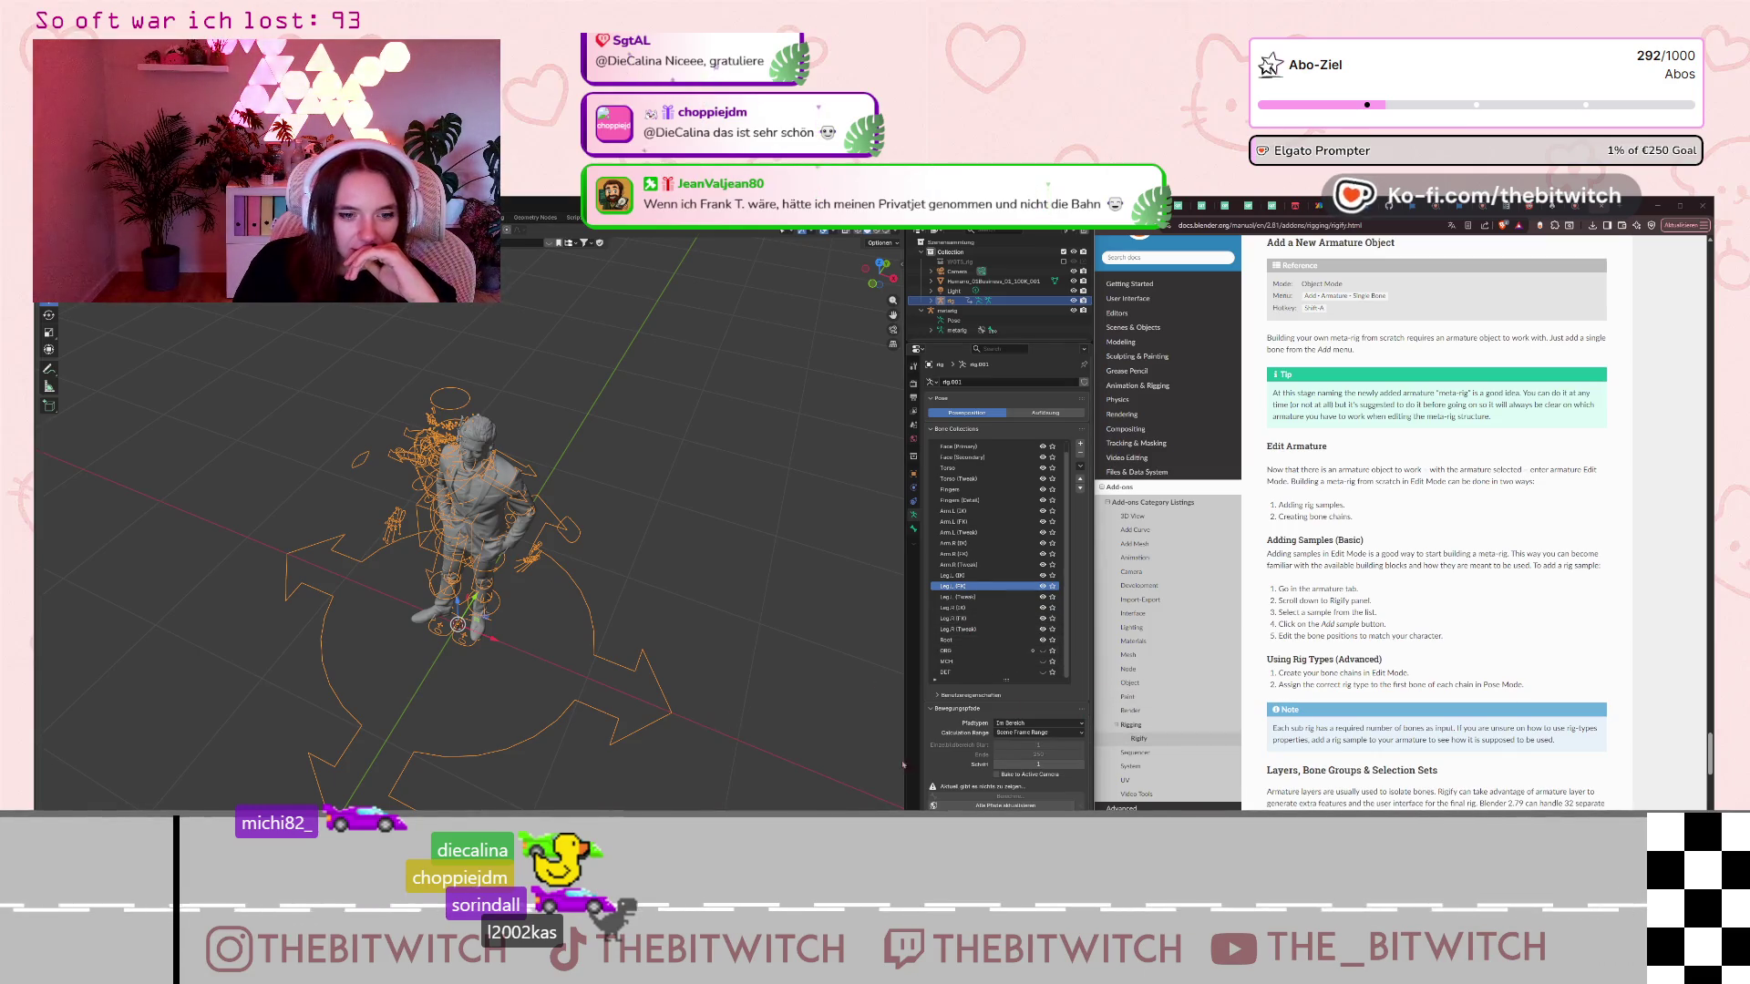
{"action": "scroll", "coordinate": [971, 753], "scroll_direction": "down", "scroll_amount": 2}
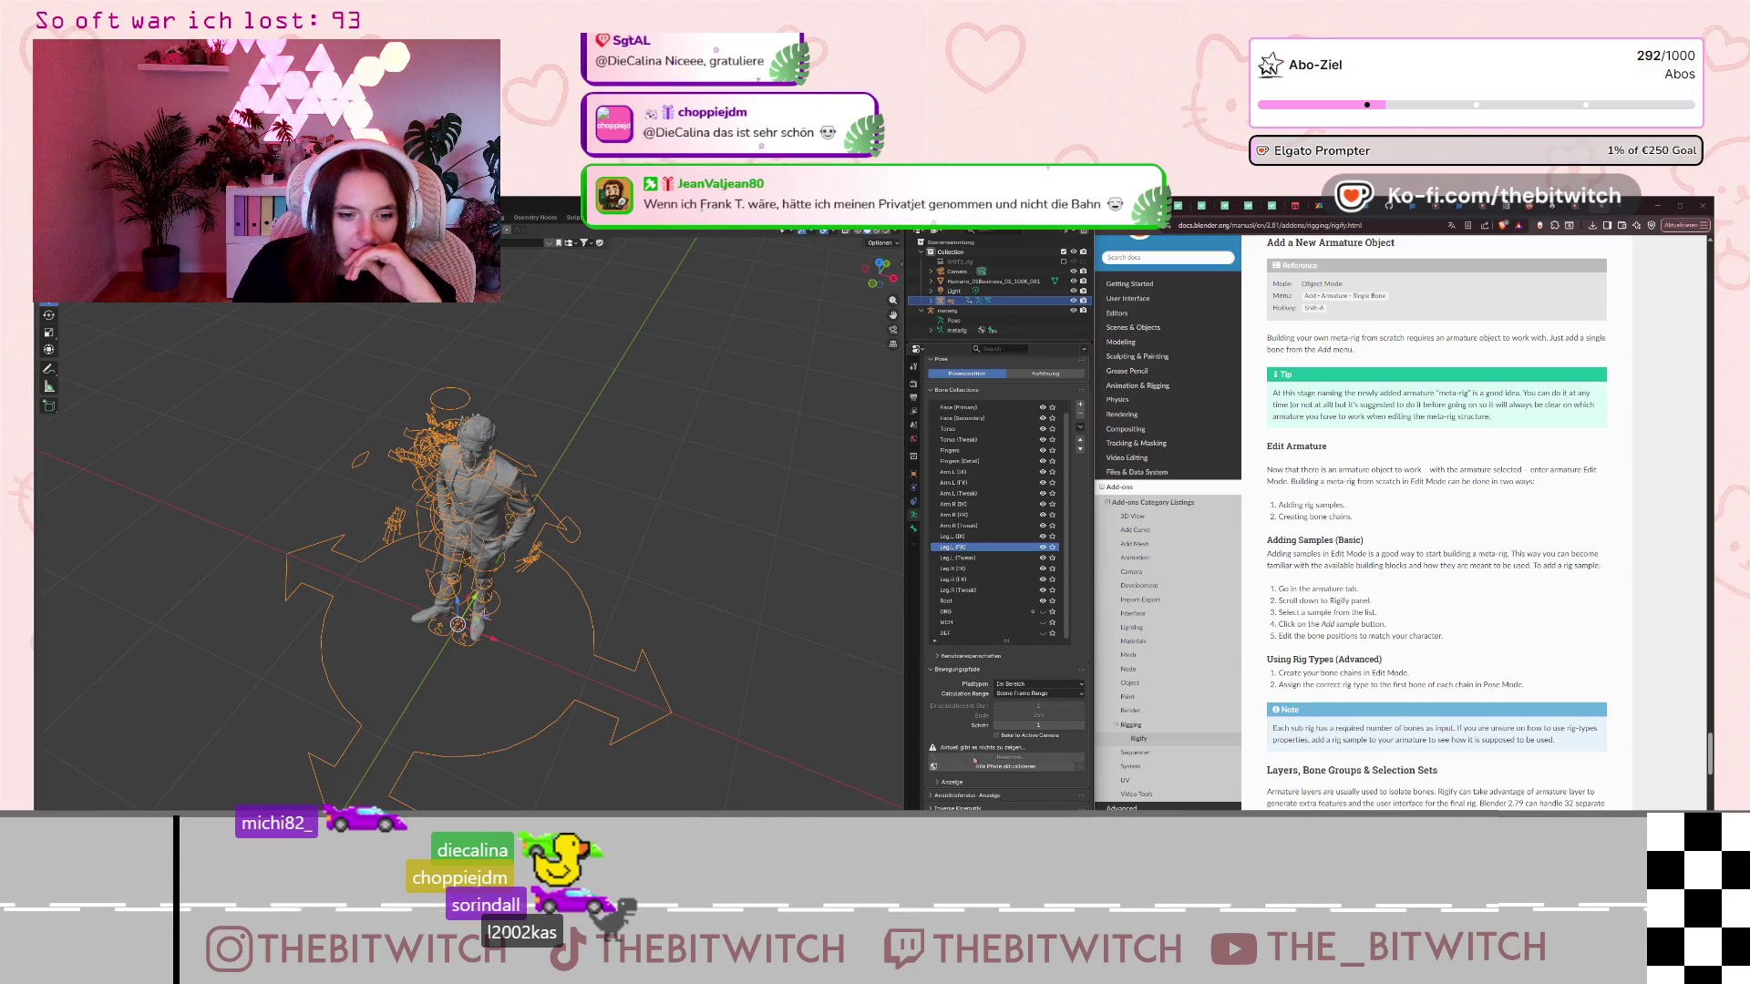
{"action": "scroll", "coordinate": [978, 766], "scroll_direction": "down", "scroll_amount": 1}
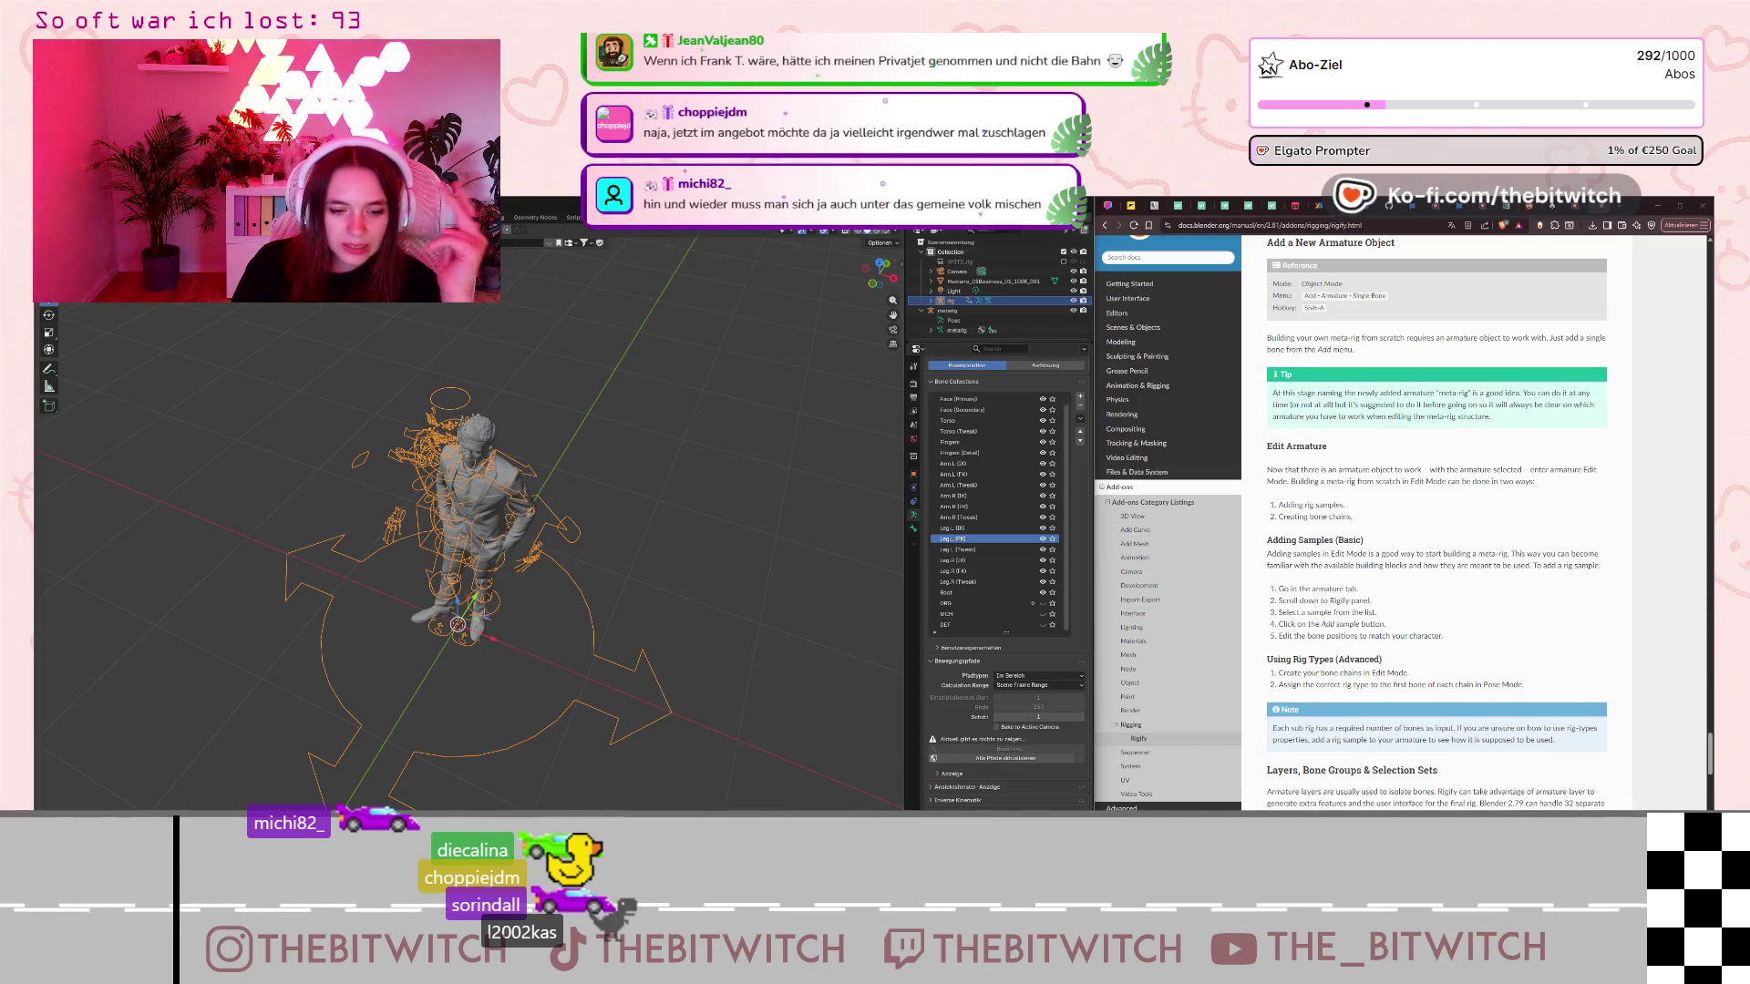
{"action": "key", "text": "alt+Tab"}
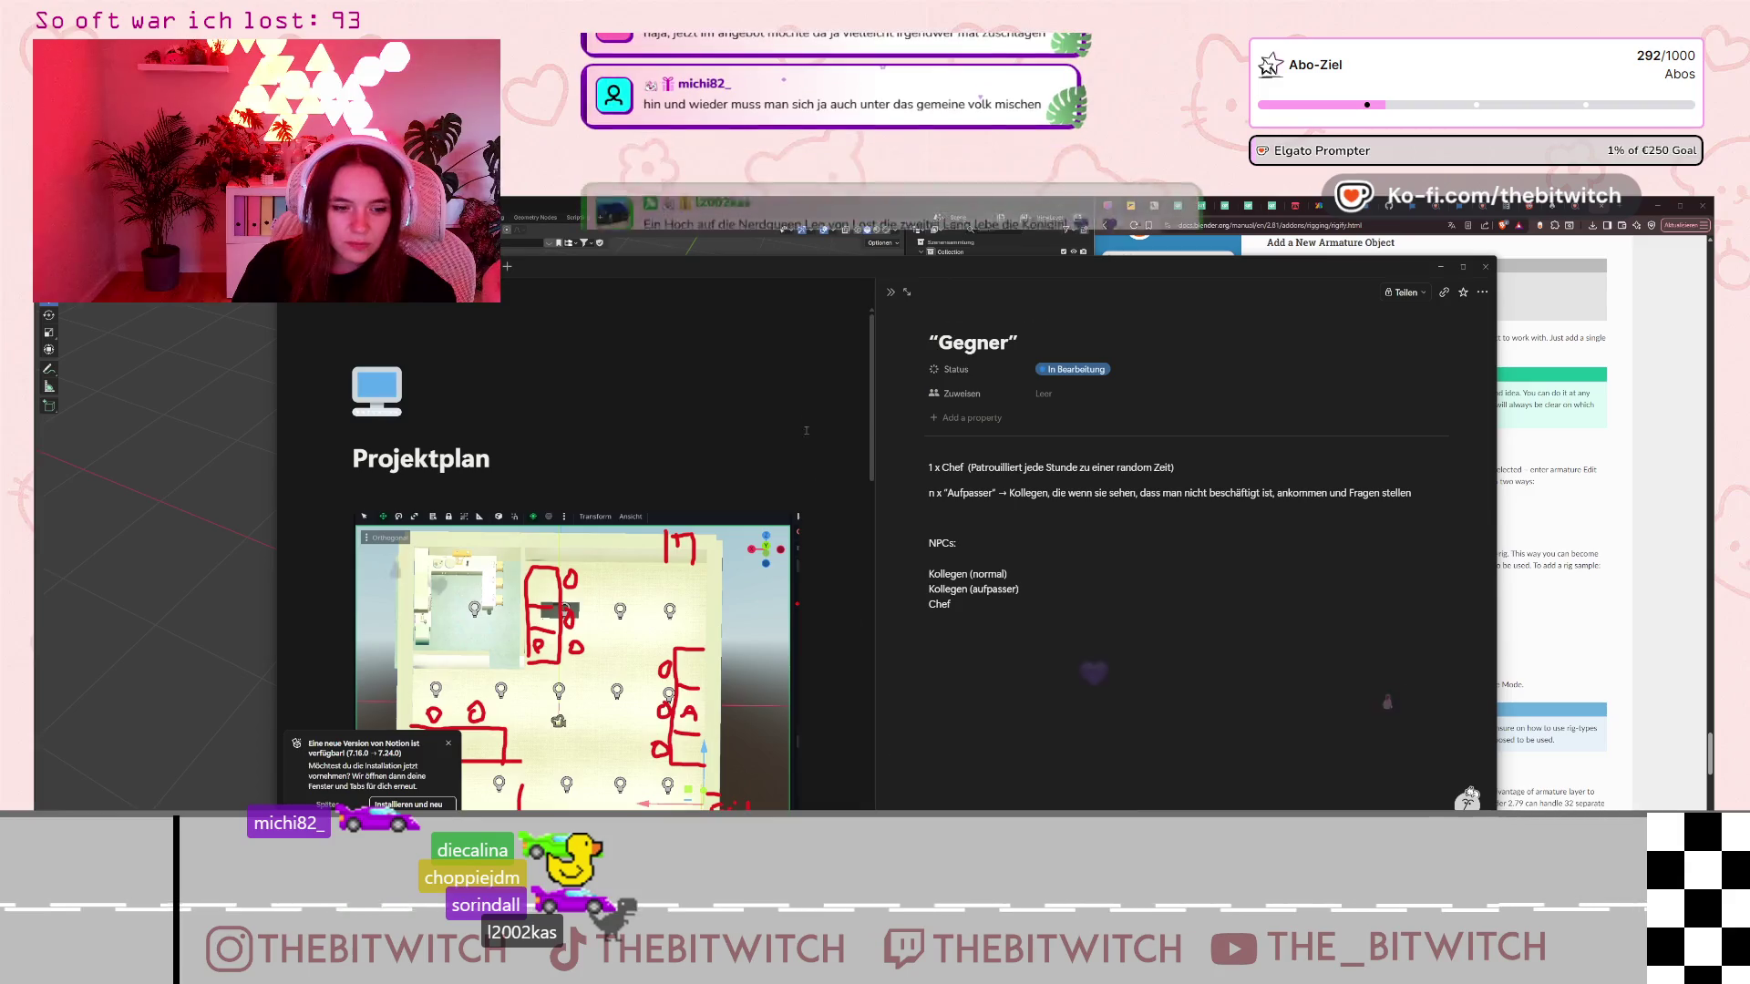
Close the Gegner page, dismiss the update notice and look over the project task board.
{"action": "key", "text": "Escape"}
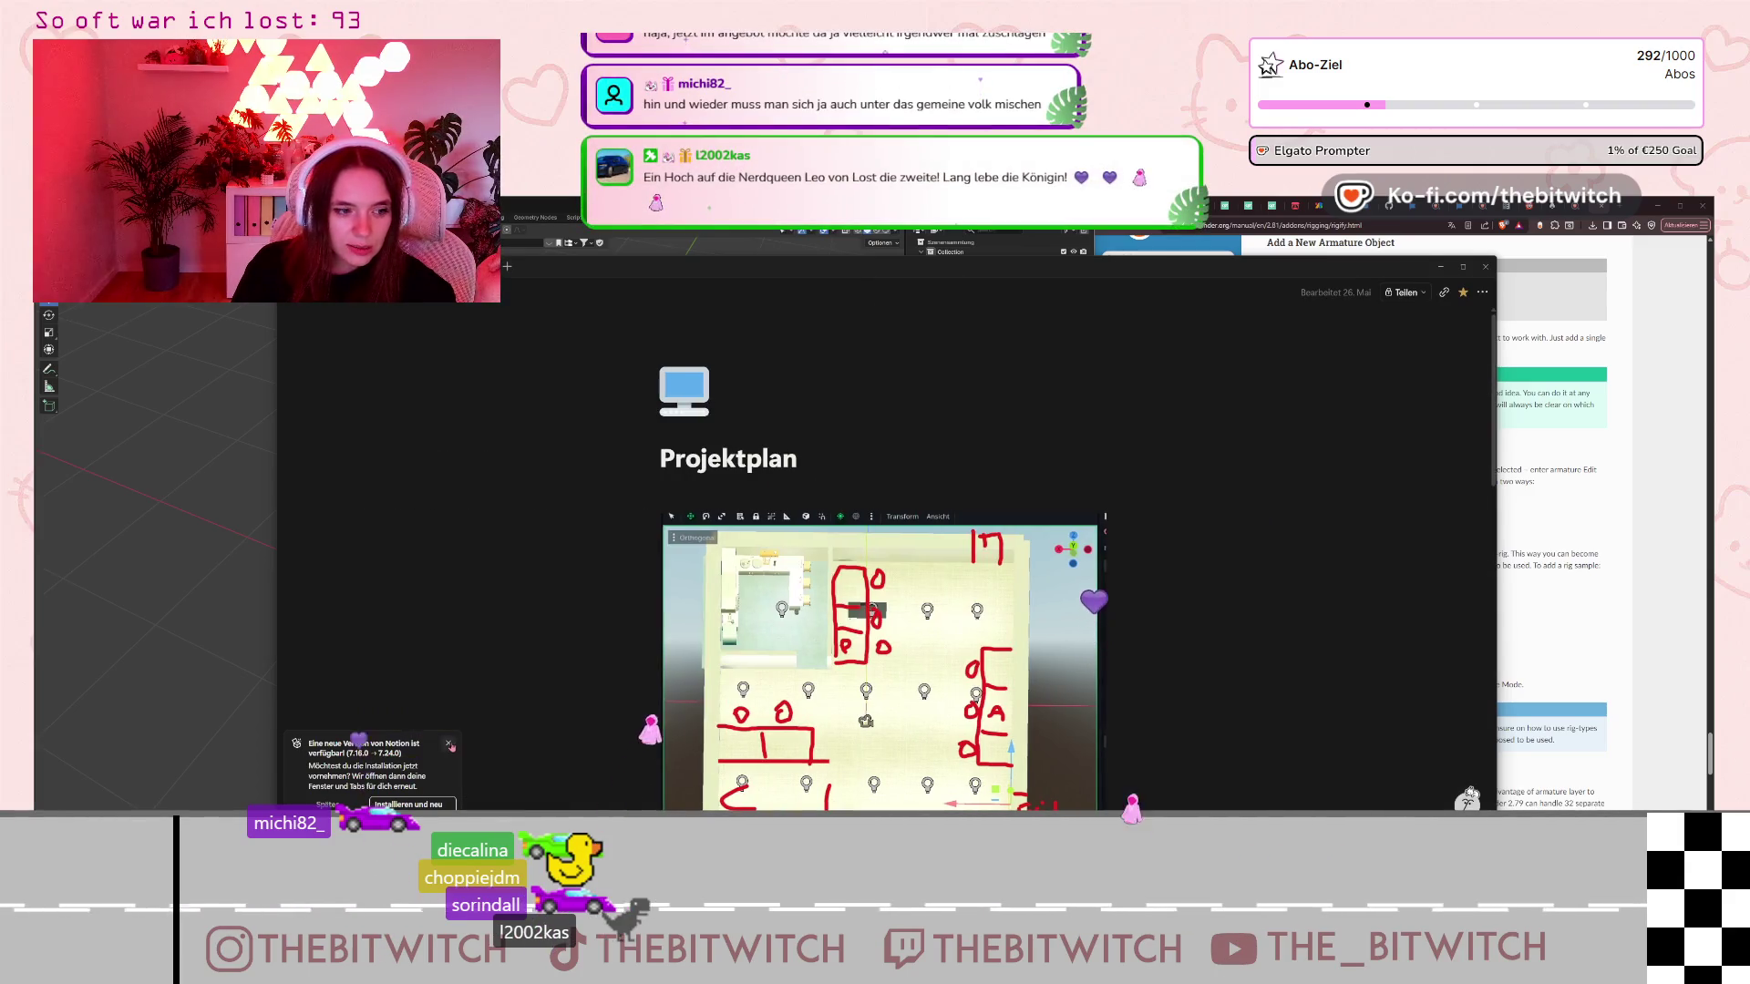
{"action": "left_click", "coordinate": [449, 743]}
{"action": "scroll", "coordinate": [860, 565], "scroll_direction": "down", "scroll_amount": 10}
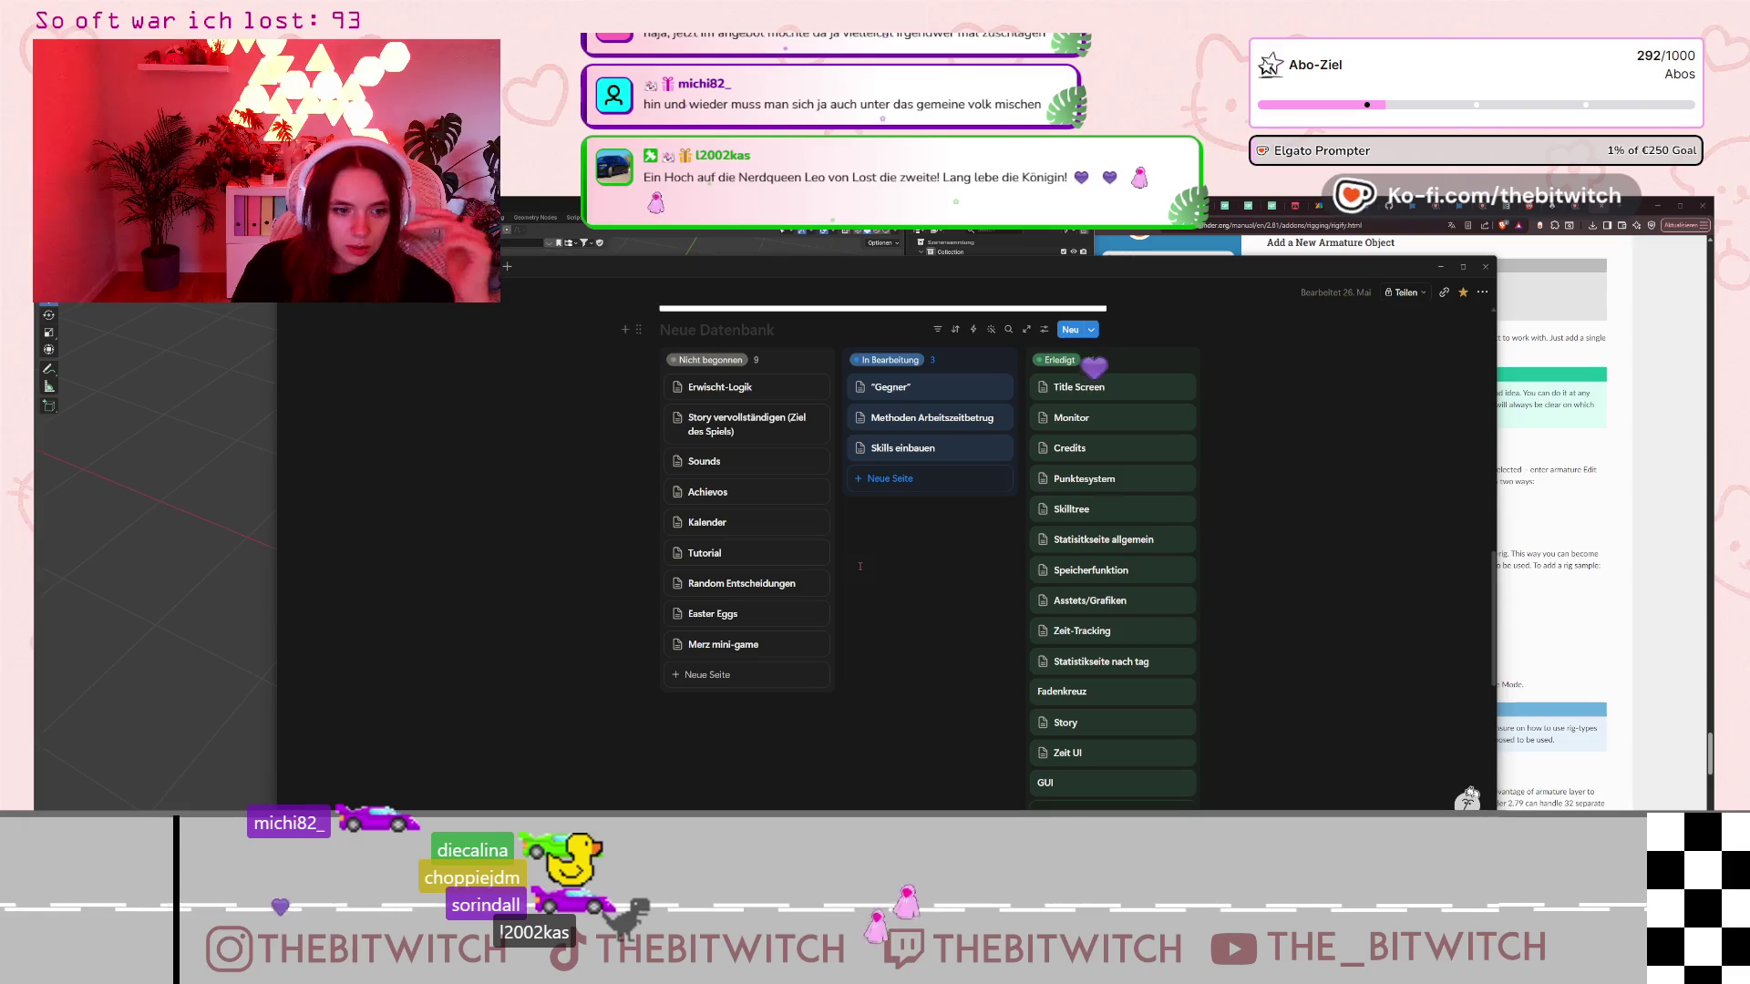
{"action": "scroll", "coordinate": [859, 565], "scroll_direction": "up", "scroll_amount": 2}
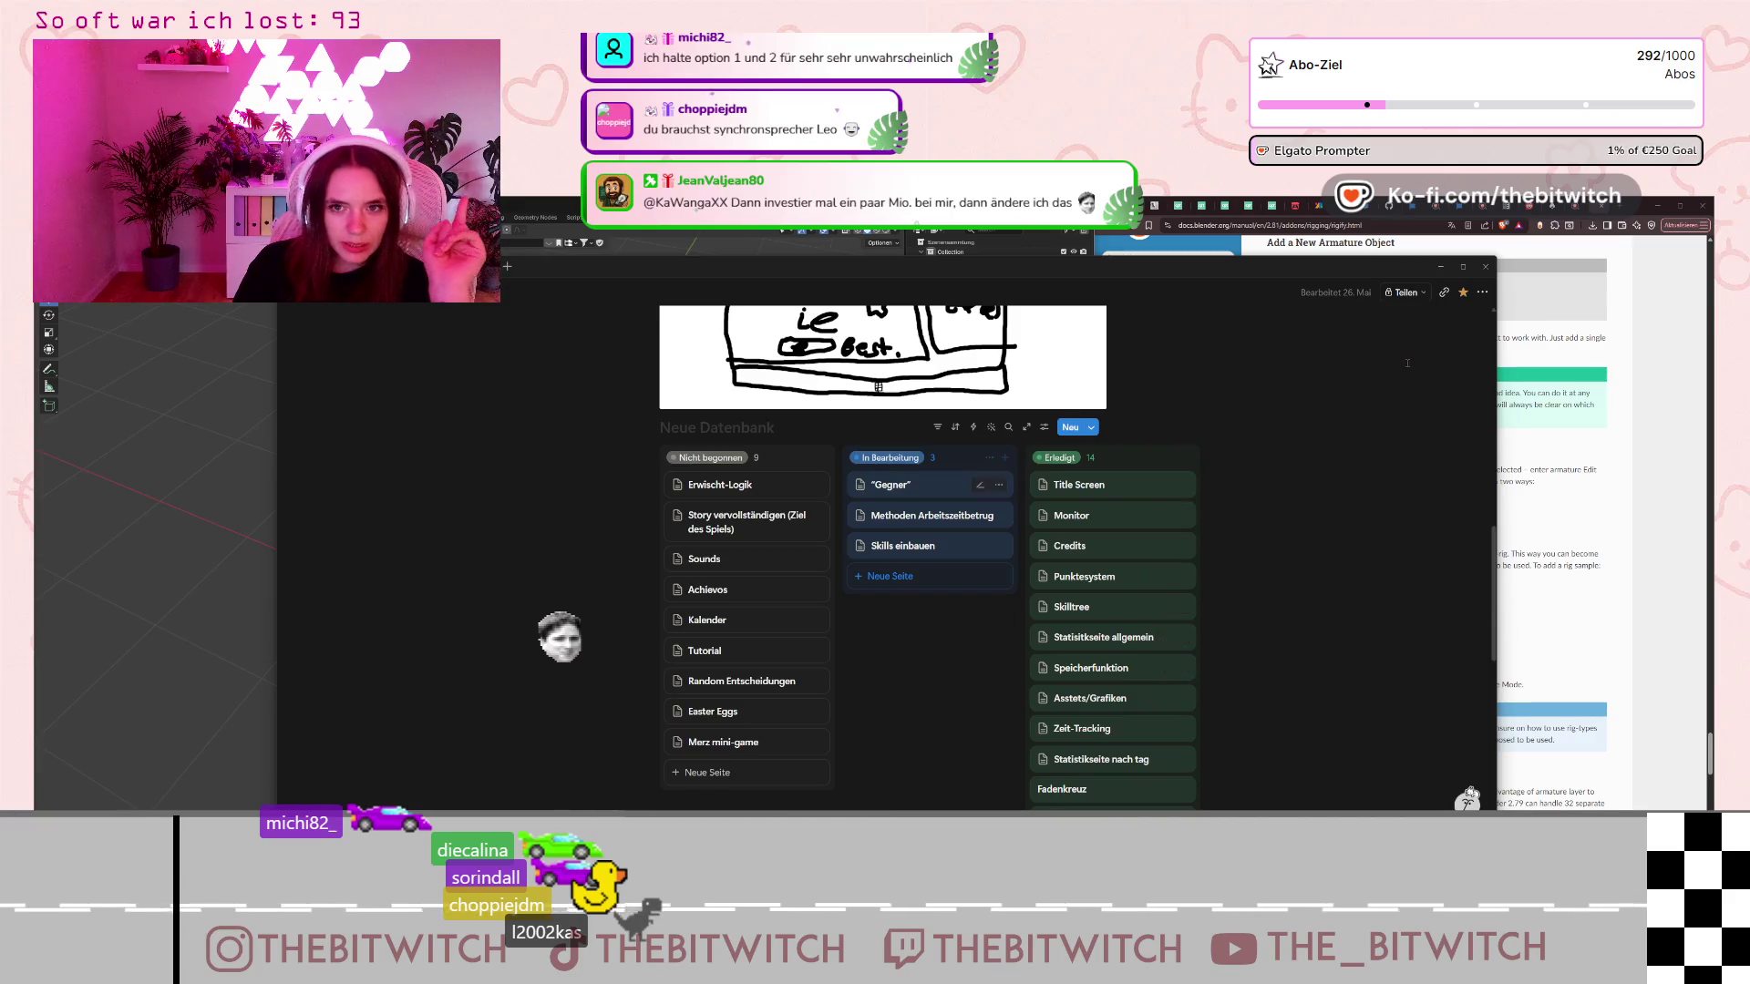
Minimize Notion so the Blender rig is visible again.
{"action": "key", "text": "alt+Tab"}
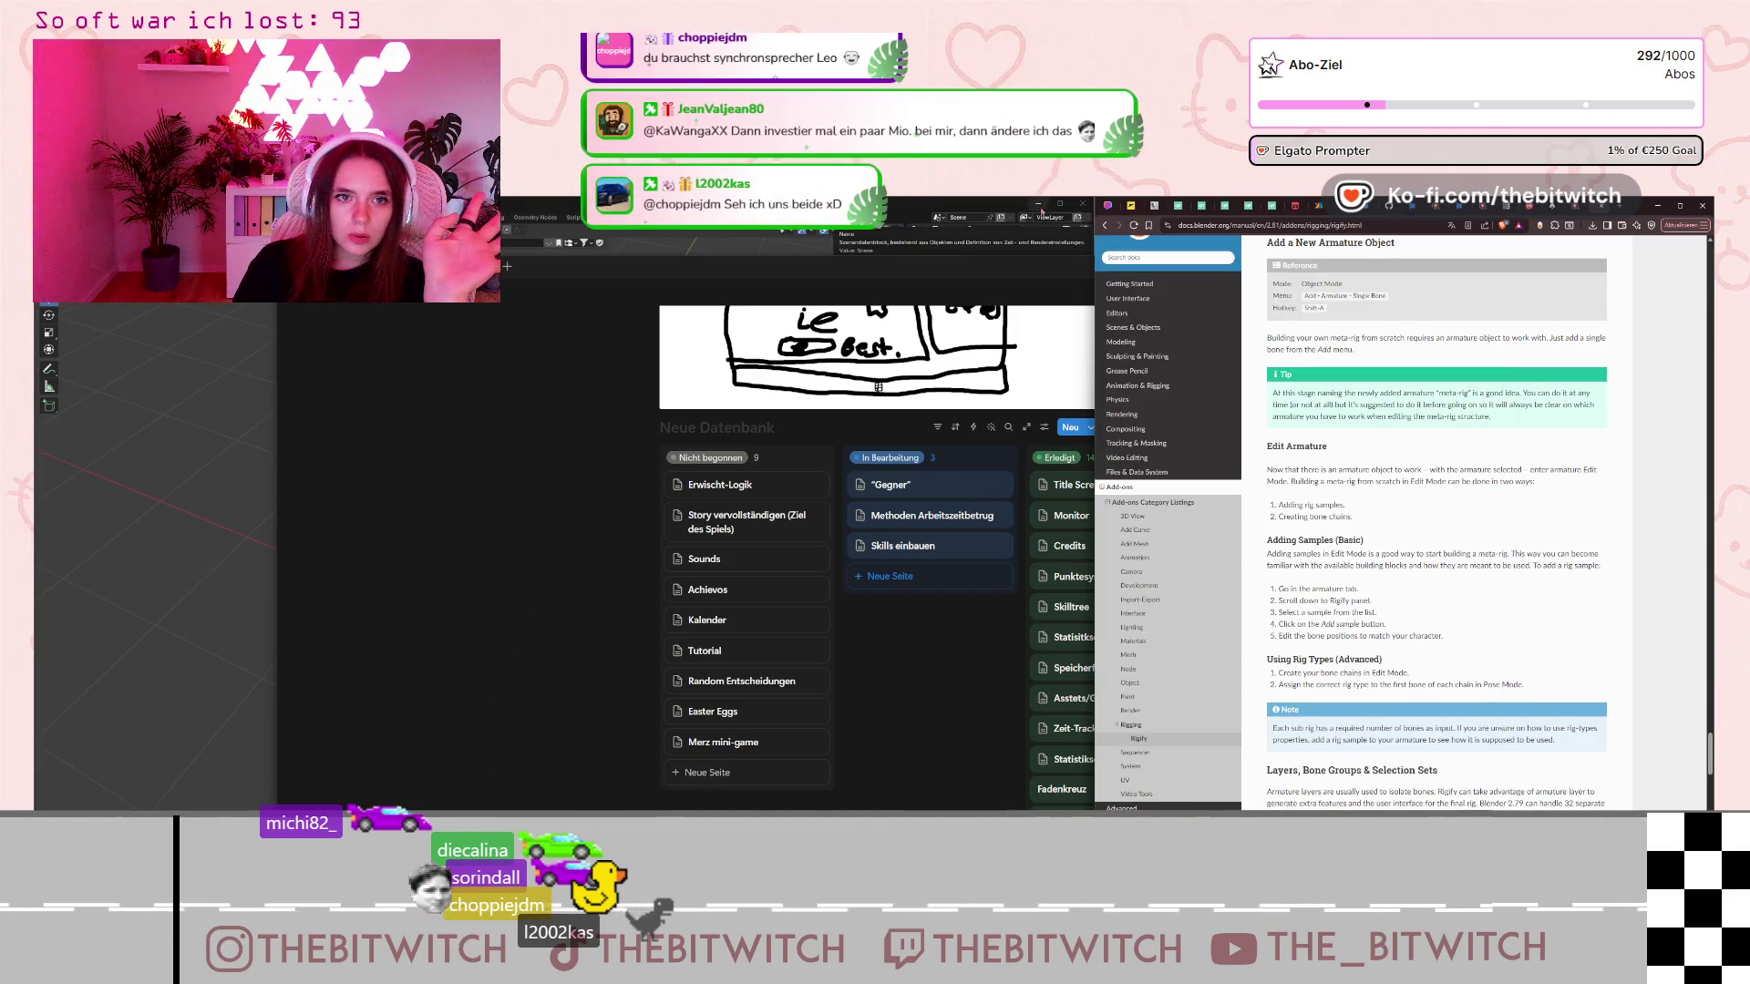
{"action": "key", "text": "alt+Tab"}
{"action": "left_click", "coordinate": [1439, 265]}
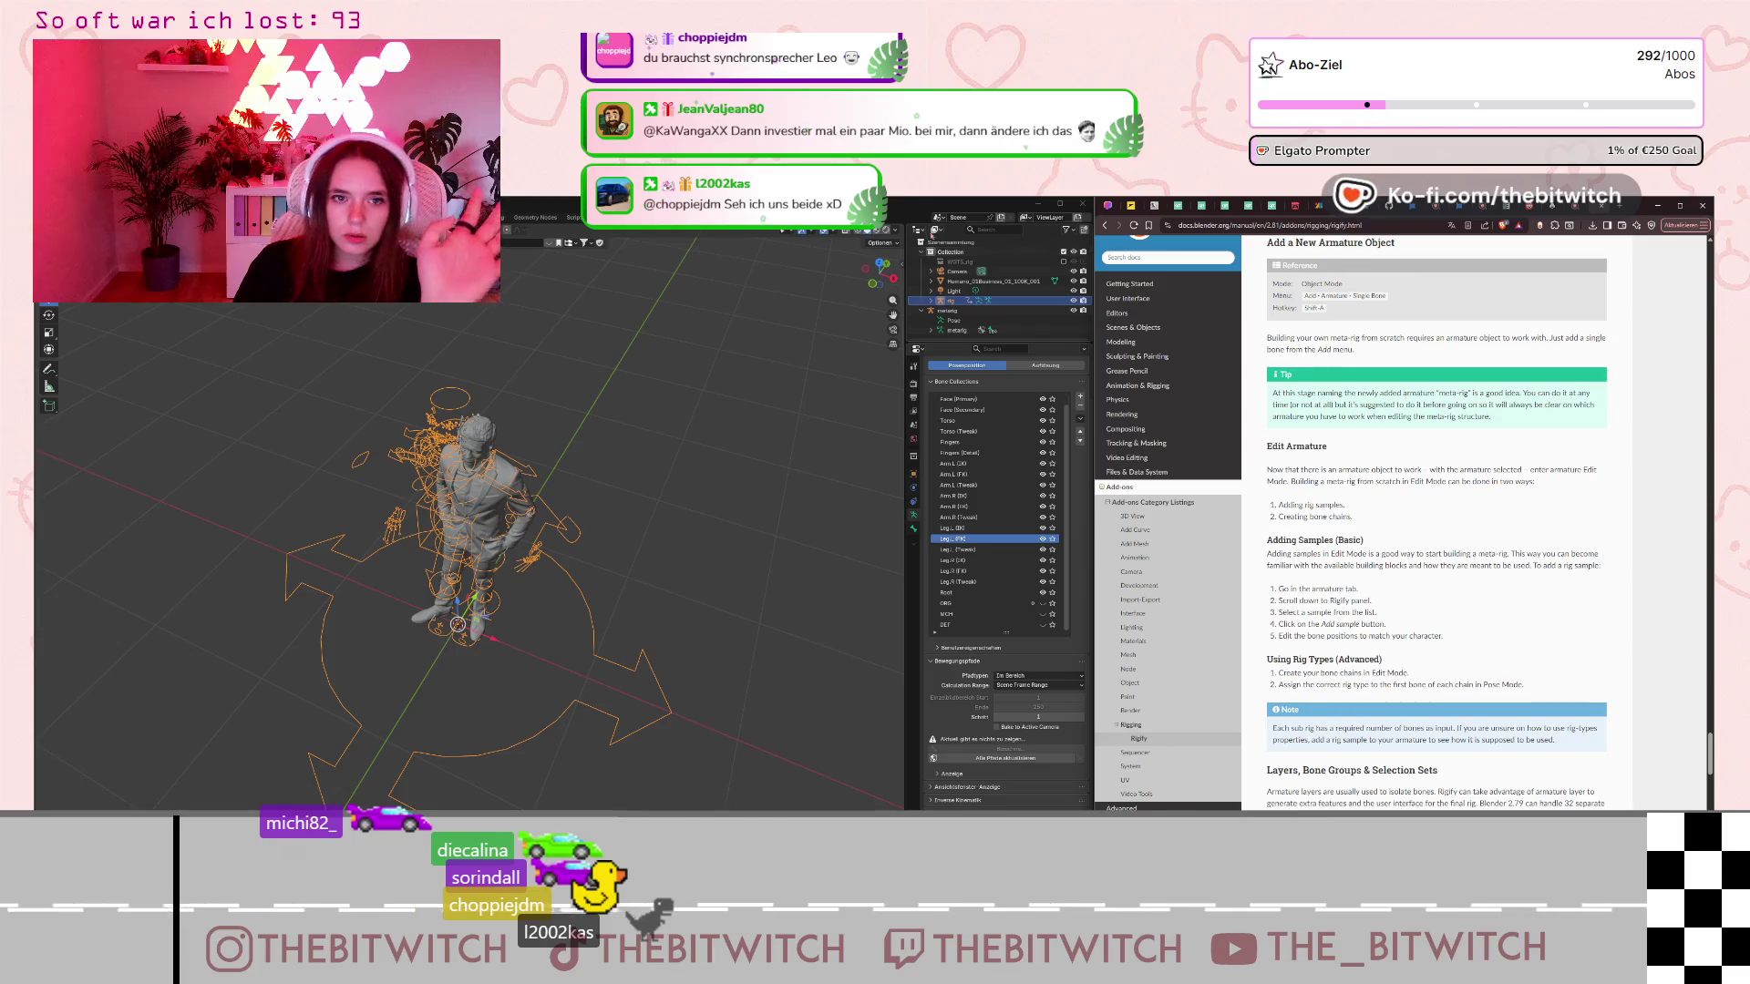
Minimize Blender to reveal the Godot editor and browse the FileSystem dock.
{"action": "left_click", "coordinate": [1037, 206]}
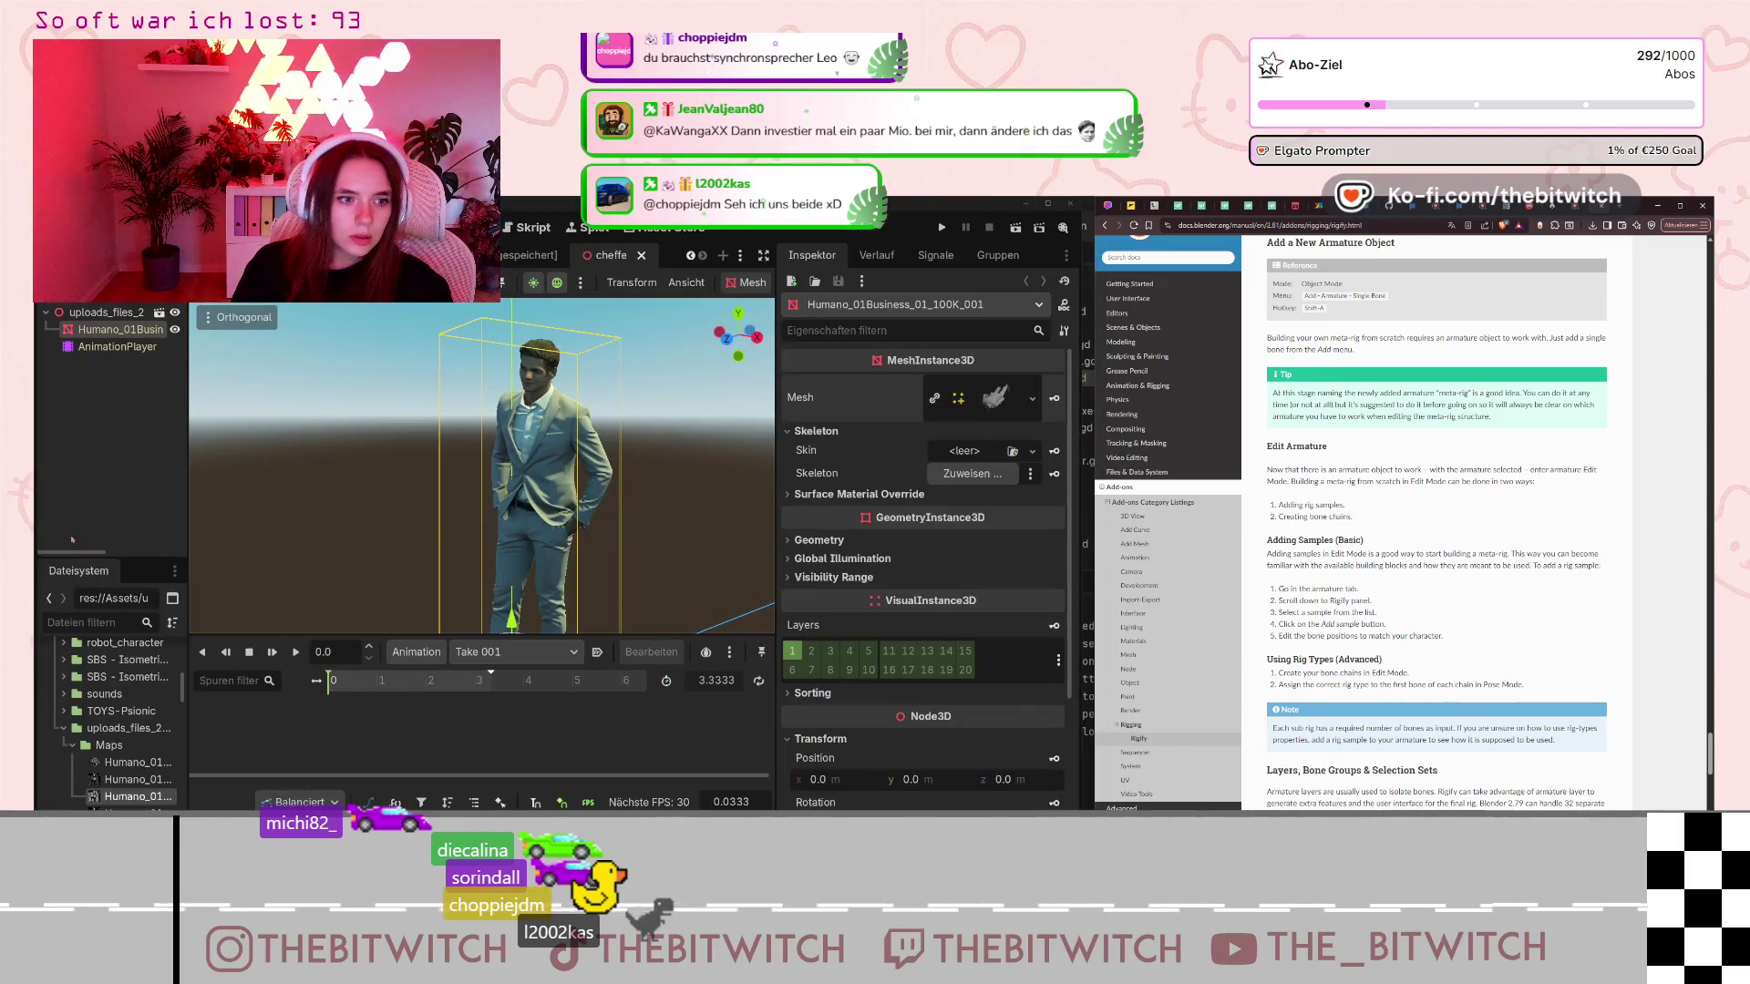
{"action": "scroll", "coordinate": [119, 720], "scroll_direction": "down", "scroll_amount": 10}
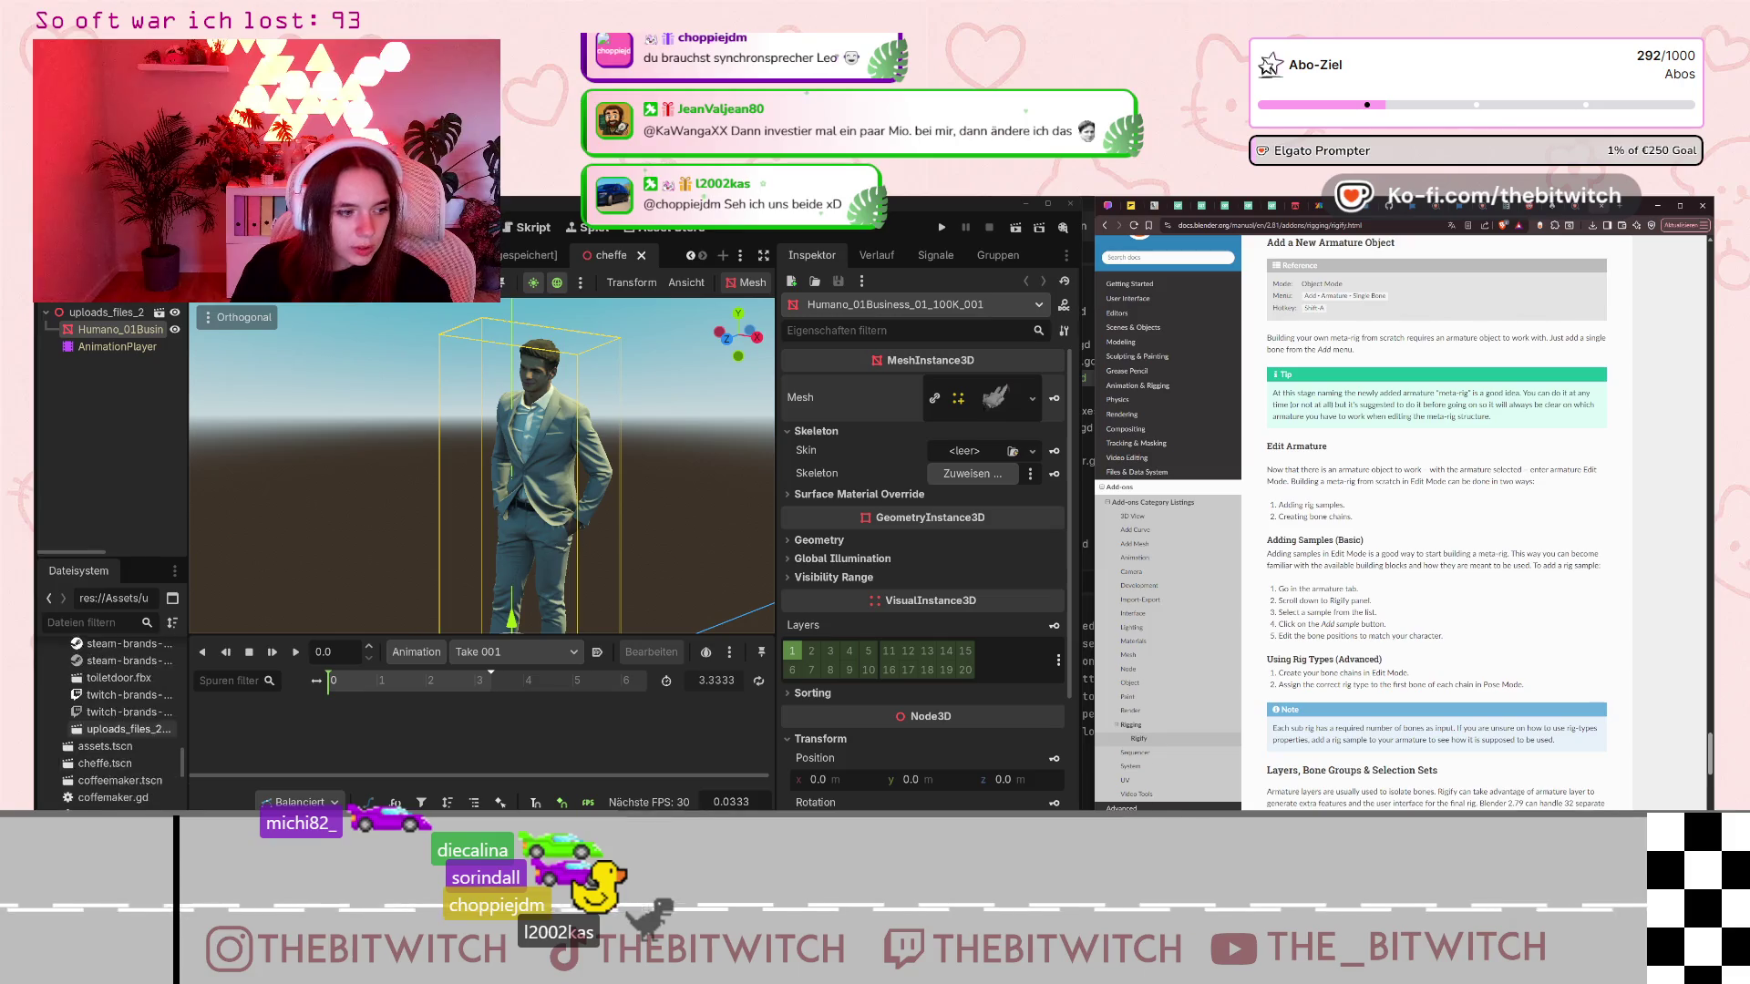
{"action": "scroll", "coordinate": [118, 720], "scroll_direction": "down", "scroll_amount": 10}
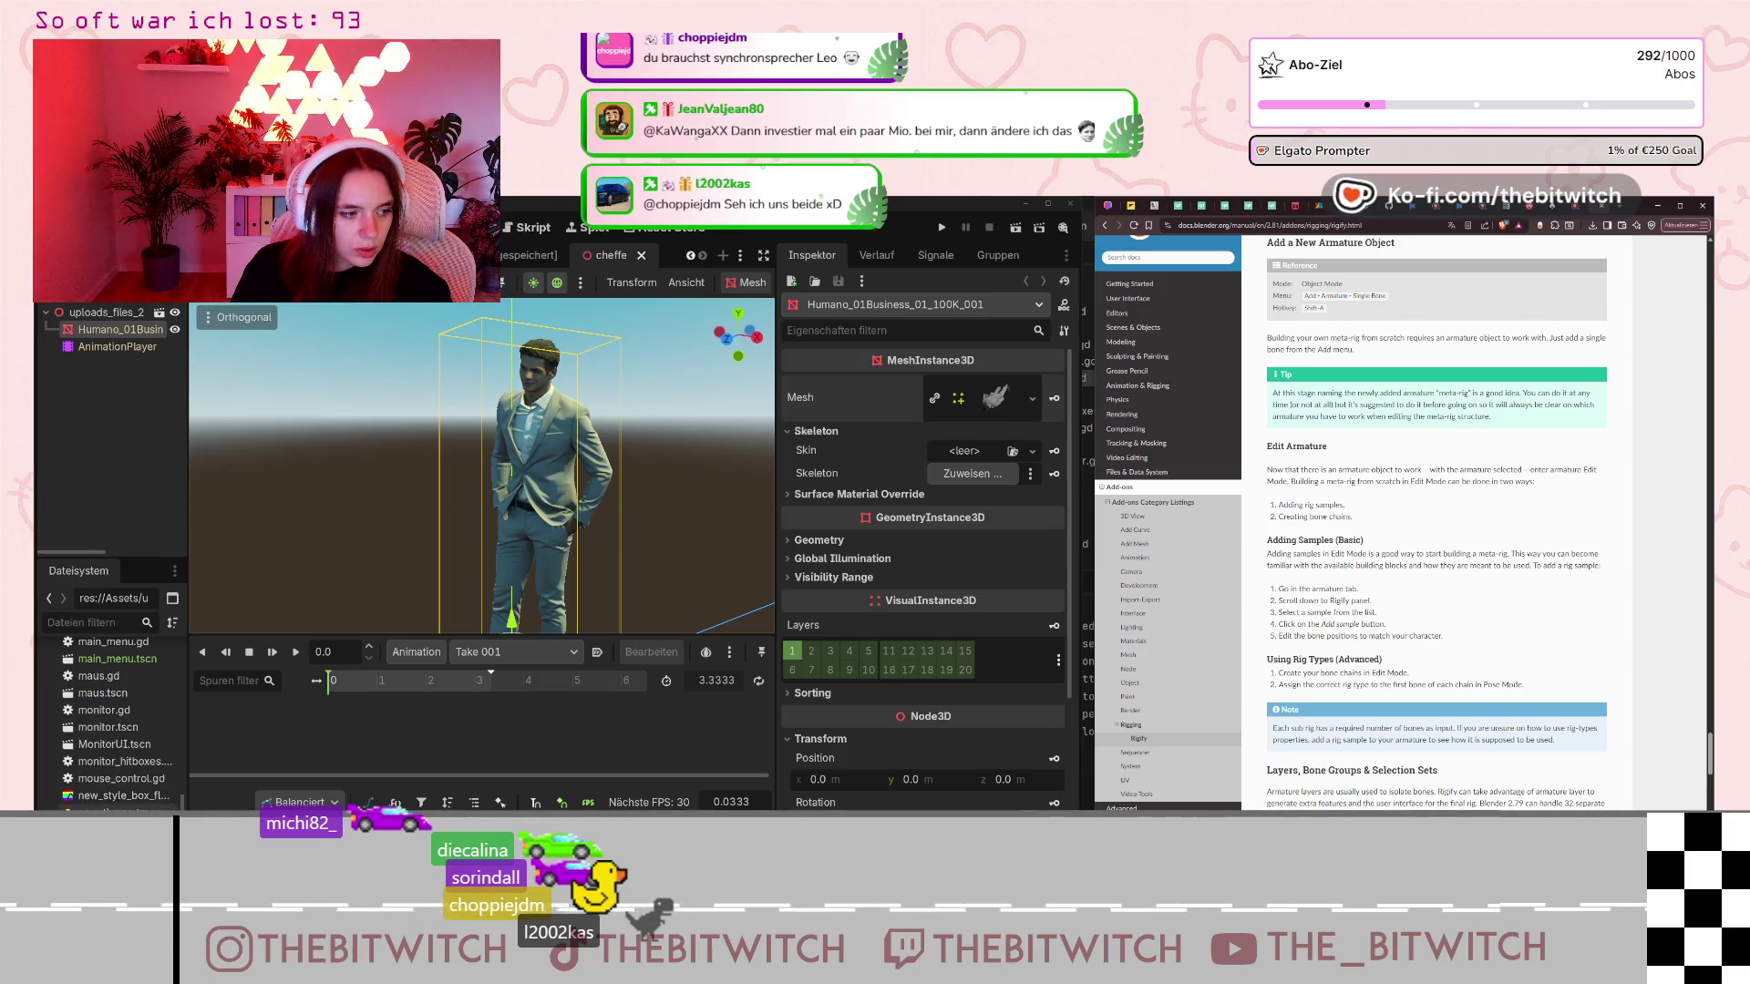
{"action": "scroll", "coordinate": [119, 720], "scroll_direction": "up", "scroll_amount": 10}
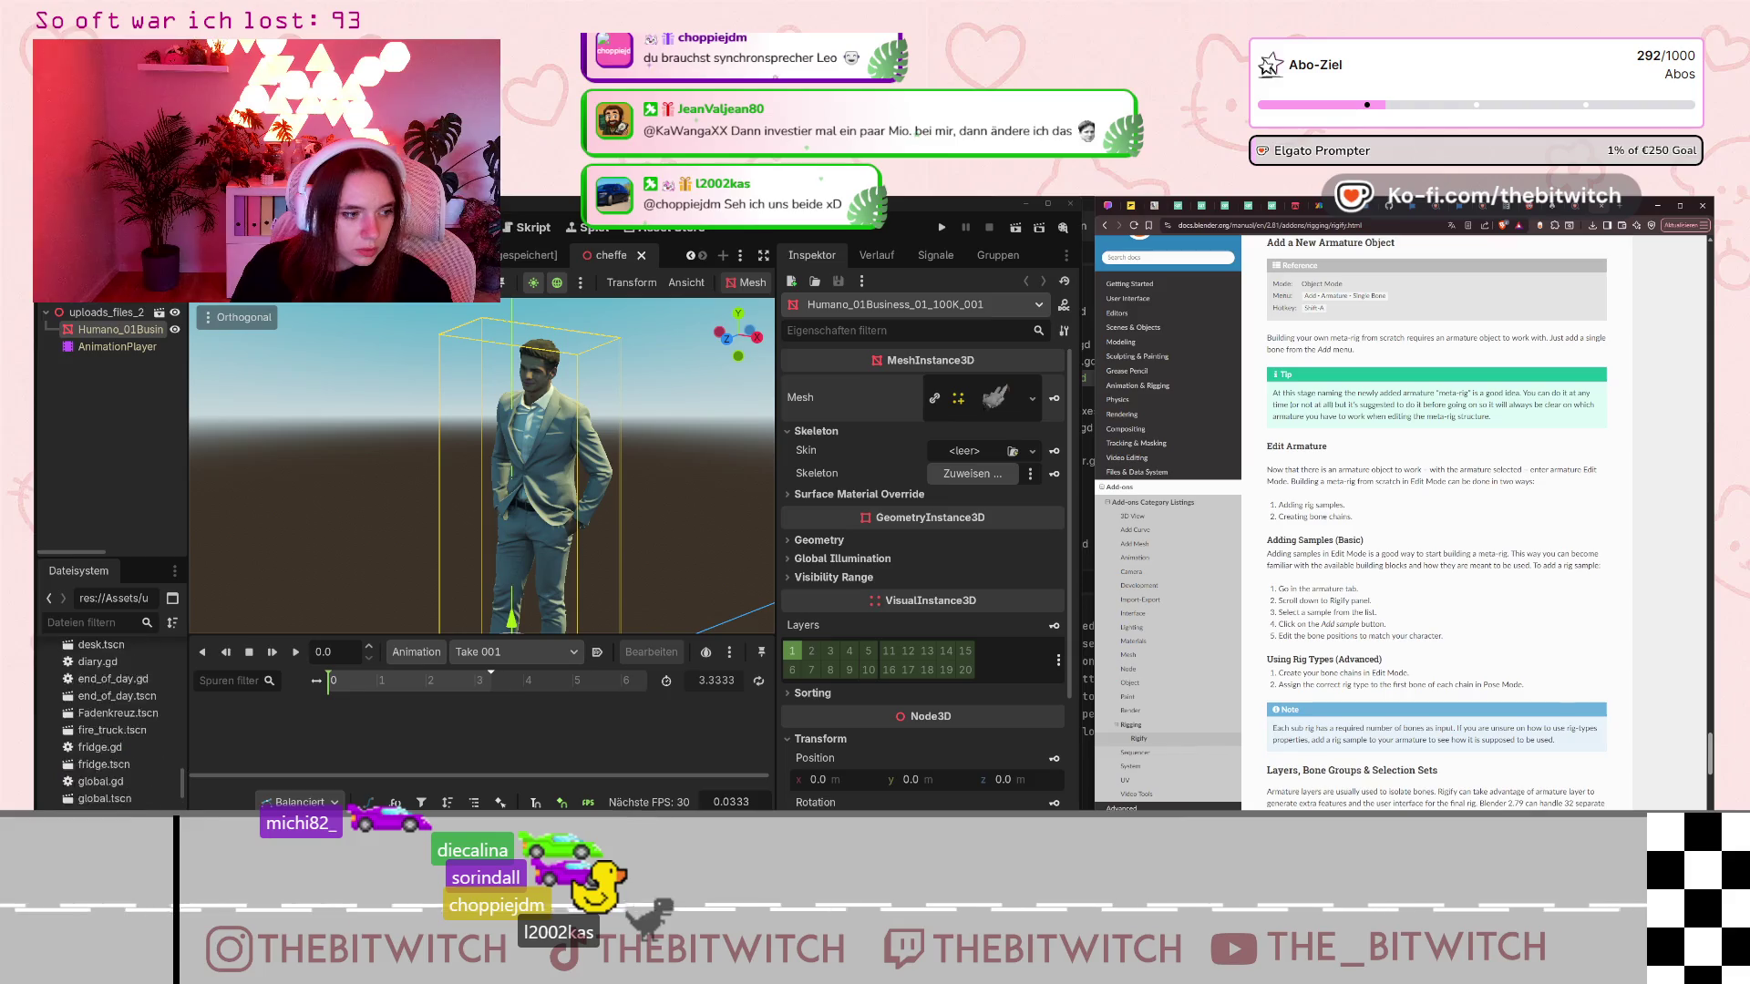
{"action": "scroll", "coordinate": [118, 720], "scroll_direction": "down", "scroll_amount": 10}
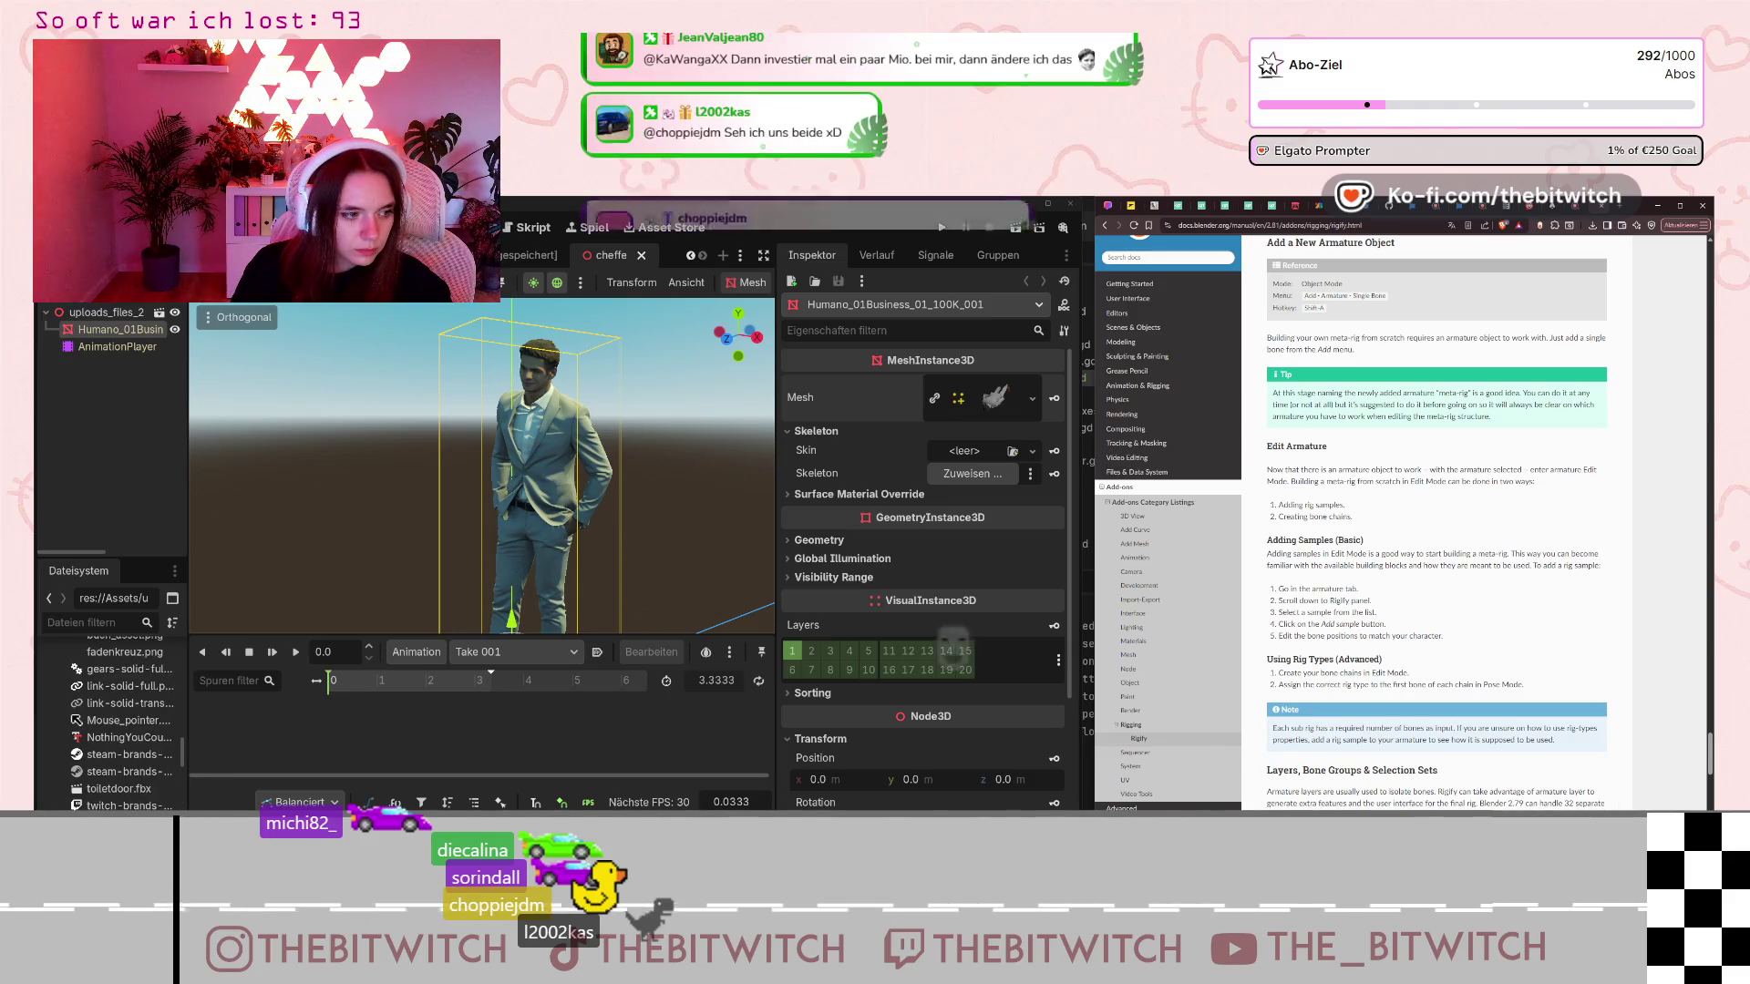
{"action": "scroll", "coordinate": [109, 720], "scroll_direction": "down", "scroll_amount": 10}
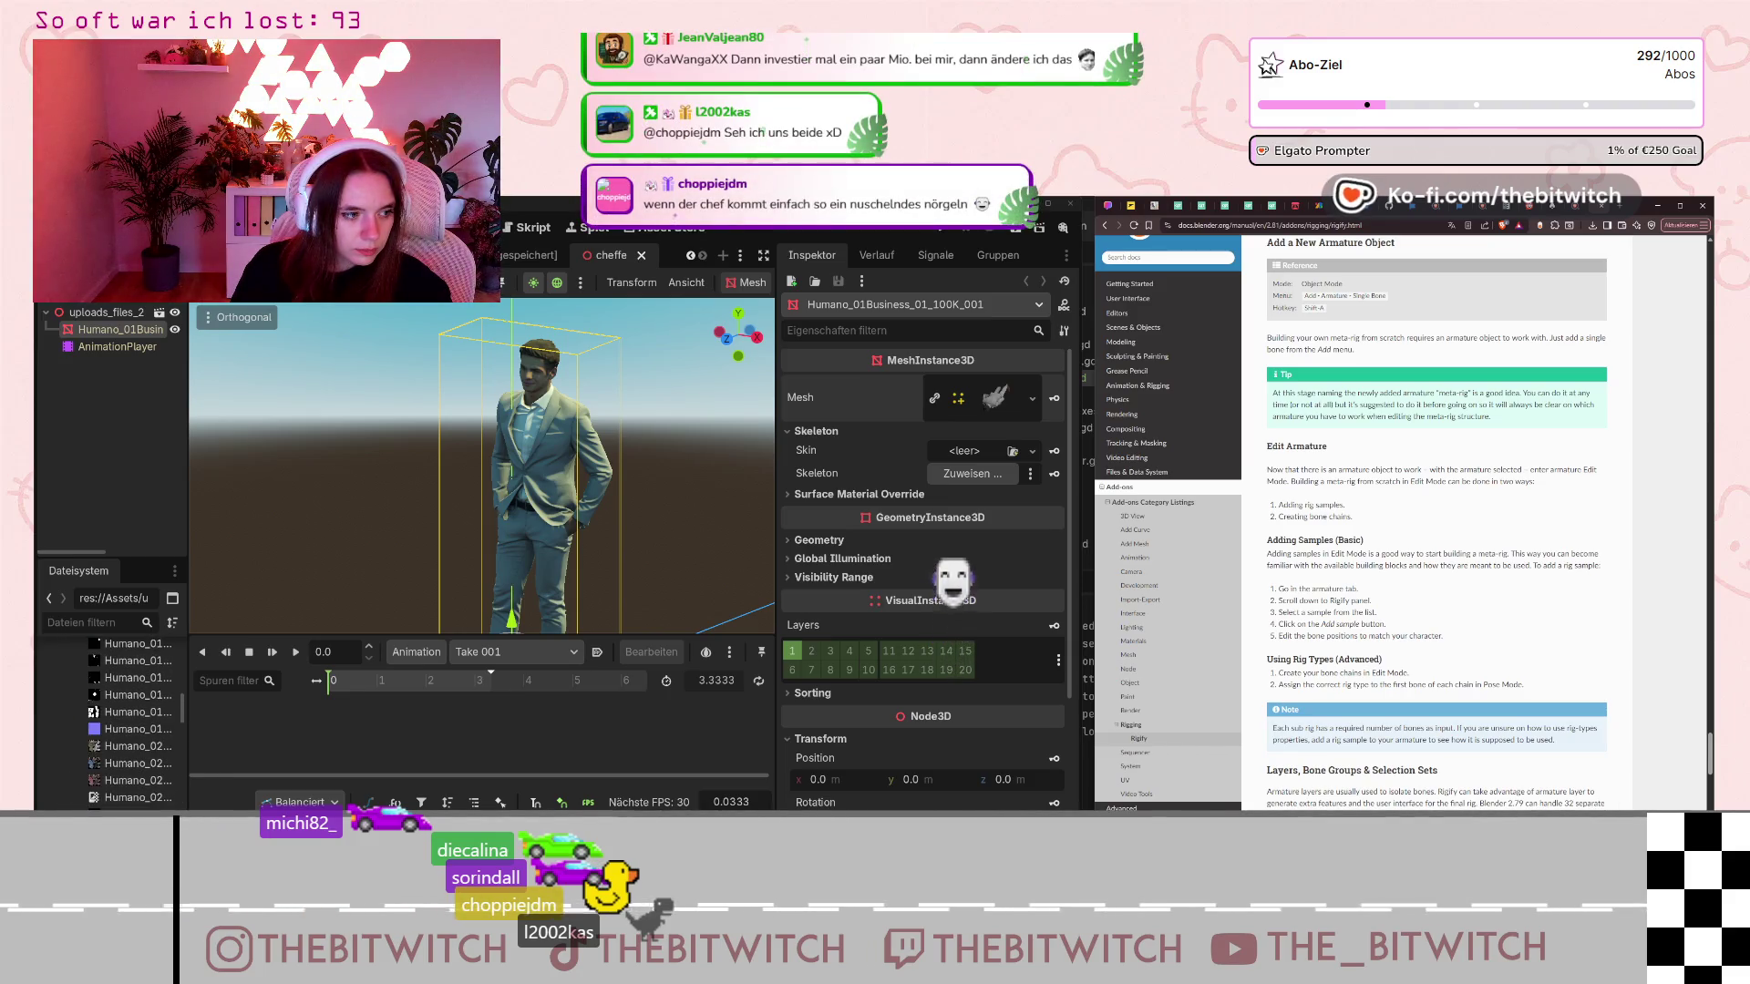
Collapse the Maps and office_pack folders and select lofi_nf_ (1).wav in the sounds folder.
{"action": "left_click", "coordinate": [73, 745]}
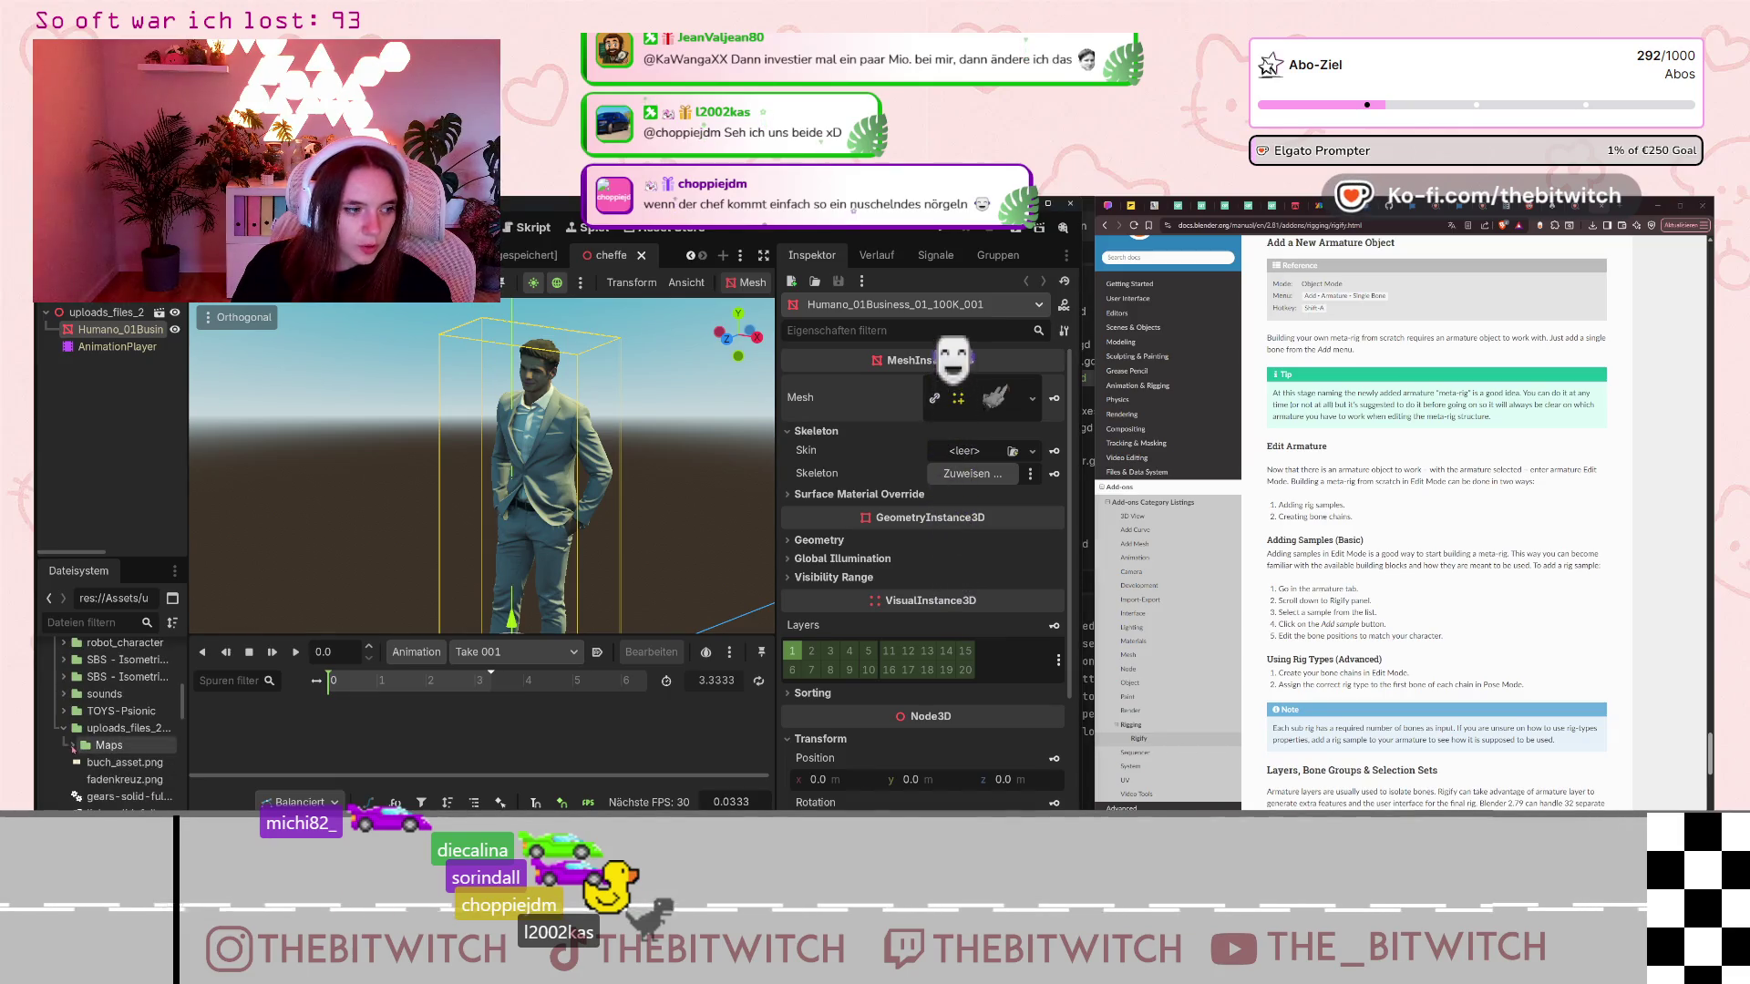
{"action": "scroll", "coordinate": [94, 757], "scroll_direction": "up", "scroll_amount": 3}
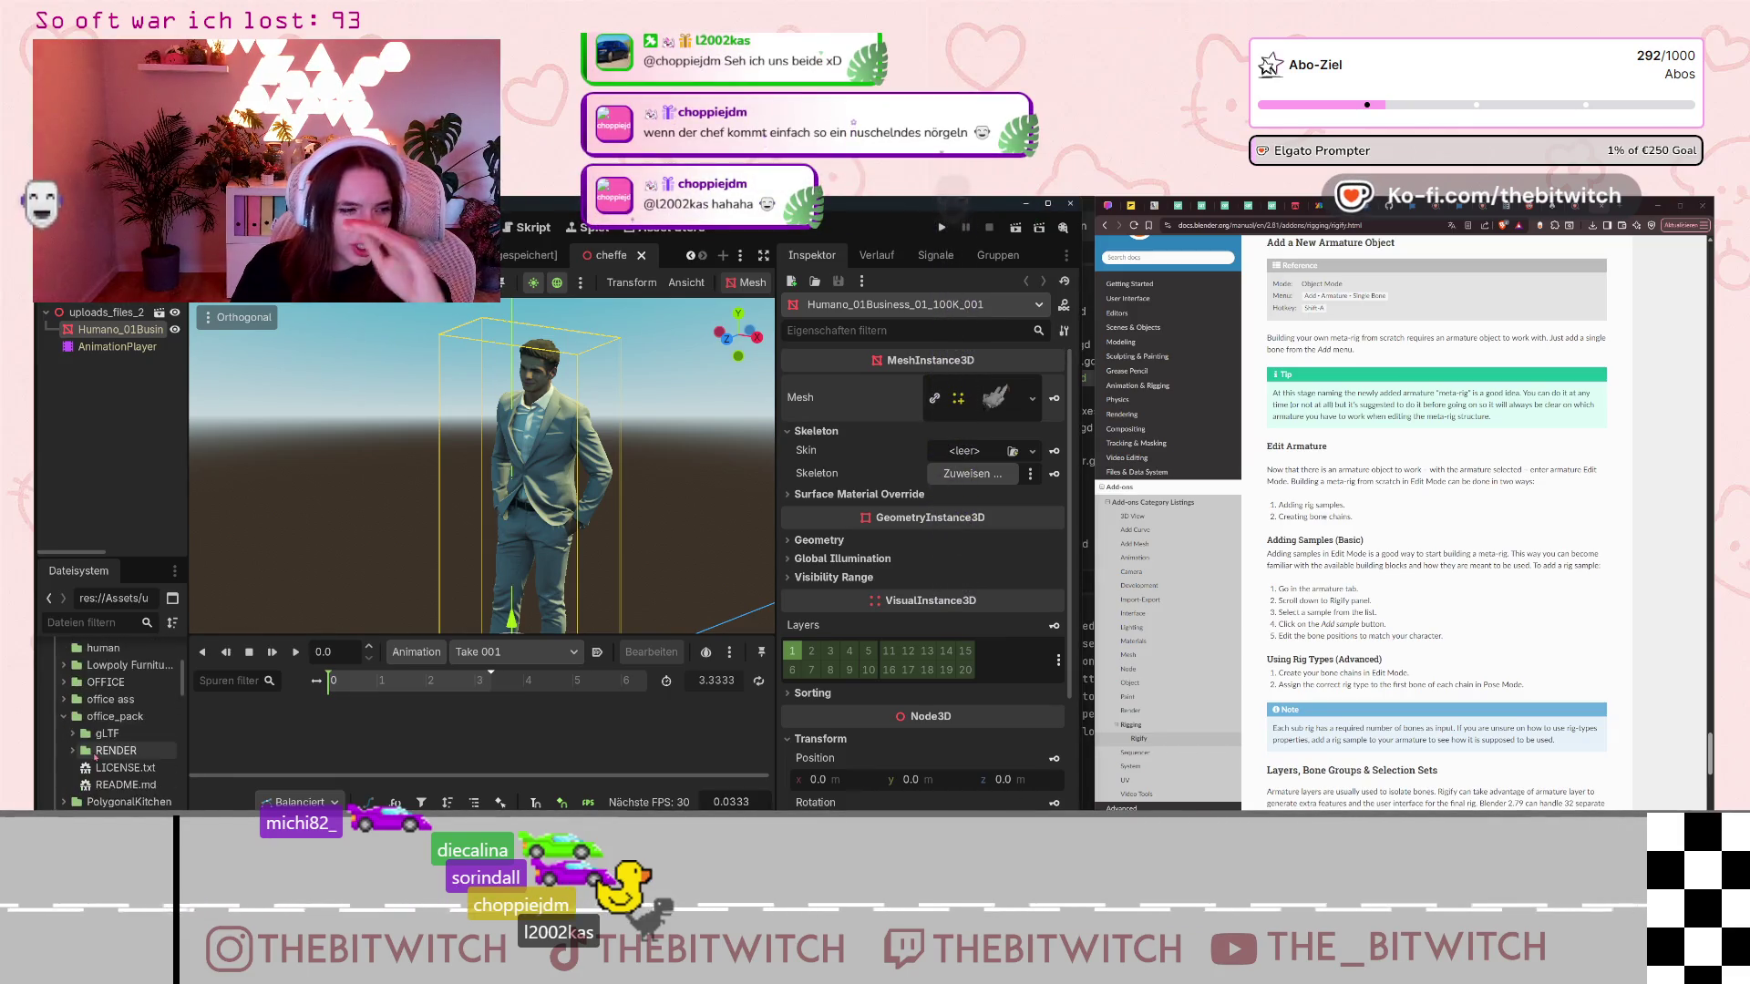
{"action": "scroll", "coordinate": [94, 756], "scroll_direction": "up", "scroll_amount": 1}
{"action": "double_click", "coordinate": [103, 745]}
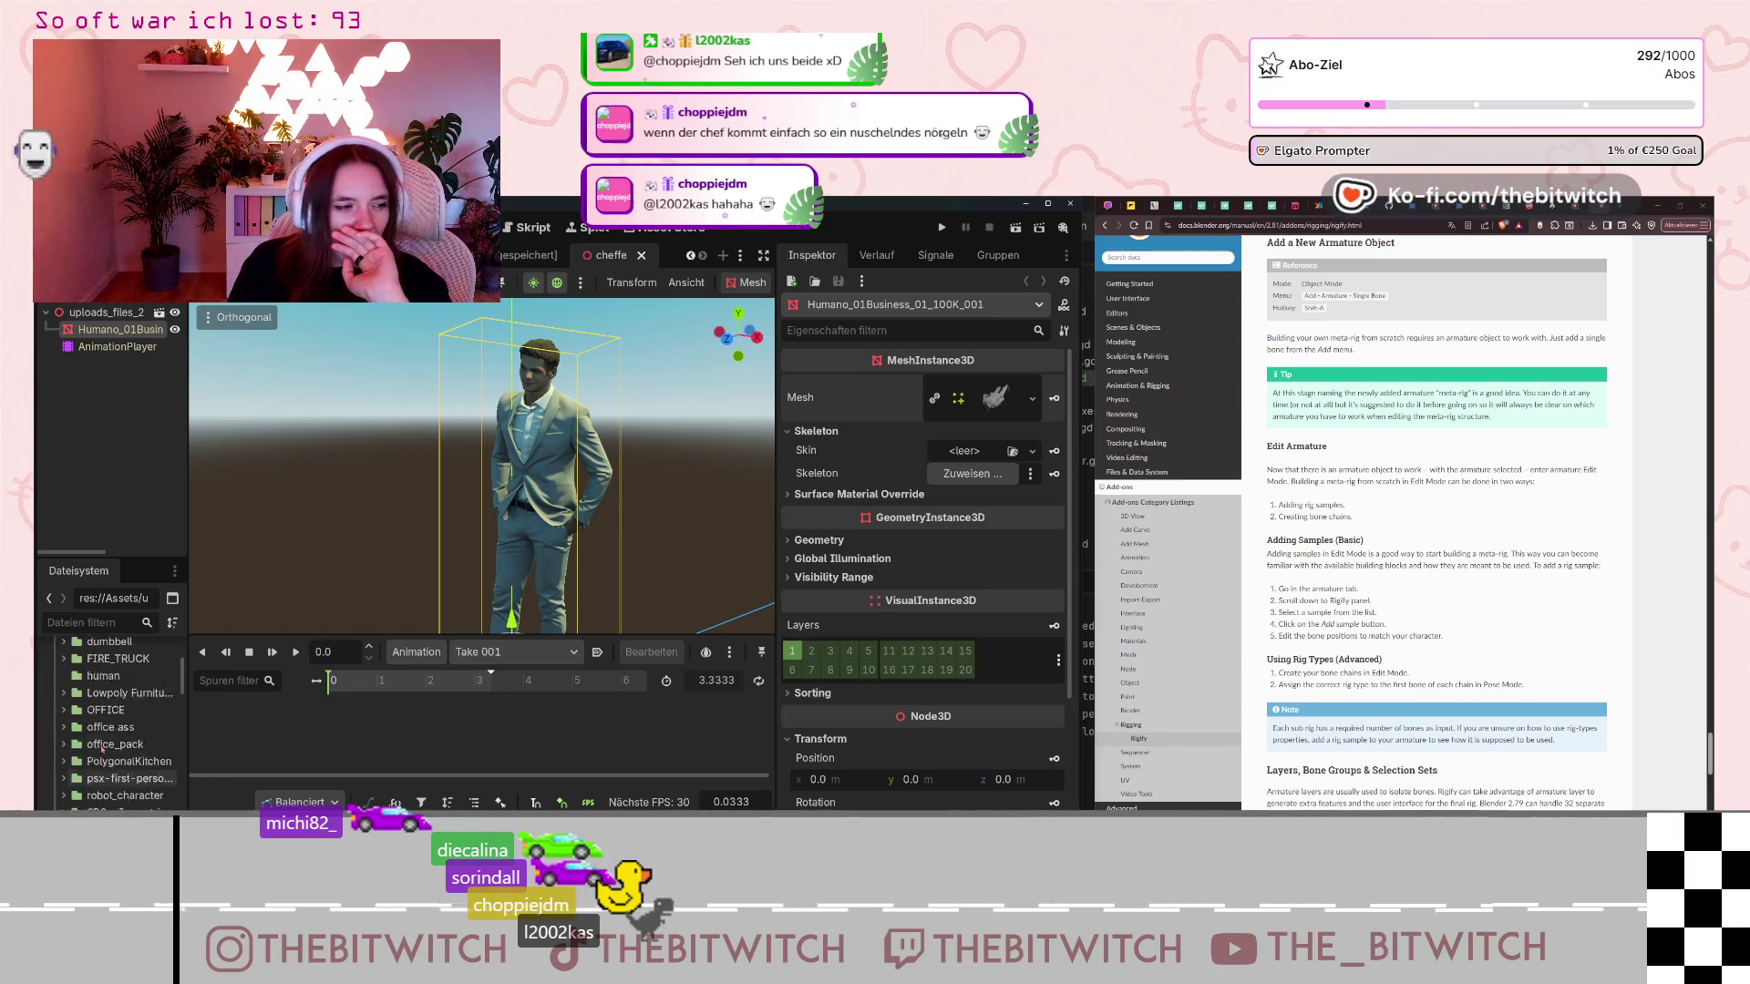
{"action": "scroll", "coordinate": [100, 766], "scroll_direction": "down", "scroll_amount": 2}
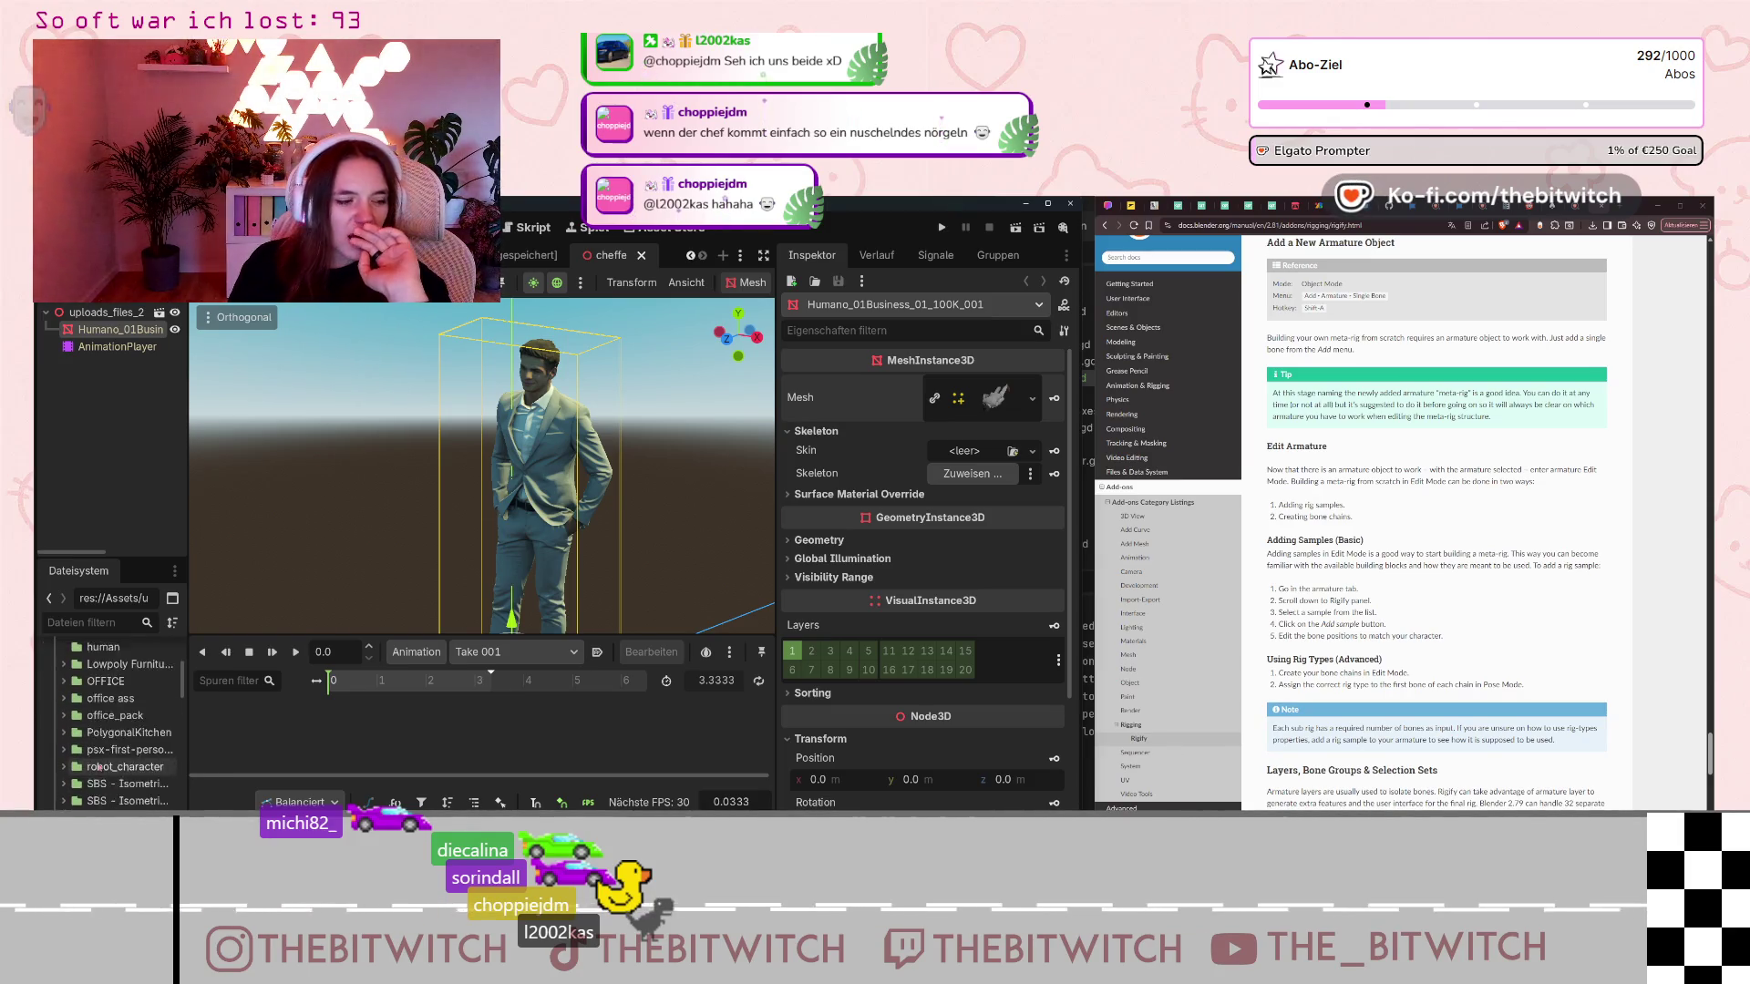
{"action": "scroll", "coordinate": [98, 768], "scroll_direction": "up", "scroll_amount": 5}
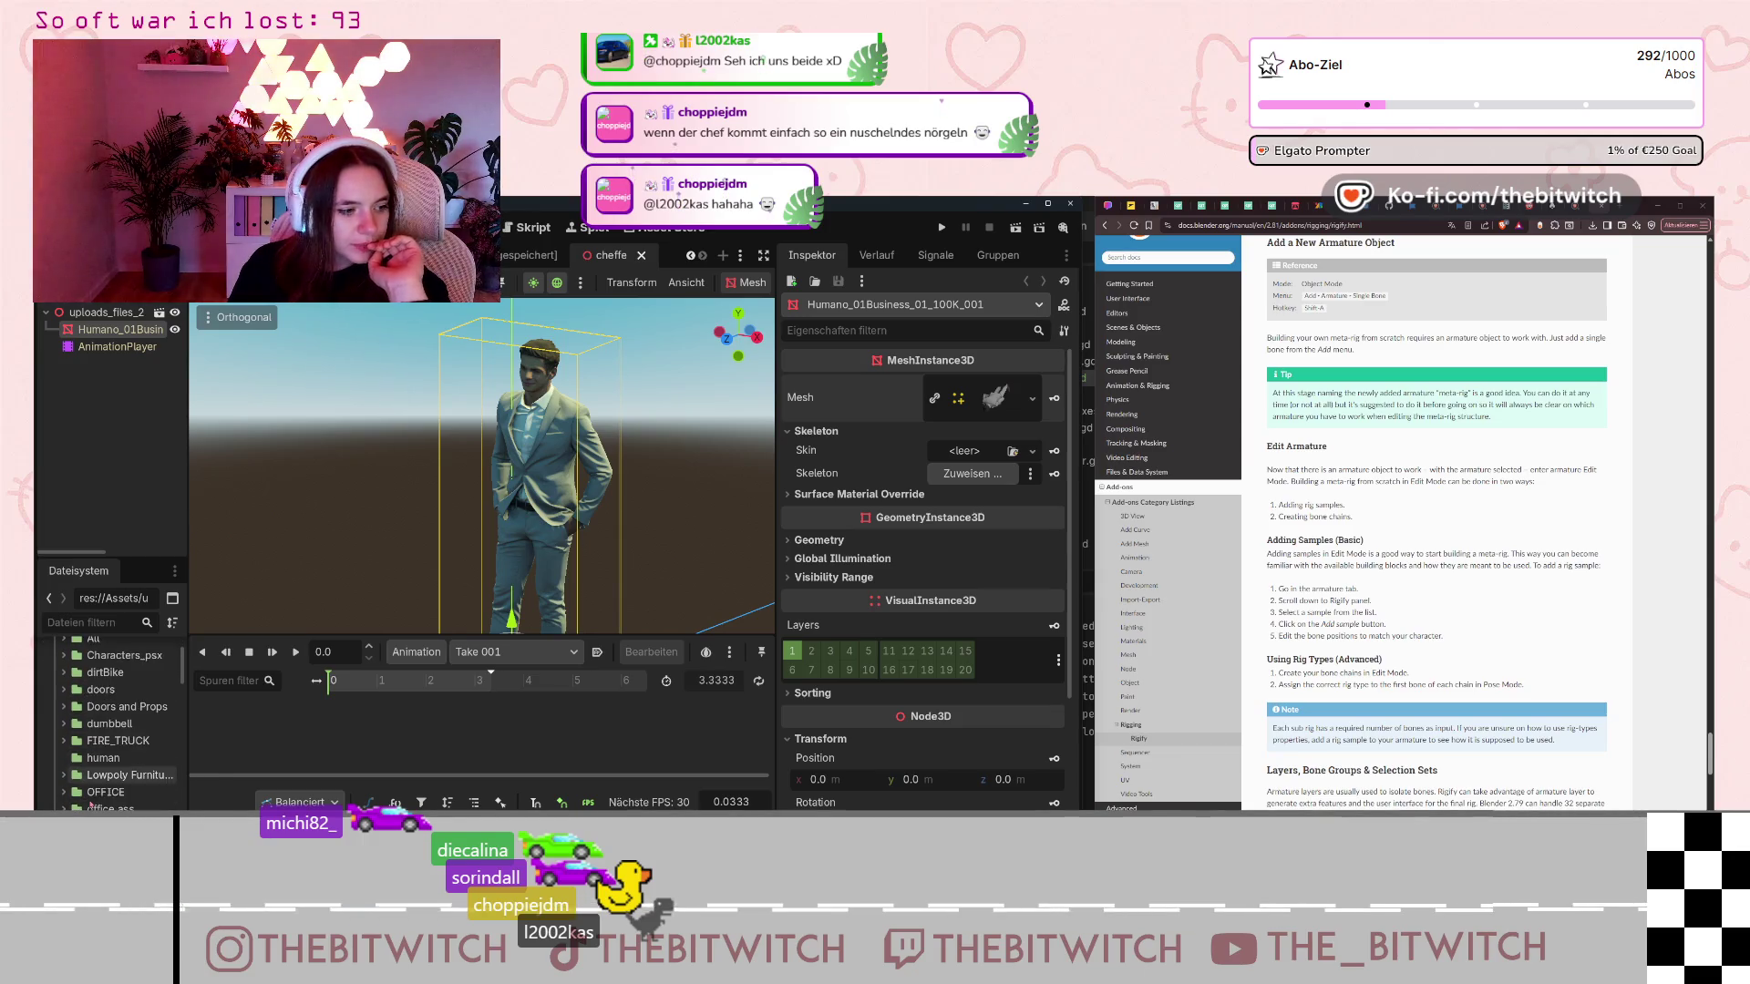
{"action": "scroll", "coordinate": [91, 806], "scroll_direction": "down", "scroll_amount": 6}
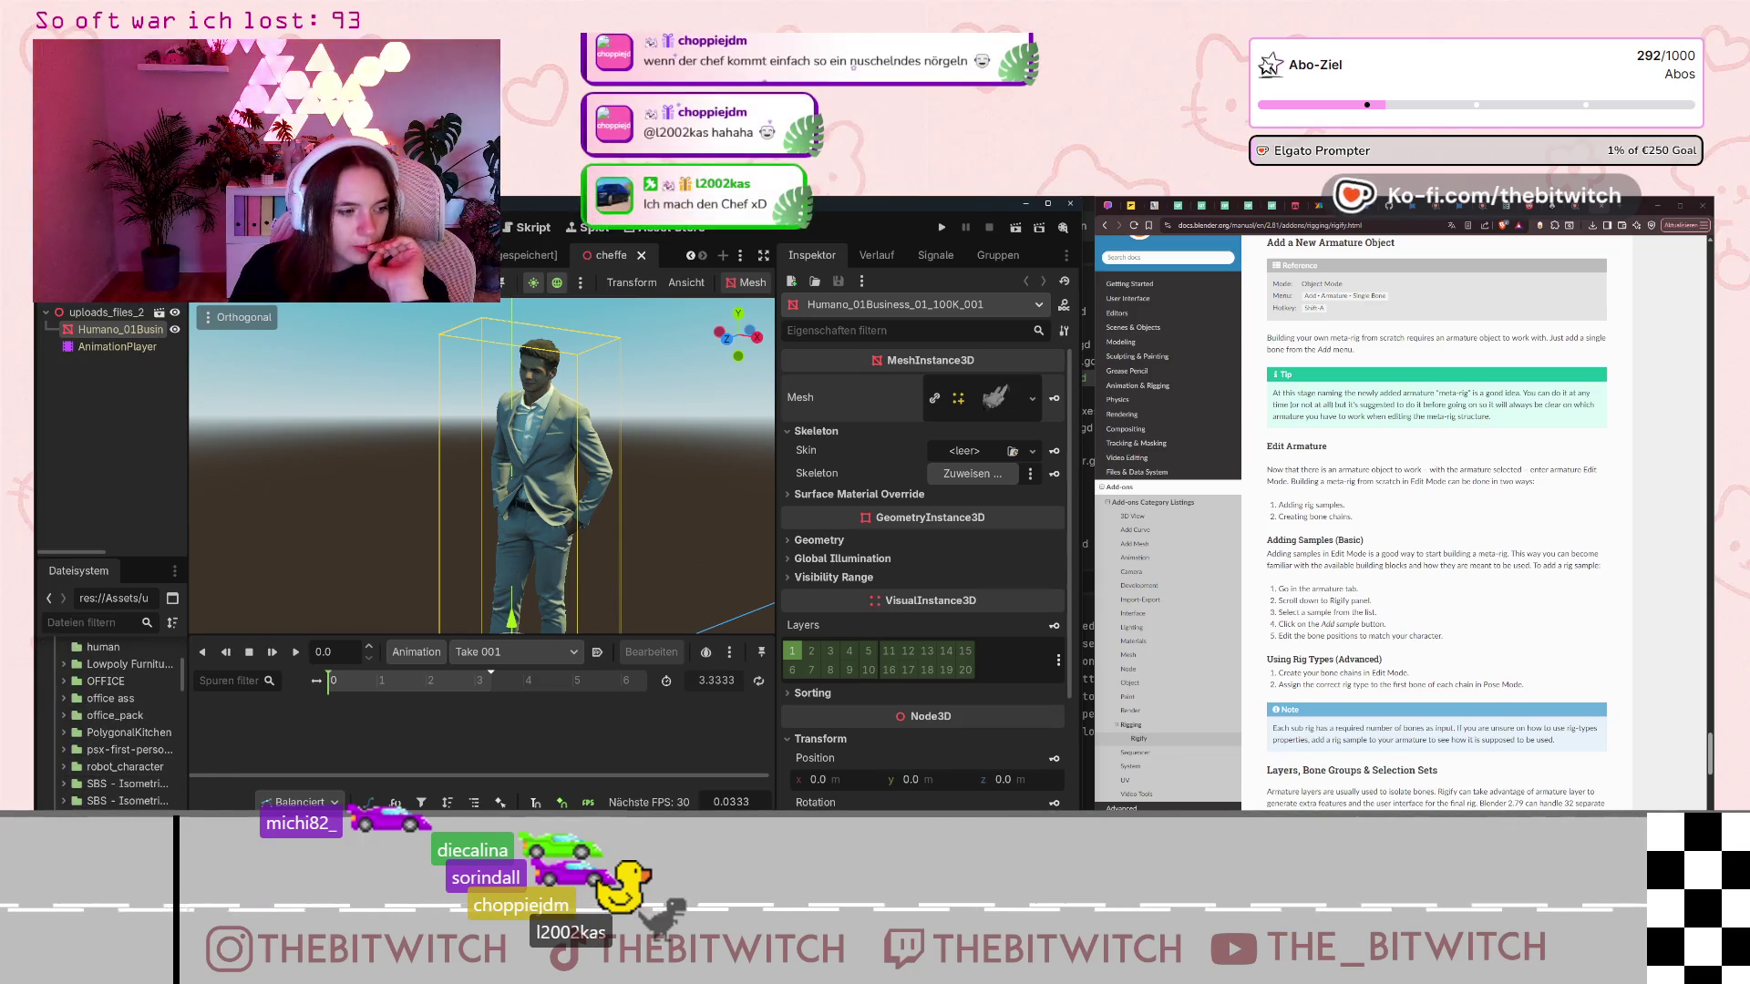
{"action": "scroll", "coordinate": [127, 673], "scroll_direction": "down", "scroll_amount": 5}
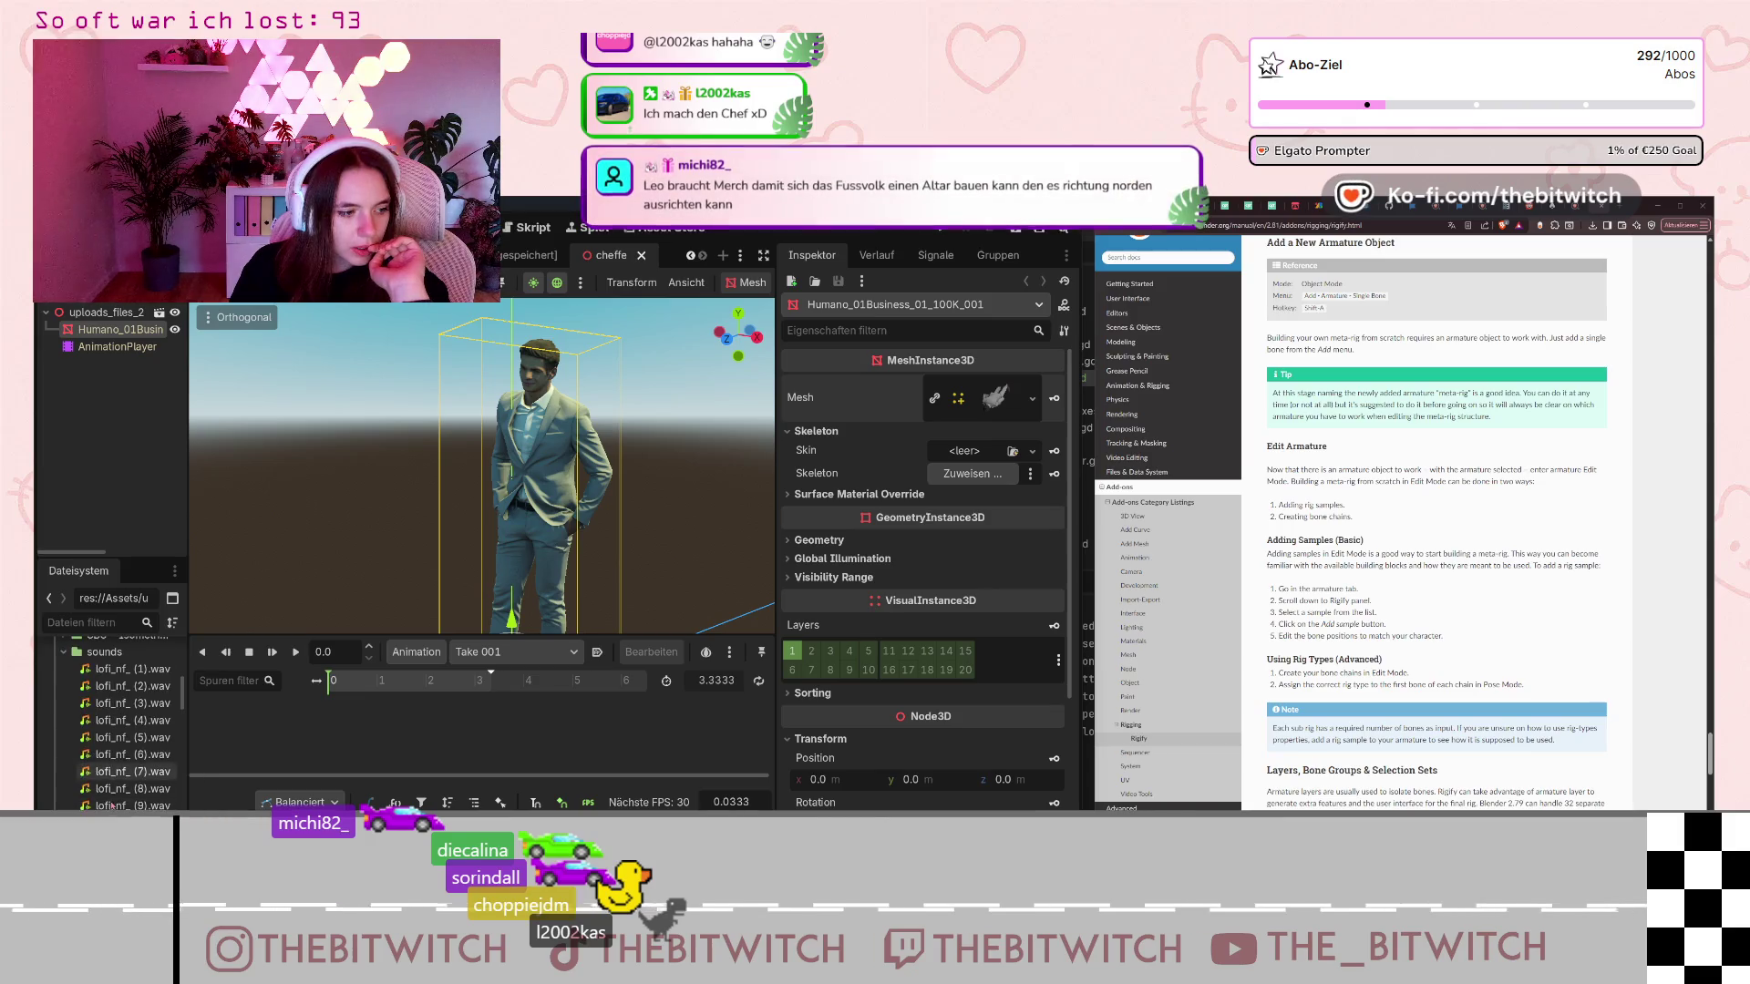
{"action": "left_click", "coordinate": [125, 672]}
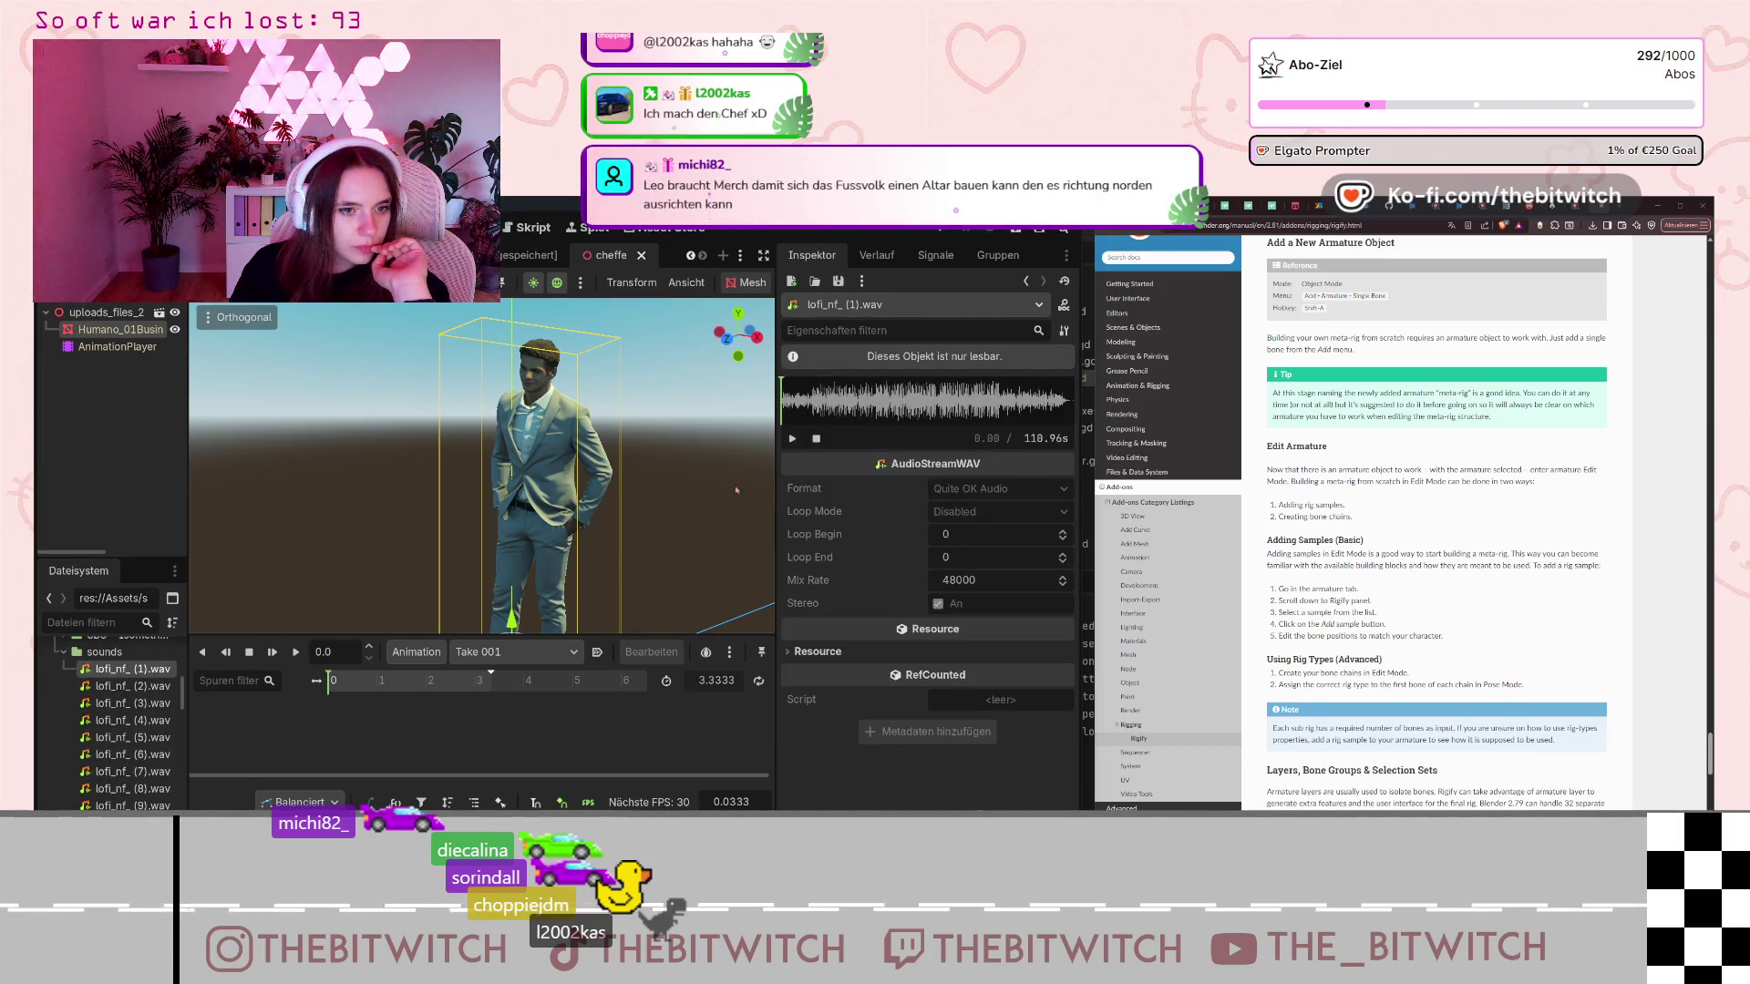
Play a preview of the lofi_nf_ (1).wav track in the Inspector.
{"action": "left_click", "coordinate": [793, 439]}
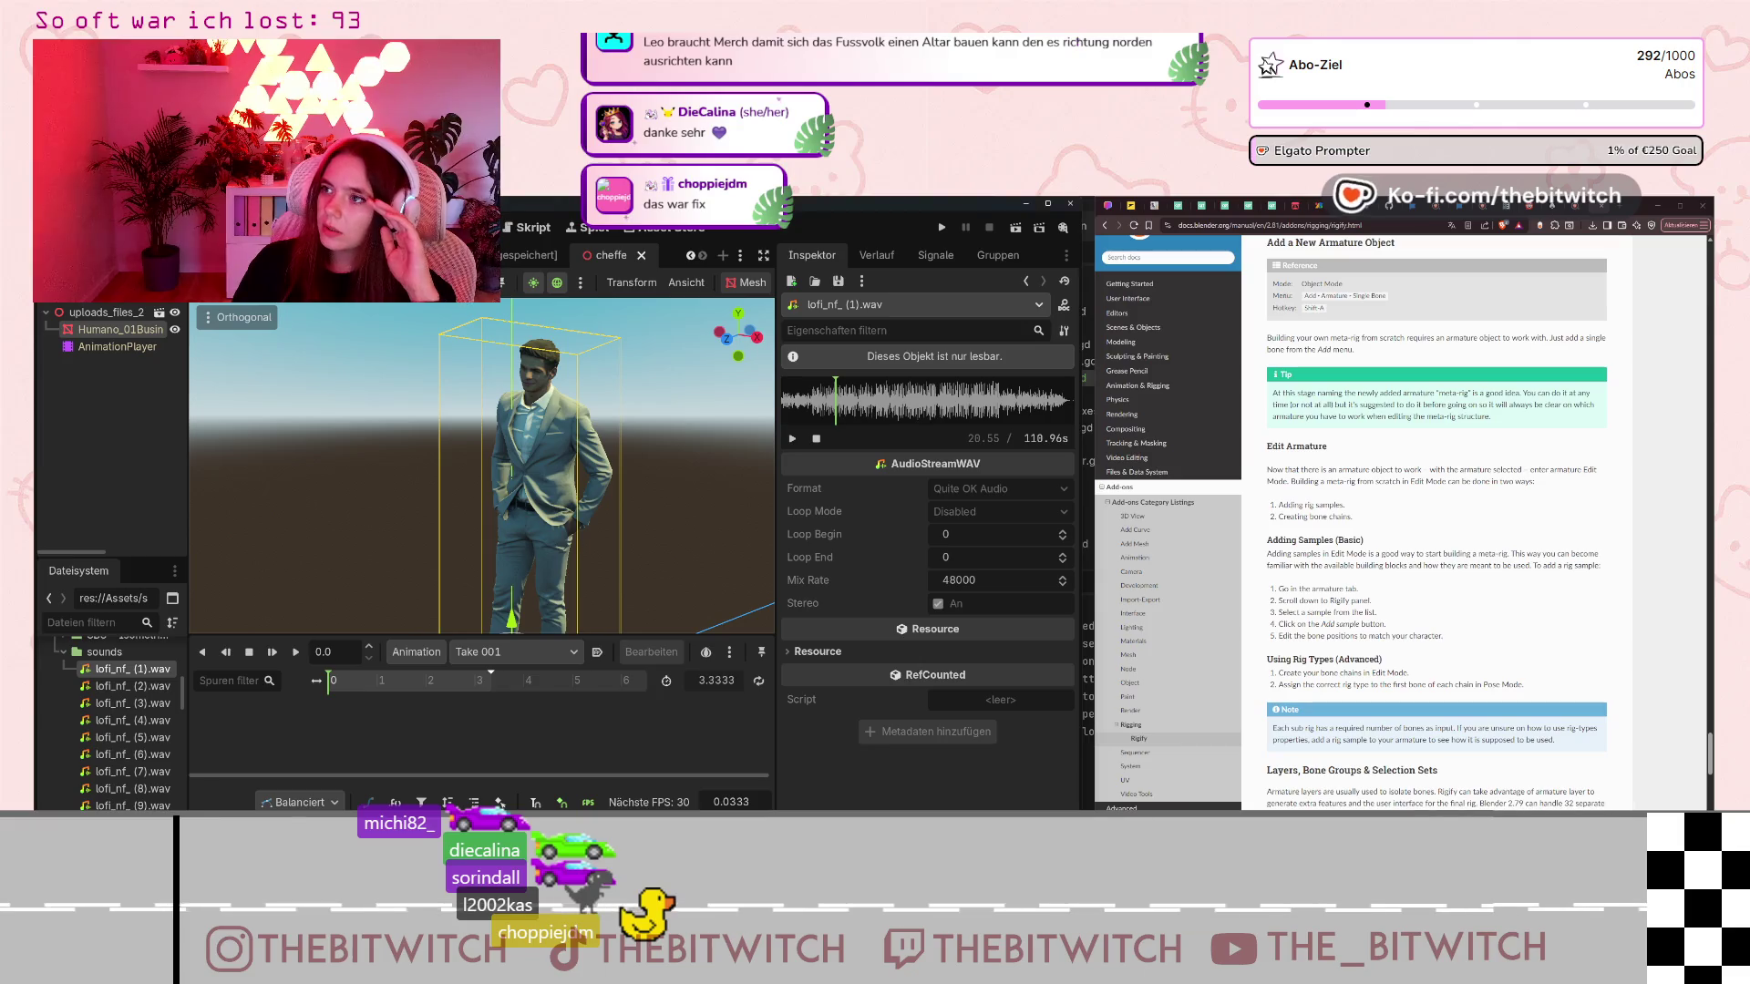
{"action": "left_click", "coordinate": [792, 439]}
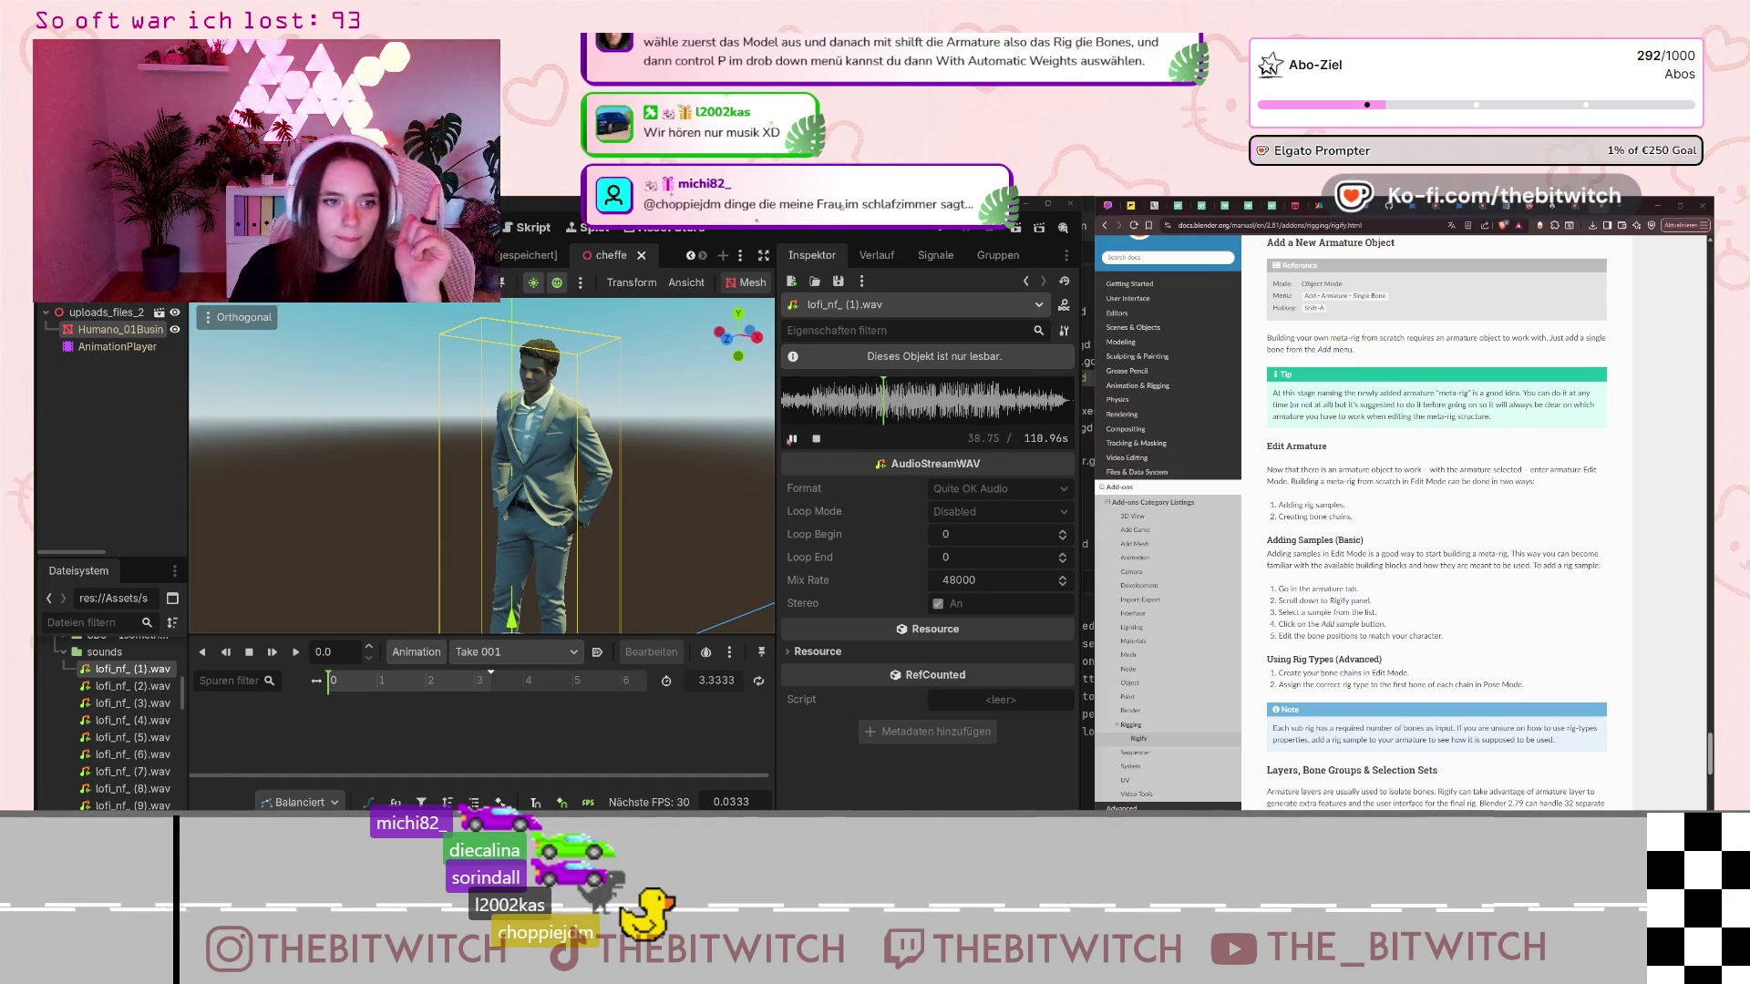
{"action": "scroll", "coordinate": [137, 729], "scroll_direction": "down", "scroll_amount": 2}
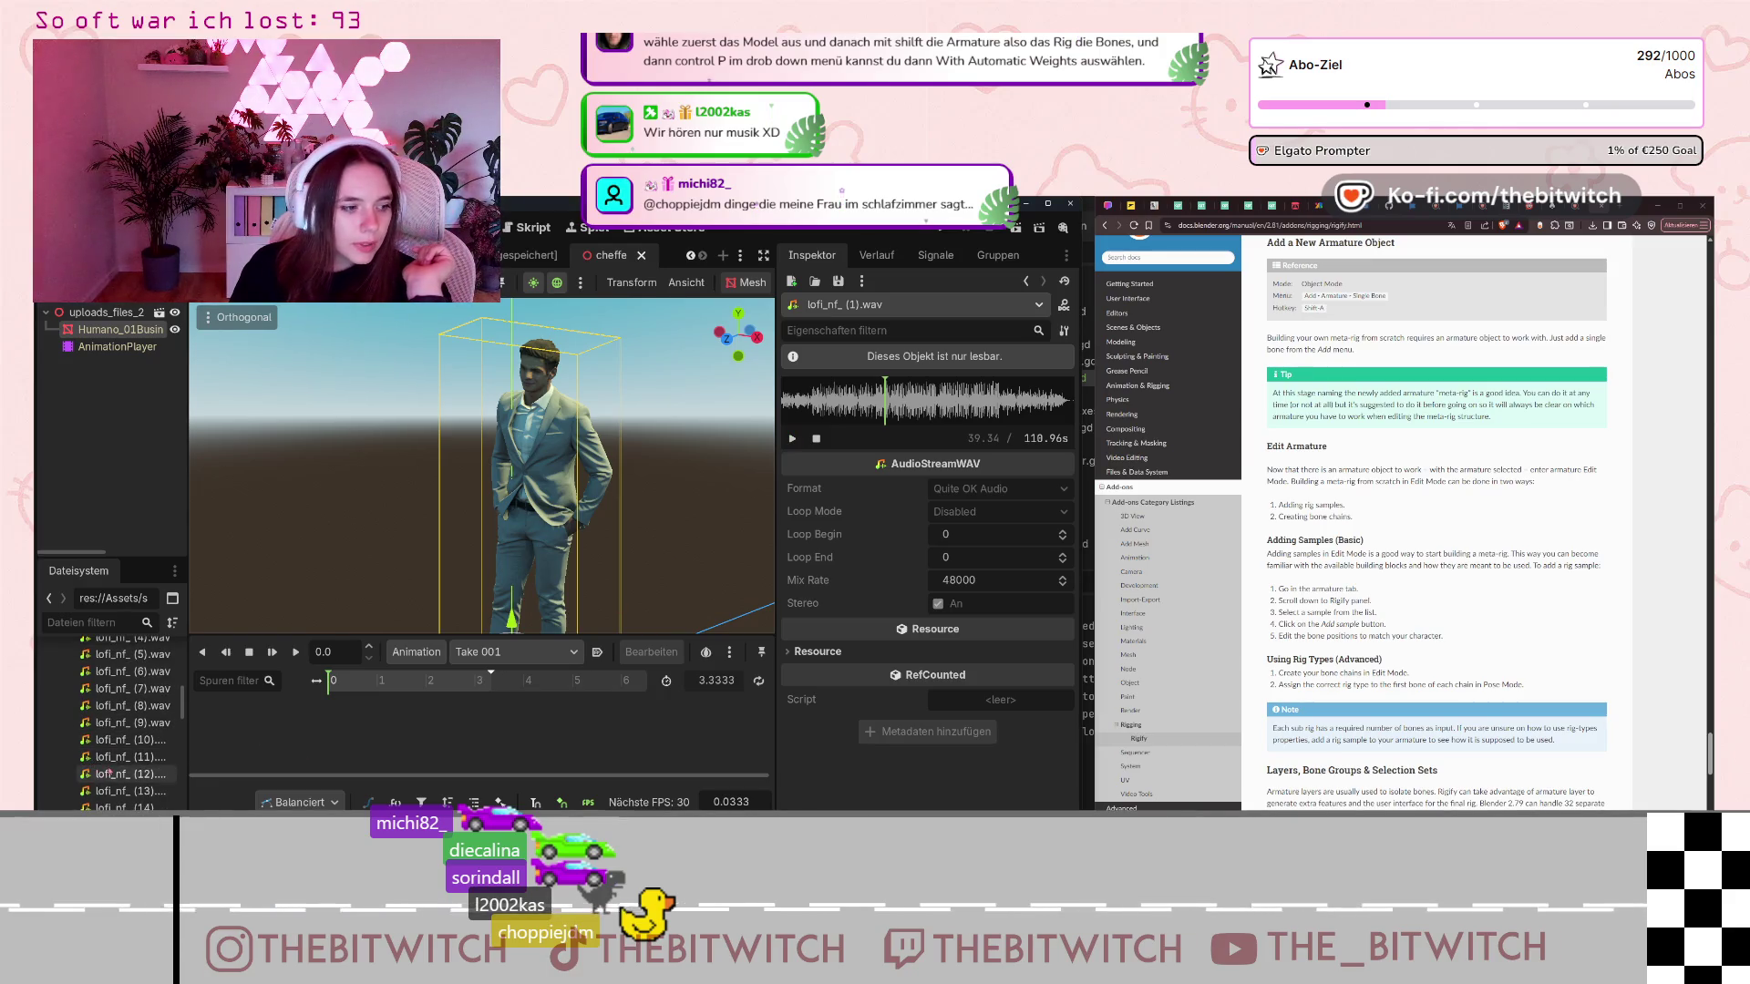
Load lofi_nf_(11).wav, play about 7 seconds of it, then return to Blender.
{"action": "left_click", "coordinate": [137, 757]}
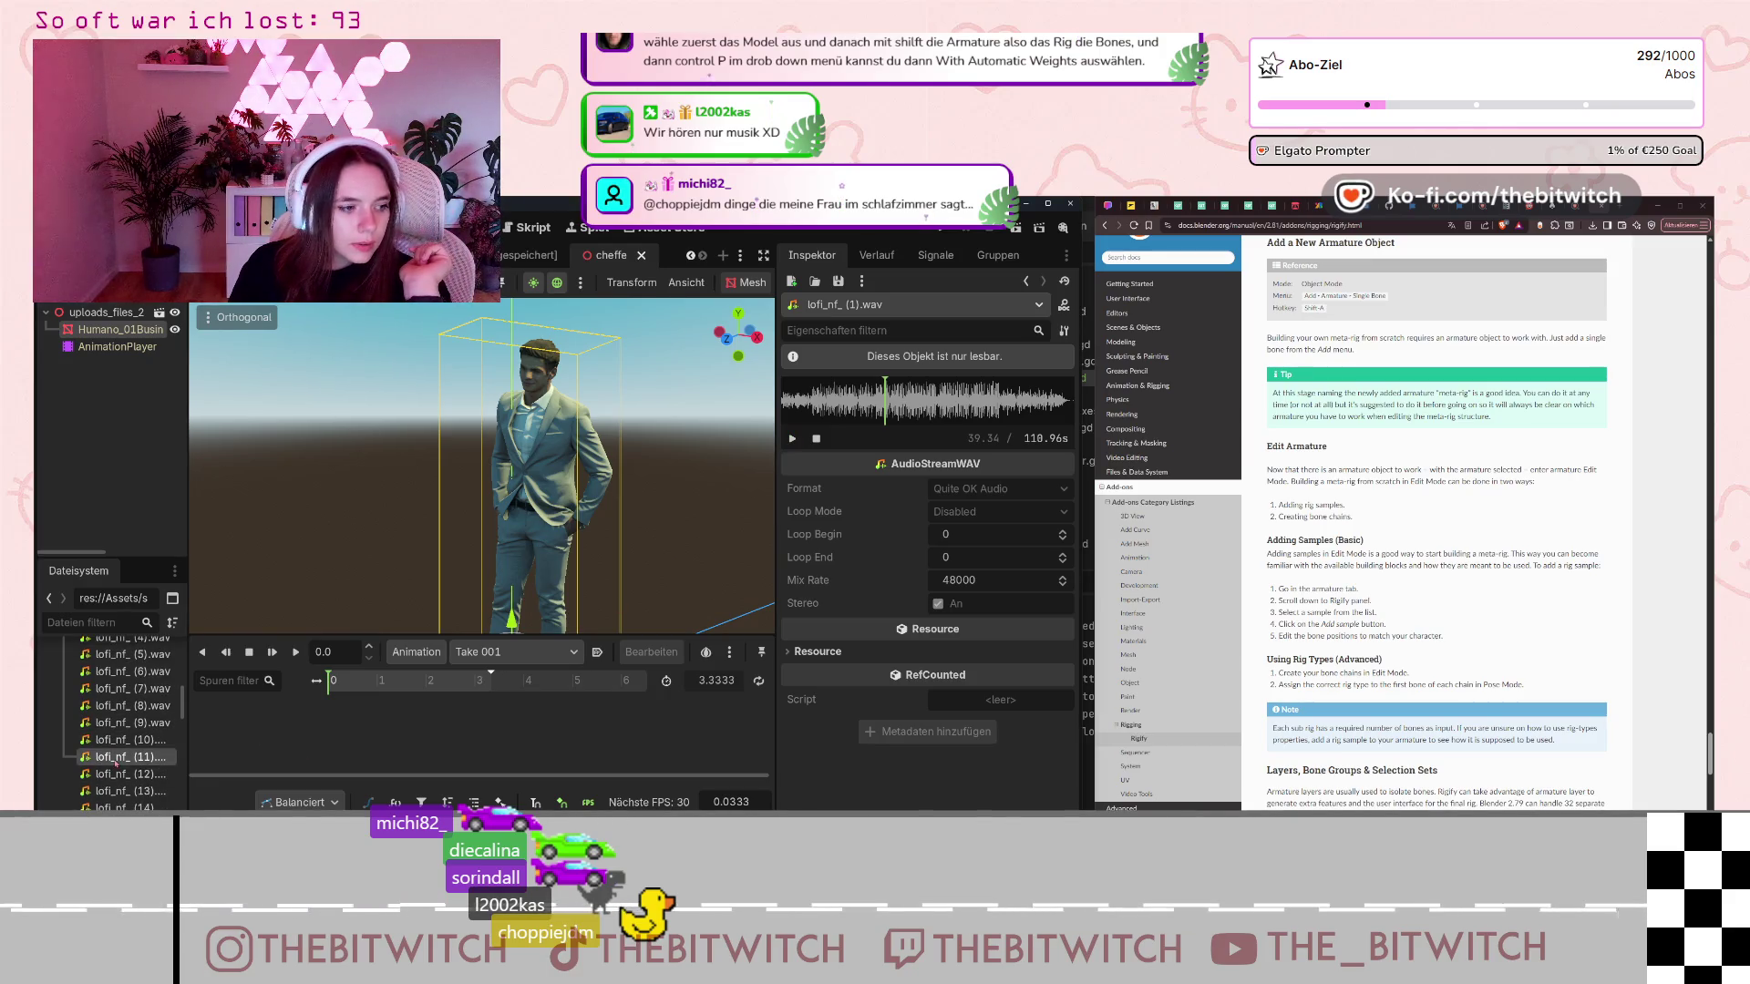
{"action": "left_click", "coordinate": [802, 438]}
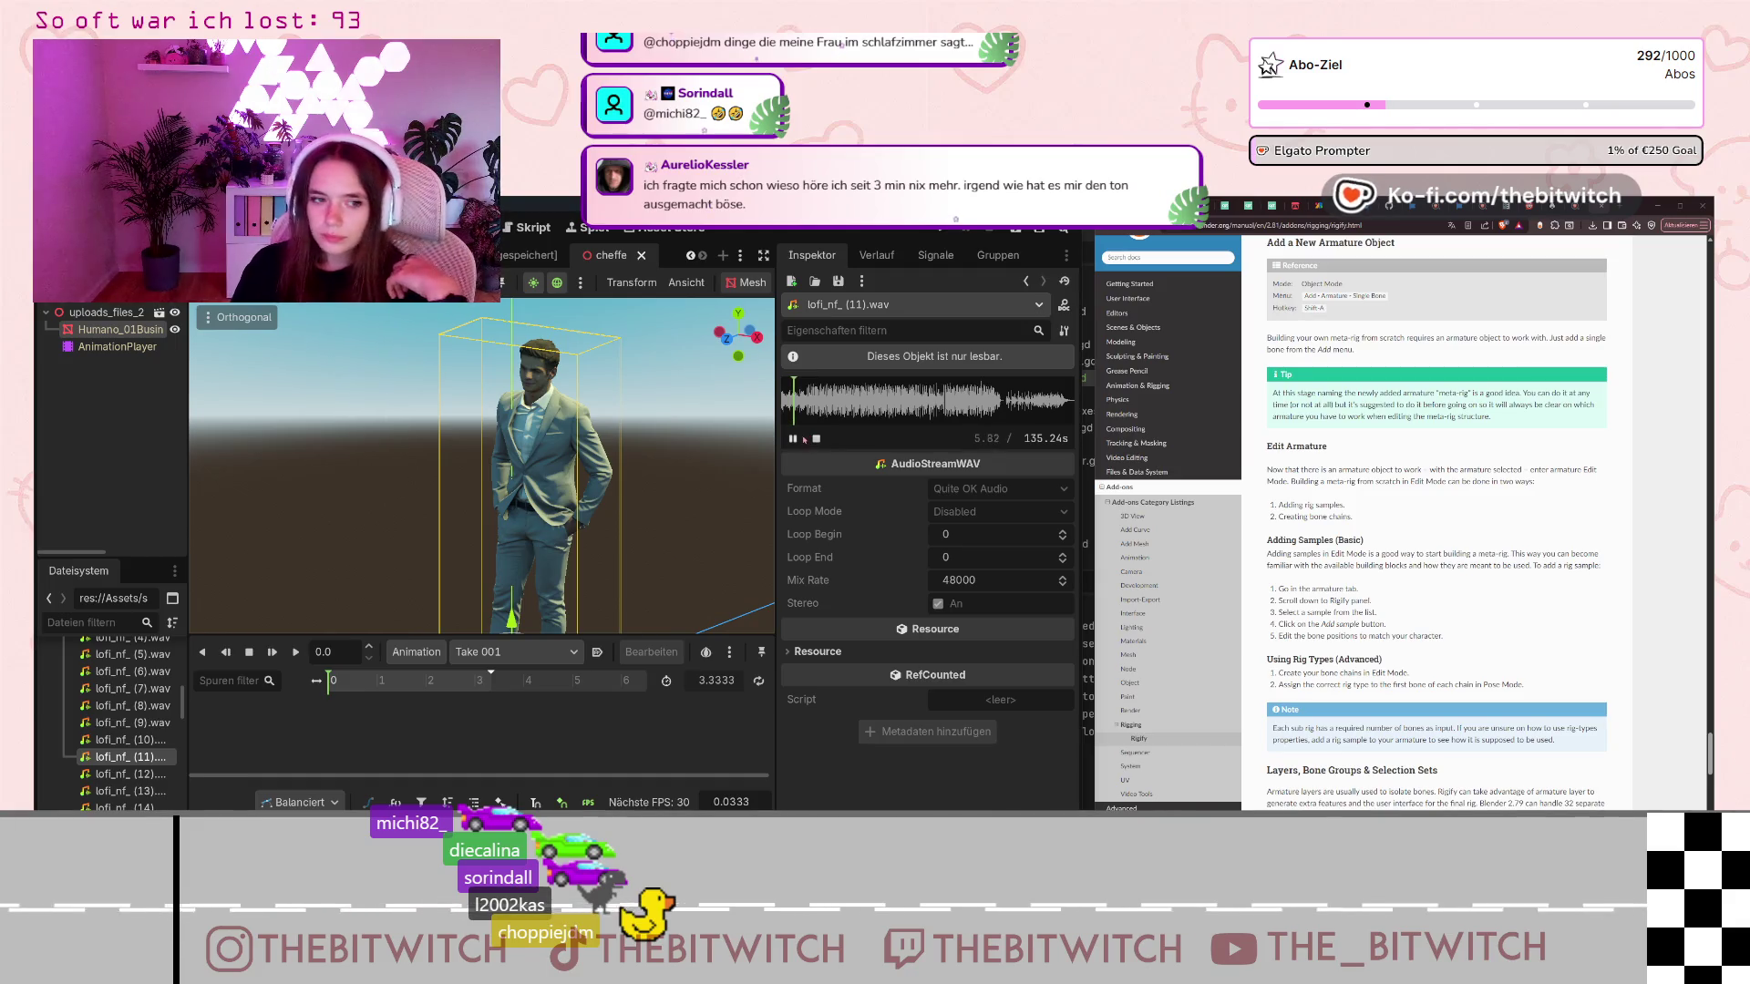
{"action": "left_click", "coordinate": [792, 439]}
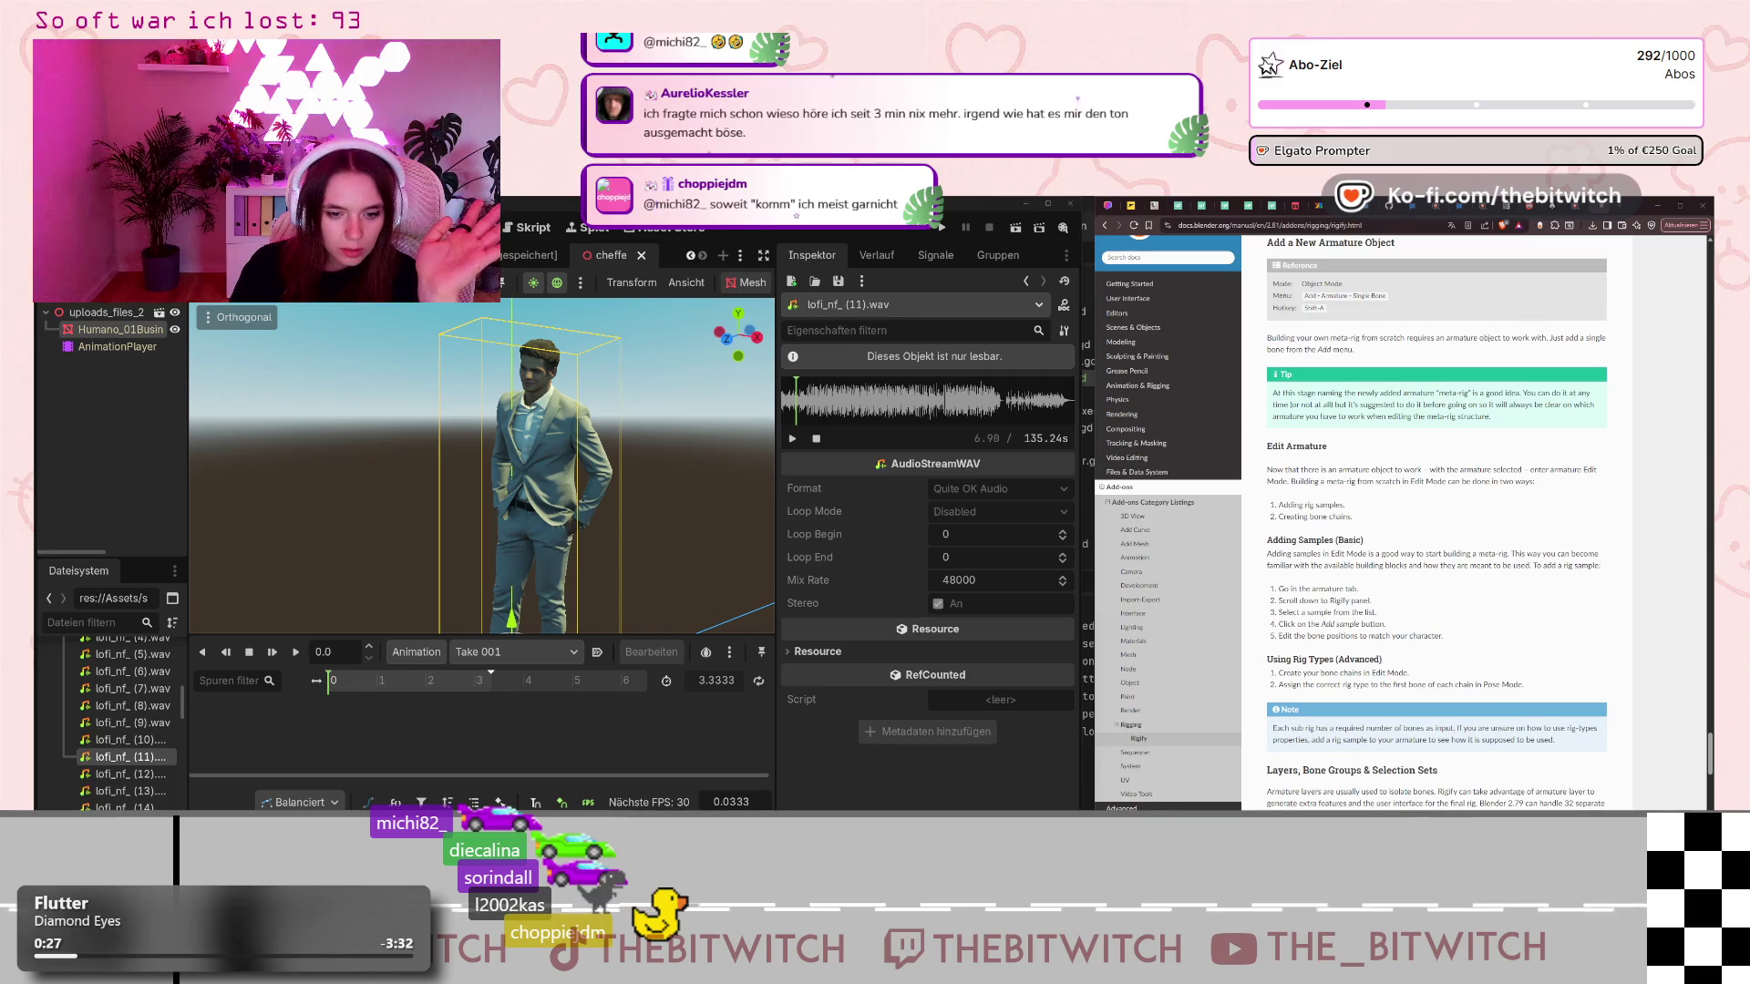
{"action": "key", "text": "alt+Tab"}
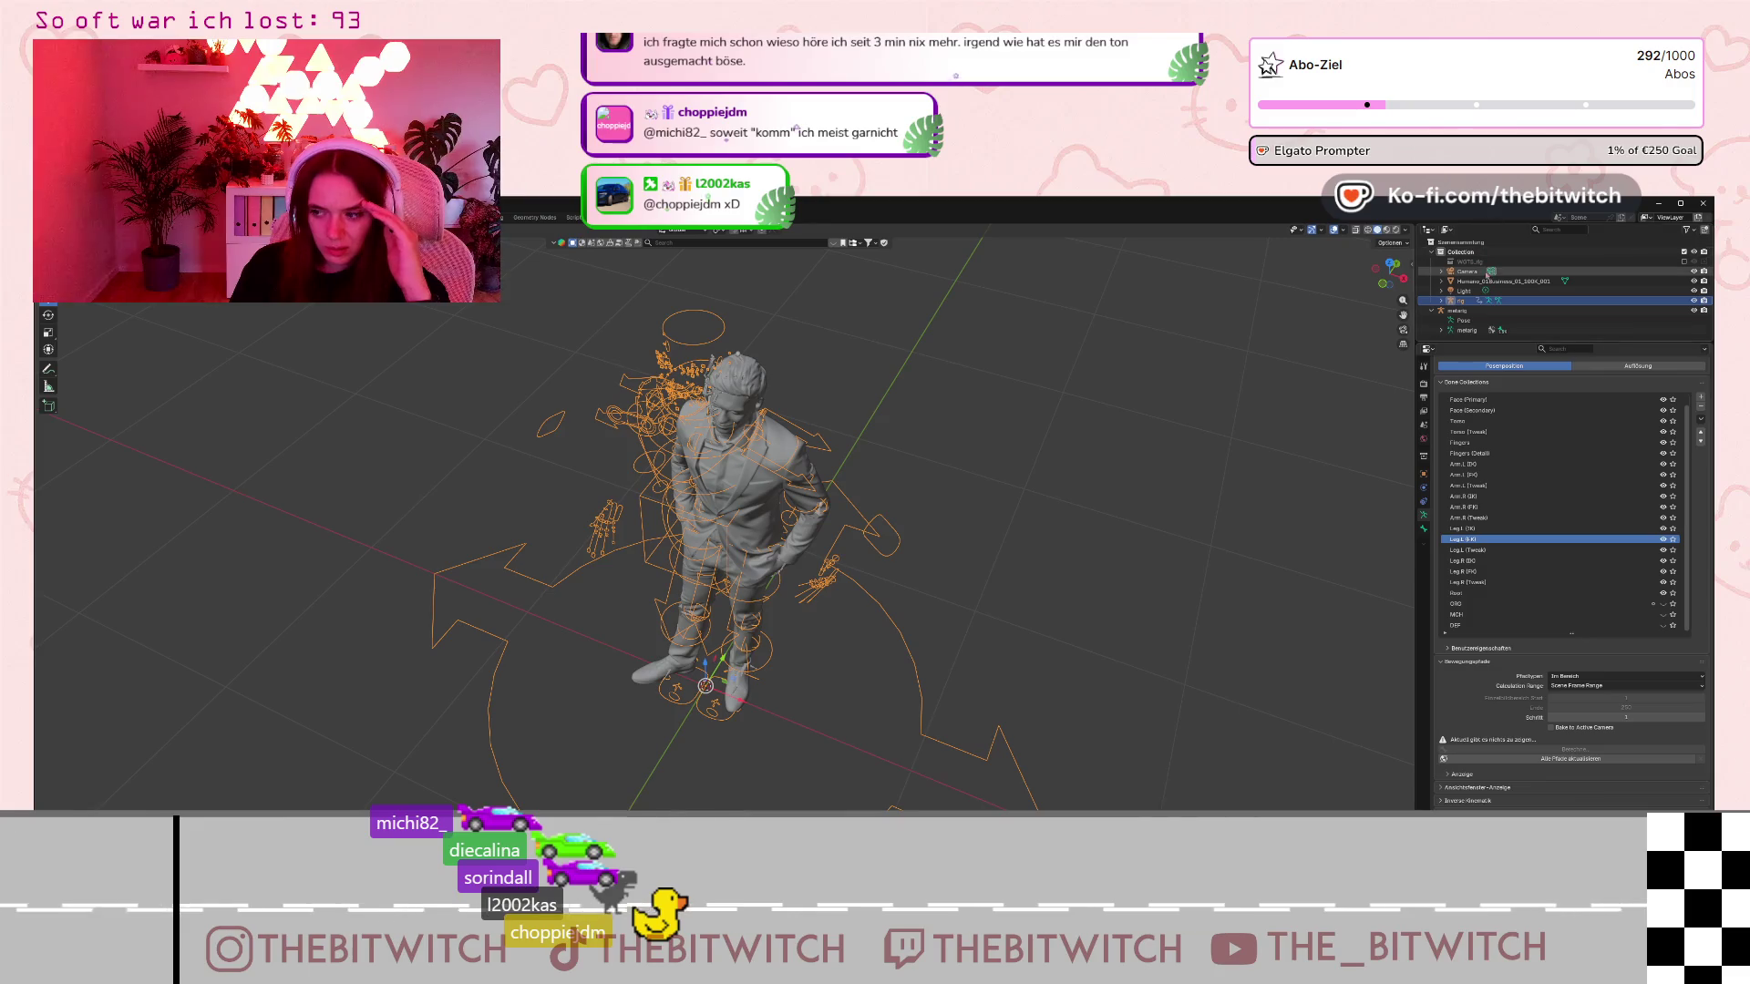
Select the Humano mesh plus the rig in a front view and bring up Set Parent with Ctrl+P.
{"action": "left_click", "coordinate": [1494, 282]}
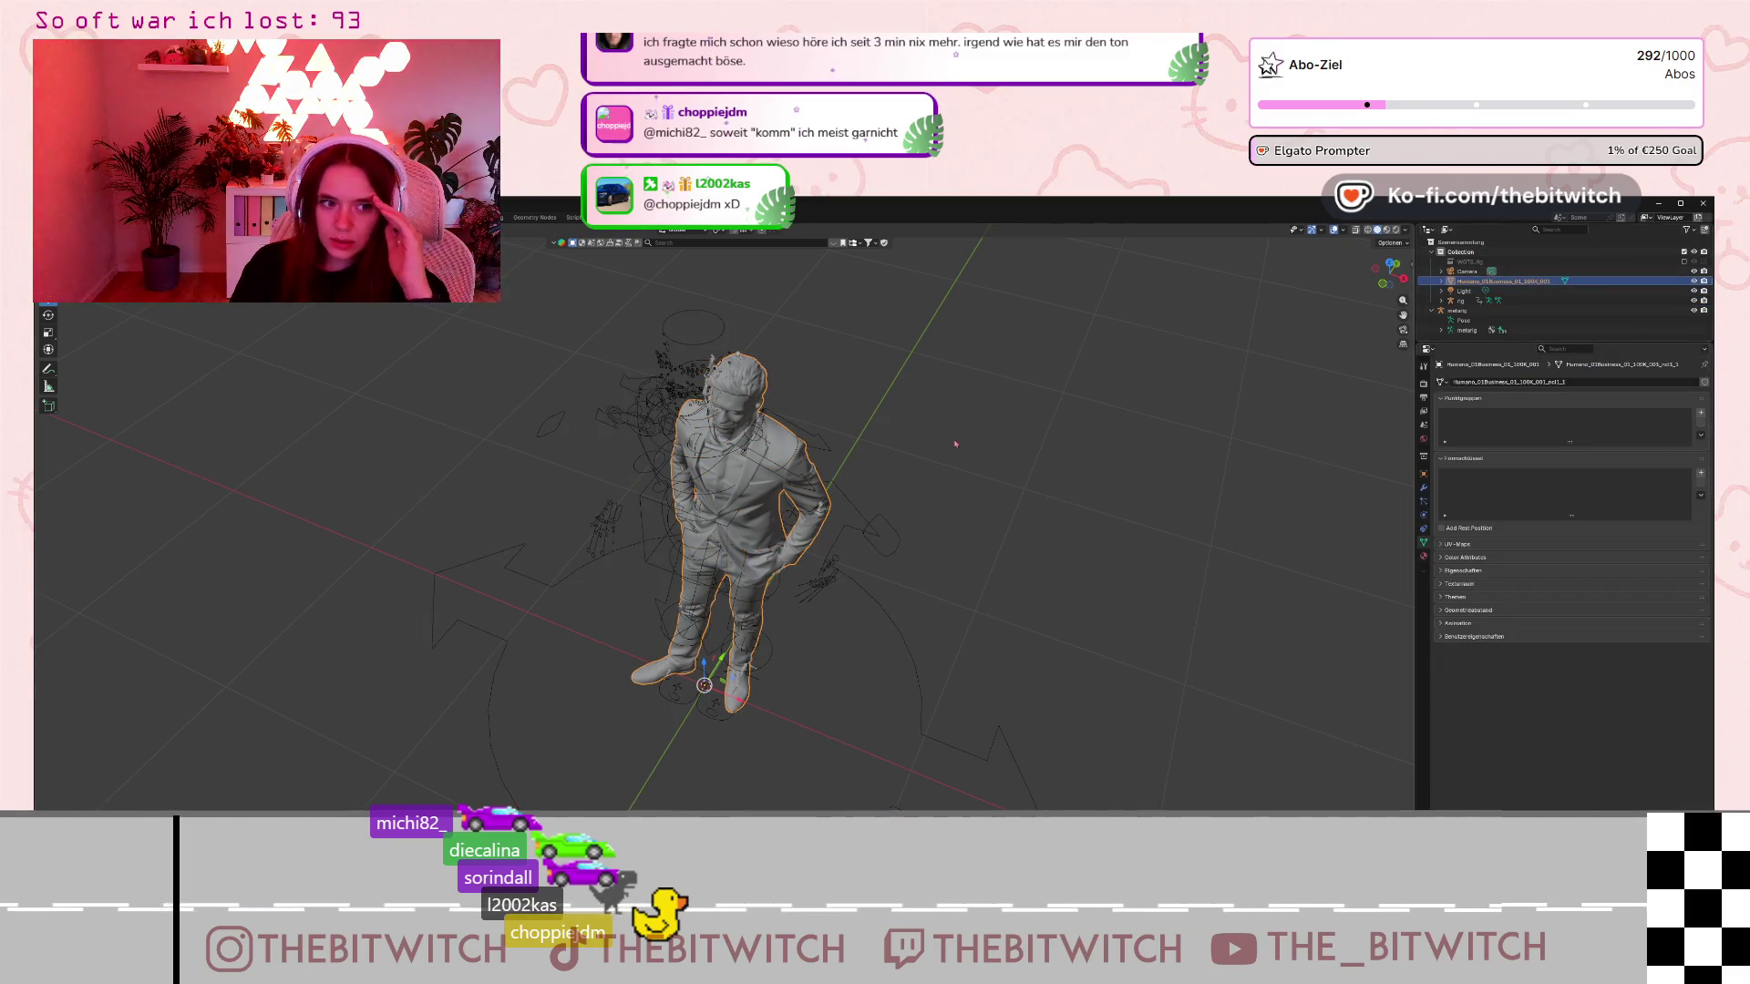
{"action": "middle_click_drag", "start_coordinate": [1007, 492], "coordinate": [1007, 412]}
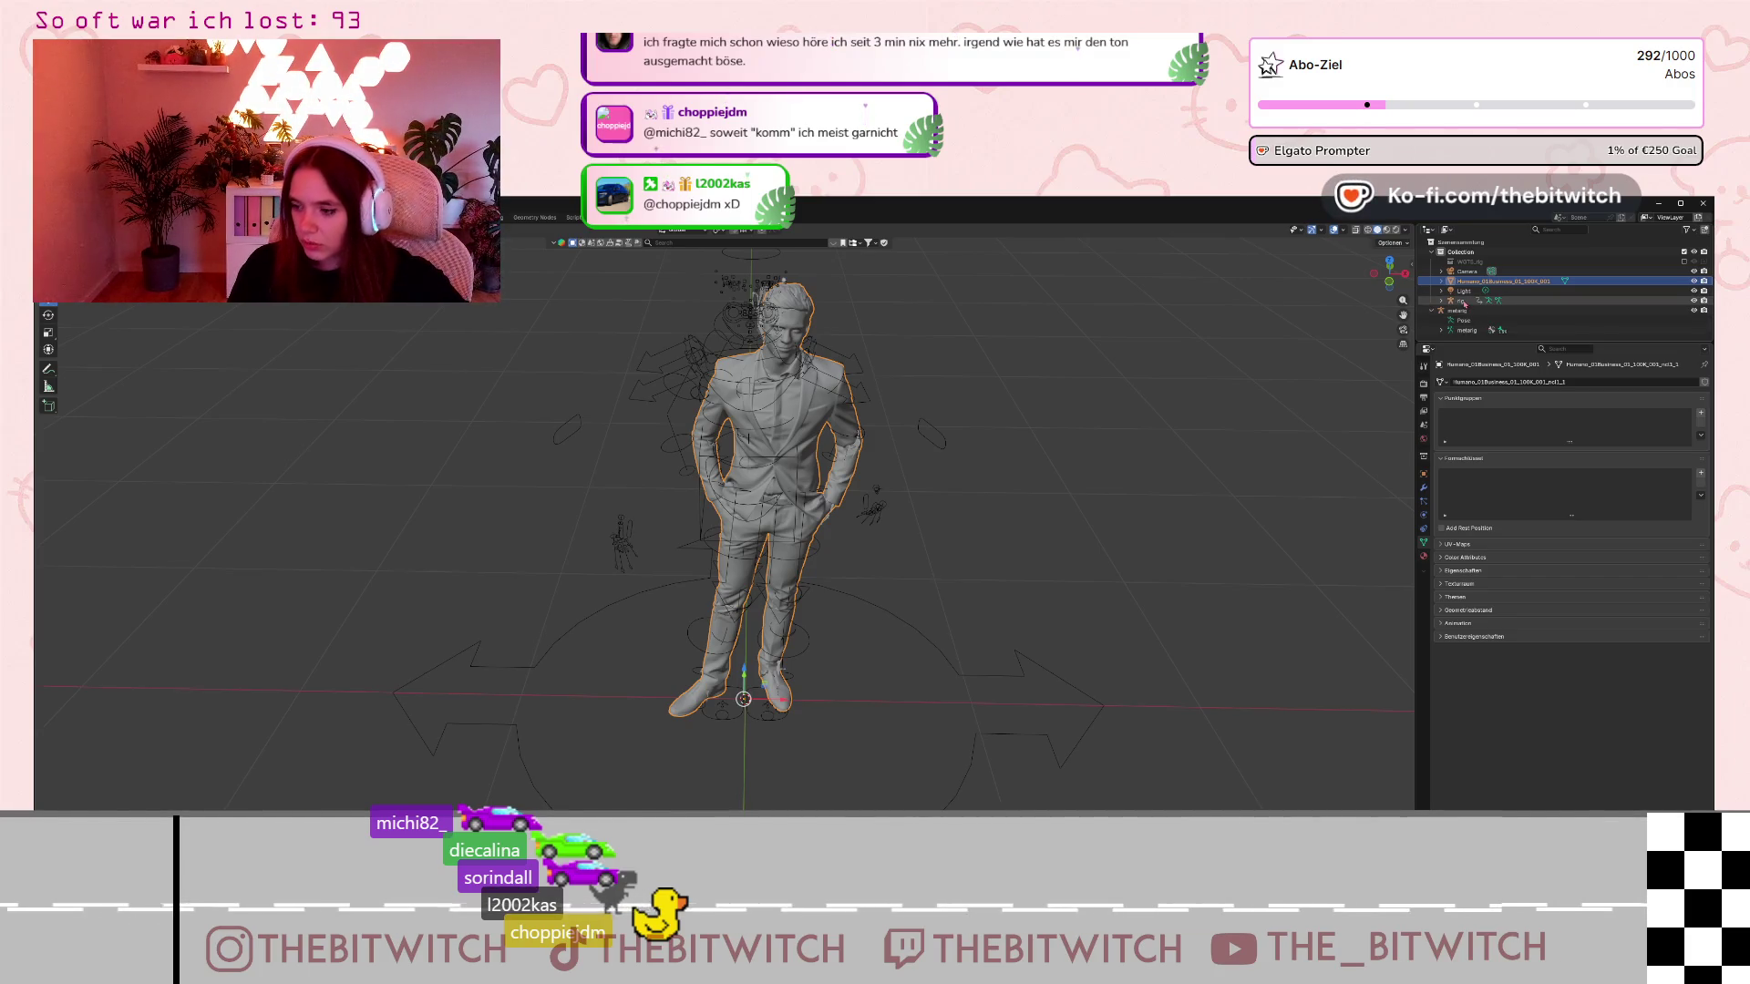
{"action": "left_click", "coordinate": [1462, 301], "text": "ctrl"}
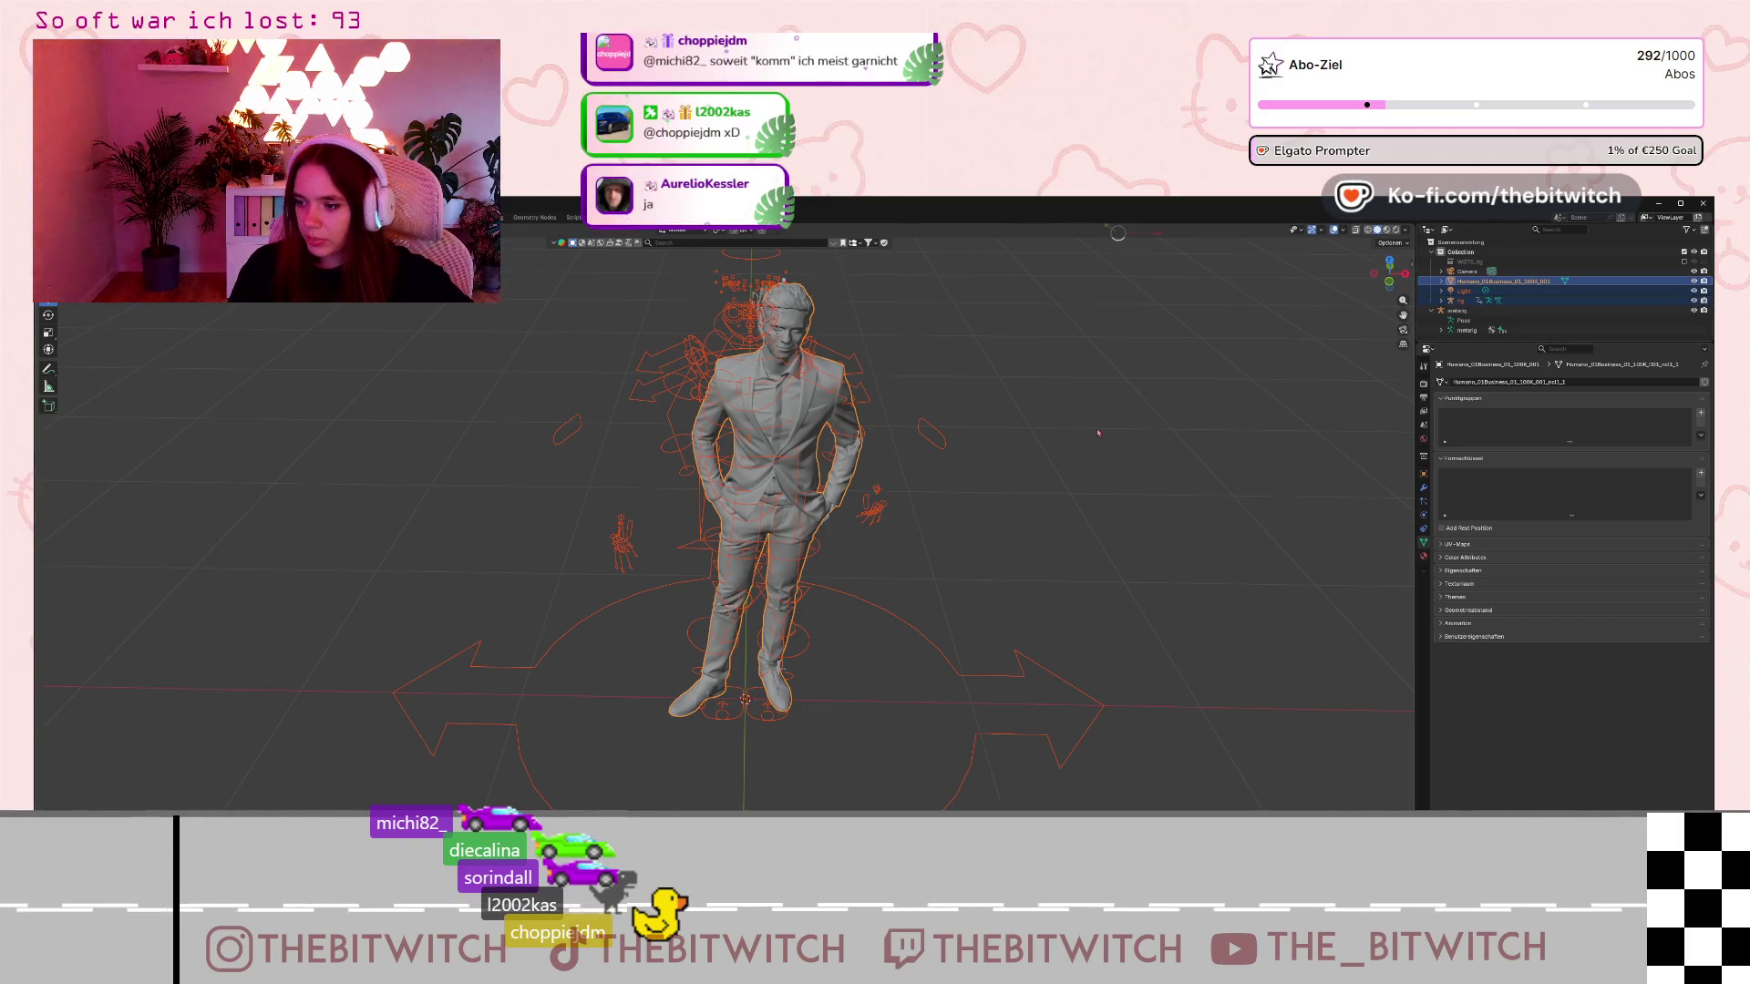
{"action": "key", "text": "ctrl+p"}
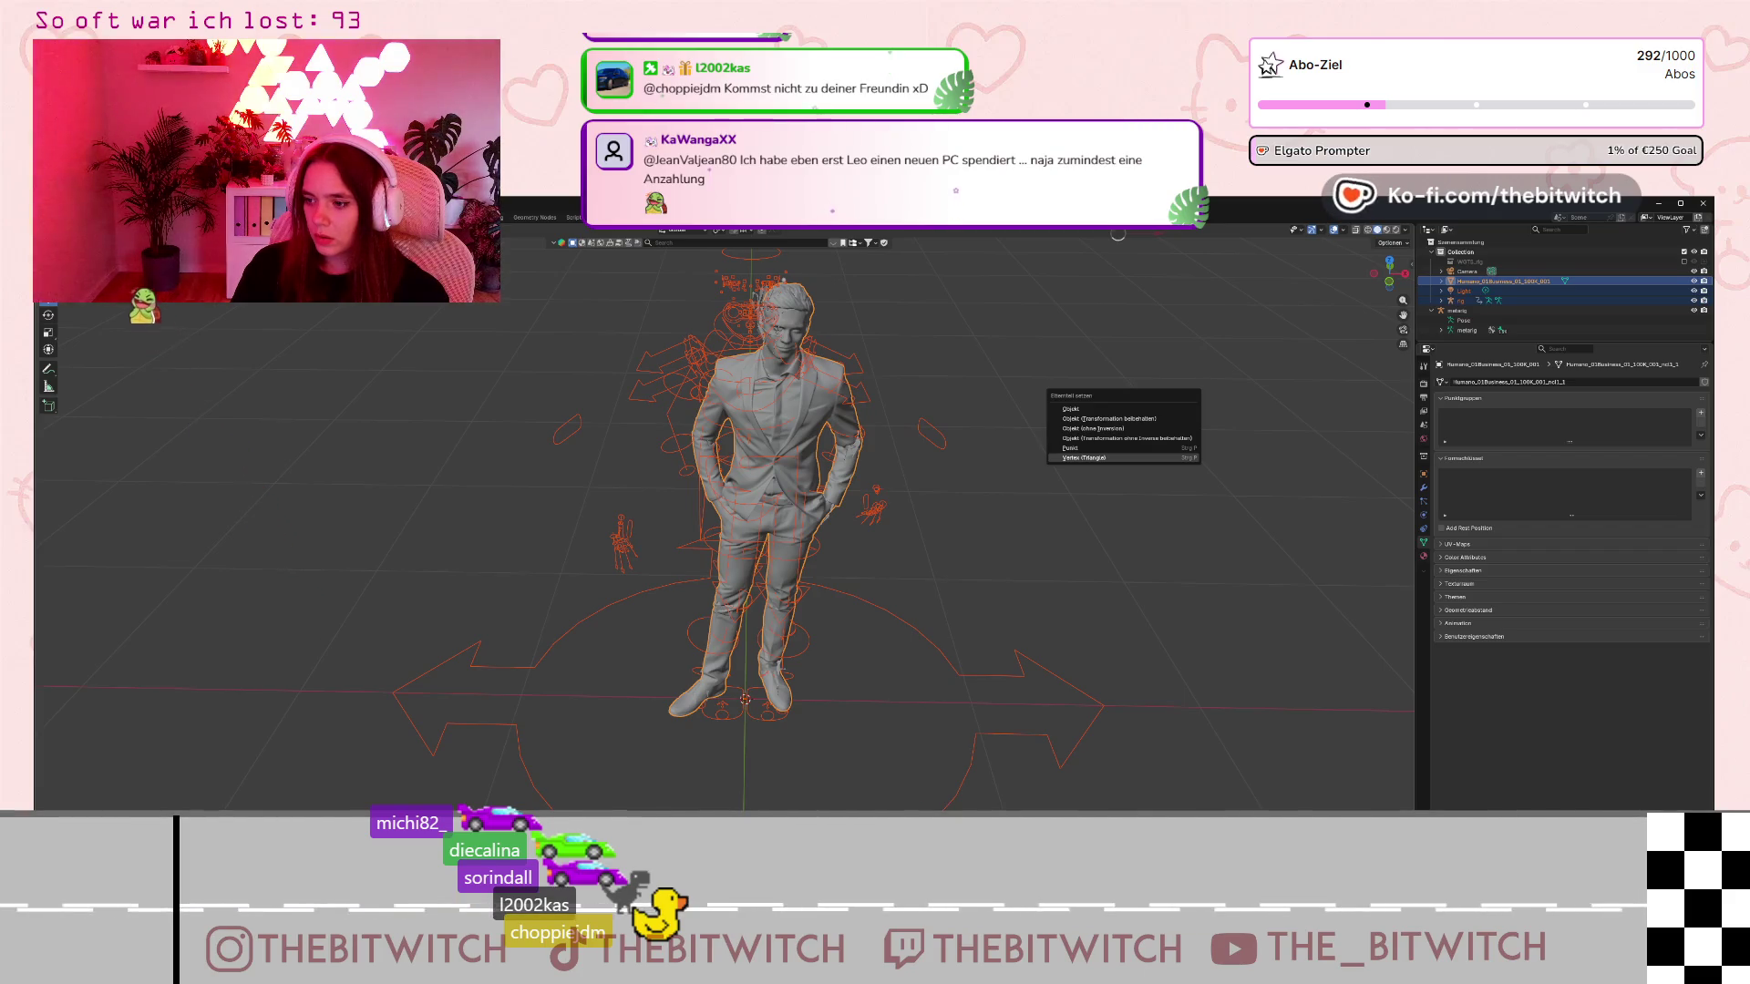
Dismiss the Set Parent menu and try various Outliner selections of the rig, Humano and Light.
{"action": "left_click", "coordinate": [1515, 280]}
{"action": "left_click", "coordinate": [1494, 291]}
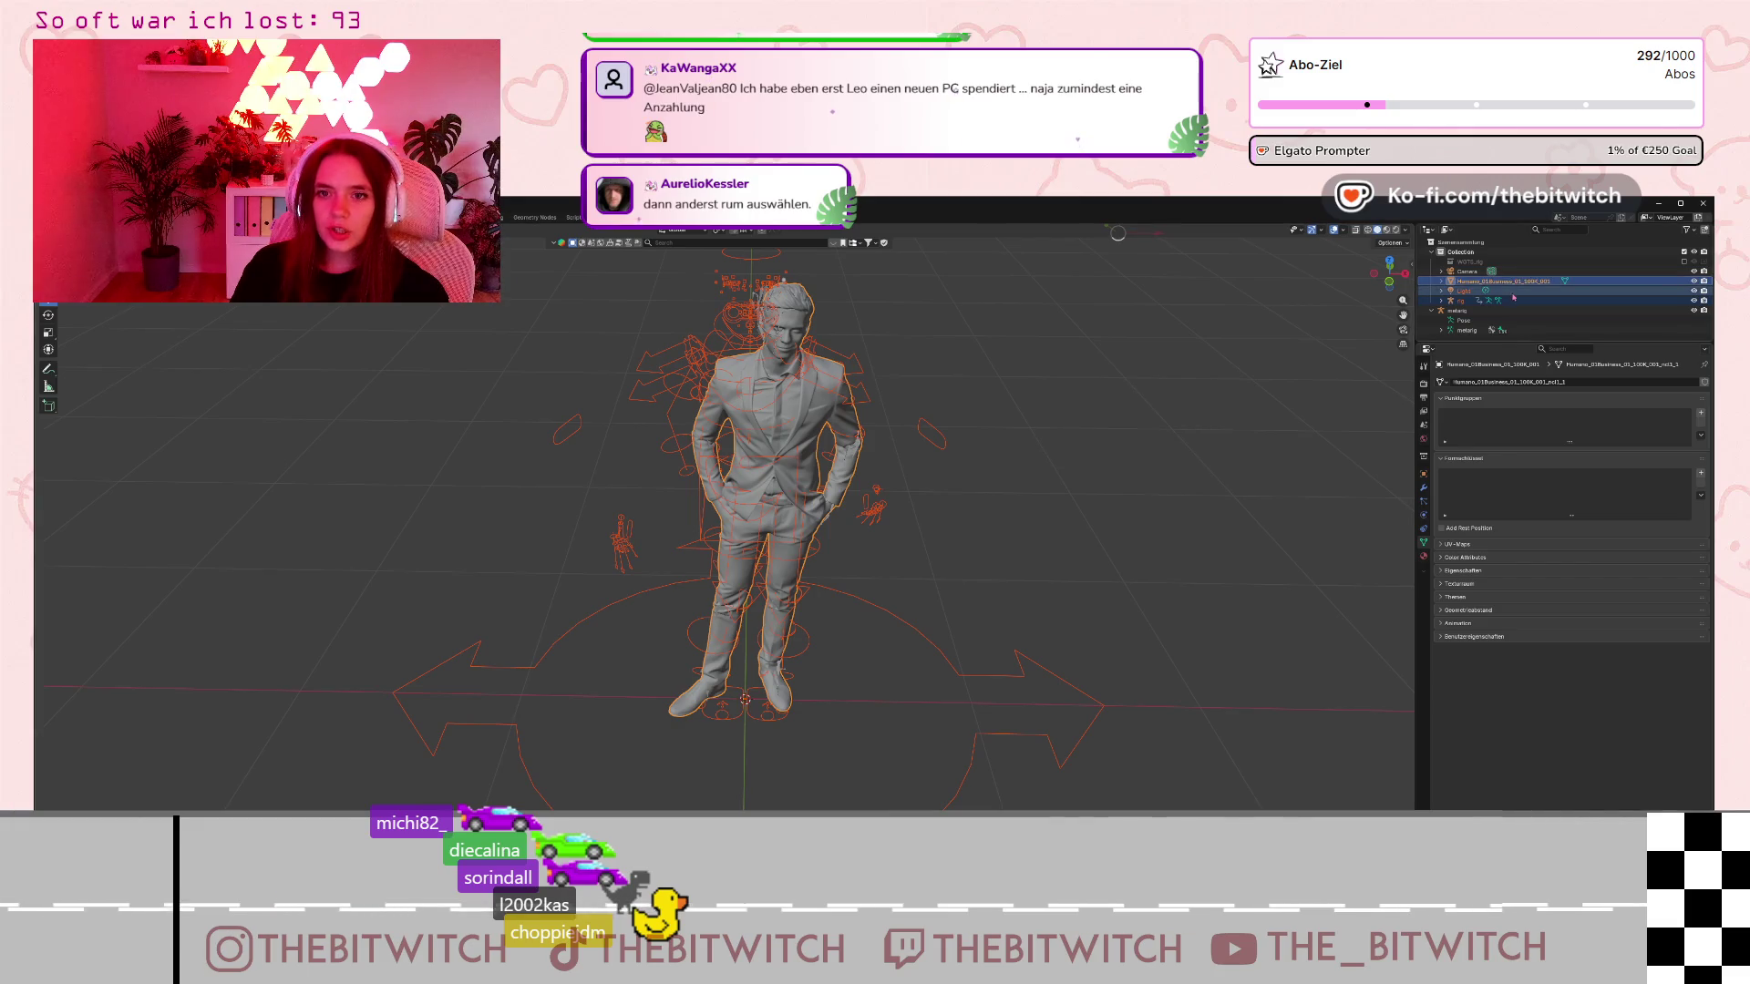
{"action": "left_click", "coordinate": [1512, 300]}
{"action": "left_click", "coordinate": [1512, 281], "text": "ctrl"}
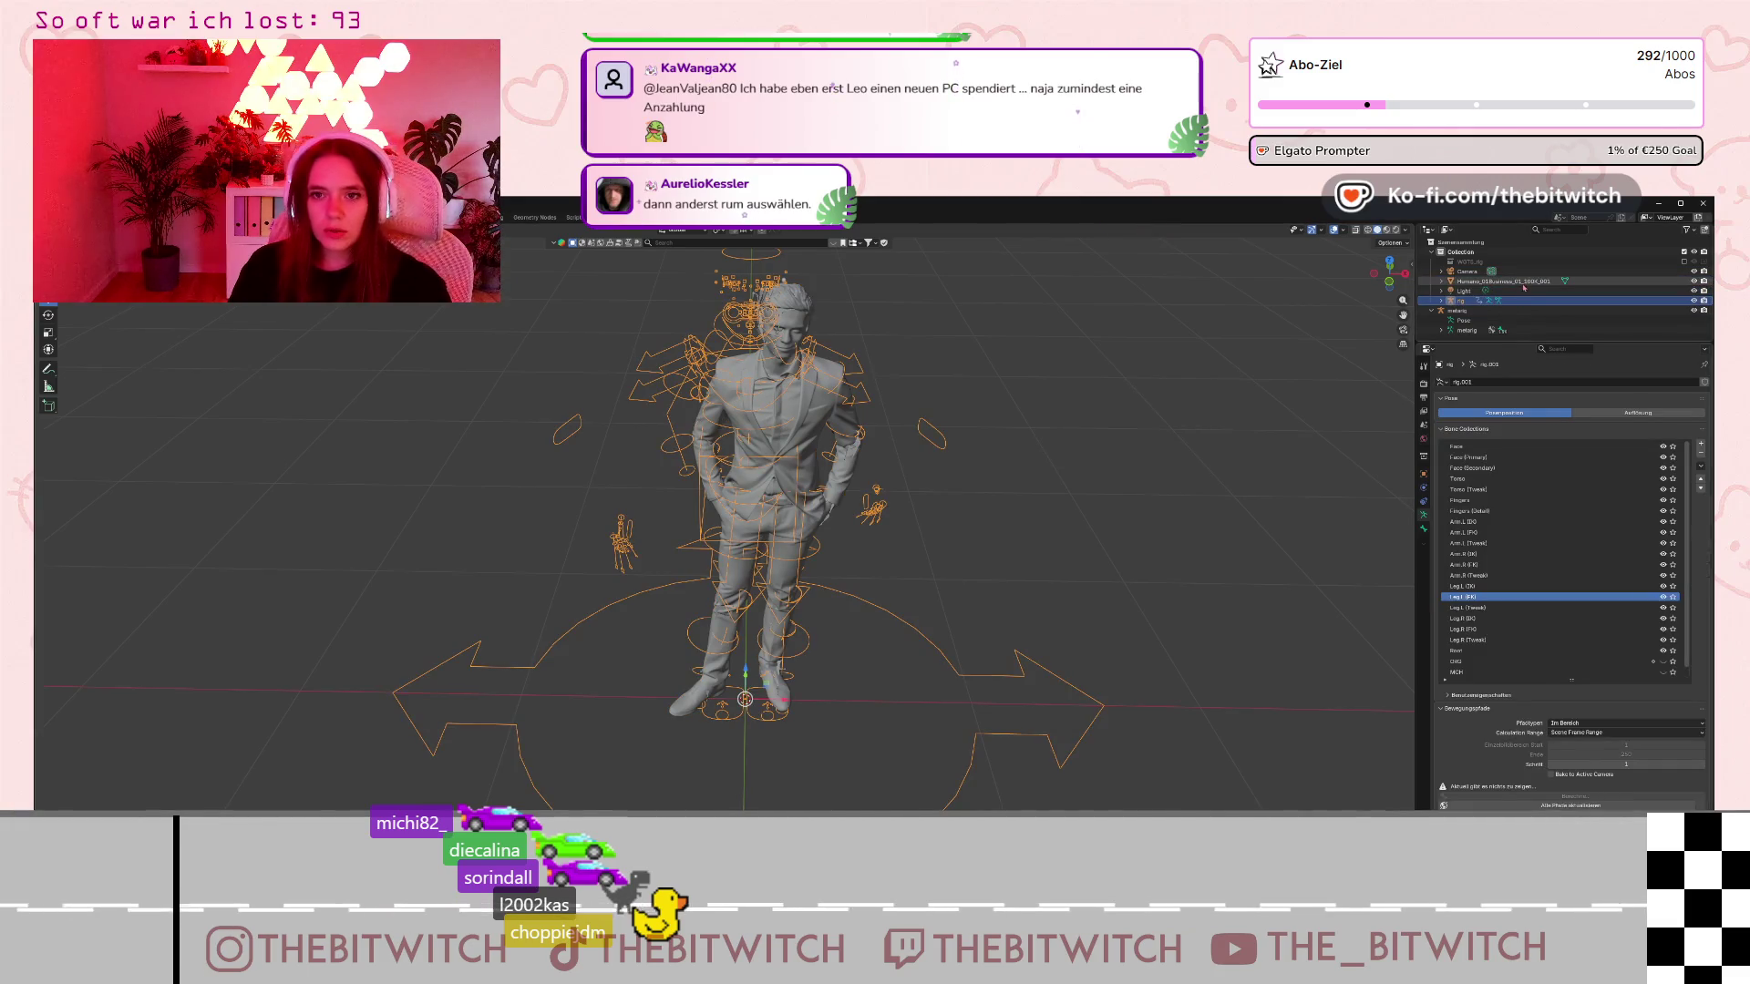
{"action": "left_click", "coordinate": [1521, 301]}
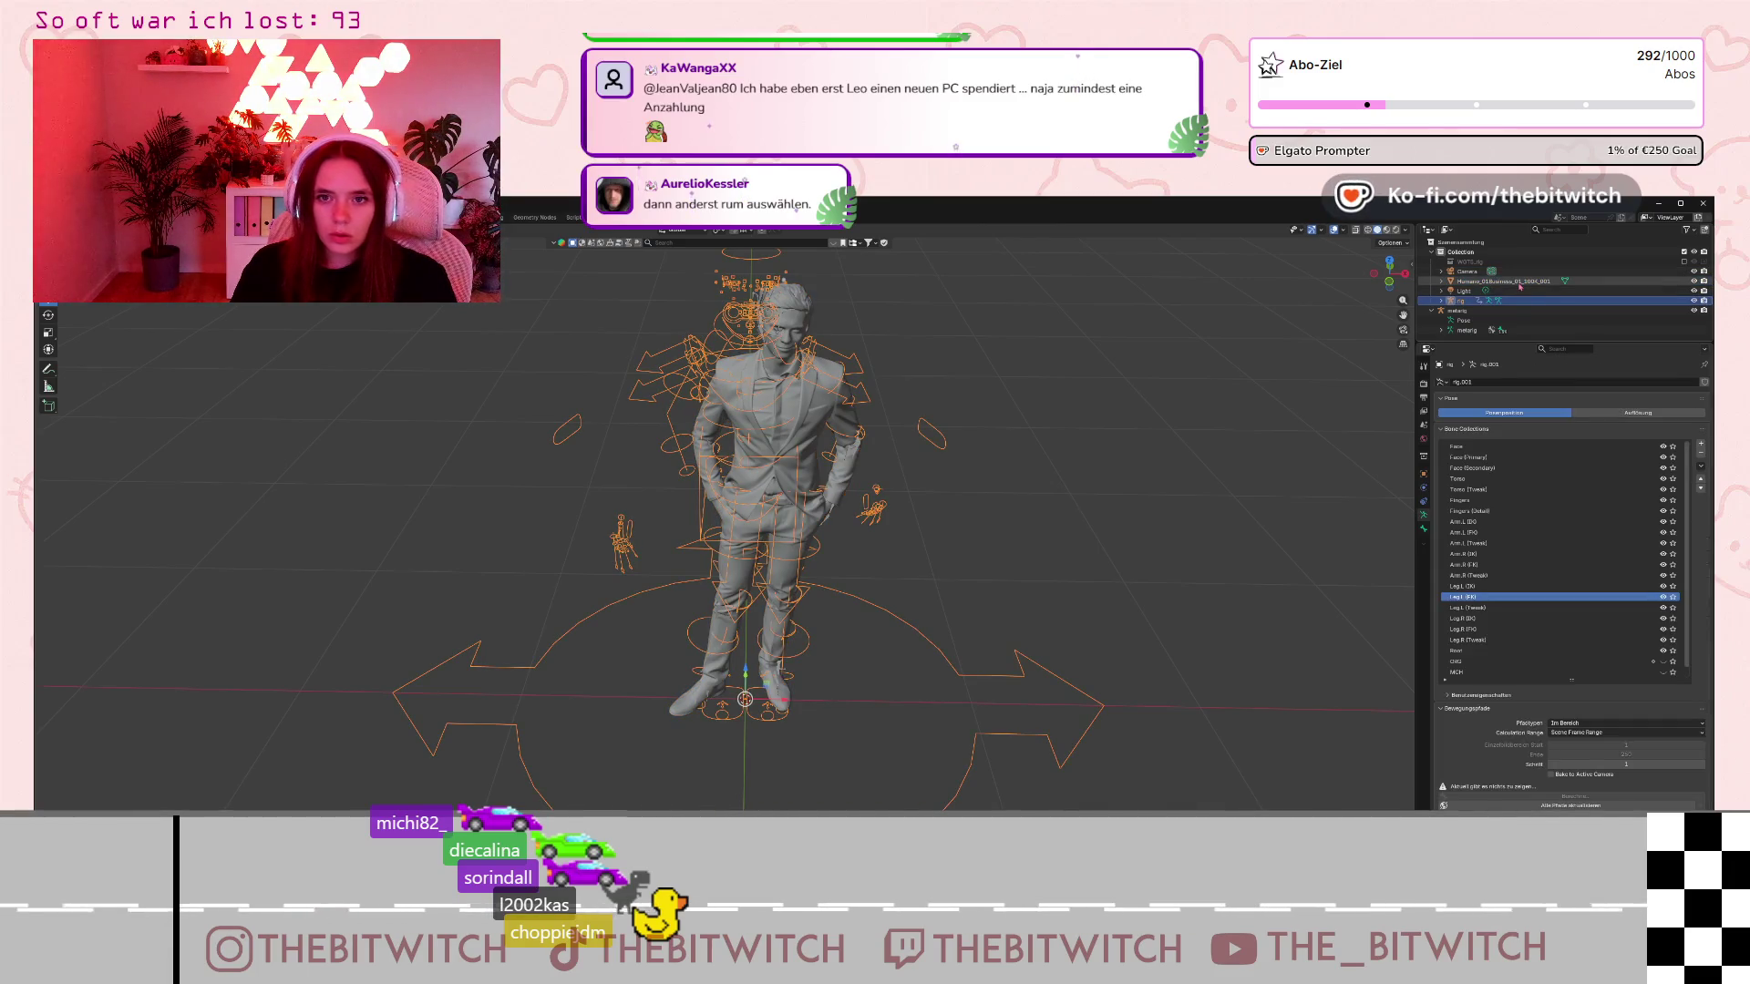
{"action": "left_click", "coordinate": [1520, 301], "text": "ctrl"}
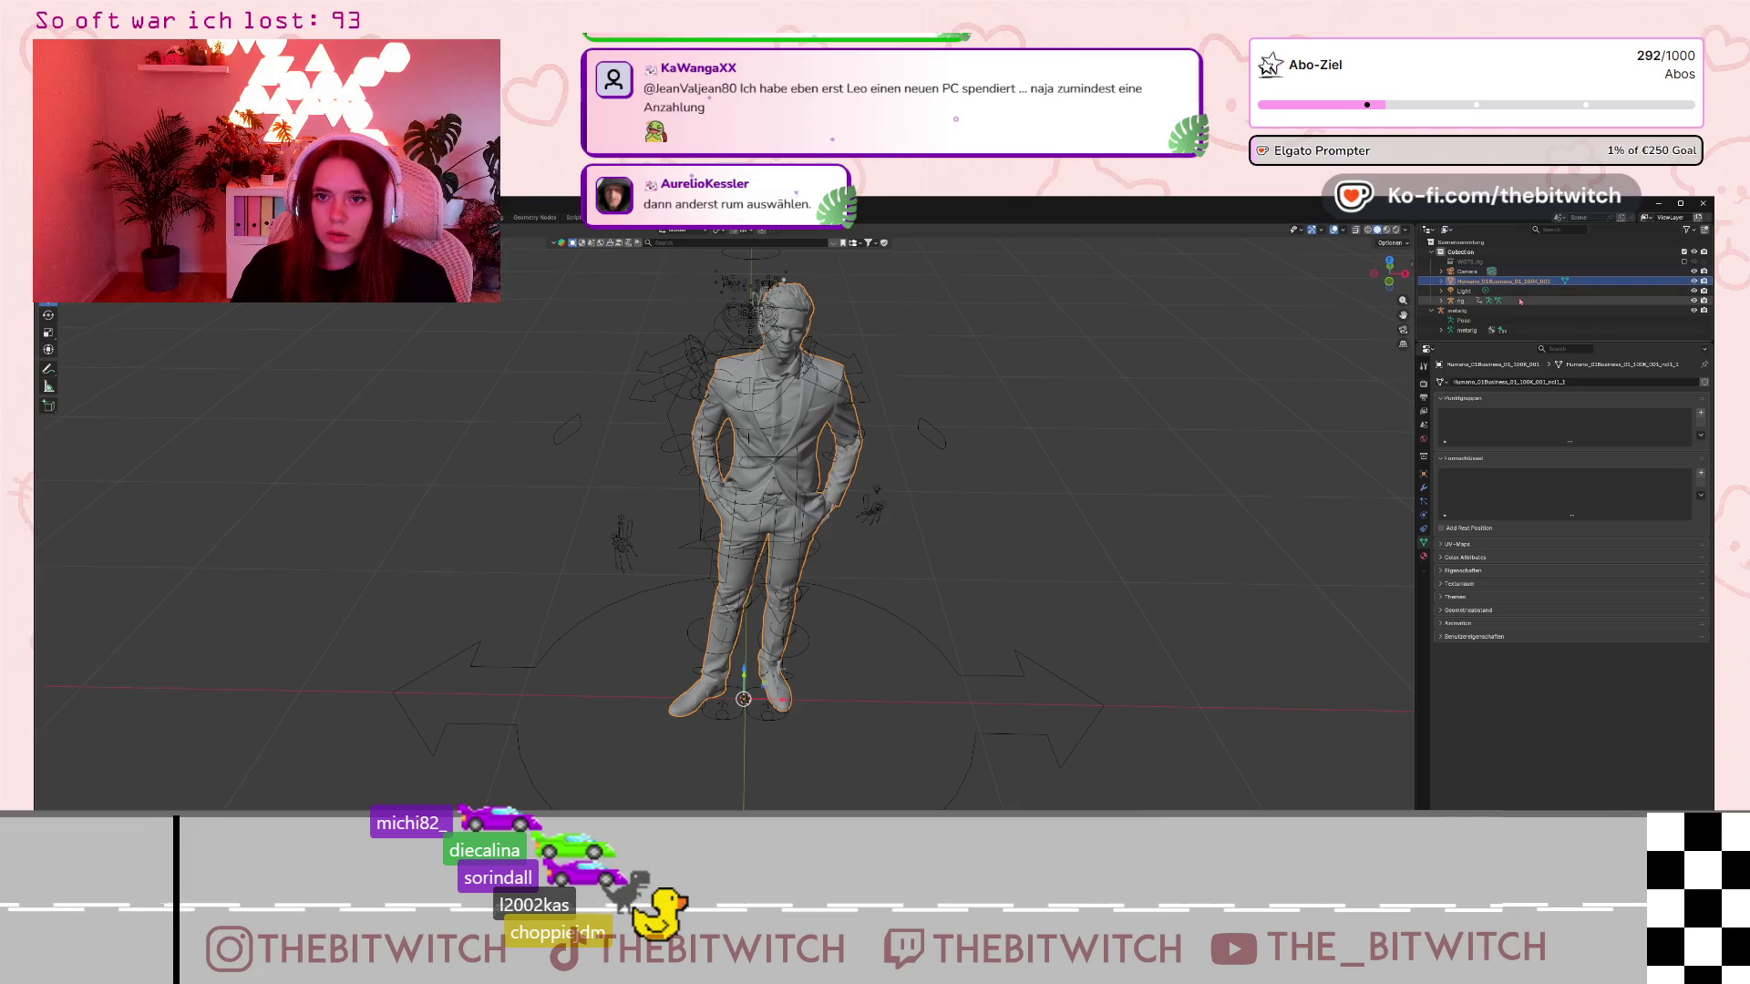
{"action": "left_click", "coordinate": [1520, 301], "text": "shift"}
{"action": "left_click", "coordinate": [1467, 291], "text": "ctrl"}
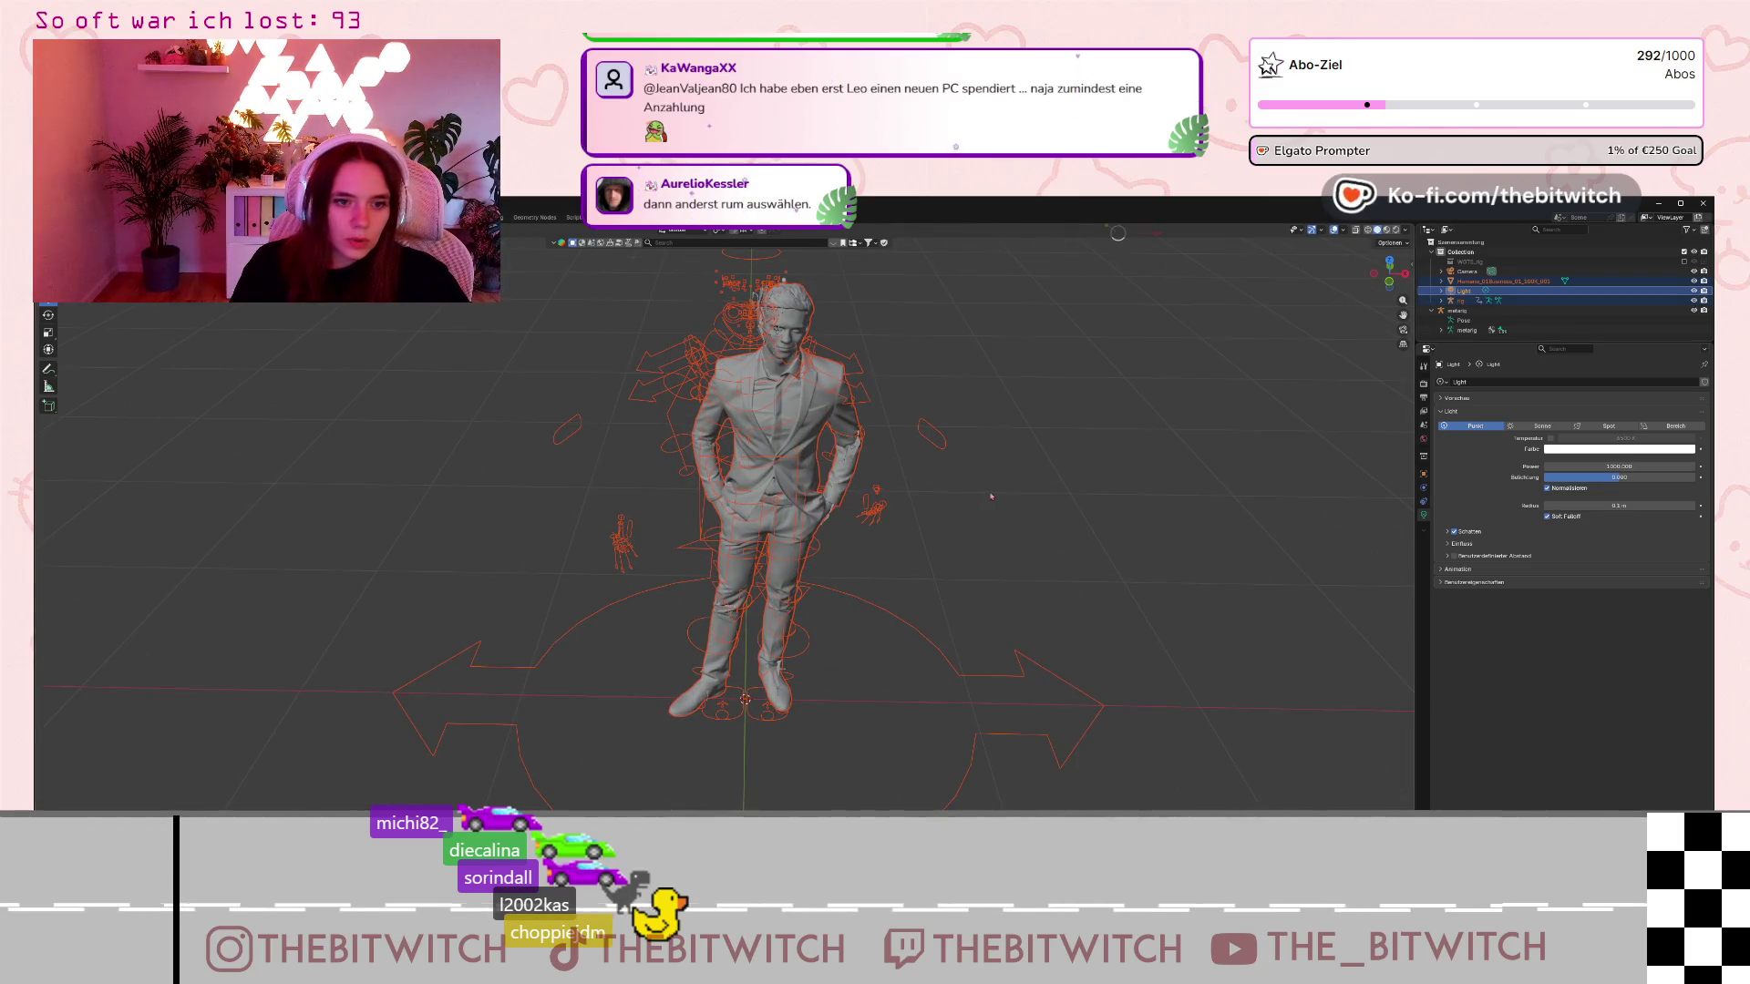
{"action": "left_click", "coordinate": [1518, 301]}
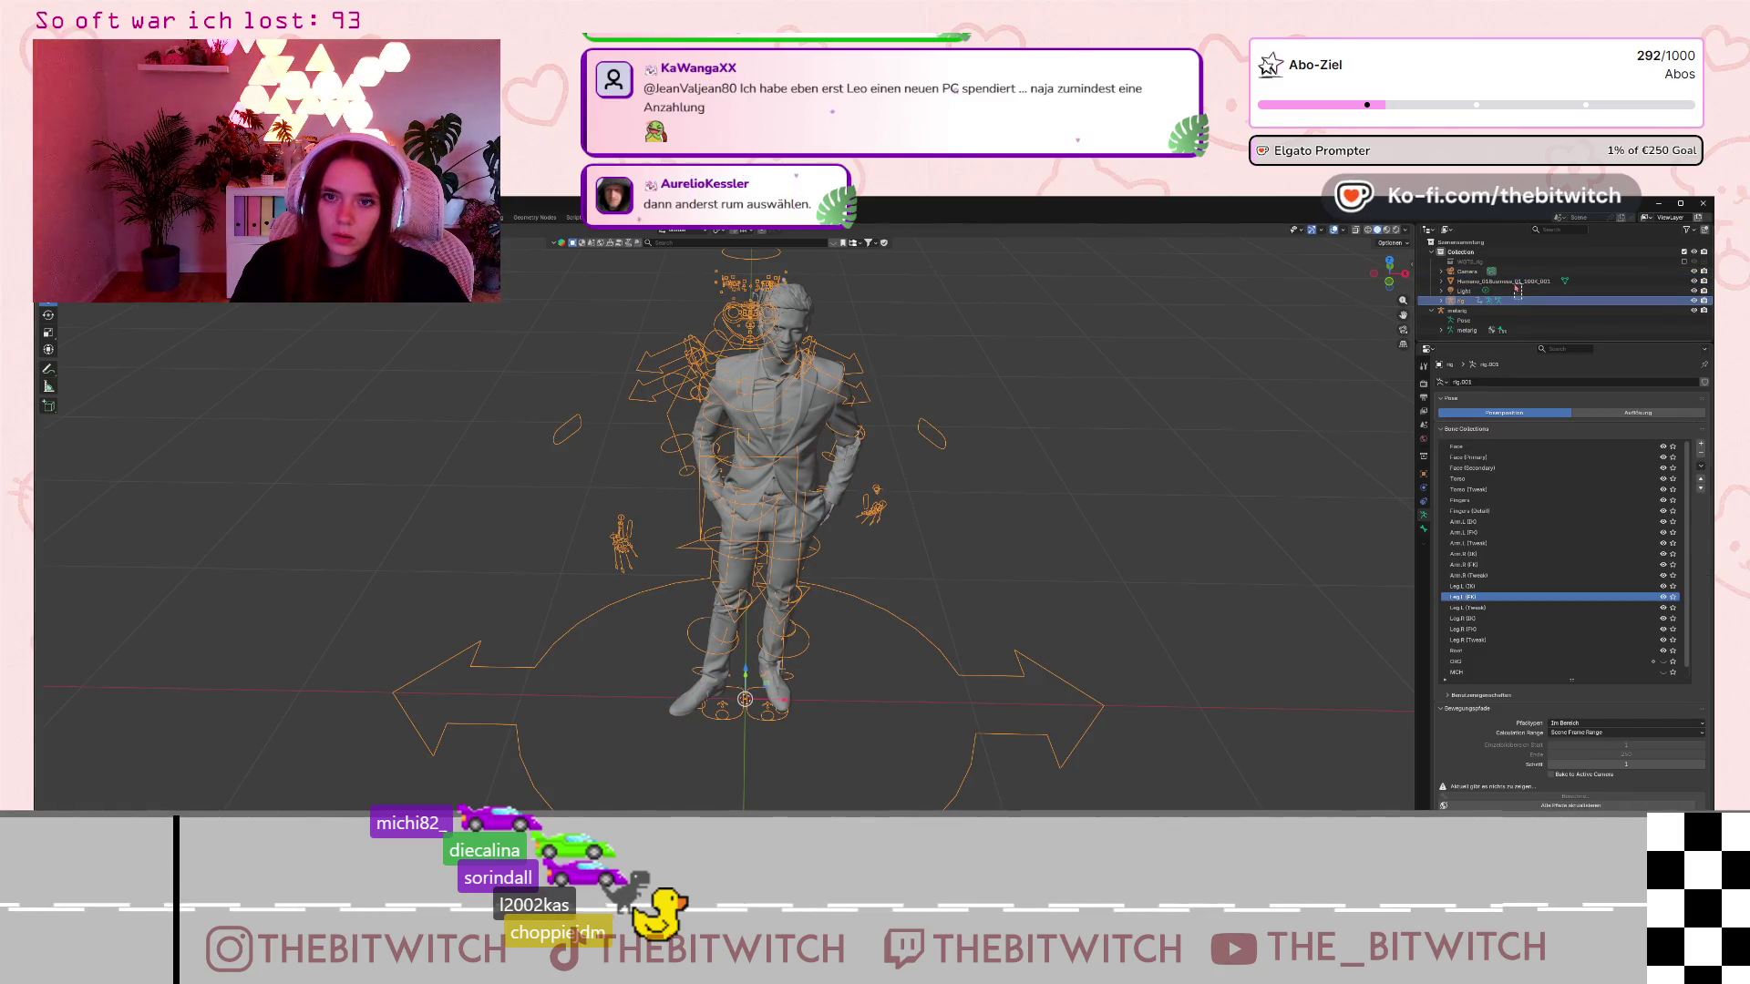
Select Camera, Humano and Light, check their context menu, then move Light into Collection.
{"action": "left_click_drag", "start_coordinate": [1517, 292], "coordinate": [1531, 306]}
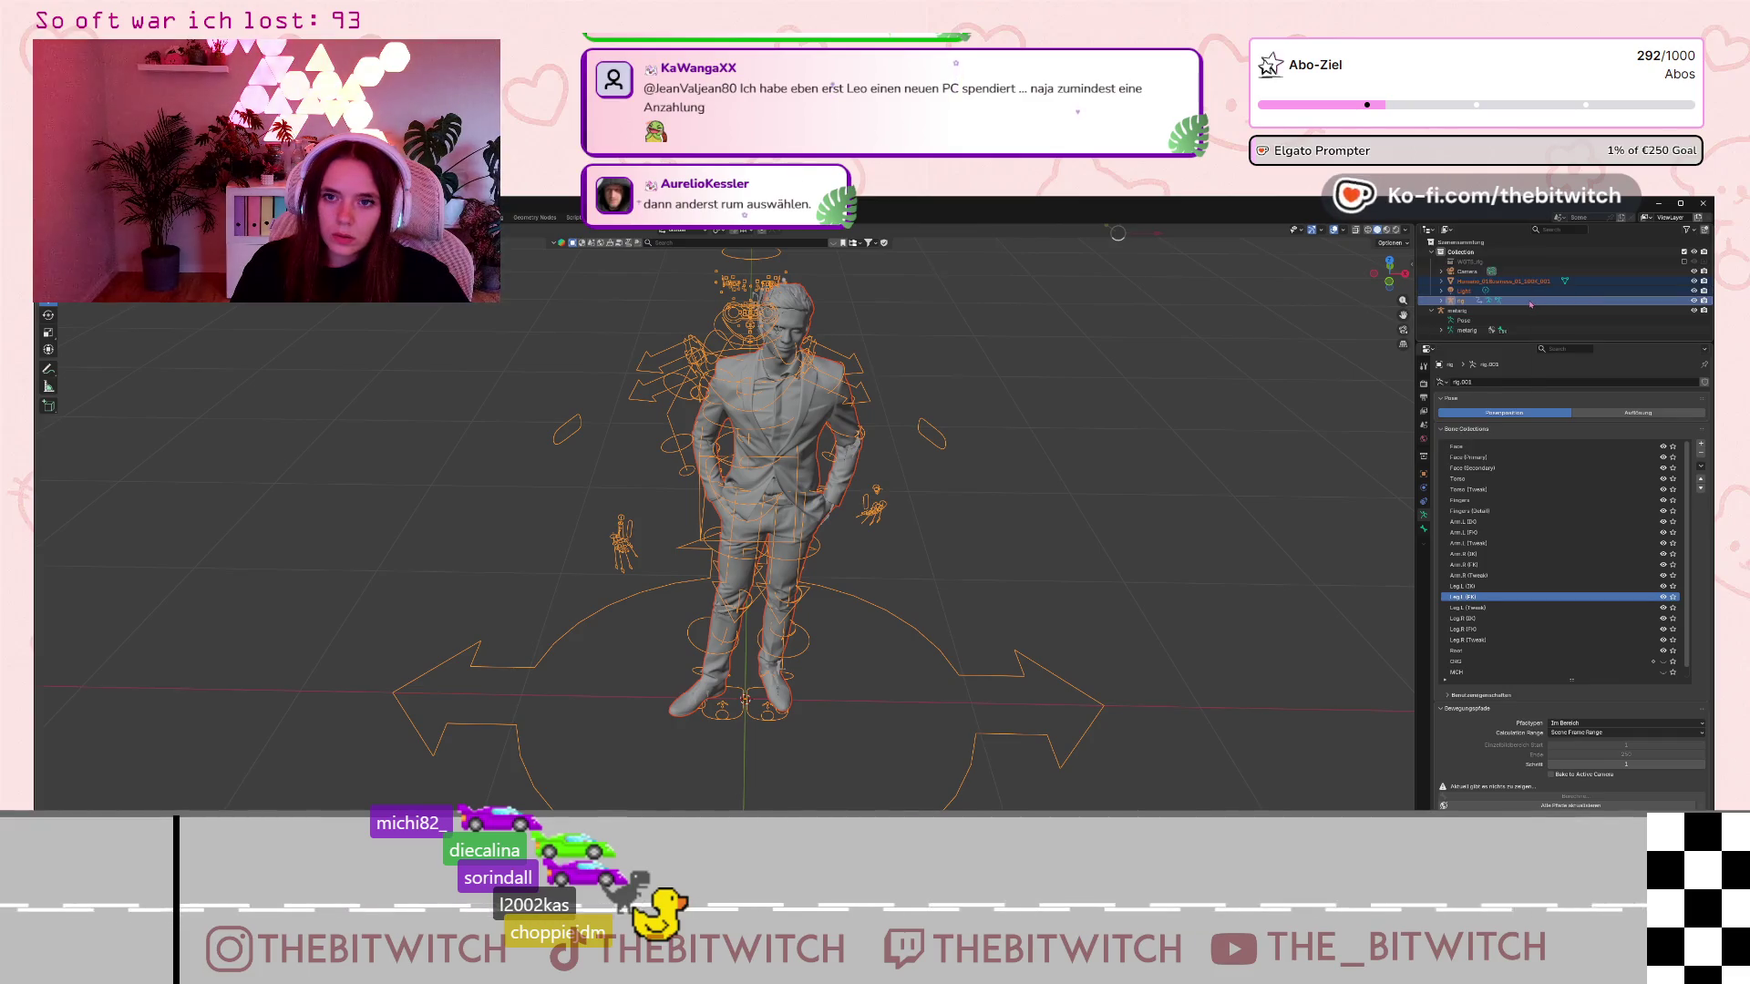
{"action": "left_click", "coordinate": [1536, 301]}
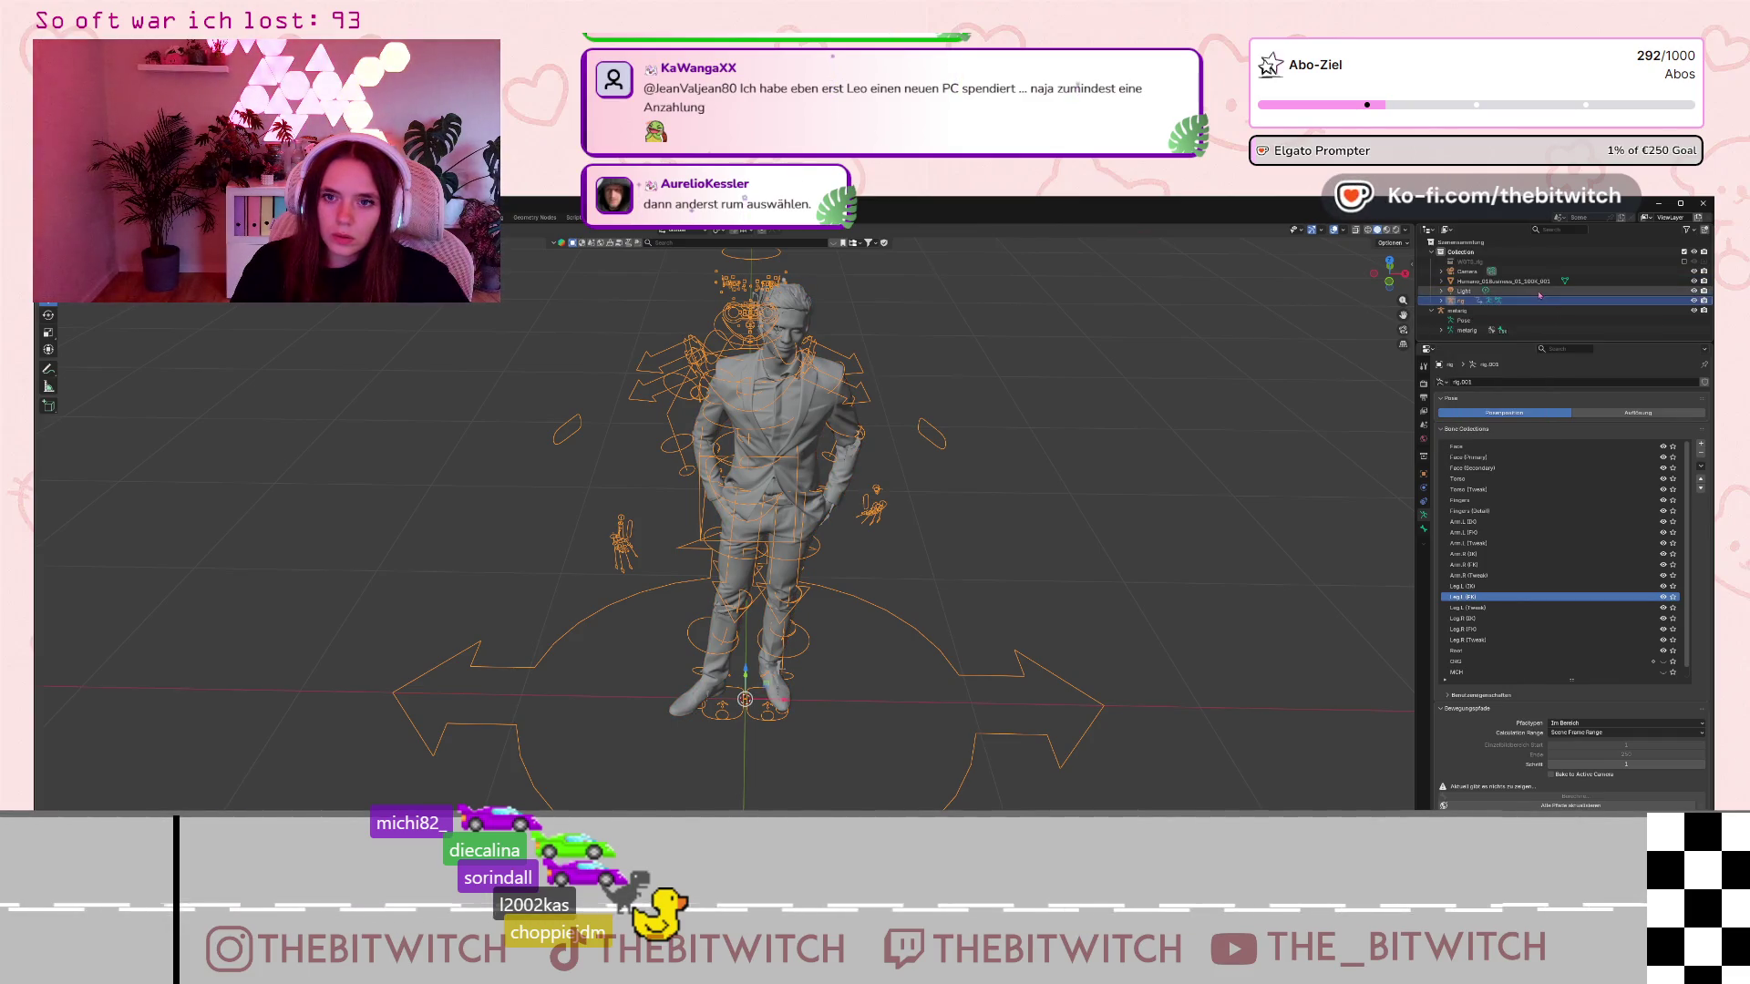
{"action": "left_click", "coordinate": [1530, 292]}
{"action": "left_click", "coordinate": [1526, 273], "text": "shift"}
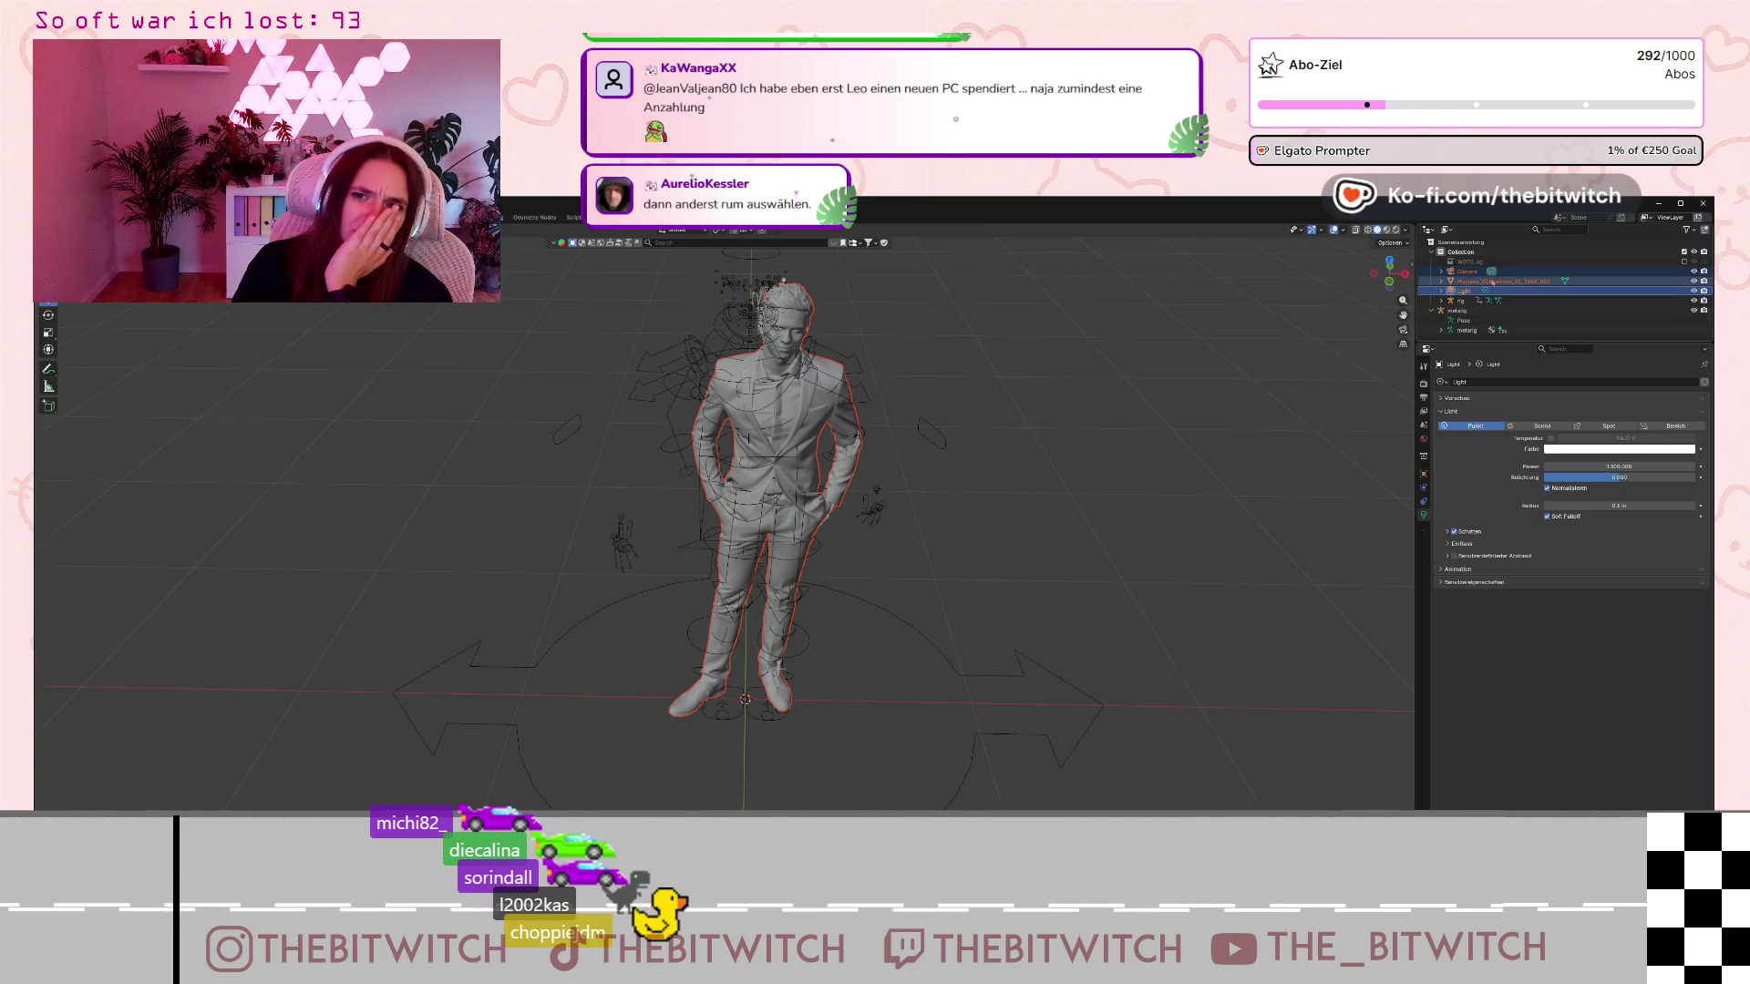
{"action": "right_click", "coordinate": [1505, 291]}
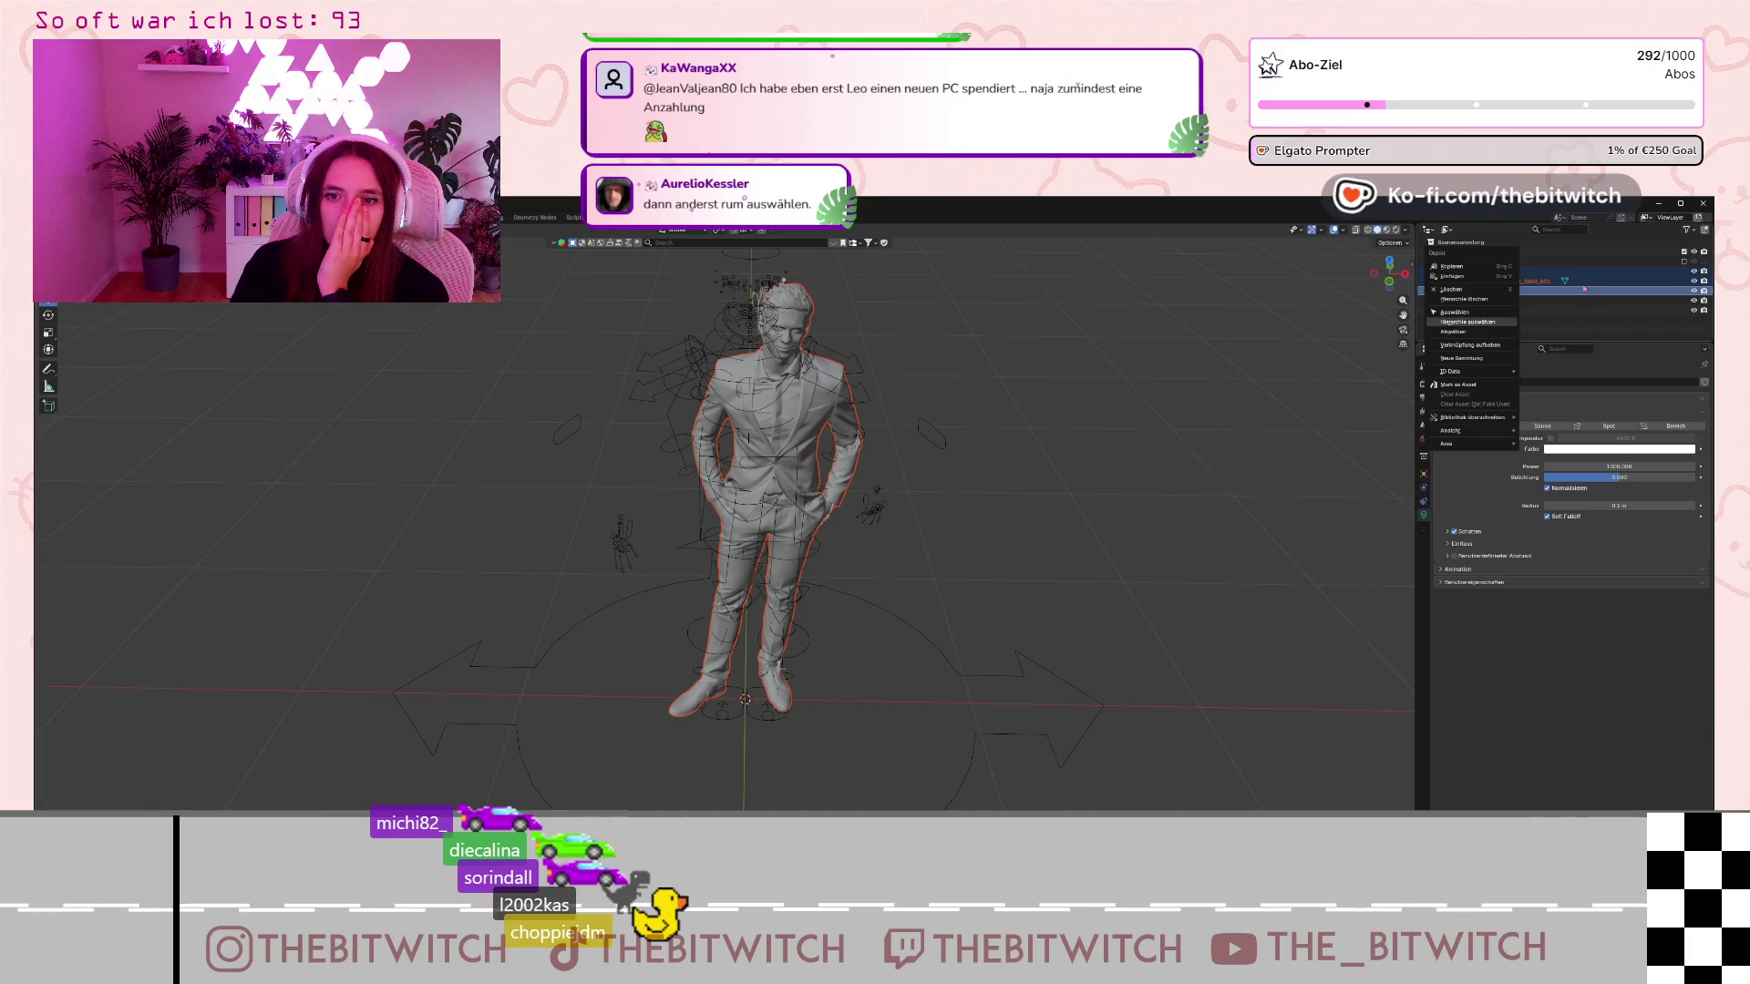
{"action": "left_click", "coordinate": [1515, 294]}
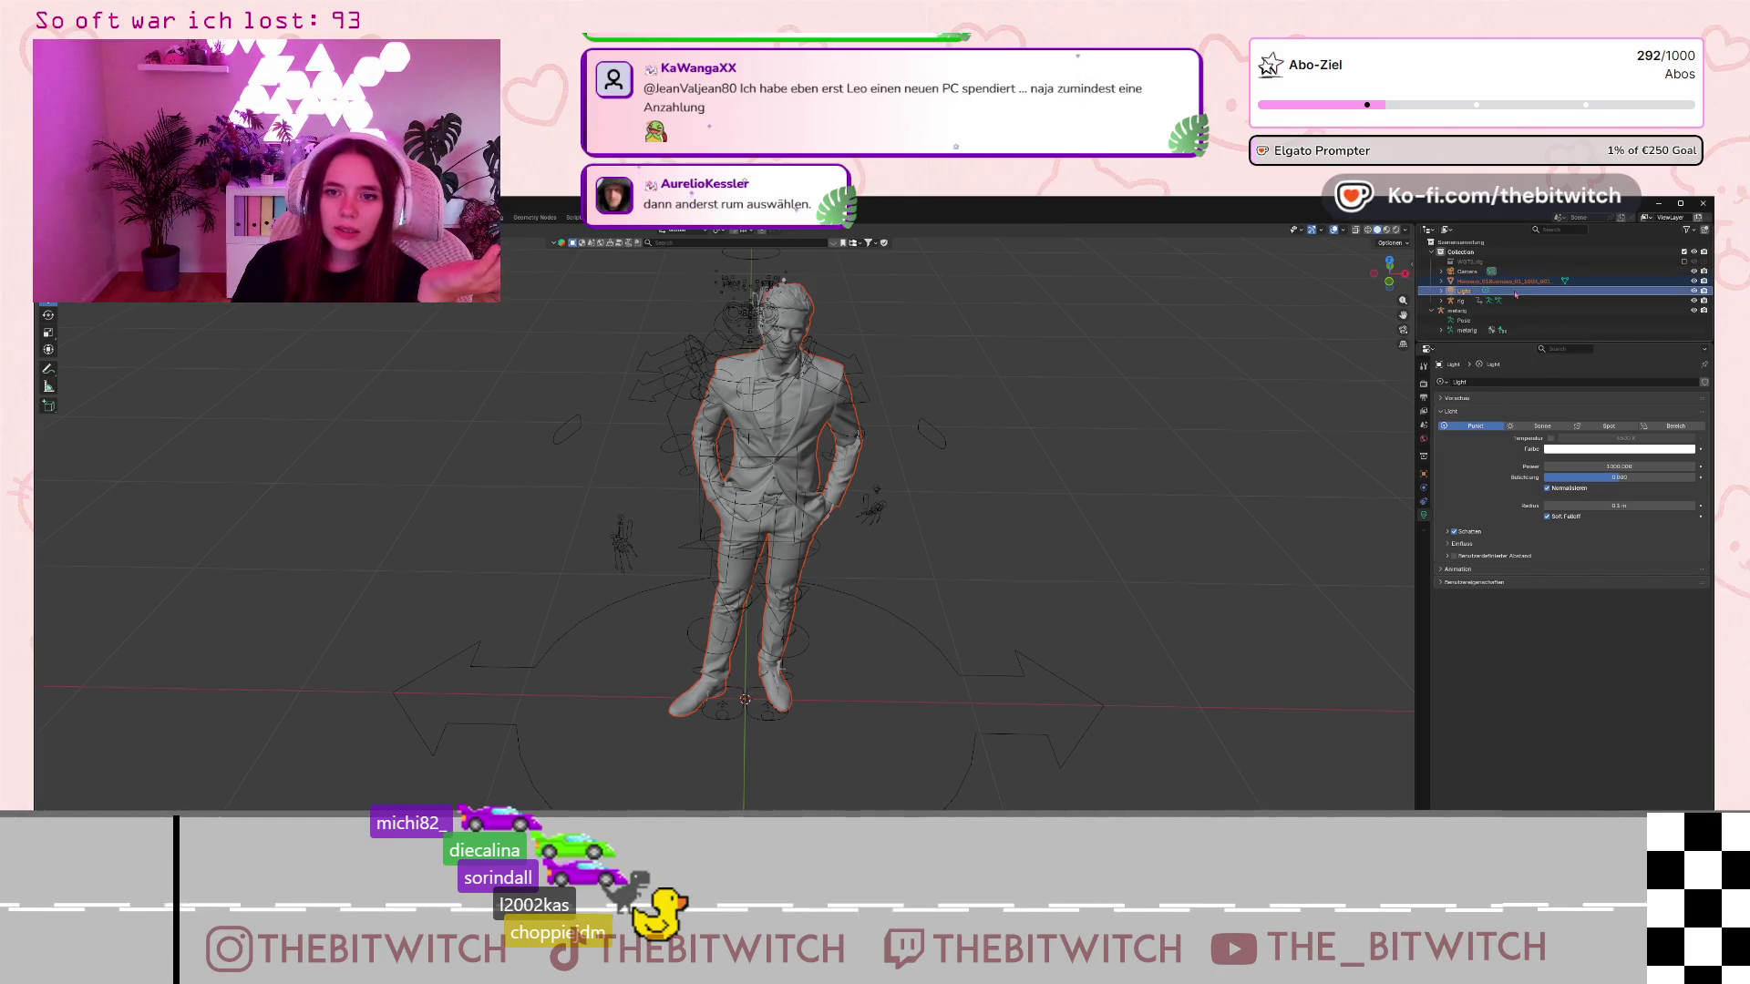
{"action": "left_click_drag", "start_coordinate": [1516, 294], "coordinate": [1519, 306]}
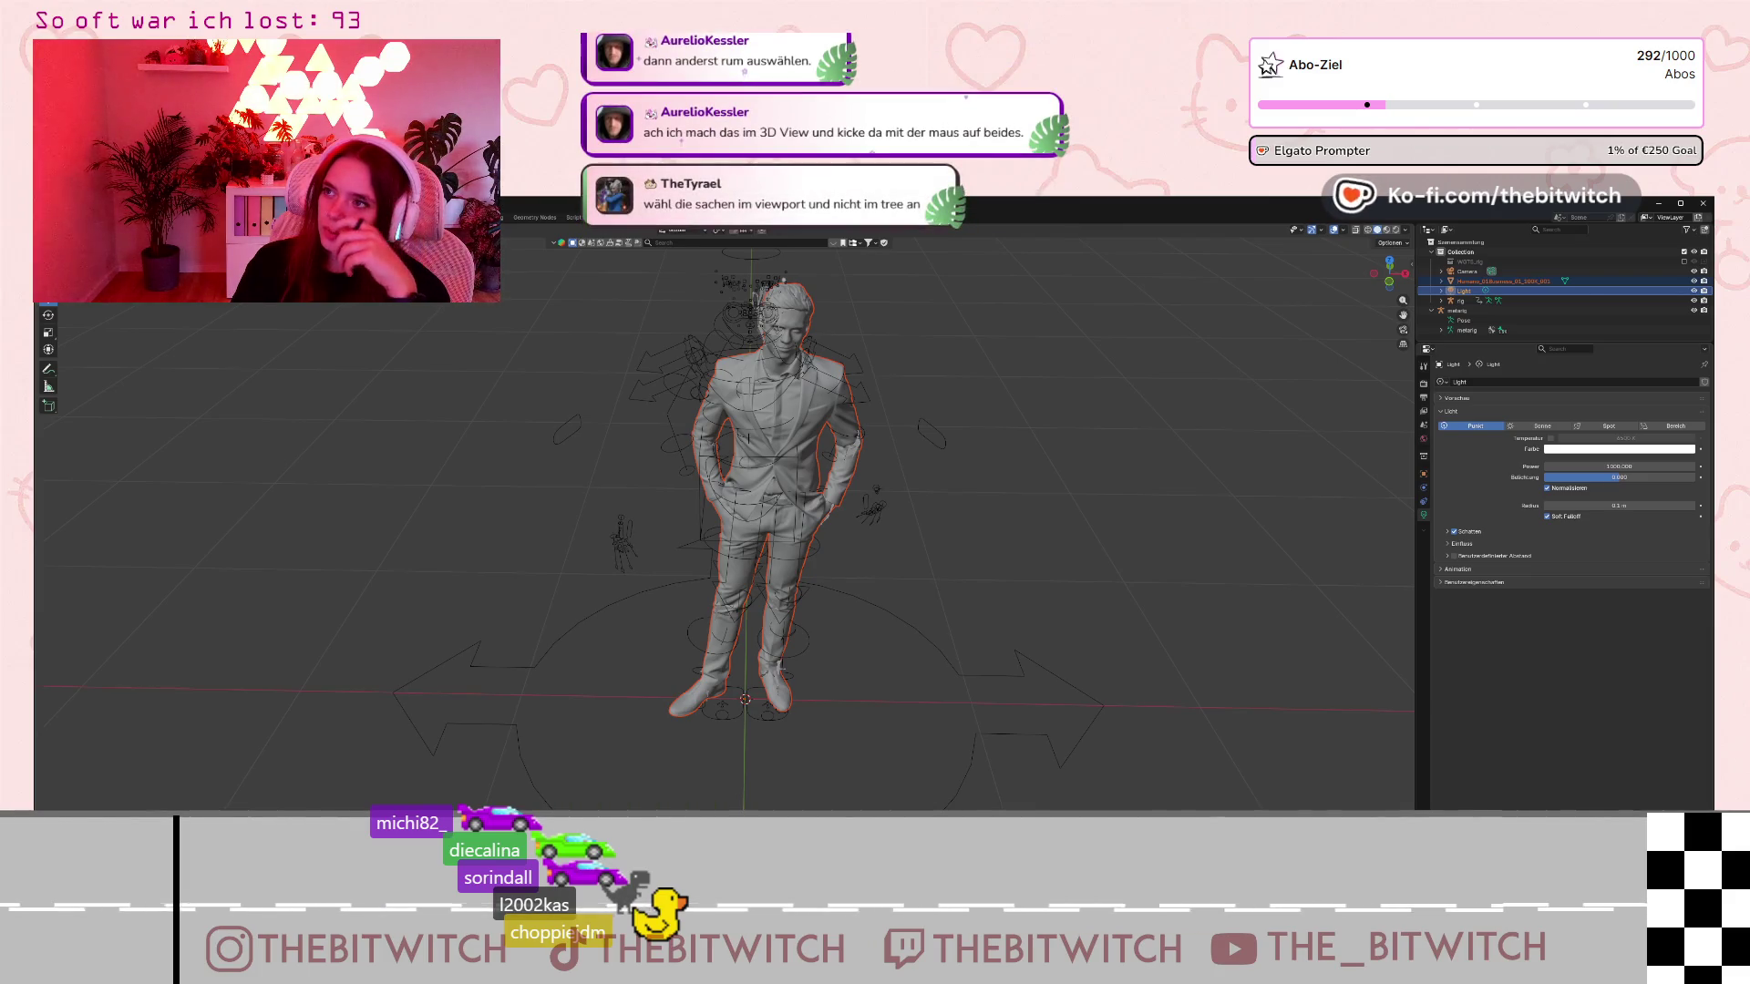
Select all objects, collapse the metarig entry, and dismiss the Set Parent menu unused.
{"action": "scroll", "coordinate": [409, 420], "scroll_direction": "down", "scroll_amount": 4}
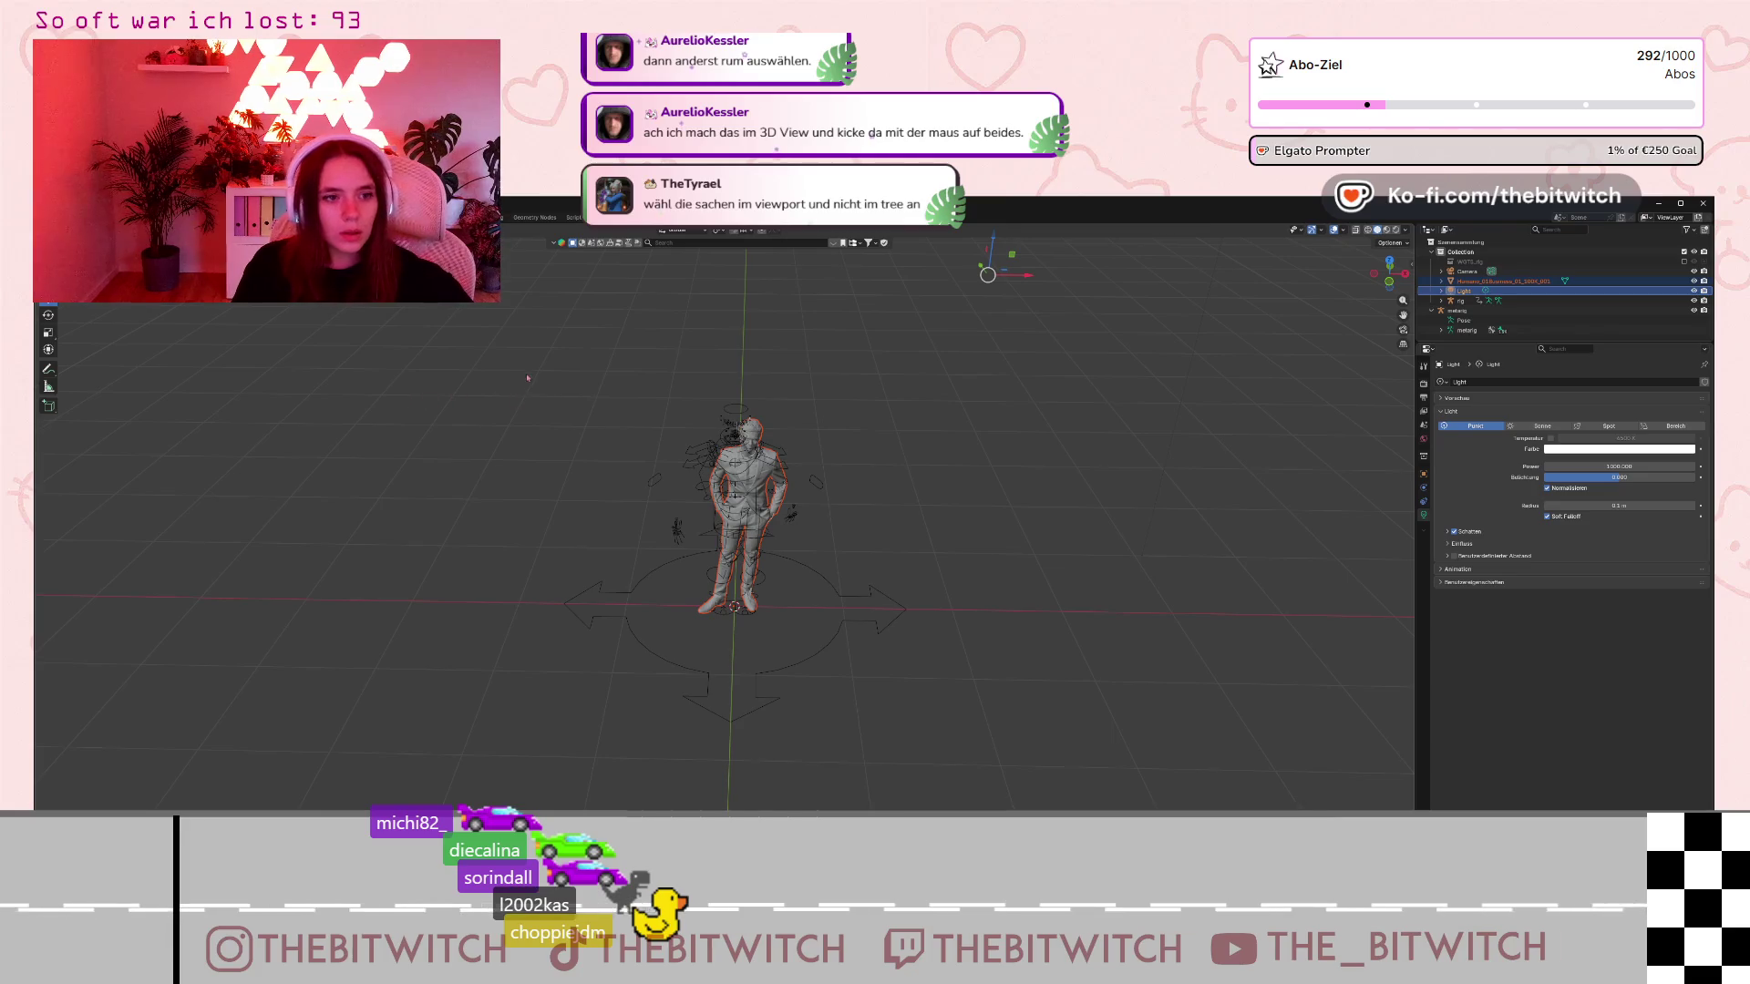
{"action": "key", "text": "a"}
{"action": "scroll", "coordinate": [885, 622], "scroll_direction": "up", "scroll_amount": 3}
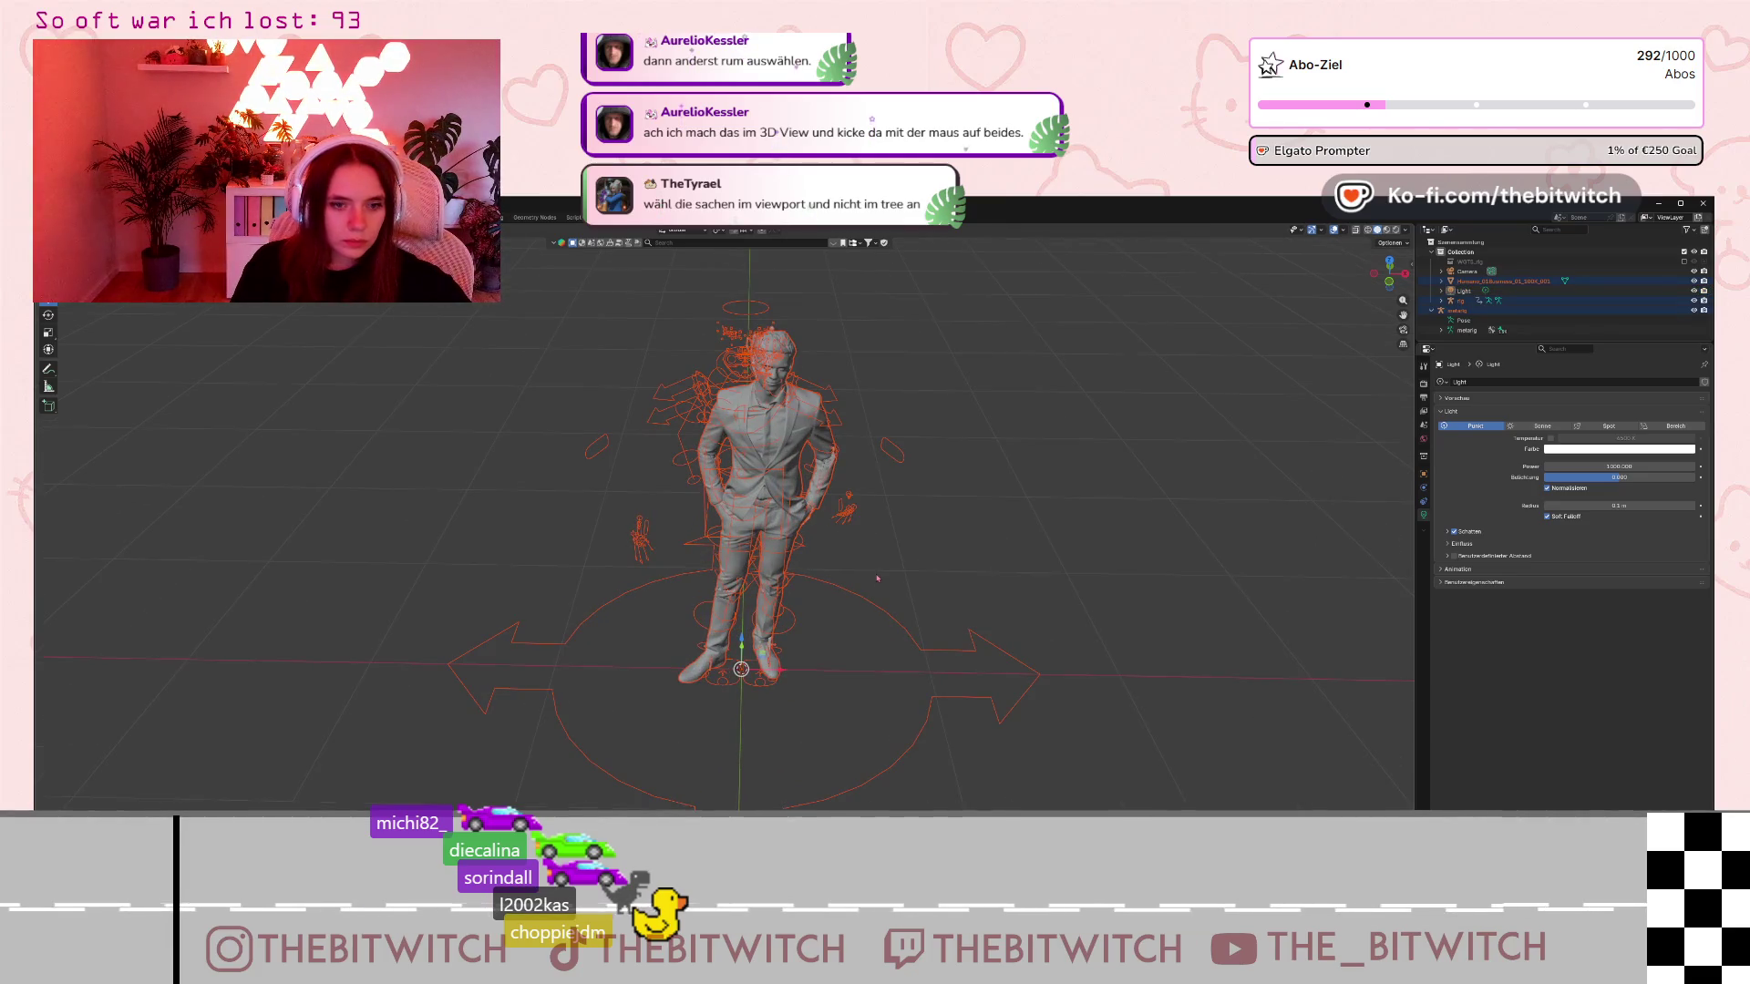
{"action": "scroll", "coordinate": [878, 578], "scroll_direction": "down", "scroll_amount": 1}
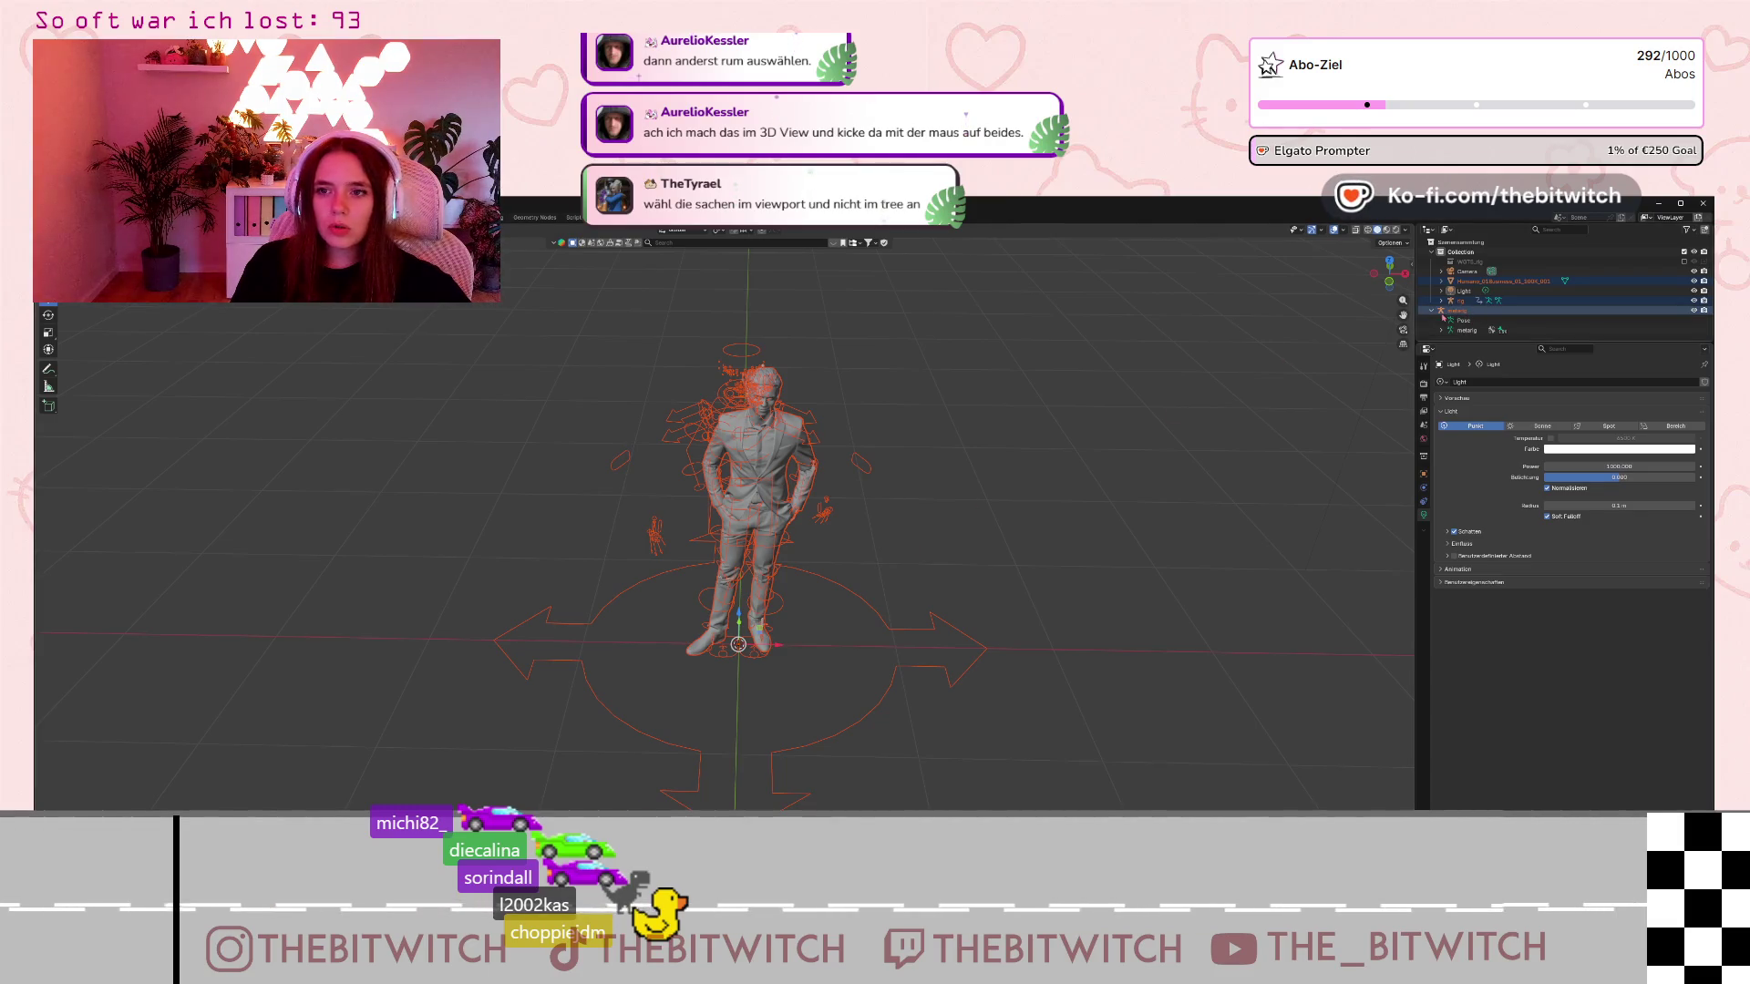
{"action": "left_click", "coordinate": [1431, 311]}
{"action": "scroll", "coordinate": [740, 566], "scroll_direction": "up", "scroll_amount": 2}
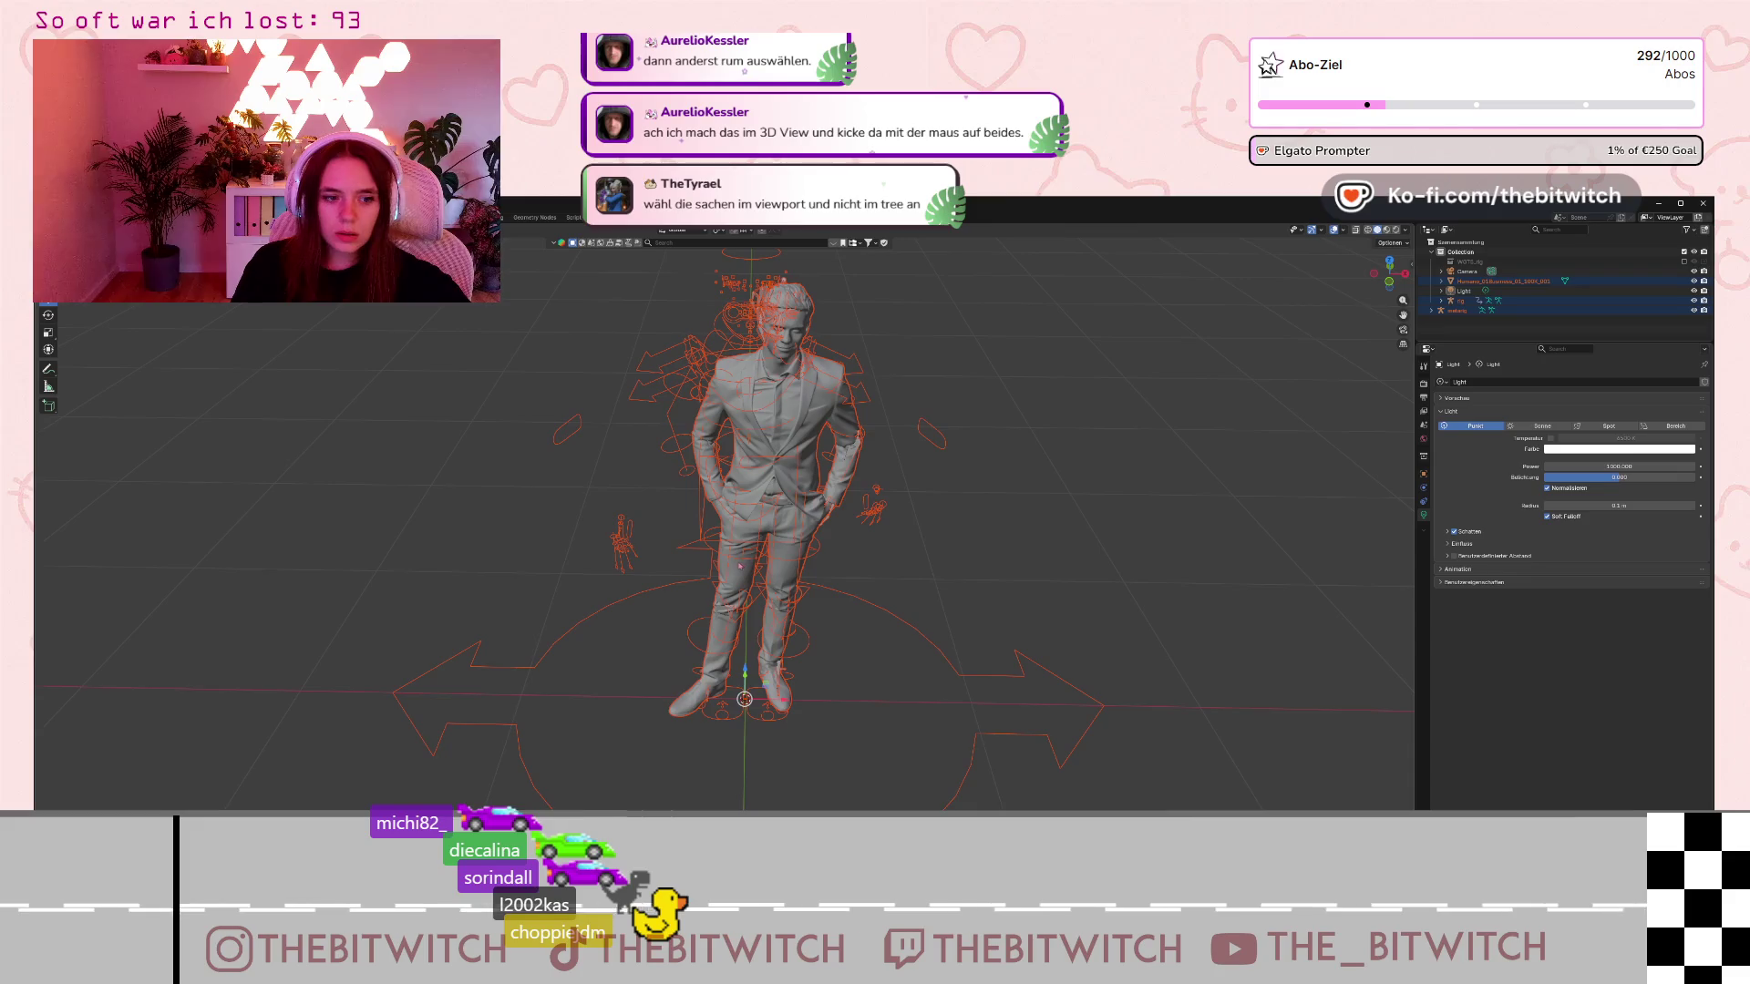
{"action": "scroll", "coordinate": [729, 576], "scroll_direction": "down", "scroll_amount": 2}
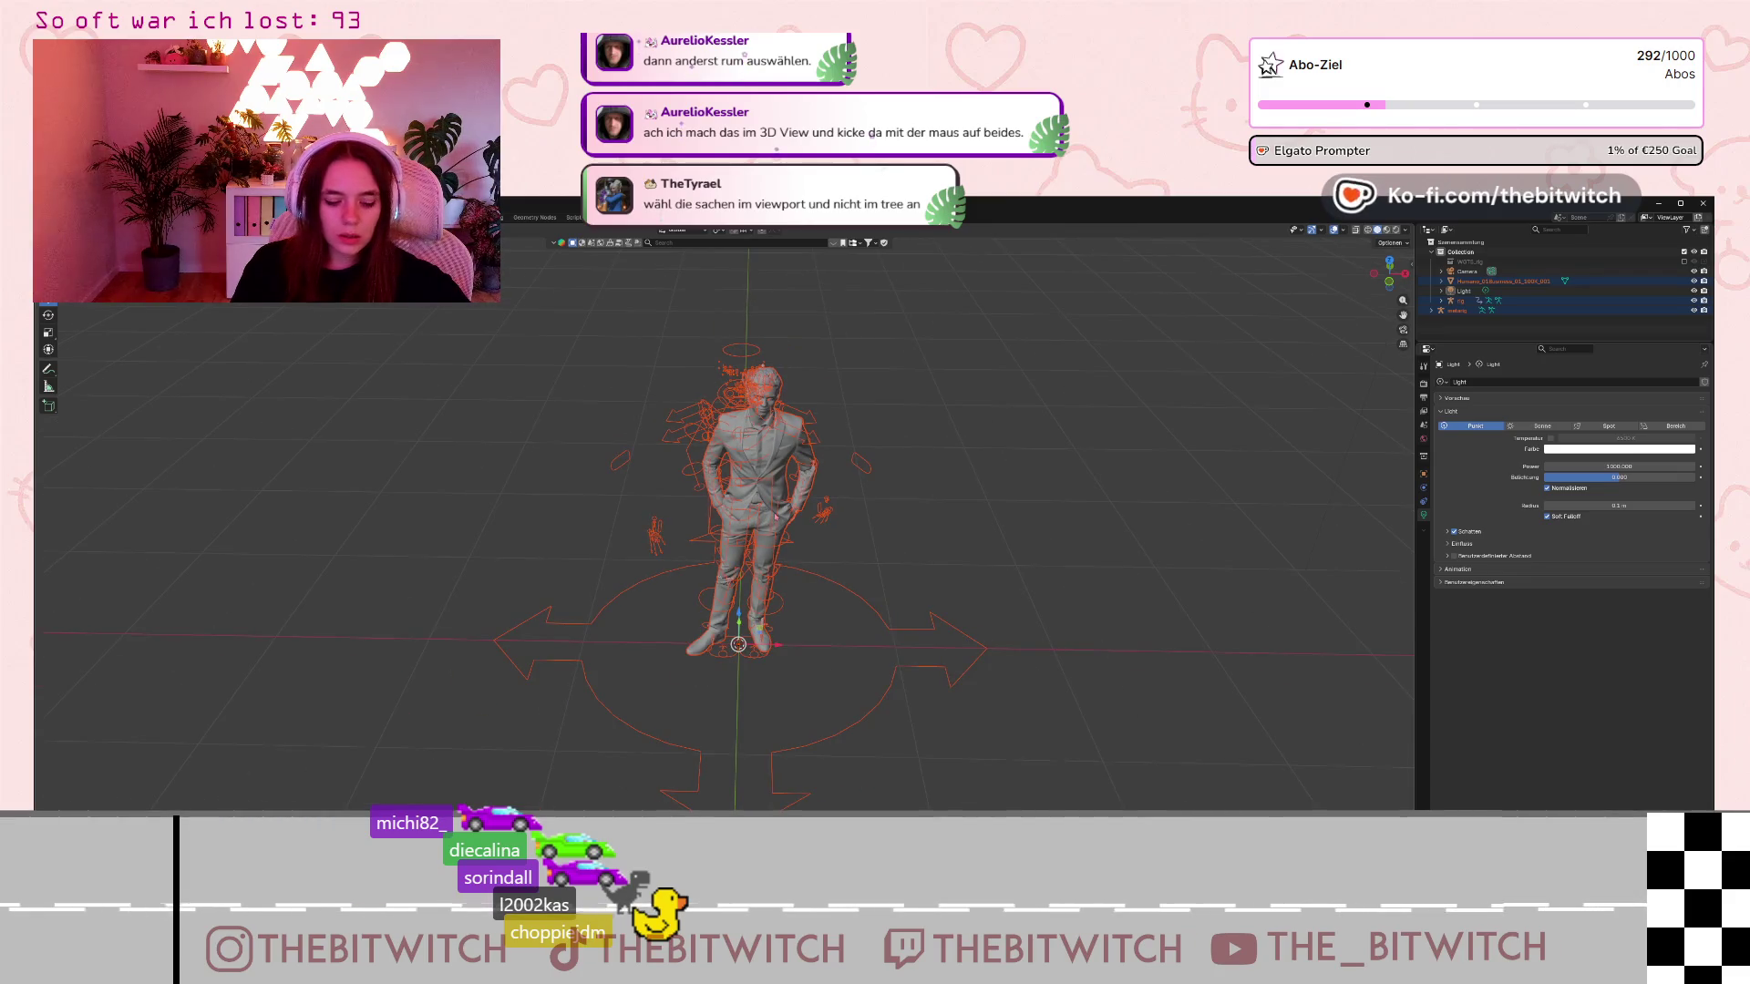
{"action": "key", "text": "ctrl+p"}
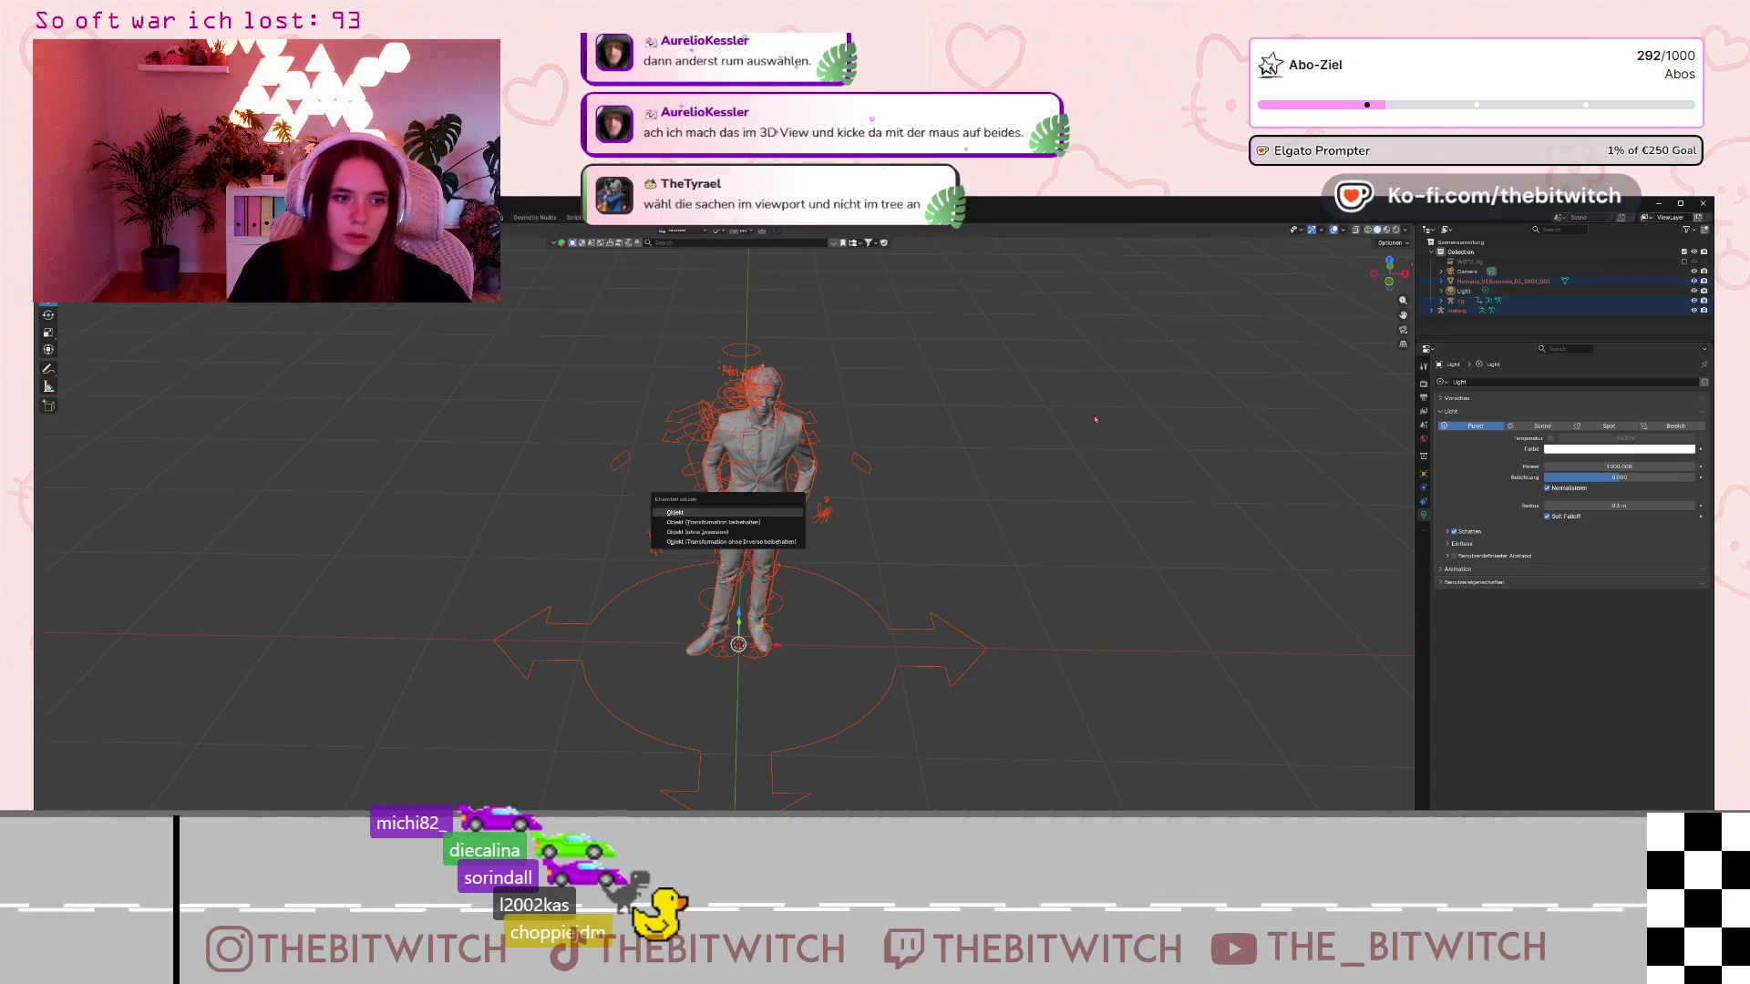
{"action": "key", "text": "Return"}
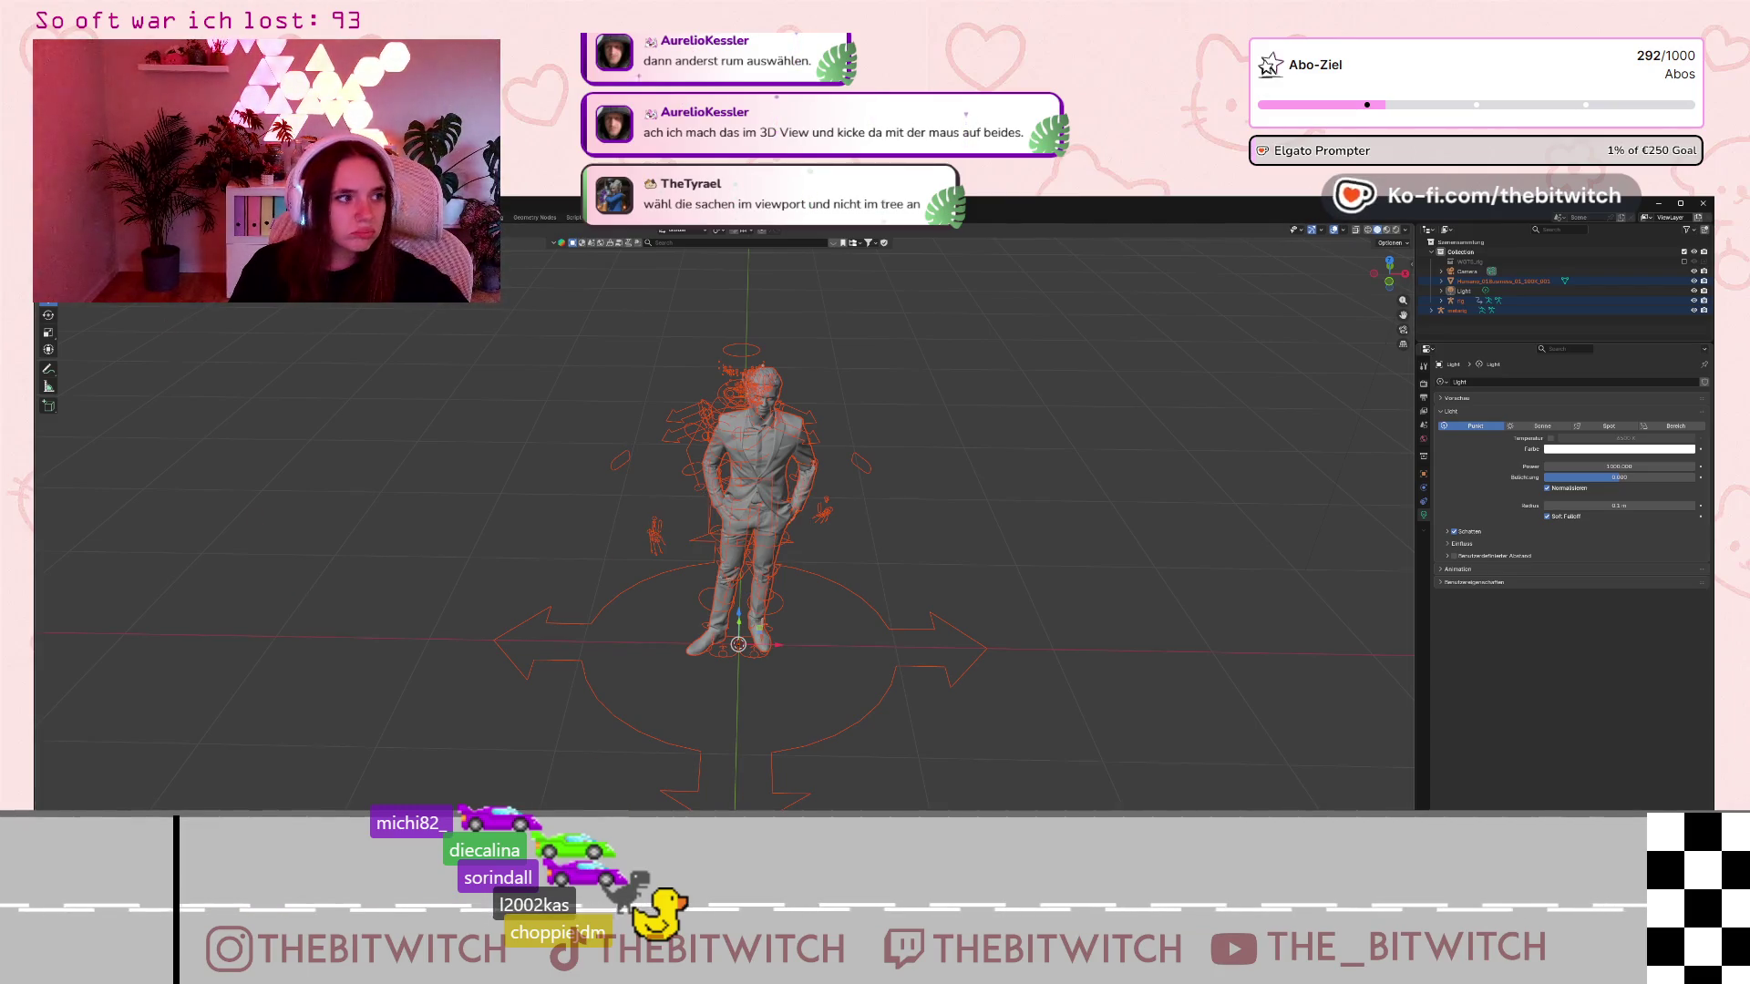
Select the suit mesh, then the rig as active object, and call up Set Parent.
{"action": "left_click", "coordinate": [936, 503]}
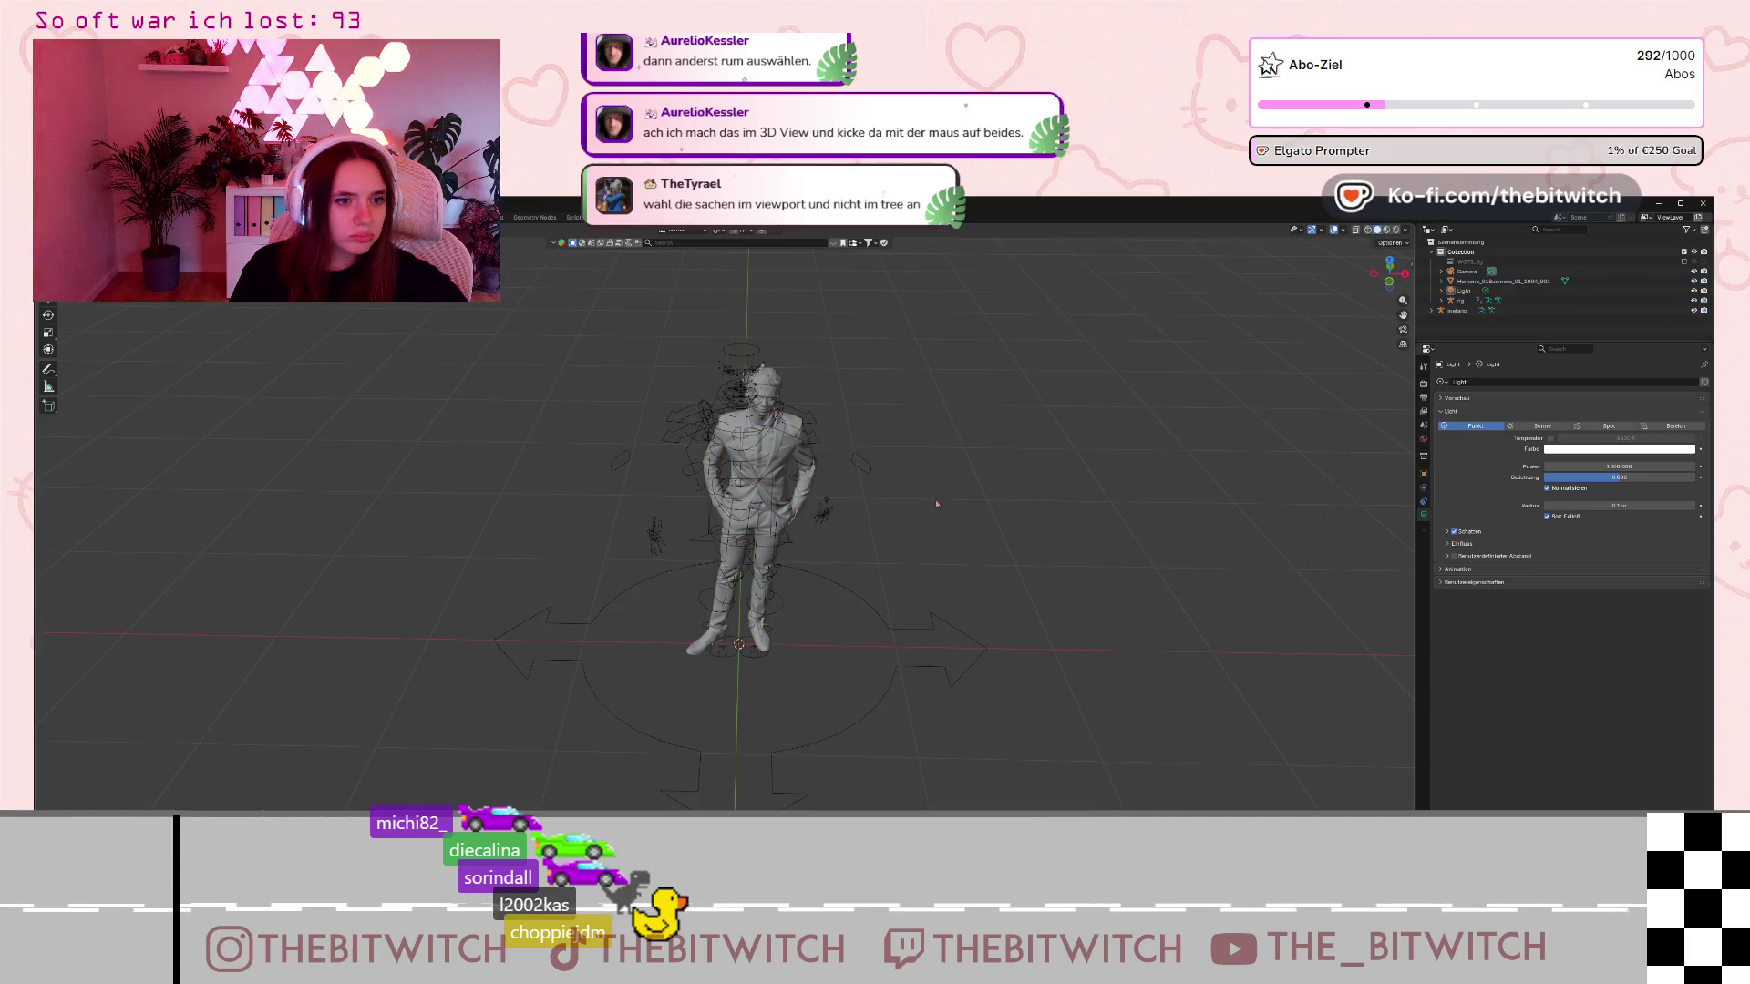
{"action": "left_click", "coordinate": [791, 462]}
{"action": "left_click", "coordinate": [709, 421], "text": "shift"}
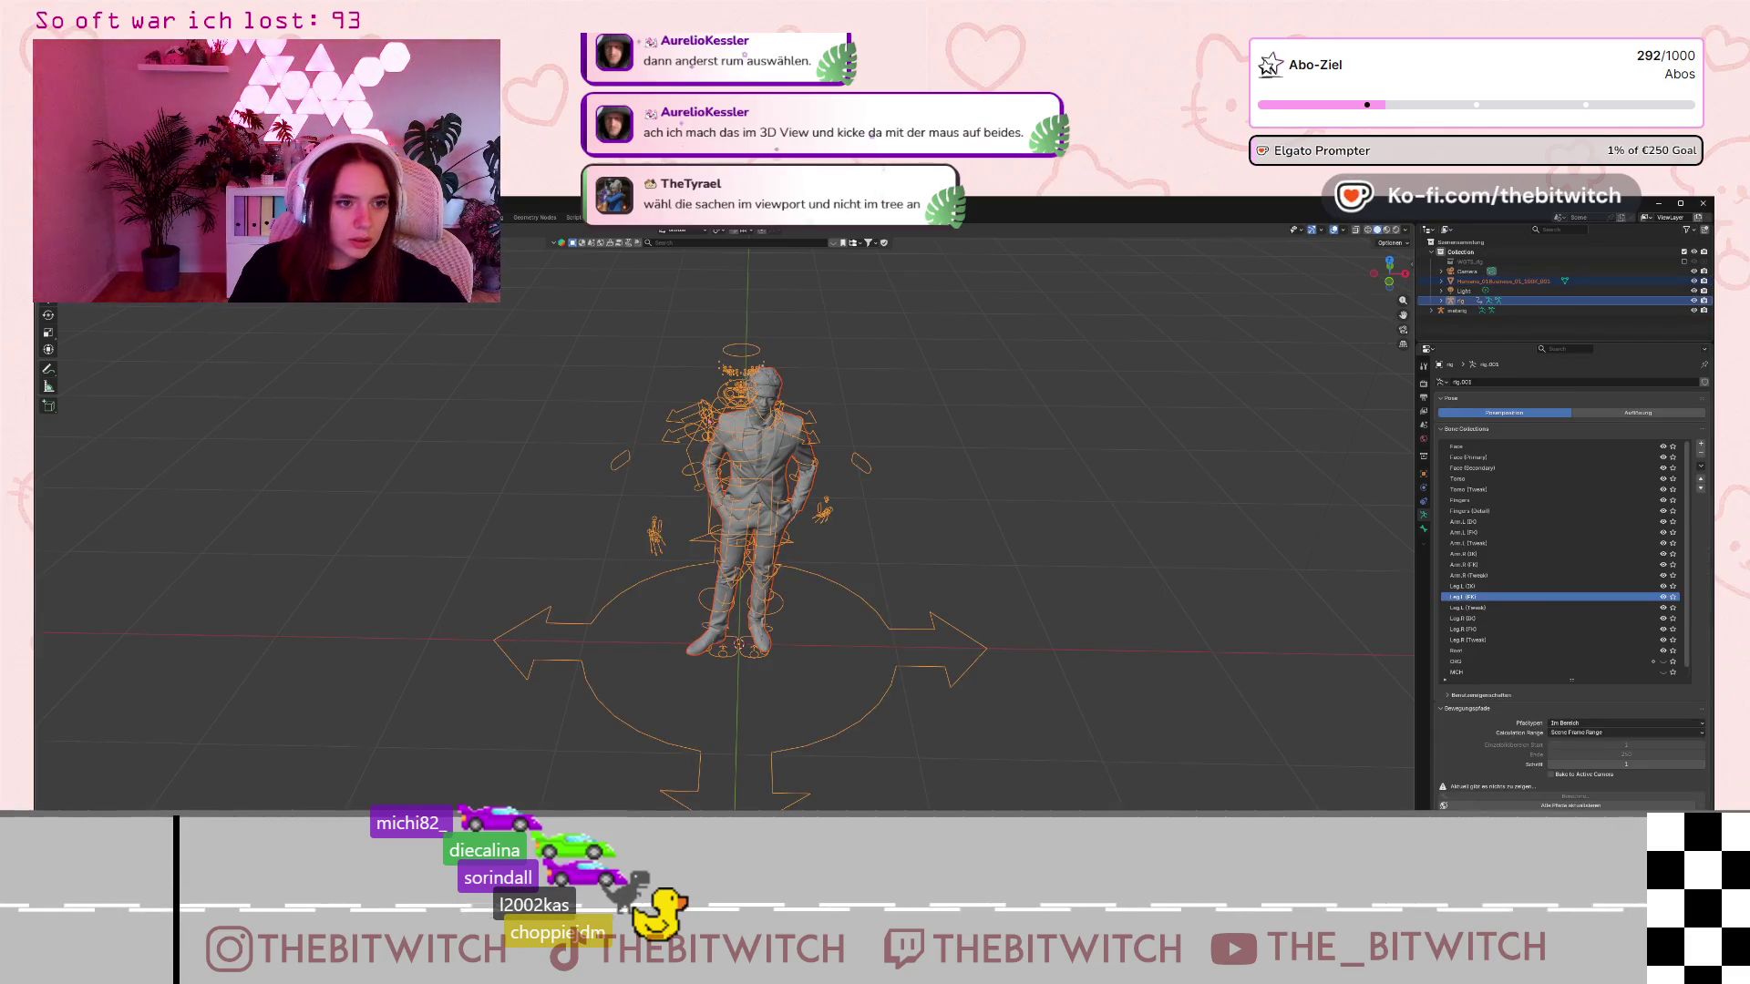
{"action": "right_click", "coordinate": [770, 456]}
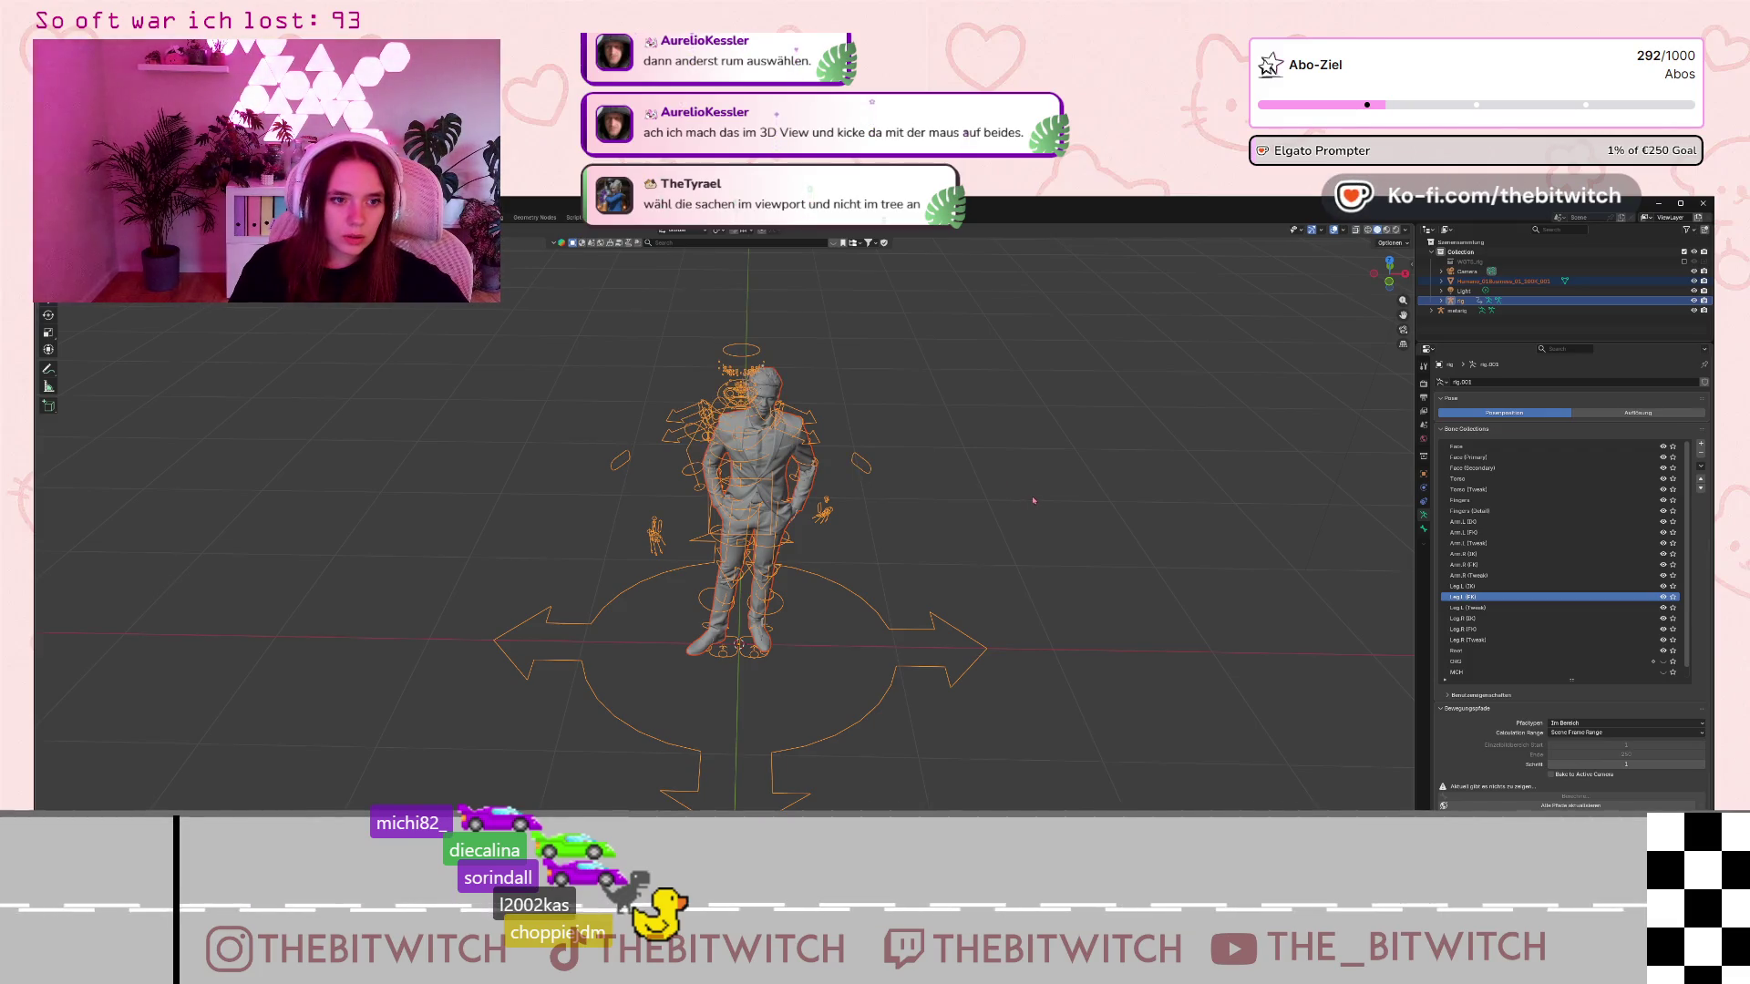
{"action": "key", "text": "ctrl+p"}
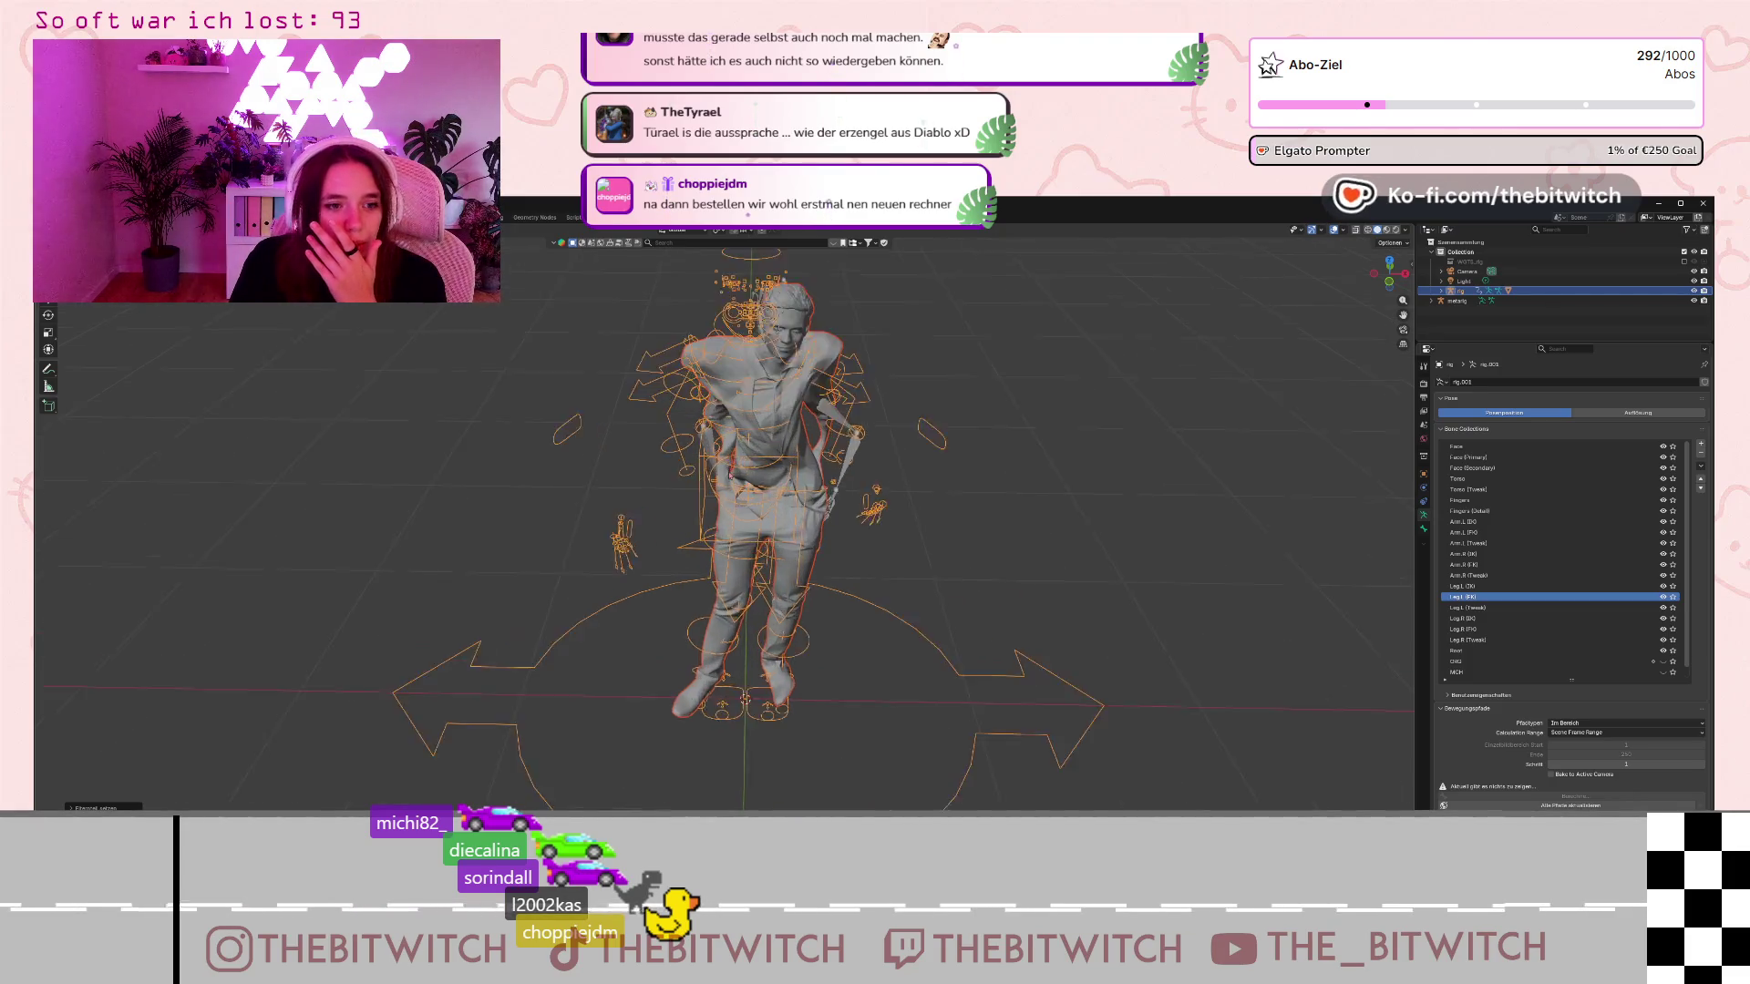
Play the poses and orbit around to check how the automatically weighted suit deforms.
{"action": "scroll", "coordinate": [1057, 456], "scroll_direction": "up", "scroll_amount": 4}
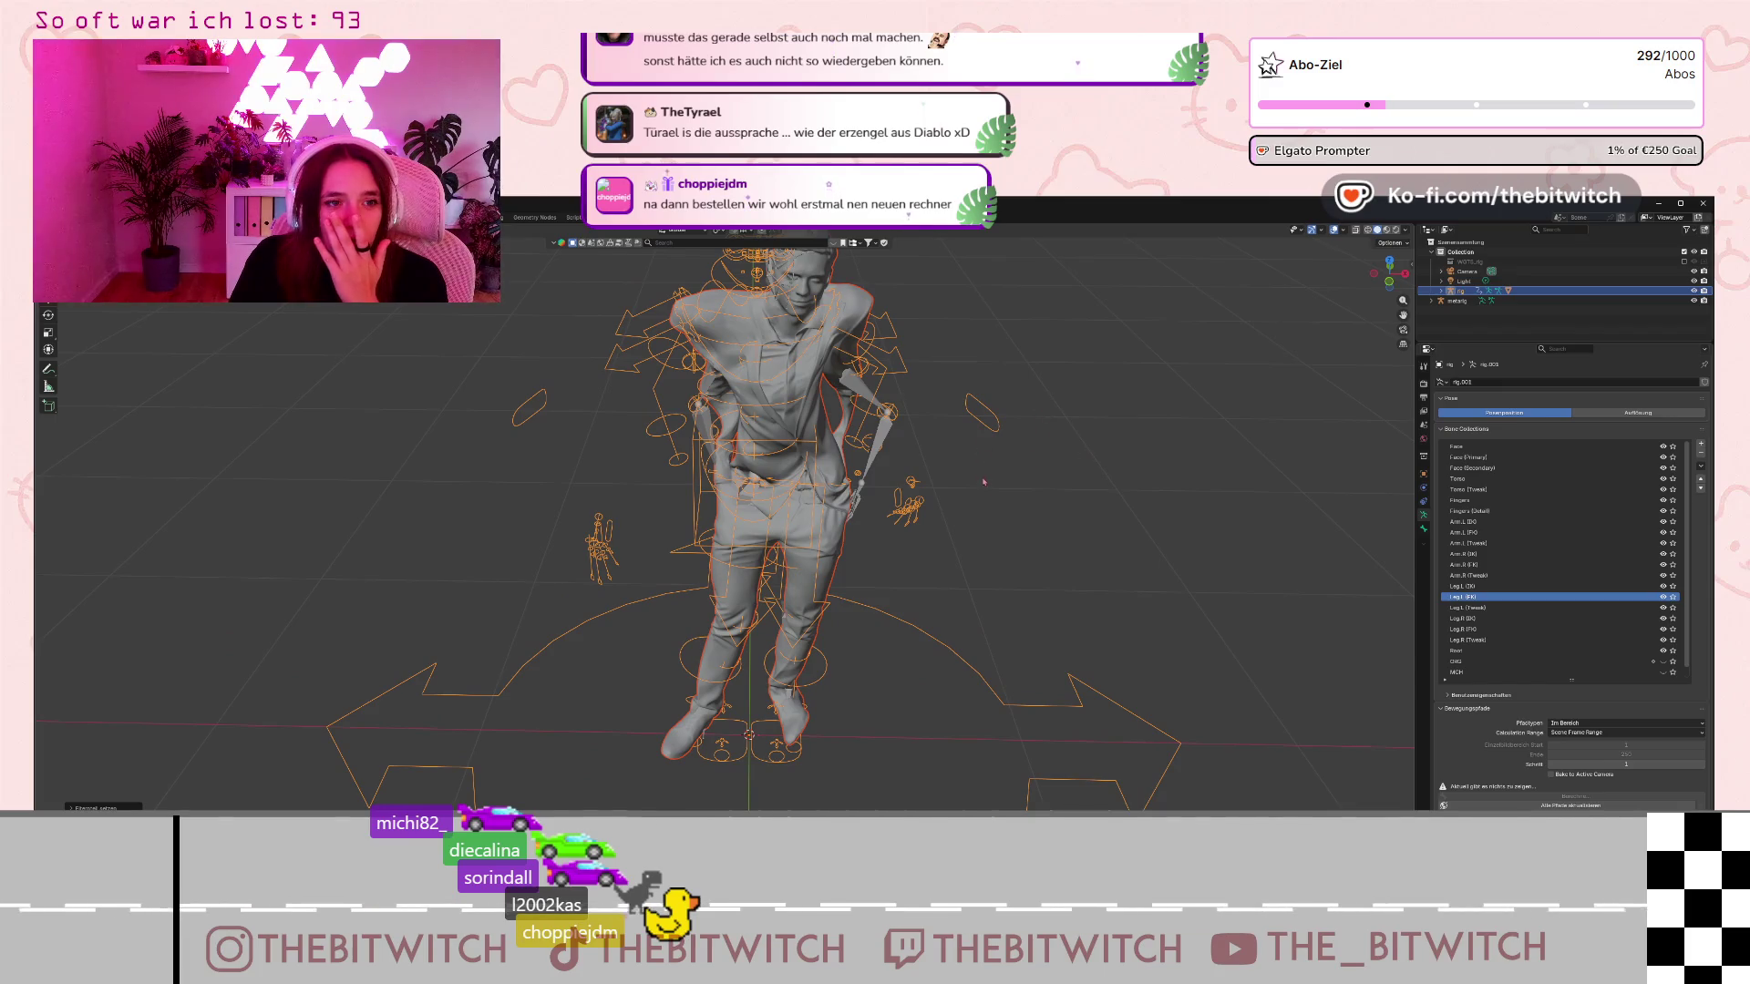
{"action": "key", "text": "space"}
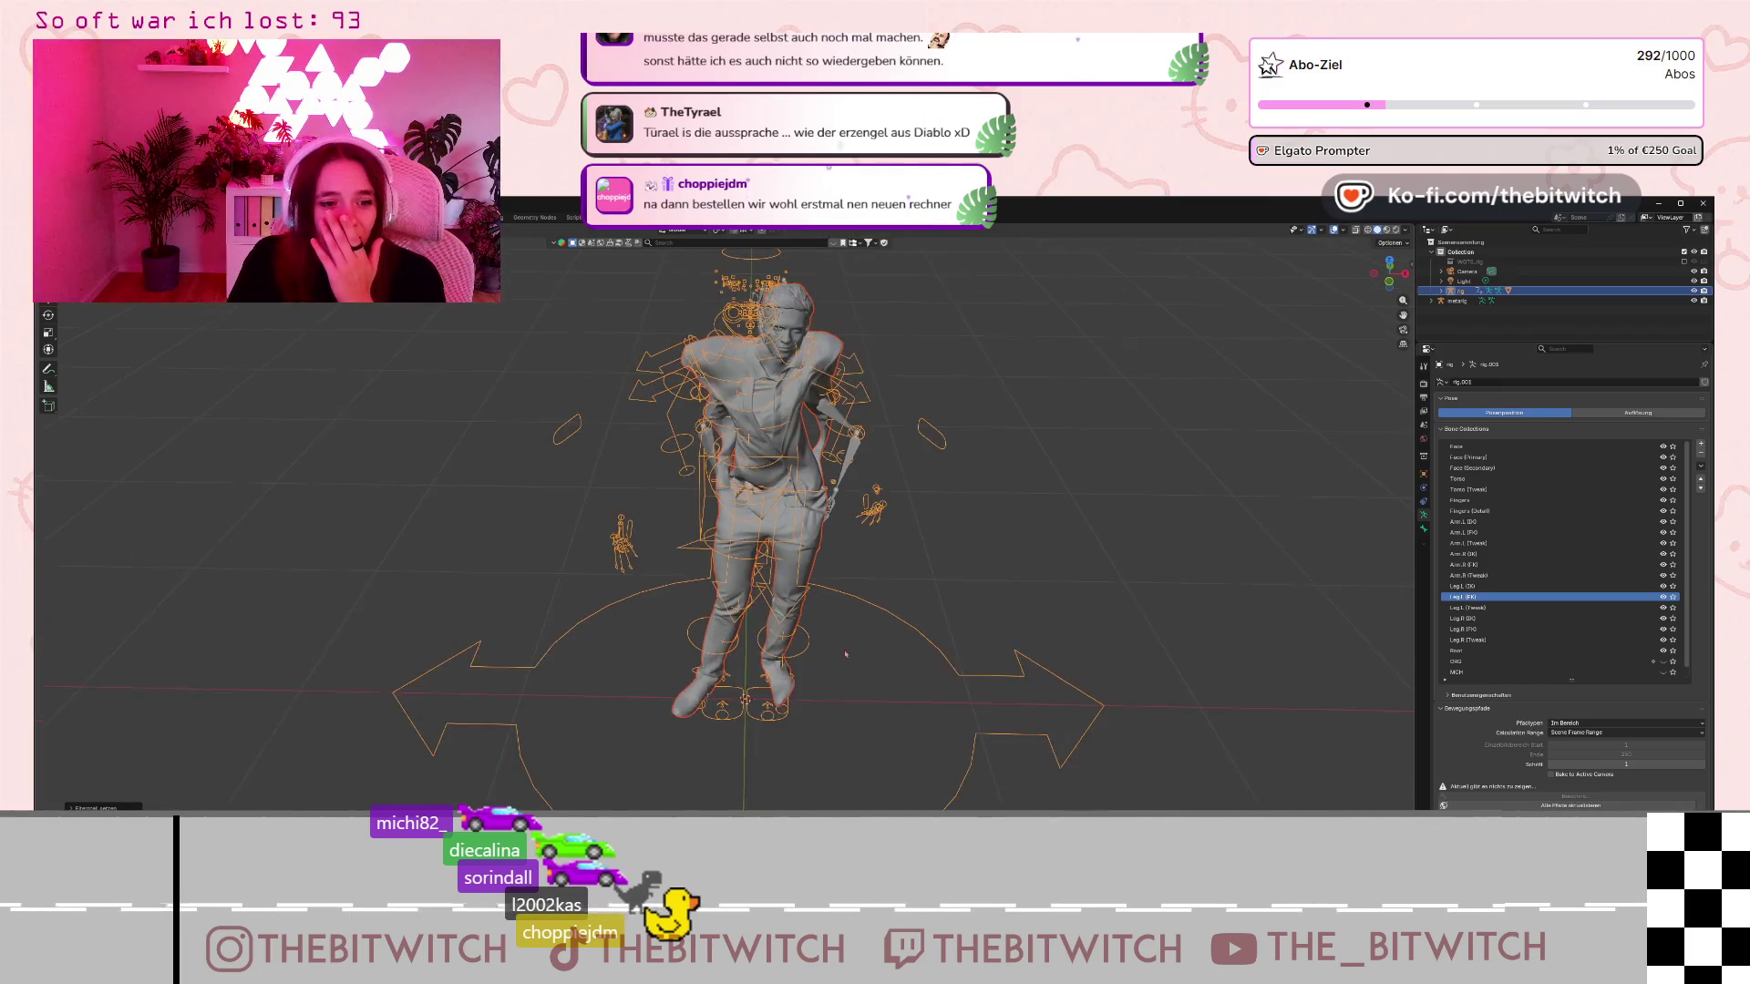
{"action": "key", "text": "Escape"}
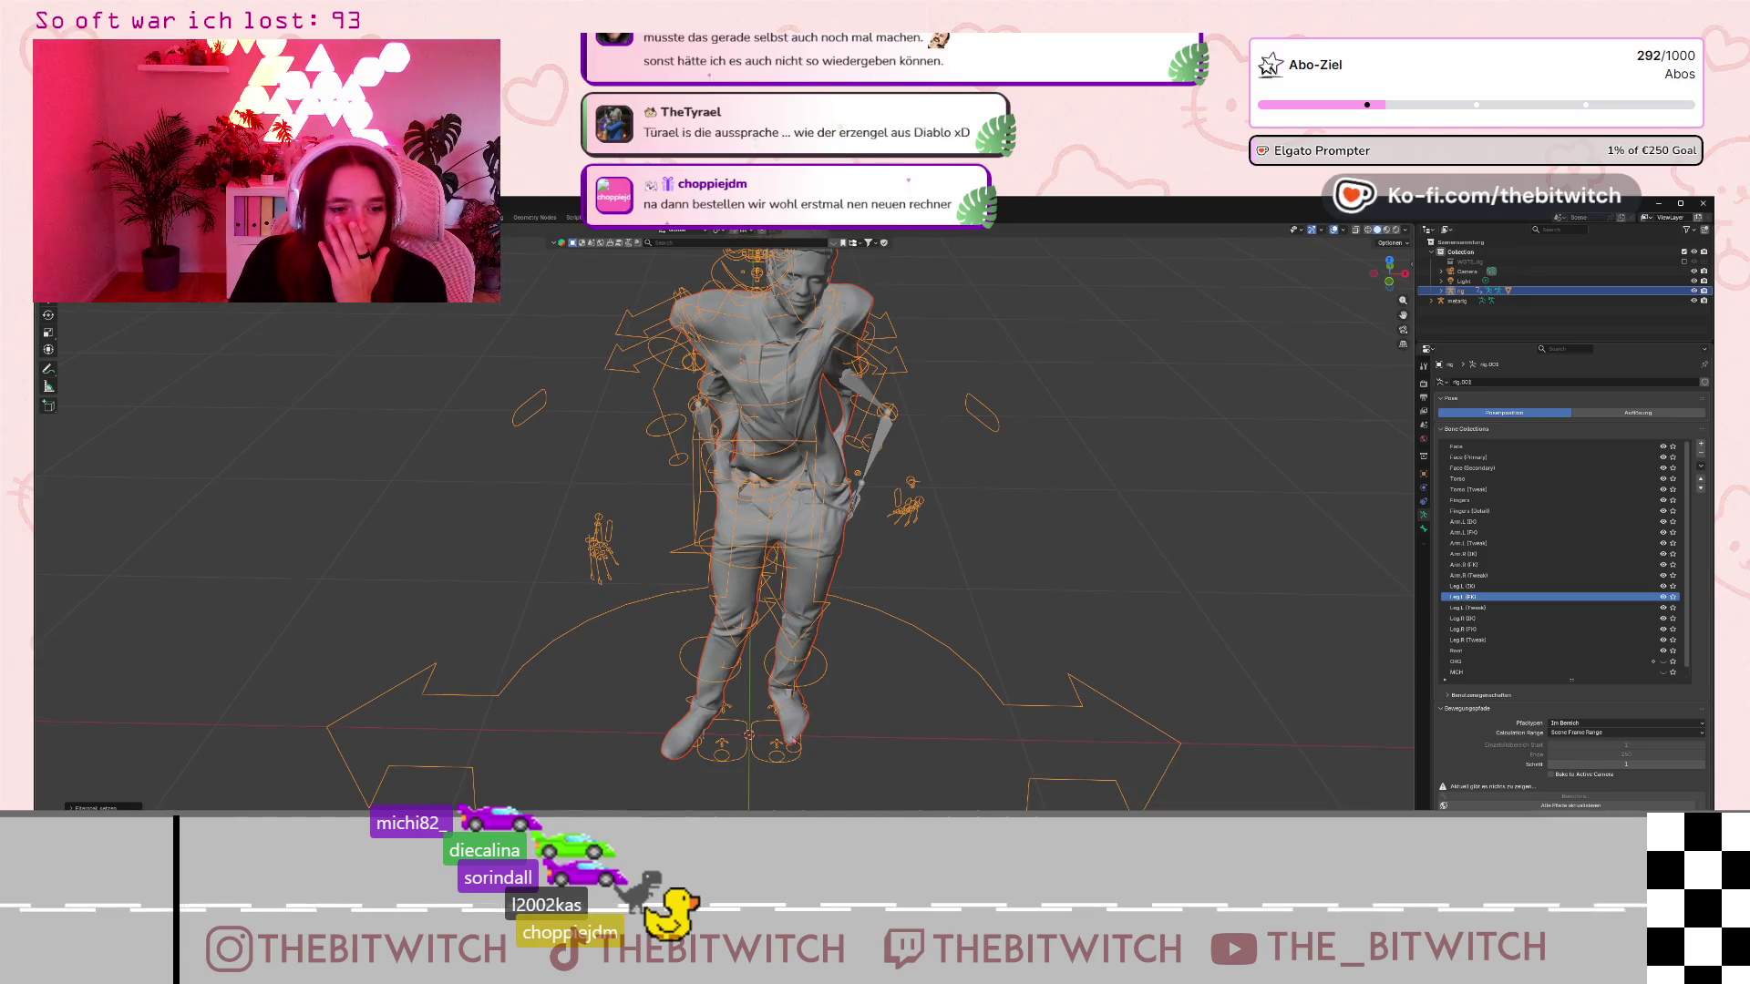
{"action": "middle_click_drag", "start_coordinate": [792, 722], "coordinate": [917, 603]}
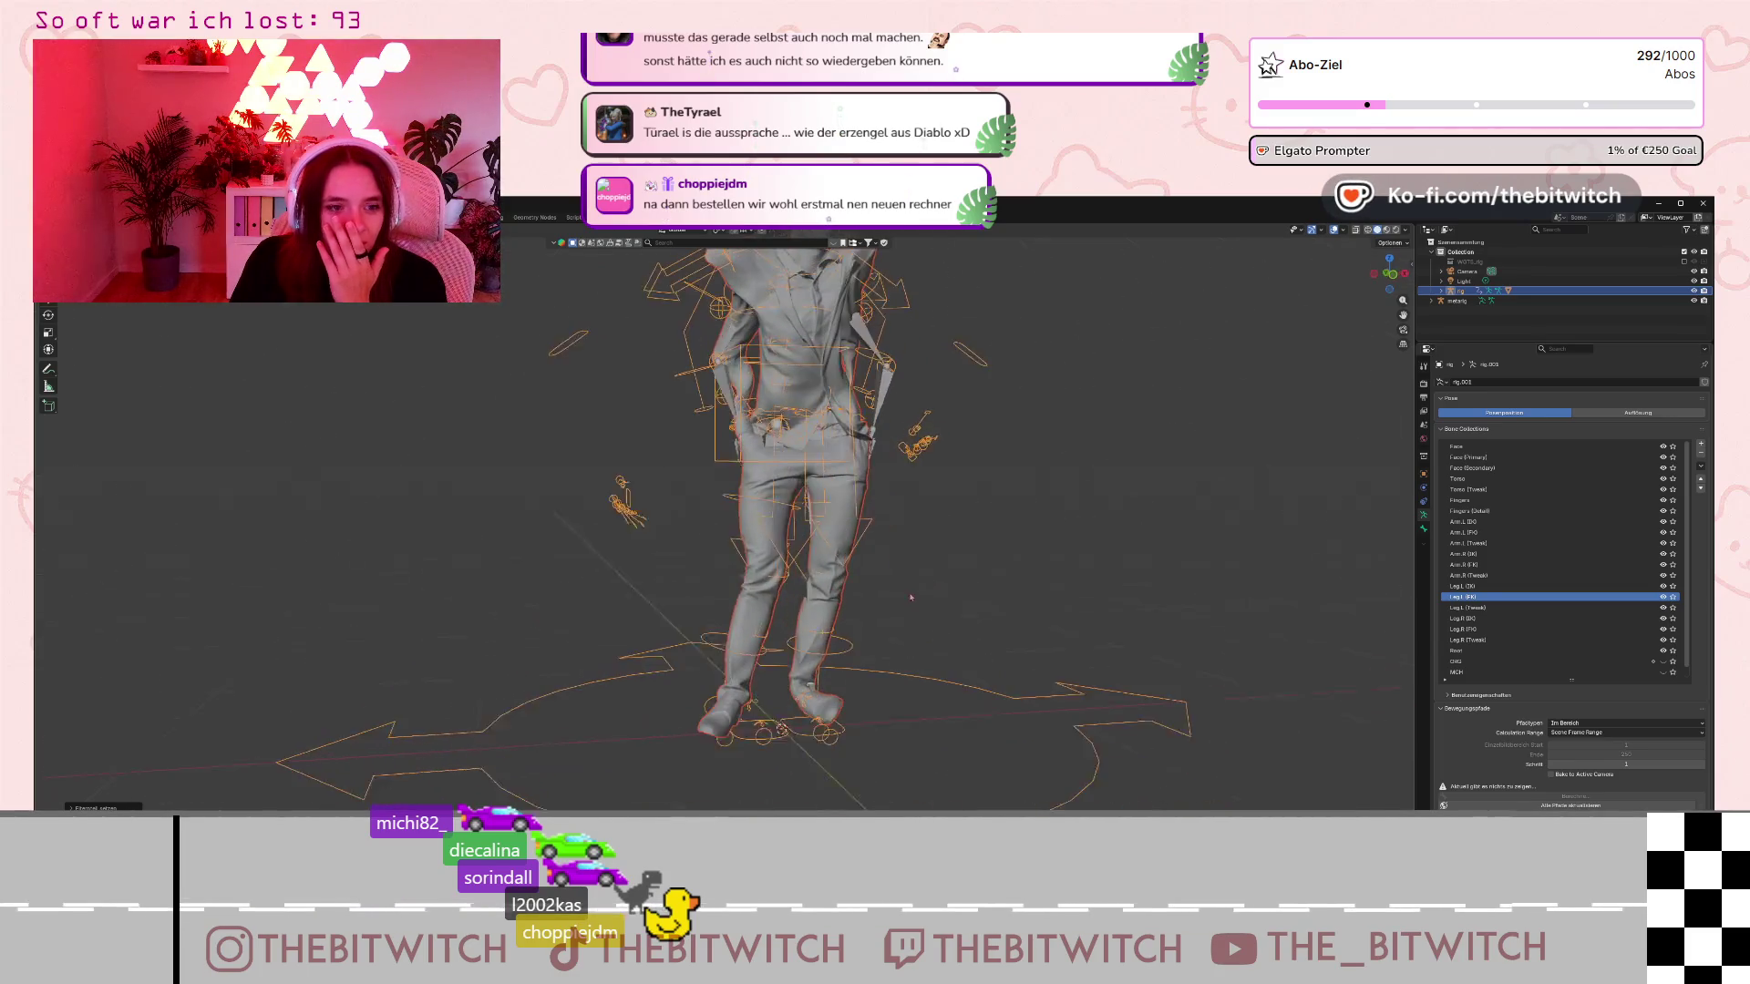
Deselect the rig and hide its bones from the viewport.
{"action": "left_click", "coordinate": [948, 599]}
{"action": "scroll", "coordinate": [968, 596], "scroll_direction": "down", "scroll_amount": 5}
{"action": "scroll", "coordinate": [968, 596], "scroll_direction": "up", "scroll_amount": 3}
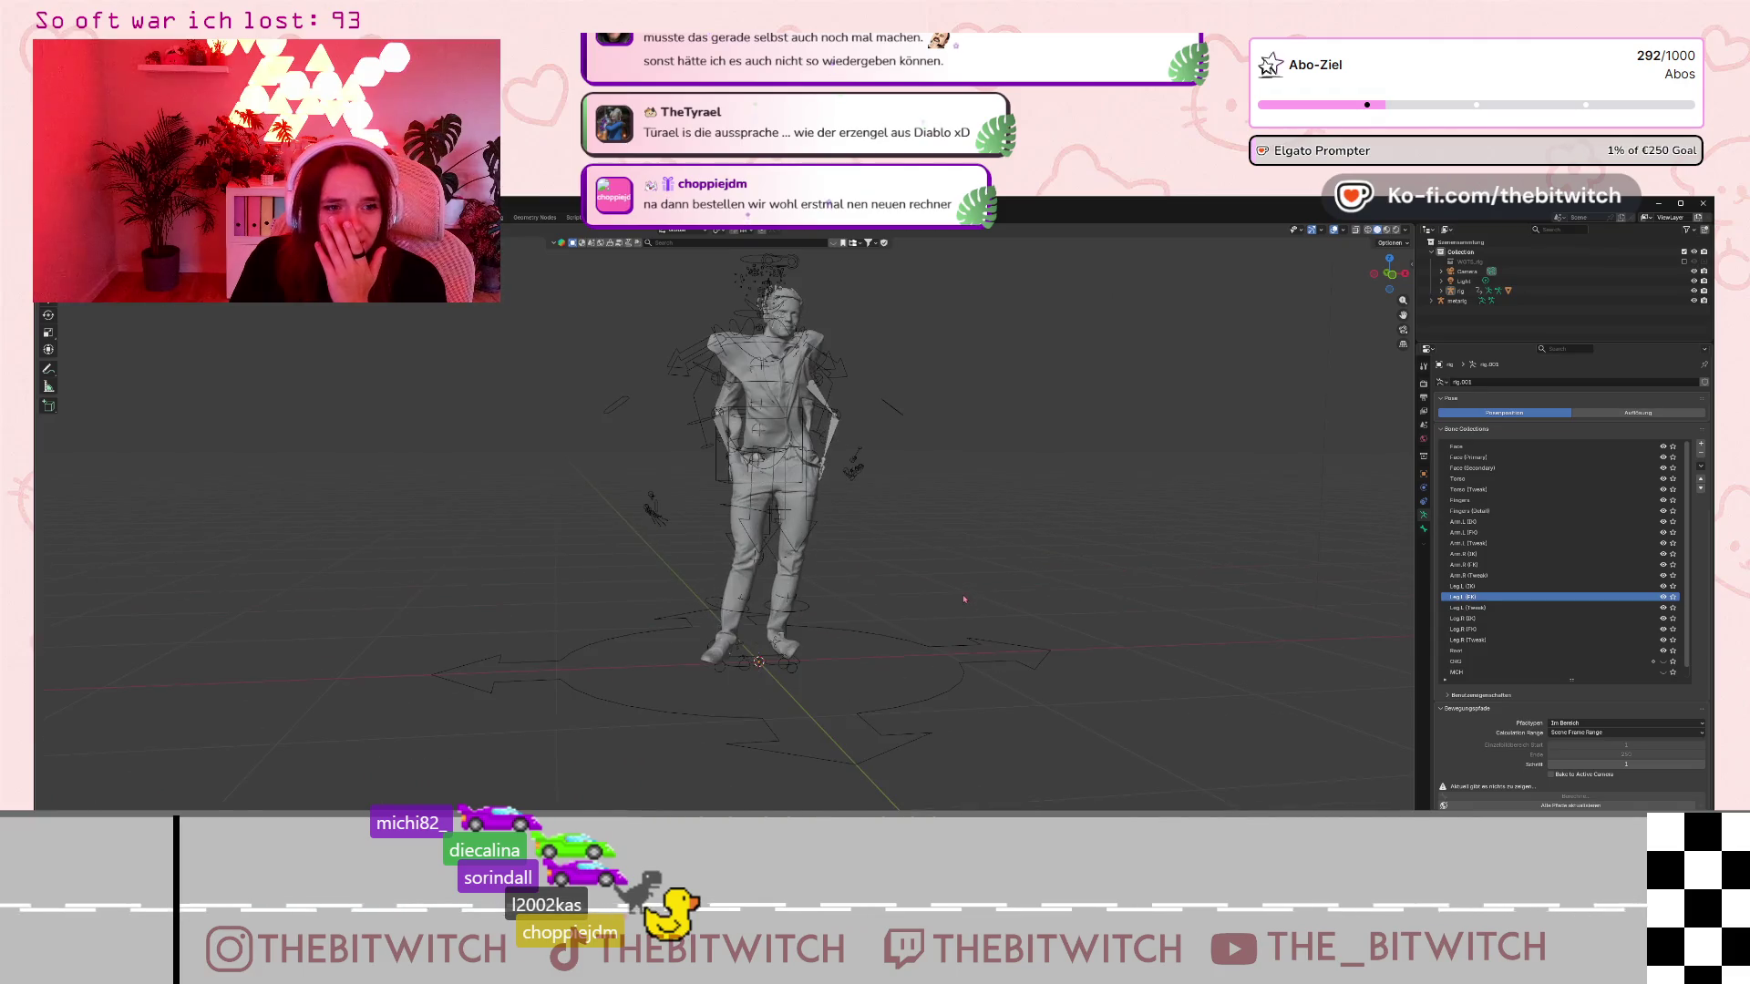
{"action": "left_click", "coordinate": [1693, 291]}
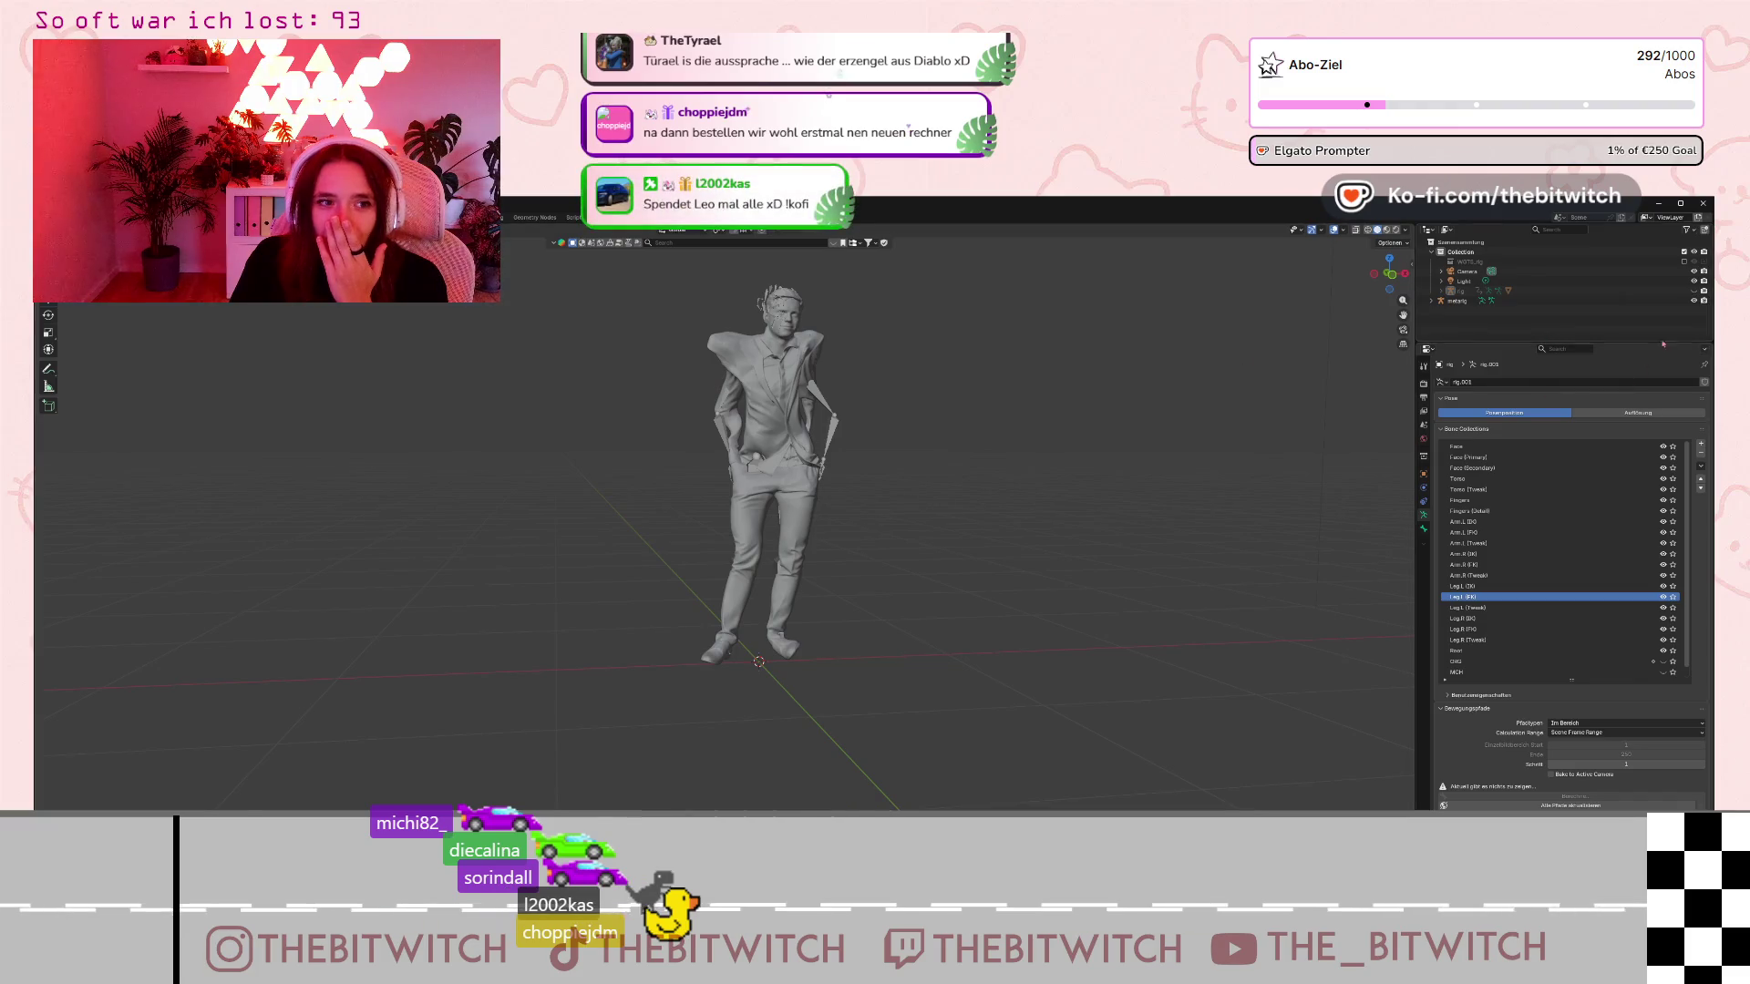
Hide the metarig and play the arm-raising animation to watch the jacket shoulders warp.
{"action": "left_click", "coordinate": [1693, 301]}
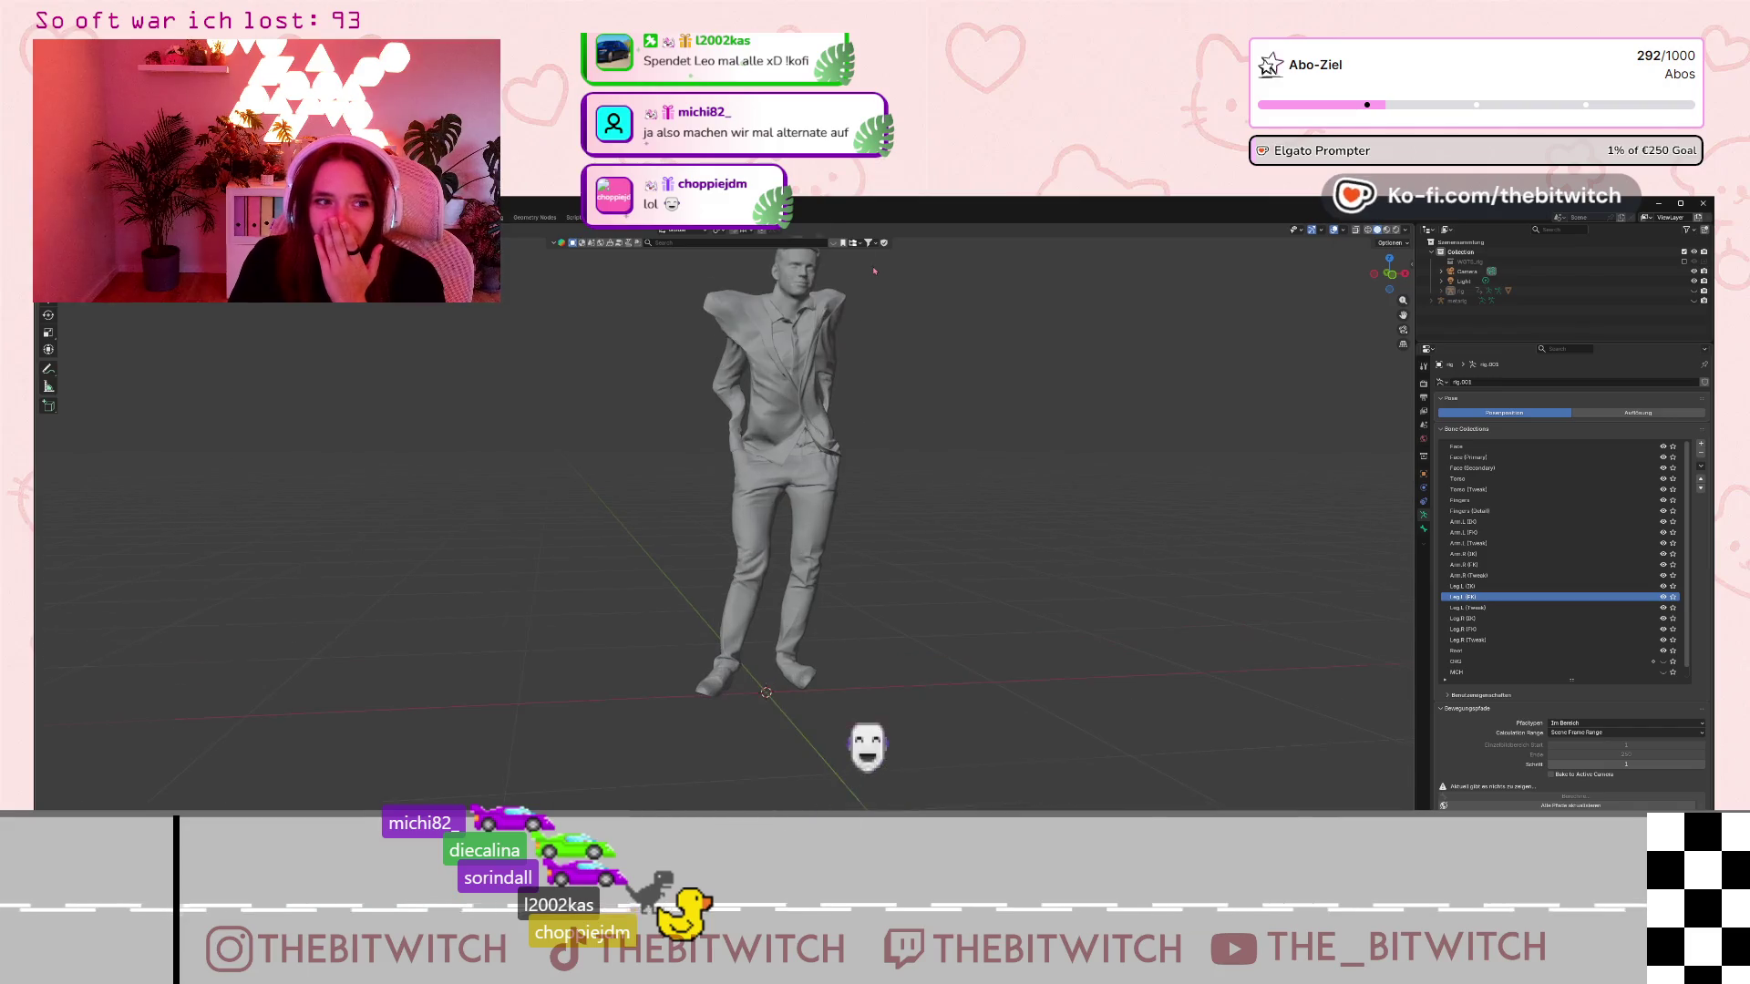
{"action": "key", "text": "space"}
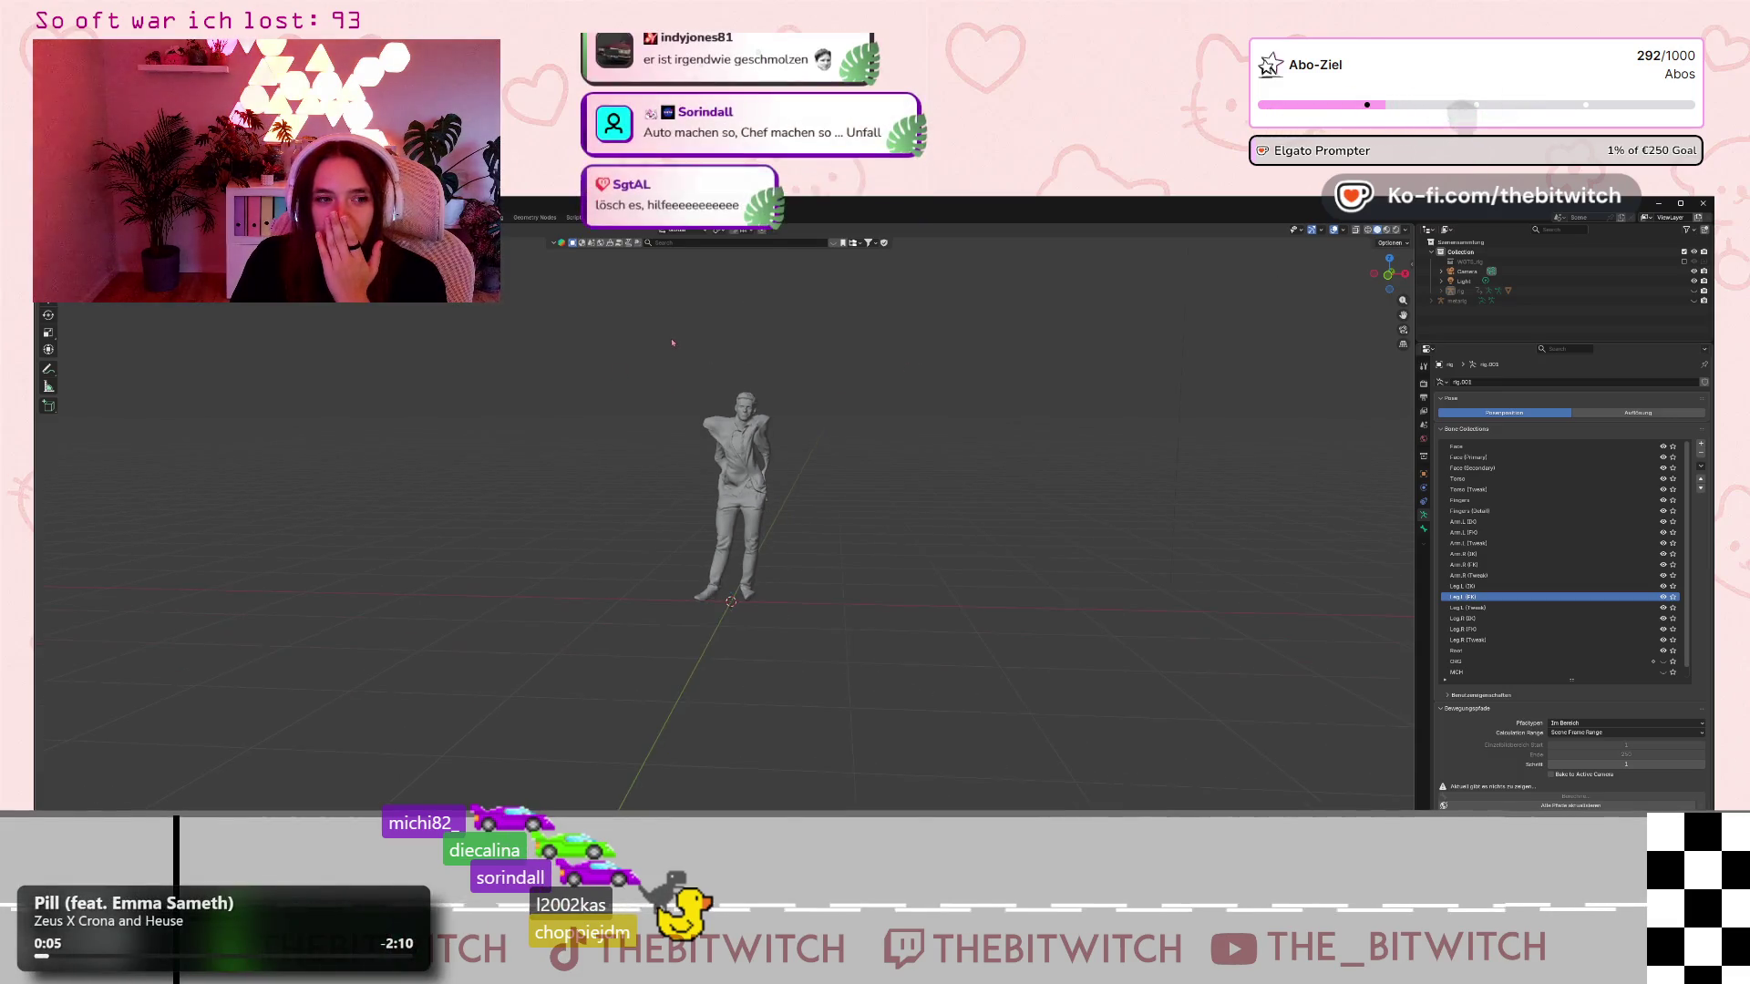
{"action": "scroll", "coordinate": [674, 361], "scroll_direction": "up", "scroll_amount": 1}
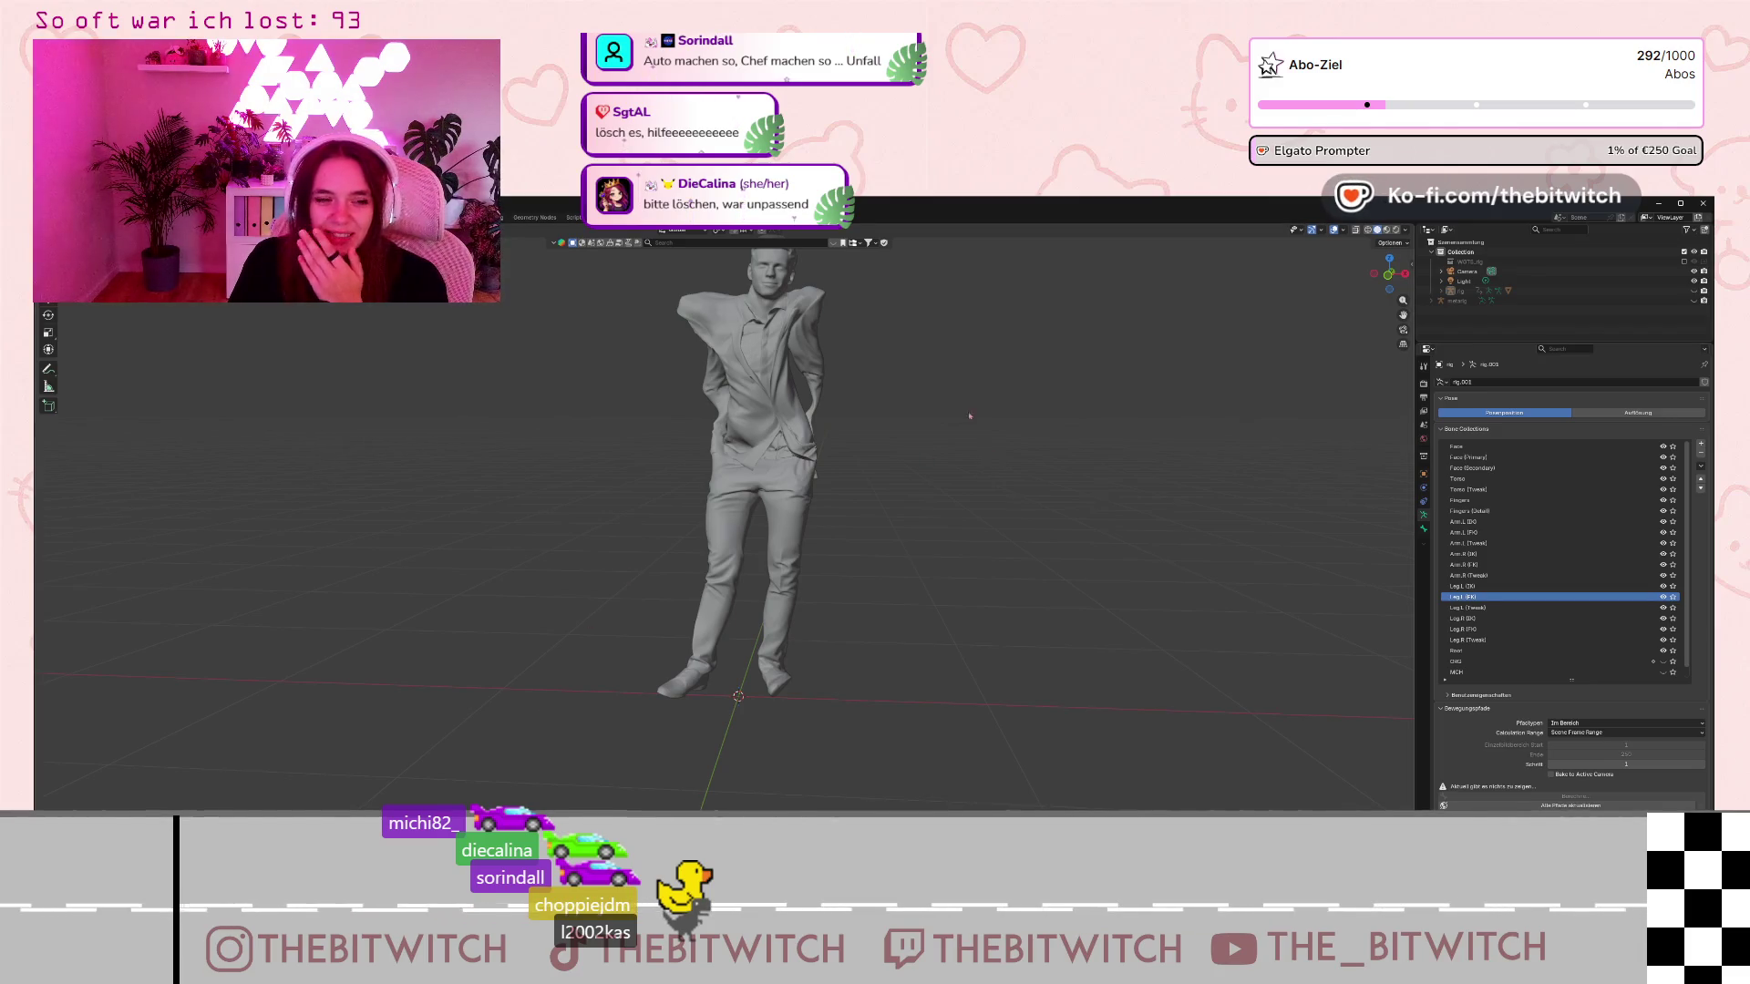
{"action": "key", "text": "space"}
{"action": "key", "text": "Escape"}
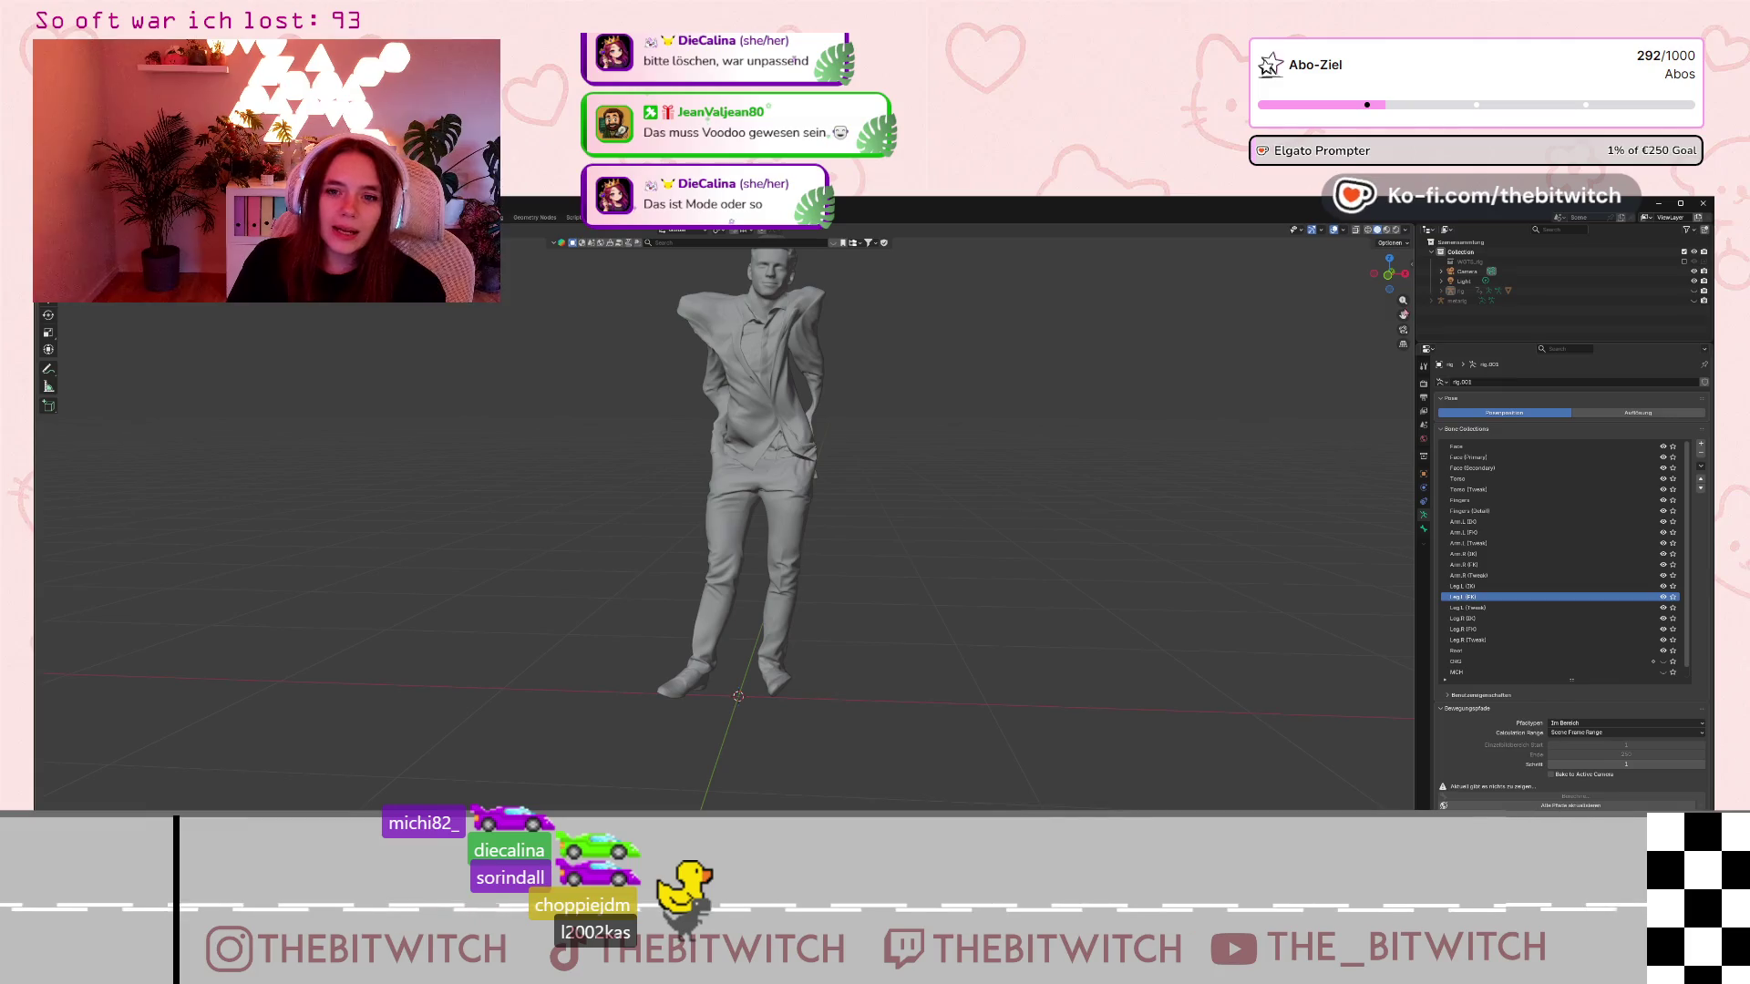
{"action": "left_click_drag", "start_coordinate": [1402, 314], "coordinate": [1404, 360]}
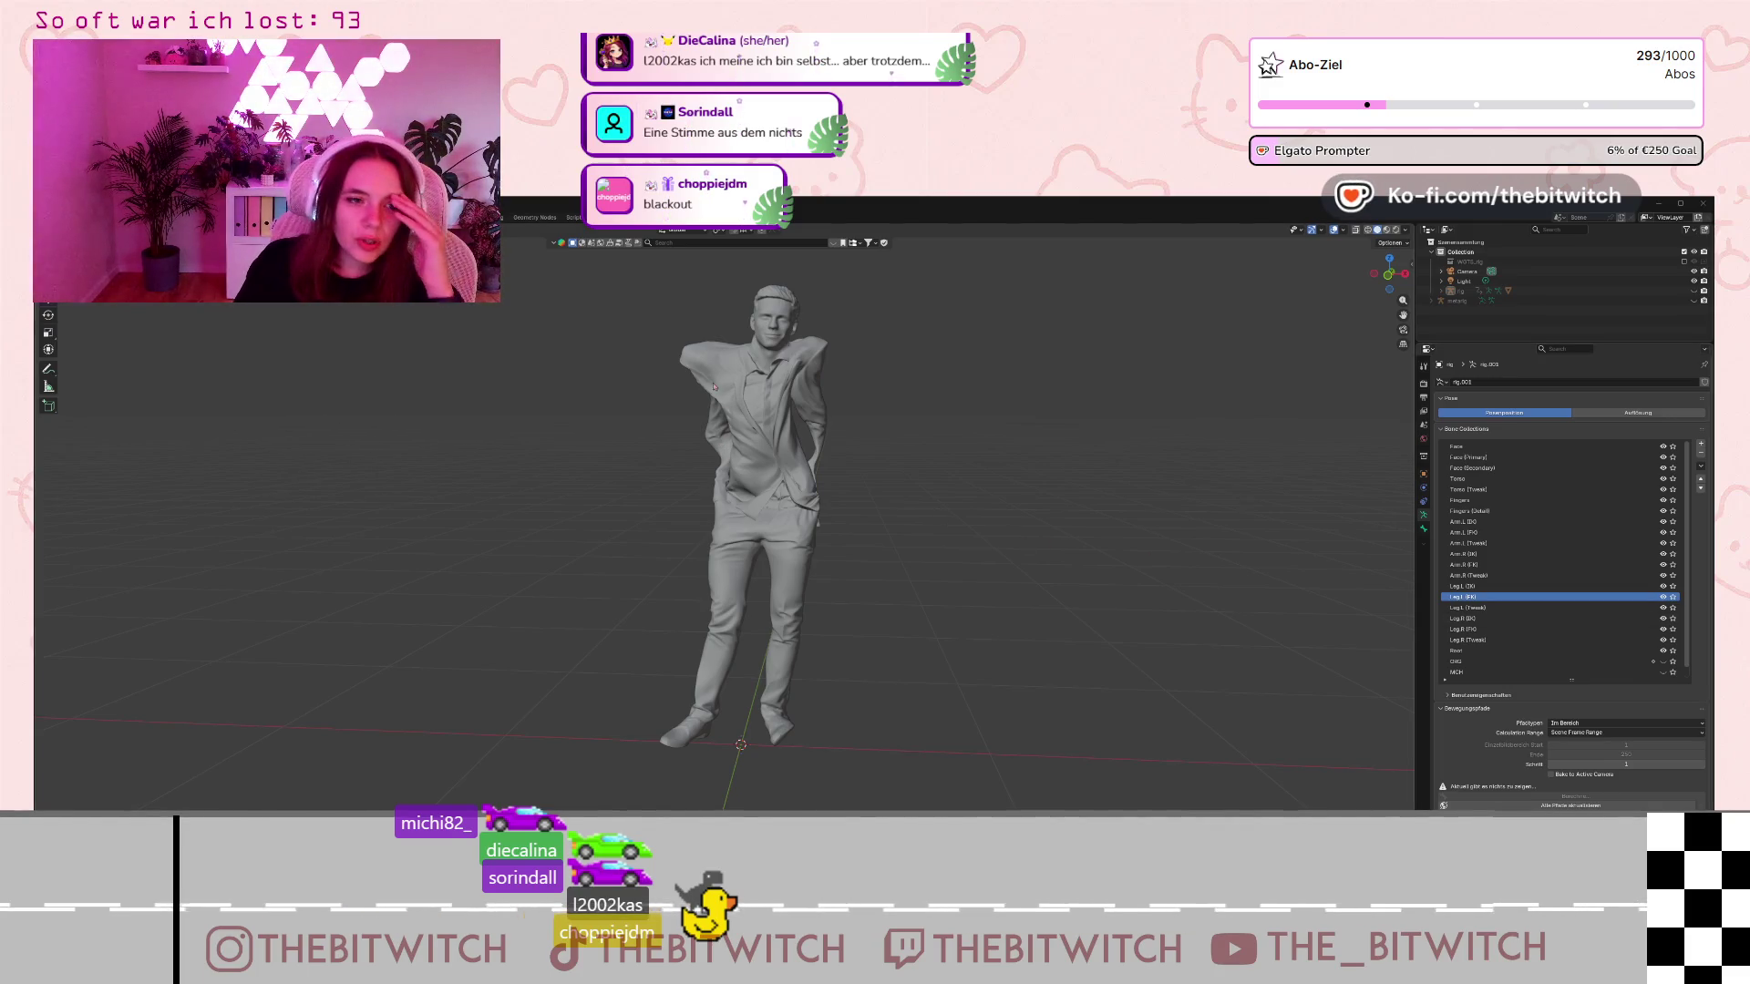
{"action": "left_click", "coordinate": [713, 386]}
{"action": "mouse_move", "coordinate": [713, 386]}
{"action": "middle_mouse_down"}
{"action": "mouse_move", "coordinate": [946, 503]}
{"action": "mouse_move", "coordinate": [1100, 489]}
{"action": "middle_mouse_up"}
{"action": "mouse_move", "coordinate": [1087, 497]}
{"action": "middle_mouse_down"}
{"action": "mouse_move", "coordinate": [1039, 501]}
{"action": "mouse_move", "coordinate": [985, 552]}
{"action": "mouse_move", "coordinate": [928, 488]}
{"action": "middle_mouse_up"}
{"action": "mouse_move", "coordinate": [926, 591]}
{"action": "middle_mouse_down"}
{"action": "mouse_move", "coordinate": [1375, 511]}
{"action": "mouse_move", "coordinate": [948, 624]}
{"action": "middle_mouse_up"}
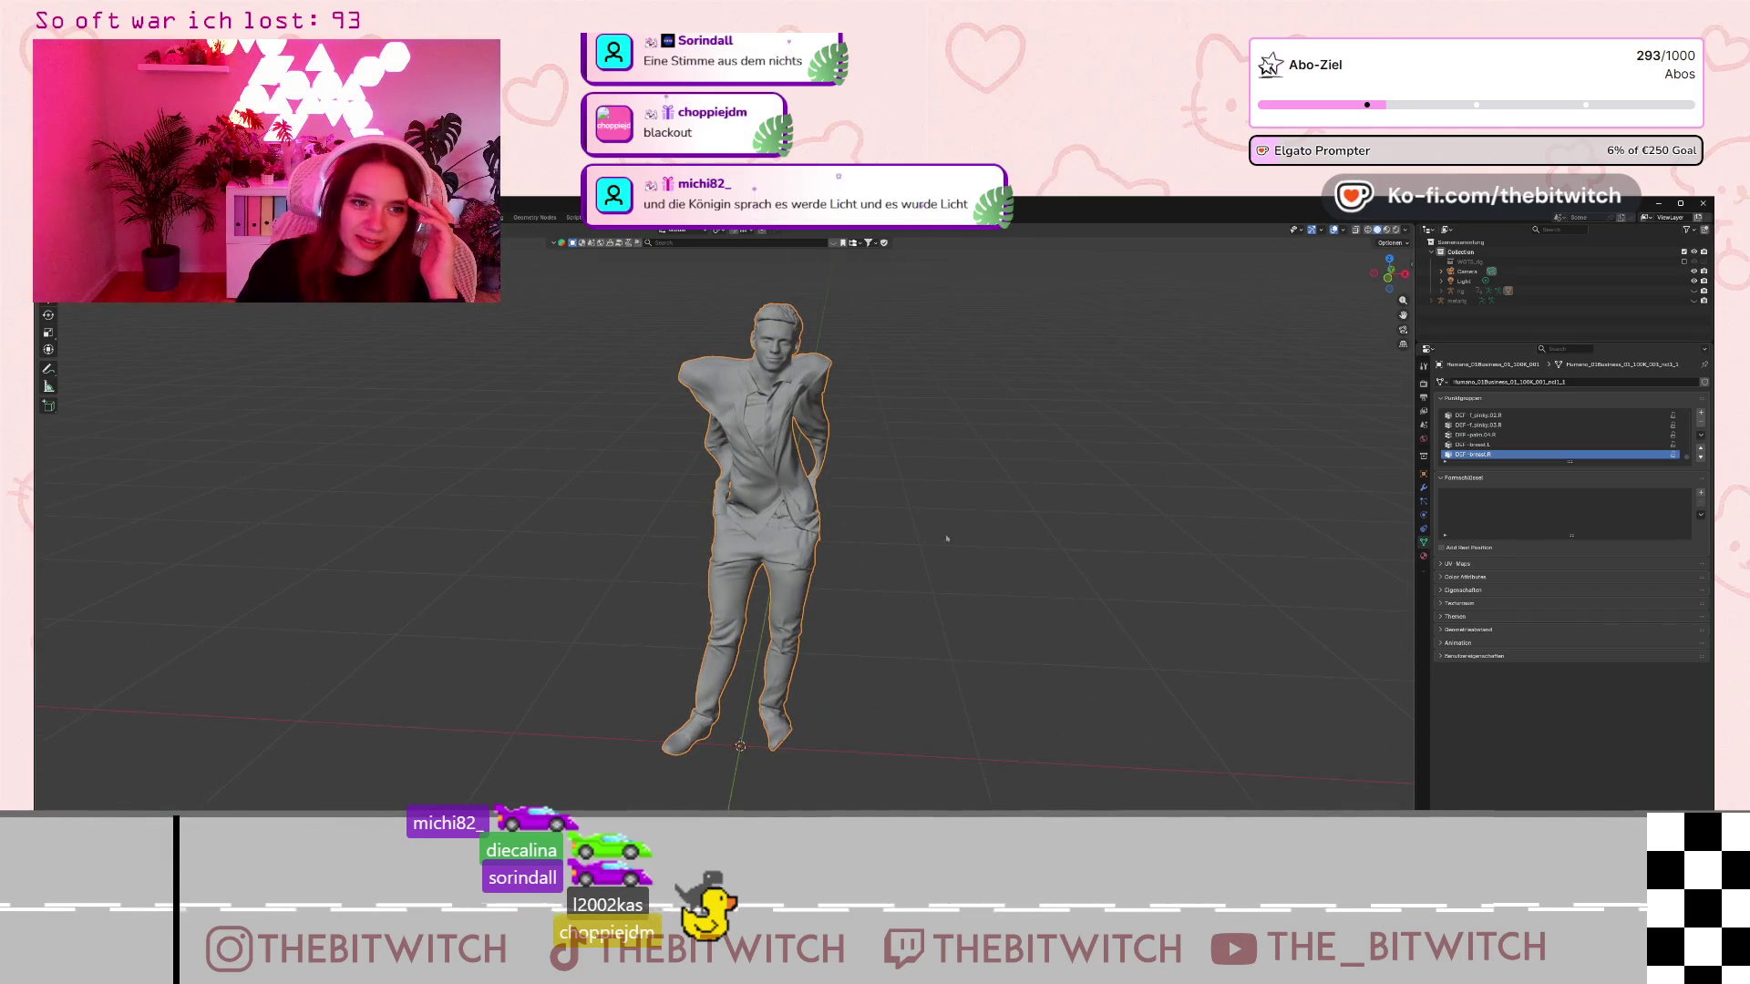
{"action": "mouse_move", "coordinate": [947, 539]}
{"action": "middle_mouse_down"}
{"action": "mouse_move", "coordinate": [986, 377]}
{"action": "mouse_move", "coordinate": [1002, 373]}
{"action": "middle_mouse_up"}
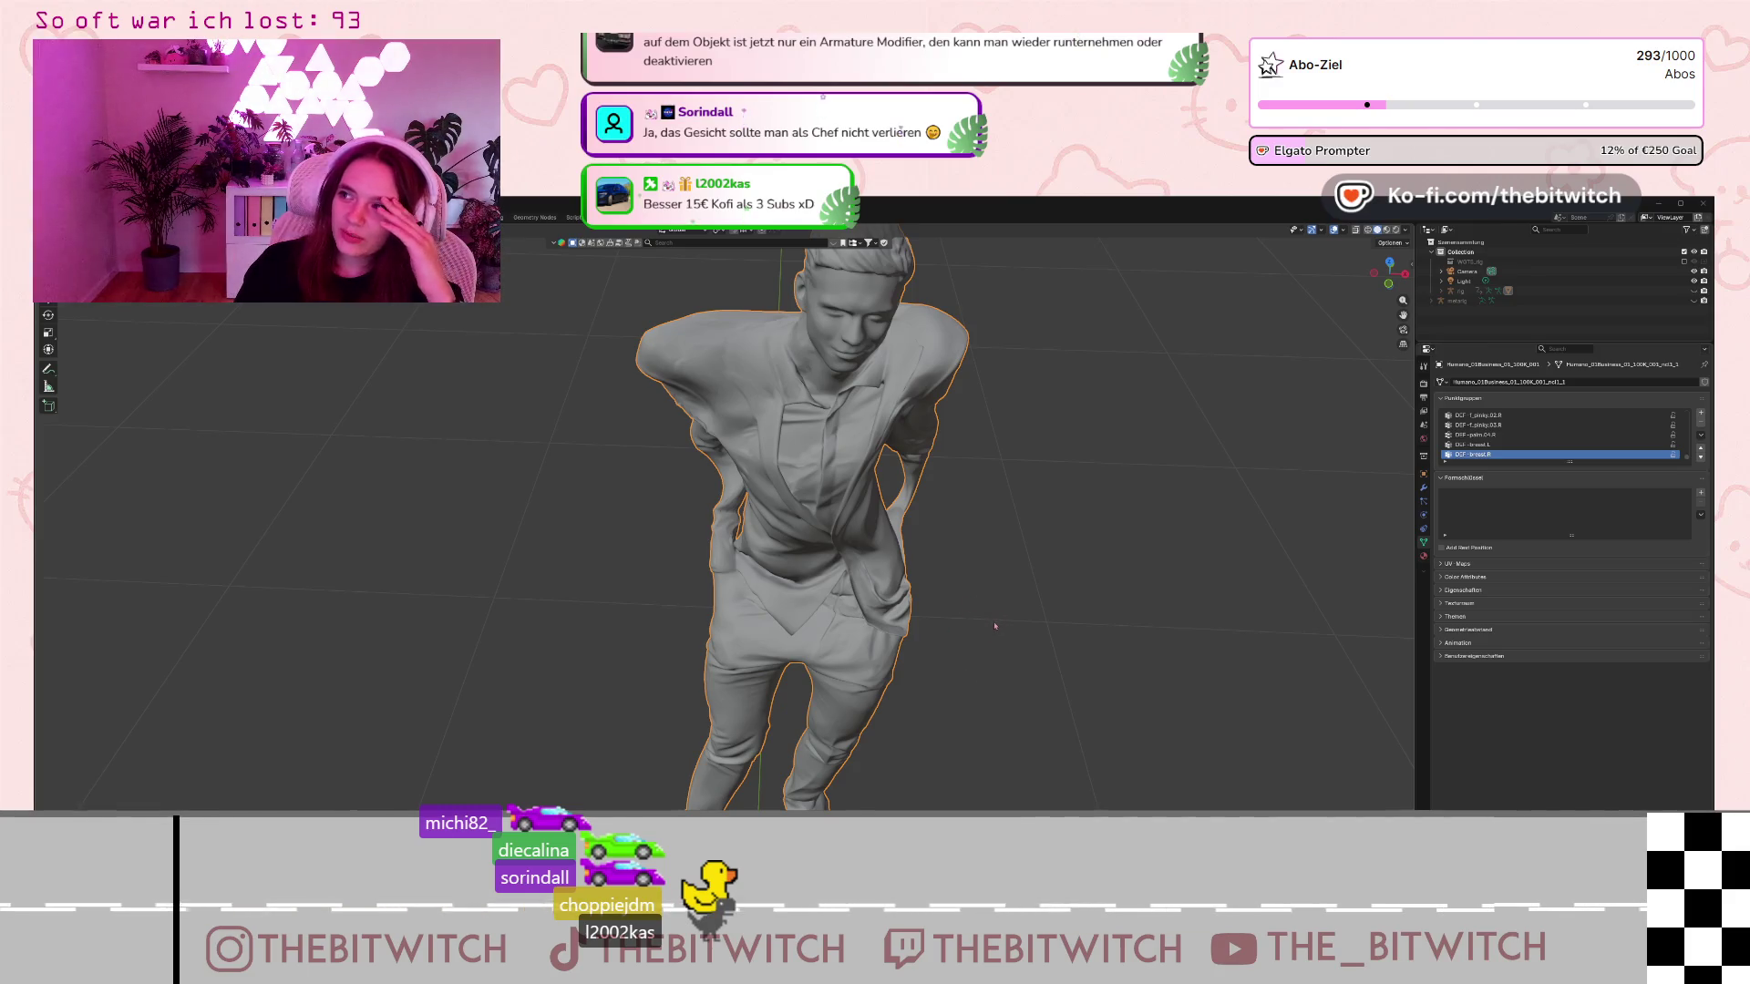
{"action": "left_click", "coordinate": [967, 661]}
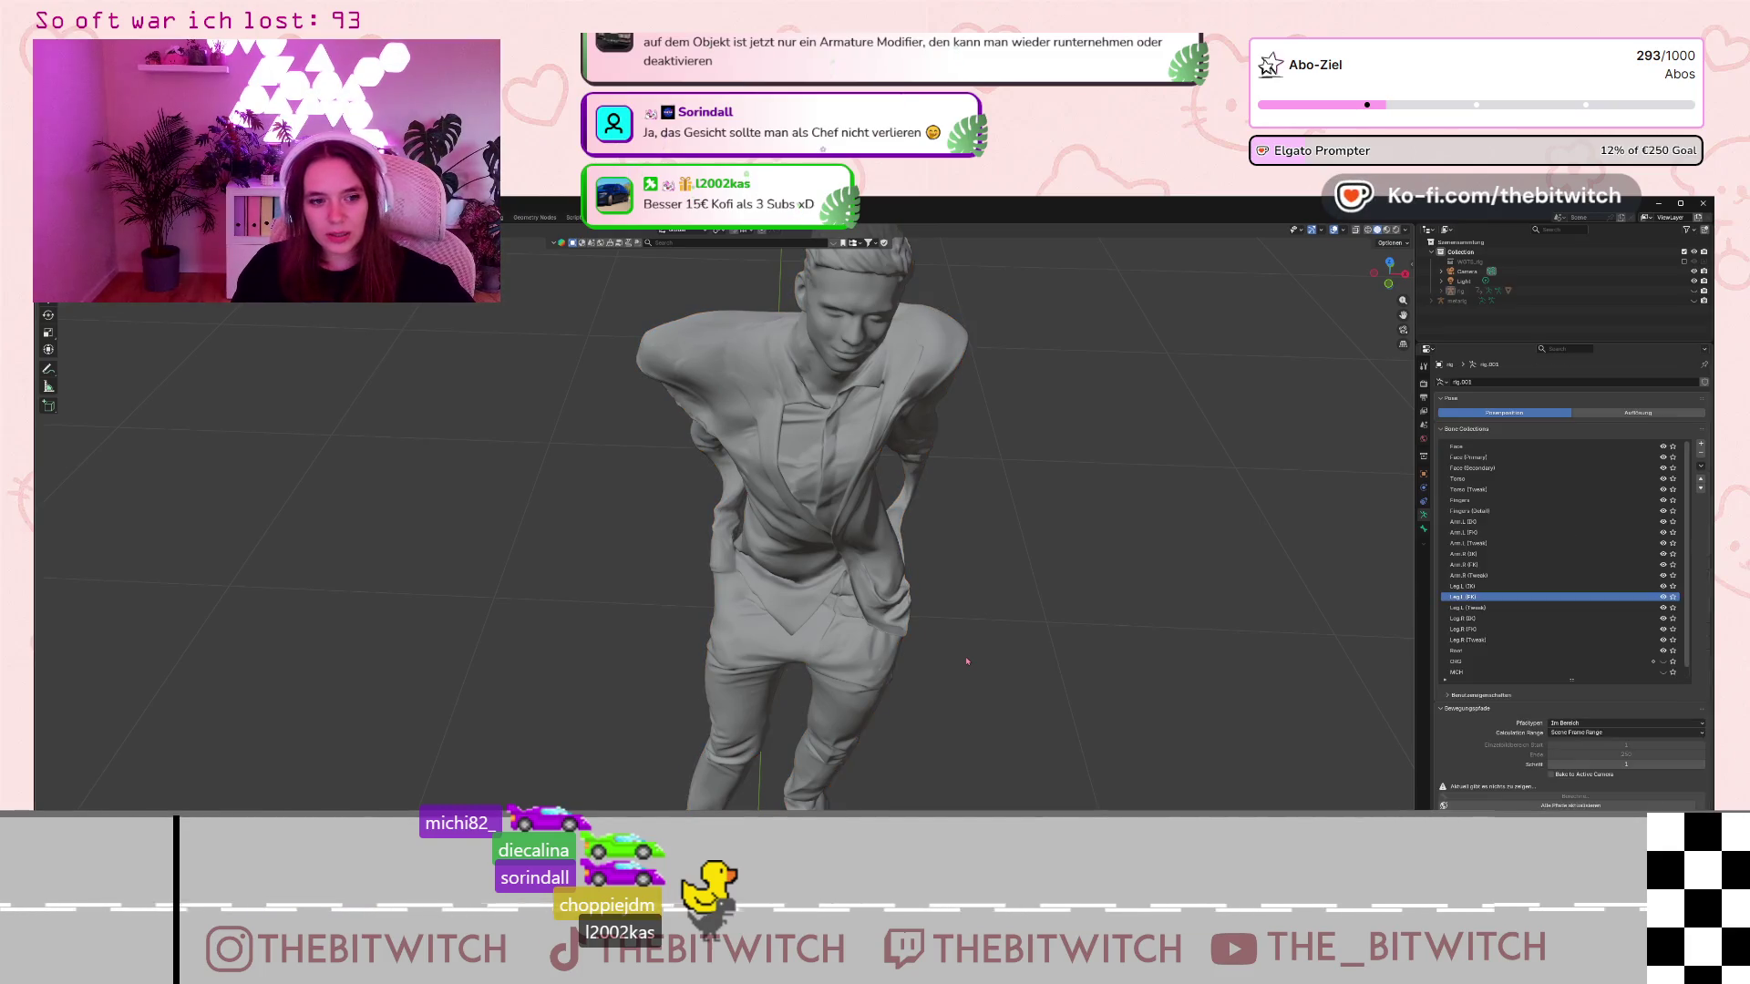
Unhide the rig's bones over the mesh with Alt+H.
{"action": "key", "text": "alt+h"}
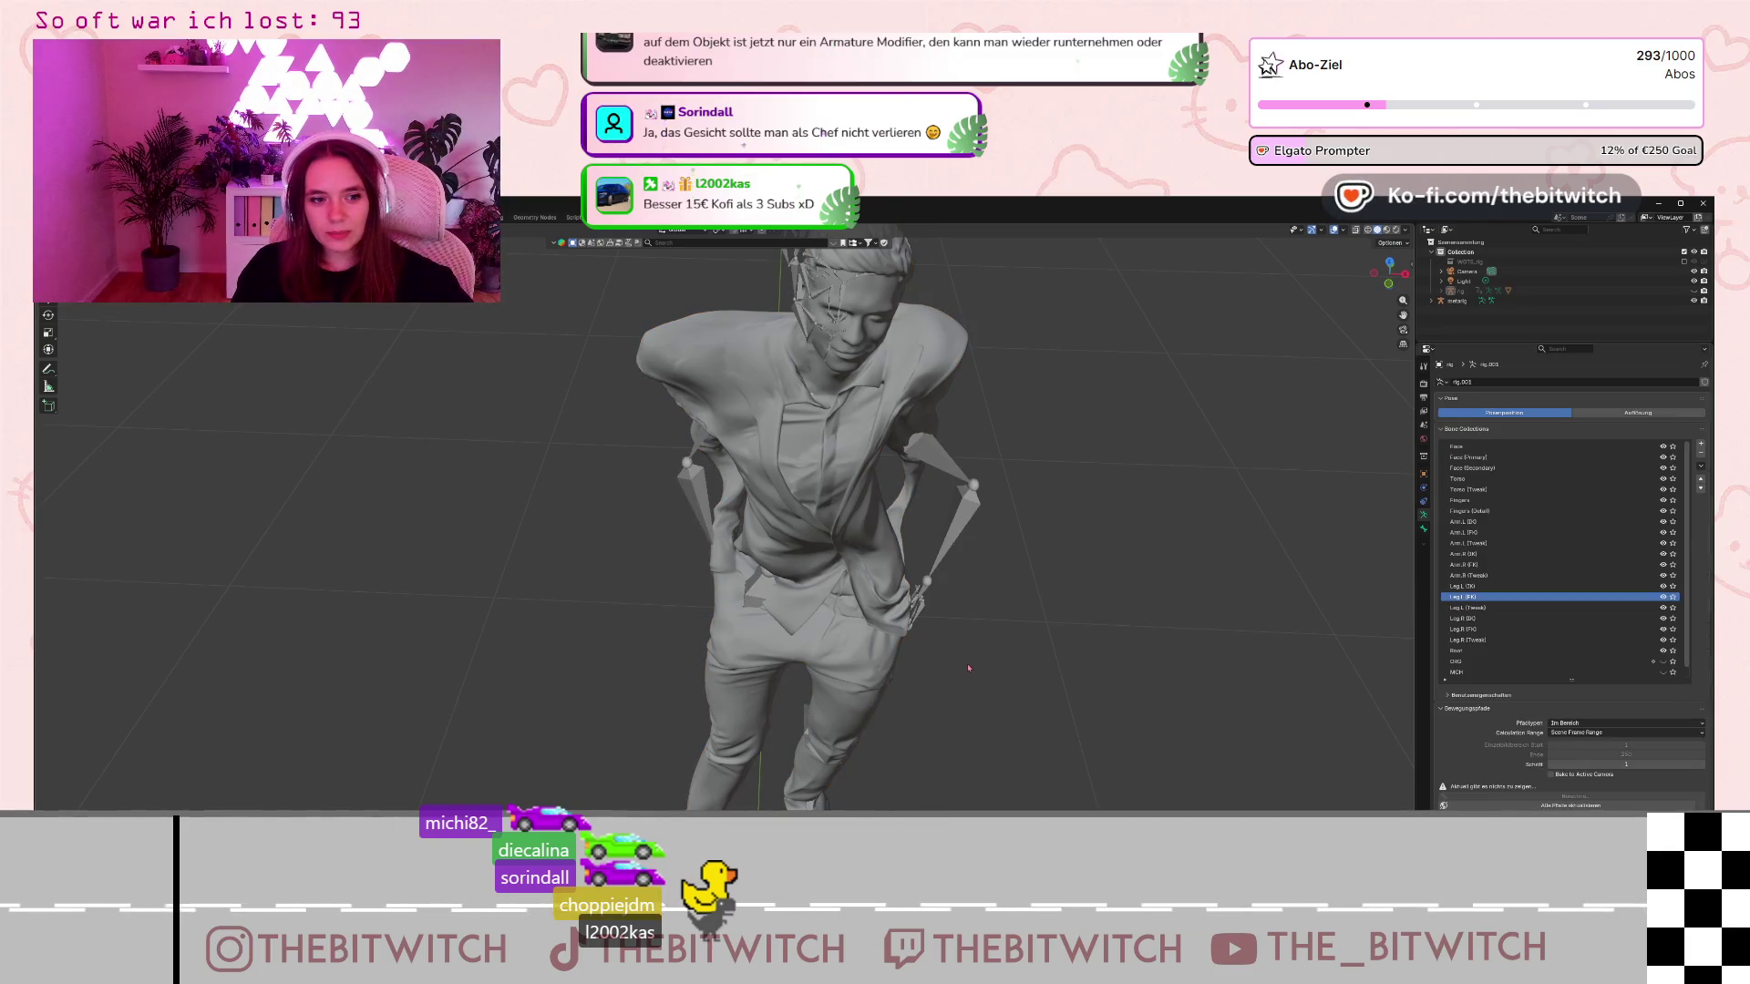
{"action": "scroll", "coordinate": [911, 550], "scroll_direction": "down", "scroll_amount": 5}
{"action": "scroll", "coordinate": [939, 556], "scroll_direction": "up", "scroll_amount": 3}
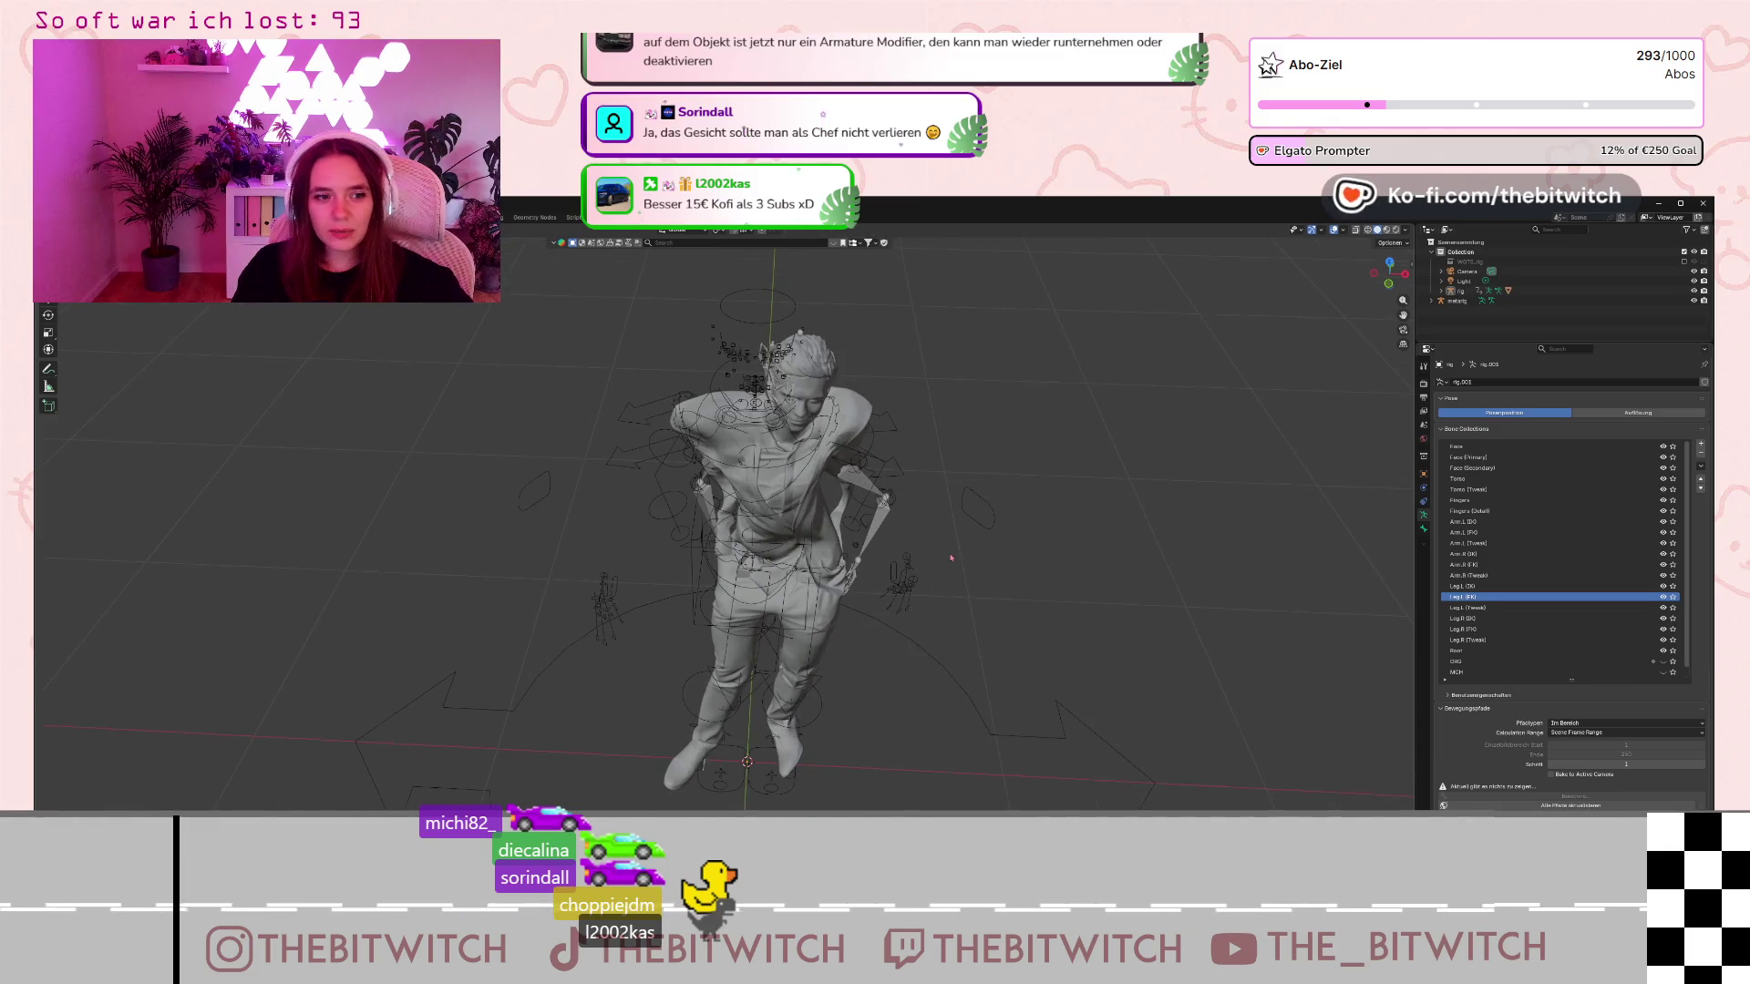
Select everything and clear the parent, restoring the suit's hands-in-pockets pose.
{"action": "key", "text": "a"}
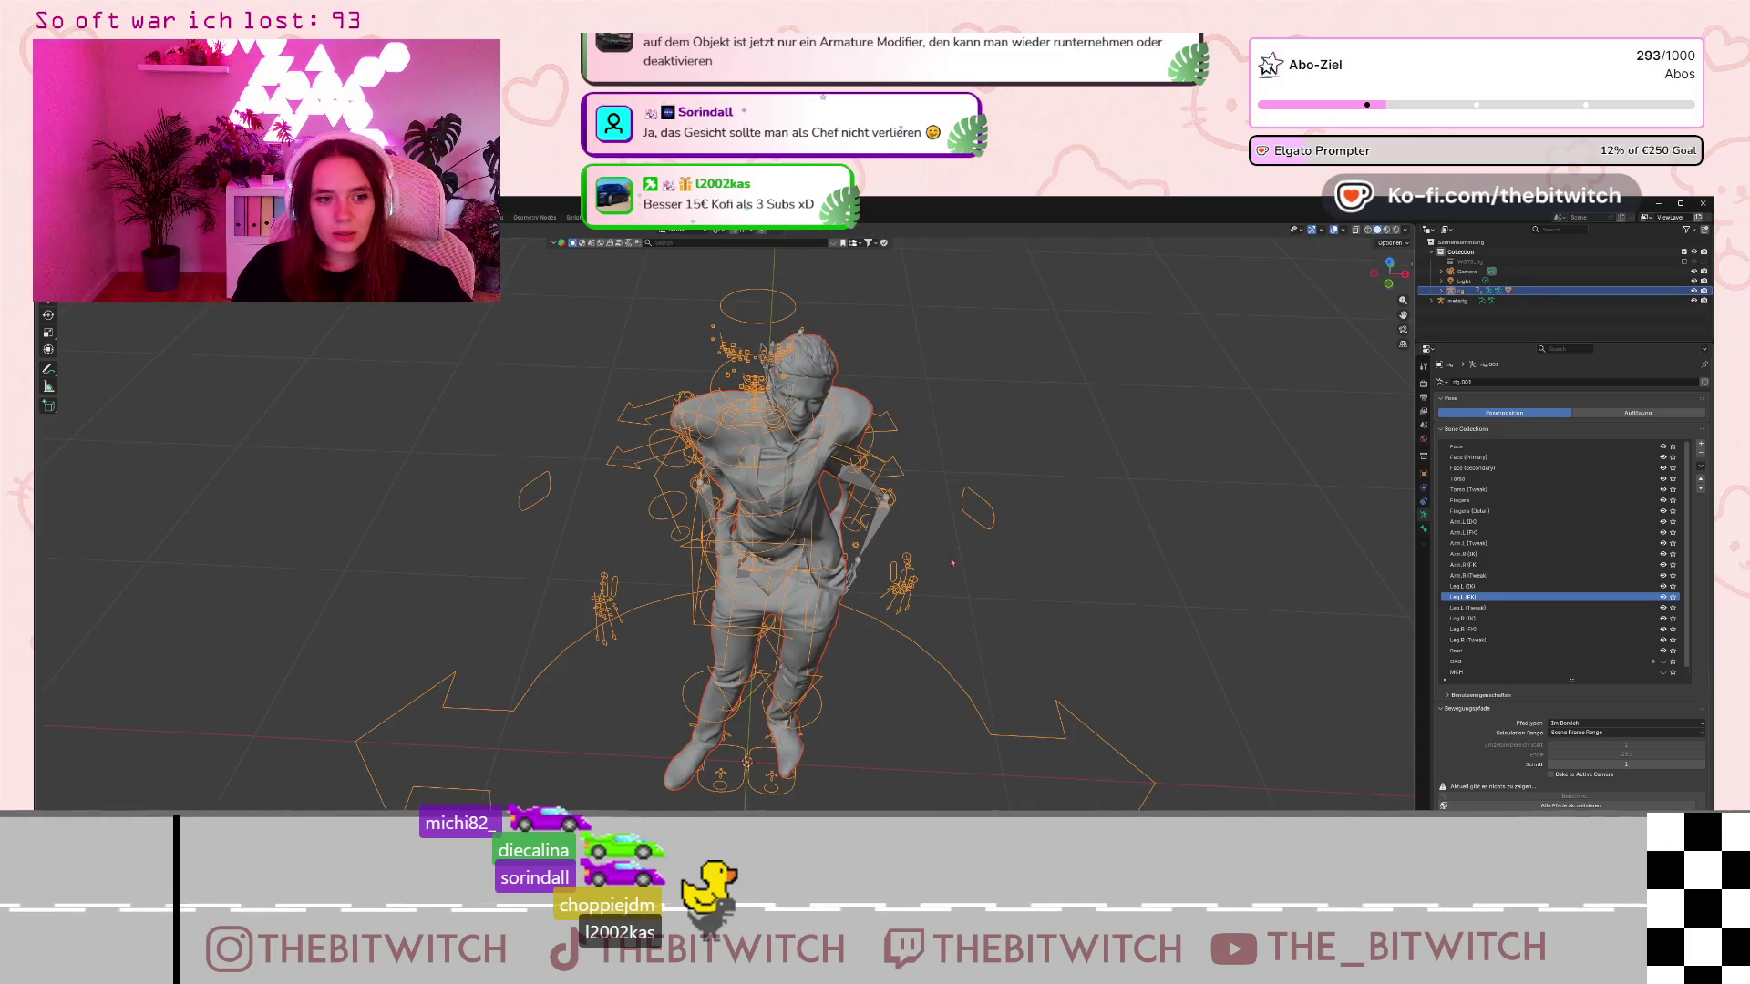
{"action": "key", "text": "alt+p"}
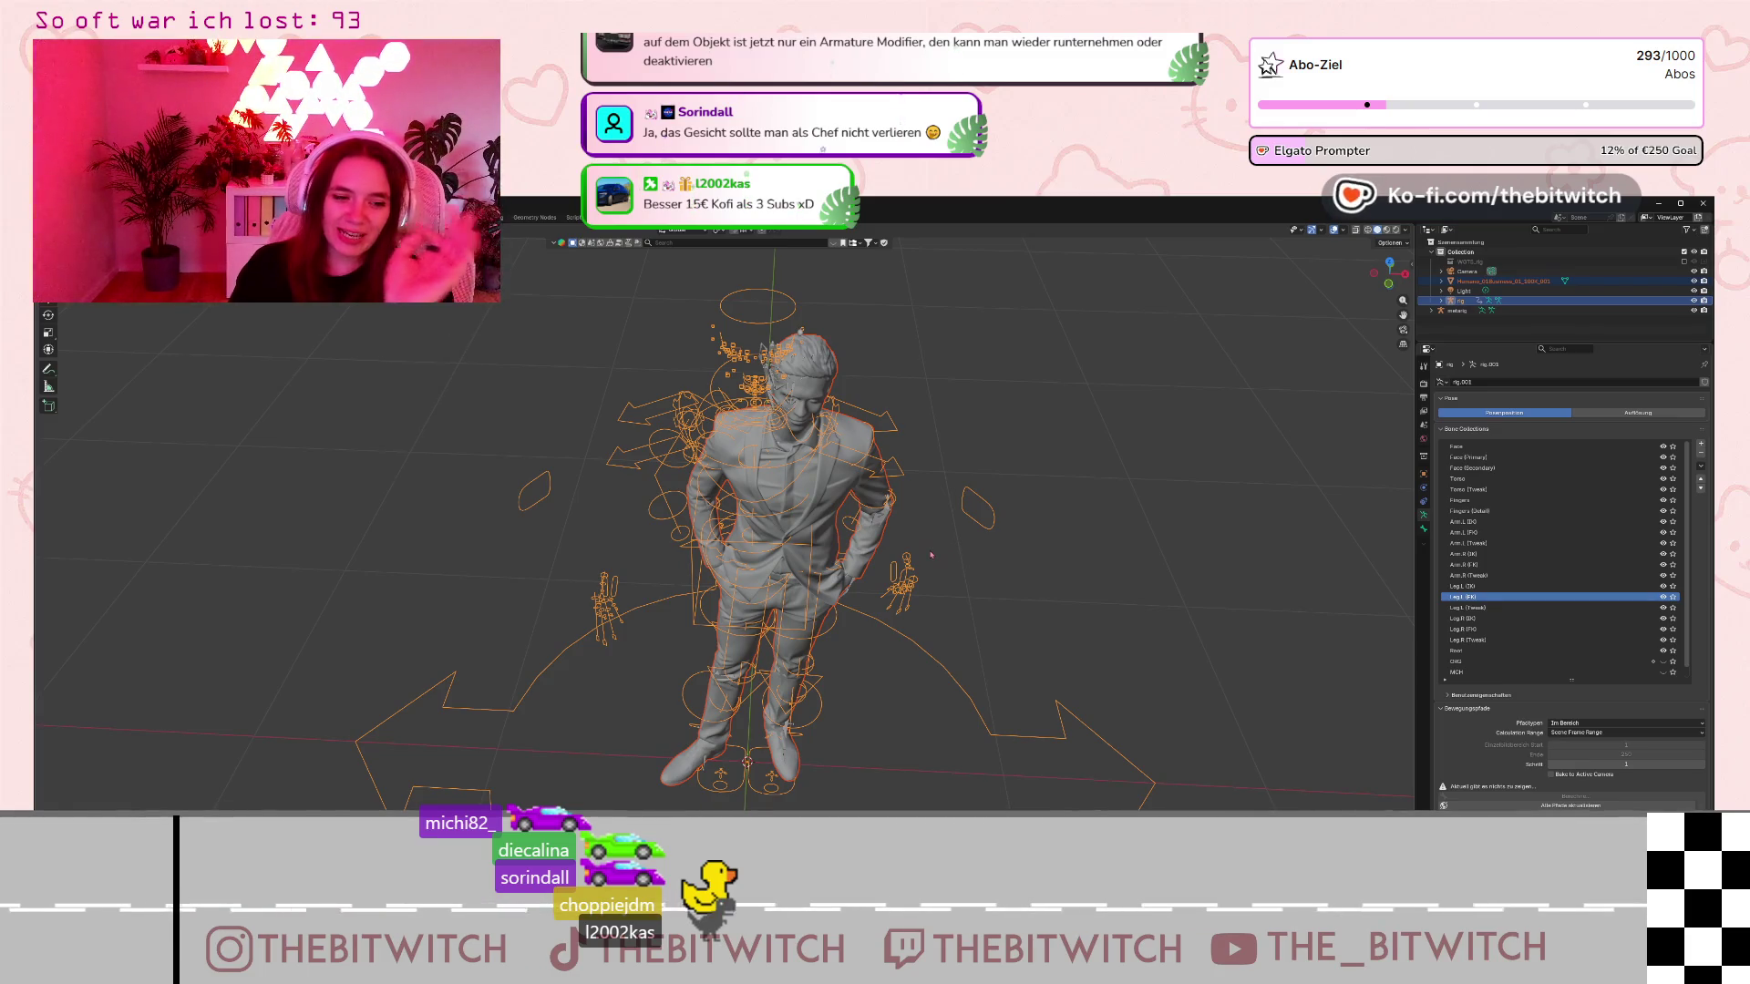
{"action": "scroll", "coordinate": [910, 637], "scroll_direction": "down", "scroll_amount": 1}
{"action": "scroll", "coordinate": [910, 637], "scroll_direction": "up", "scroll_amount": 2}
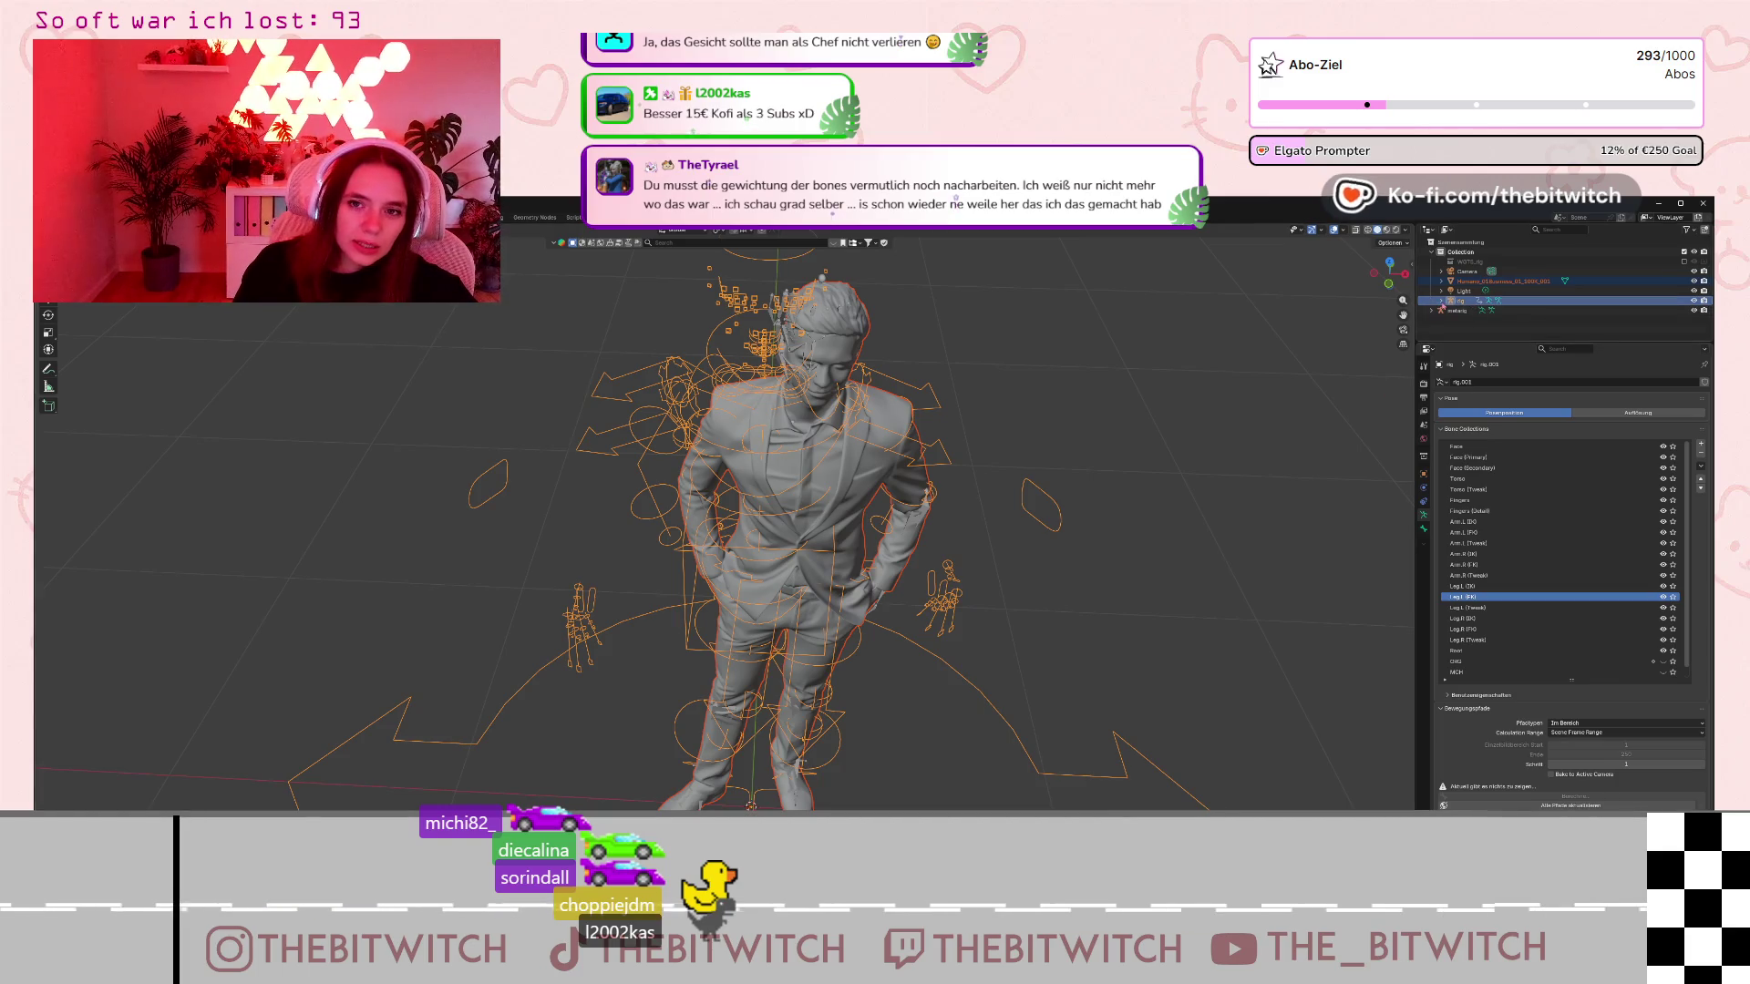
{"action": "left_click", "coordinate": [1441, 301]}
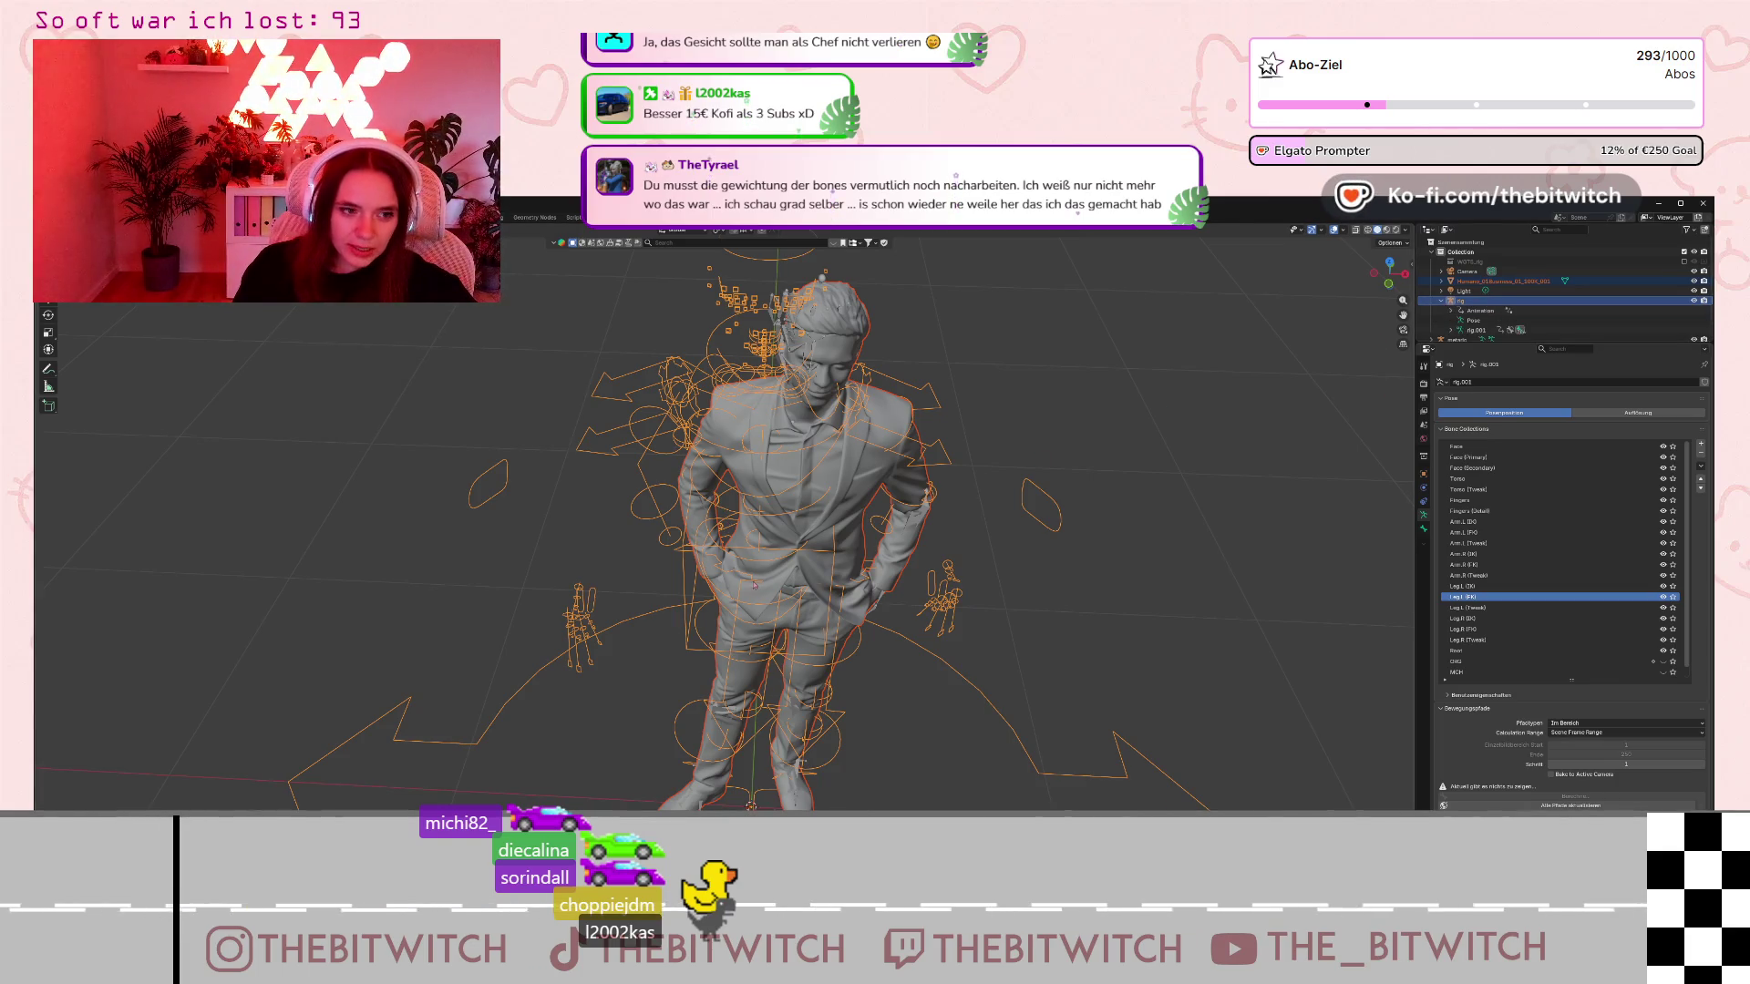